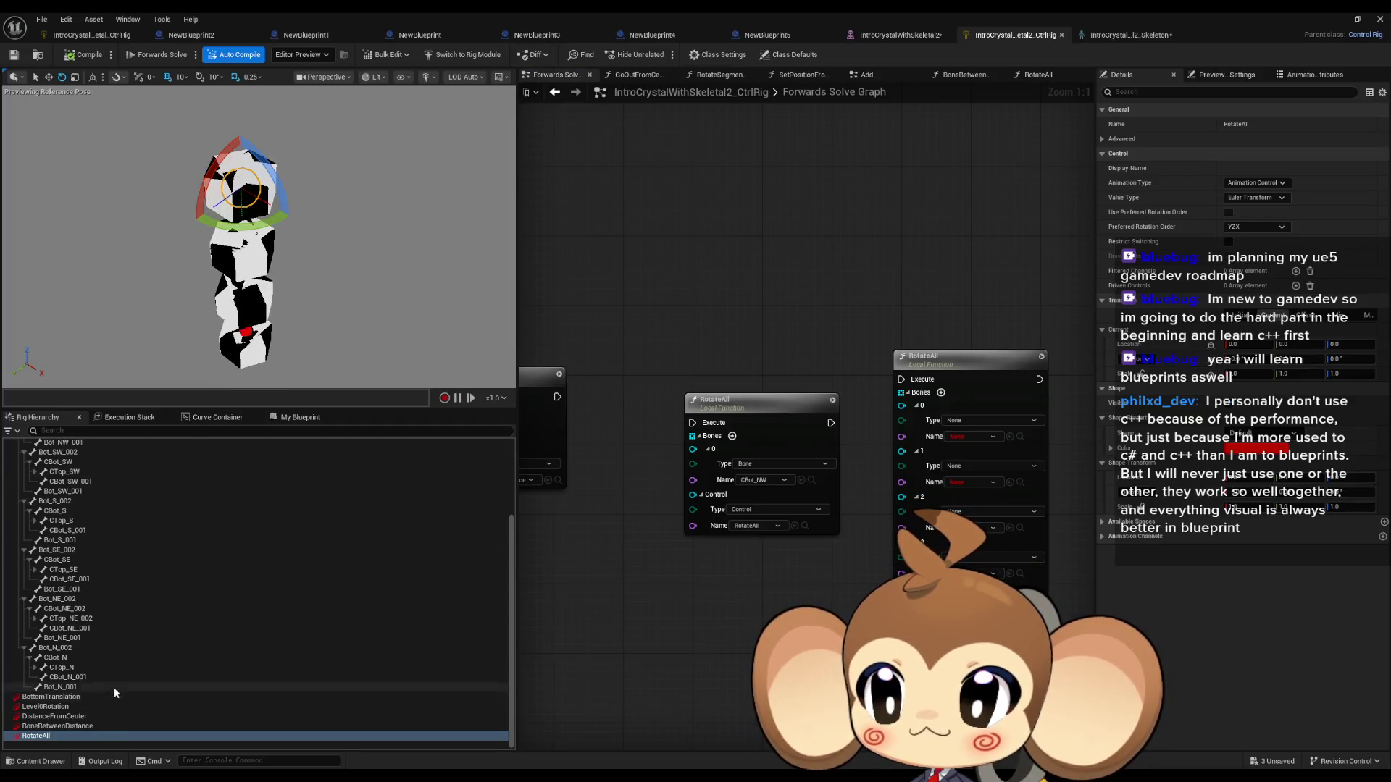
Step: Raise the crystal along Z with the BottomTranslation control and swing its segments round
click(72, 696)
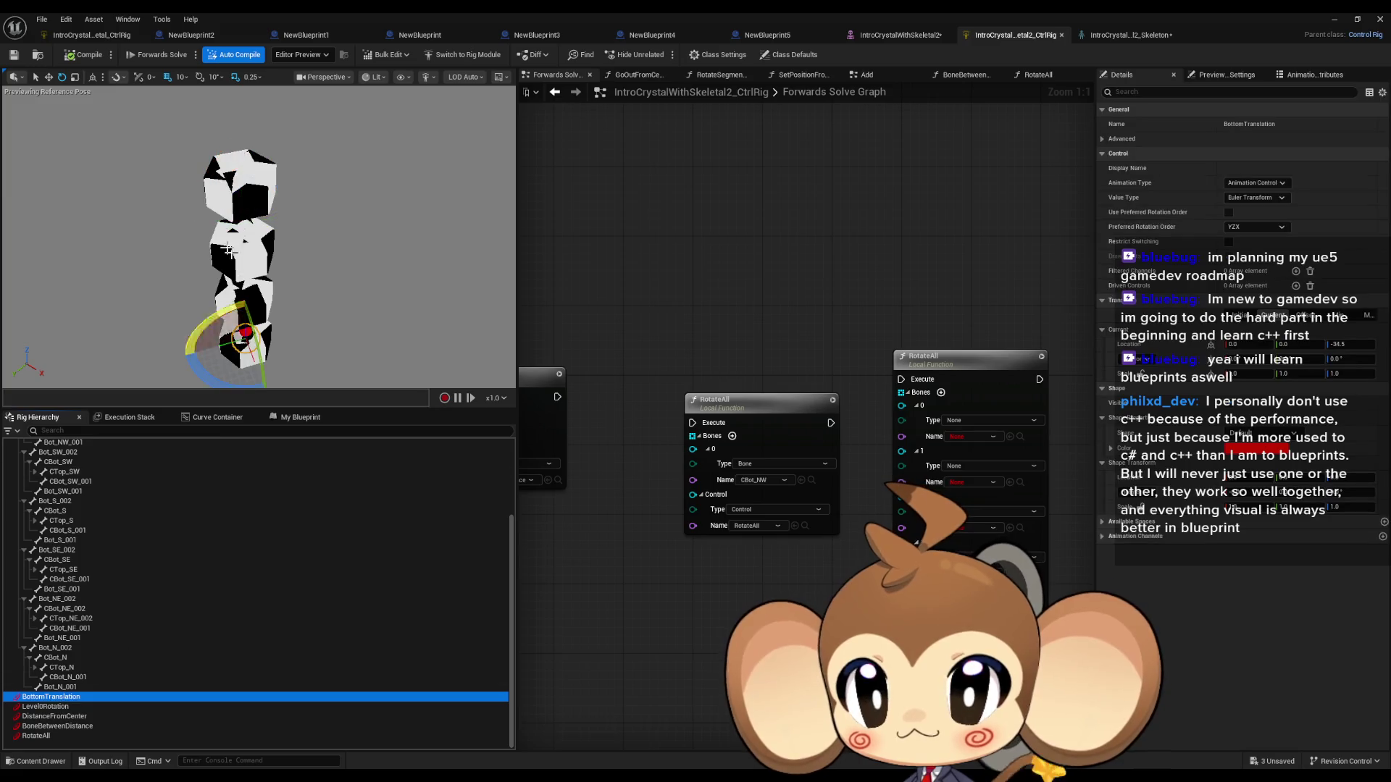
click(49, 80)
drag(244, 321, 243, 144)
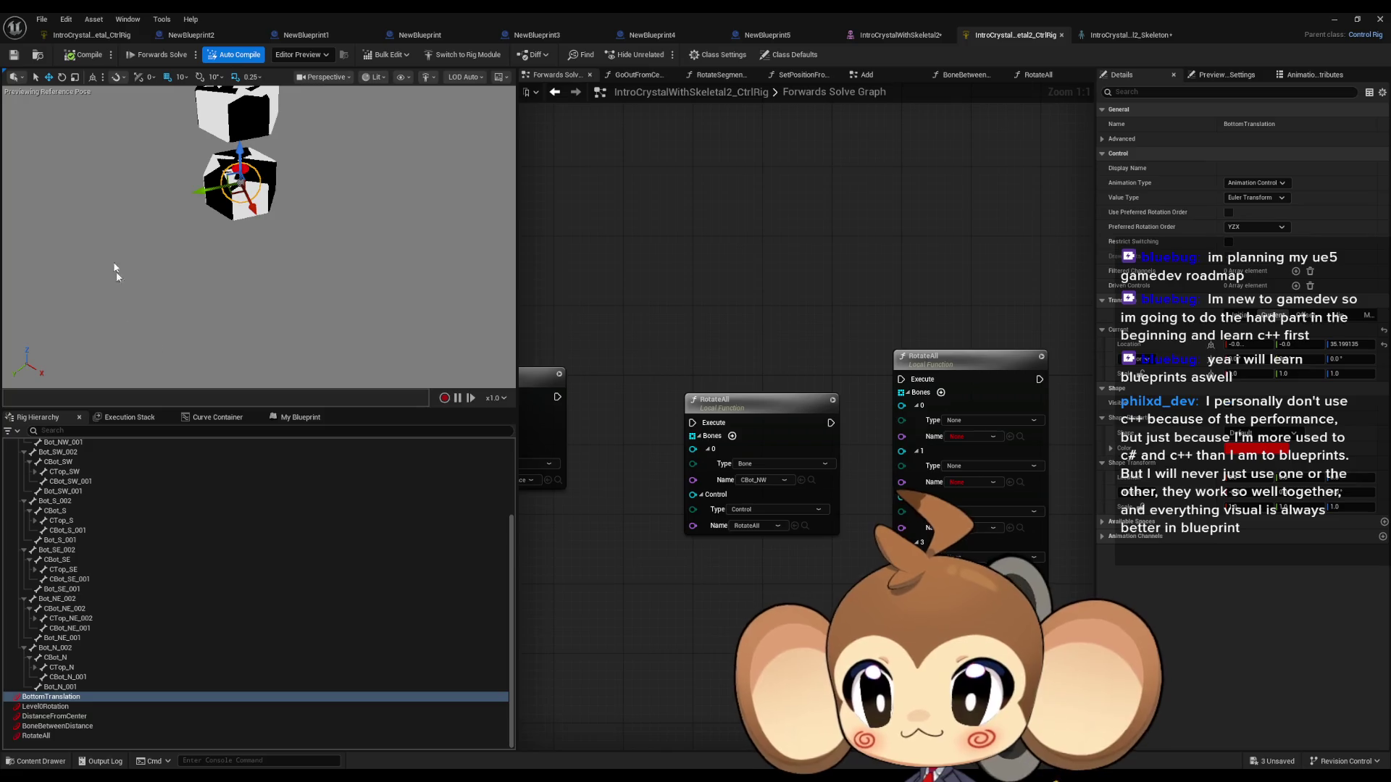
drag(239, 157, 300, 347)
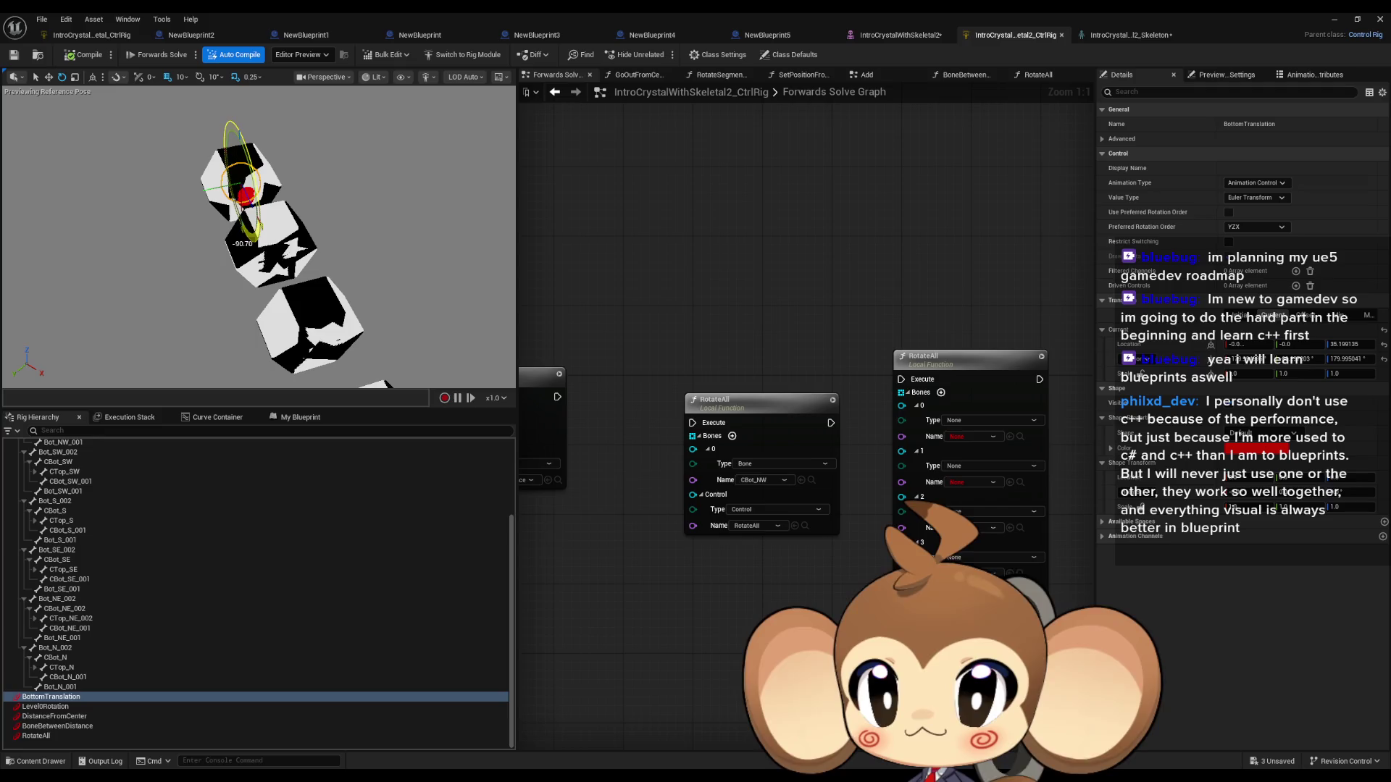
Step: Rotate Level0Rotation about 90 degrees and move DistanceFromCenter to spread the segments outward
click(45, 706)
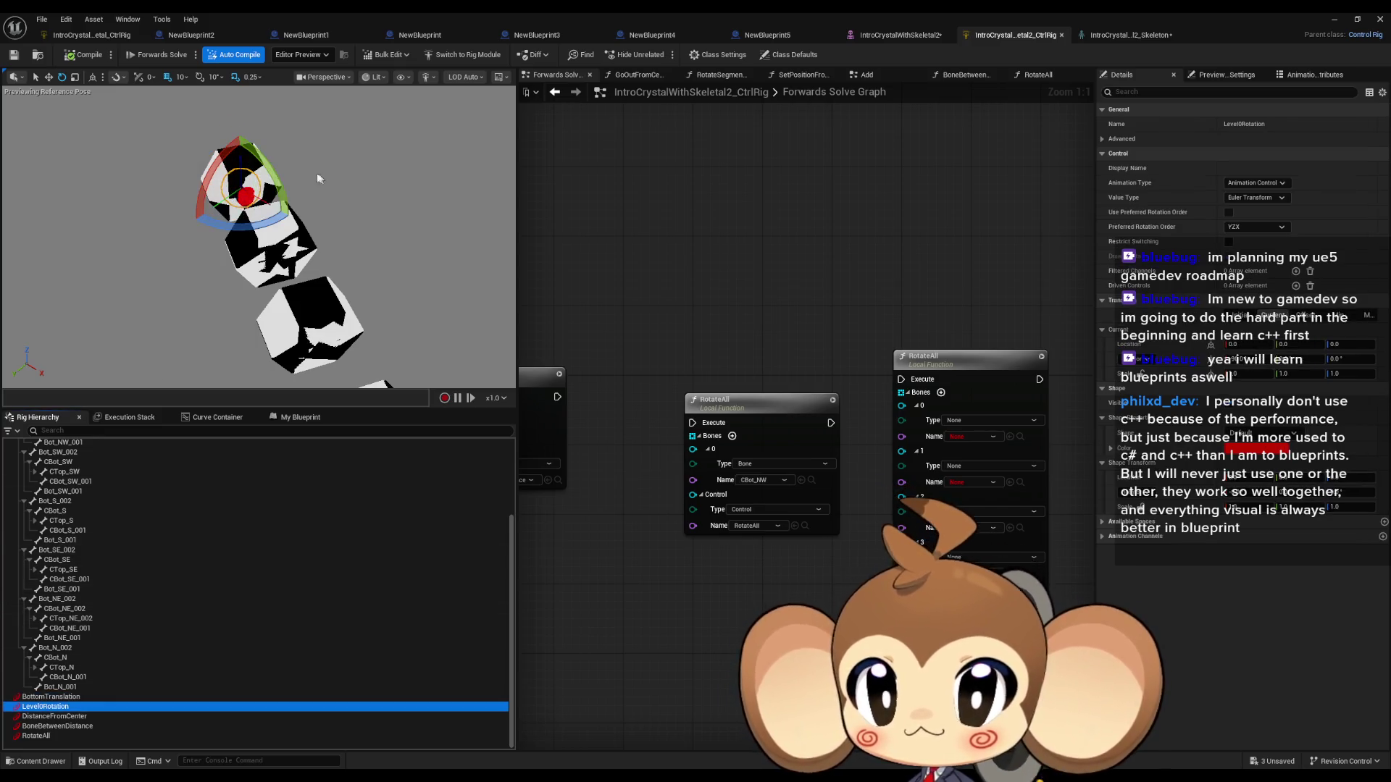
mouse_move(208, 189)
mouse_down()
mouse_move(217, 163)
mouse_move(253, 142)
mouse_move(283, 148)
mouse_up()
click(54, 716)
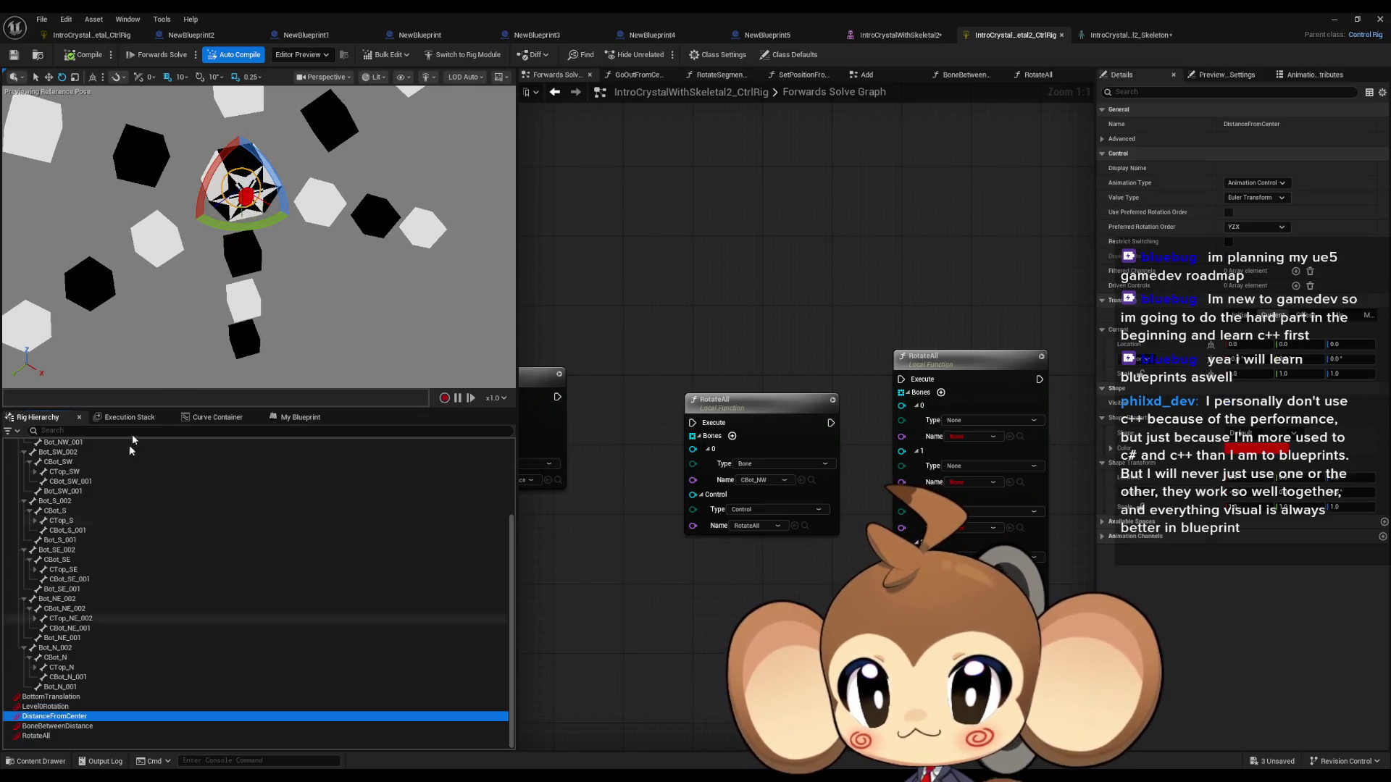
click(48, 77)
mouse_move(243, 192)
mouse_down()
mouse_move(311, 224)
mouse_move(310, 210)
mouse_move(221, 187)
mouse_up()
click(63, 727)
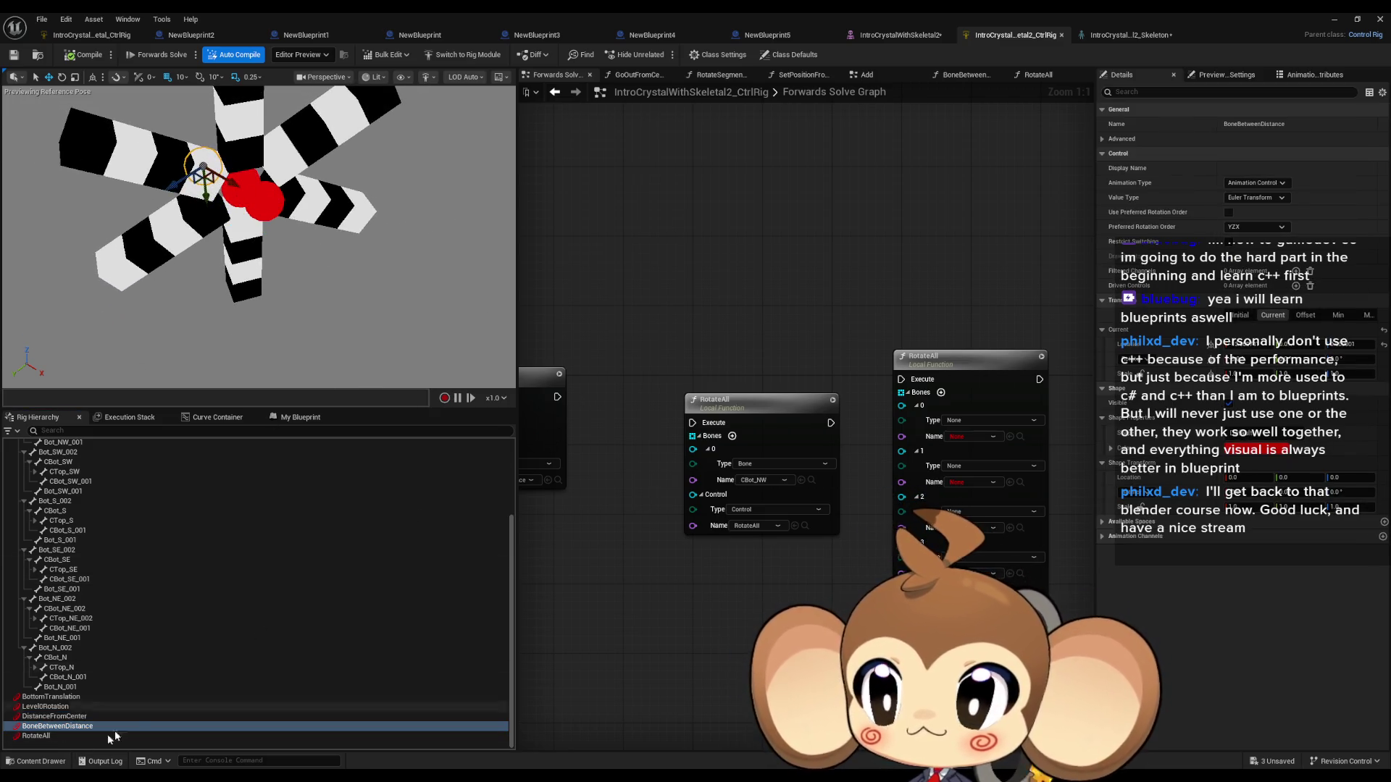
click(43, 736)
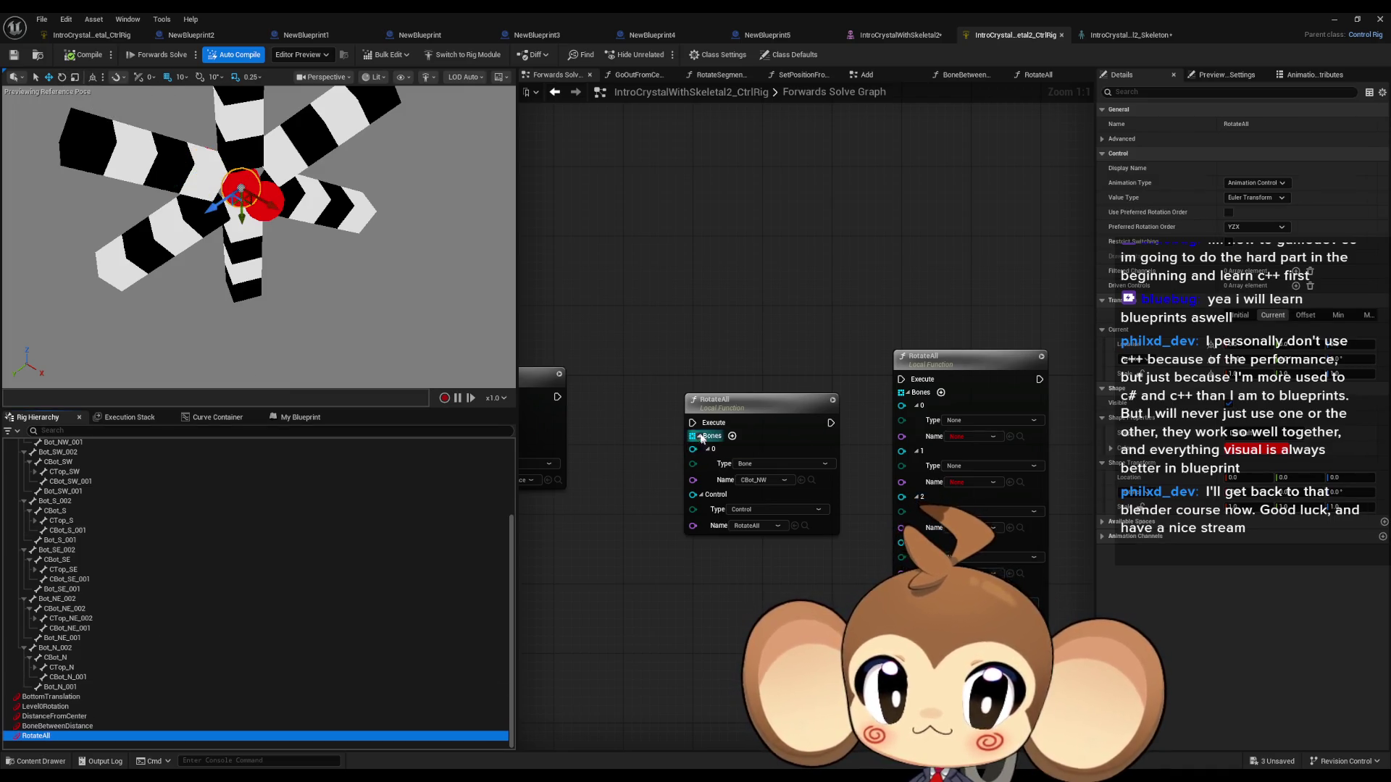
Step: Wire execution into the RotateAll node and test by rotating the RotateAll control about -90 and 32 degrees
drag(692, 423, 556, 400)
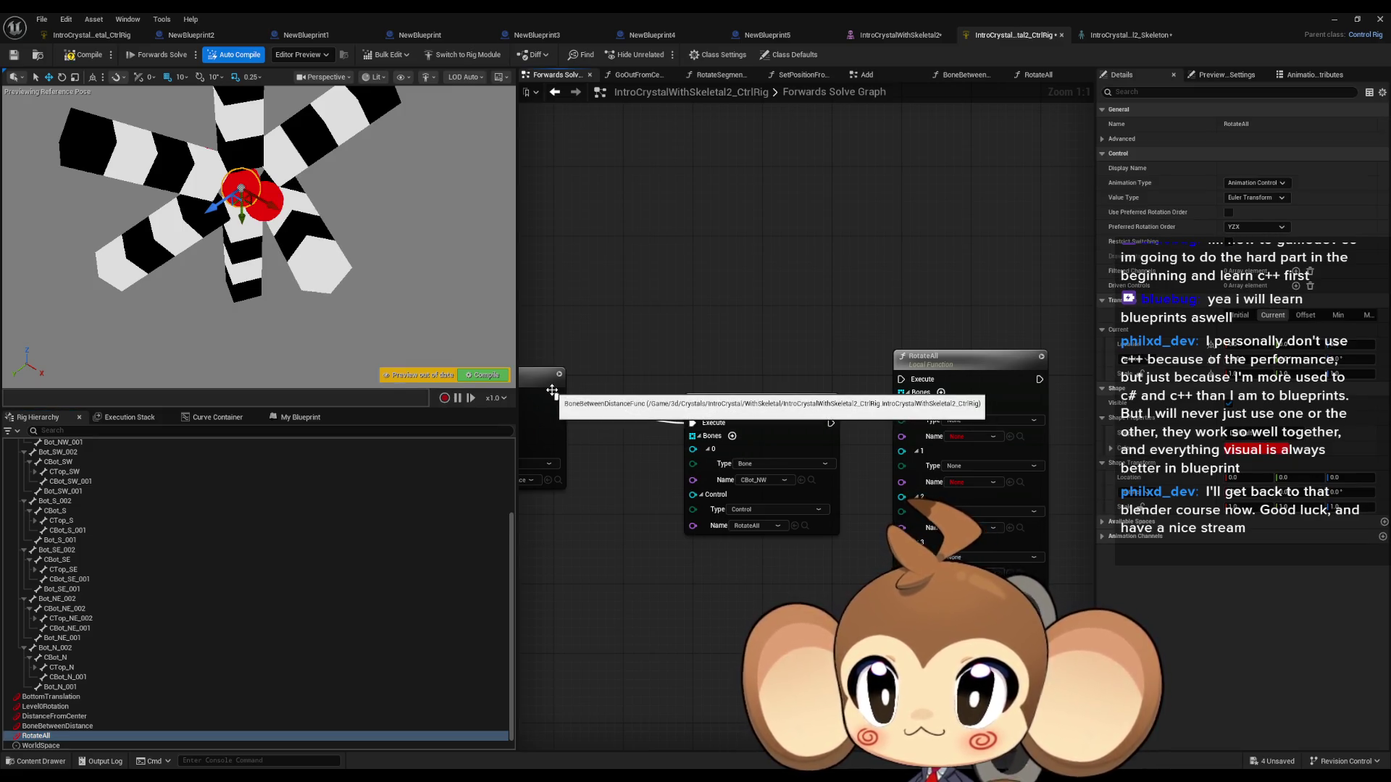
click(63, 77)
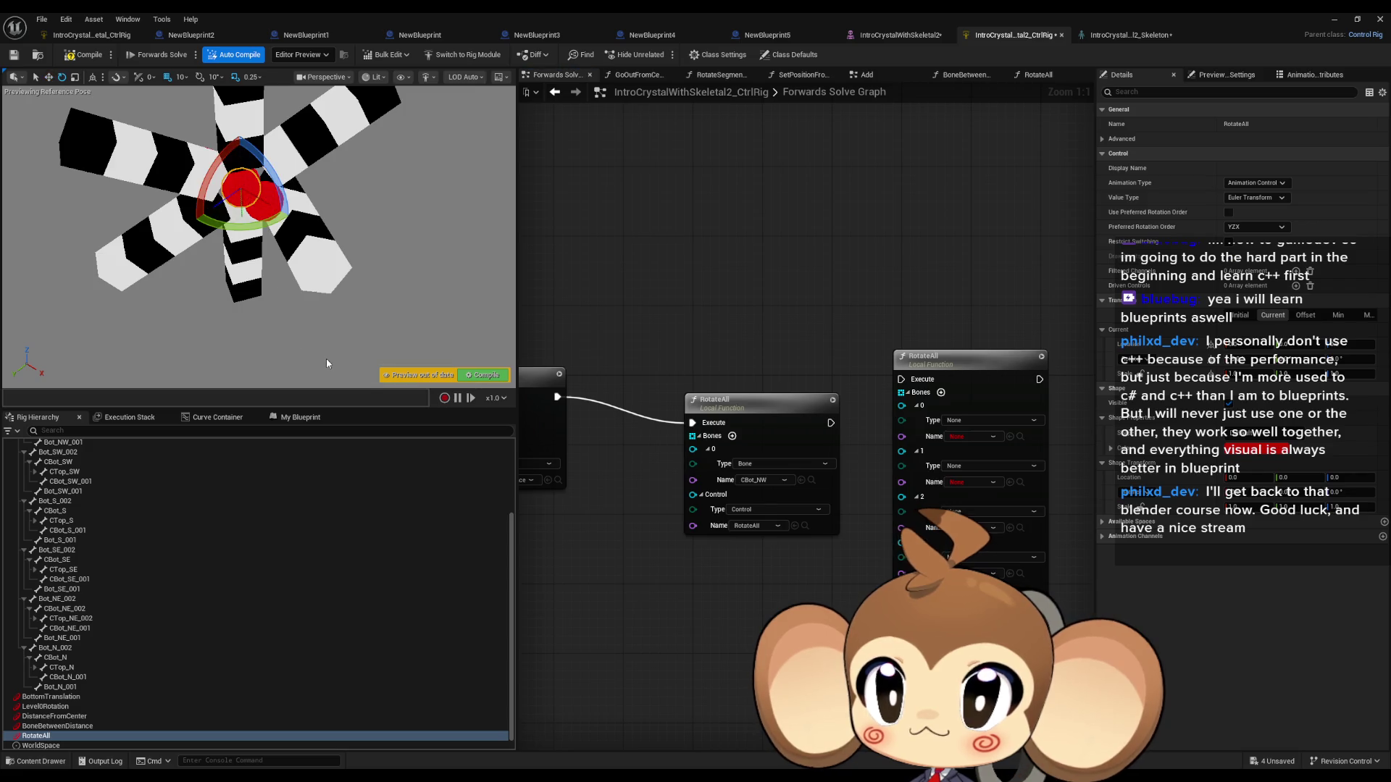
mouse_move(211, 166)
mouse_down()
mouse_move(182, 221)
mouse_move(200, 170)
mouse_move(242, 131)
mouse_up()
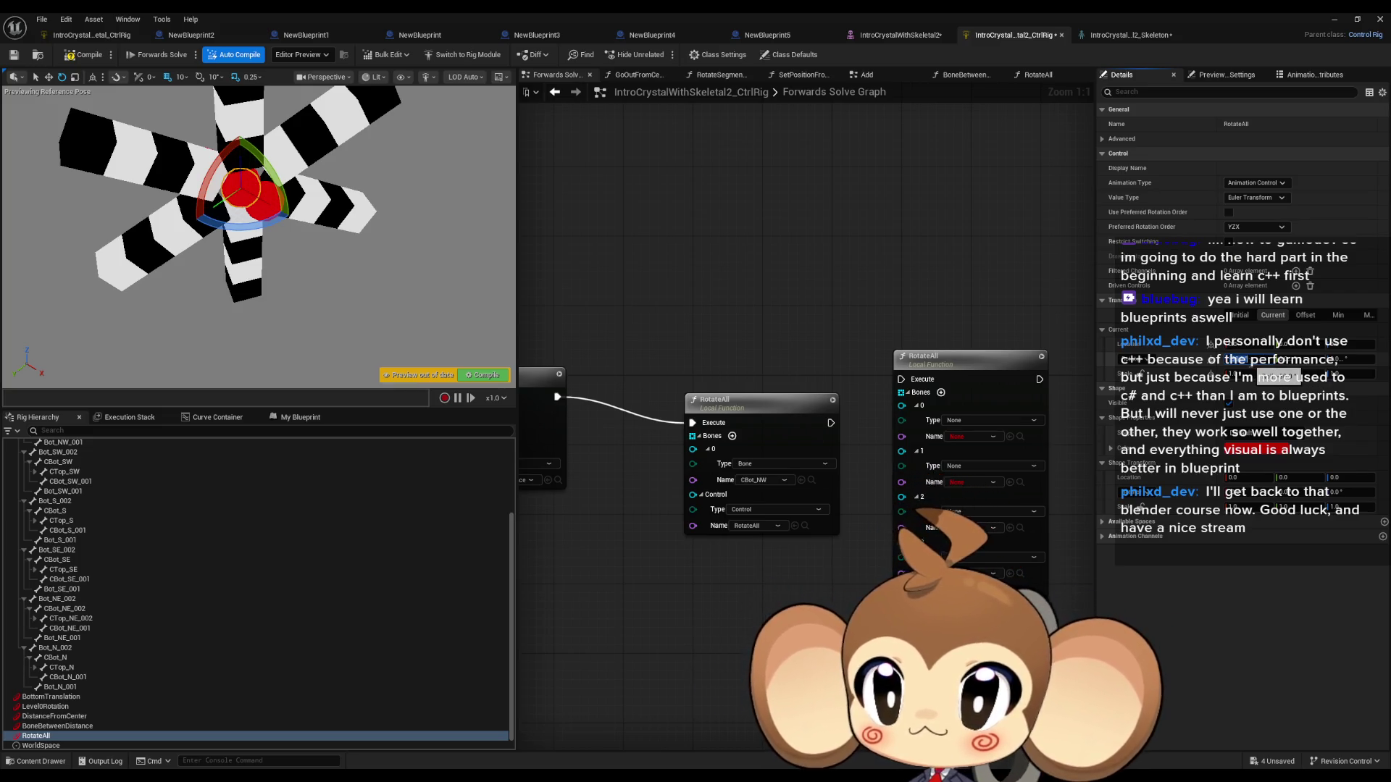
mouse_move(210, 187)
mouse_down()
mouse_move(217, 153)
mouse_move(212, 168)
mouse_up()
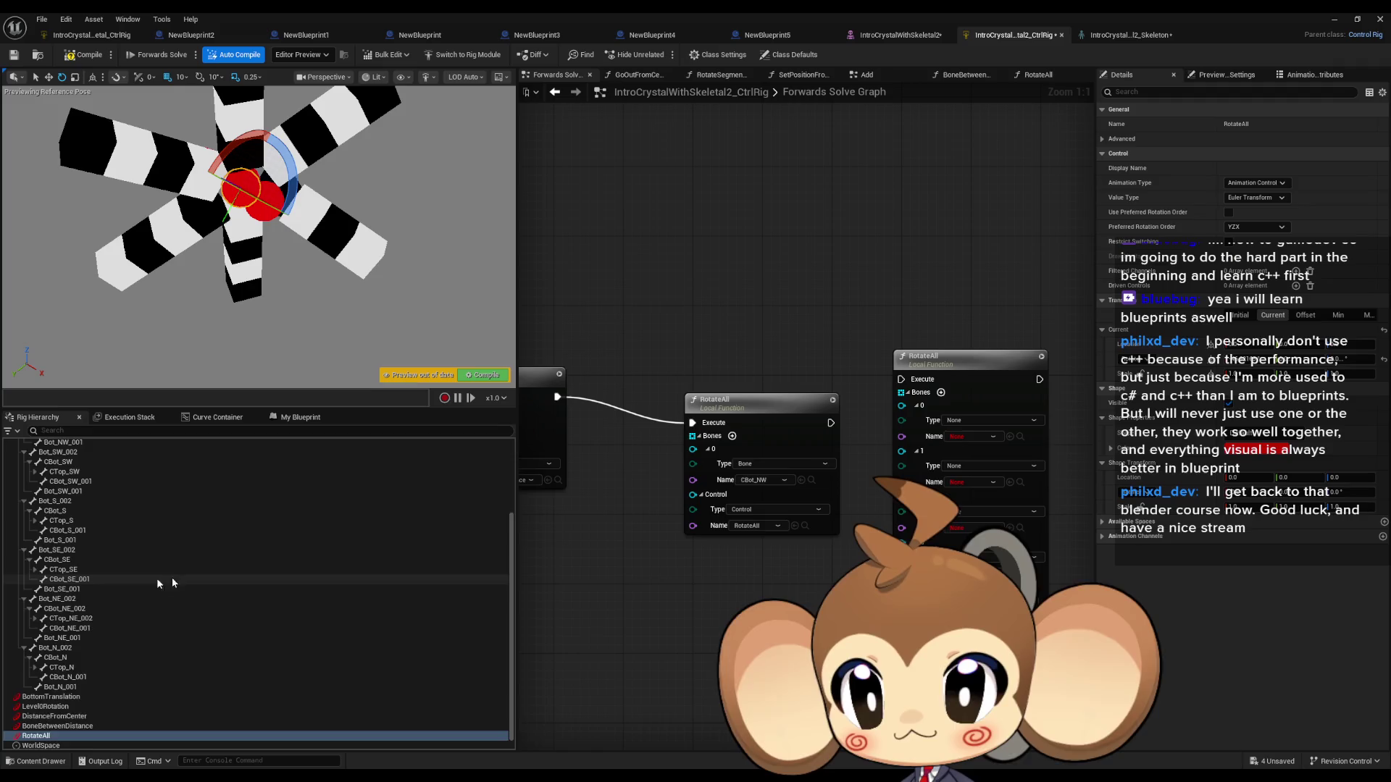
Step: Set the RotateAll node's bone to CBot_NW_001 and test-rotate the RotateAll control about -45 degrees
scroll(159, 579, up, 3)
click(67, 483)
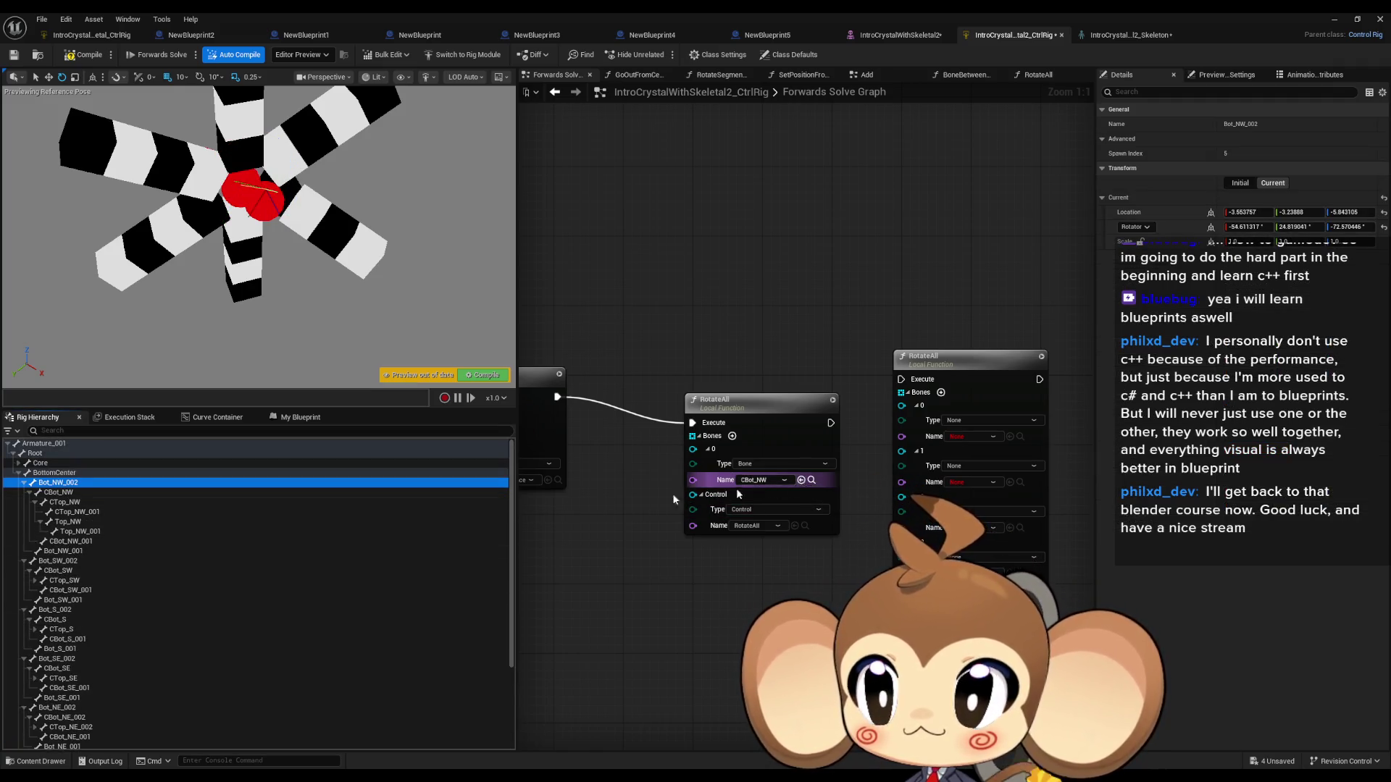
click(65, 493)
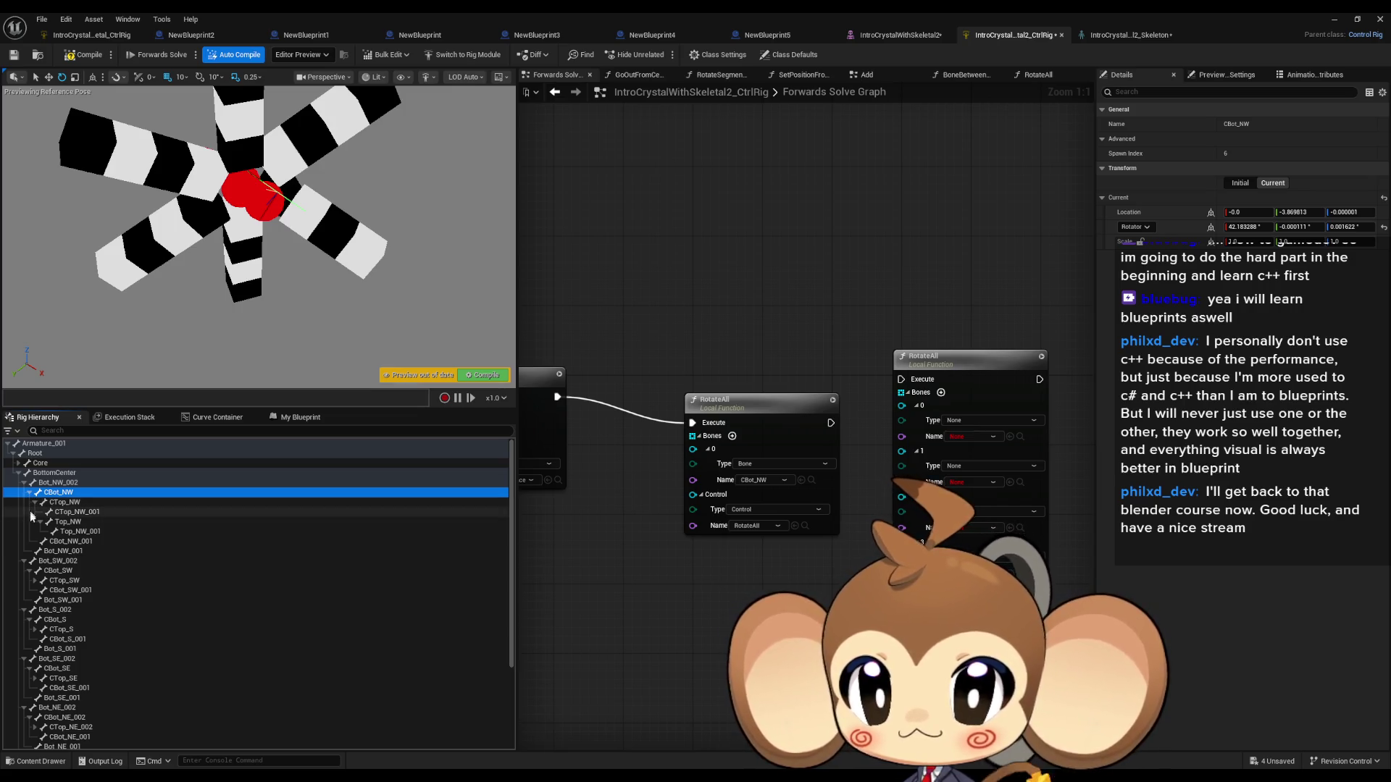
click(56, 543)
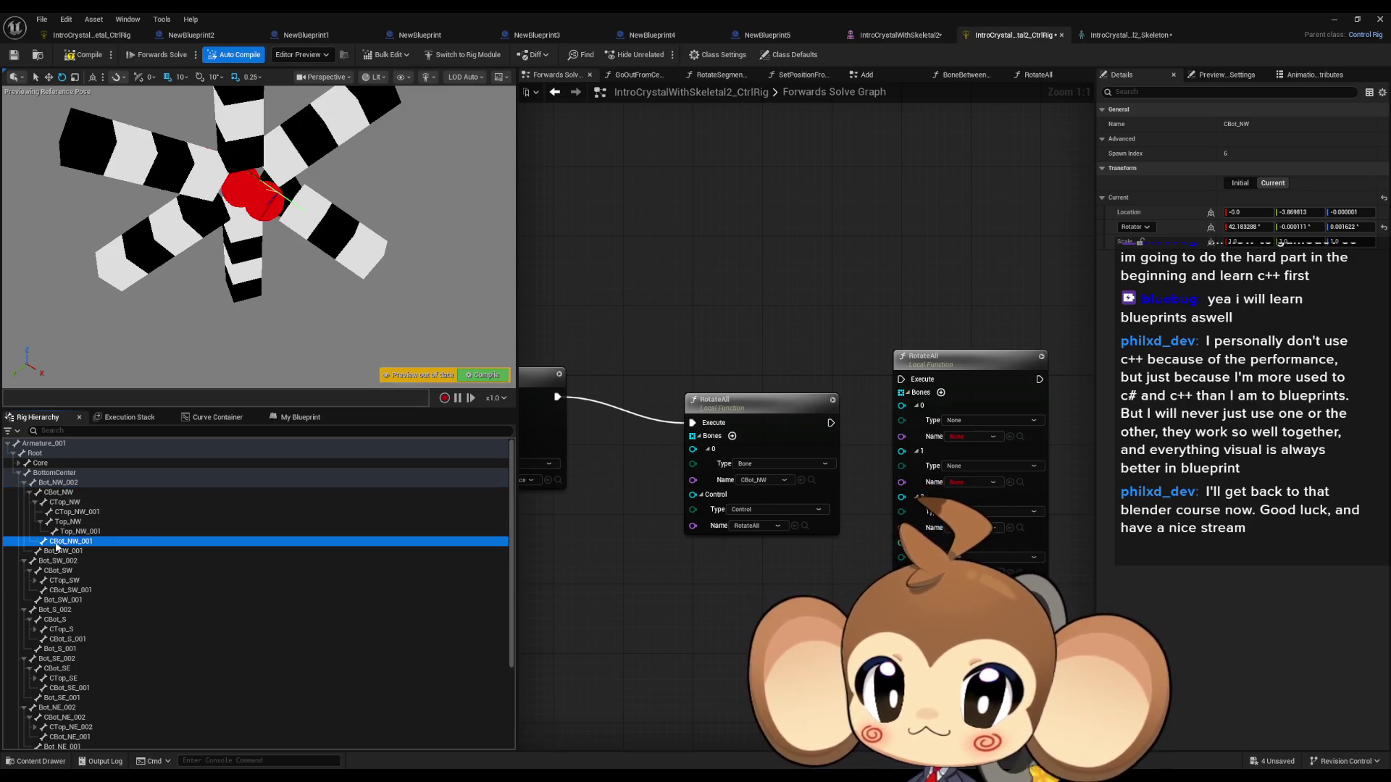
click(801, 481)
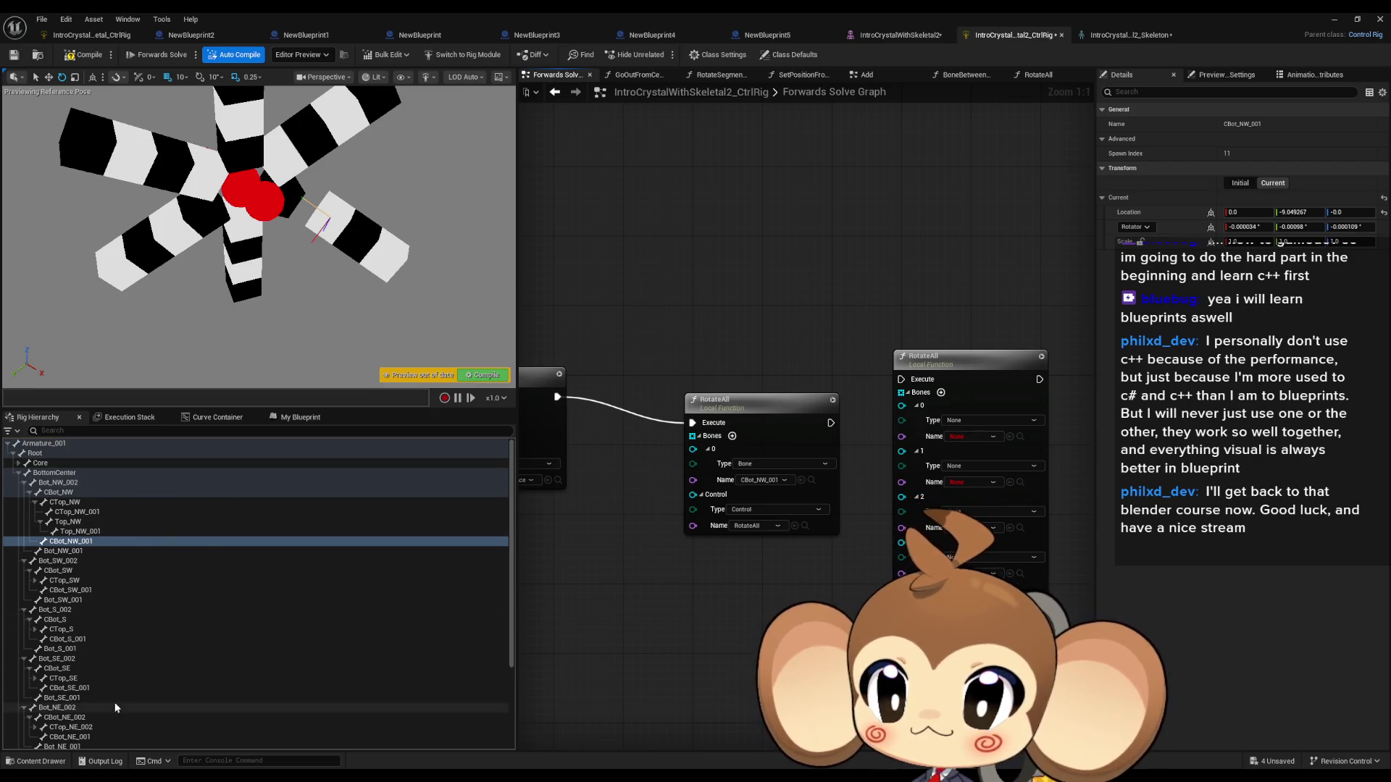
scroll(81, 717, down, 5)
click(43, 726)
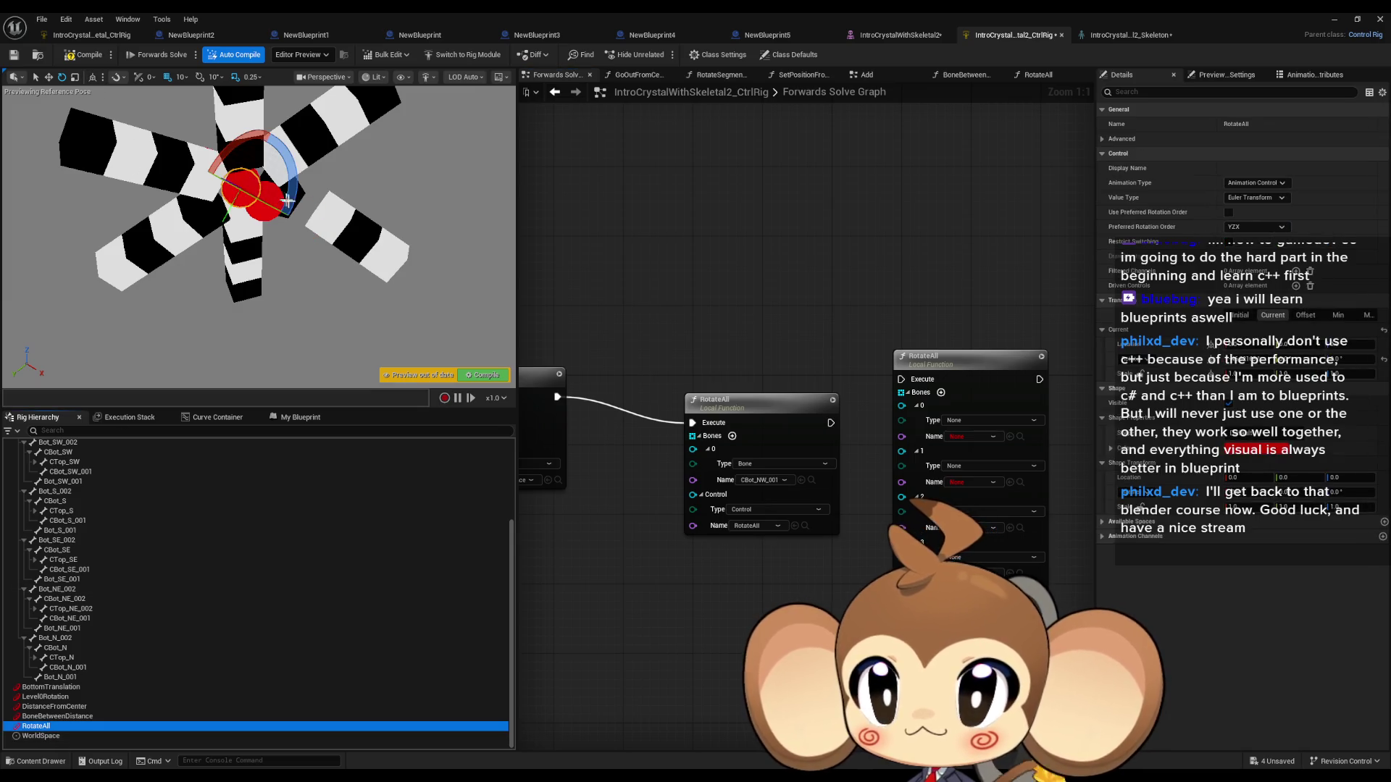
mouse_move(226, 156)
mouse_down()
mouse_move(209, 153)
mouse_move(265, 119)
mouse_move(210, 167)
mouse_move(190, 209)
mouse_up()
Step: Switch the node's bone to Bot_NW_001 using the selected bone from Rig Hierarchy
scroll(150, 535, up, 3)
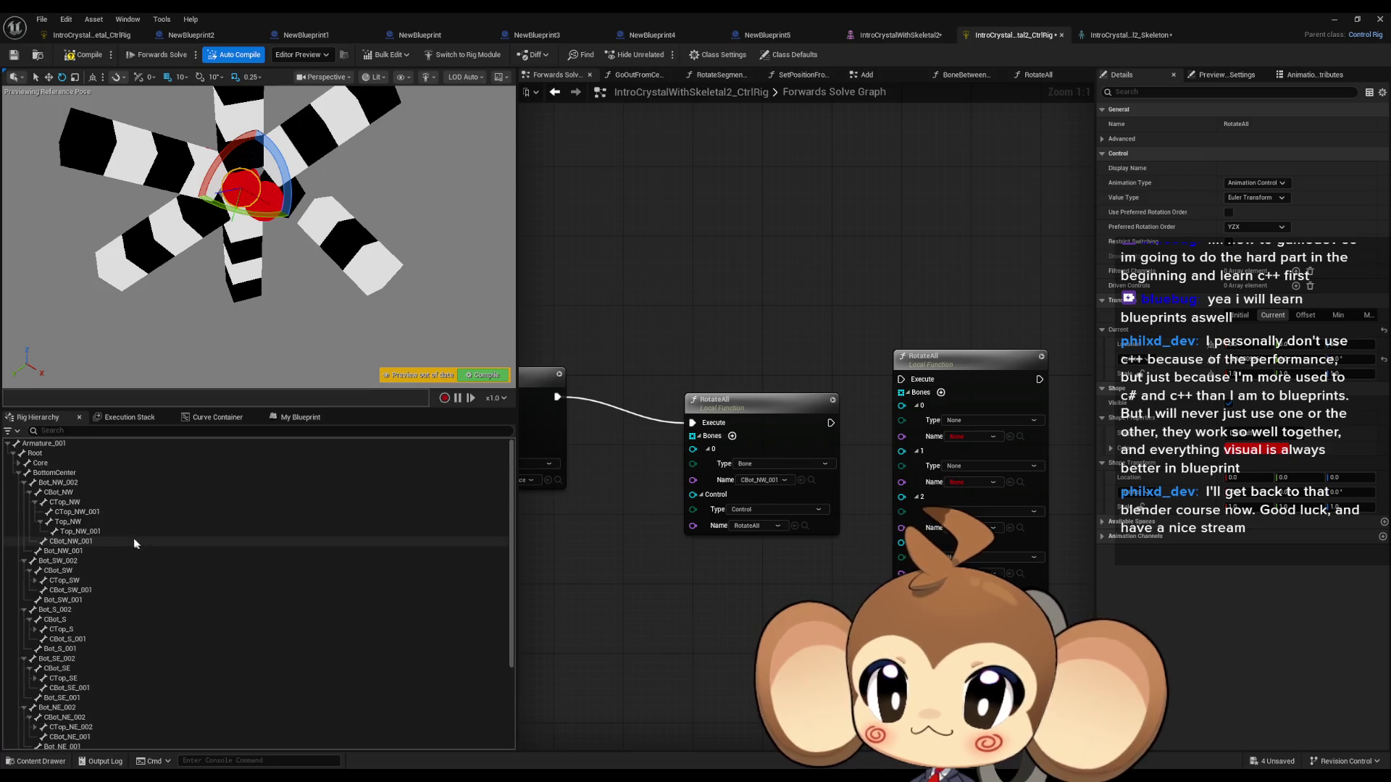
click(34, 502)
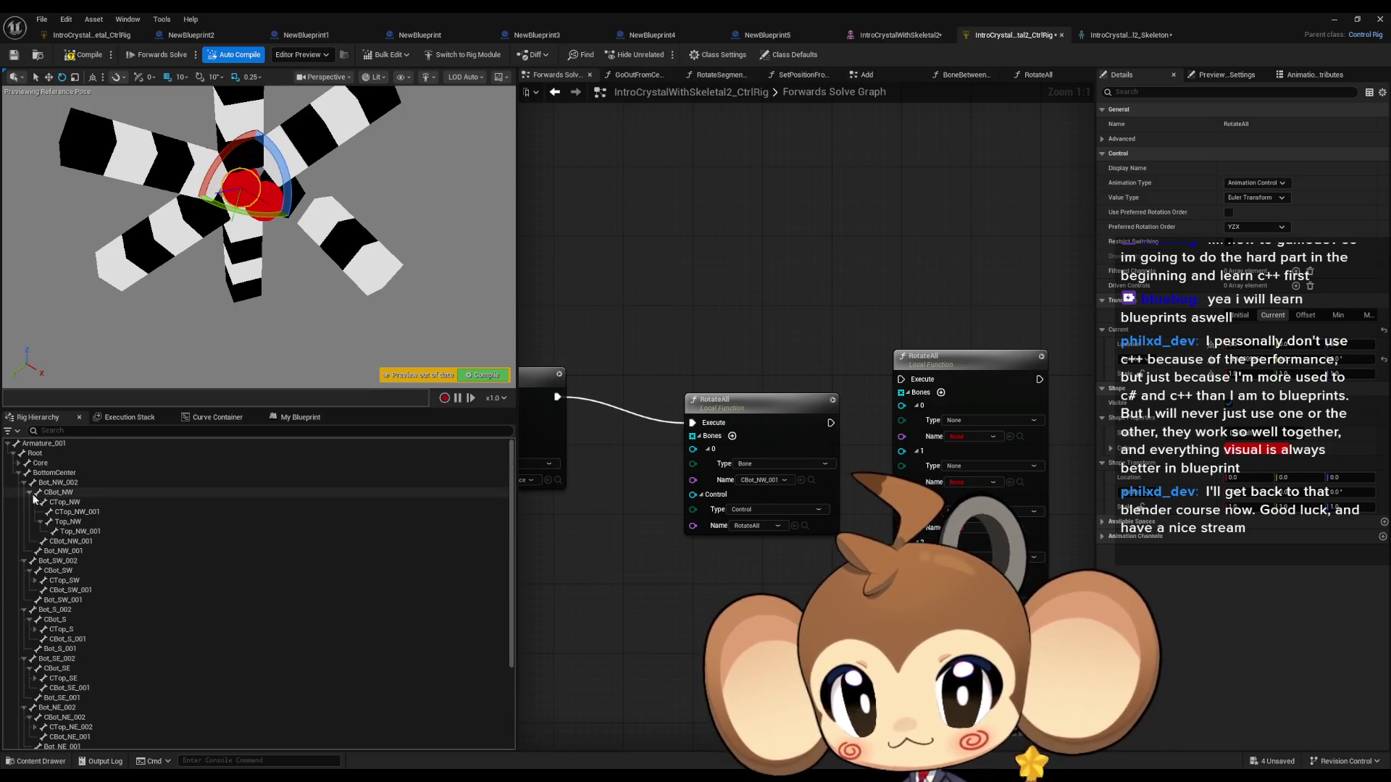
click(29, 494)
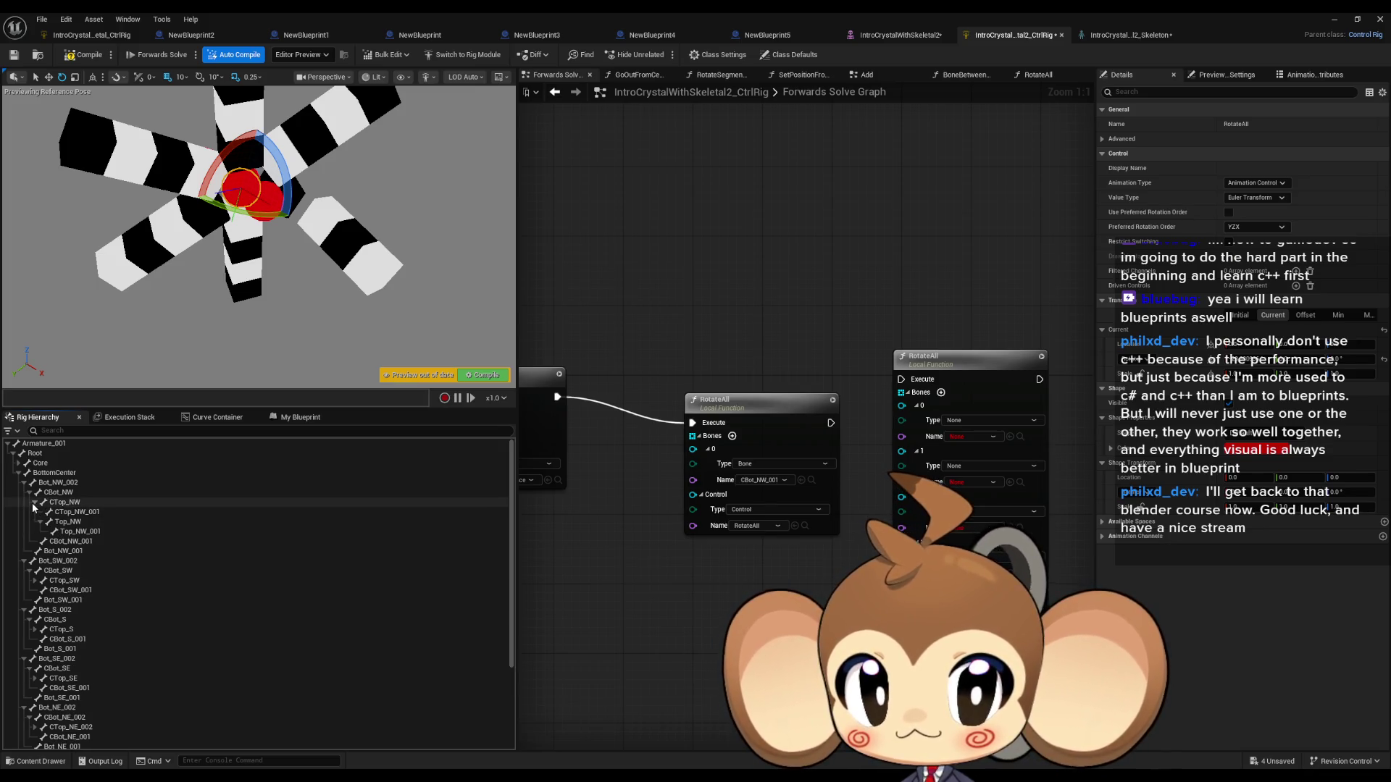
click(33, 502)
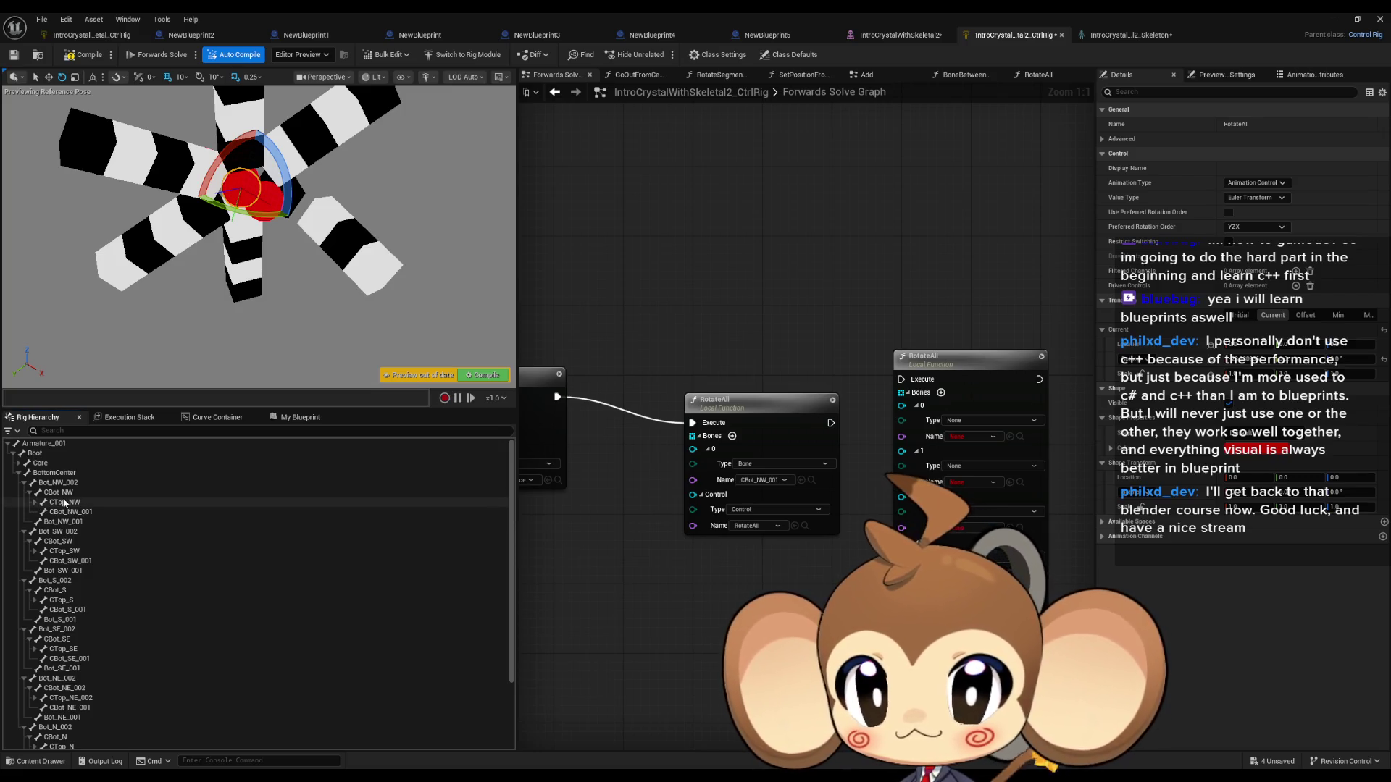
click(59, 492)
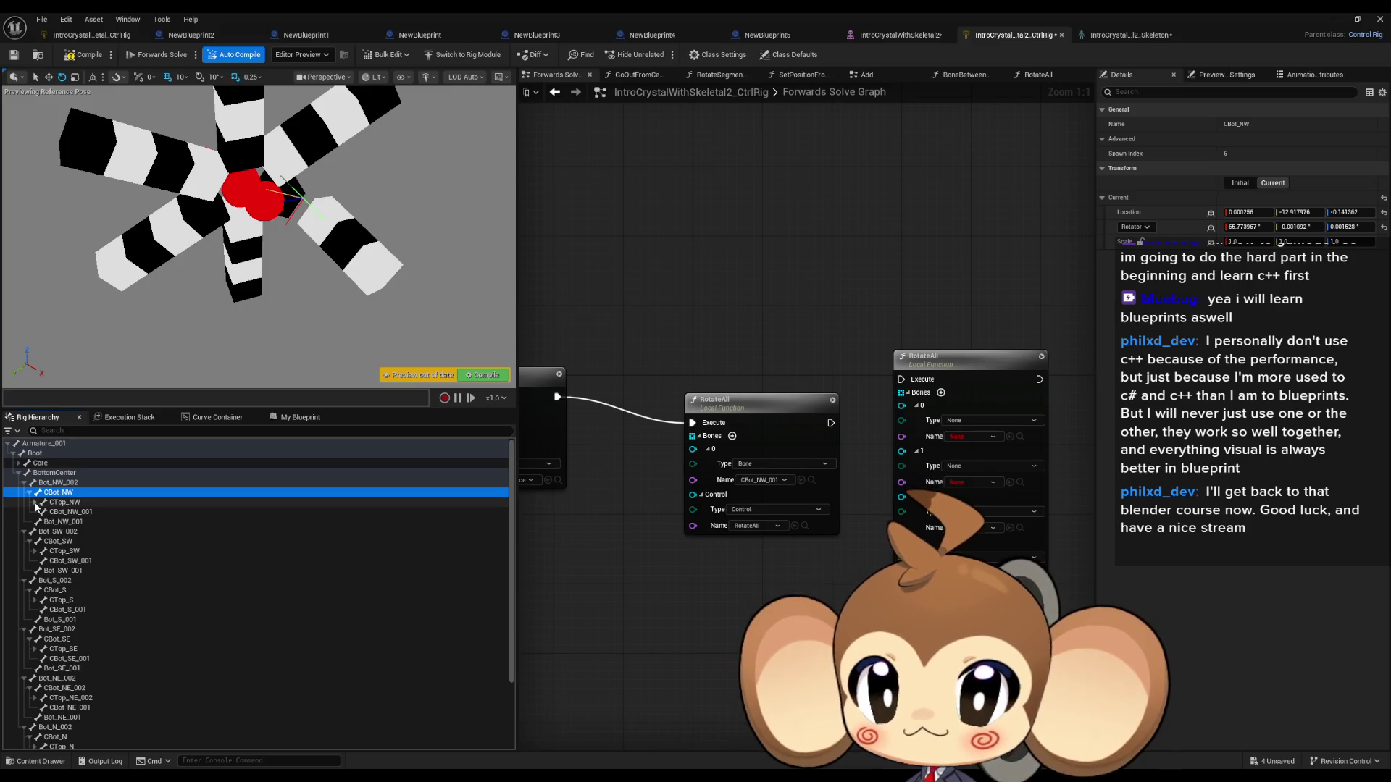
click(31, 494)
click(60, 504)
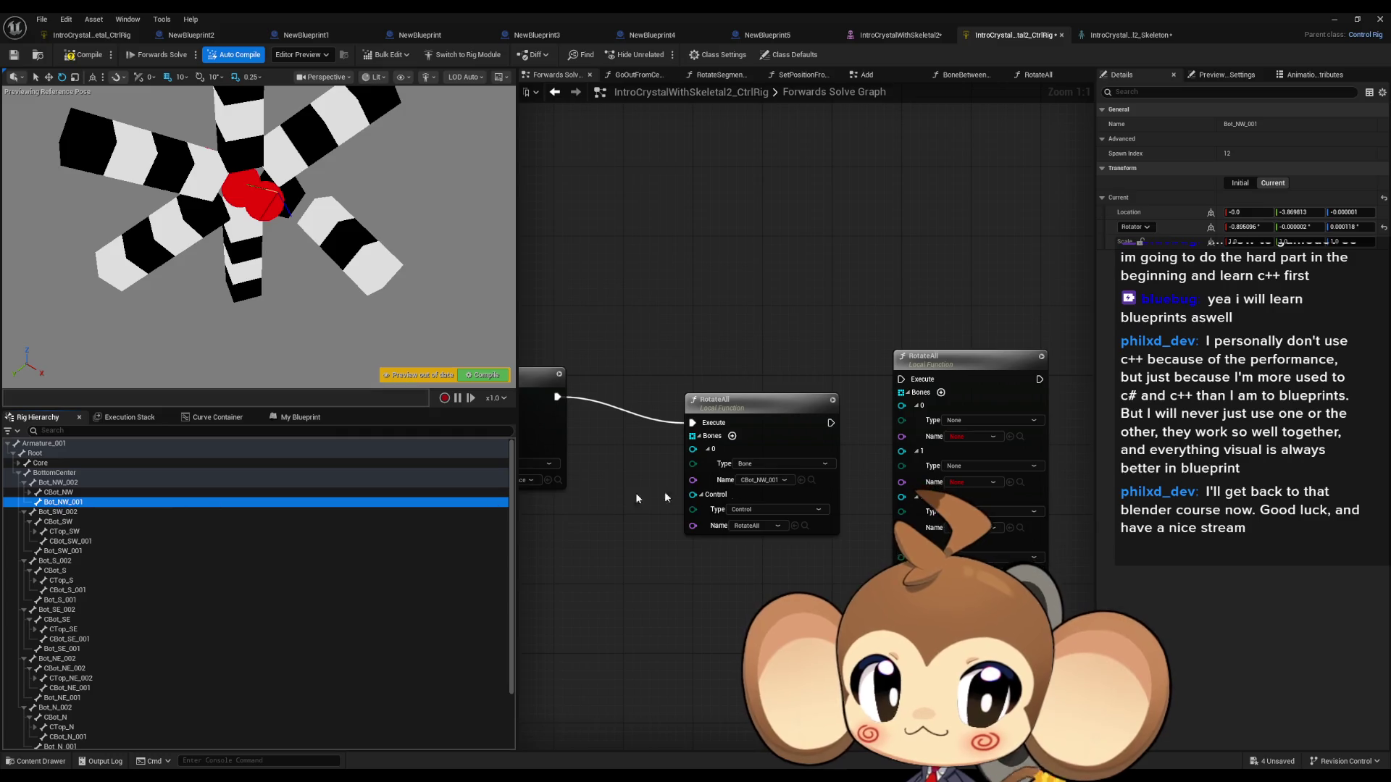
click(801, 481)
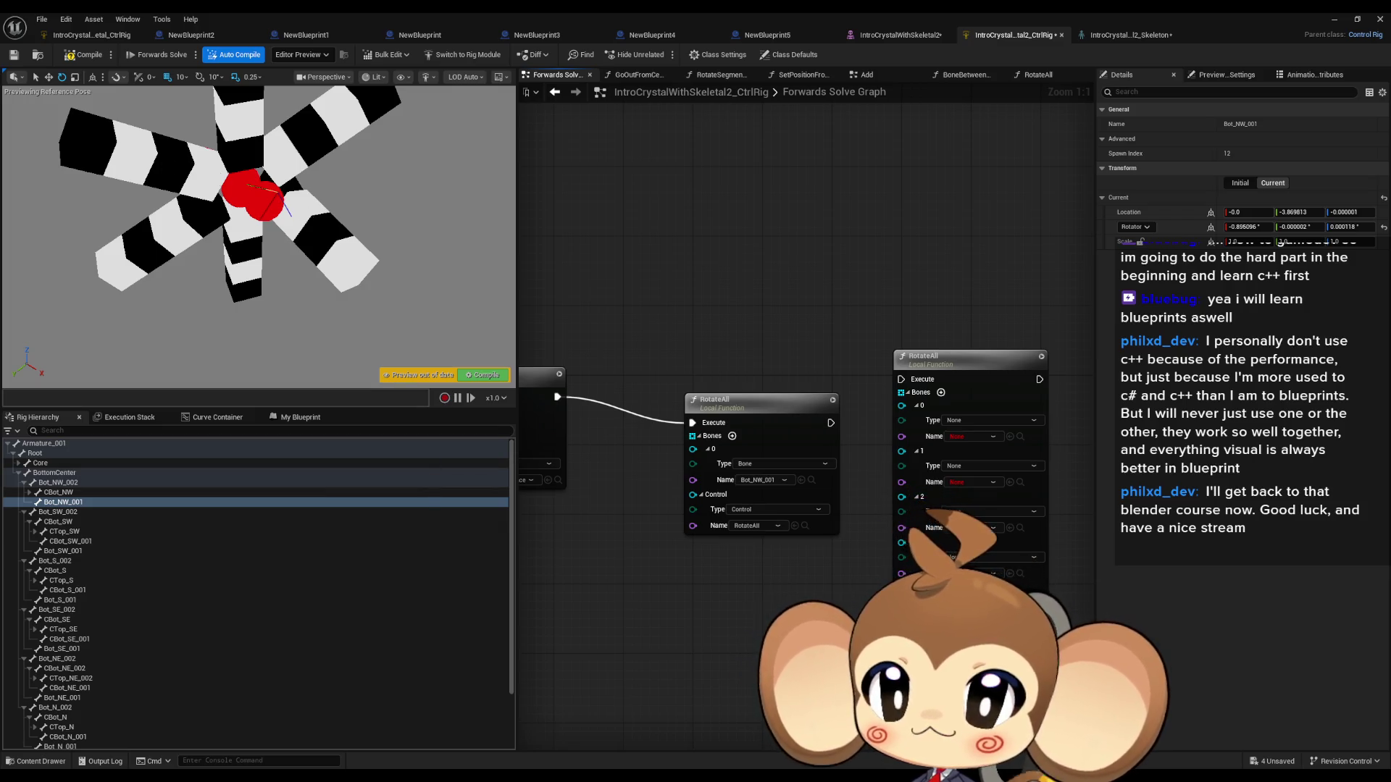
scroll(151, 584, down, 3)
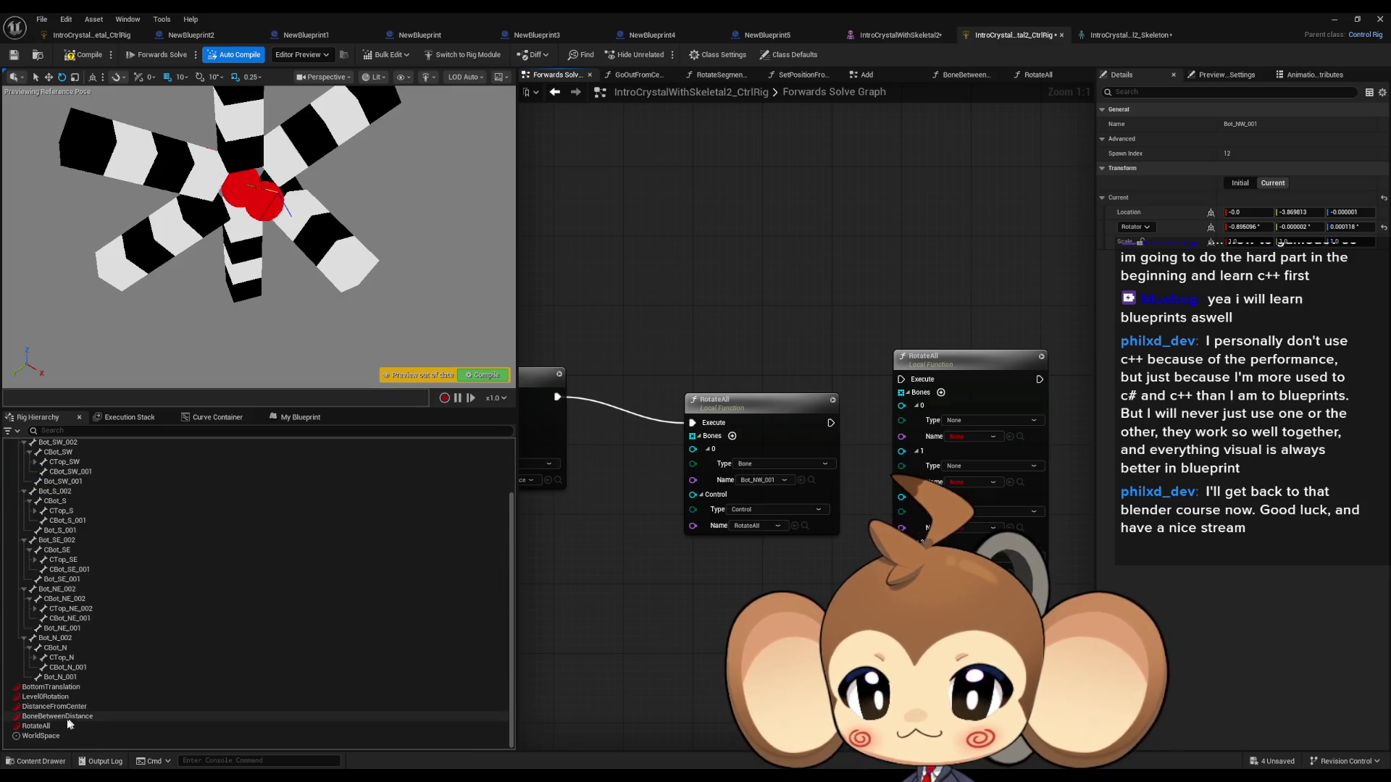
click(43, 726)
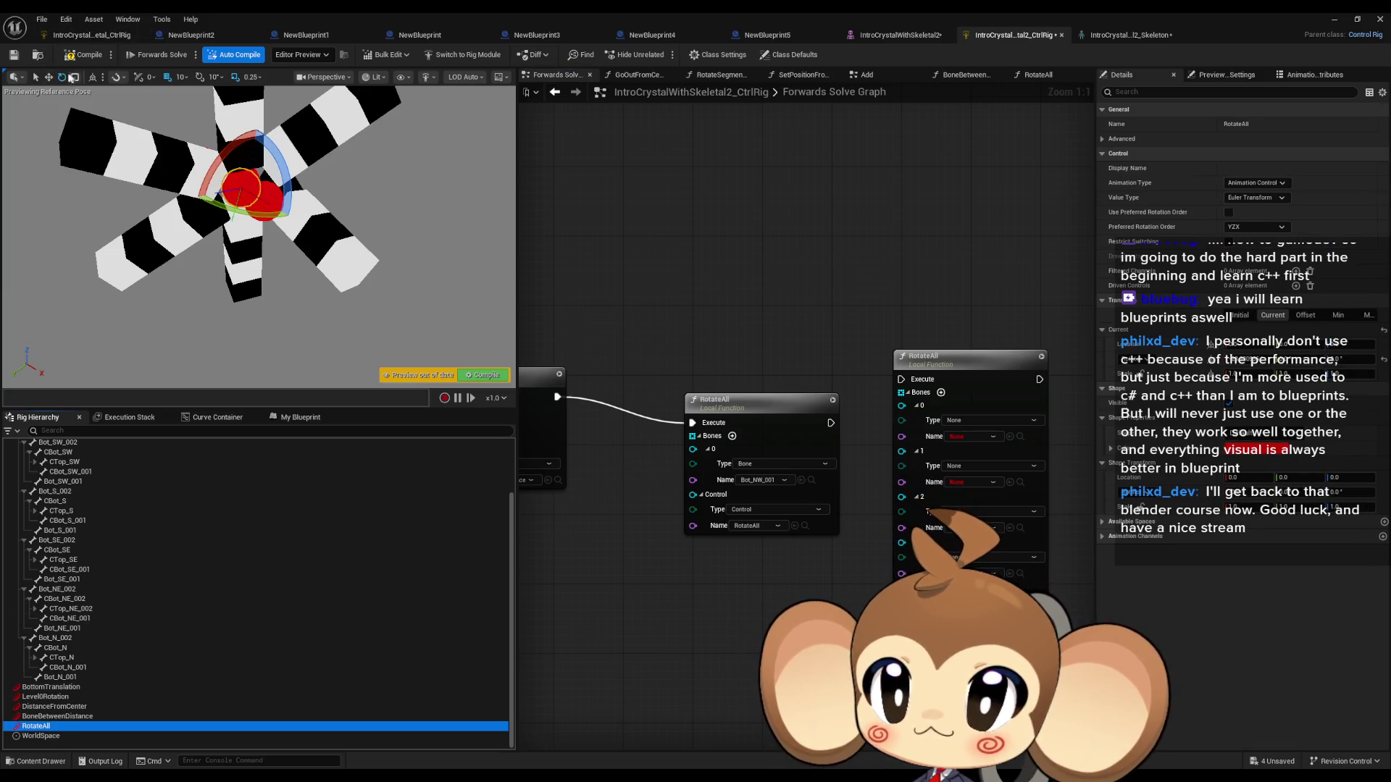
Step: Set the RotateAll node's bone name to Bot_NW_002 from the hierarchy
drag(230, 168, 213, 171)
scroll(193, 567, up, 3)
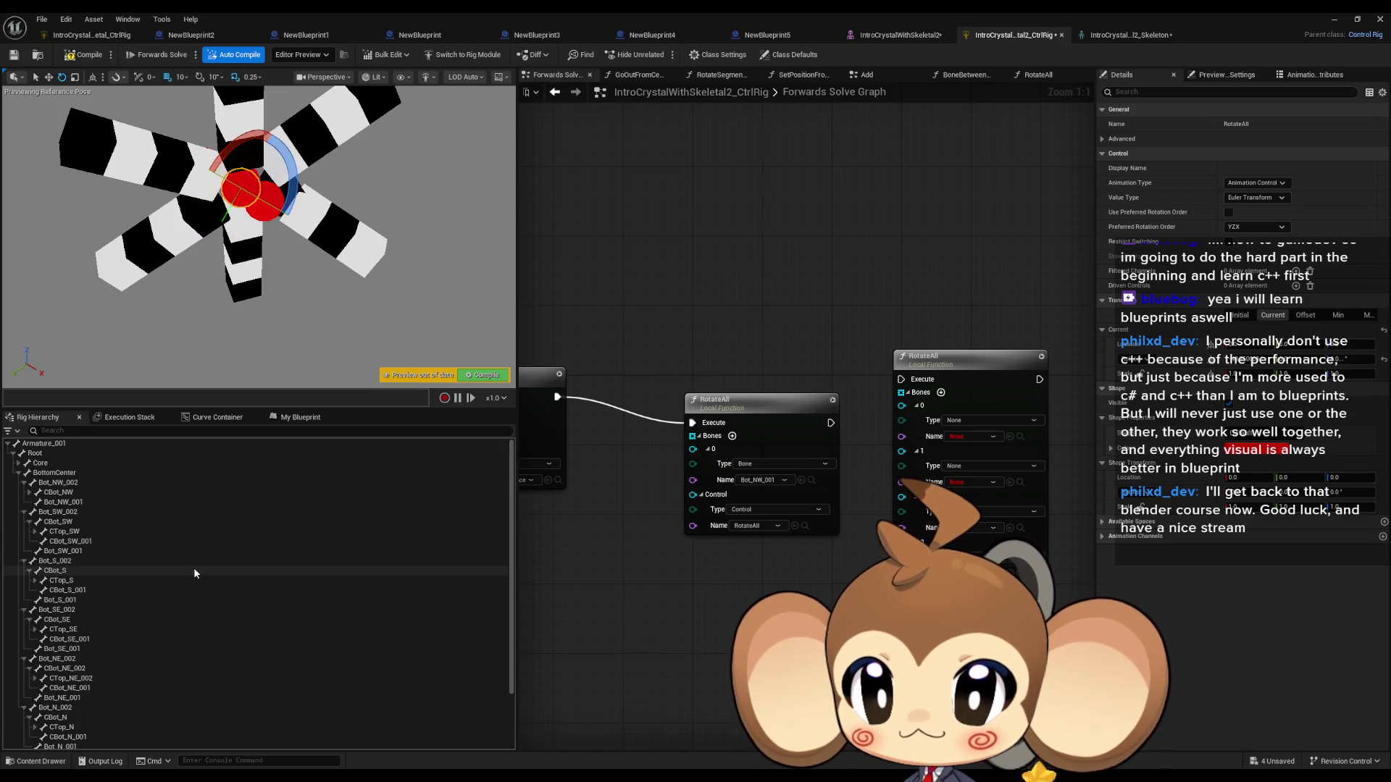
click(54, 483)
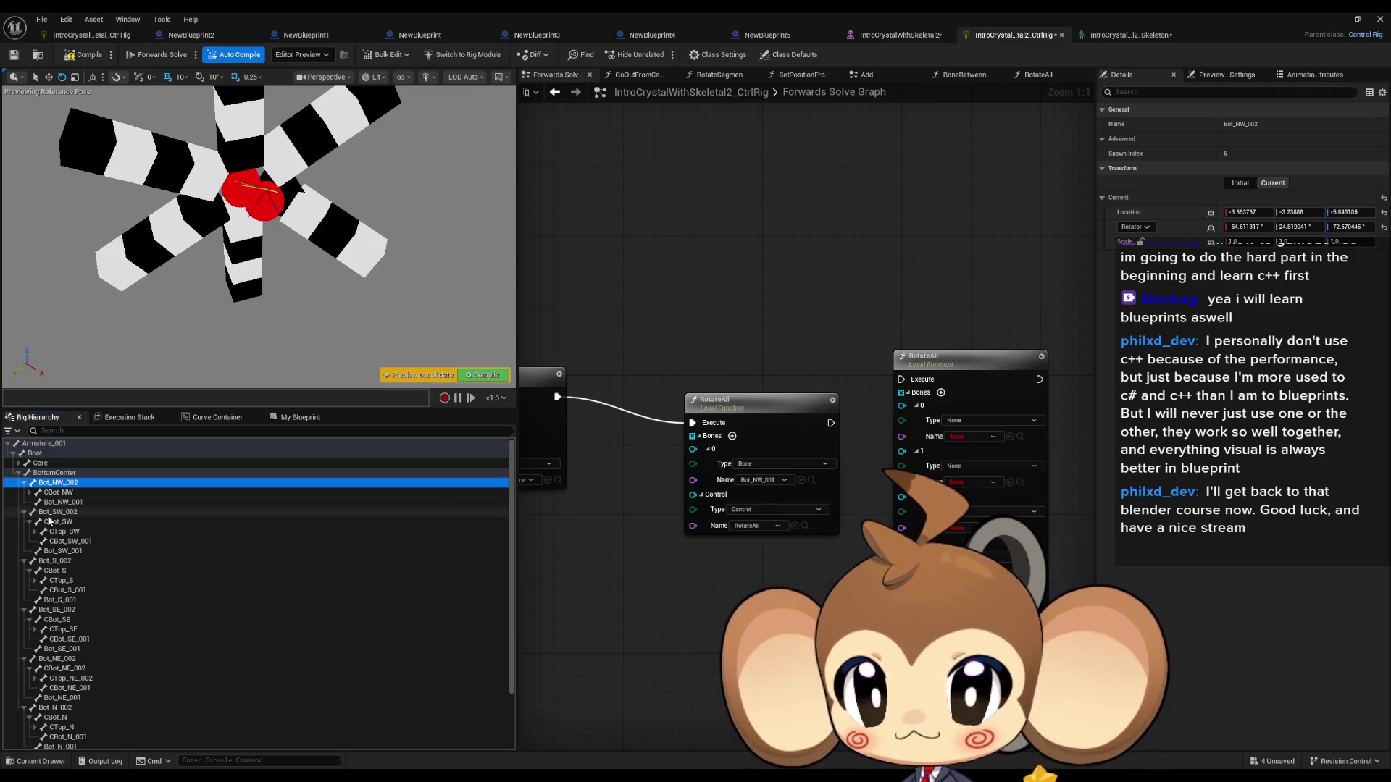
click(802, 480)
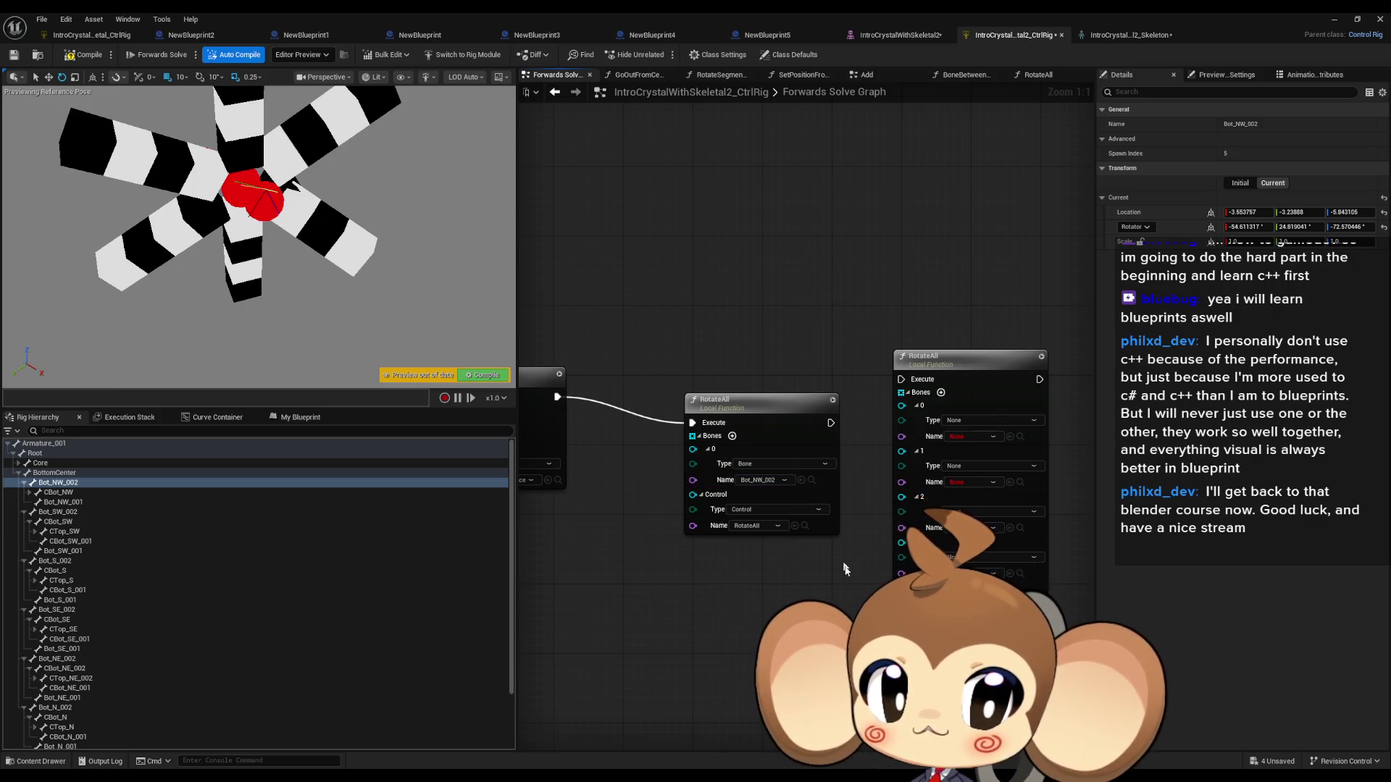
Step: Test-rotate the crystal slightly with RotateAll and open the RotateAll function's internal graph
scroll(123, 656, down, 3)
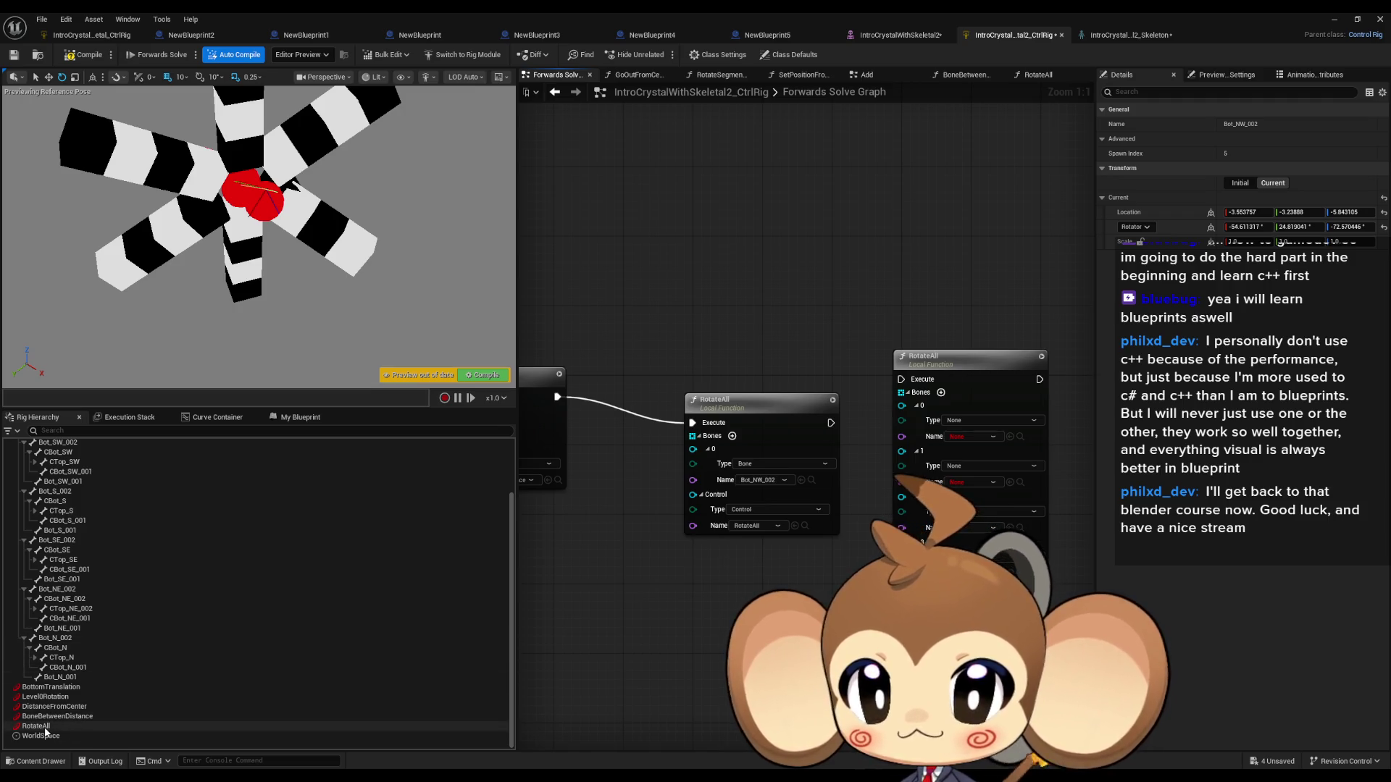
scroll(98, 682, up, 1)
scroll(99, 682, down, 1)
click(37, 726)
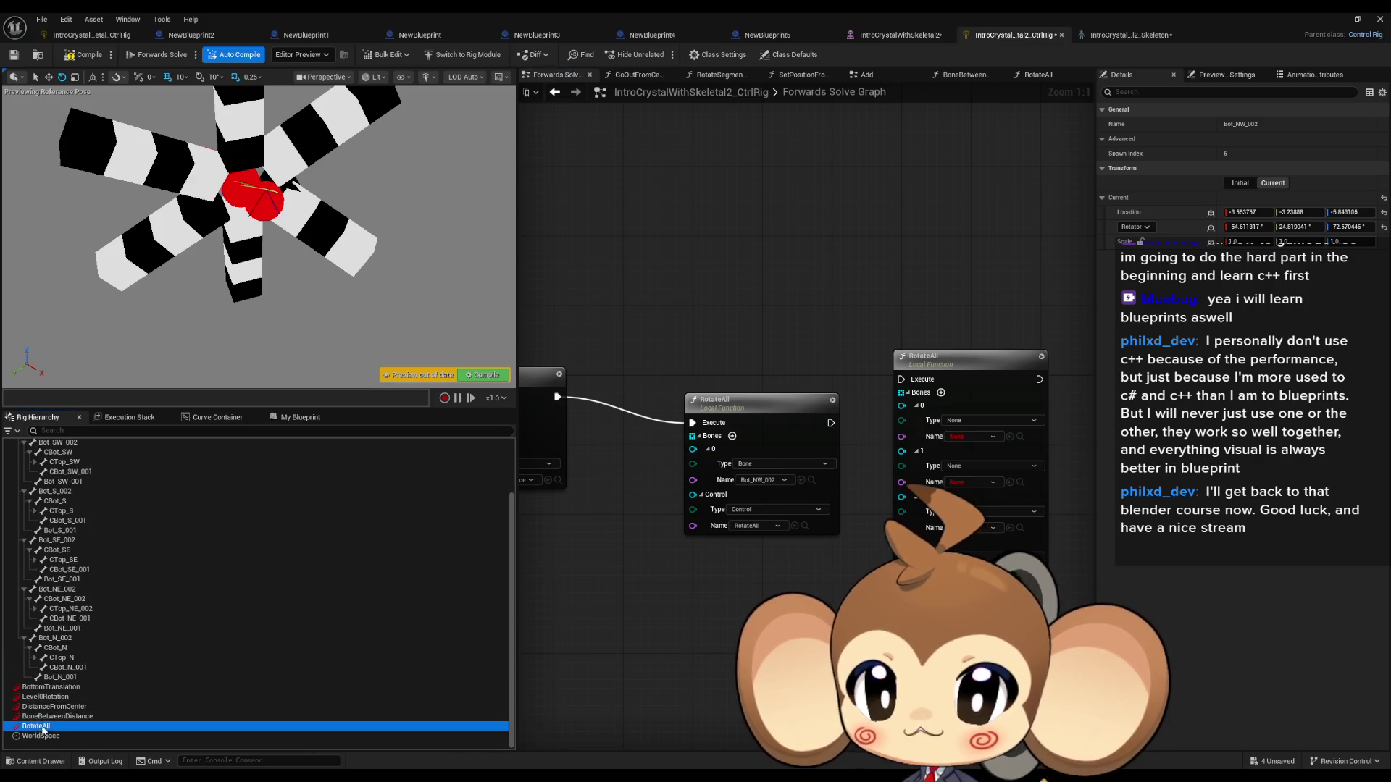
mouse_move(212, 168)
mouse_down()
mouse_move(231, 214)
mouse_move(235, 142)
mouse_move(260, 128)
mouse_move(201, 159)
mouse_up()
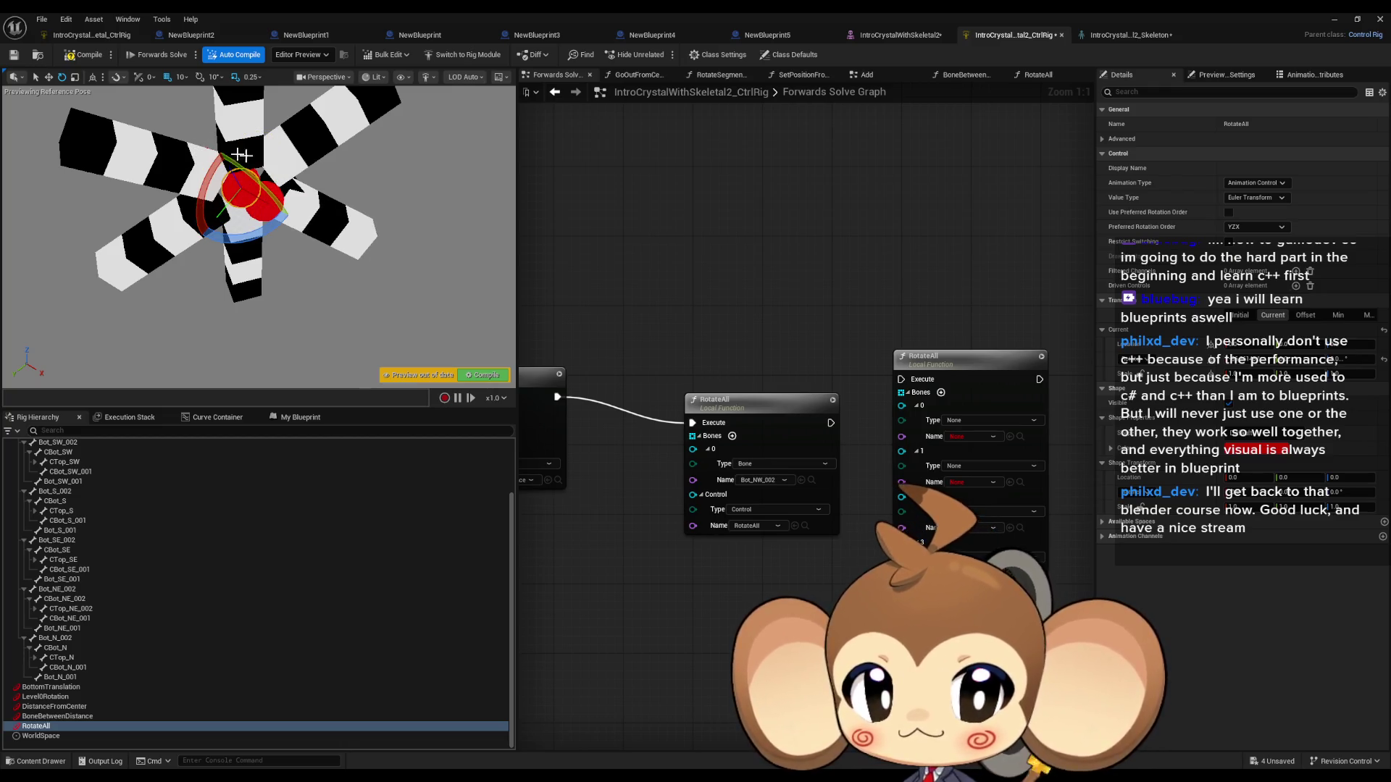
double_click(724, 399)
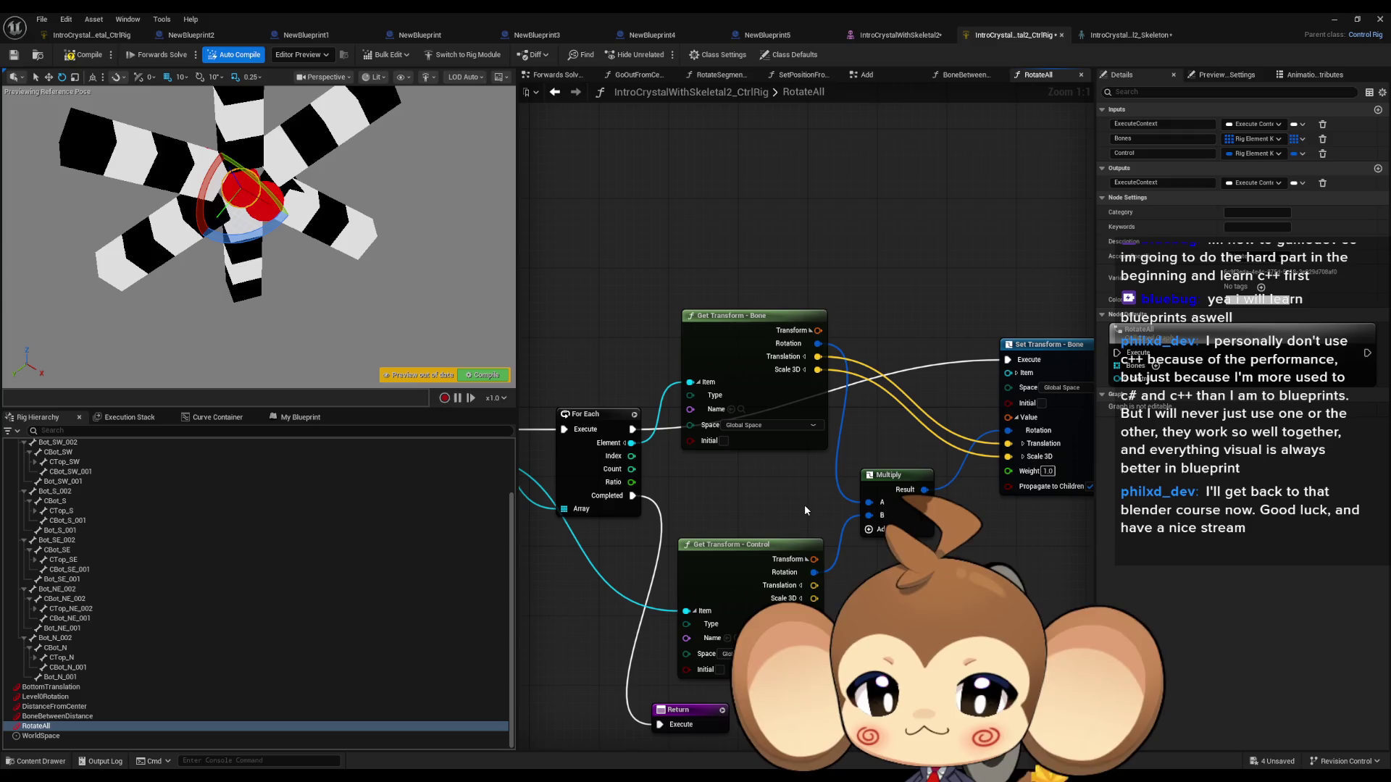
Step: Copy the Get Transform, Multiply and Set Transform nodes, then open Forwards Solve from the function list
drag(804, 504, 728, 494)
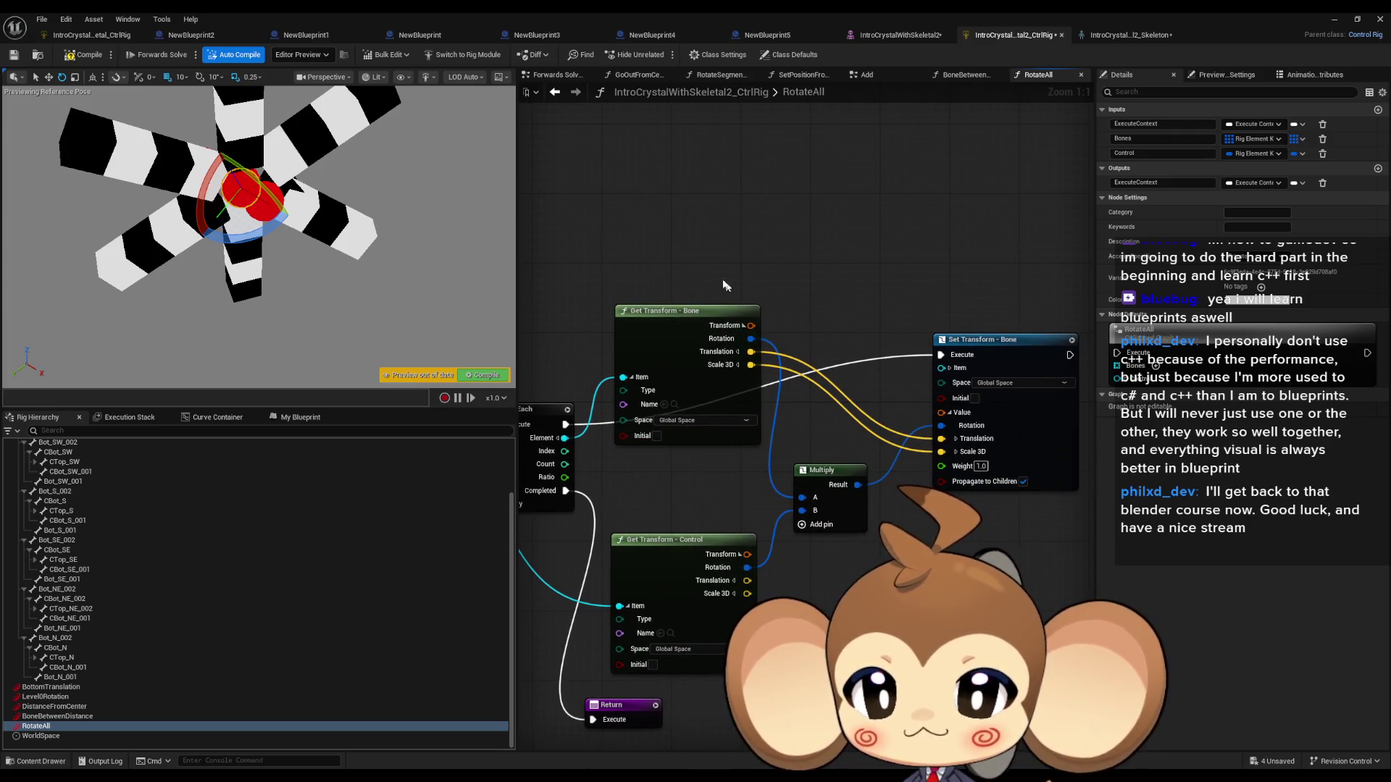
drag(731, 289, 976, 550)
scroll(134, 558, up, 3)
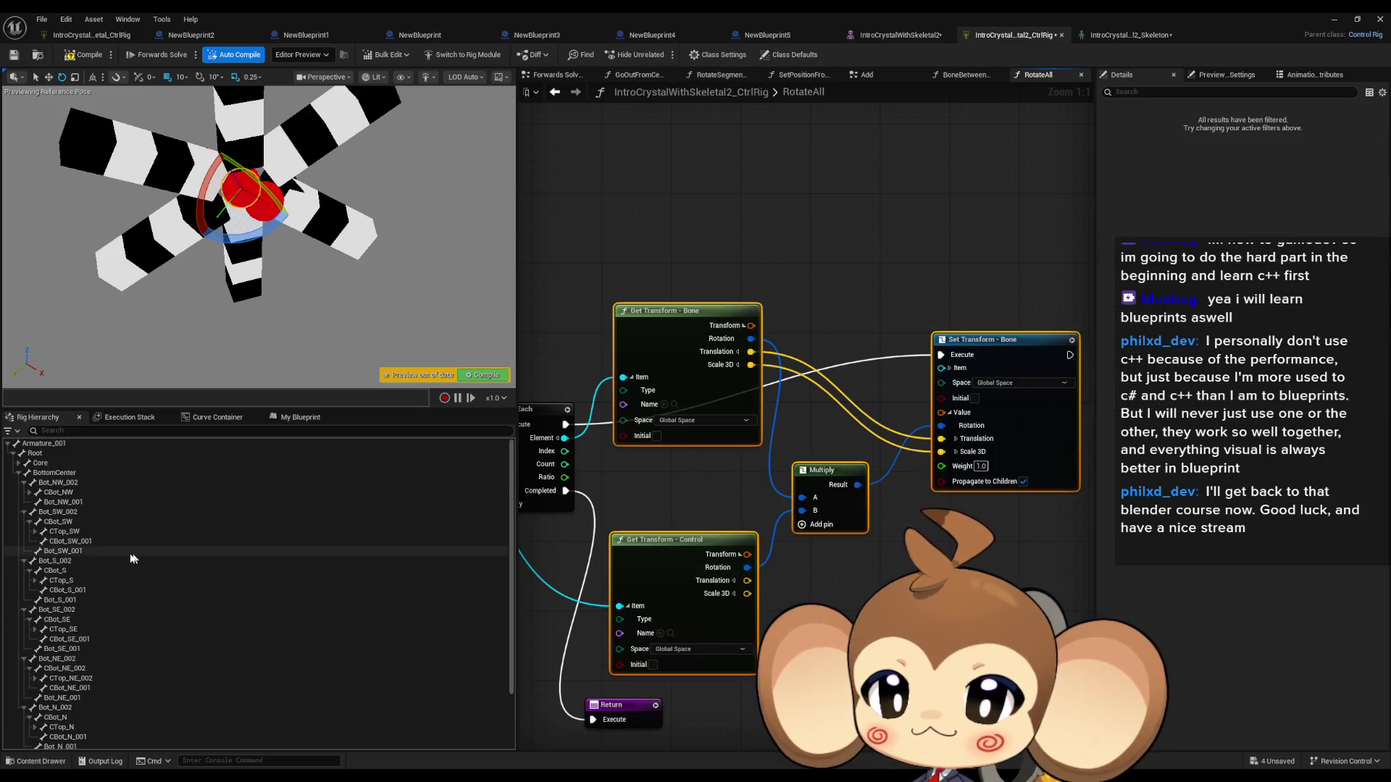
click(301, 417)
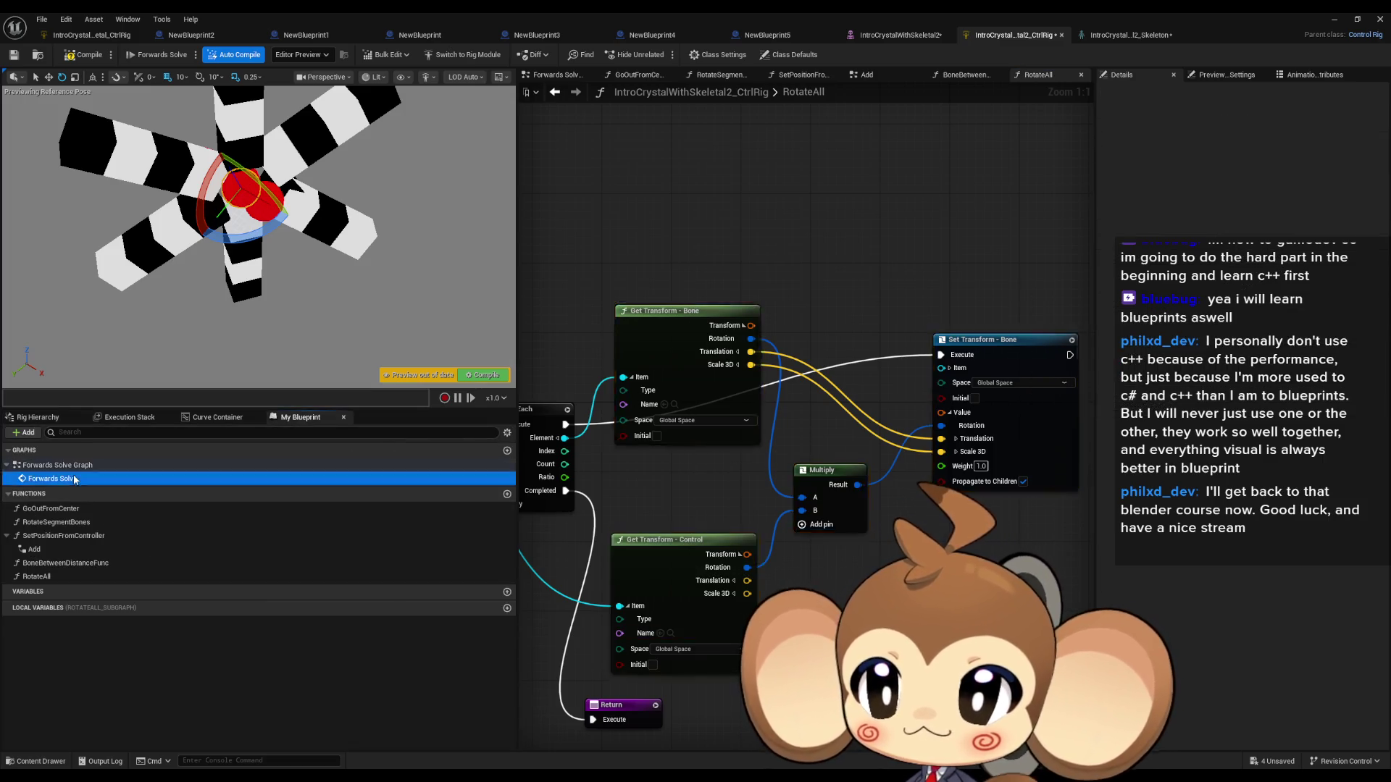
double_click(73, 478)
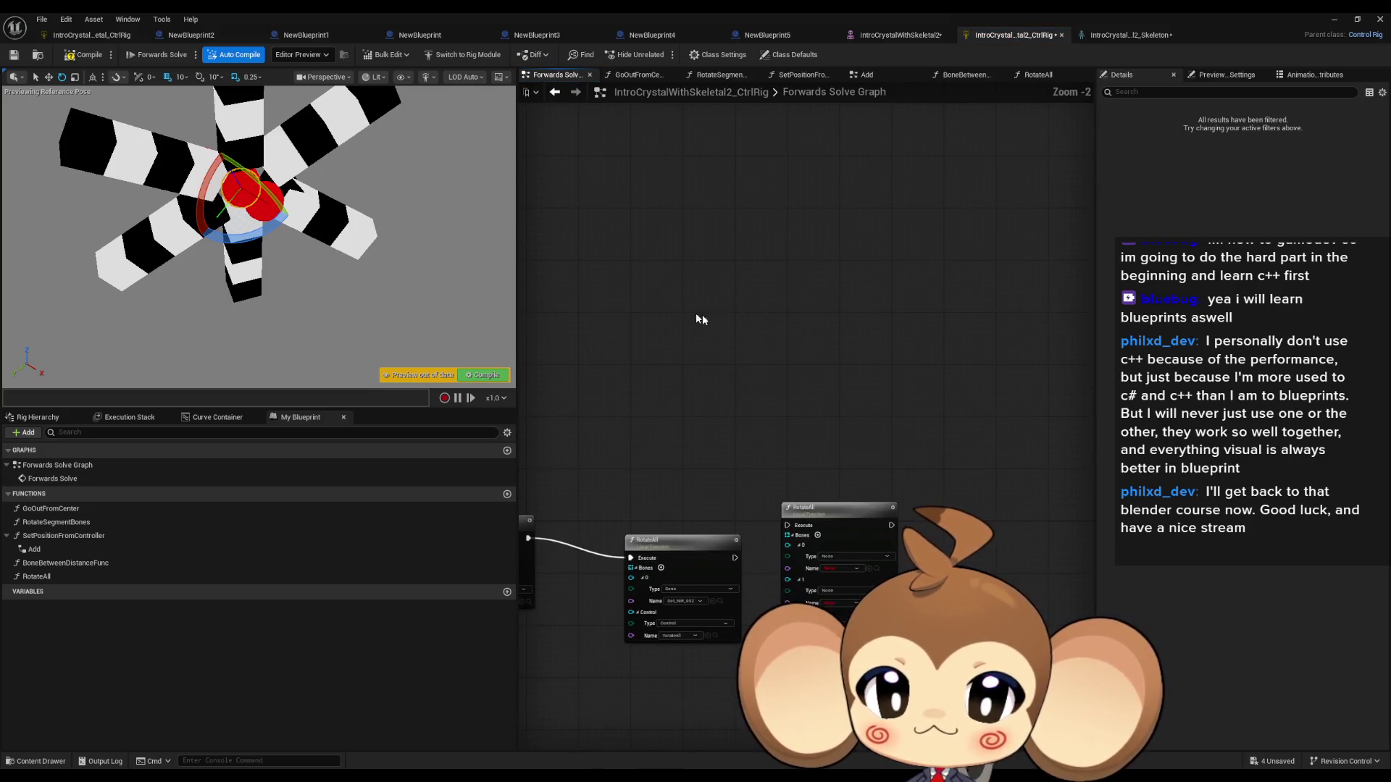
Step: Paste the transform nodes into Forwards Solve and run Set Transform after the distance function
key(ctrl+v)
mouse_move(795, 254)
mouse_down()
mouse_move(623, 536)
mouse_move(654, 538)
mouse_up()
click(859, 477)
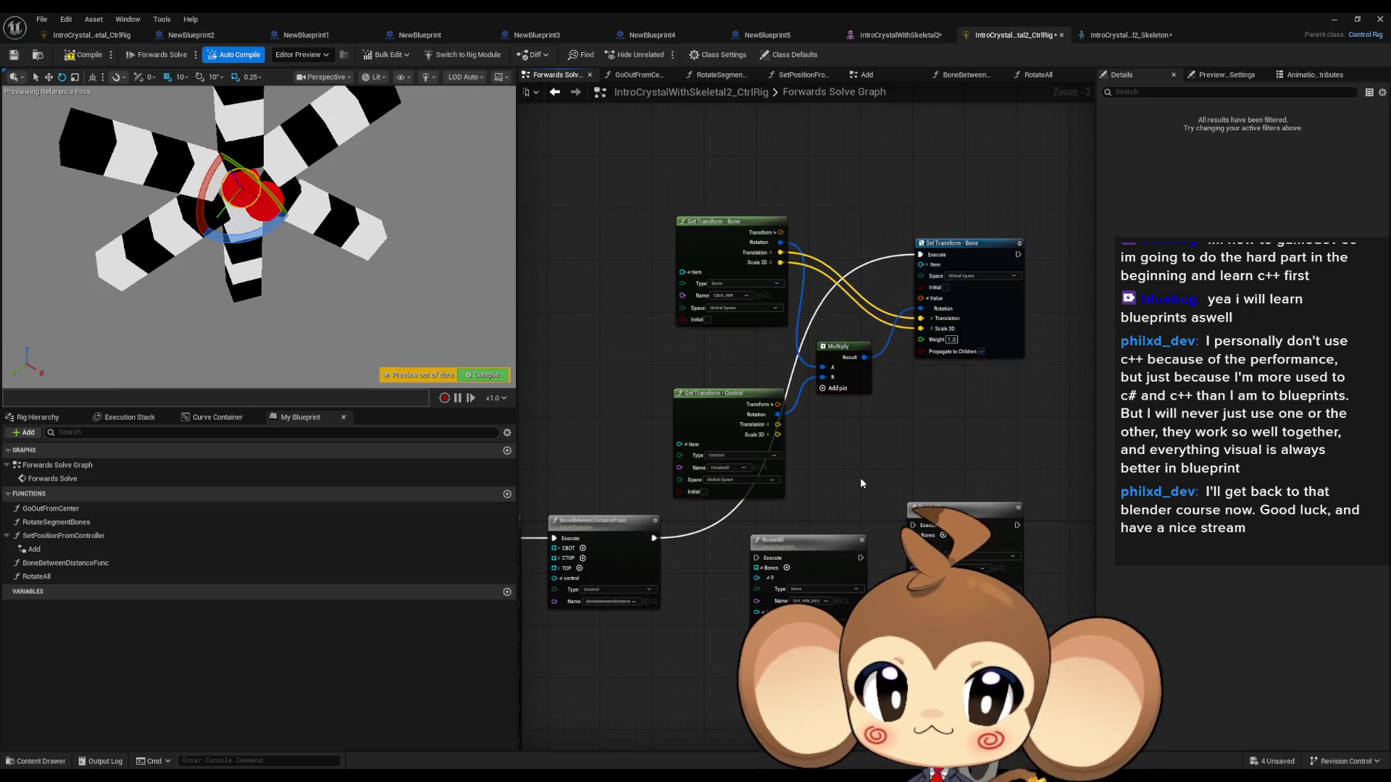
scroll(849, 474, up, 2)
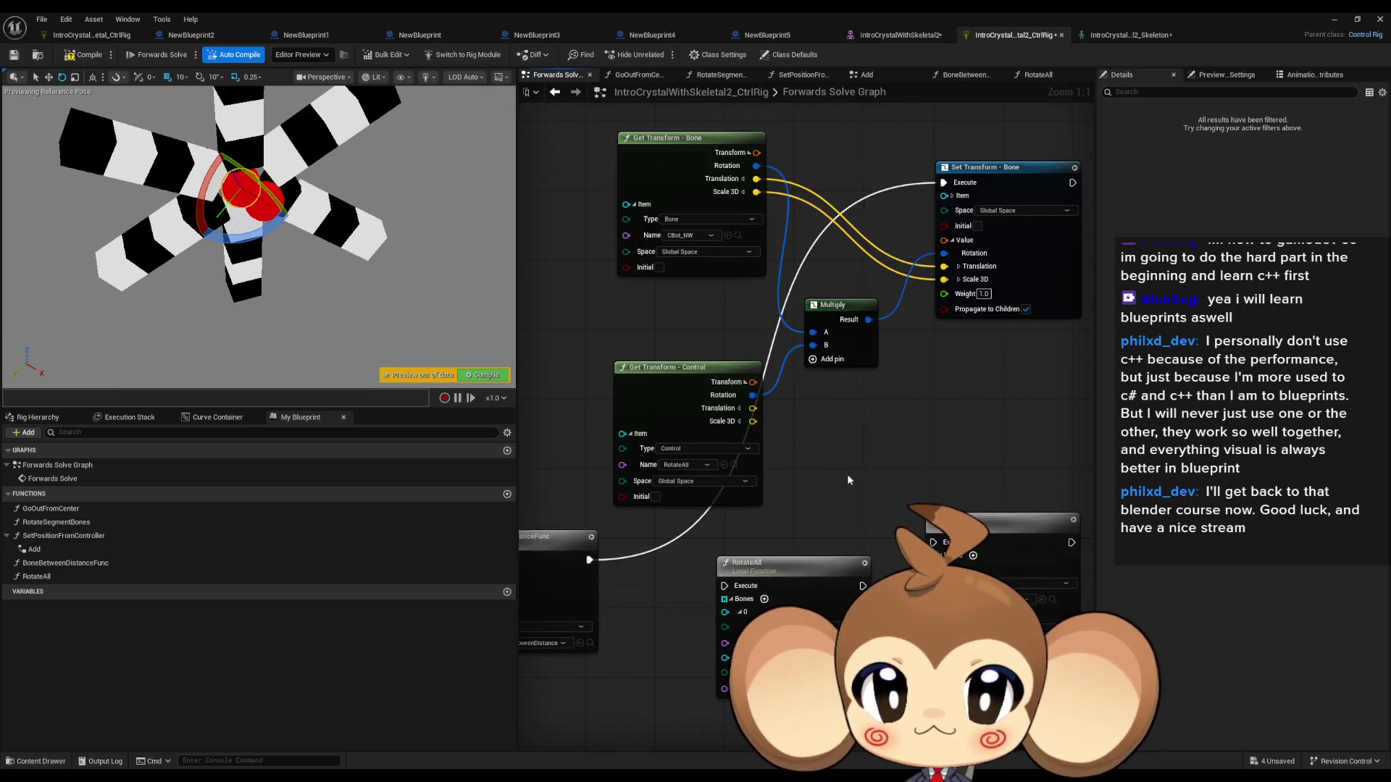
drag(848, 473, 854, 526)
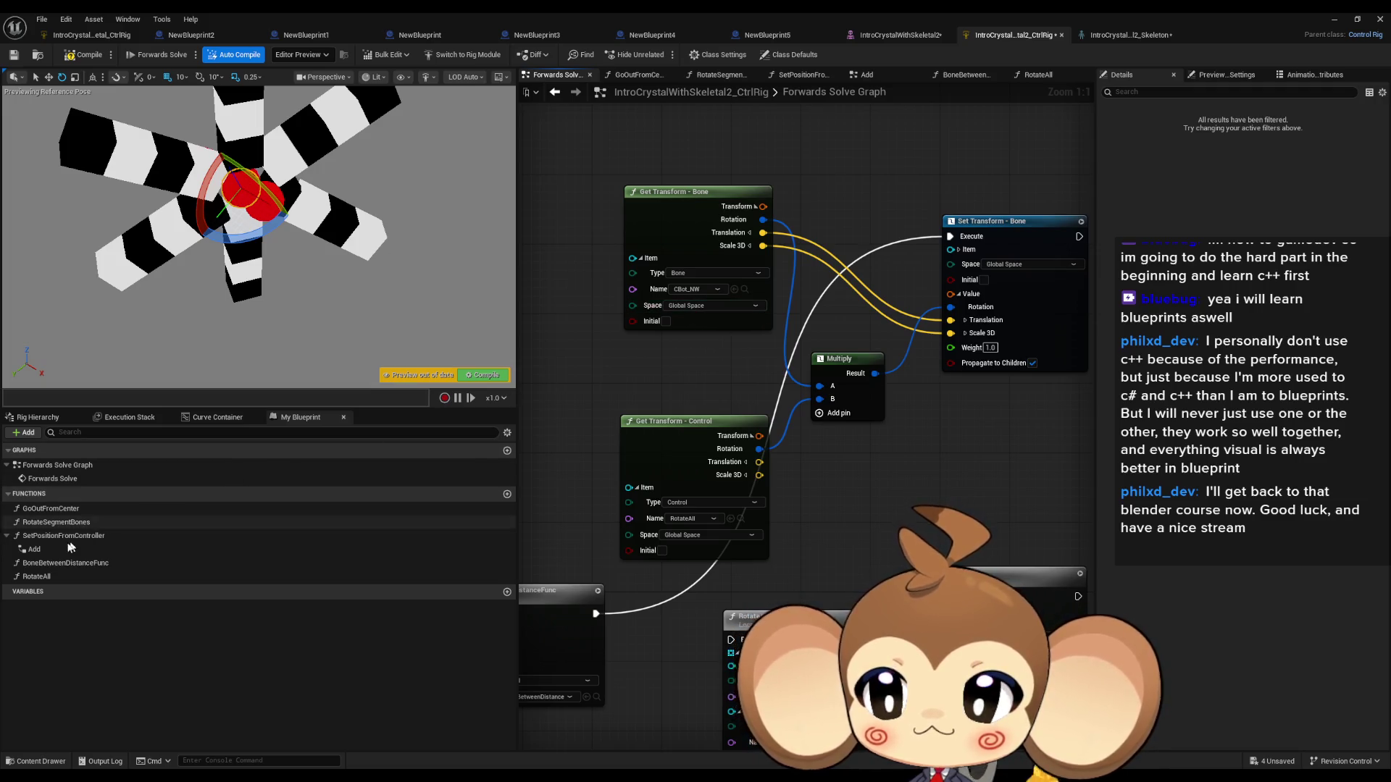
Step: Point Get Transform at bone Bot_NW_002, expand Set Transform's settings, and test-rotate RotateAll
click(37, 417)
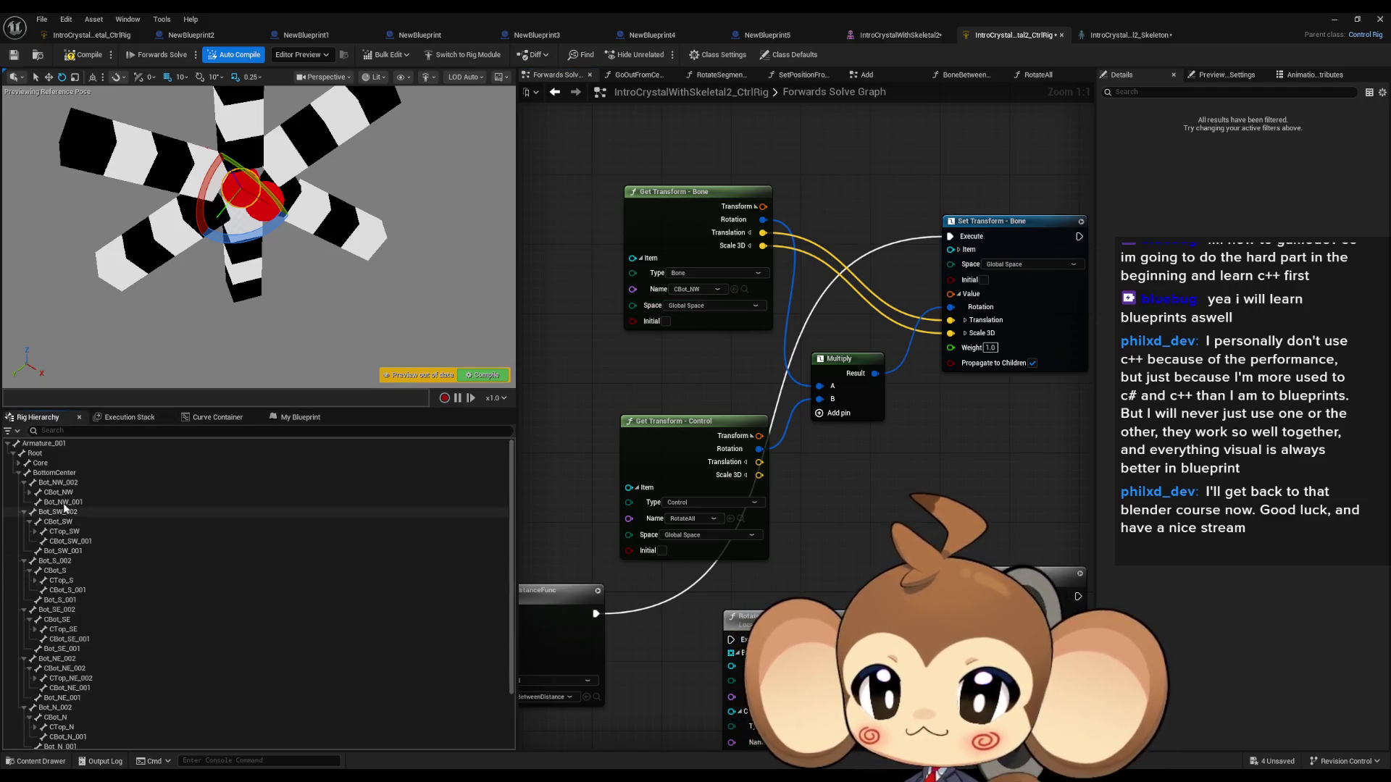
click(58, 483)
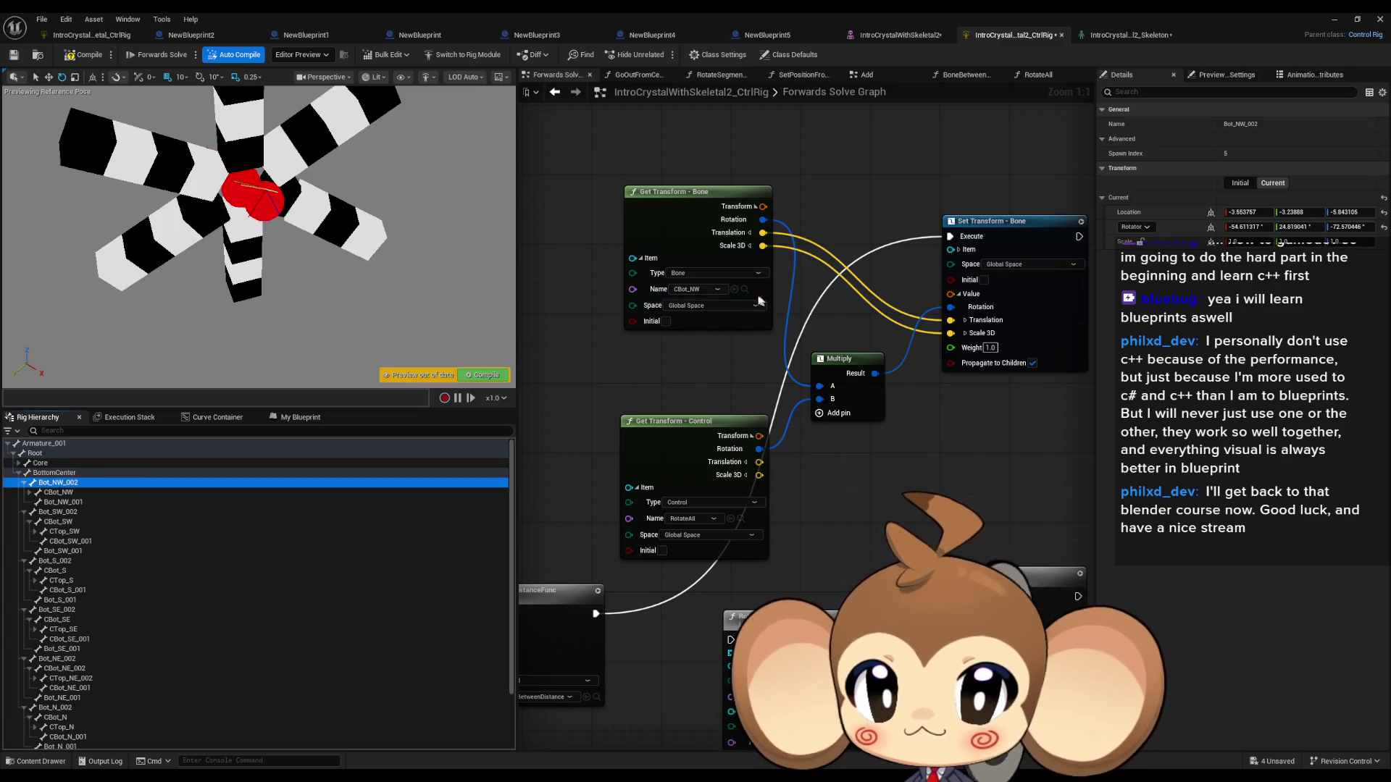
click(734, 289)
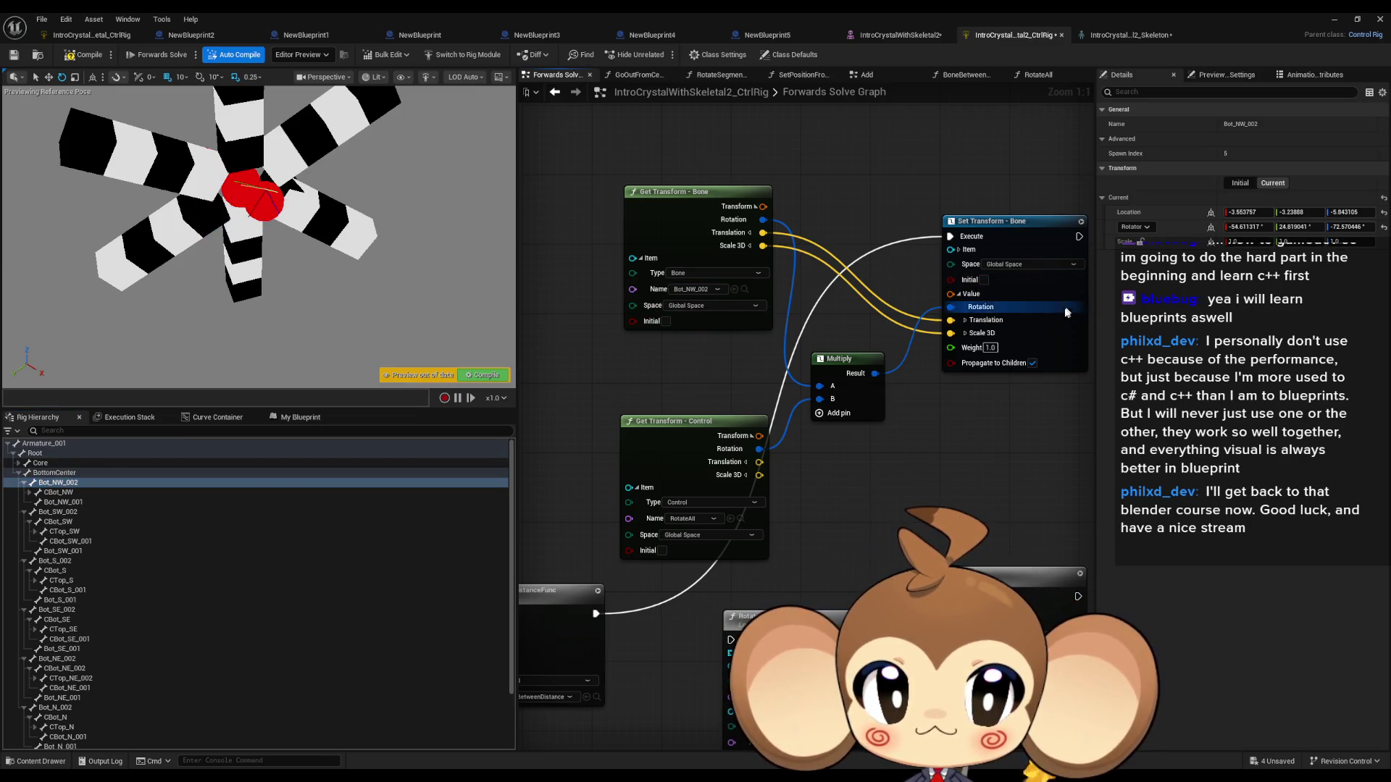
drag(1010, 339, 969, 364)
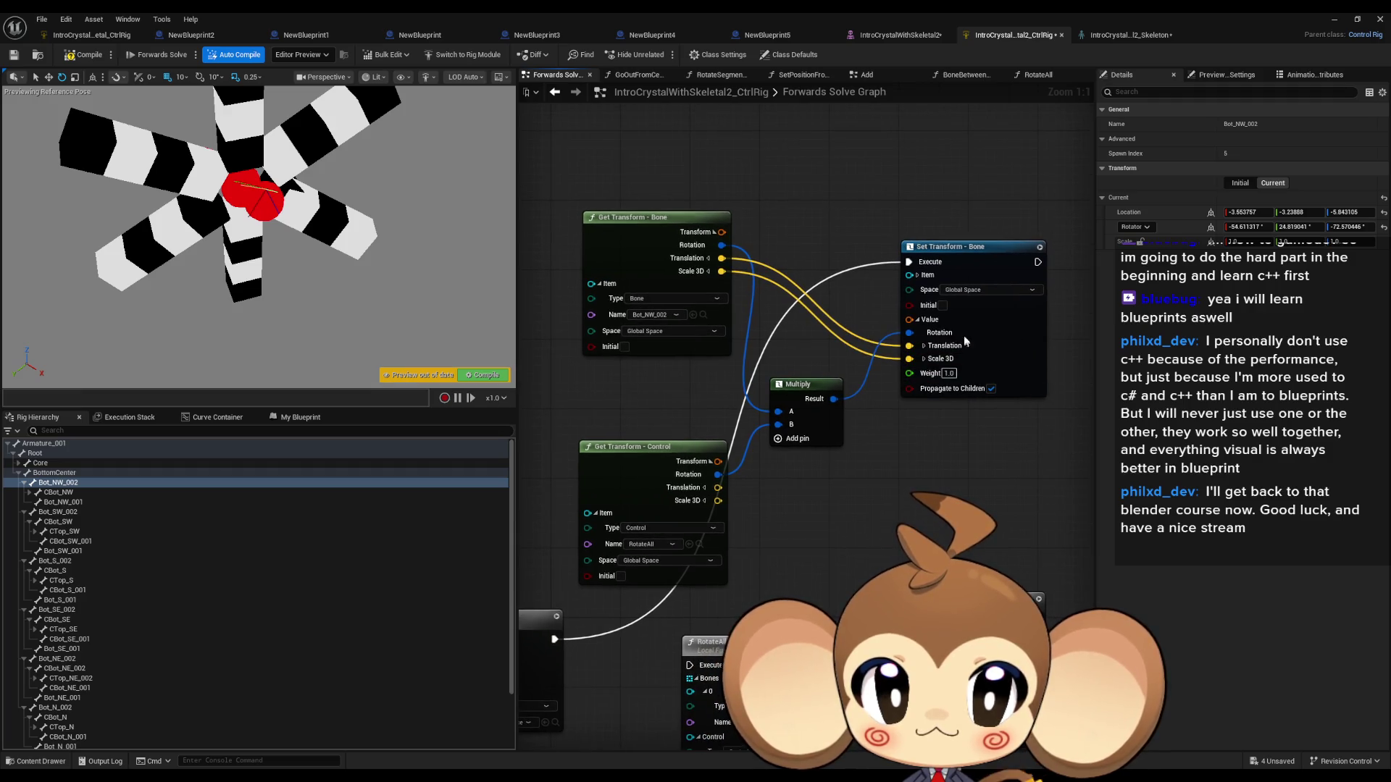
click(917, 275)
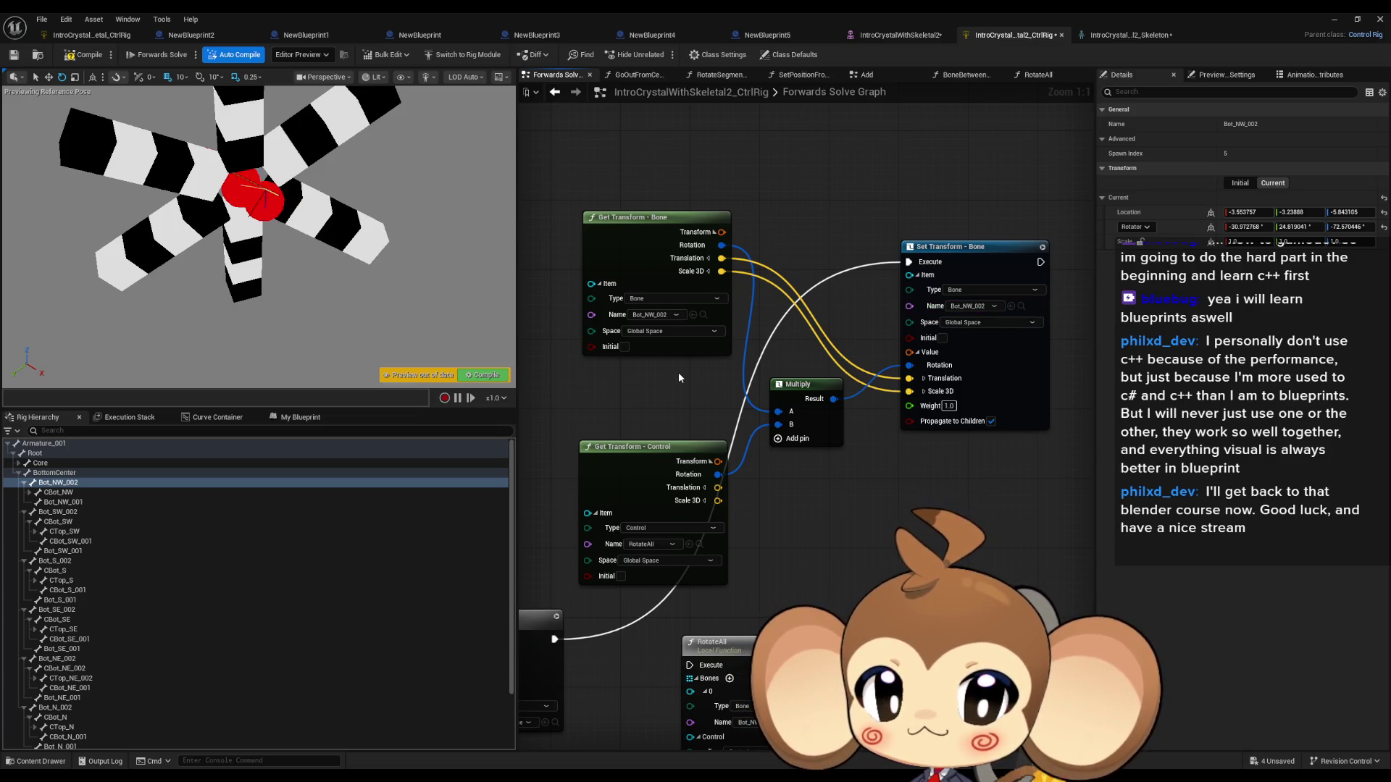
scroll(239, 551, down, 3)
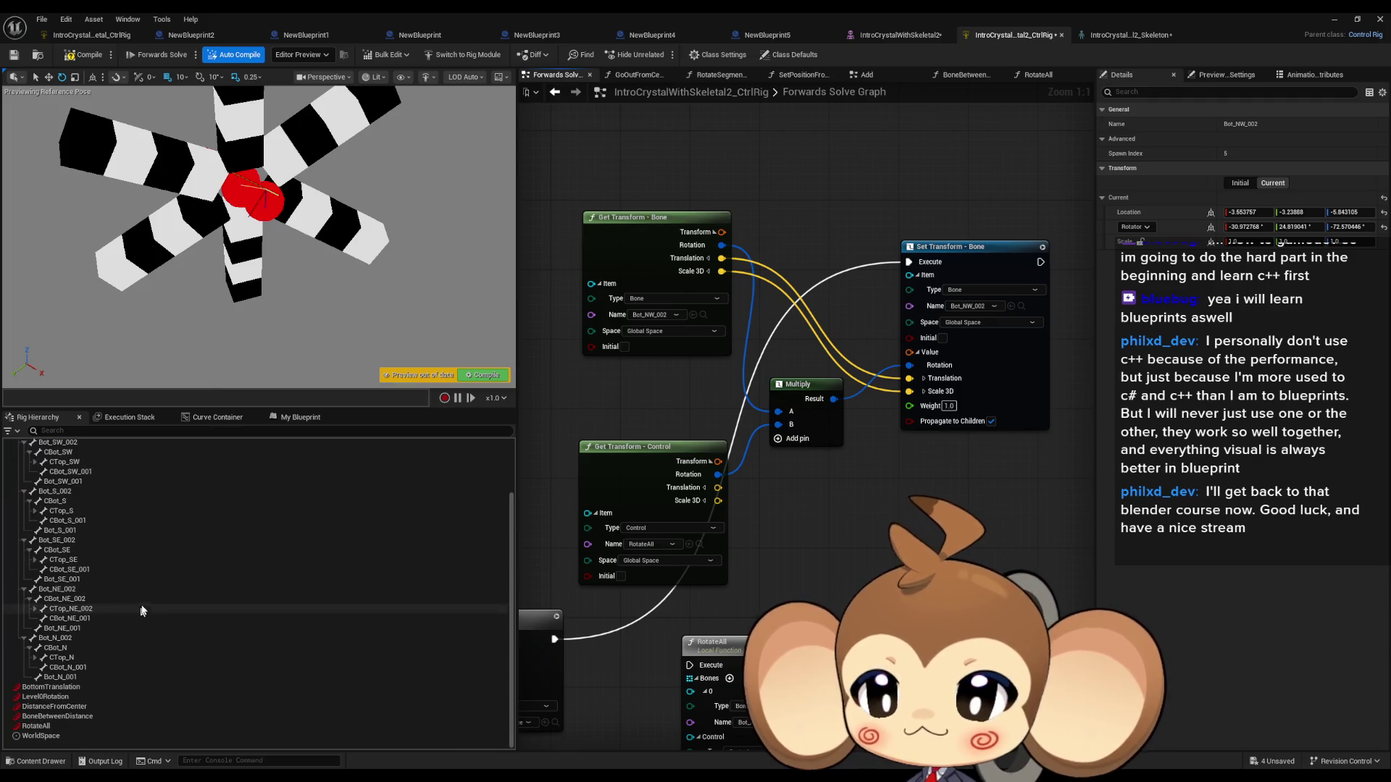
click(43, 726)
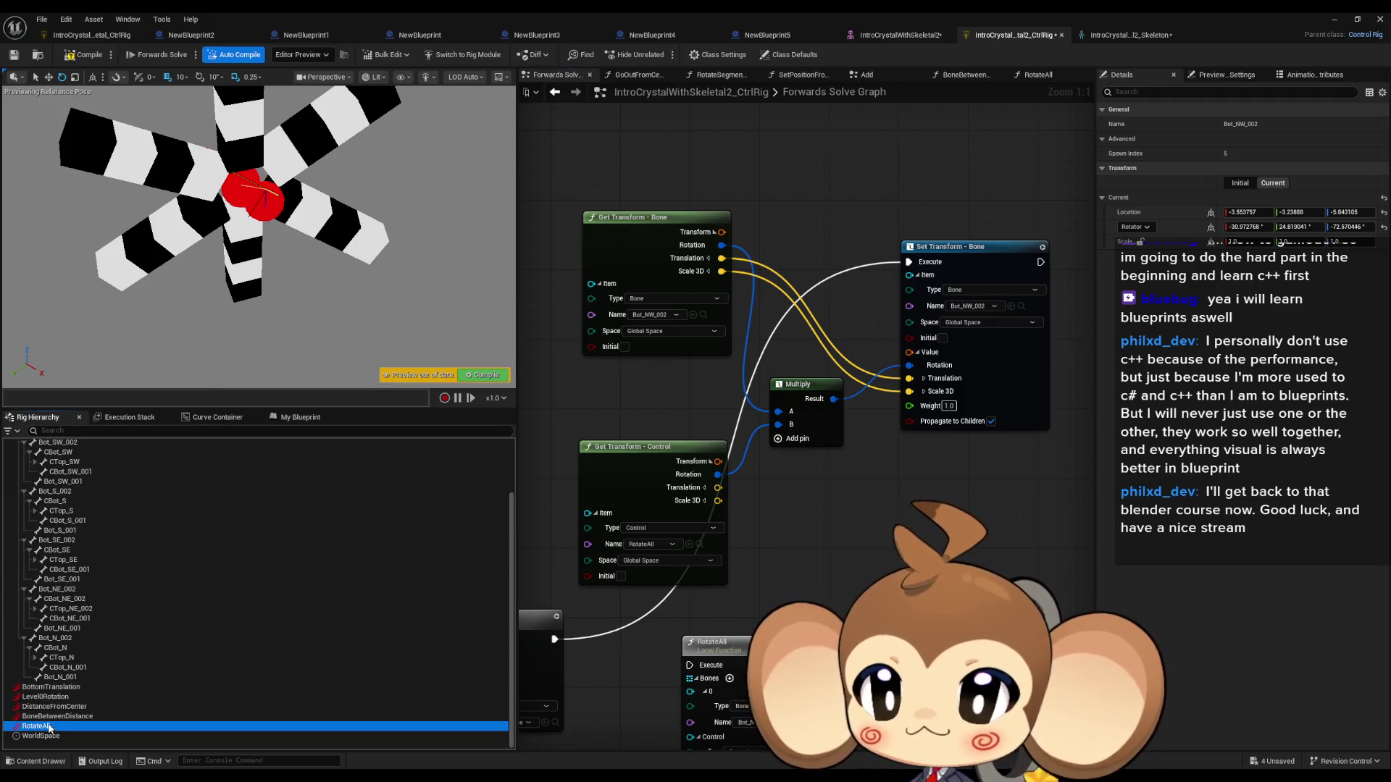
mouse_move(223, 147)
mouse_down()
mouse_move(258, 127)
mouse_move(224, 147)
mouse_up()
Step: Rewire RotateAll's execution through the distance function into Set Transform, then open the RotateAll graph
drag(813, 497, 775, 494)
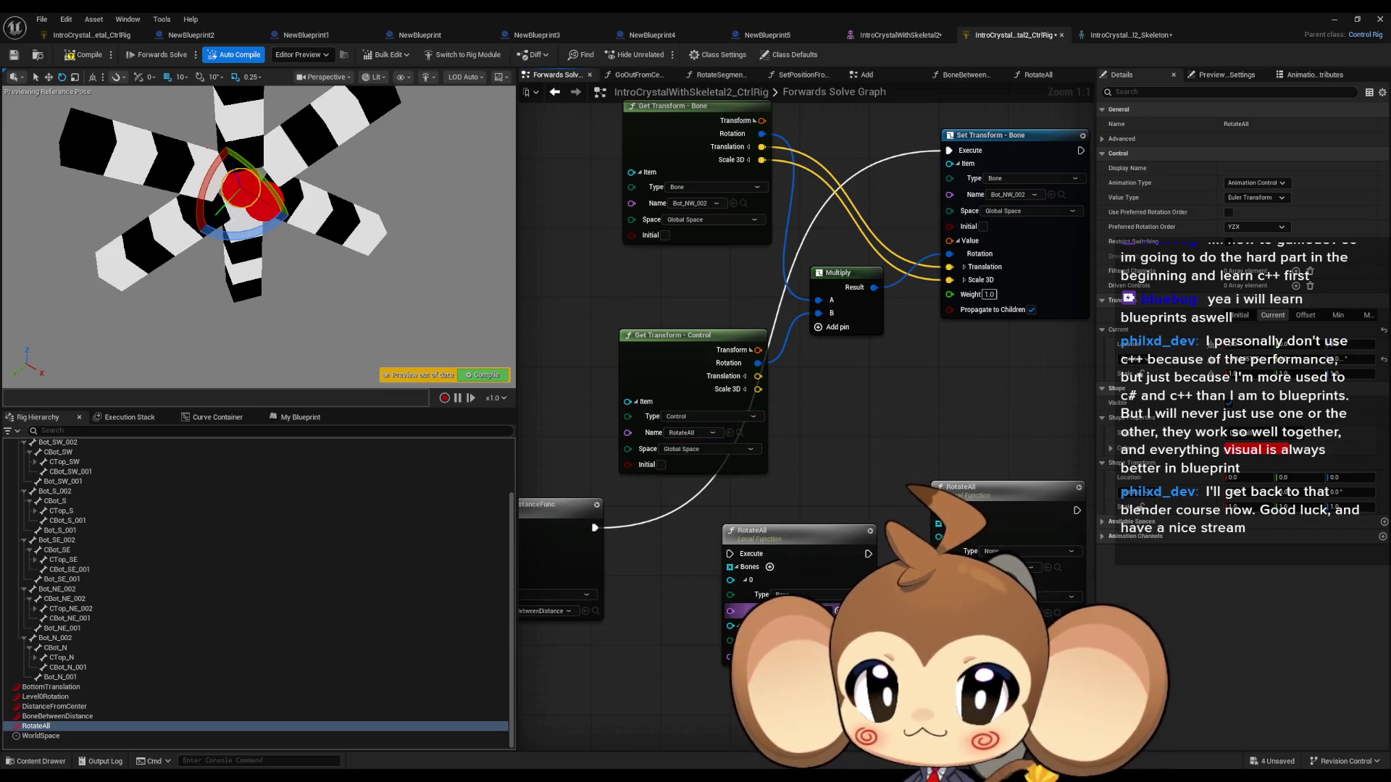
mouse_move(731, 554)
mouse_down()
mouse_move(594, 529)
mouse_move(717, 467)
mouse_move(952, 156)
mouse_up()
drag(890, 326, 841, 362)
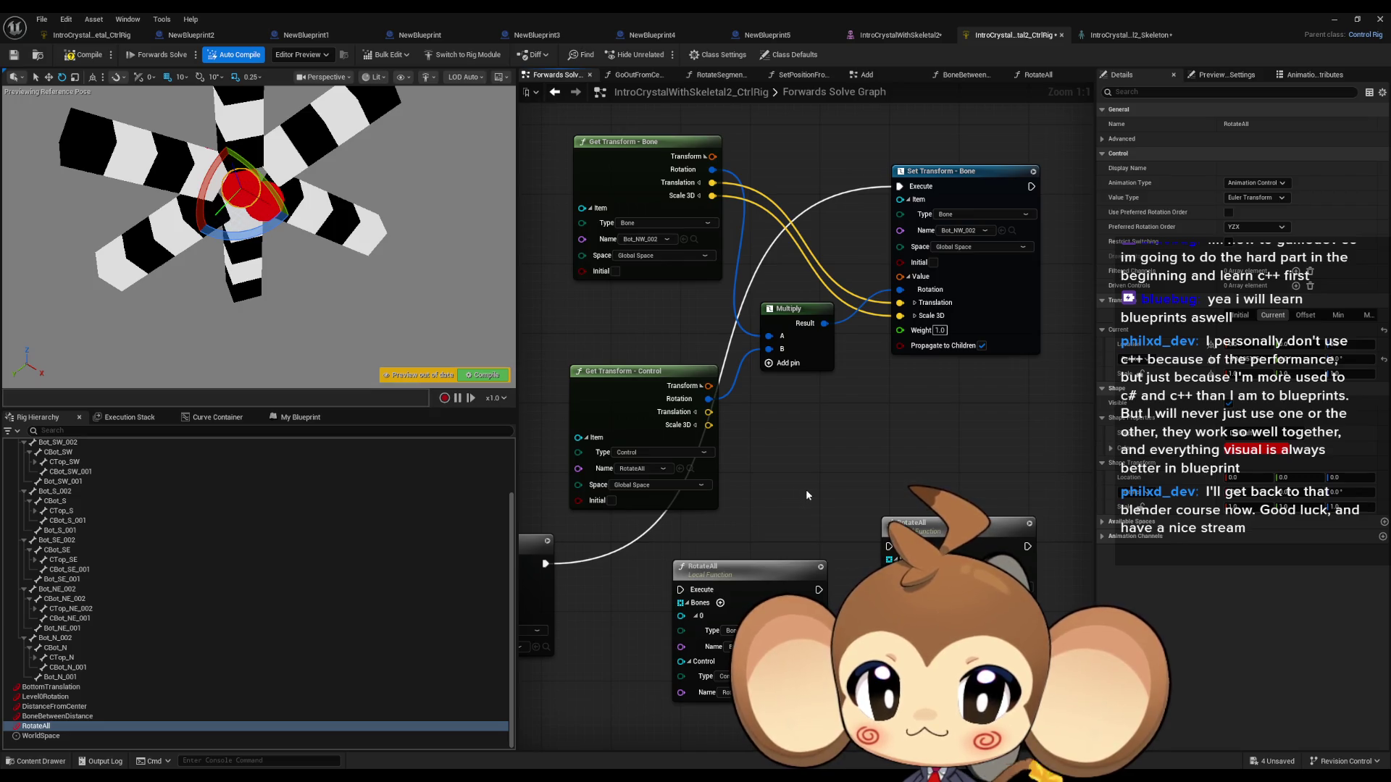
double_click(742, 574)
mouse_move(990, 454)
mouse_down()
mouse_move(609, 391)
mouse_move(668, 368)
mouse_up()
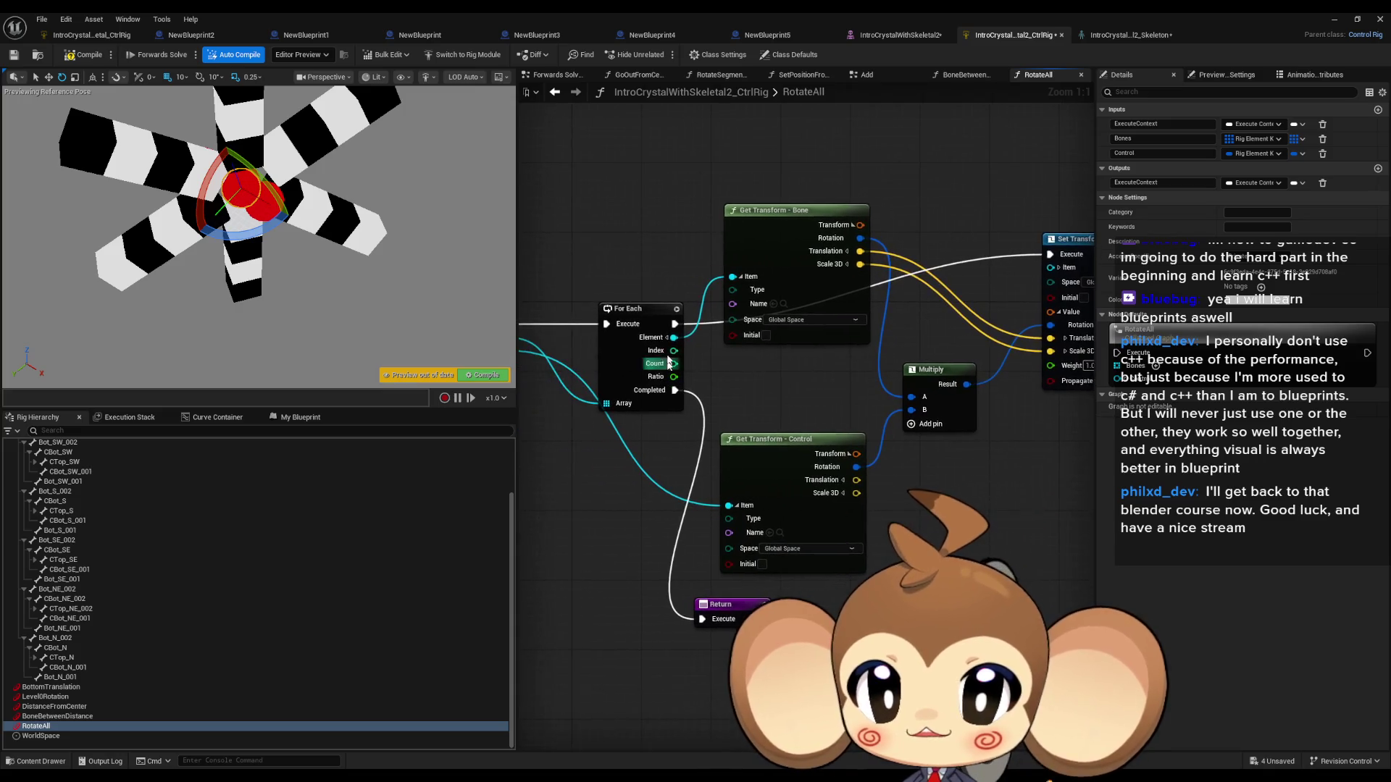
drag(631, 483, 755, 500)
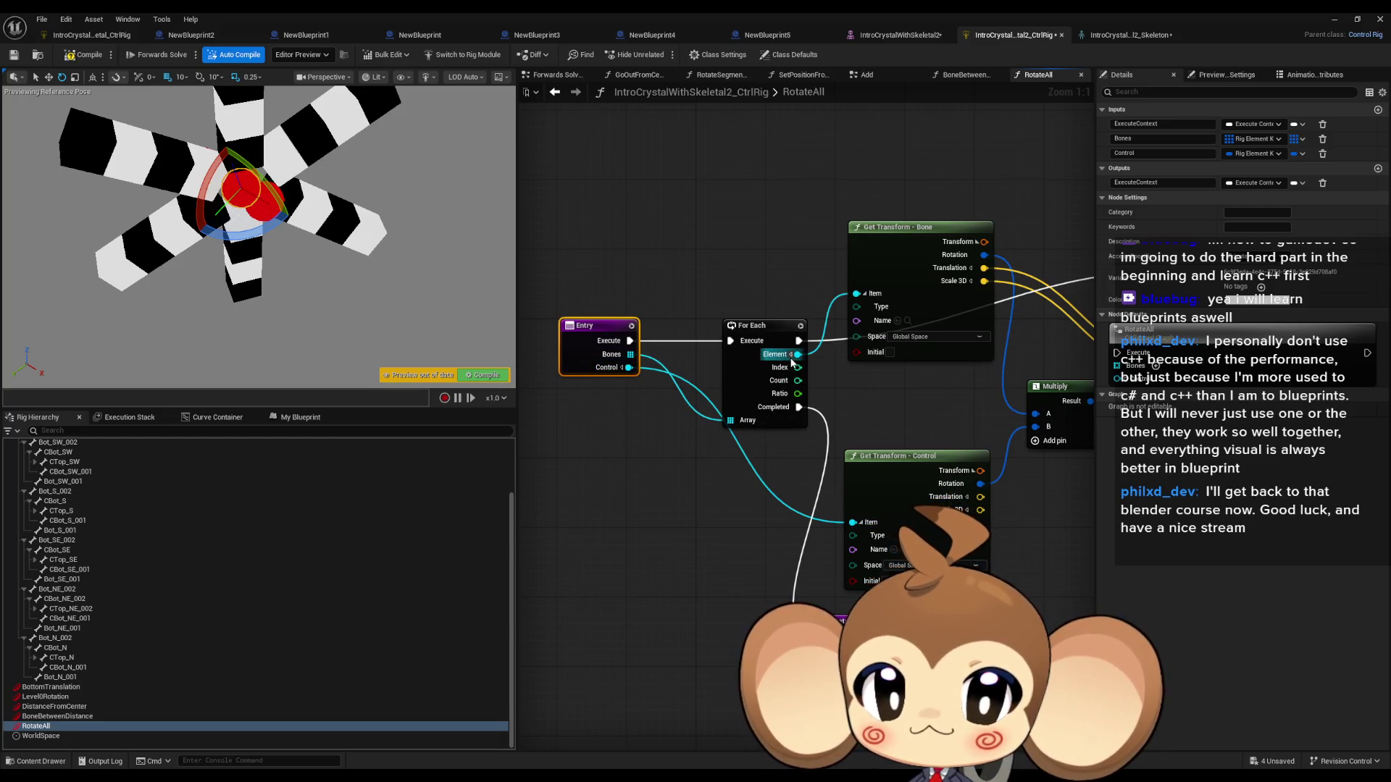
mouse_move(923, 310)
mouse_down()
mouse_move(697, 340)
mouse_move(705, 352)
mouse_up()
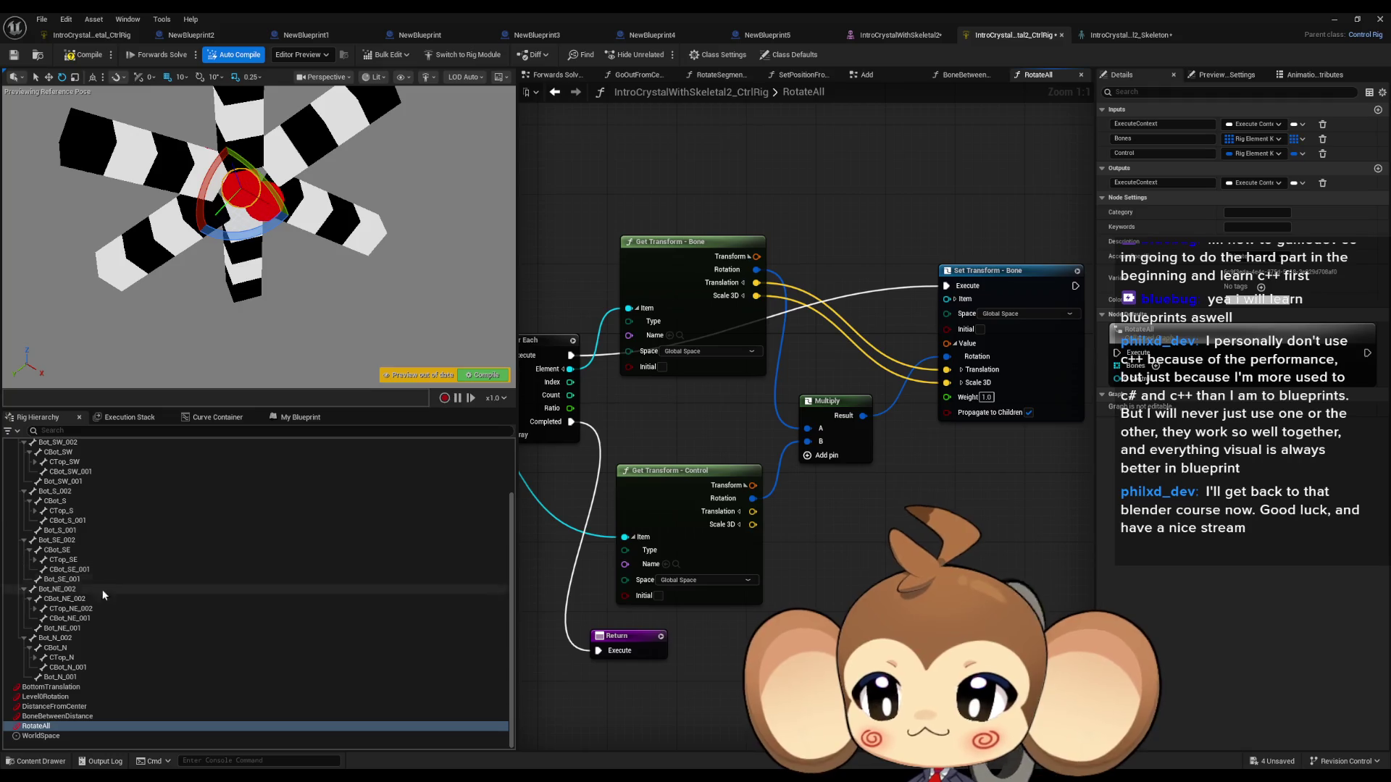
click(554, 83)
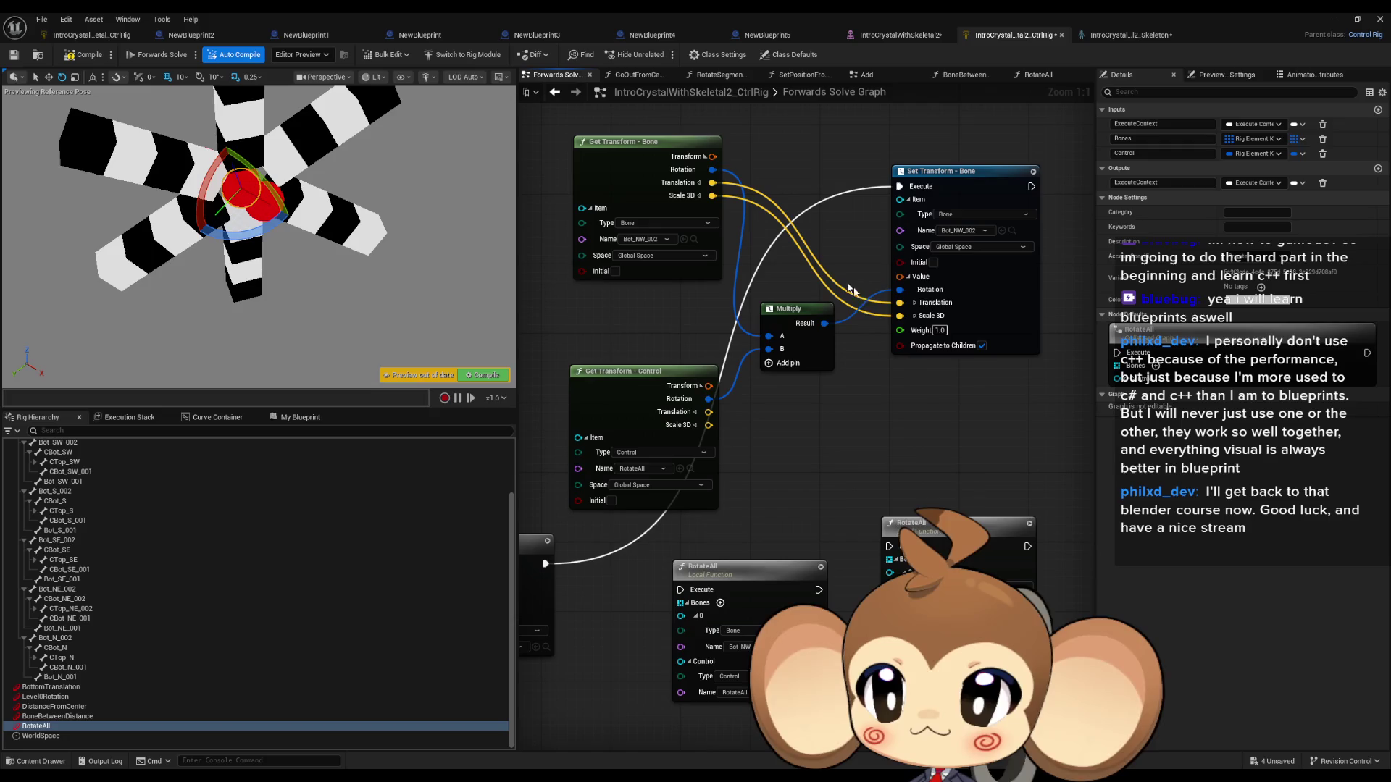
drag(787, 423, 840, 386)
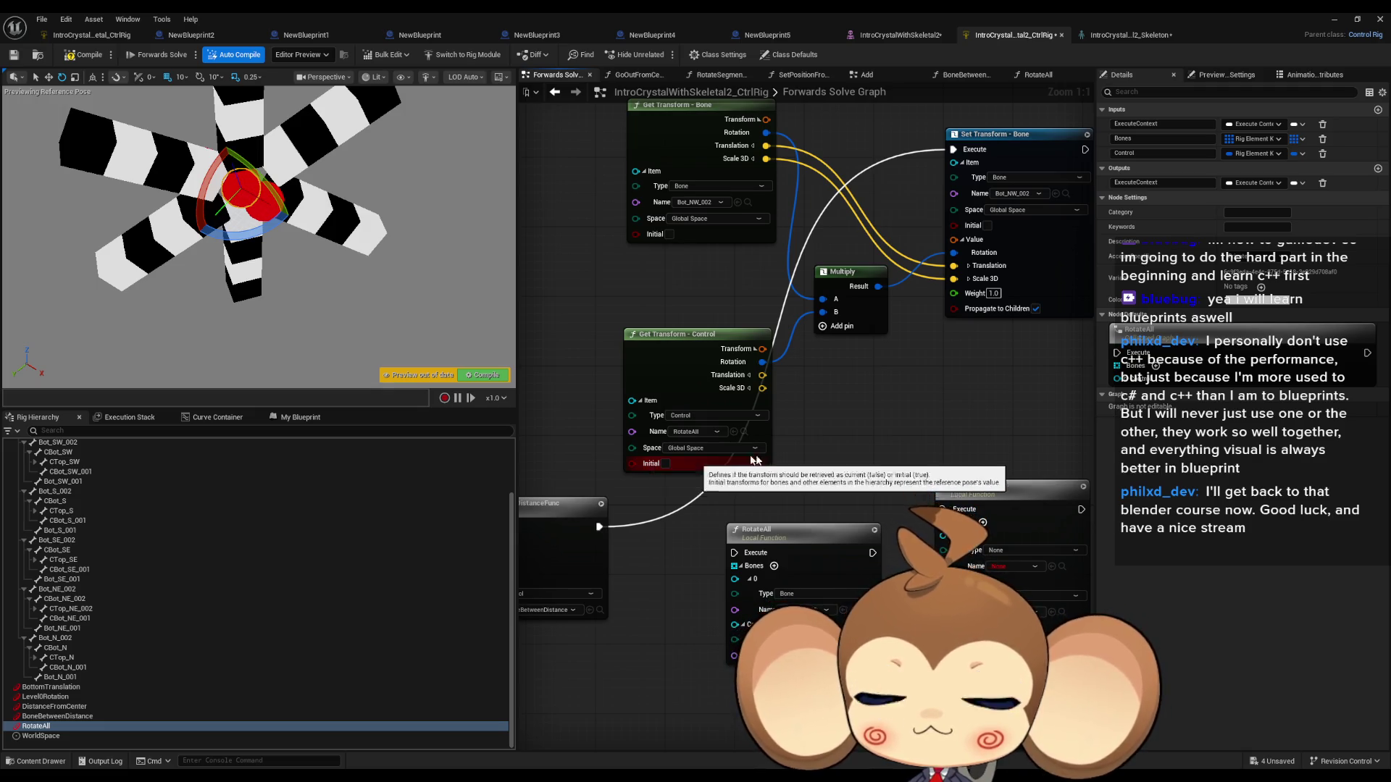
drag(875, 427, 797, 471)
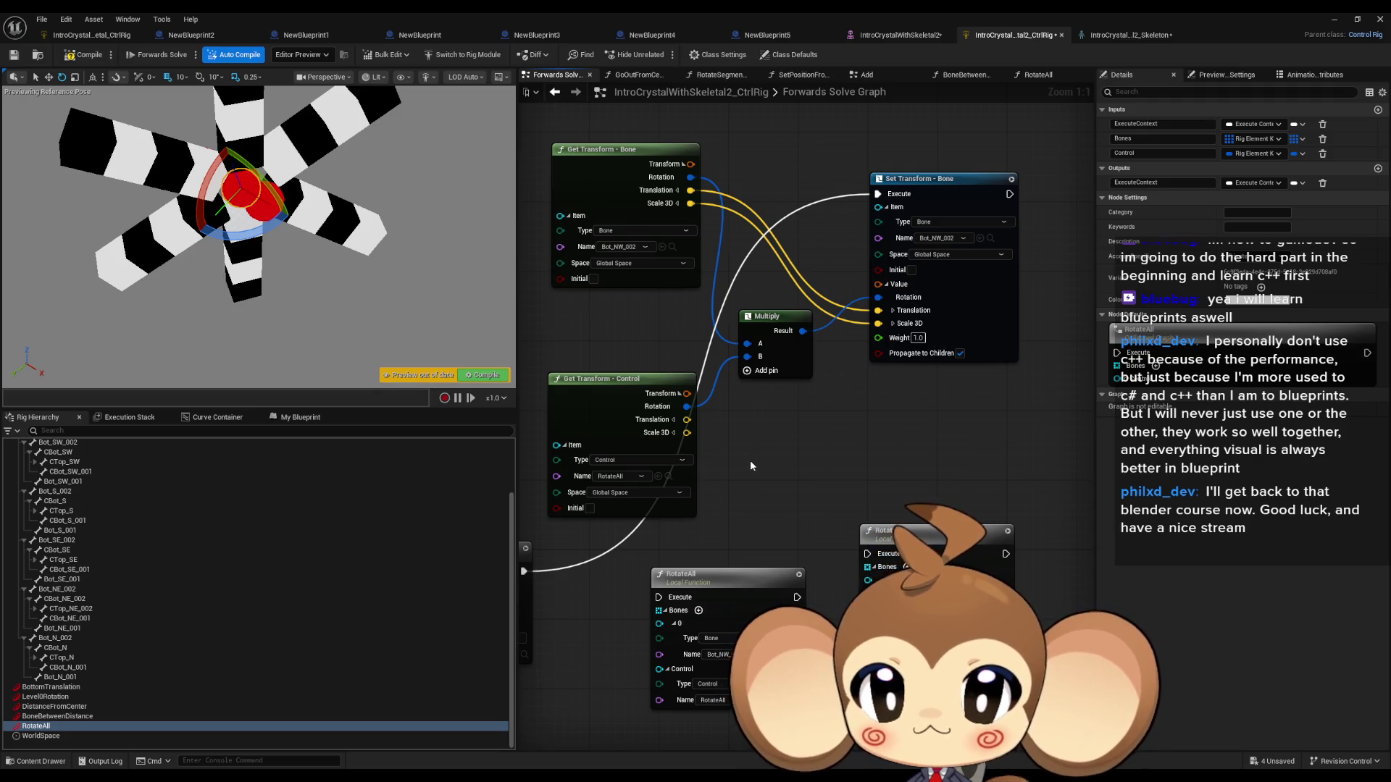
drag(746, 465, 781, 474)
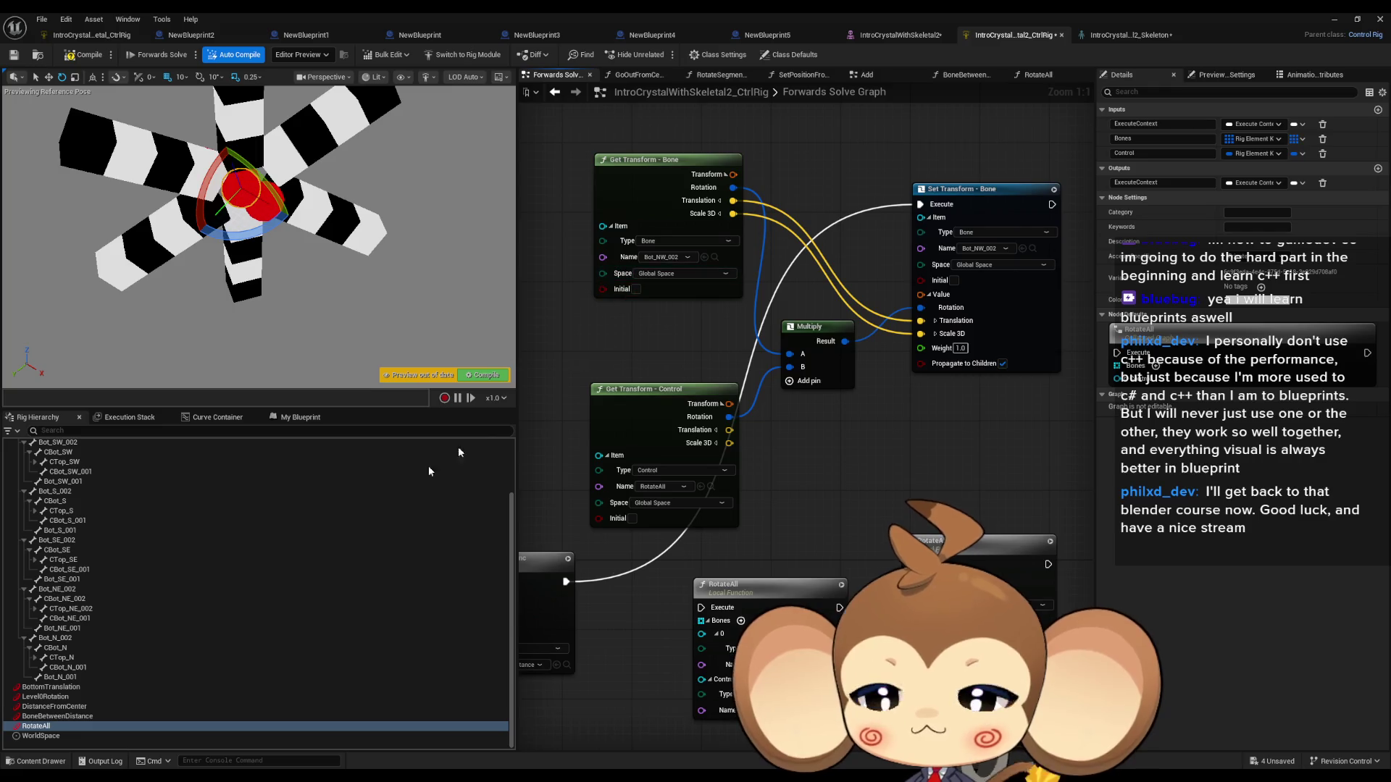
drag(825, 555, 878, 501)
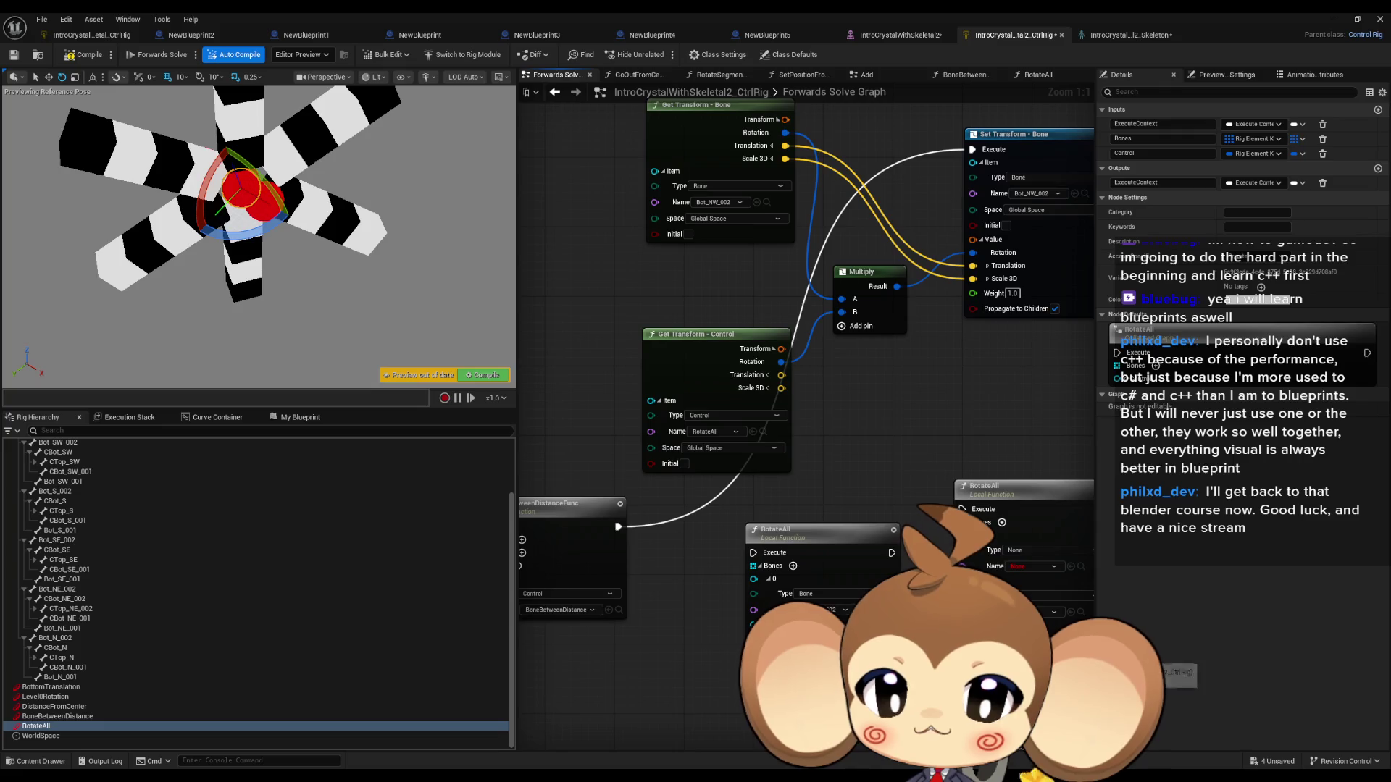
drag(801, 542, 757, 549)
Step: Pan the RotateAll graph to its Entry node, test-rotate the control, and compile the control rig
double_click(758, 549)
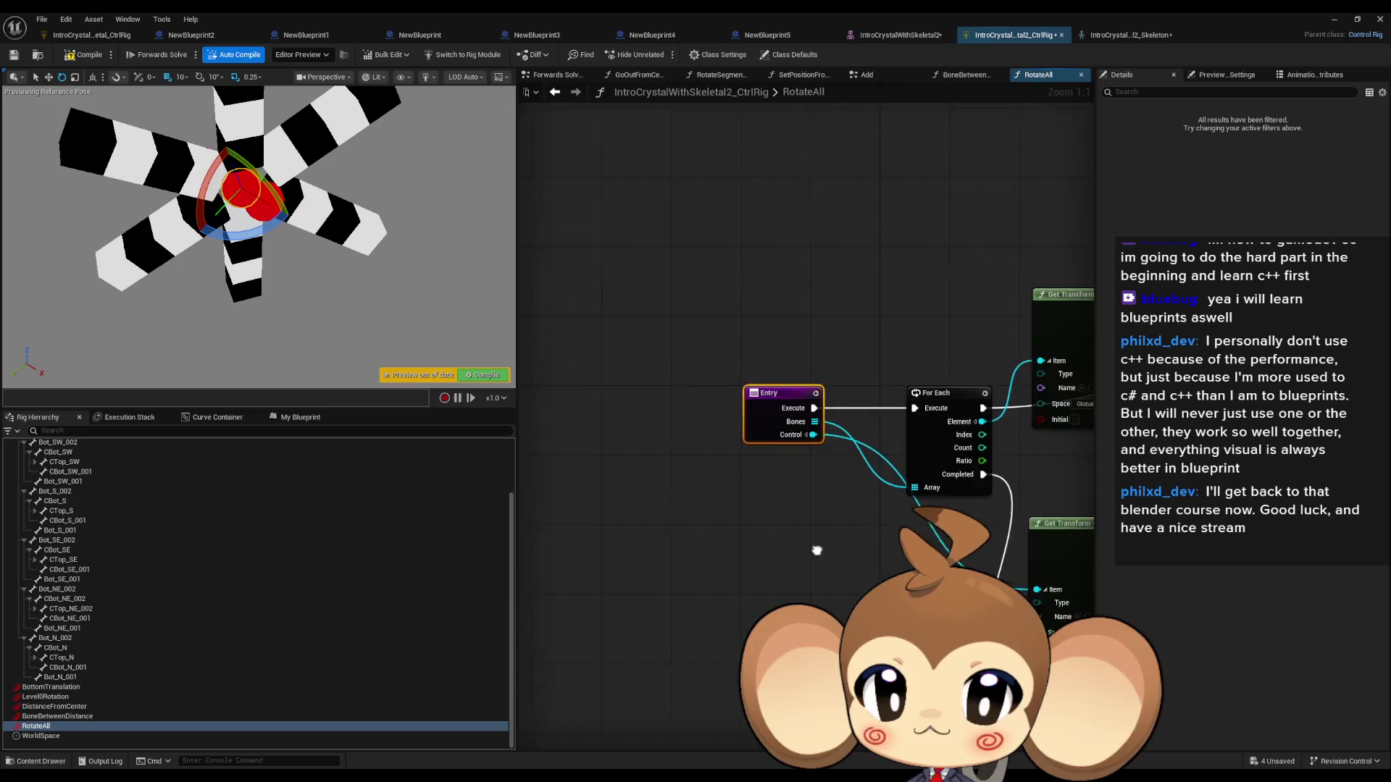
mouse_move(826, 394)
mouse_down()
mouse_move(696, 394)
mouse_move(819, 406)
mouse_move(829, 419)
mouse_move(774, 424)
mouse_up()
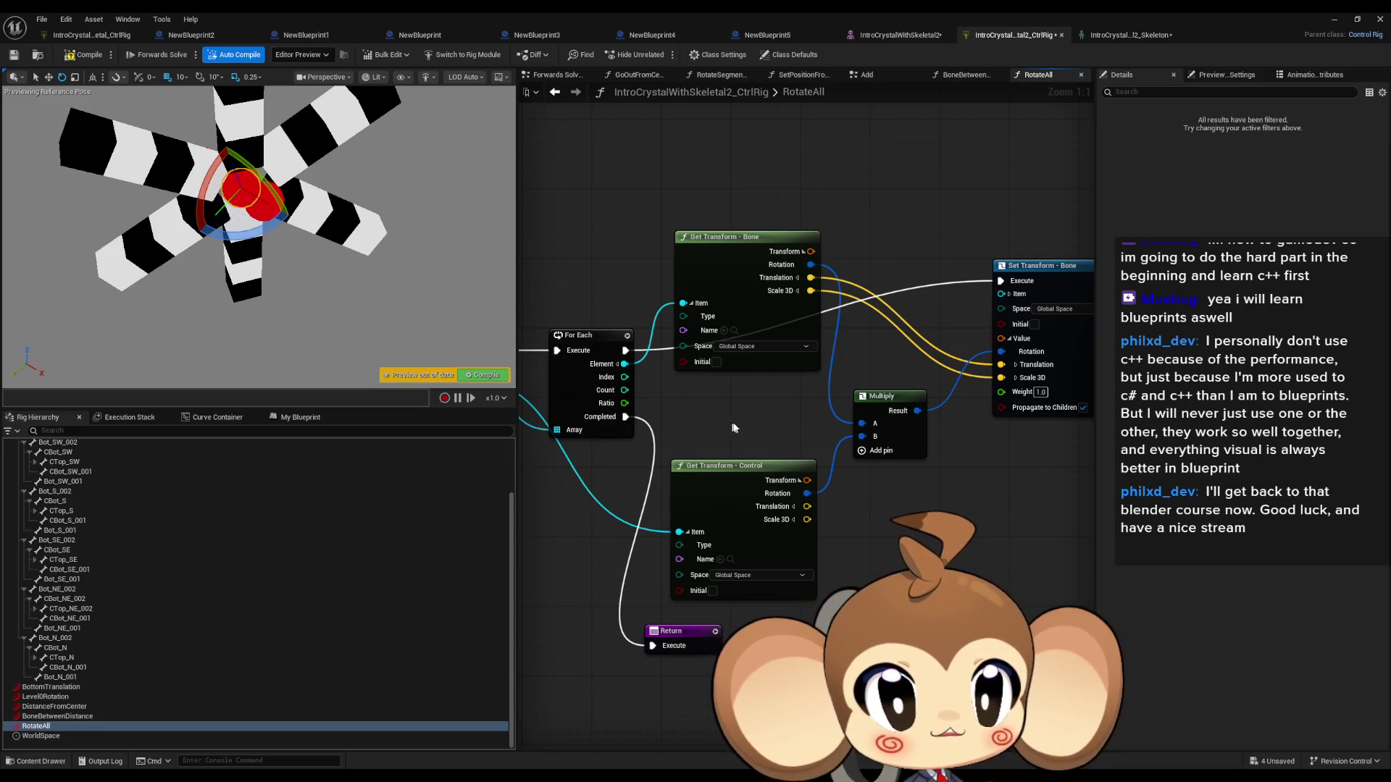
drag(731, 428, 803, 419)
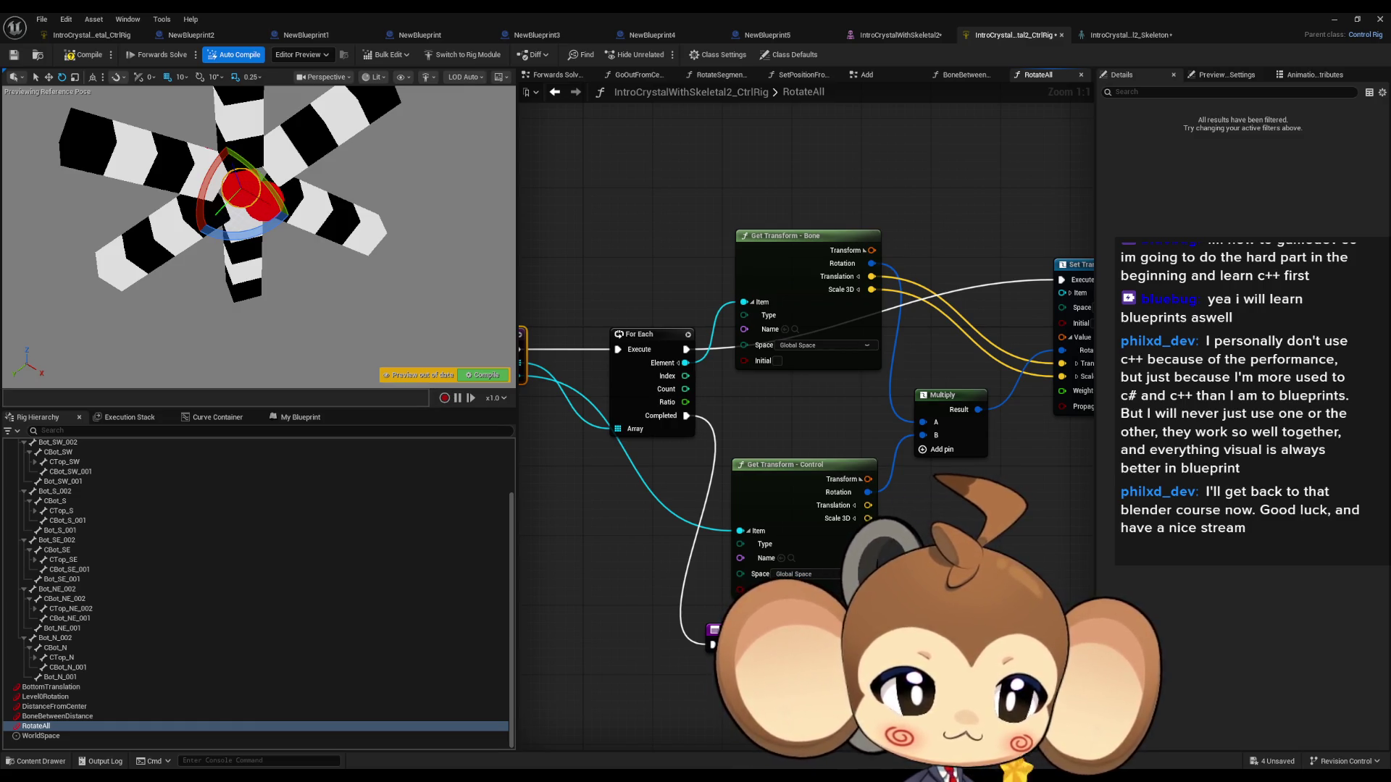
drag(842, 434, 913, 453)
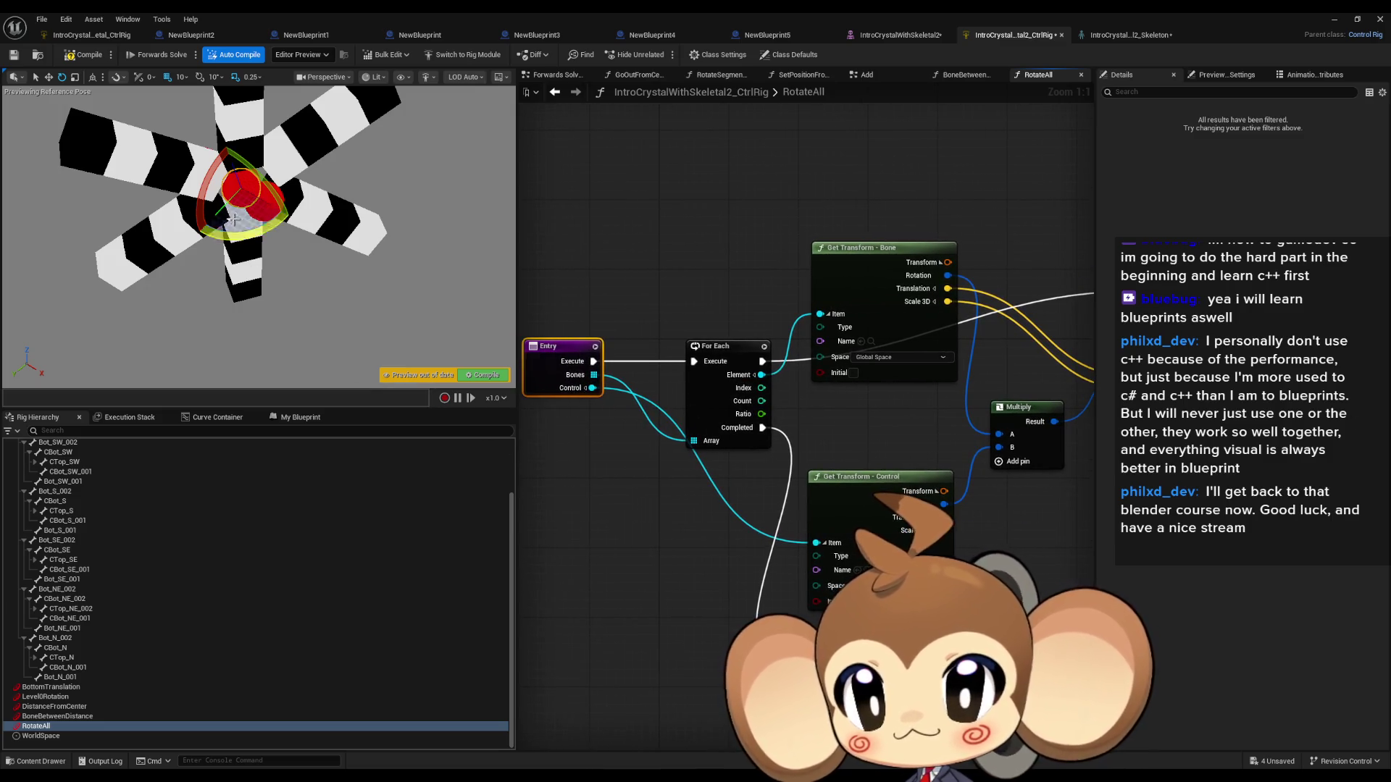
mouse_move(206, 199)
mouse_down()
mouse_move(197, 168)
mouse_move(211, 145)
mouse_move(202, 197)
mouse_up()
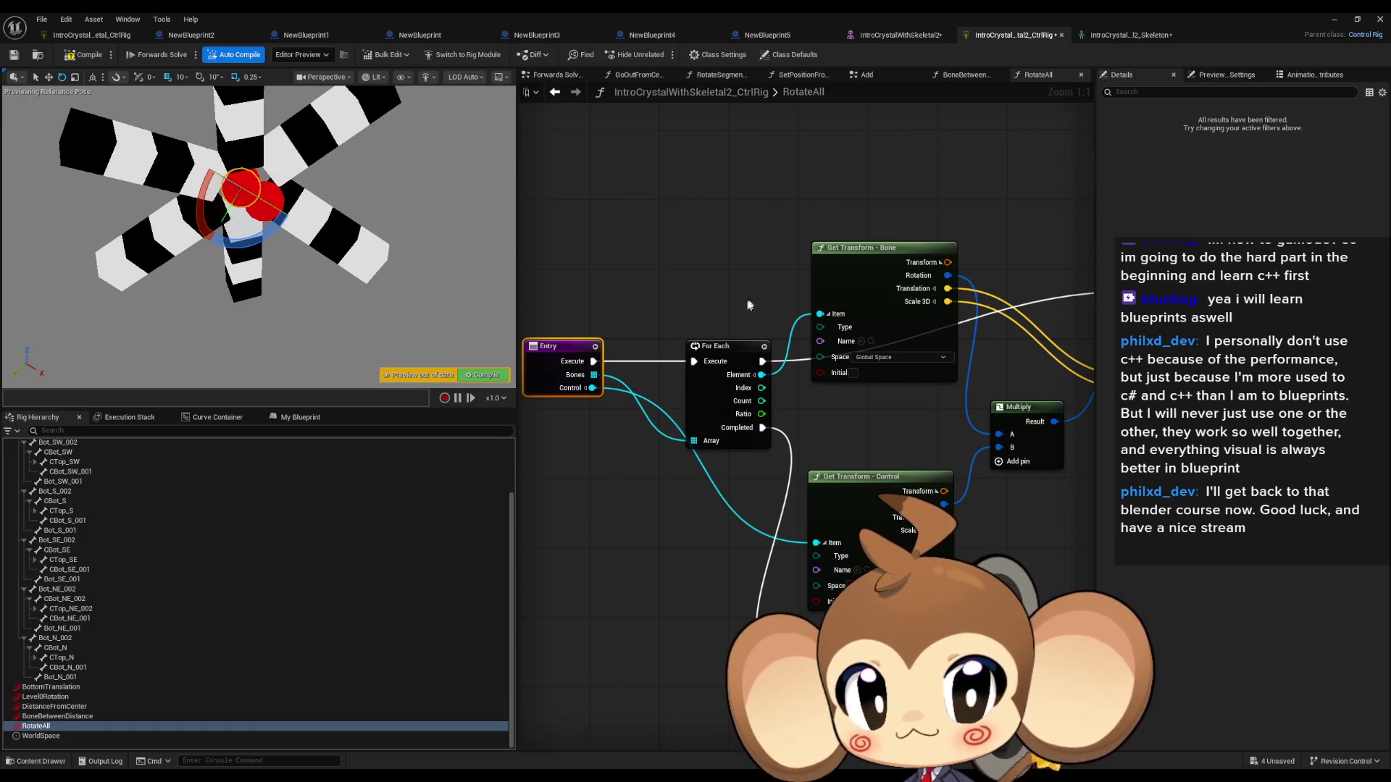
click(301, 418)
click(33, 420)
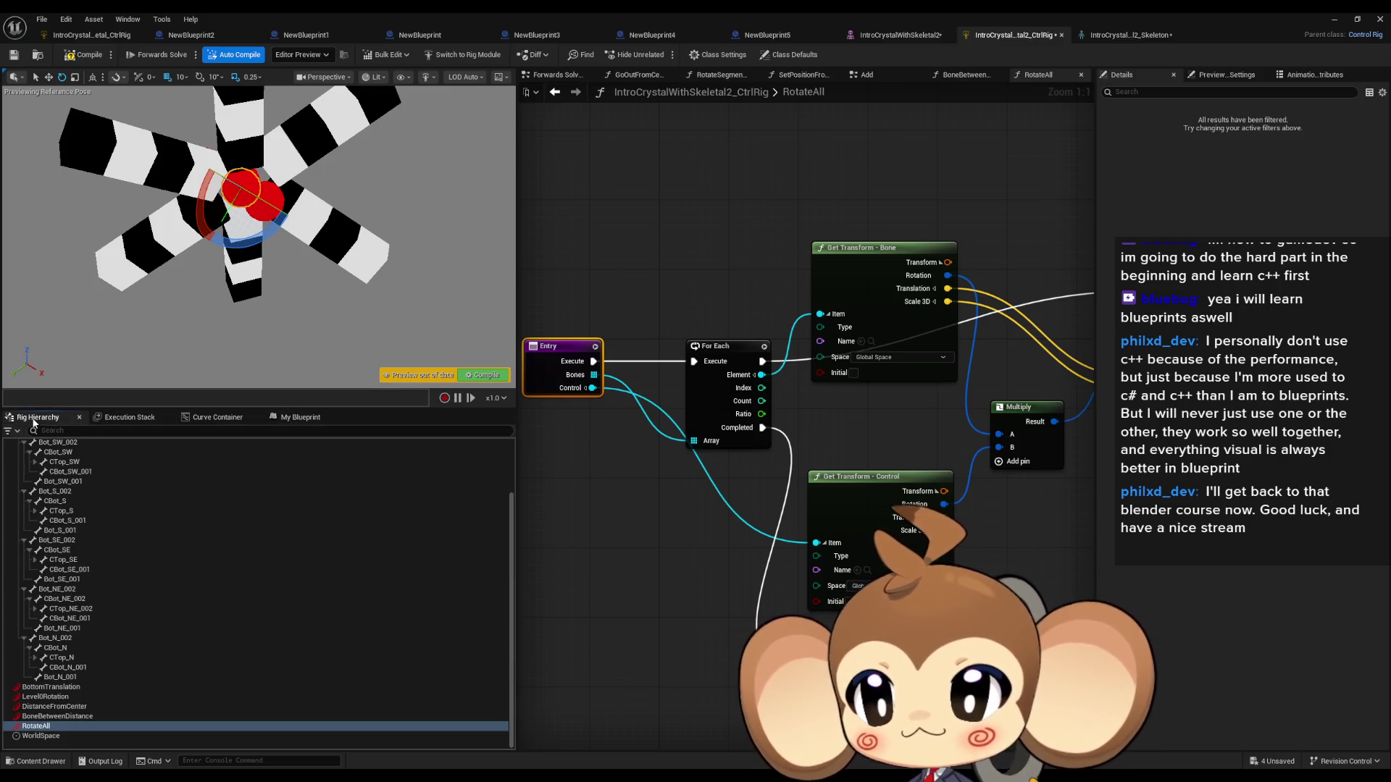
click(87, 58)
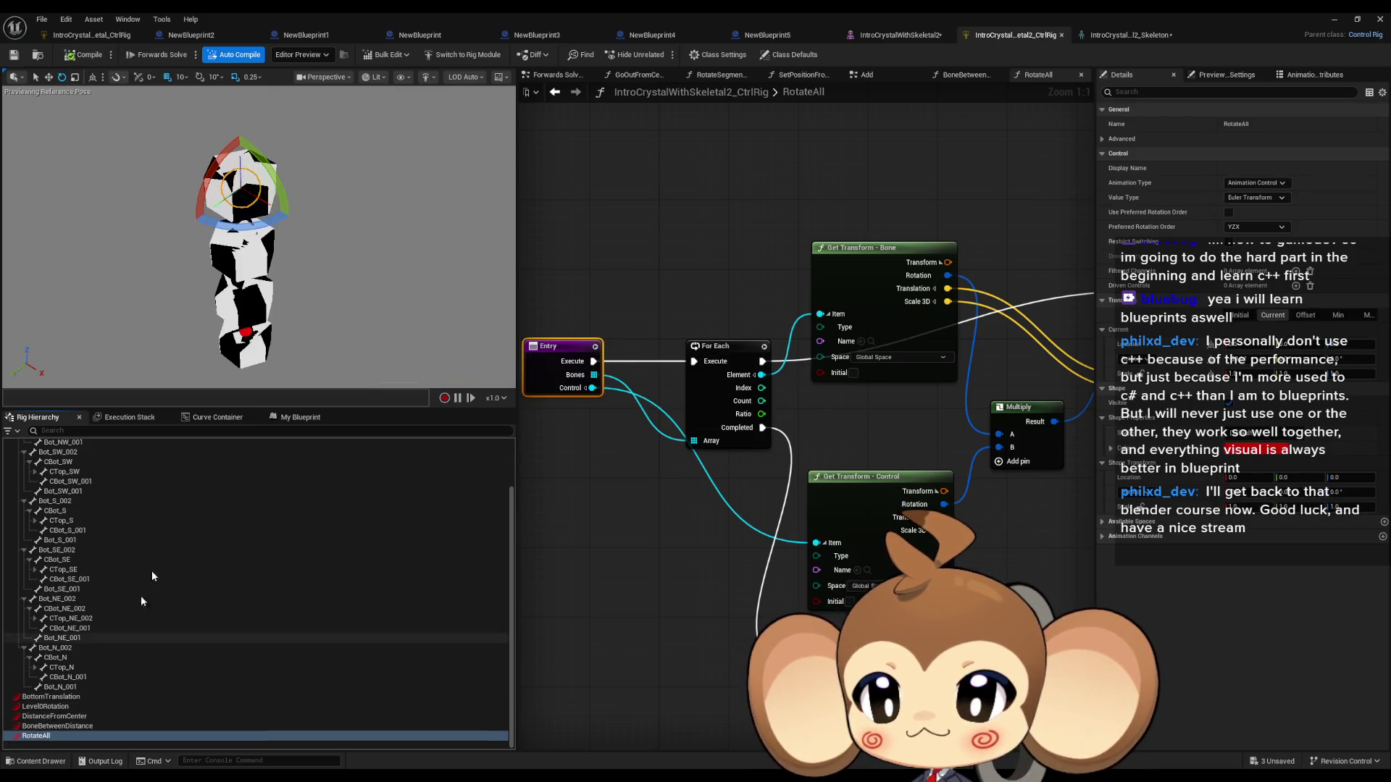
Step: Test-rotate the compiled rig, then reopen Forwards Solve Graph with the Get/Set Transform nodes in view
mouse_move(240, 133)
mouse_down()
mouse_move(218, 154)
mouse_move(254, 134)
mouse_move(281, 153)
mouse_move(259, 216)
mouse_move(283, 190)
mouse_move(280, 138)
mouse_move(244, 122)
mouse_move(215, 145)
mouse_up()
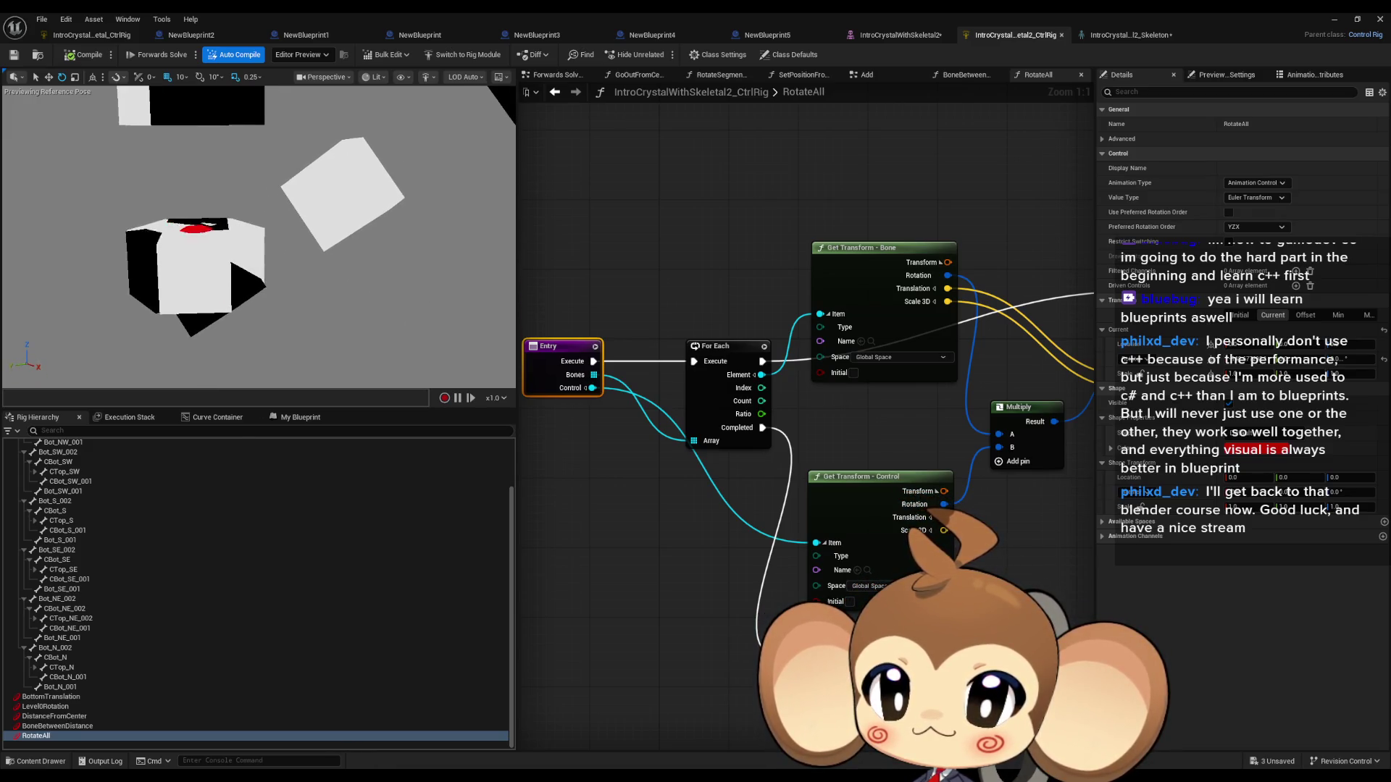
click(298, 421)
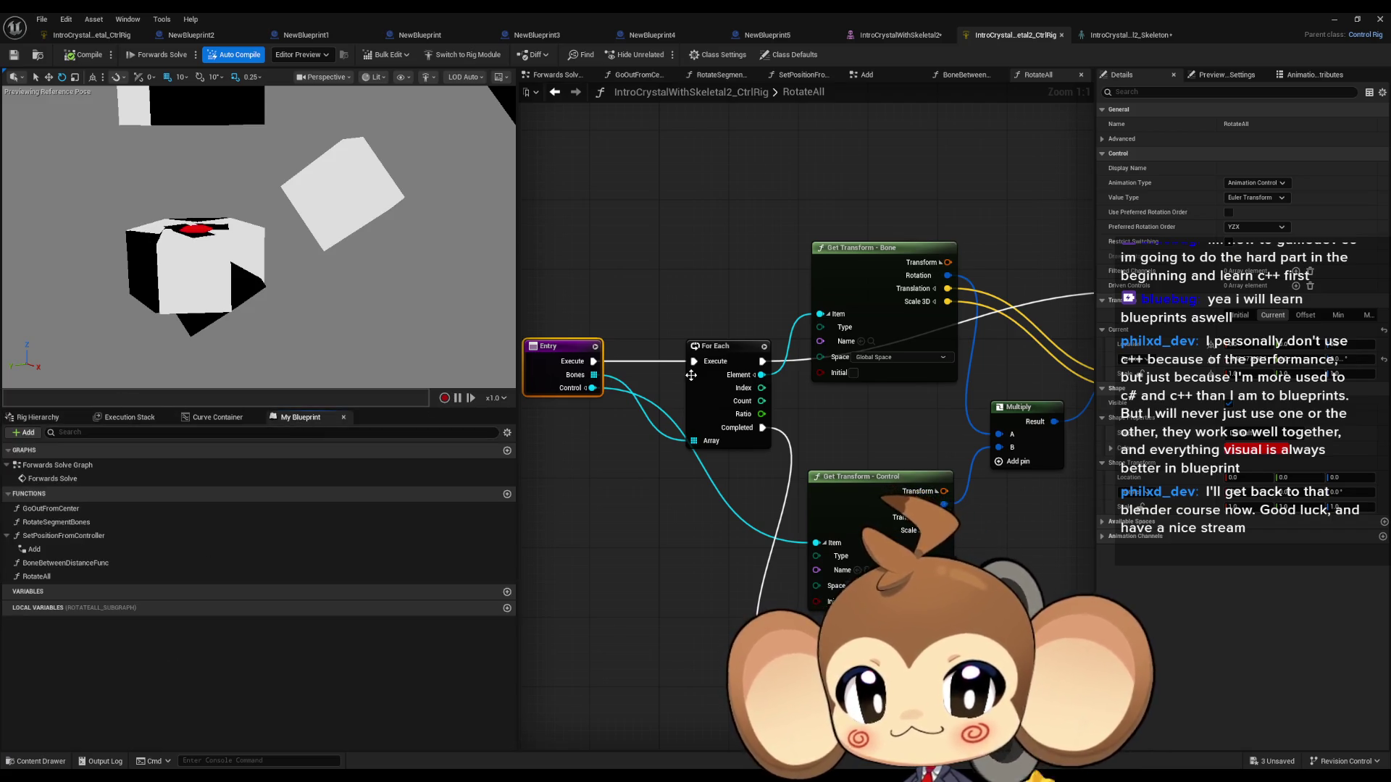
double_click(54, 477)
mouse_move(875, 442)
mouse_down()
mouse_move(775, 430)
mouse_move(915, 480)
mouse_up()
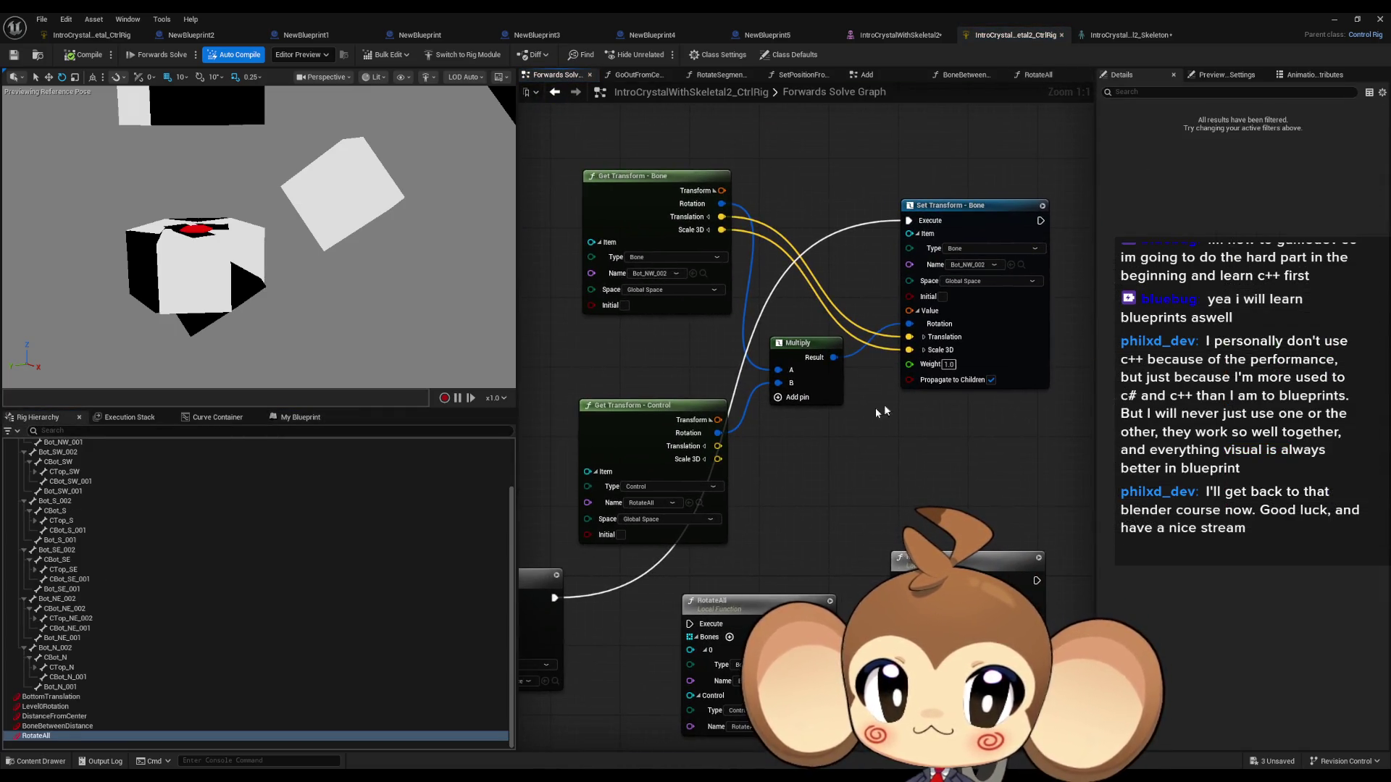
Step: Set both Set Transform and Get Transform bone names to Bot_NW_001 from Rig Hierarchy
scroll(258, 611, up, 3)
click(24, 512)
click(24, 522)
click(24, 532)
click(24, 541)
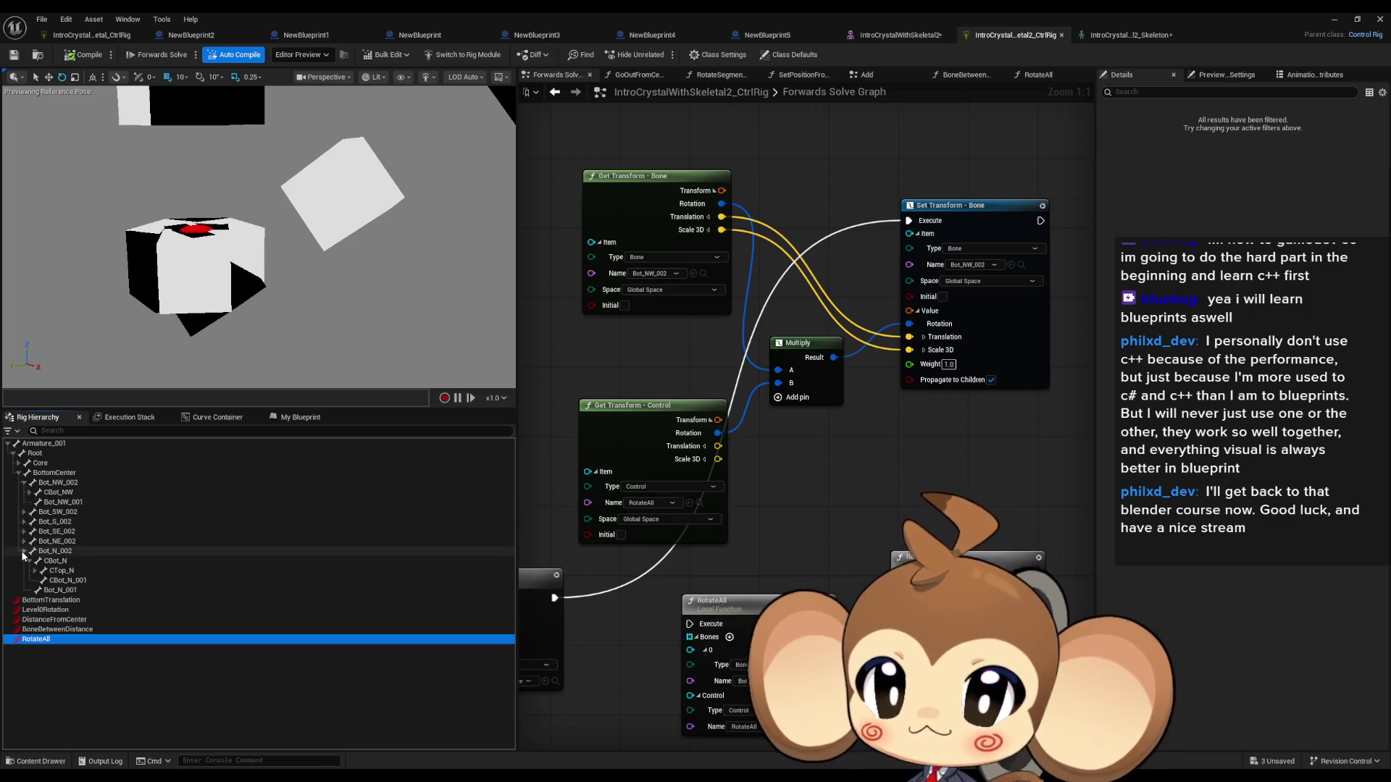
click(24, 552)
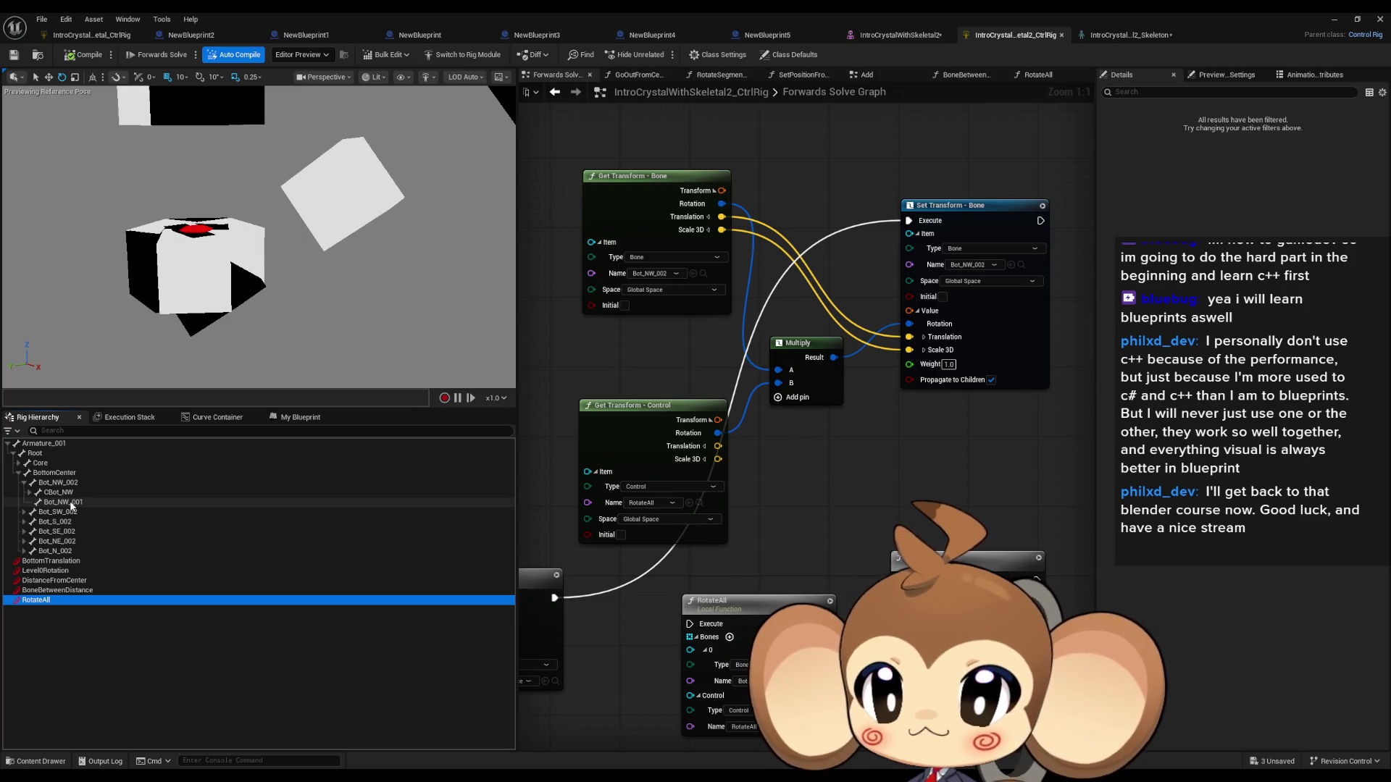
click(71, 503)
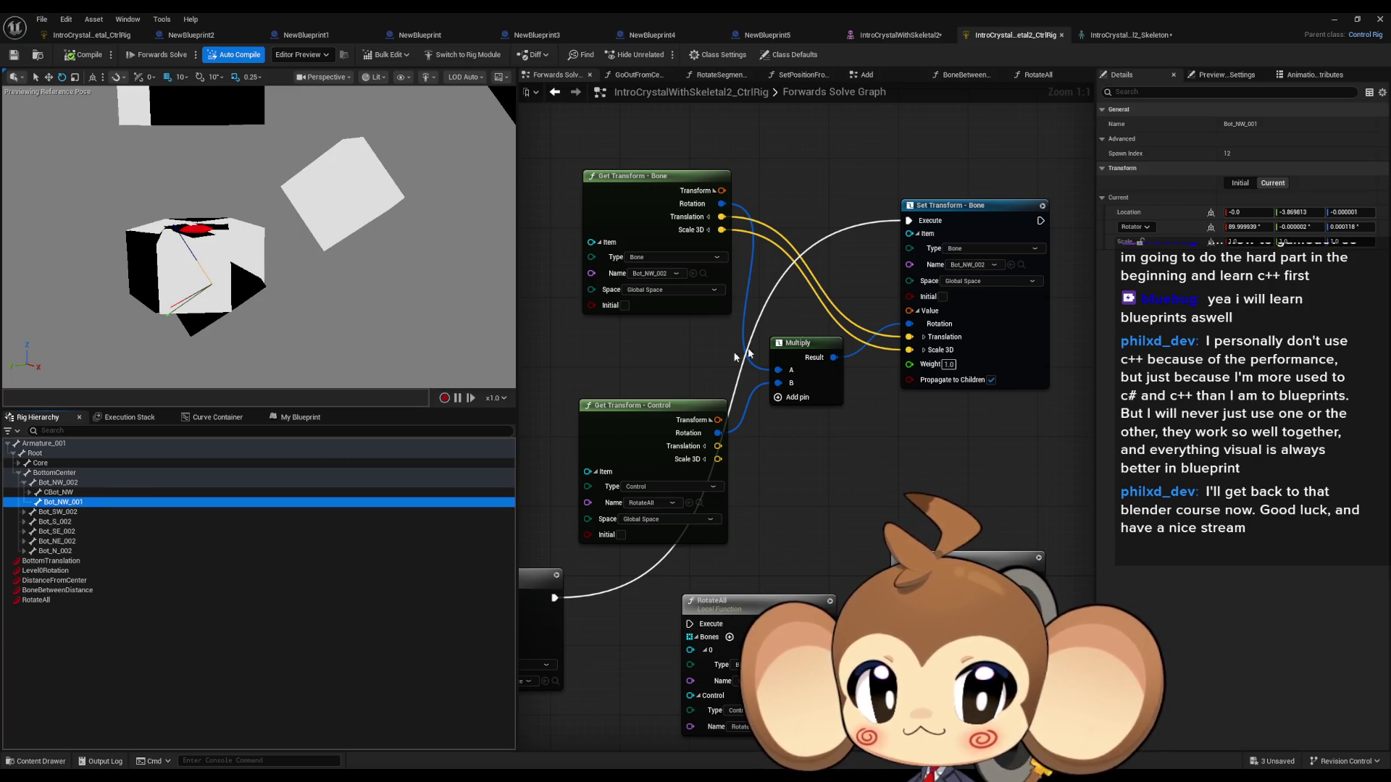
click(1011, 265)
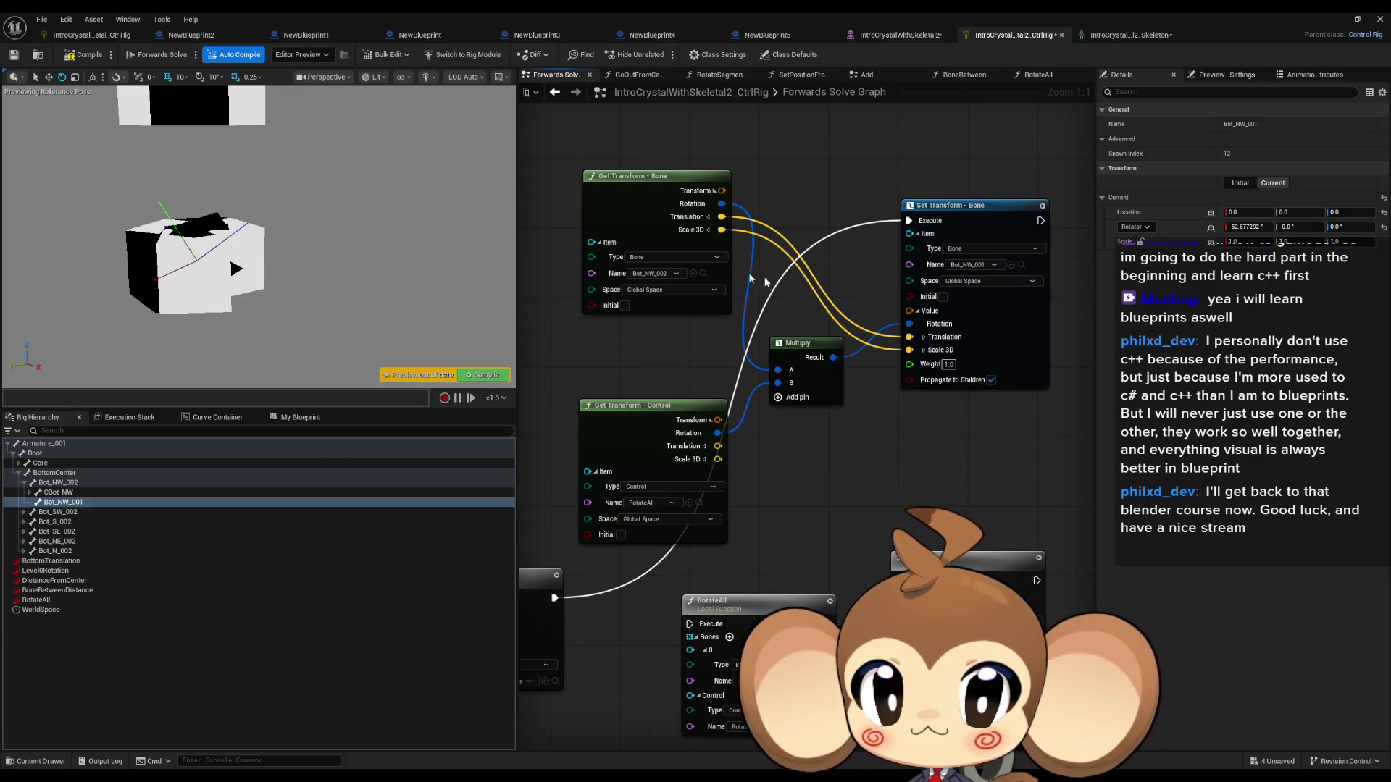
click(693, 273)
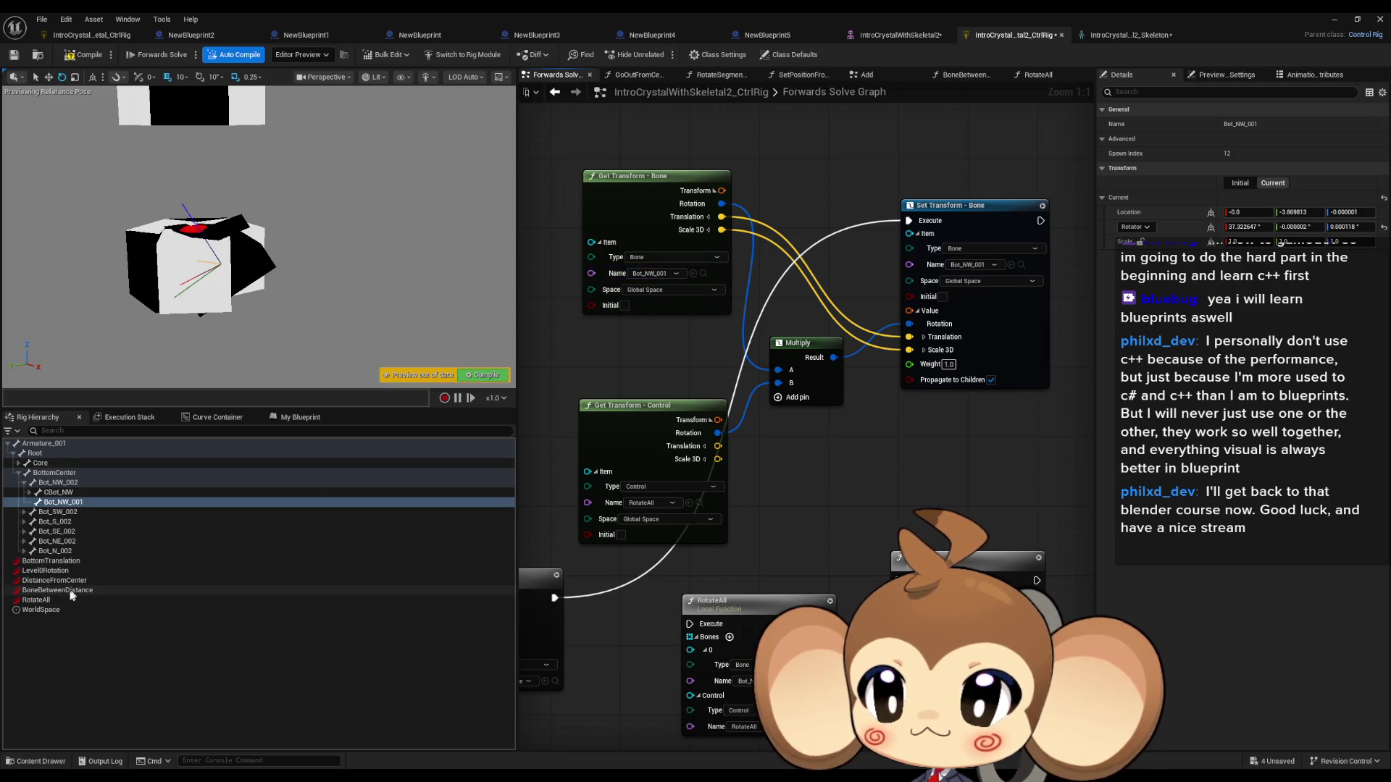
Step: Test-rotate the RotateAll control against the bones and compile the rig
click(36, 599)
scroll(103, 198, down, 5)
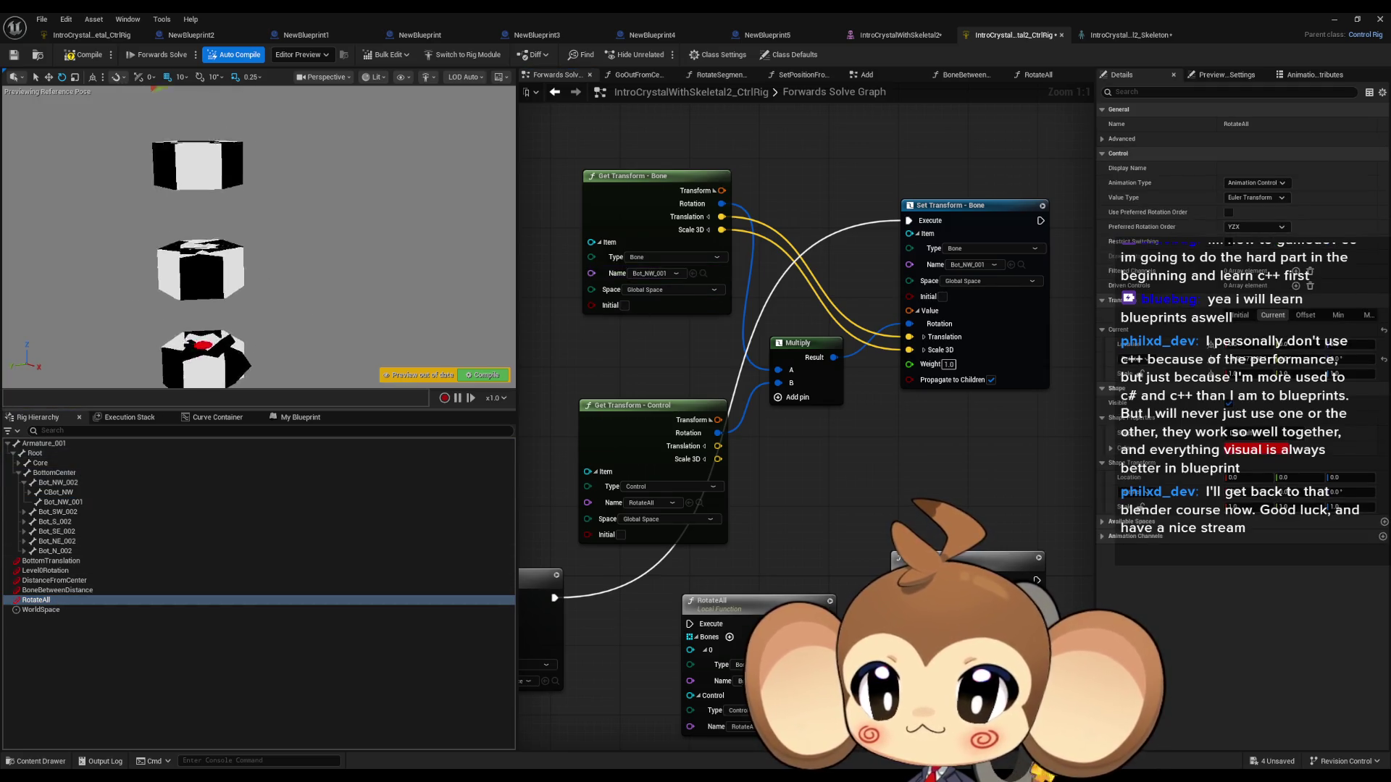
mouse_move(137, 144)
mouse_down()
mouse_move(232, 105)
mouse_move(229, 156)
mouse_move(127, 166)
mouse_move(227, 137)
mouse_move(232, 91)
mouse_up()
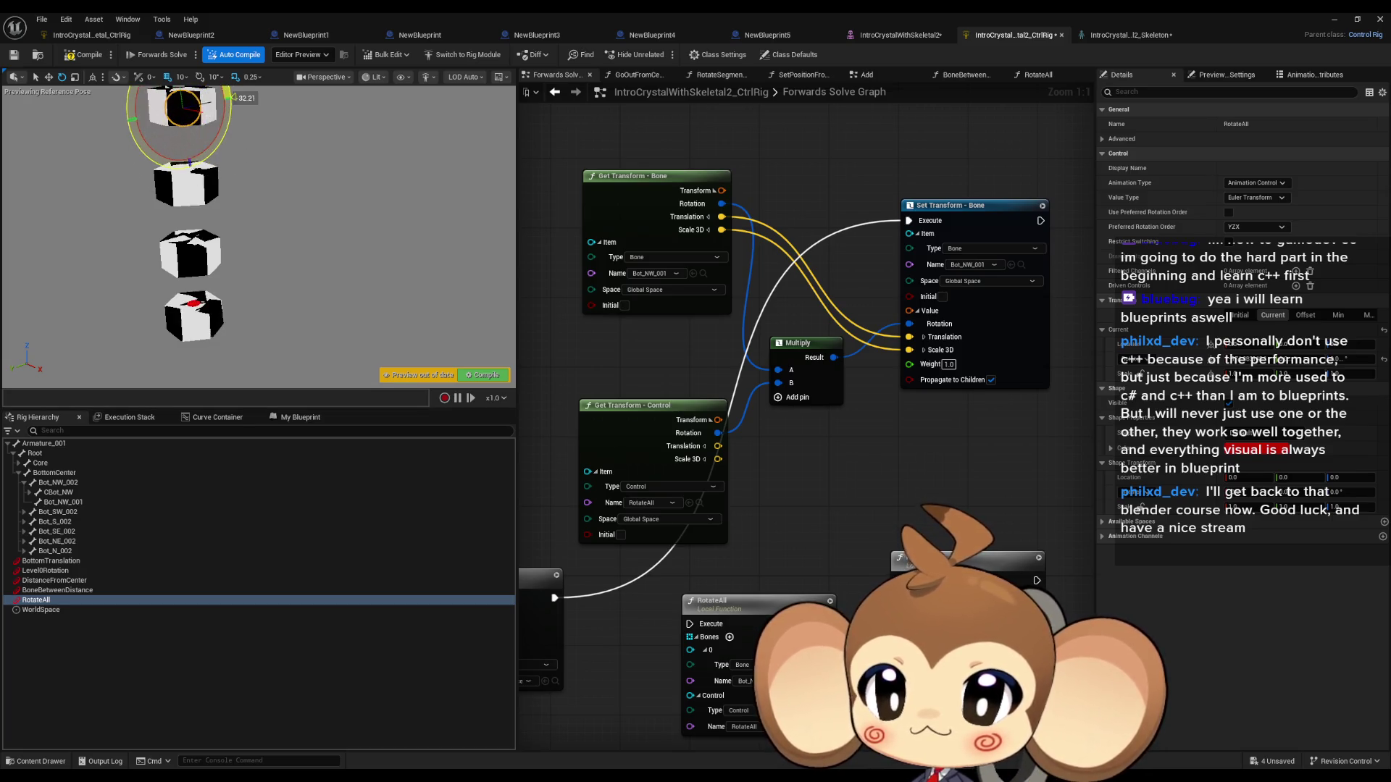
drag(168, 85, 170, 88)
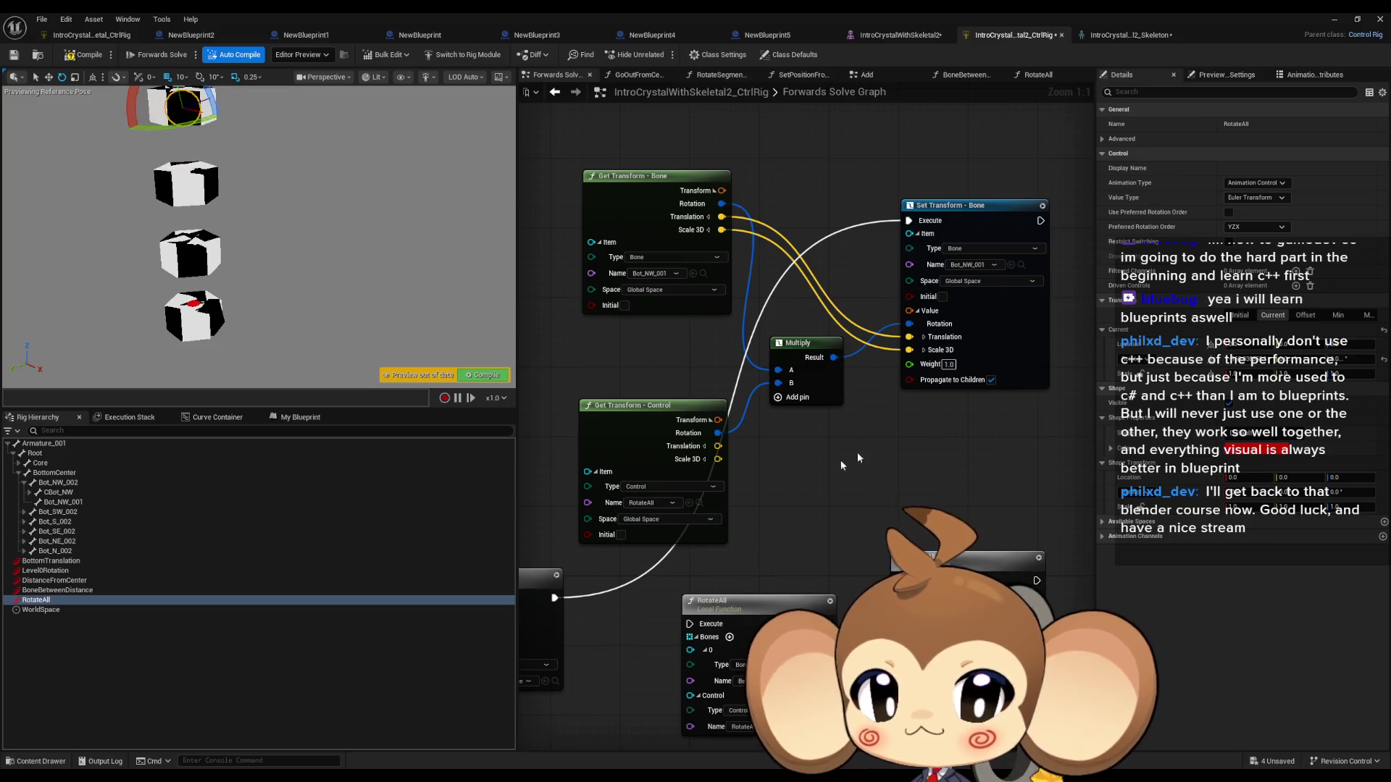
drag(951, 404, 987, 386)
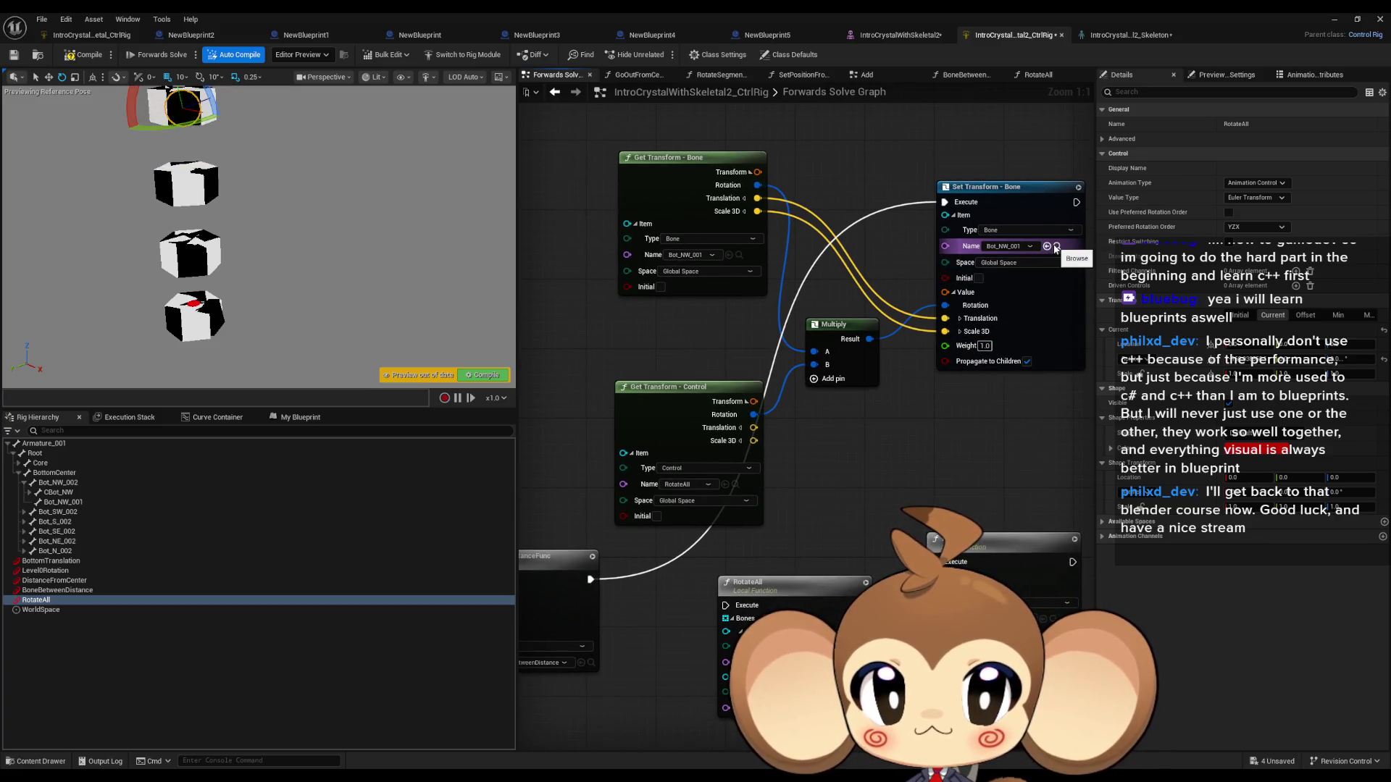
click(1055, 249)
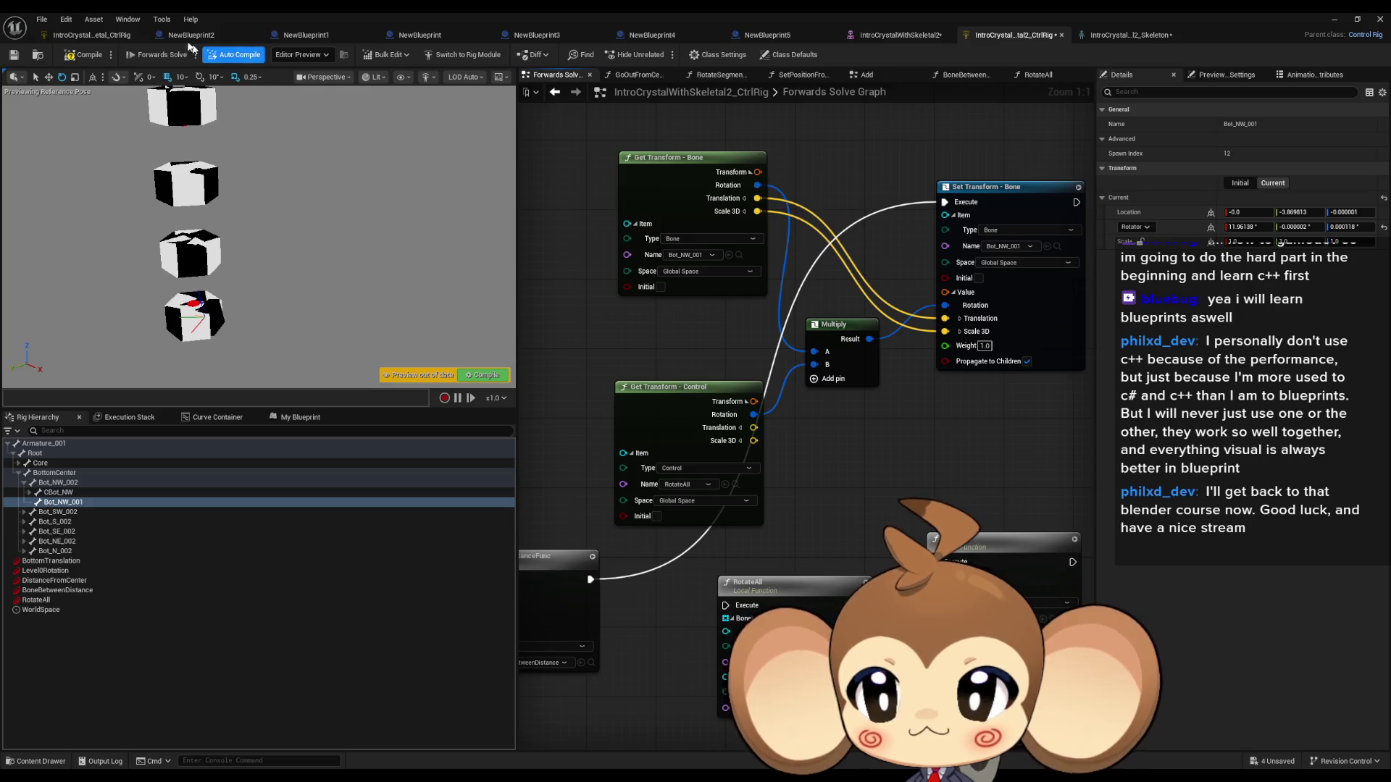
click(82, 55)
Step: Compare routing execution into RotateAll versus Set Transform - Bone, saving and test-rotating each
drag(590, 580, 725, 607)
key(ctrl+s)
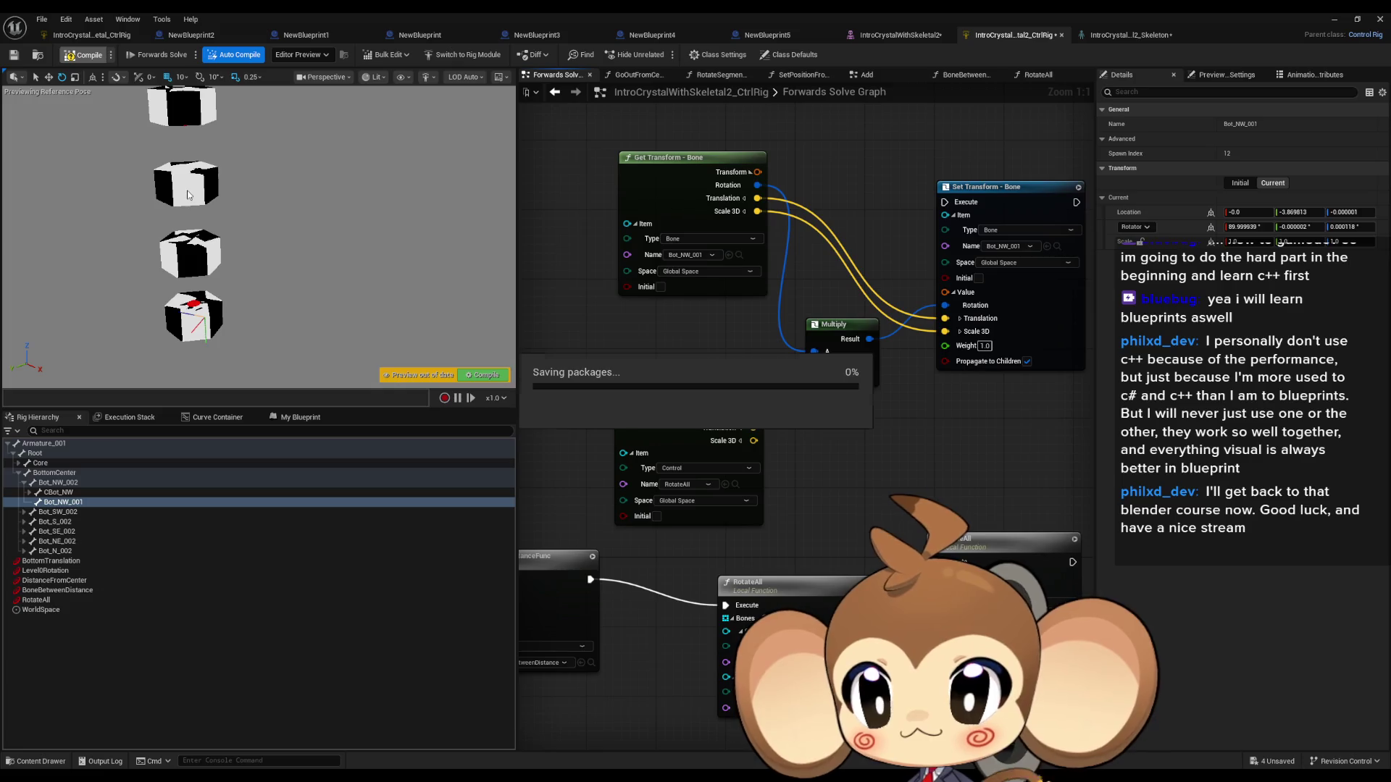
click(40, 600)
drag(217, 113, 255, 152)
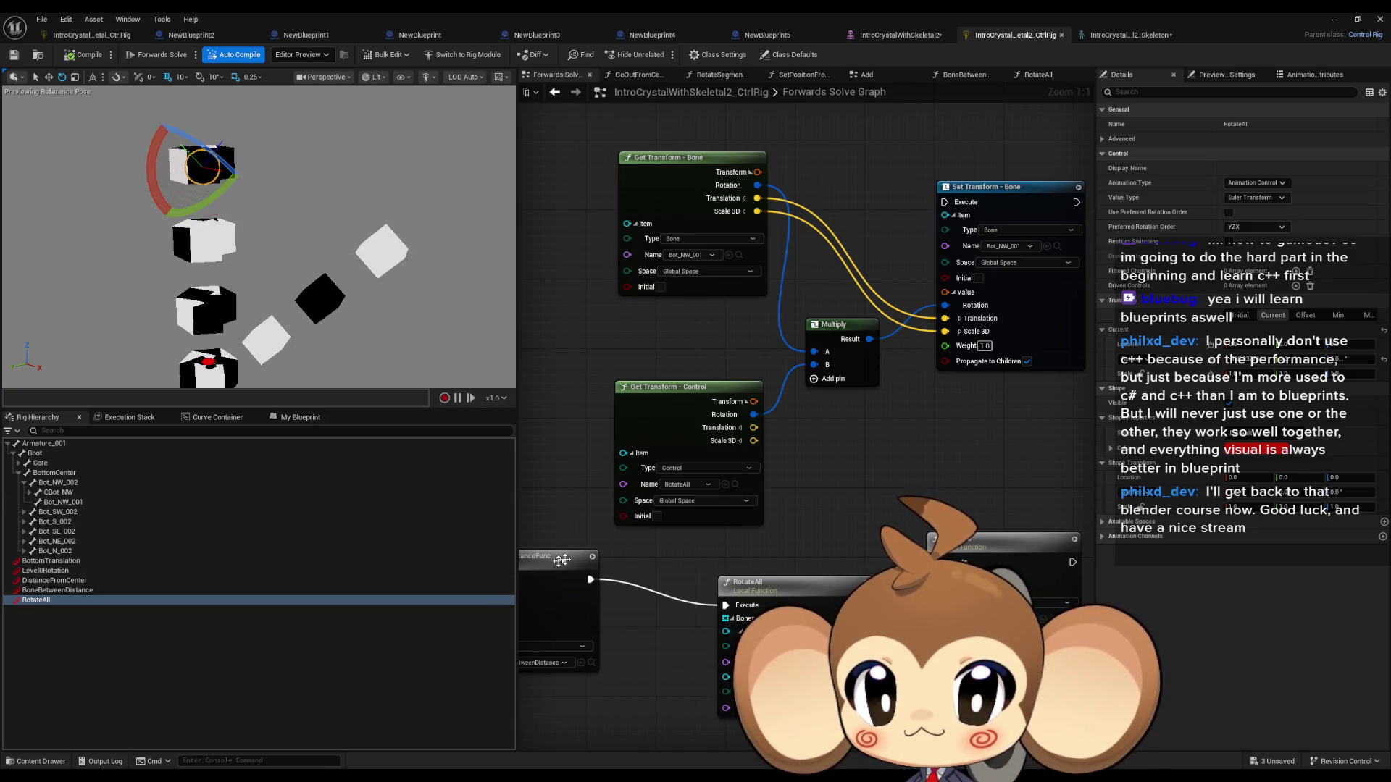
mouse_move(587, 582)
mouse_down()
mouse_move(832, 305)
mouse_move(944, 202)
mouse_up()
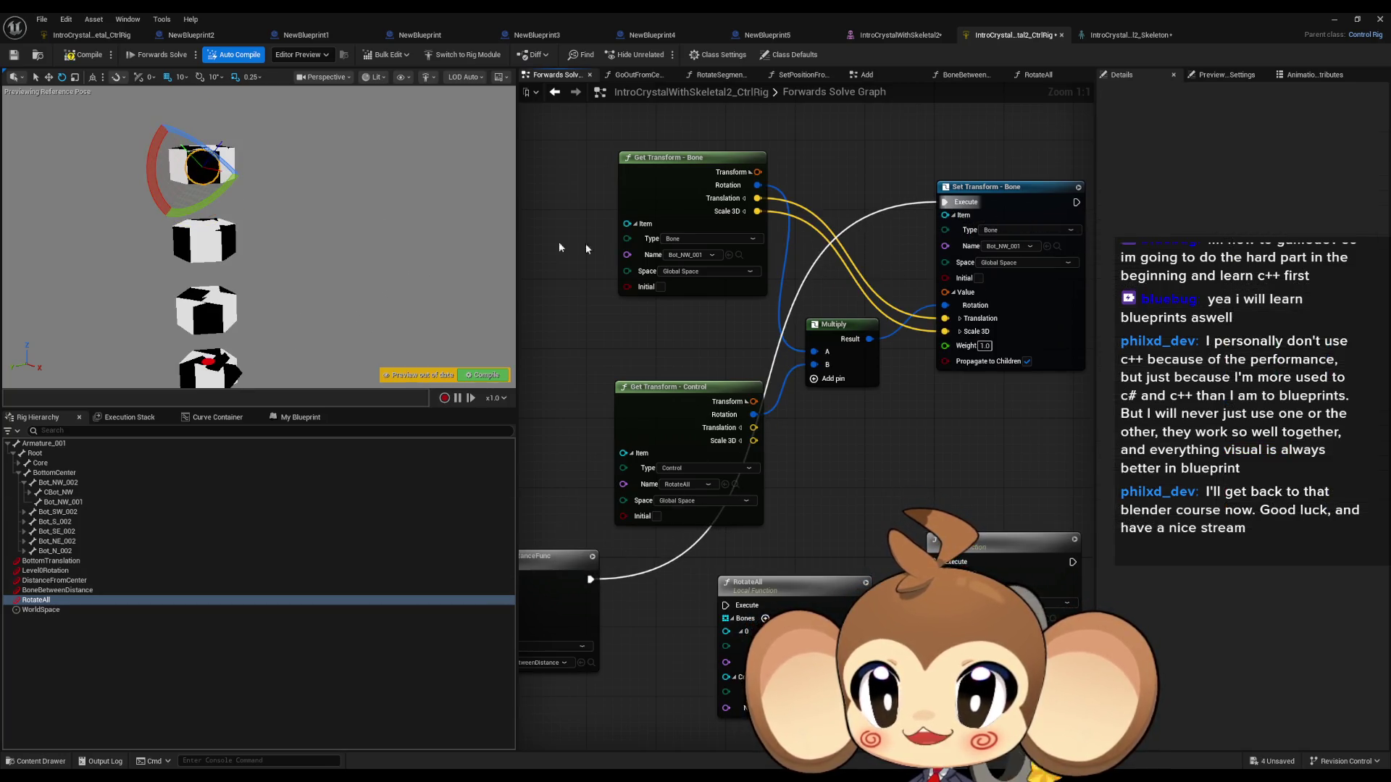
drag(159, 190, 248, 137)
click(734, 578)
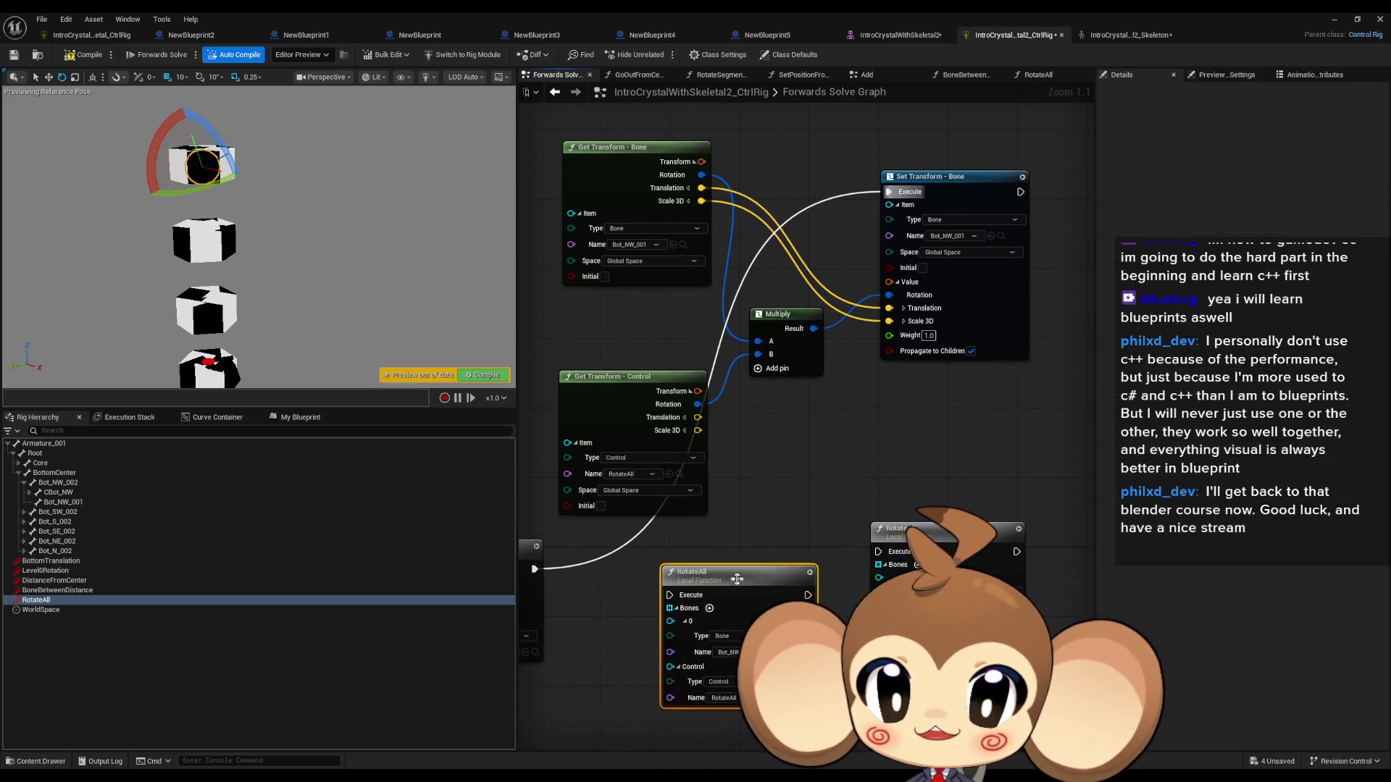
Step: Replace the old RotateAll node with a new call holding one Bones element and wire execution into it
key(Delete)
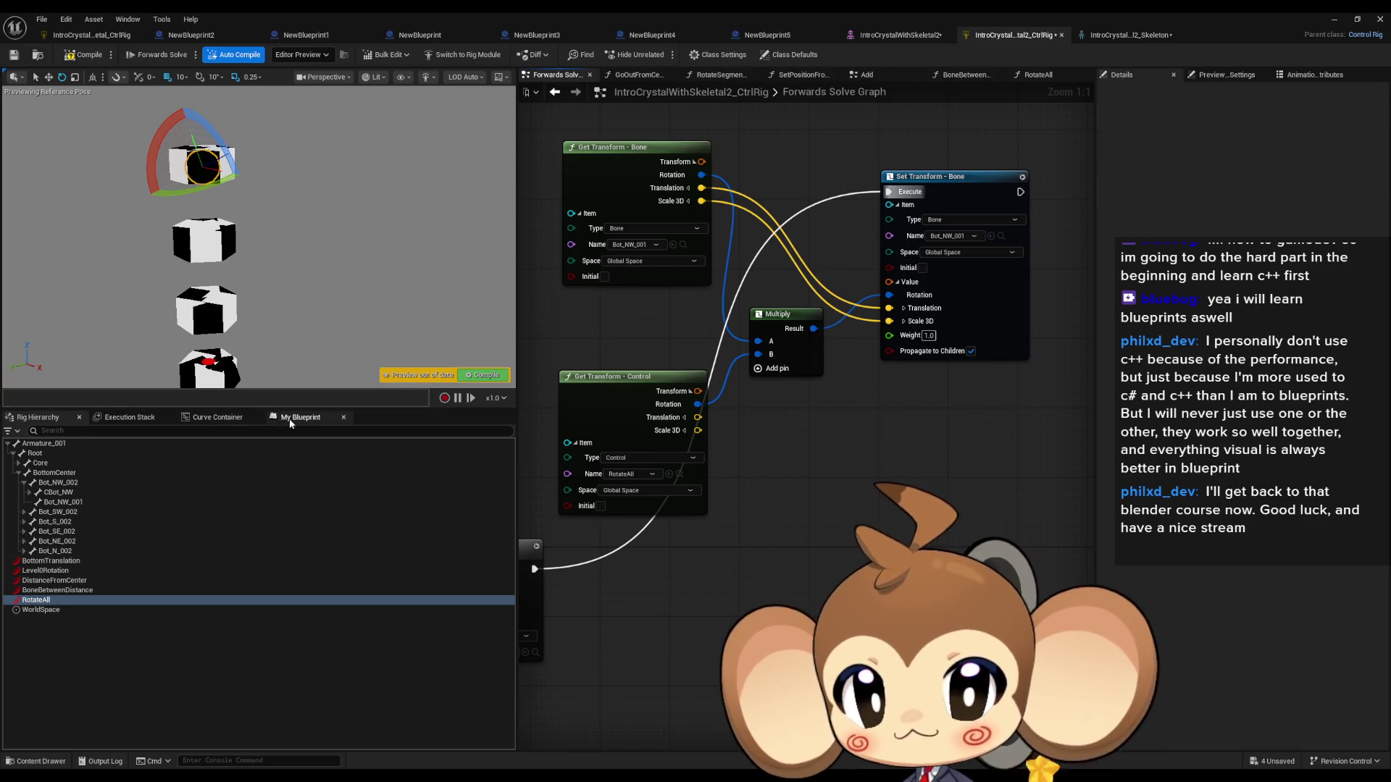
click(291, 418)
drag(27, 575, 778, 563)
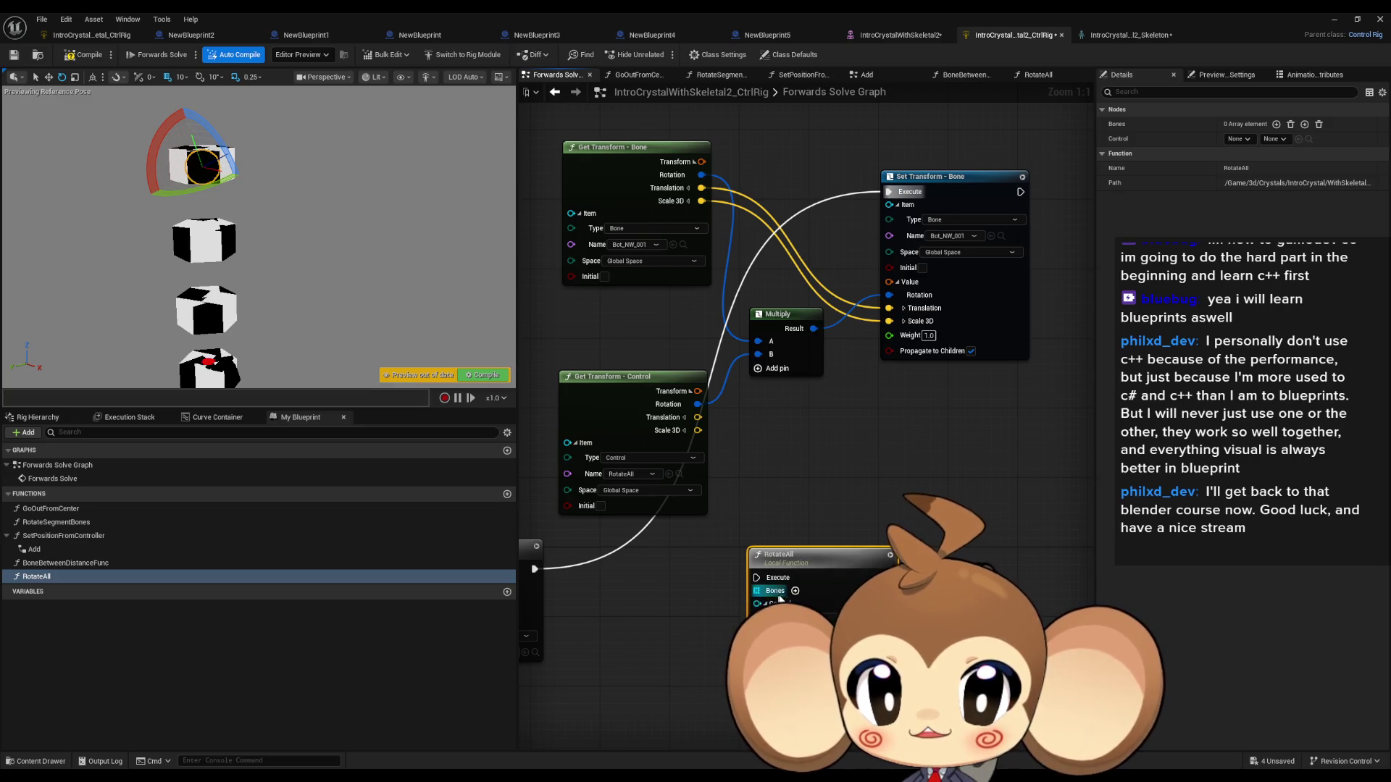
click(792, 591)
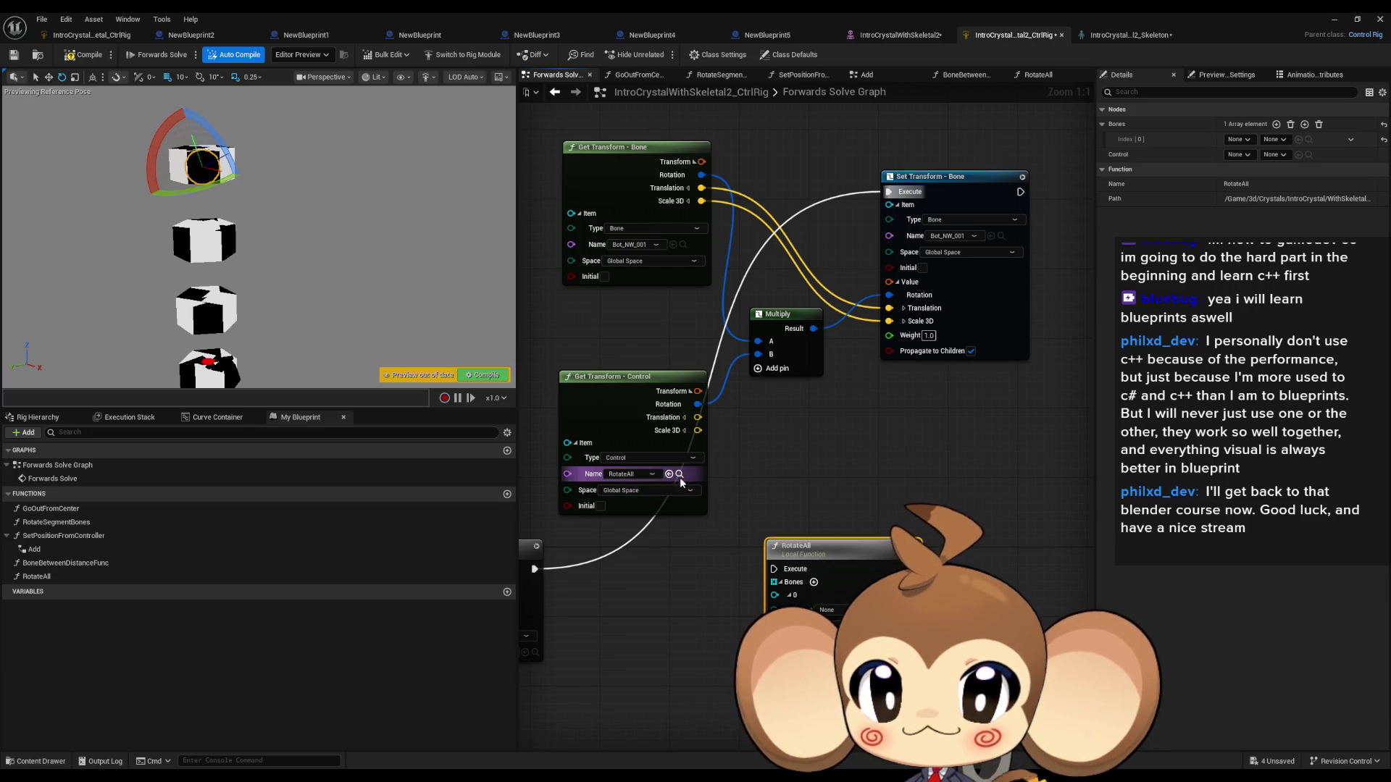
click(1000, 236)
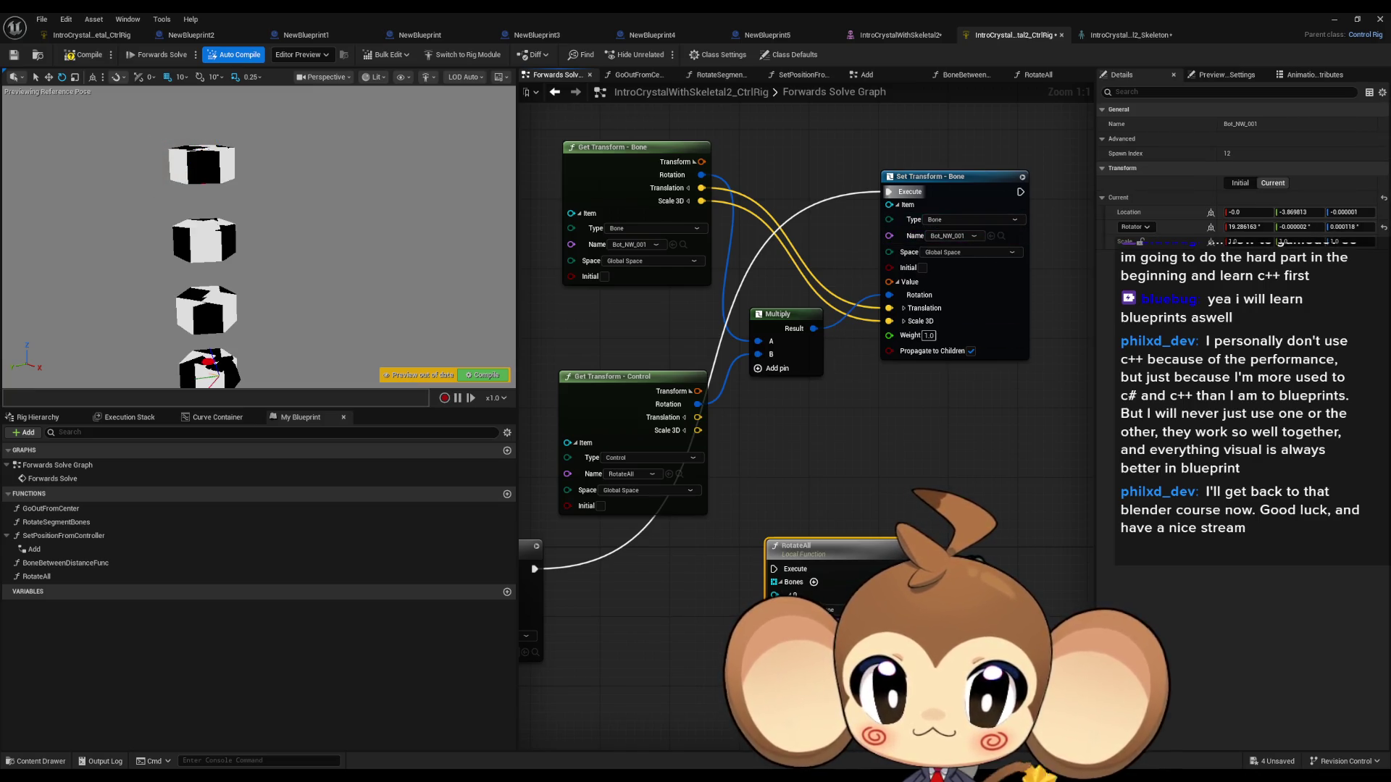
mouse_move(774, 569)
mouse_down()
mouse_move(527, 572)
mouse_move(623, 577)
mouse_up()
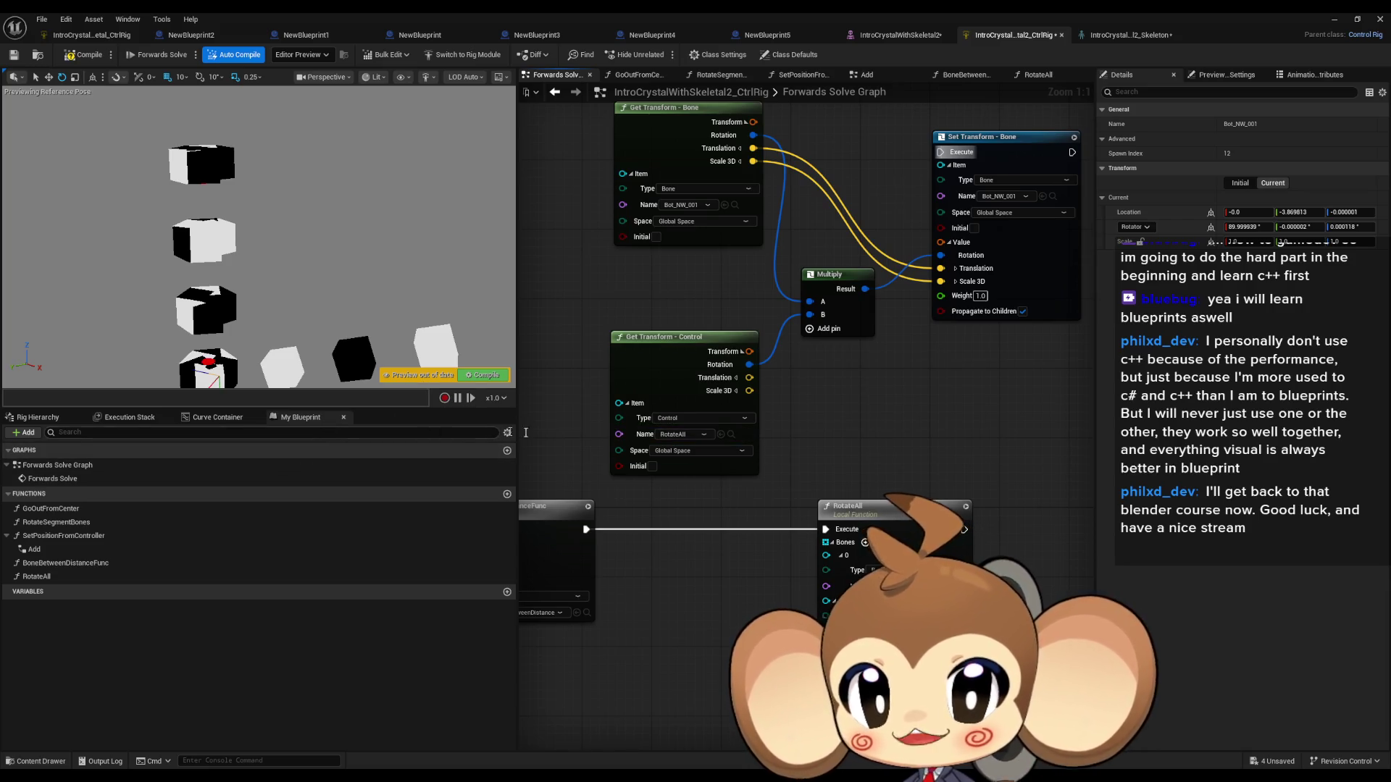
Step: Test-rotate the new call, route execution back to Set Transform - Bone, and reopen the RotateAll graph
click(37, 417)
click(66, 601)
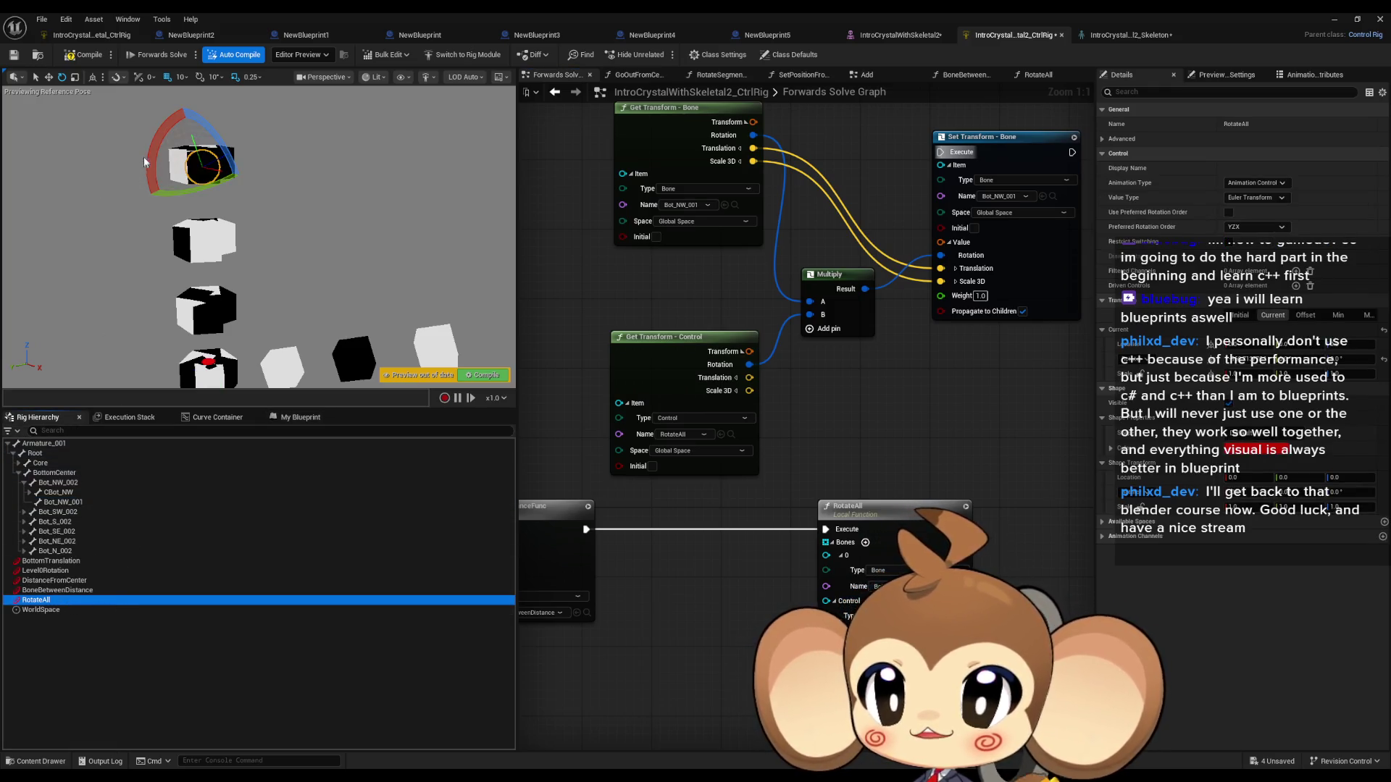
drag(250, 152, 461, 138)
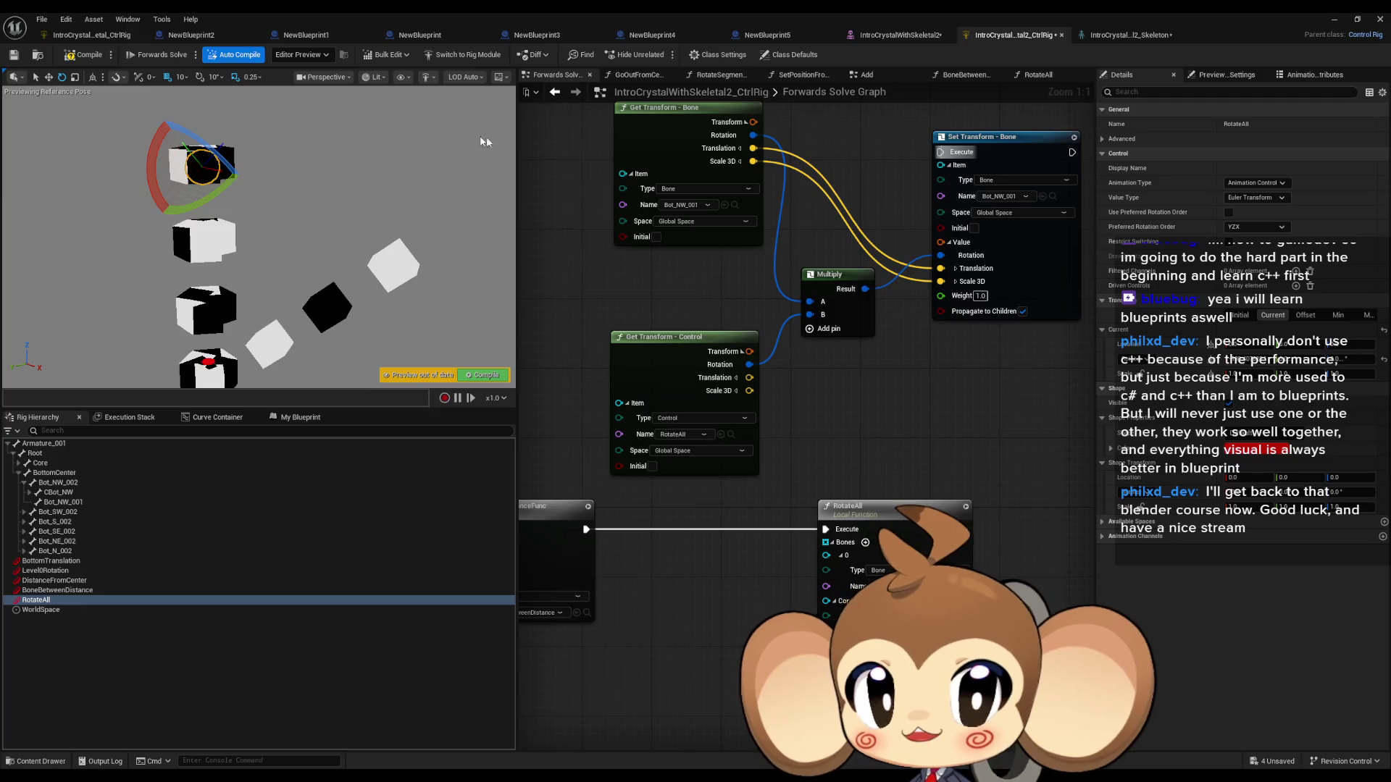
drag(940, 151, 585, 529)
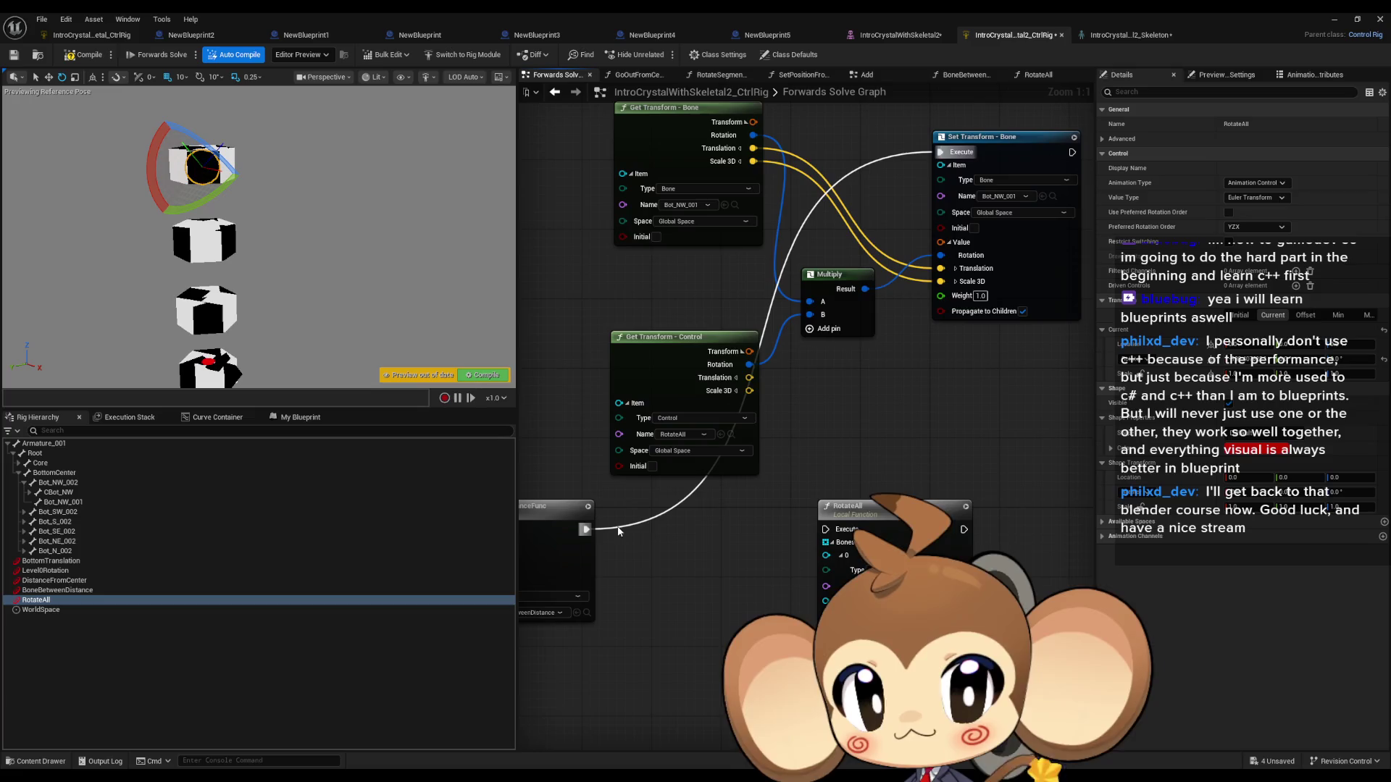
drag(914, 487, 873, 483)
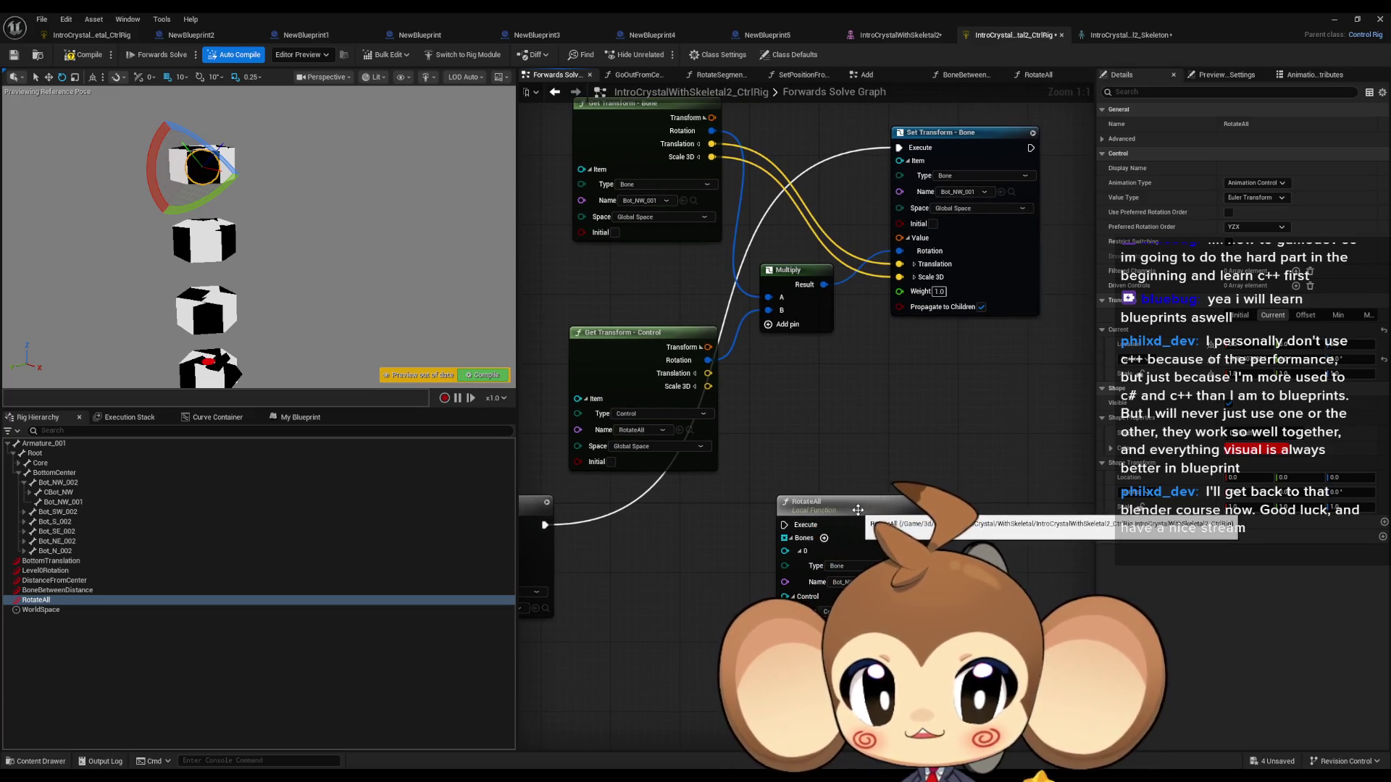
key(Home)
drag(801, 410, 720, 298)
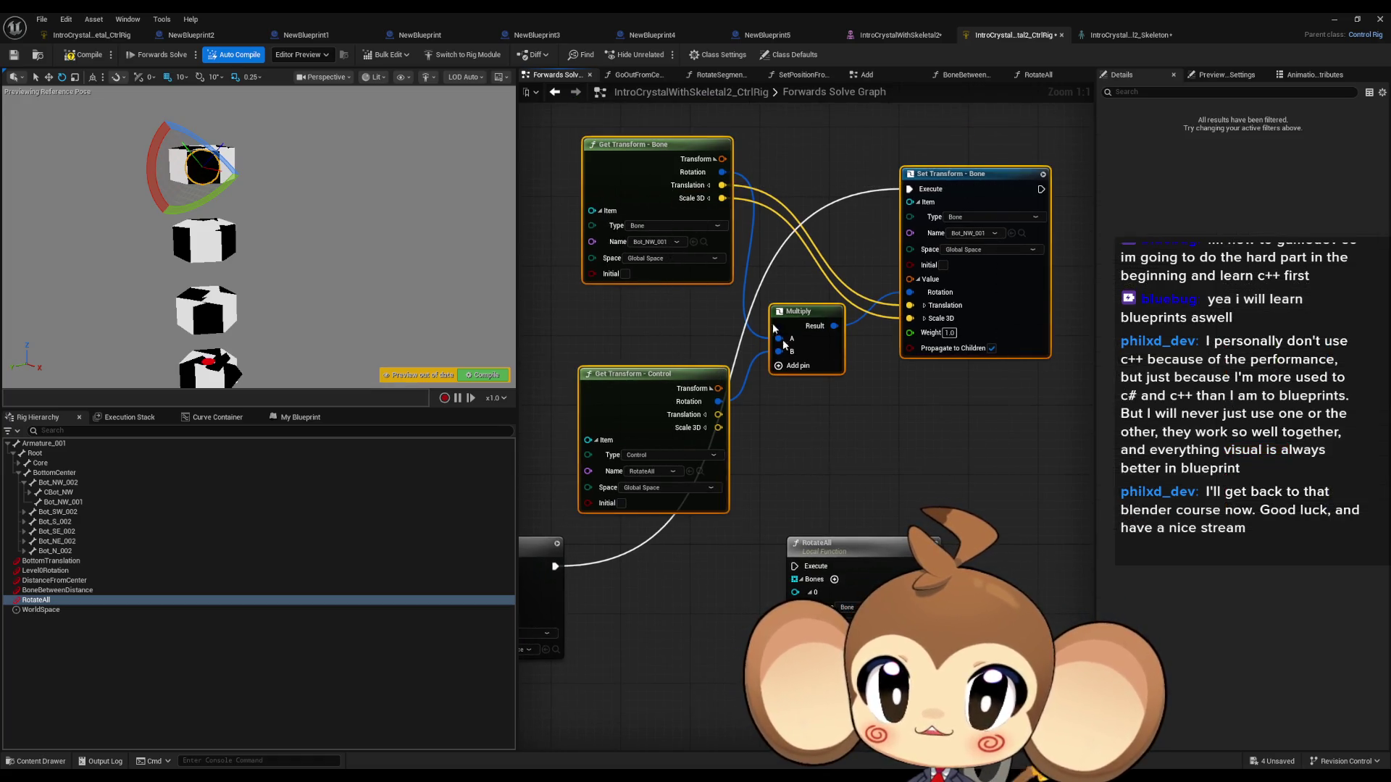
double_click(856, 572)
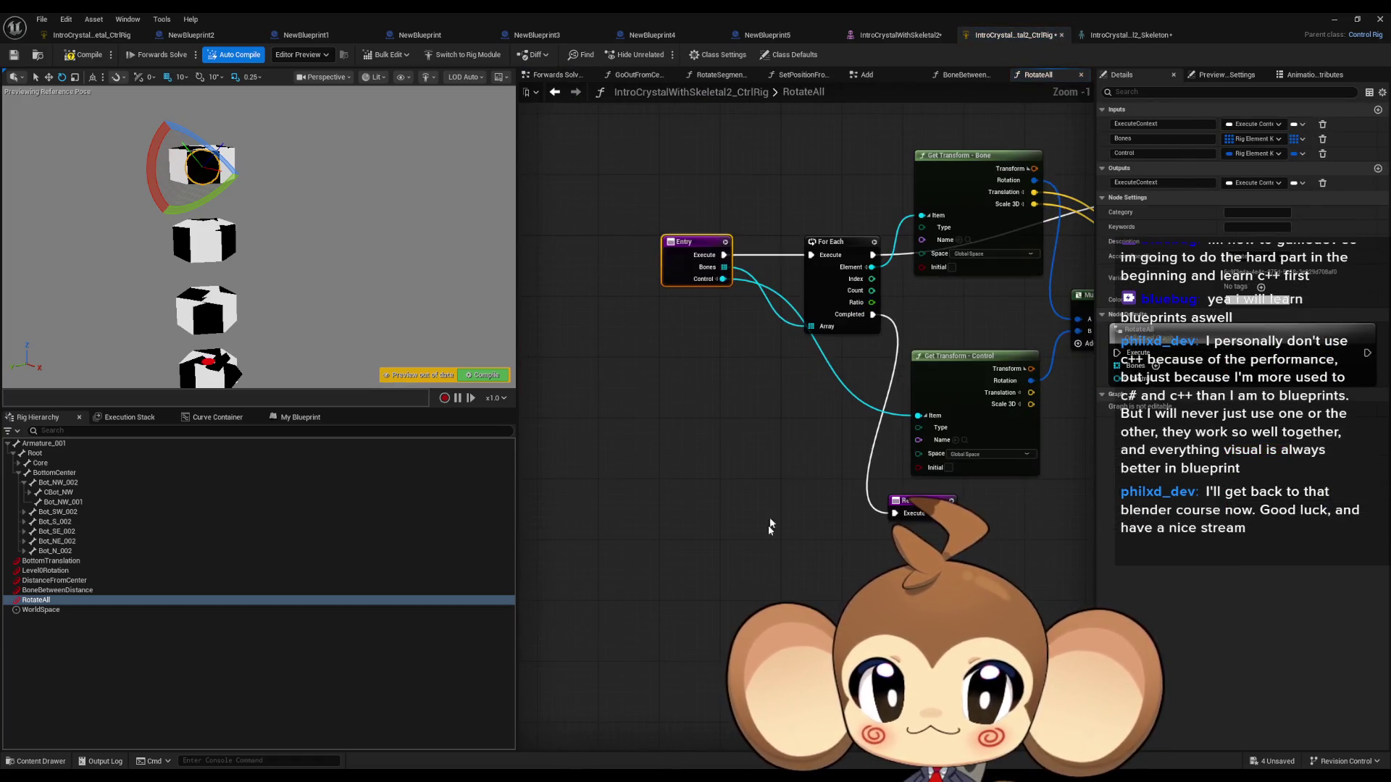
Step: Paste the copied transform nodes and add a For Each loop over the Bones input
key(ctrl+v)
mouse_move(724, 267)
mouse_down()
mouse_move(591, 398)
mouse_move(604, 420)
mouse_up()
text(forea)
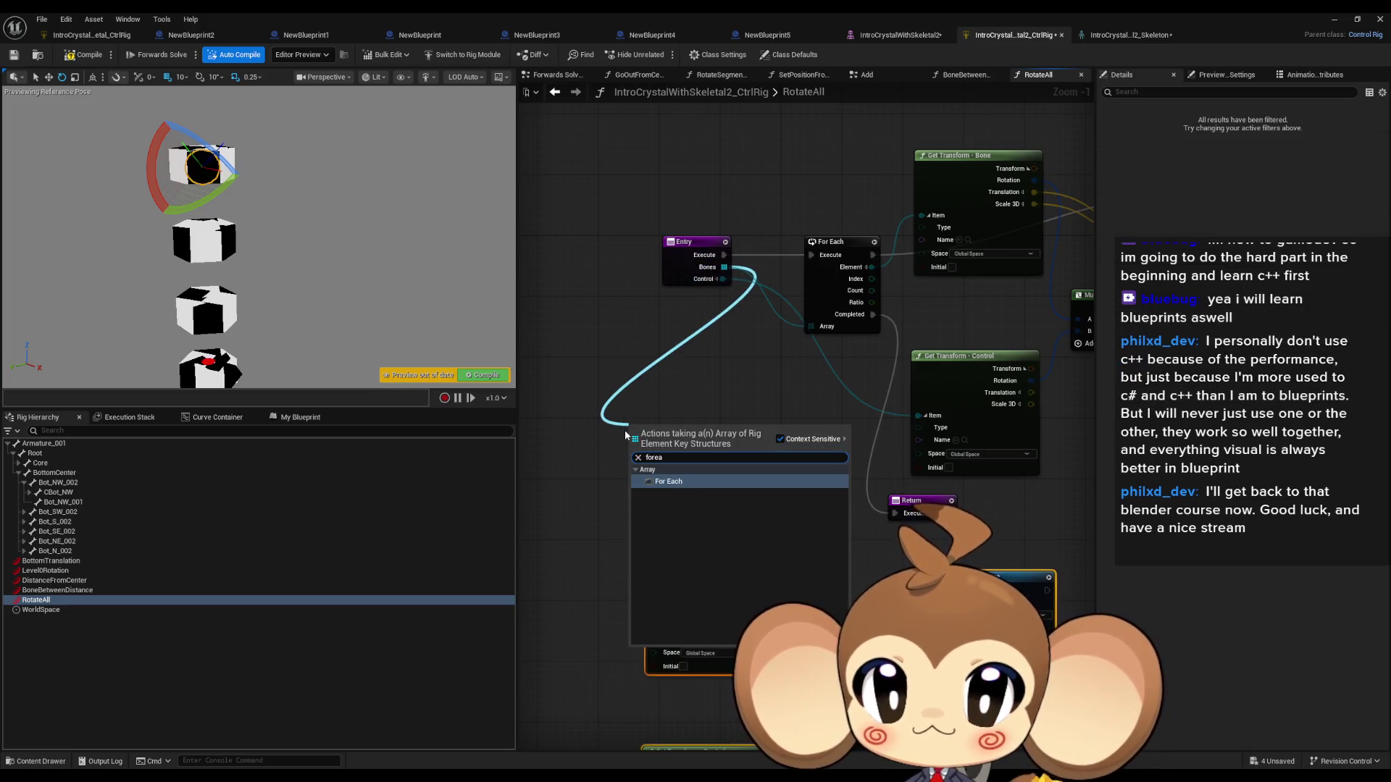
key(Return)
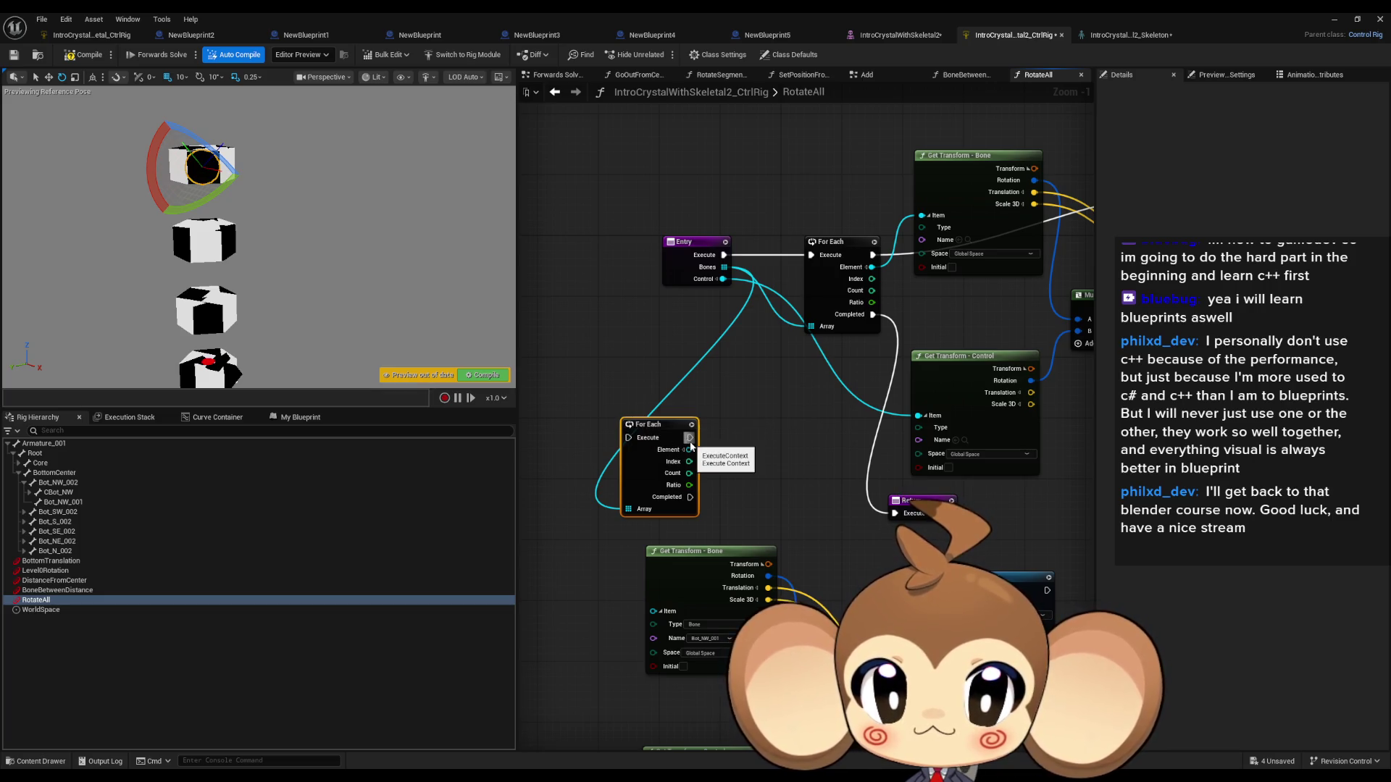
Step: Wire Completed to Return, the loop body to Set Transform, Element to both bone items, and Control to Get Transform
drag(686, 500, 897, 512)
drag(689, 438, 1036, 608)
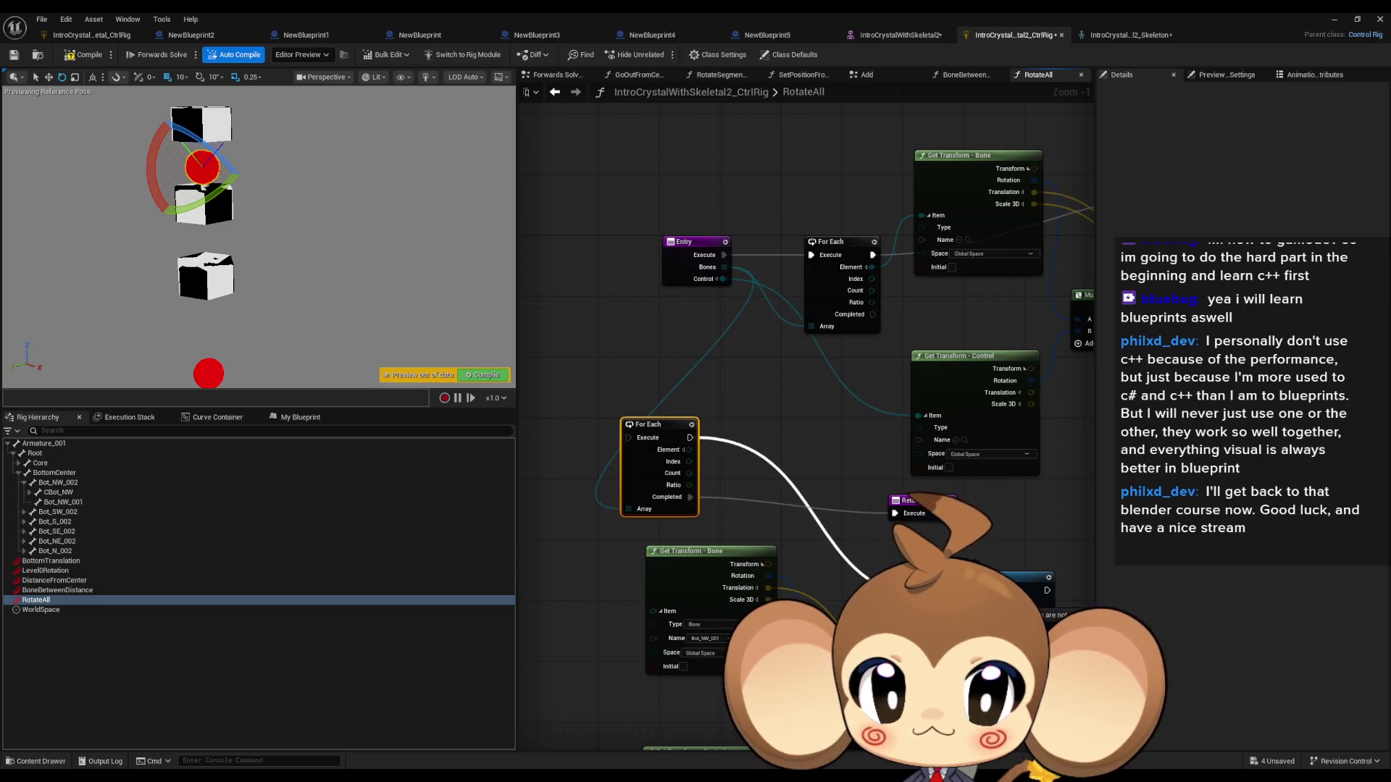
drag(930, 591, 929, 590)
drag(680, 408, 916, 568)
drag(645, 568, 679, 407)
mouse_move(713, 237)
mouse_down()
mouse_move(724, 500)
mouse_move(692, 384)
mouse_move(639, 650)
mouse_up()
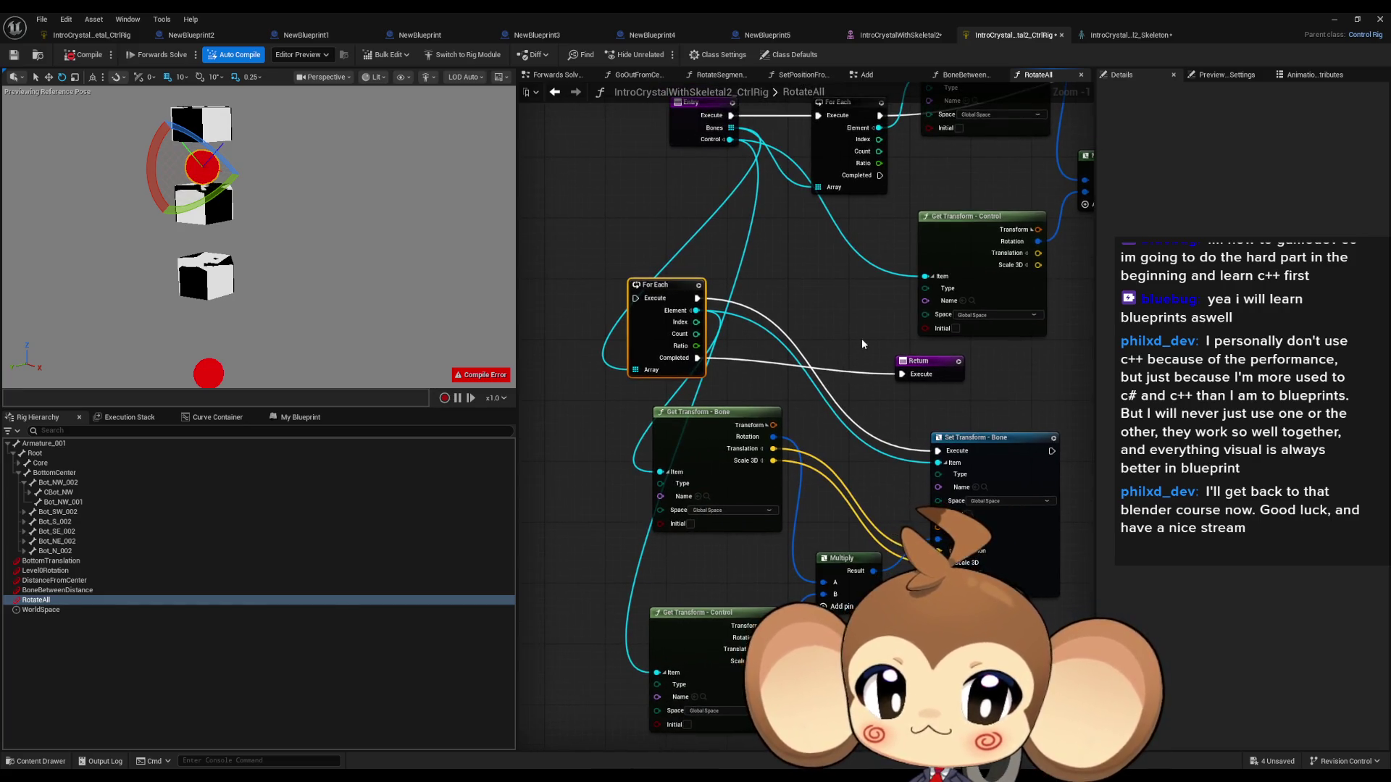
Step: Connect Entry's execution to the For Each loop, recompile, and test-rotate the top control
click(78, 57)
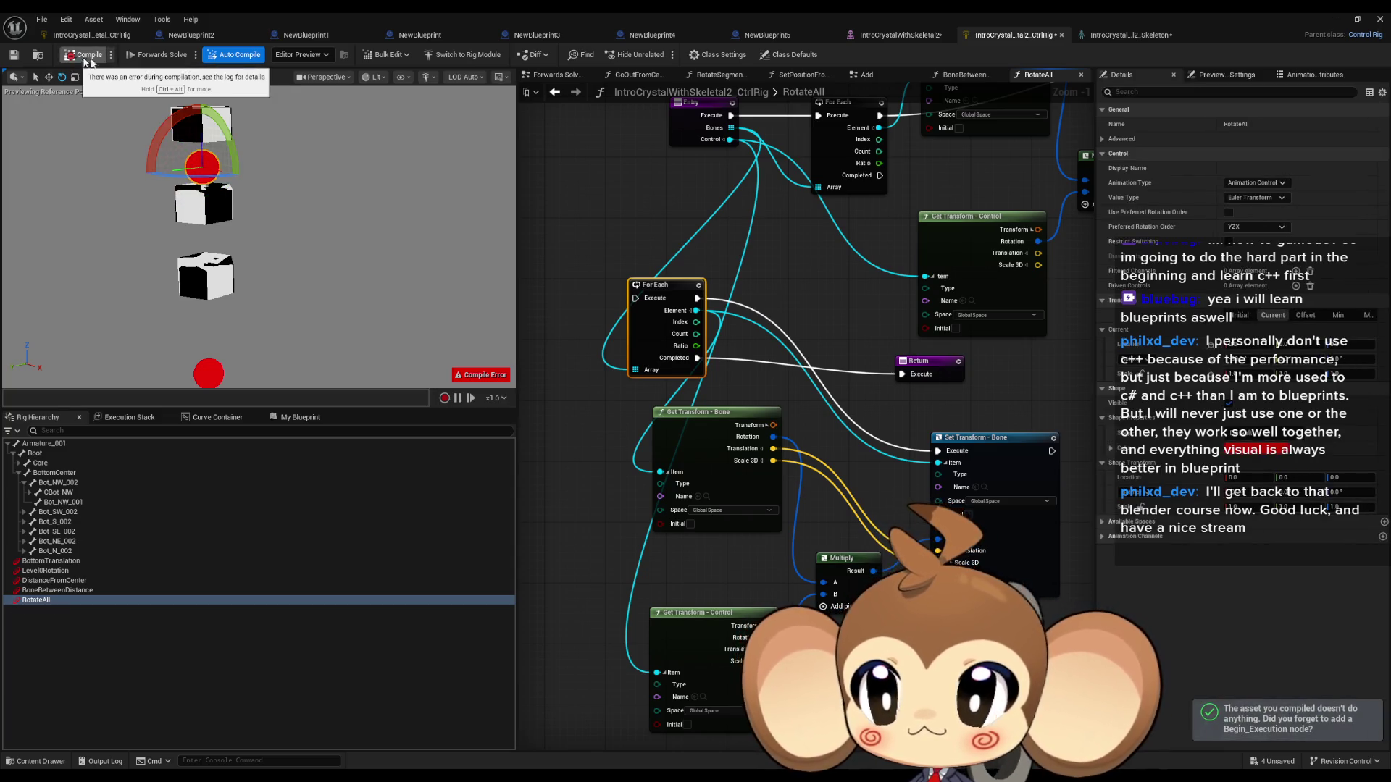
mouse_move(610, 332)
mouse_down()
mouse_move(698, 141)
mouse_move(706, 150)
mouse_up()
click(78, 55)
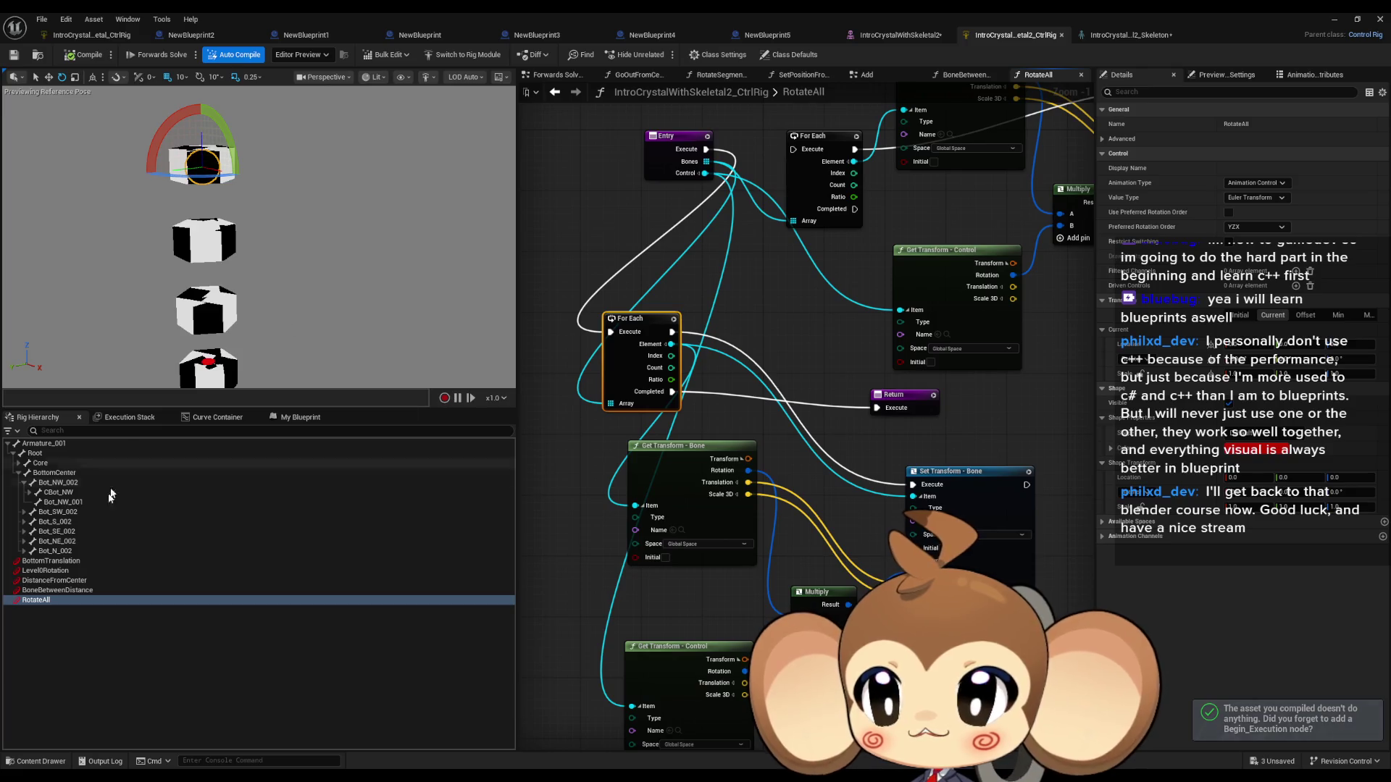
mouse_move(216, 148)
mouse_down()
mouse_move(221, 105)
mouse_move(126, 159)
mouse_up()
Step: Select the loop and transform nodes as a group and move them up and right
mouse_move(558, 717)
mouse_down()
mouse_move(569, 450)
mouse_move(651, 475)
mouse_up()
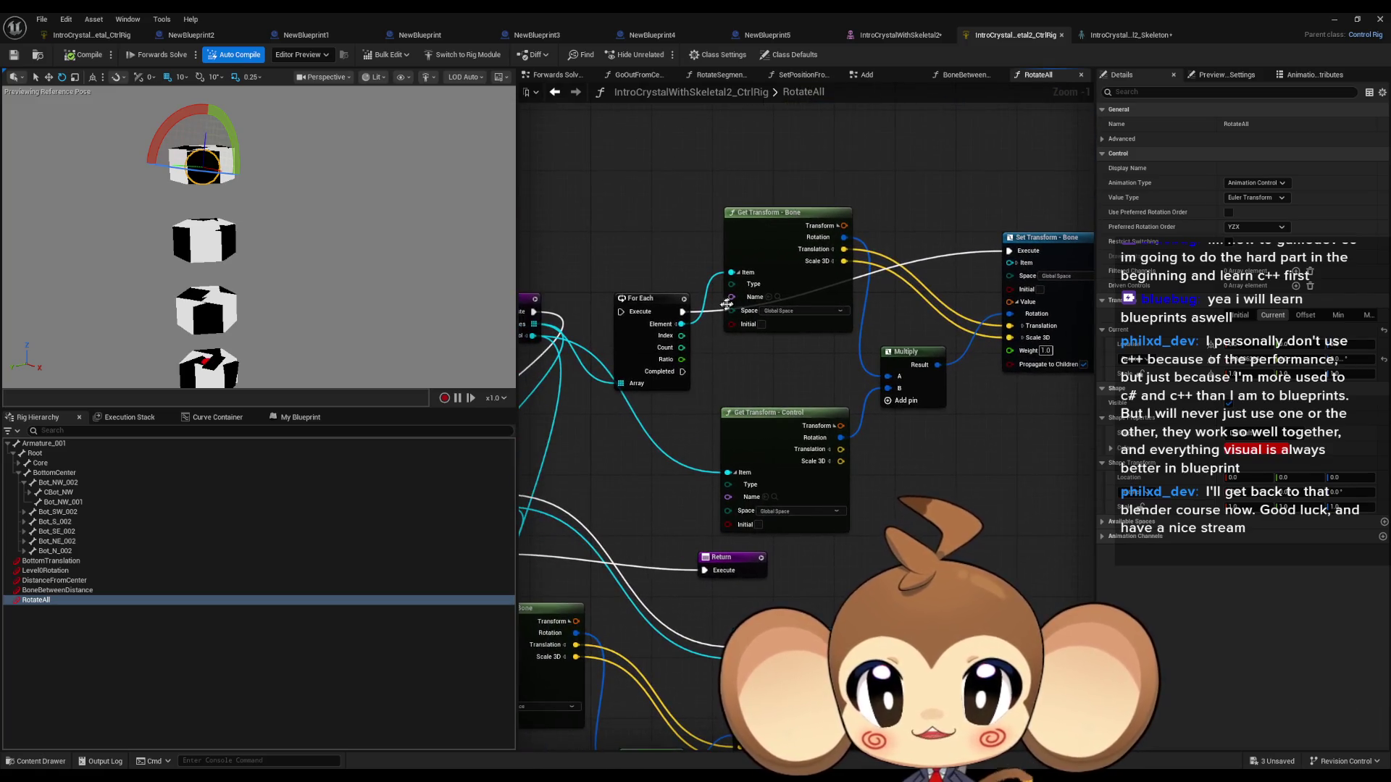
mouse_move(788, 250)
mouse_down()
mouse_move(798, 290)
mouse_move(805, 229)
mouse_up()
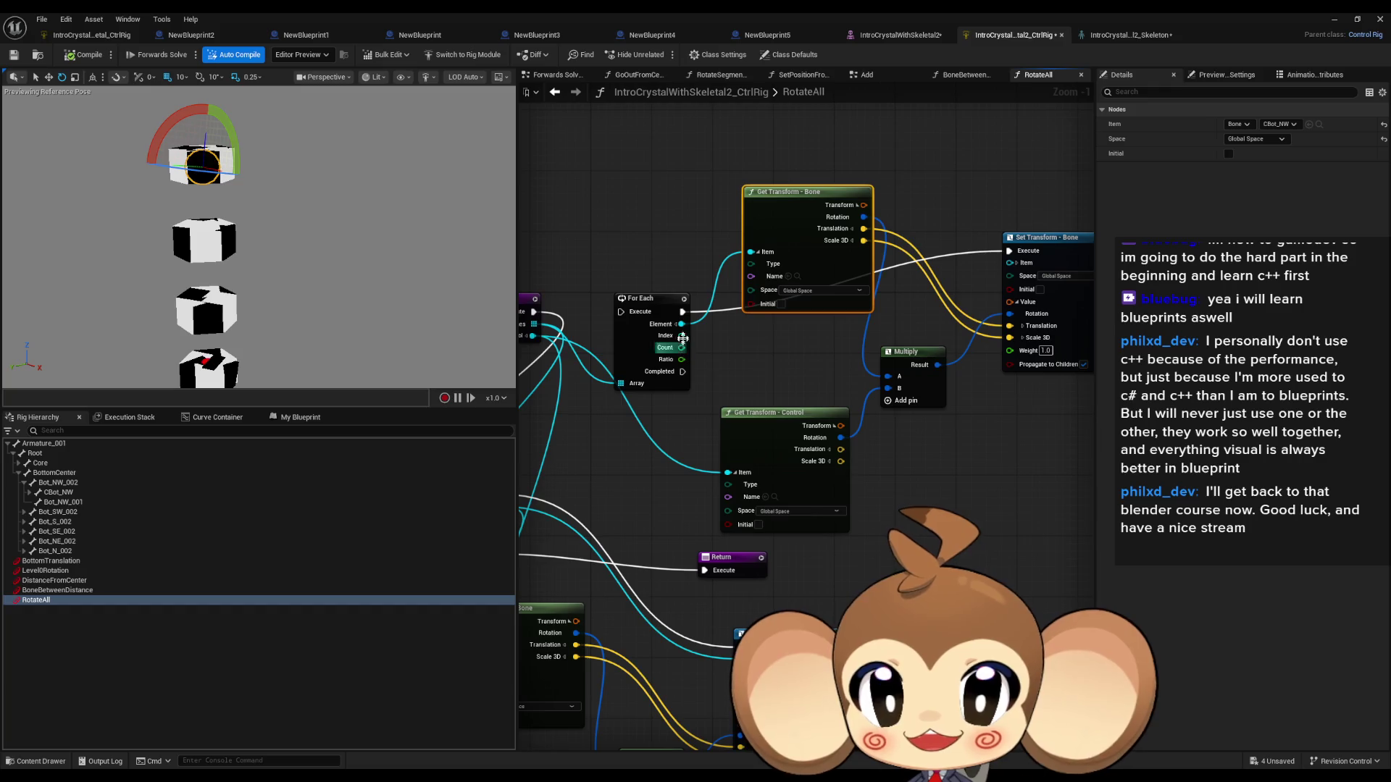
mouse_move(522, 544)
mouse_down()
mouse_move(783, 500)
mouse_move(785, 455)
mouse_up()
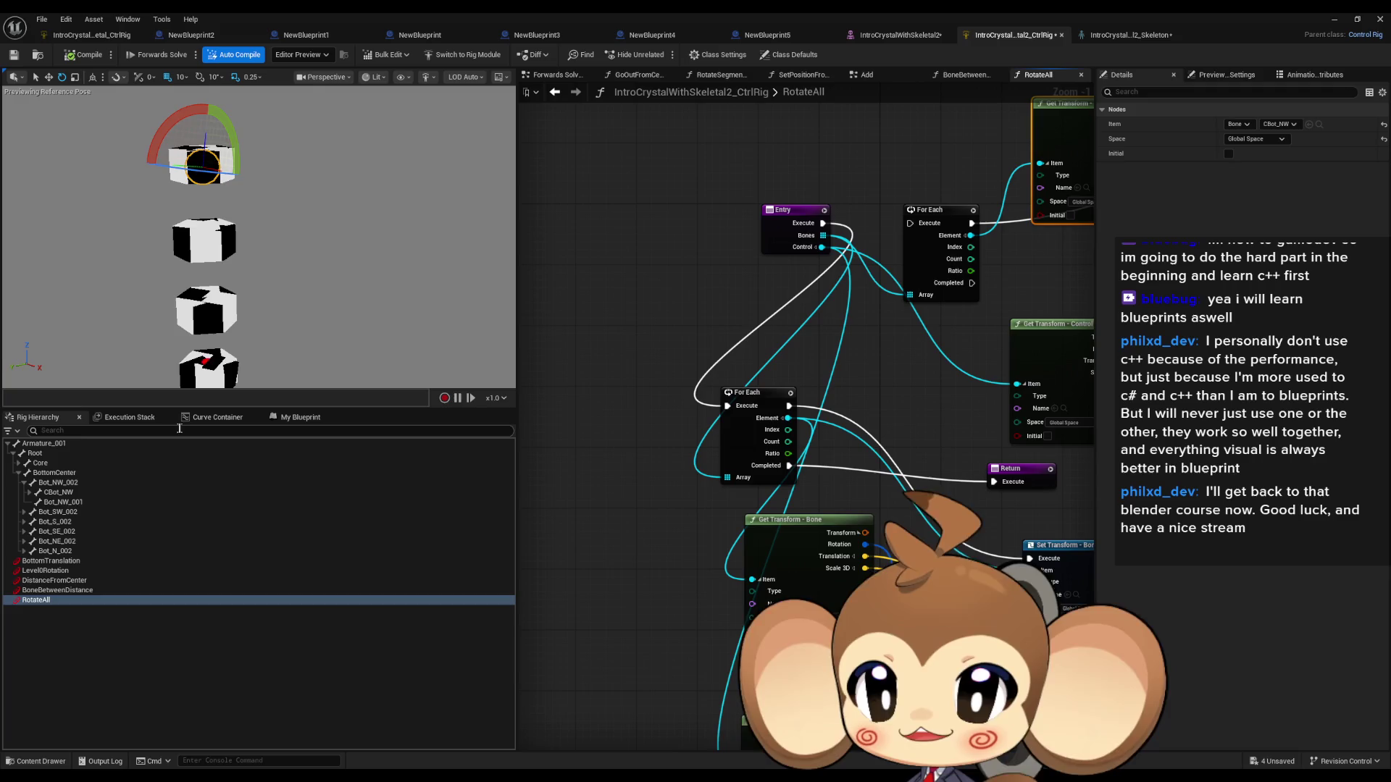
mouse_move(926, 121)
mouse_down()
mouse_move(640, 201)
mouse_move(986, 461)
mouse_up()
key(ctrl+z)
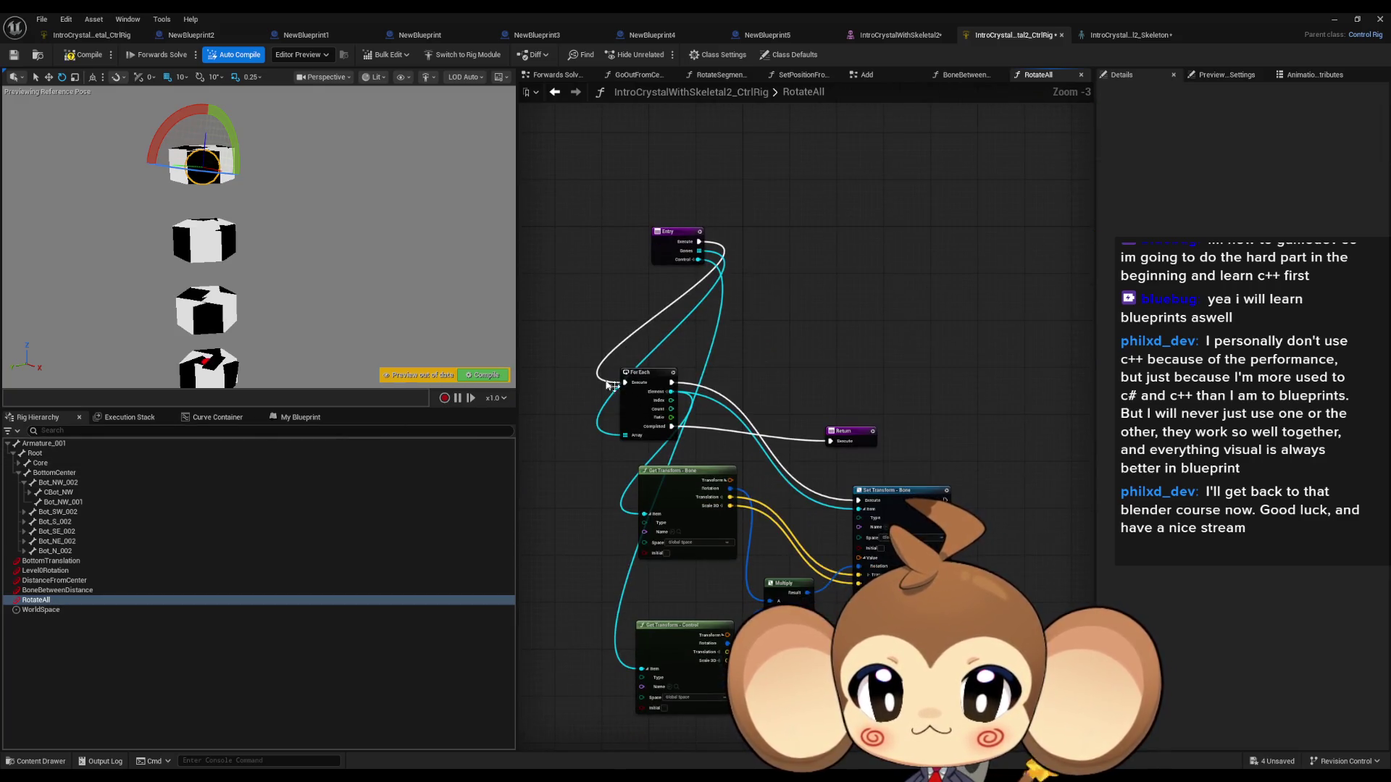
drag(584, 364, 761, 716)
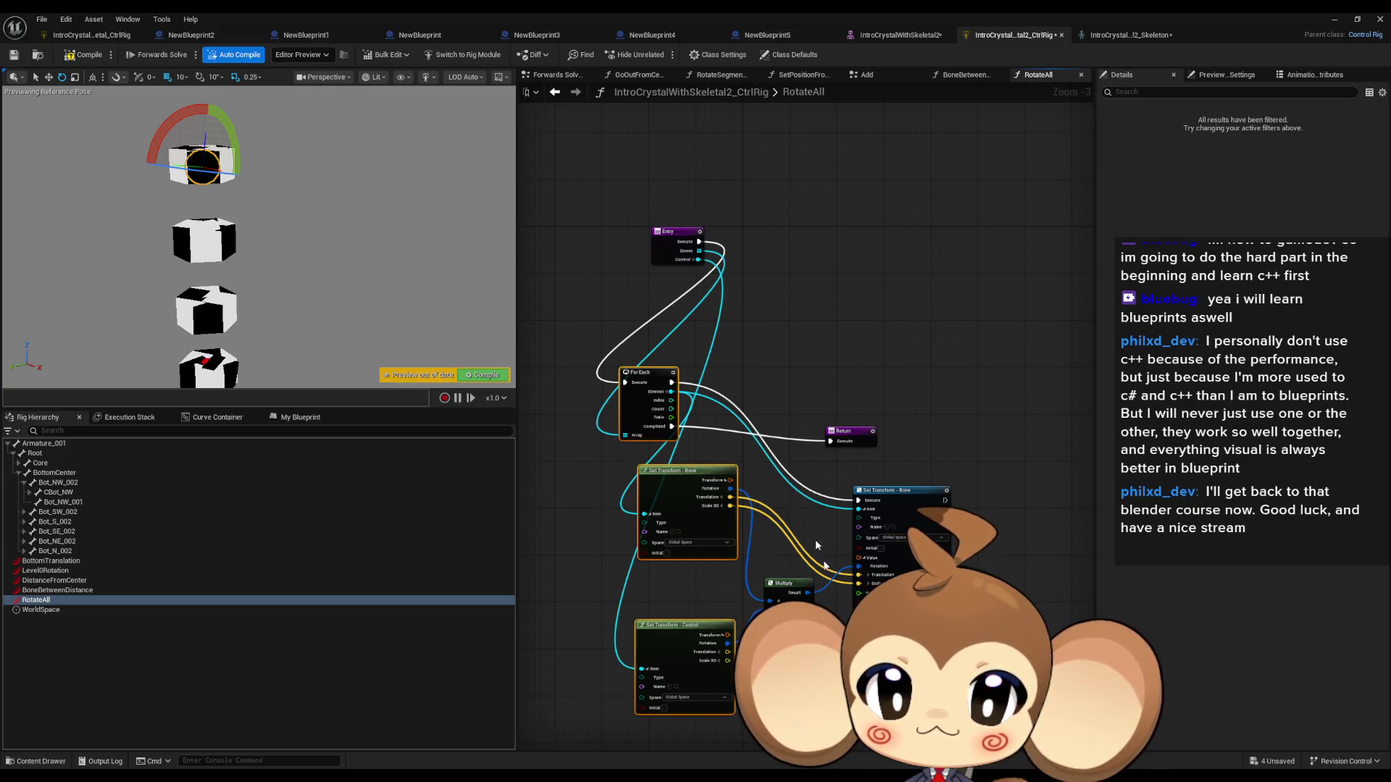
drag(898, 490, 1045, 350)
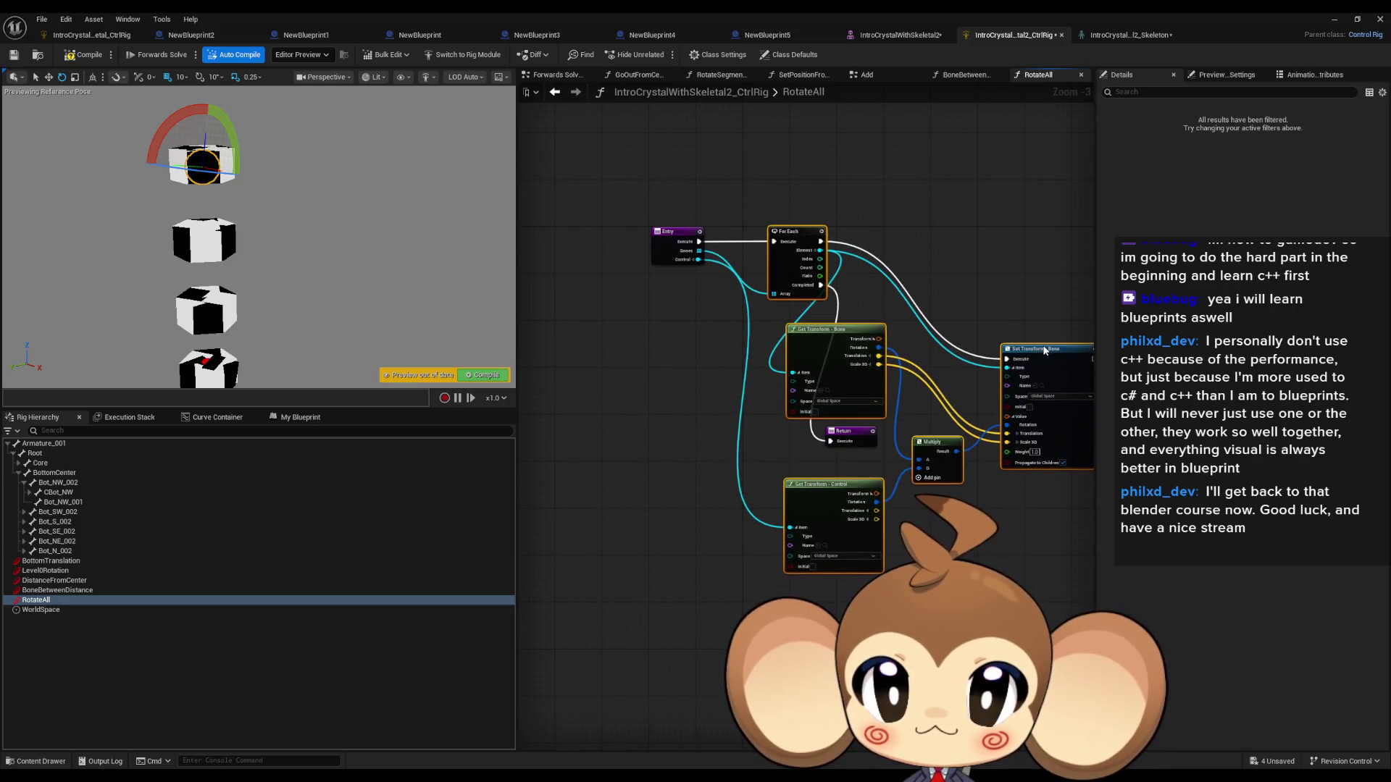
Step: Move the transform and Multiply nodes up beside the loop to compact the layout
click(949, 308)
drag(846, 430, 734, 468)
ctrl+click(822, 480)
ctrl+click(753, 368)
ctrl+click(673, 545)
ctrl+click(915, 471)
drag(936, 392, 1035, 288)
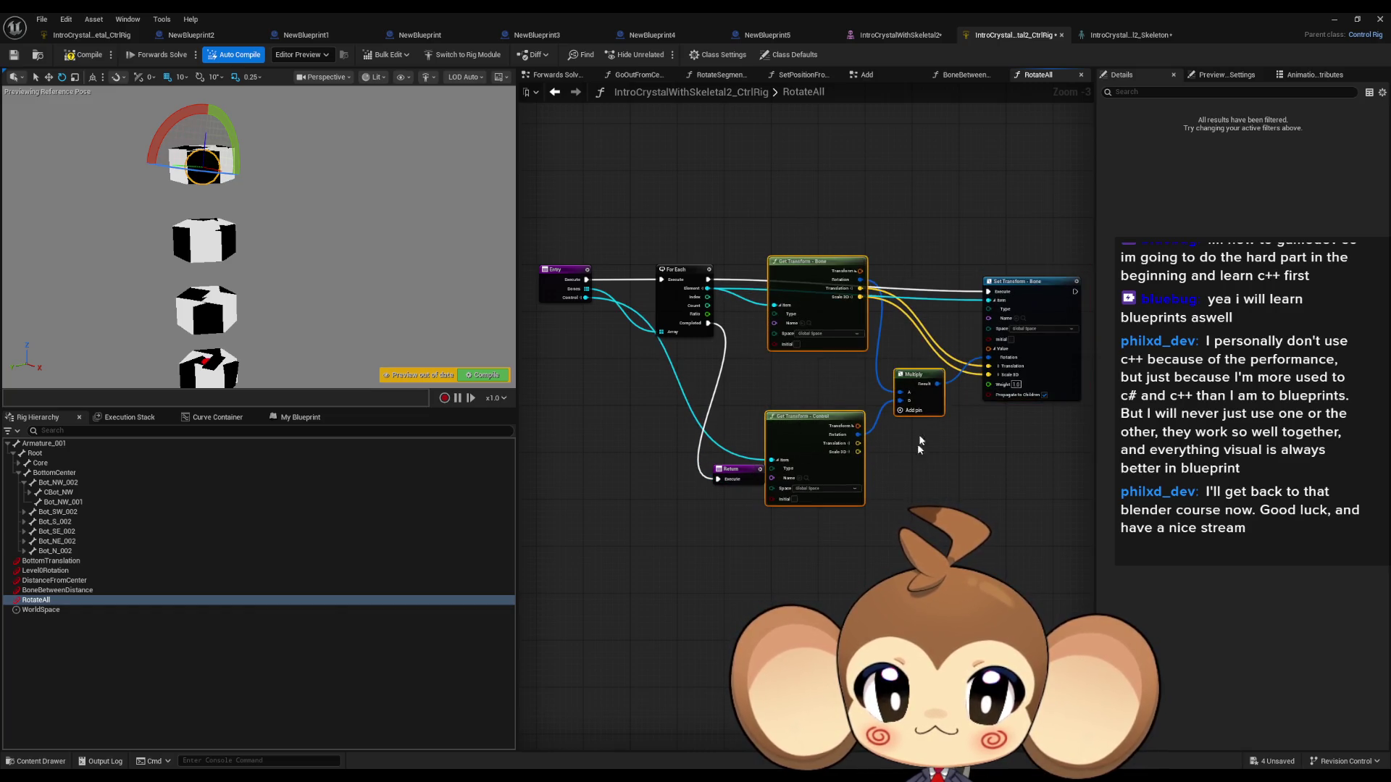
drag(917, 374, 929, 435)
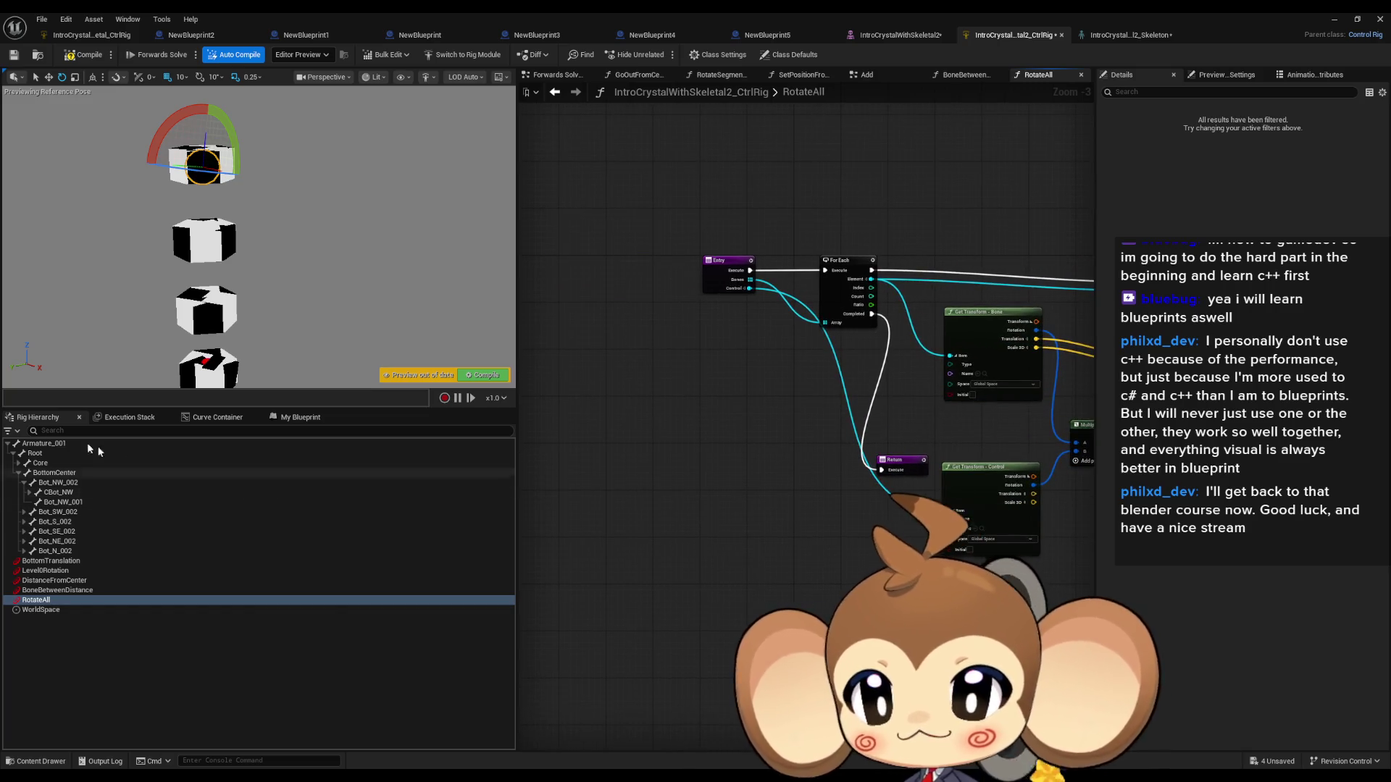
Step: Open the Forwards Solve graph and wire the previous node's execution into the RotateAll call
click(299, 417)
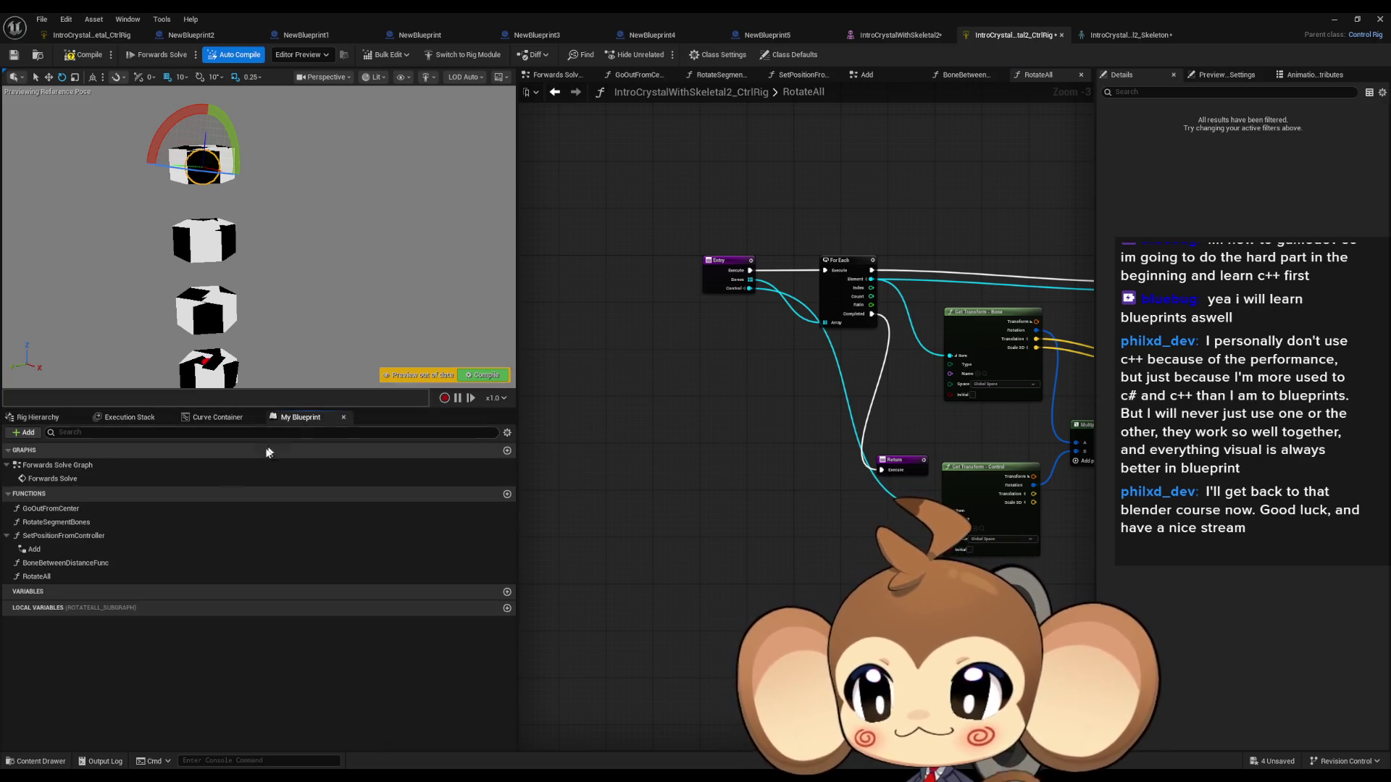
double_click(49, 480)
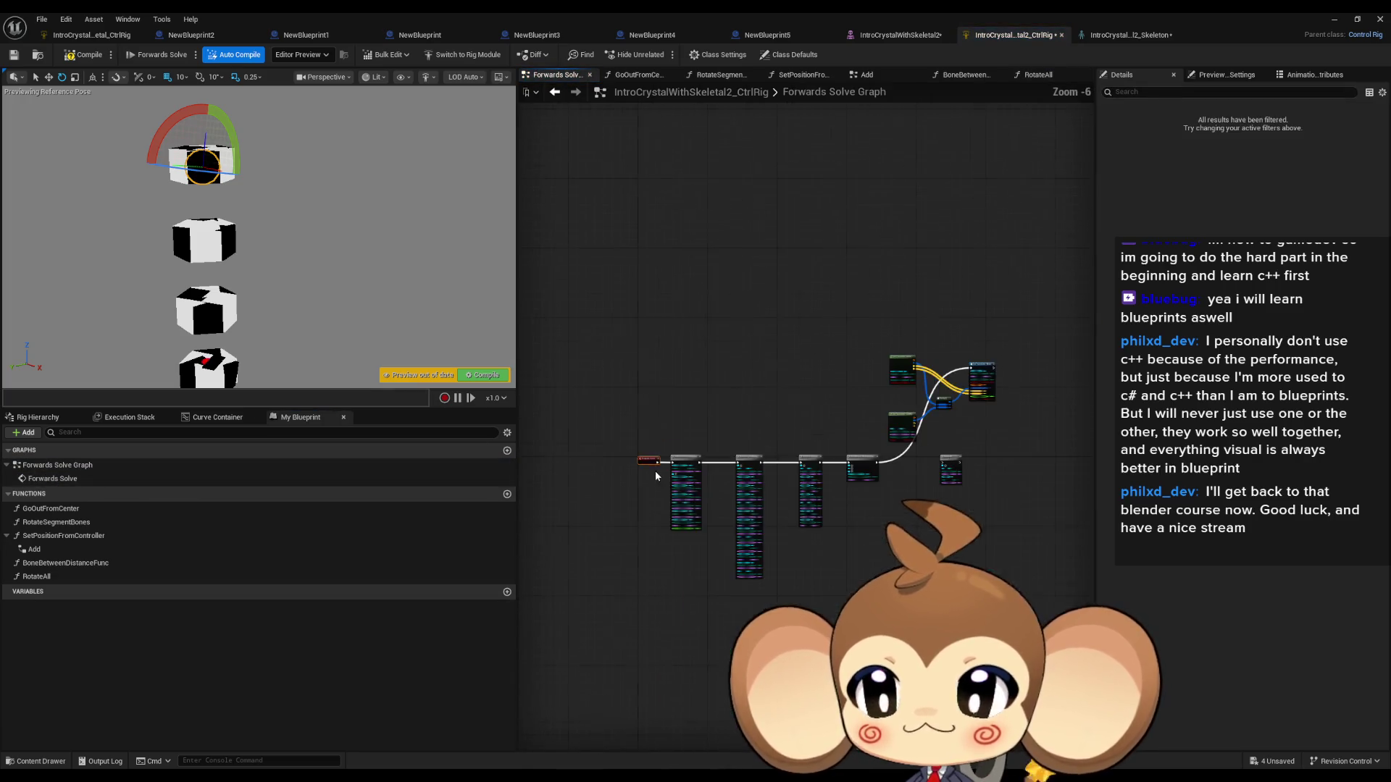
scroll(866, 469, up, 7)
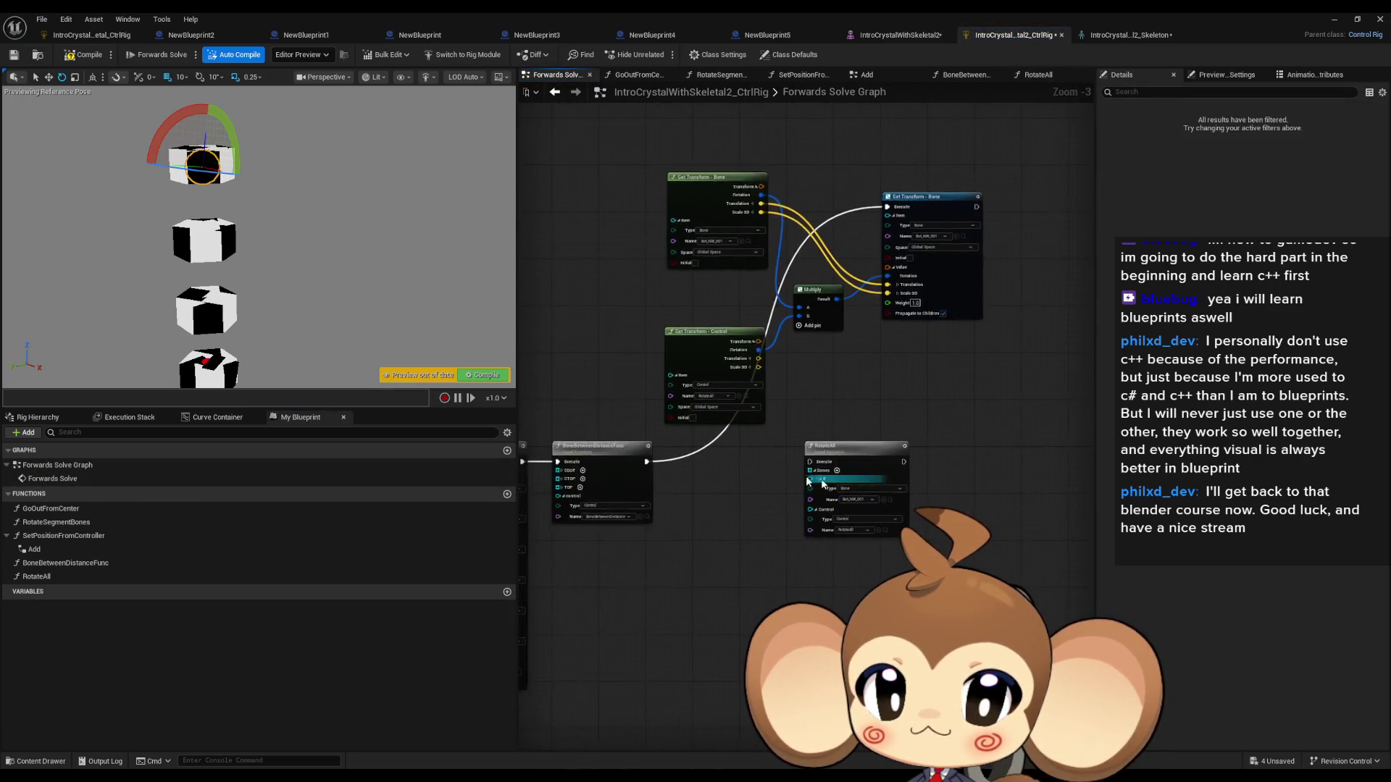
mouse_move(816, 455)
mouse_down()
mouse_move(652, 468)
mouse_move(579, 455)
mouse_up()
click(865, 488)
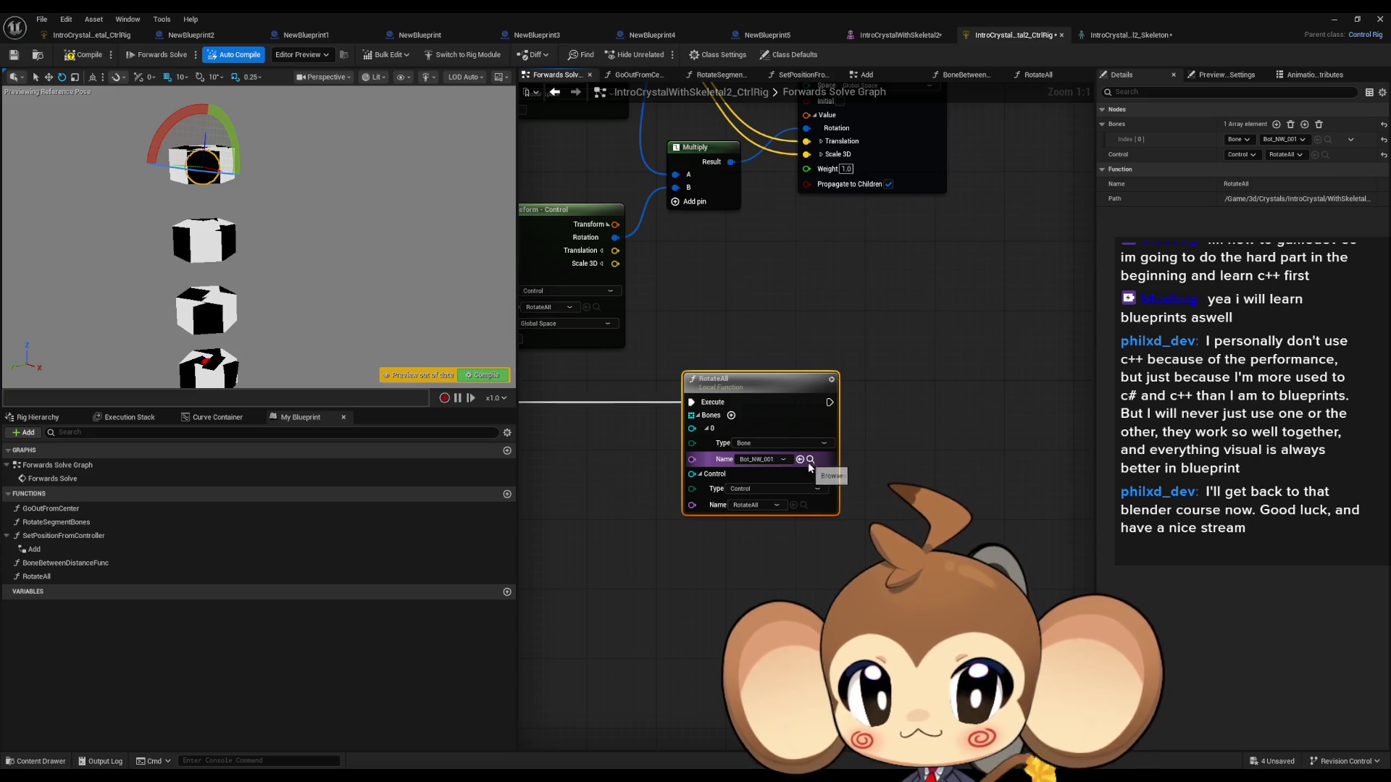
Step: Add a second Bones entry set to CBot_NW, then rotate the RotateAll control to test
click(730, 416)
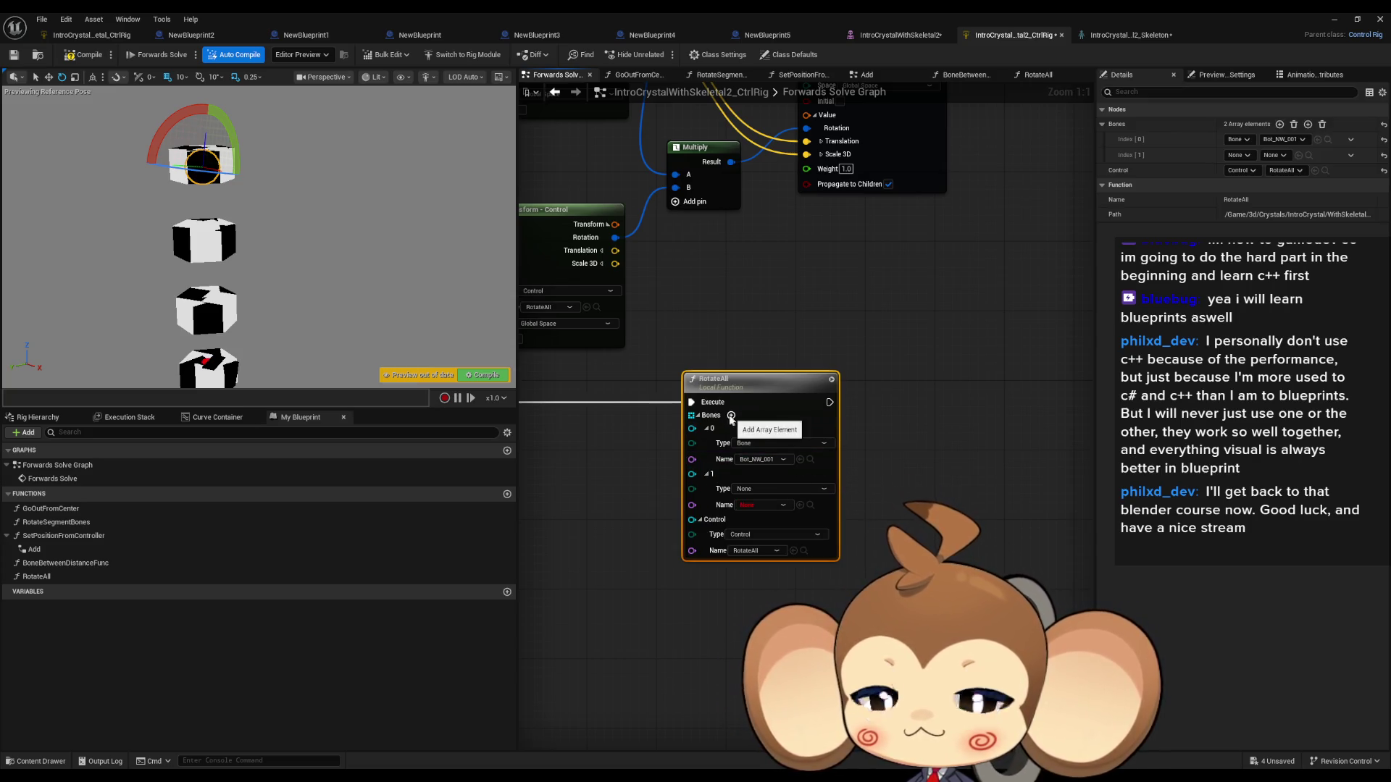
click(37, 417)
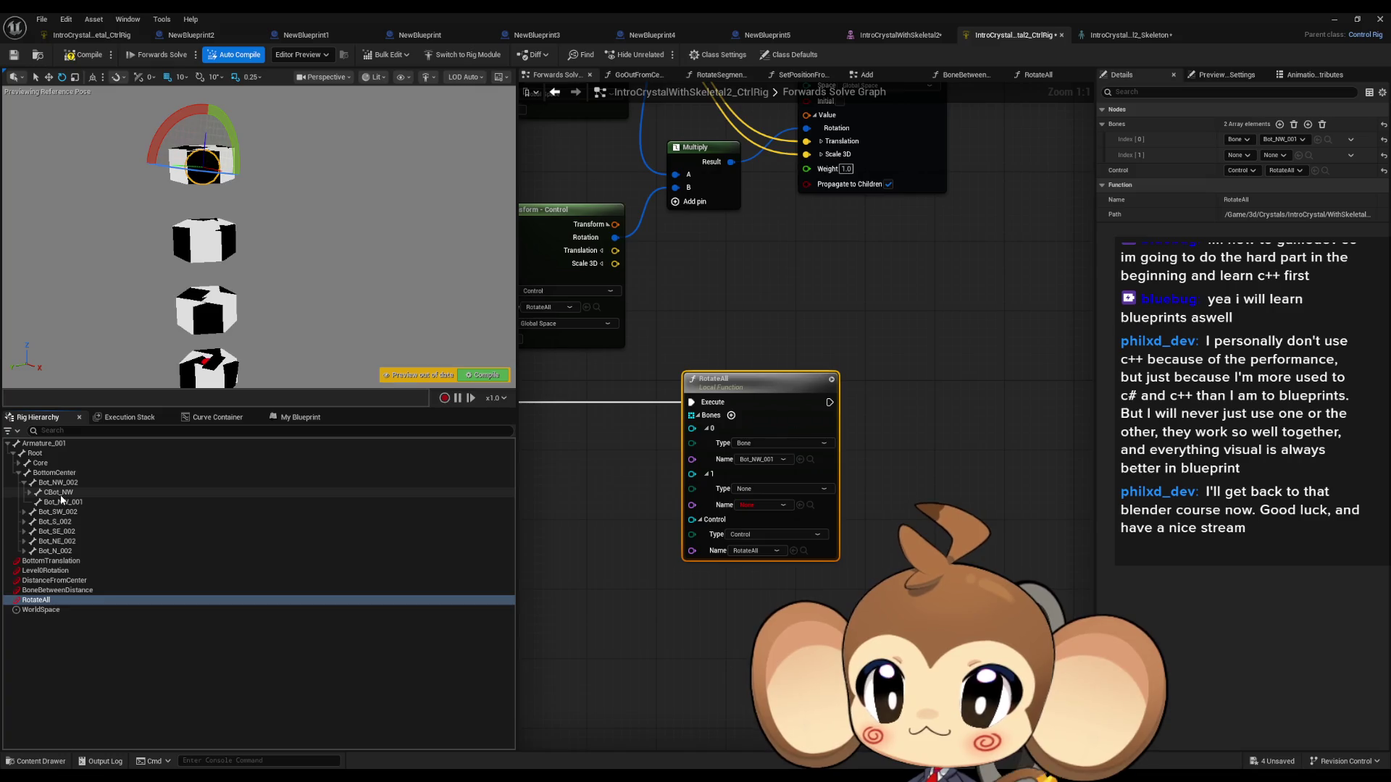
click(58, 492)
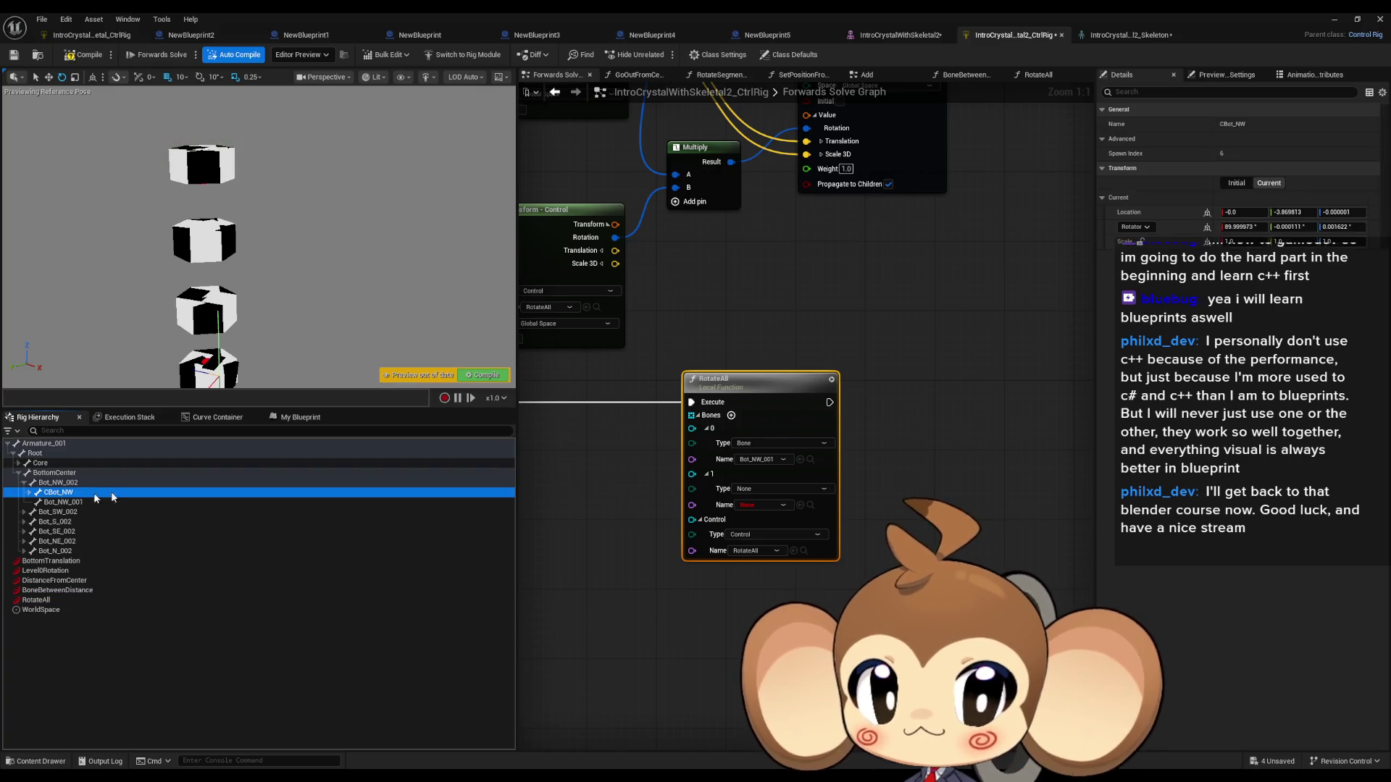
click(800, 505)
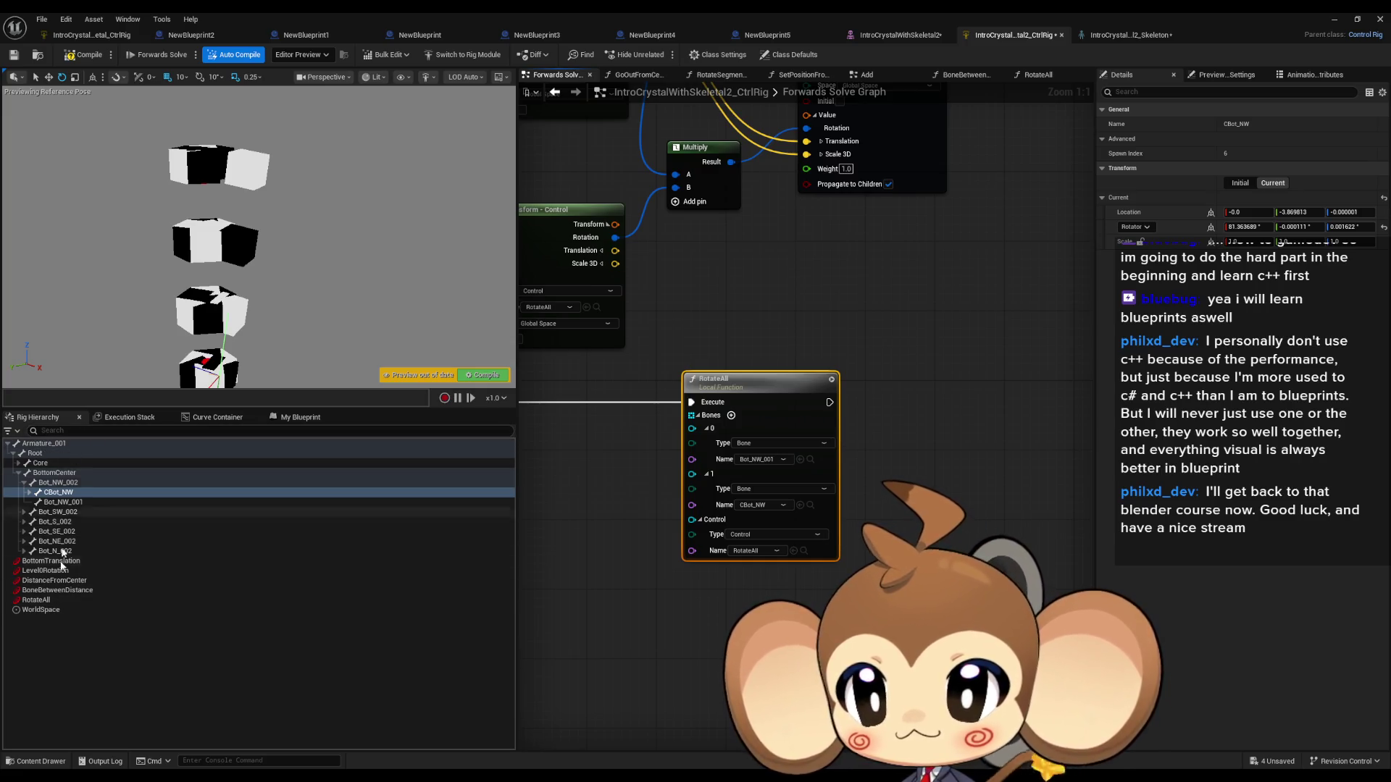
click(38, 600)
mouse_move(160, 147)
mouse_down()
mouse_move(178, 116)
mouse_move(206, 105)
mouse_move(249, 130)
mouse_move(226, 108)
mouse_move(247, 129)
mouse_move(123, 281)
mouse_up()
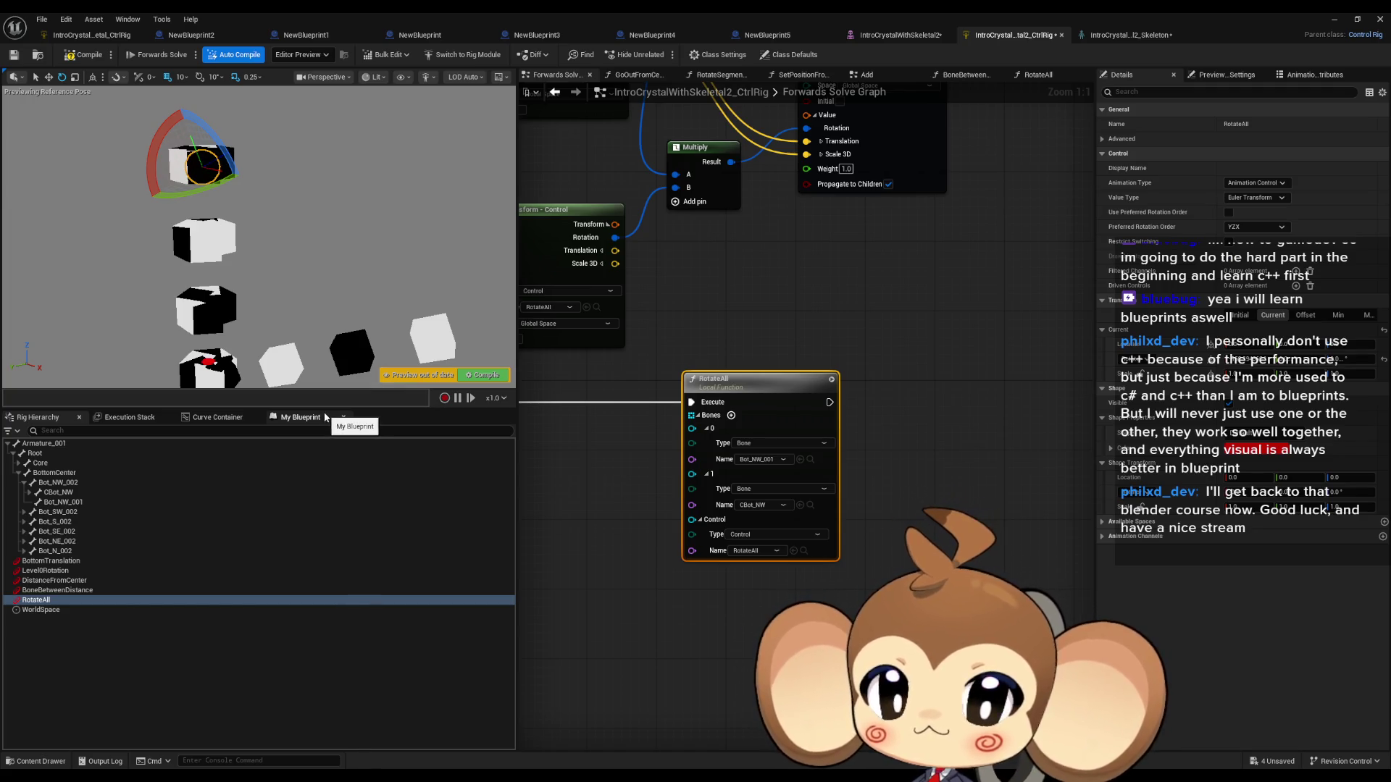
click(66, 492)
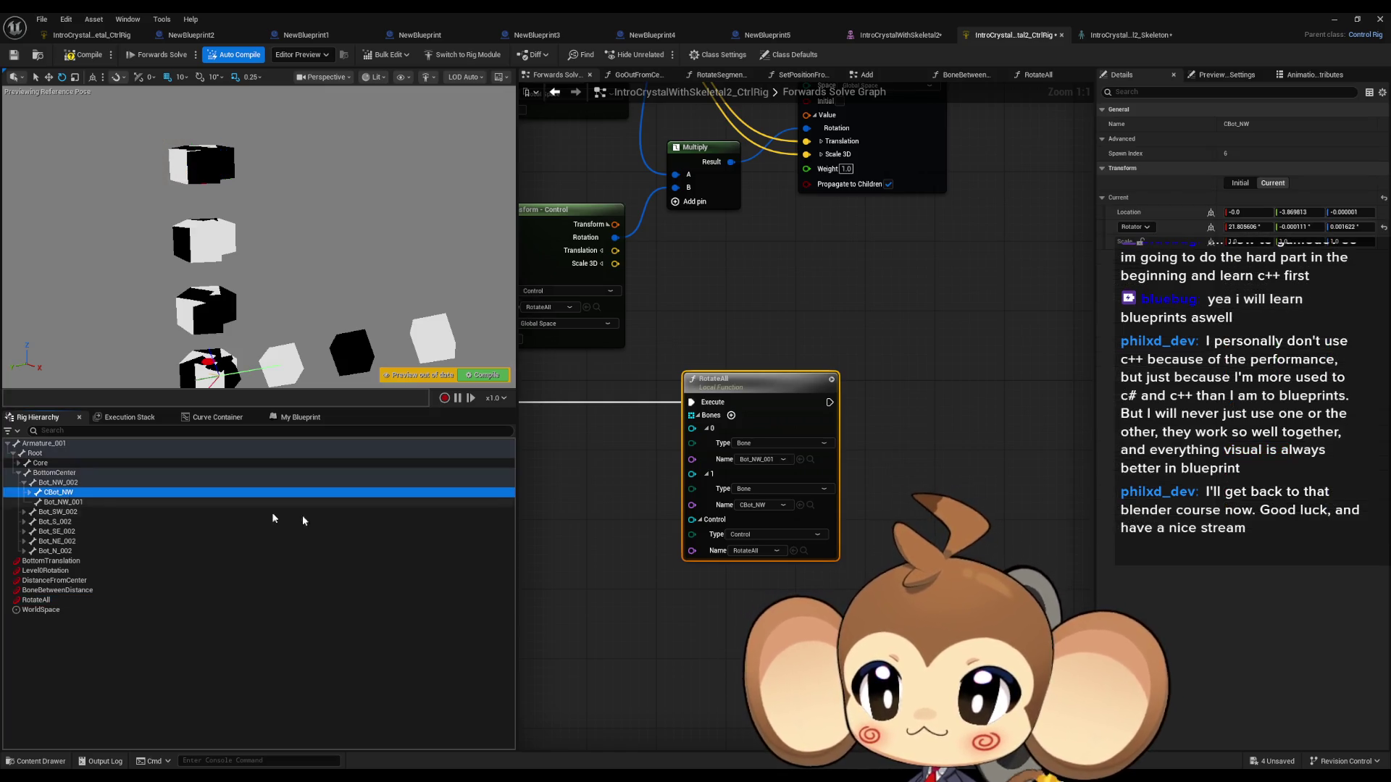
Step: Set the first two RotateAll bone entries to CBot_NW and Bot_NW_001
click(800, 460)
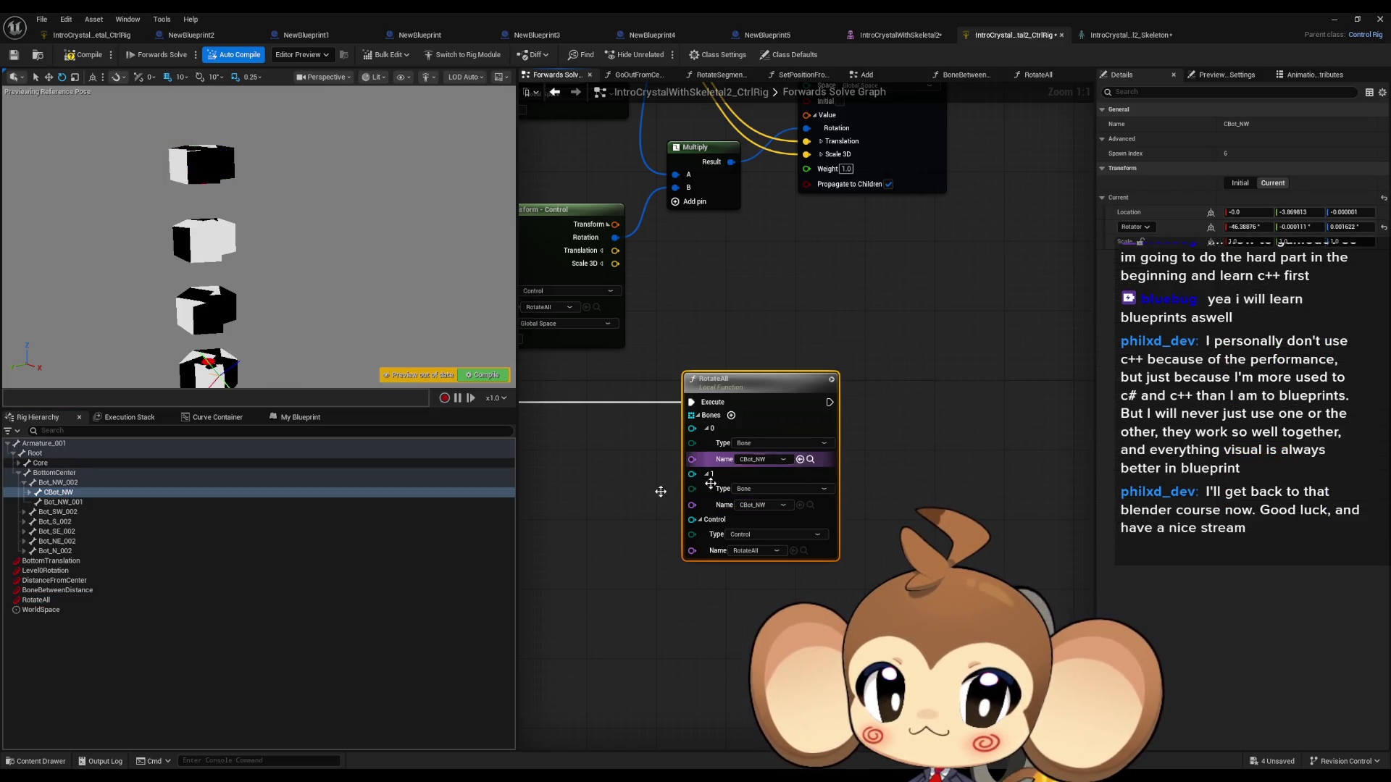
click(64, 503)
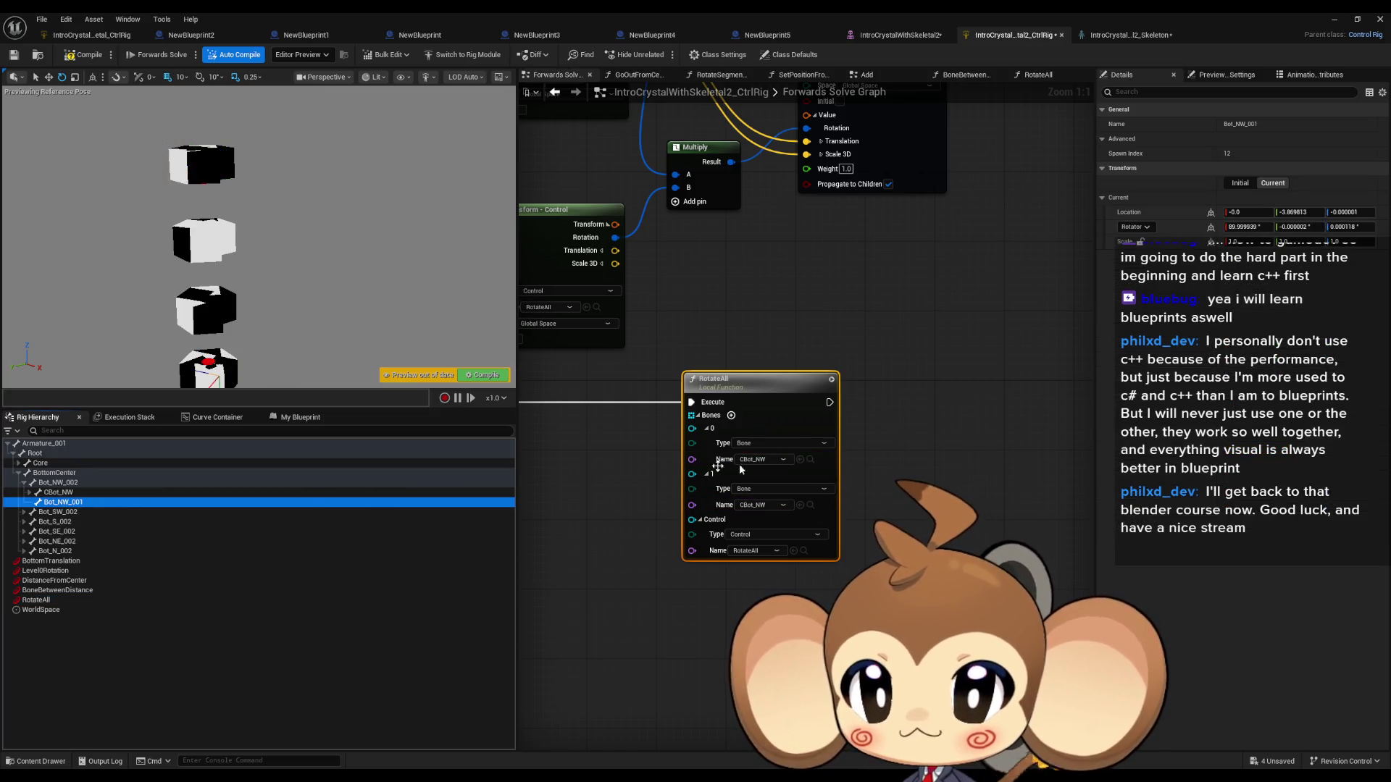
click(800, 505)
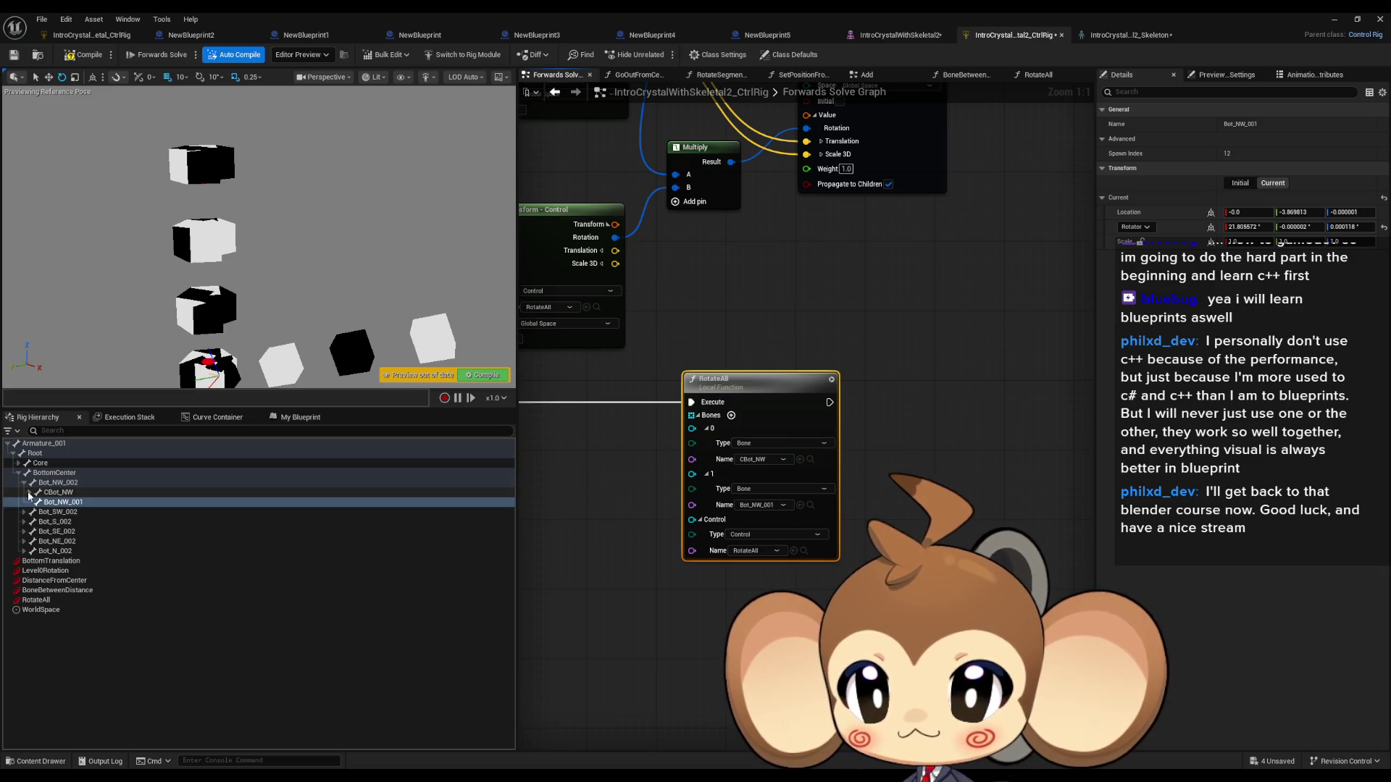
click(29, 493)
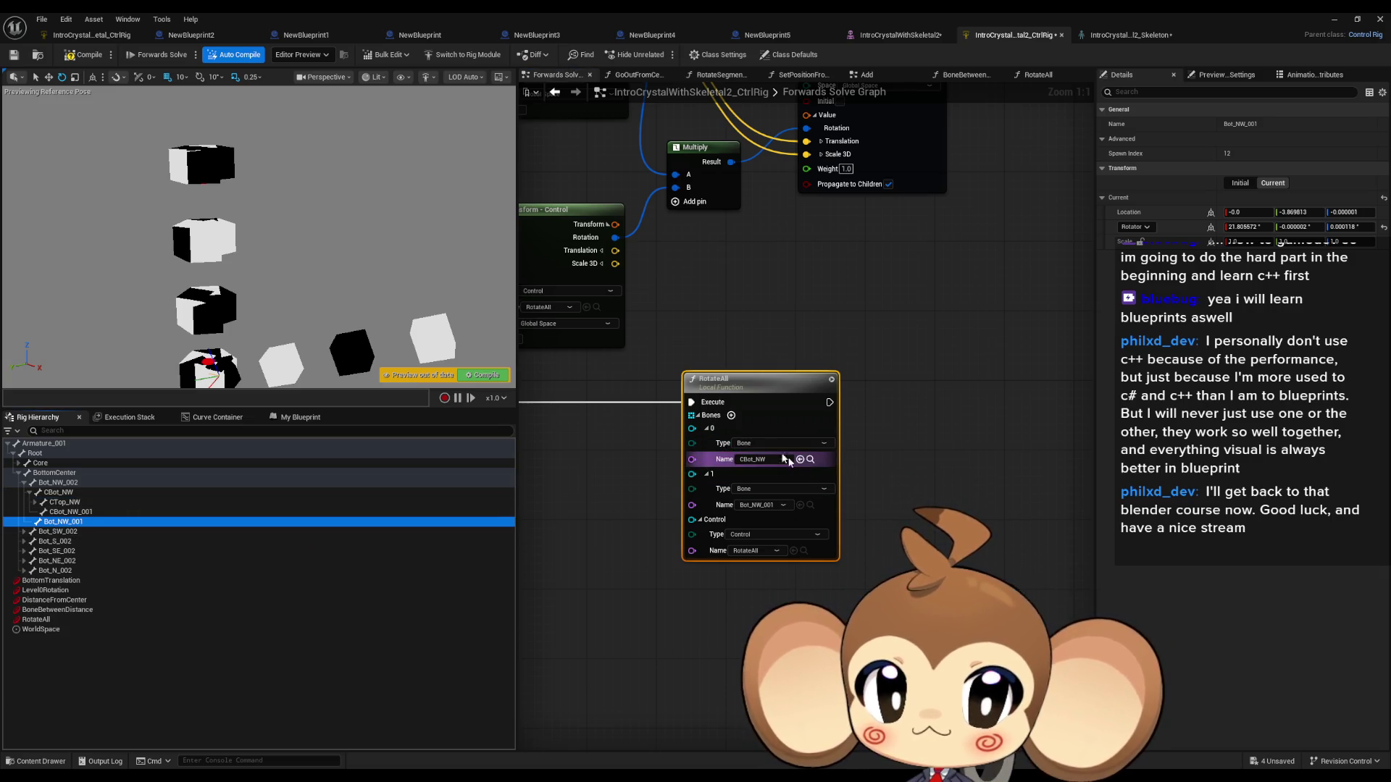
Step: Add two Bones entries and assign CTop_NW and CBot_NW_001 to them
click(731, 415)
click(731, 415)
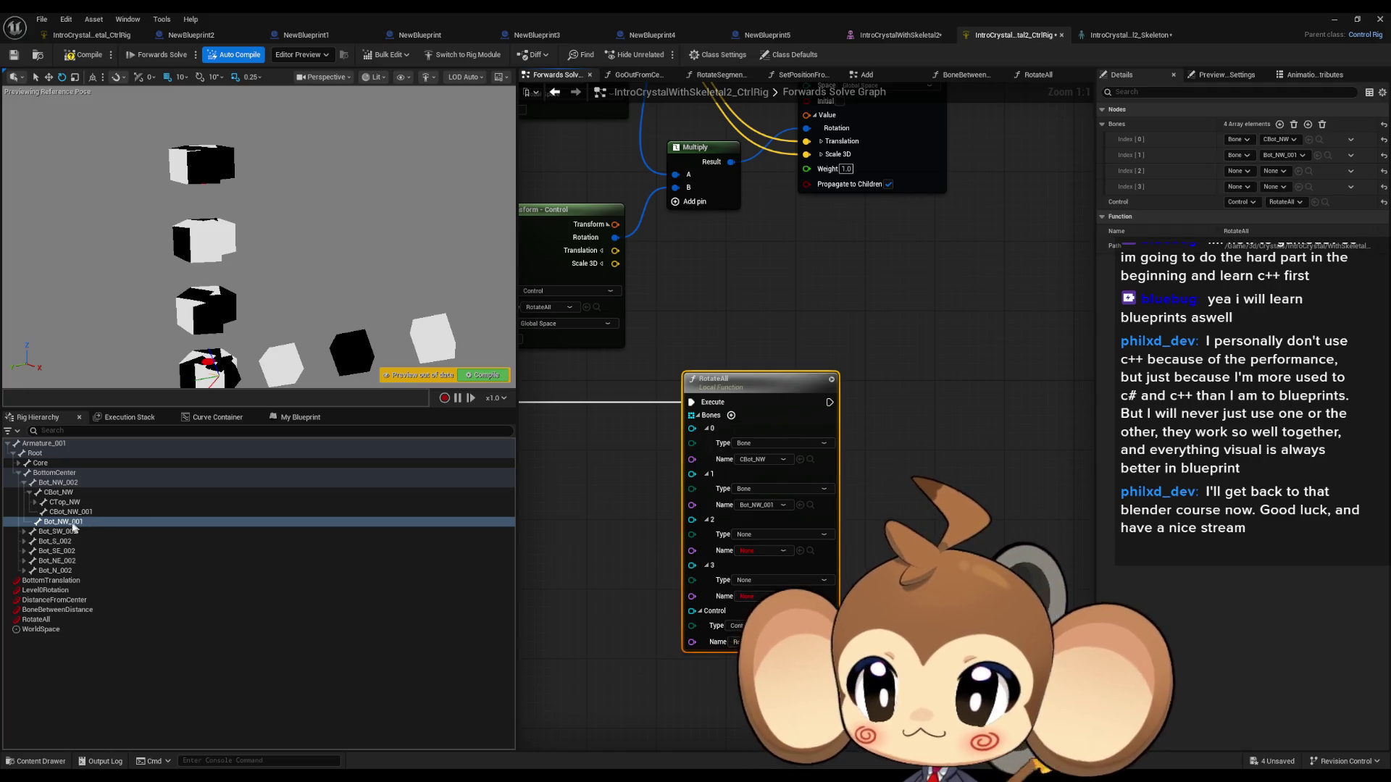
click(65, 502)
drag(65, 502, 757, 547)
drag(70, 511, 795, 597)
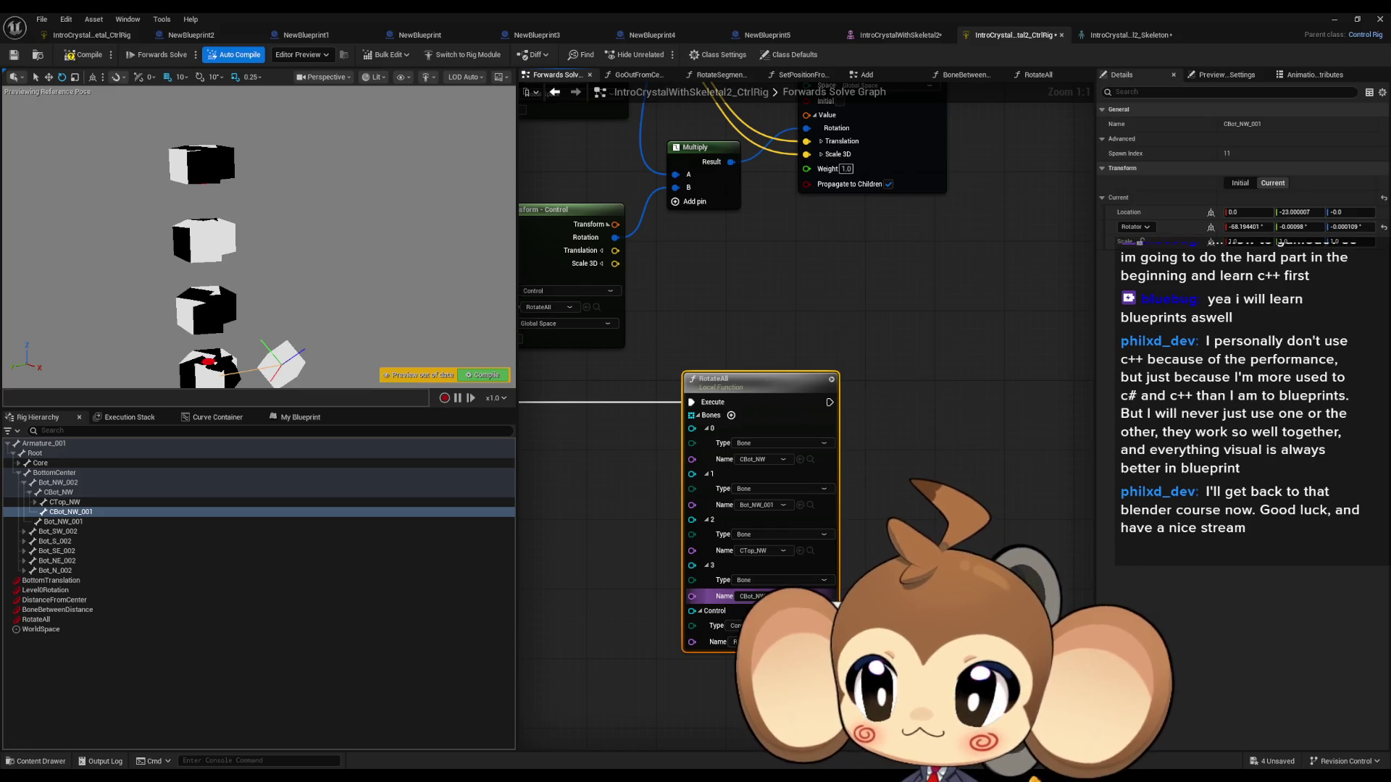
click(34, 503)
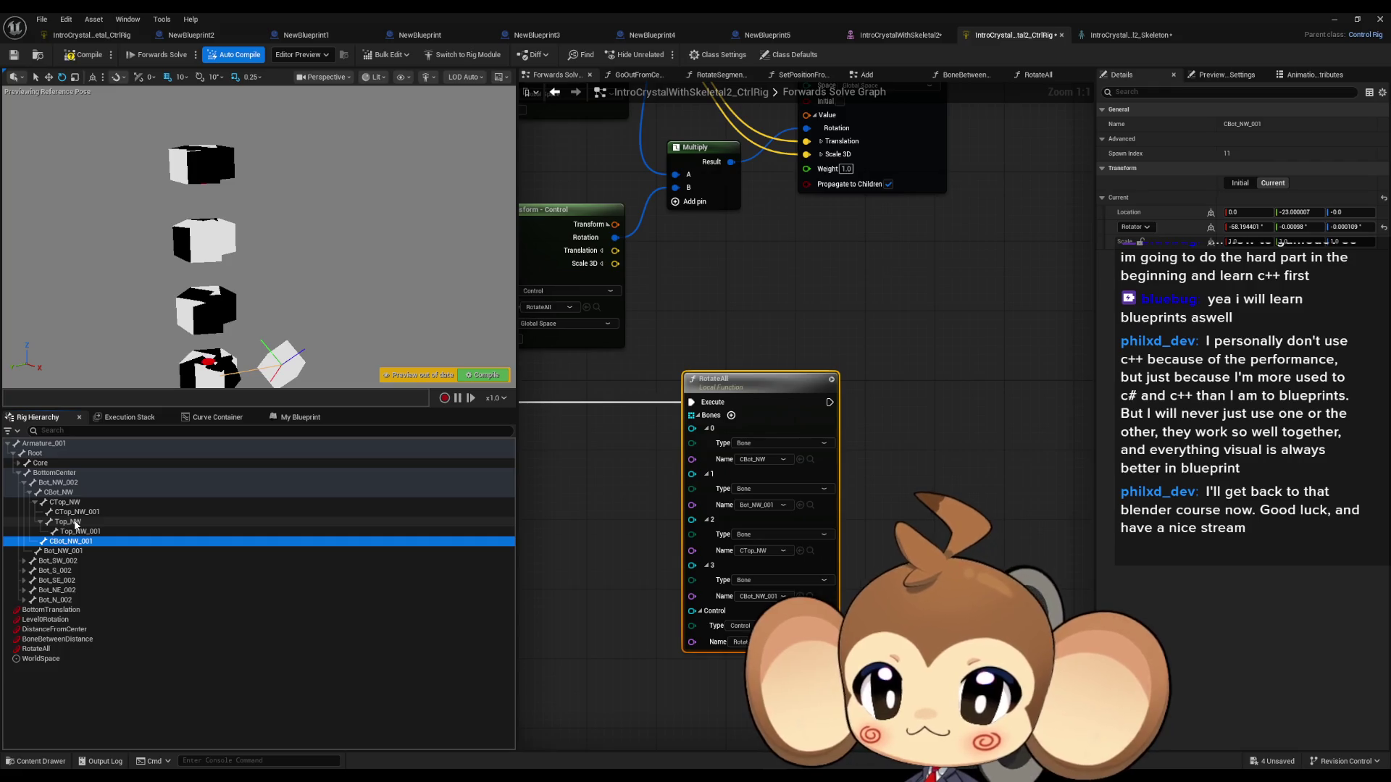
click(41, 522)
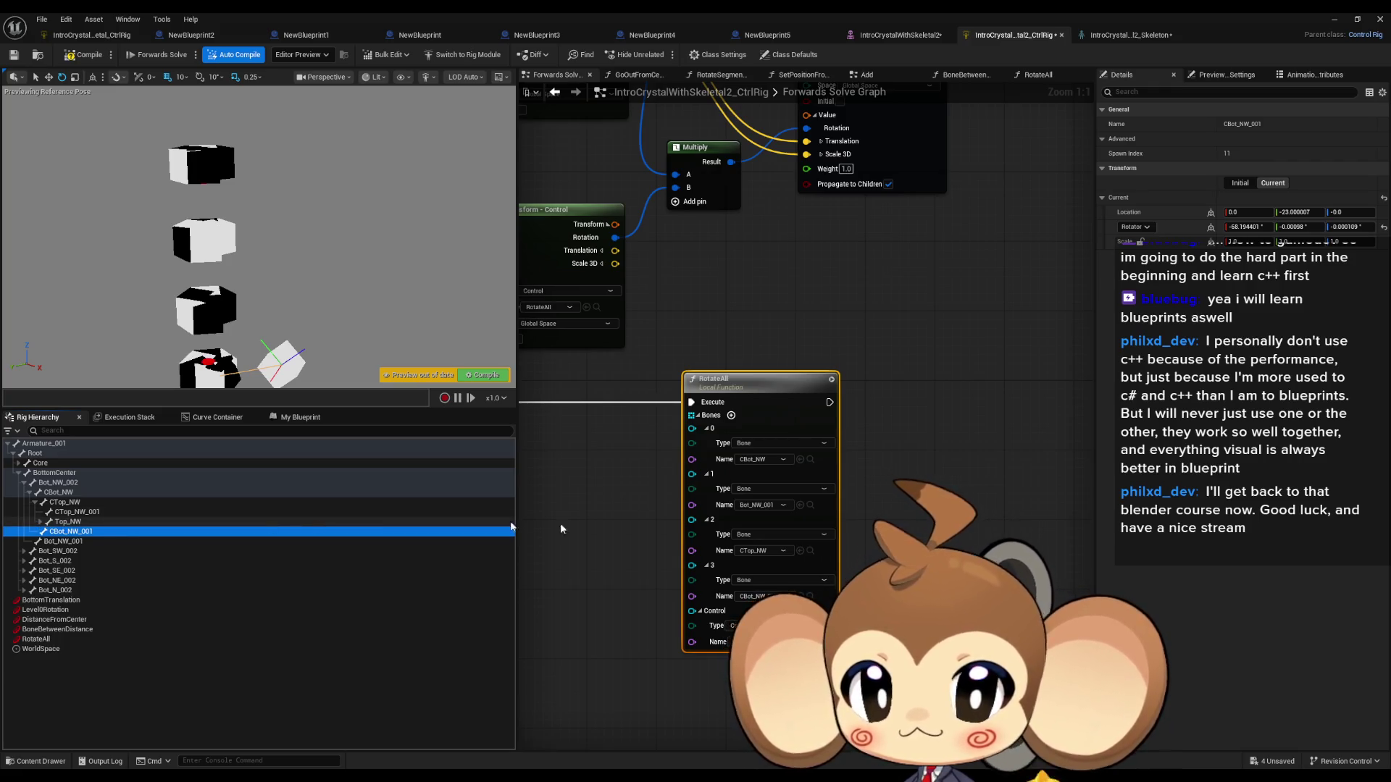
drag(505, 527, 805, 573)
Step: Add entries for CTop_NW_001 and Top_NW, then rotate the RotateAll control to check
drag(758, 480, 757, 478)
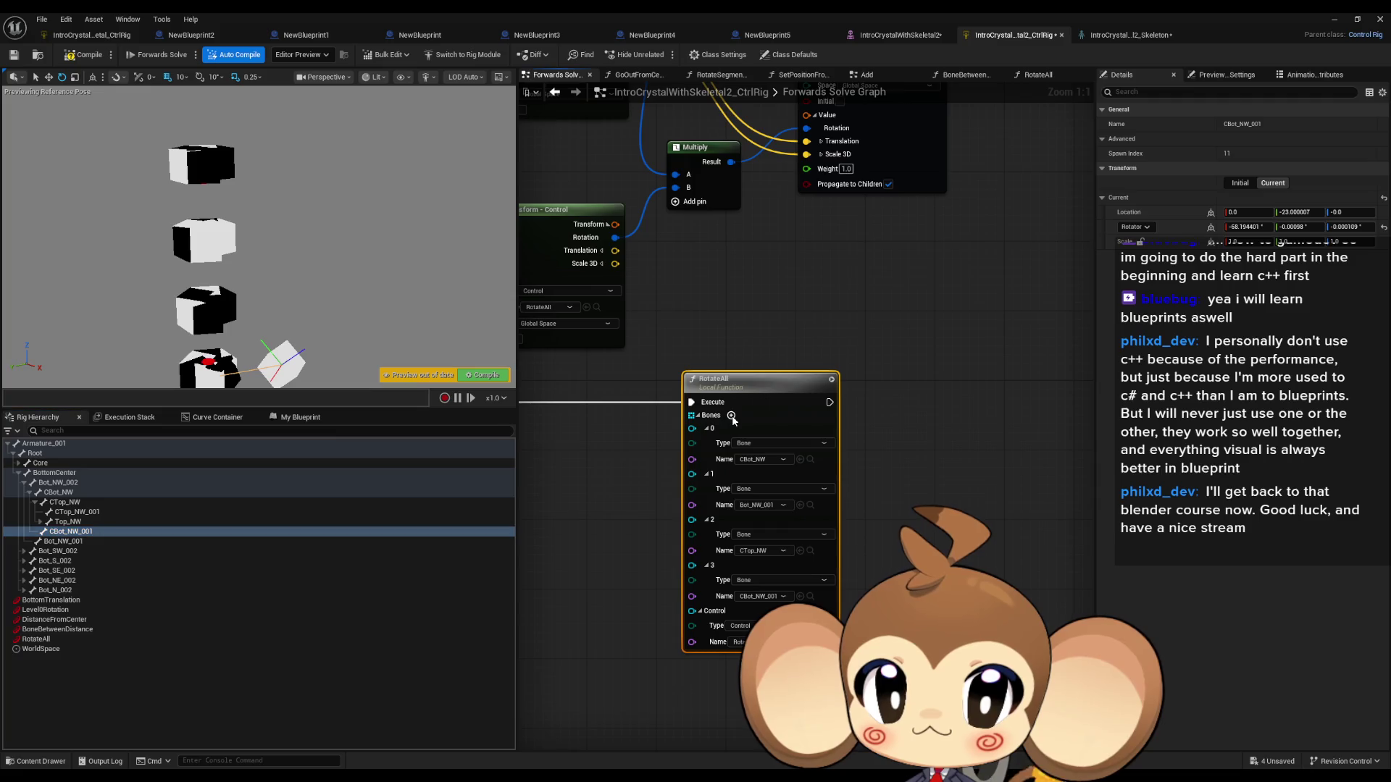
mouse_move(352, 511)
mouse_down()
mouse_move(536, 588)
mouse_move(725, 642)
mouse_up()
click(69, 523)
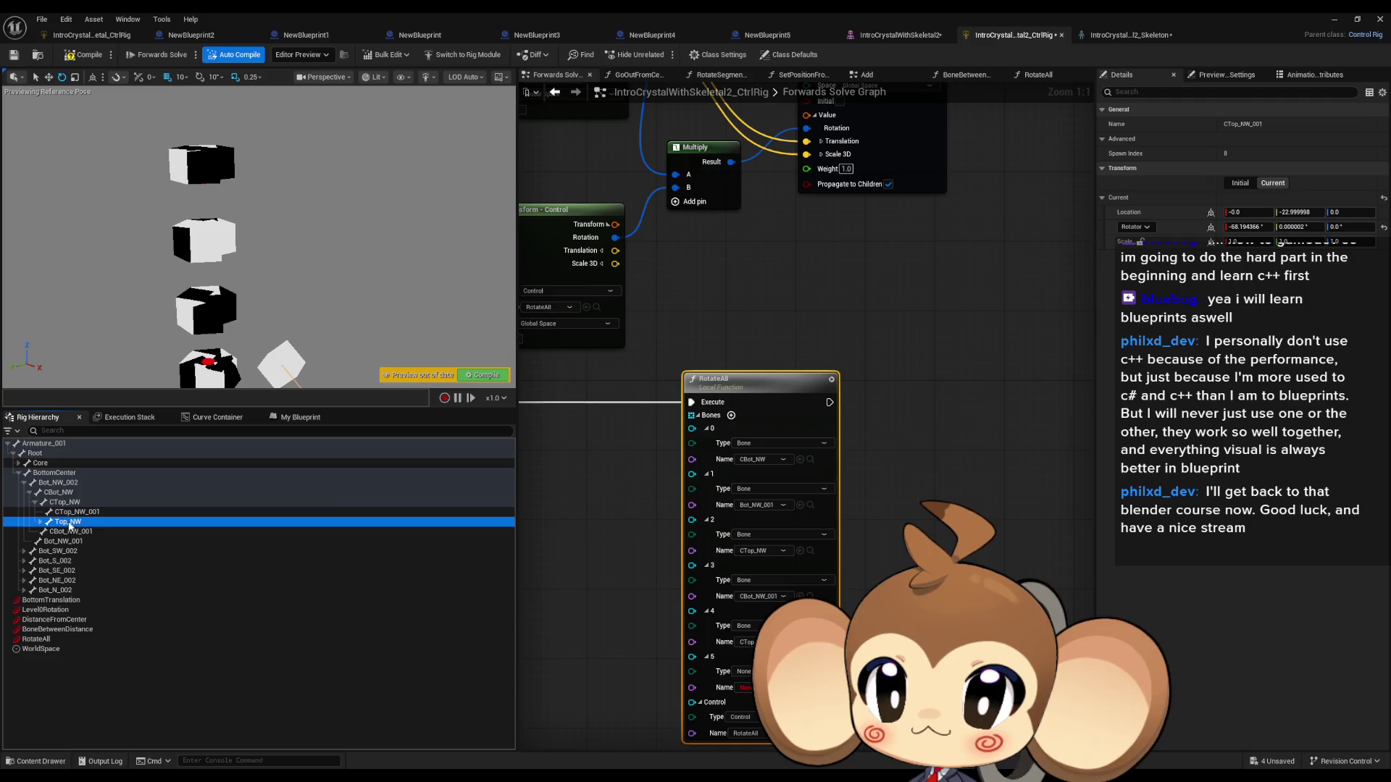
drag(69, 522, 724, 688)
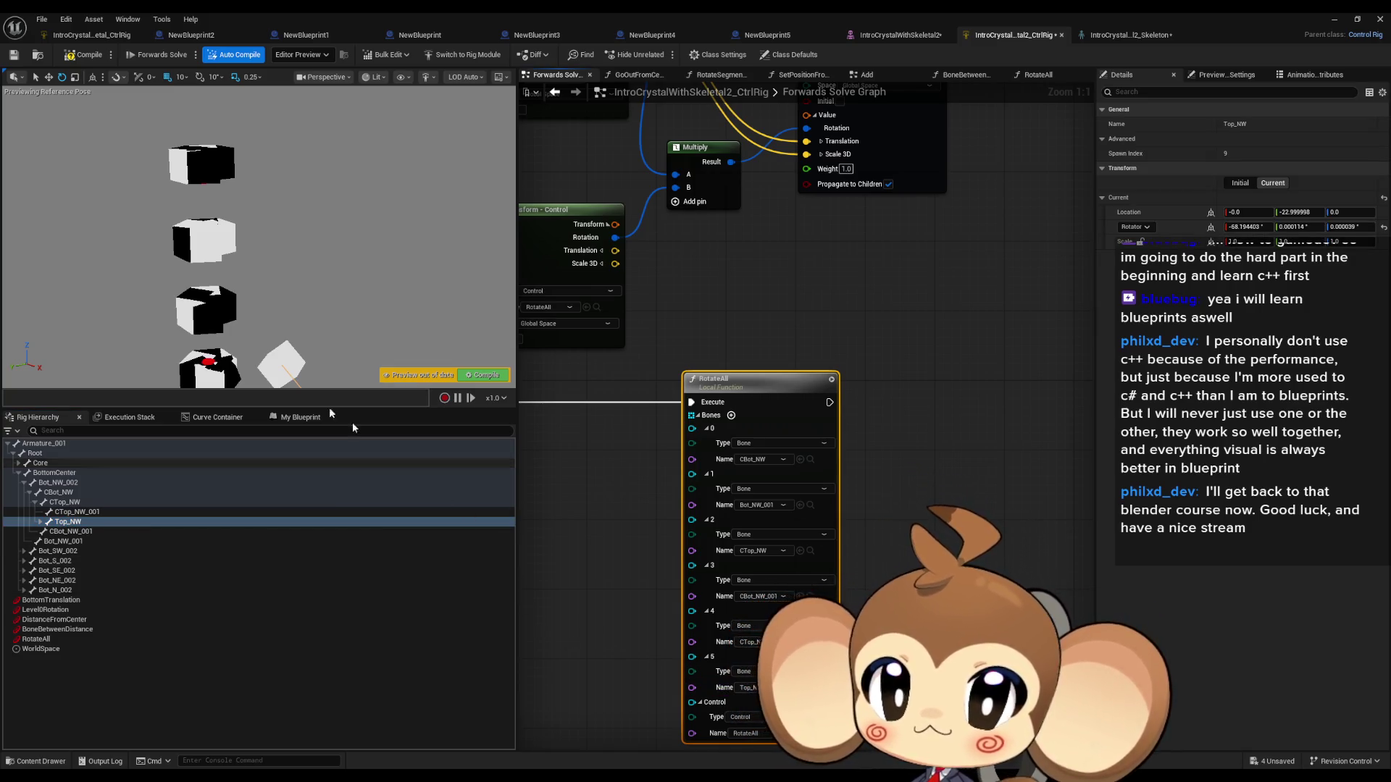
click(51, 639)
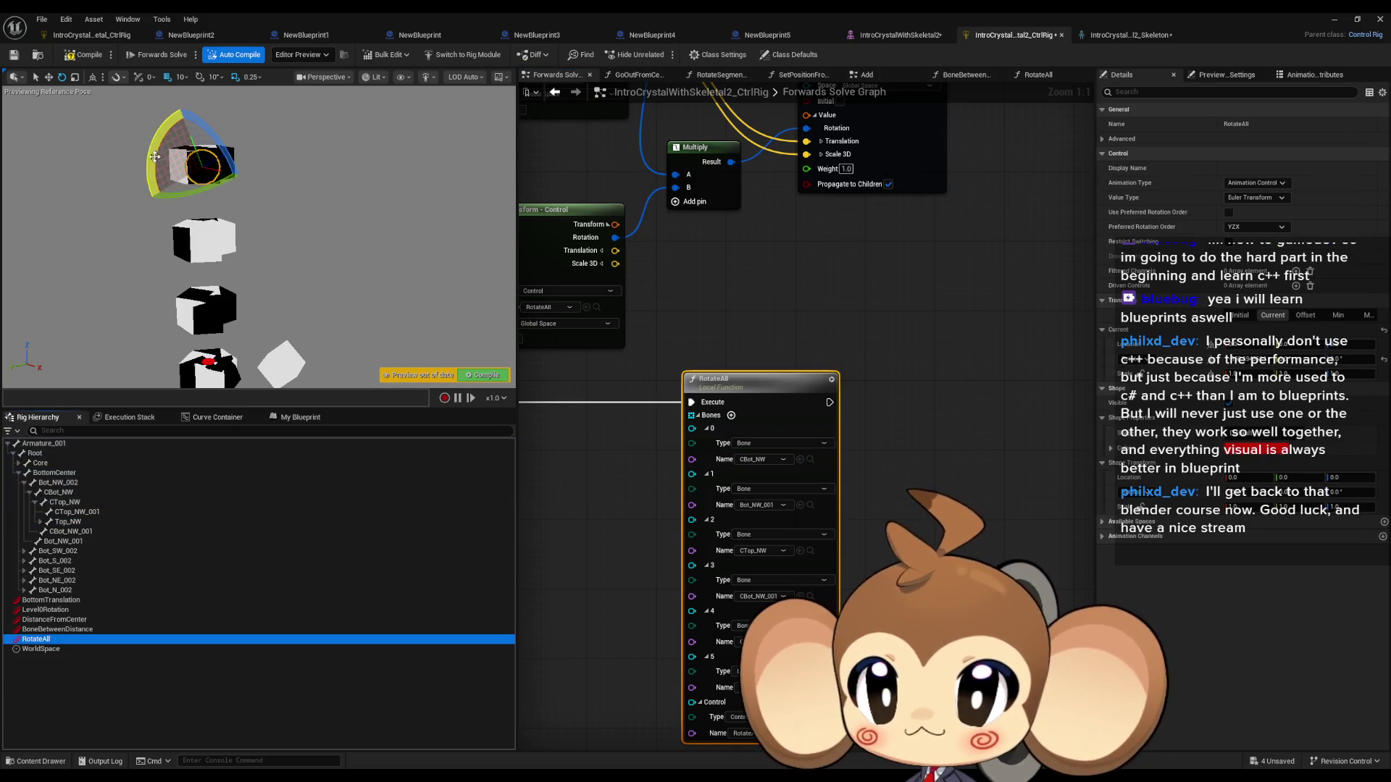
mouse_move(247, 132)
mouse_down()
mouse_move(135, 173)
mouse_move(272, 289)
mouse_up()
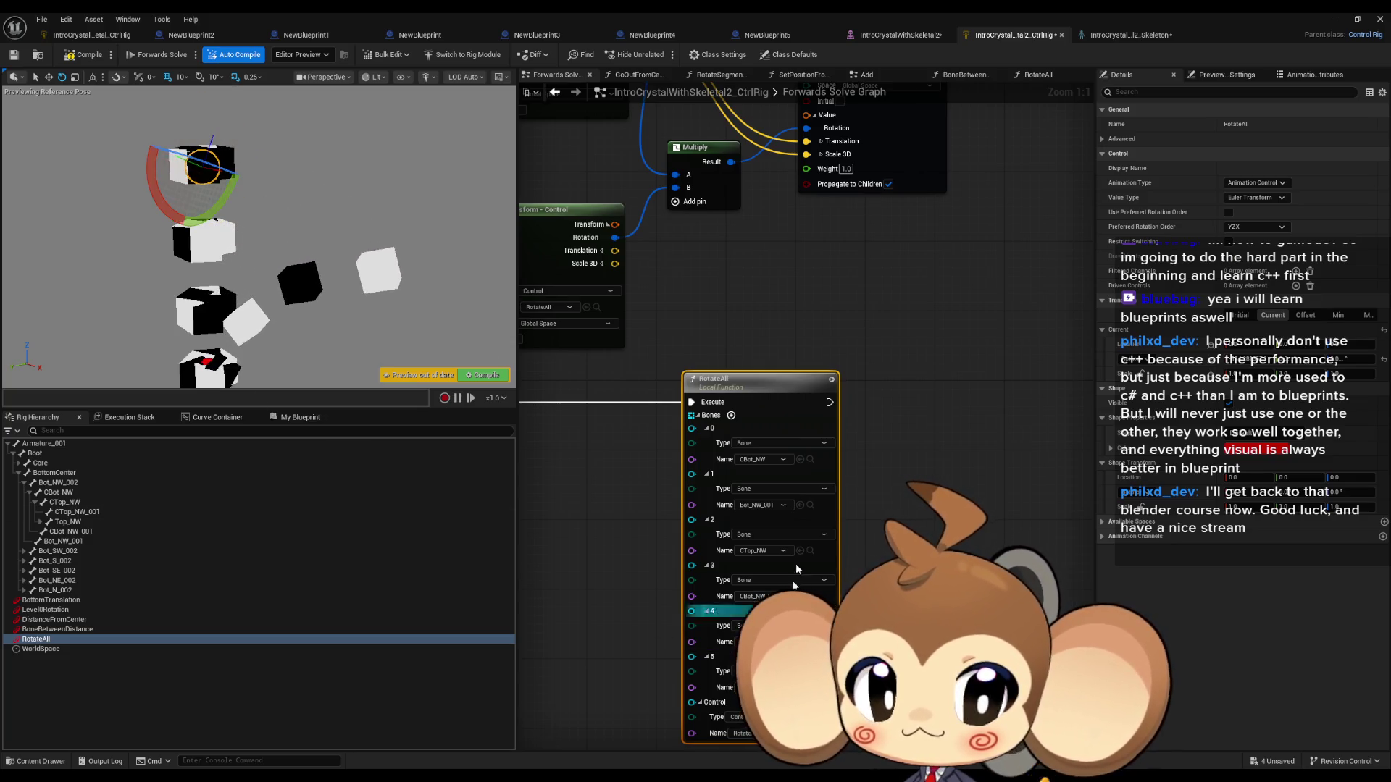
Step: Add Top_NW_001 as the seventh bone, reposition the RotateAll node, and duplicate it
click(731, 415)
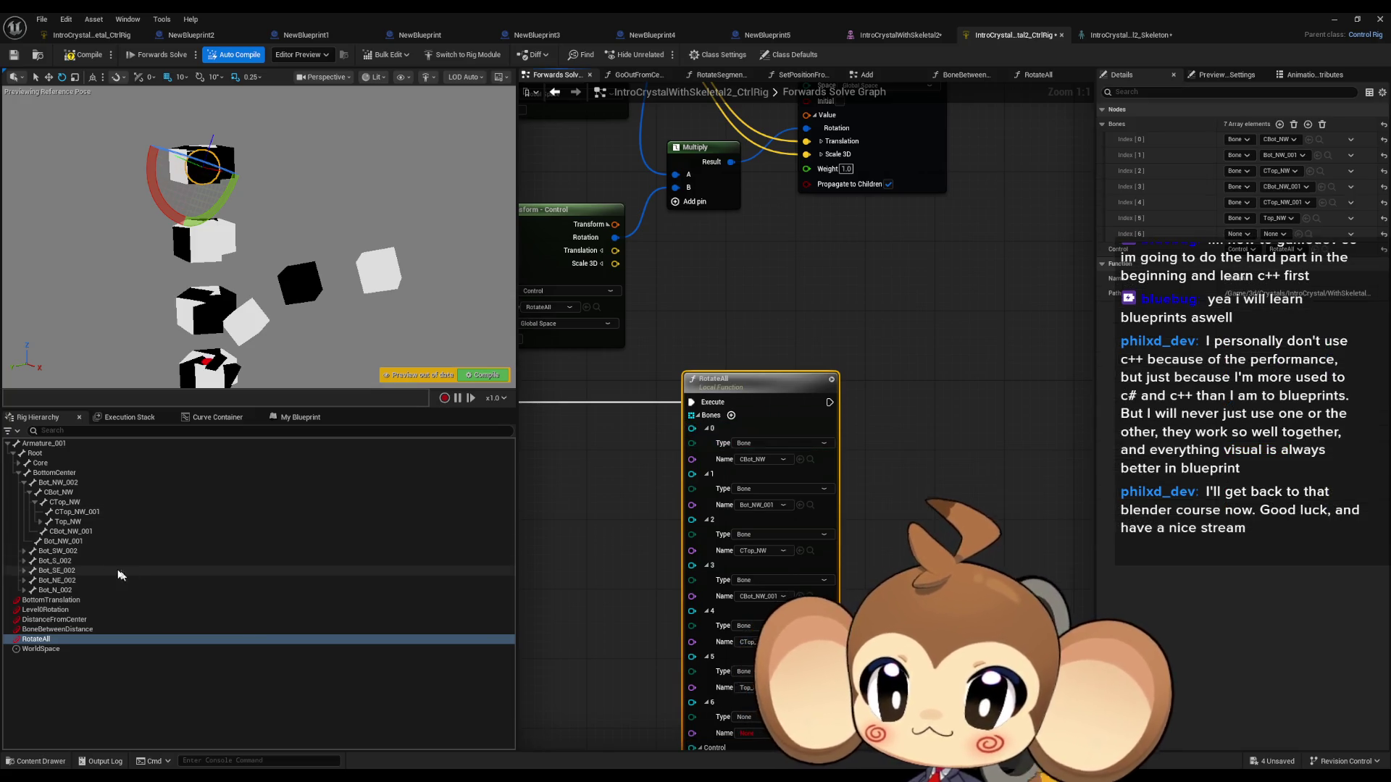
click(40, 522)
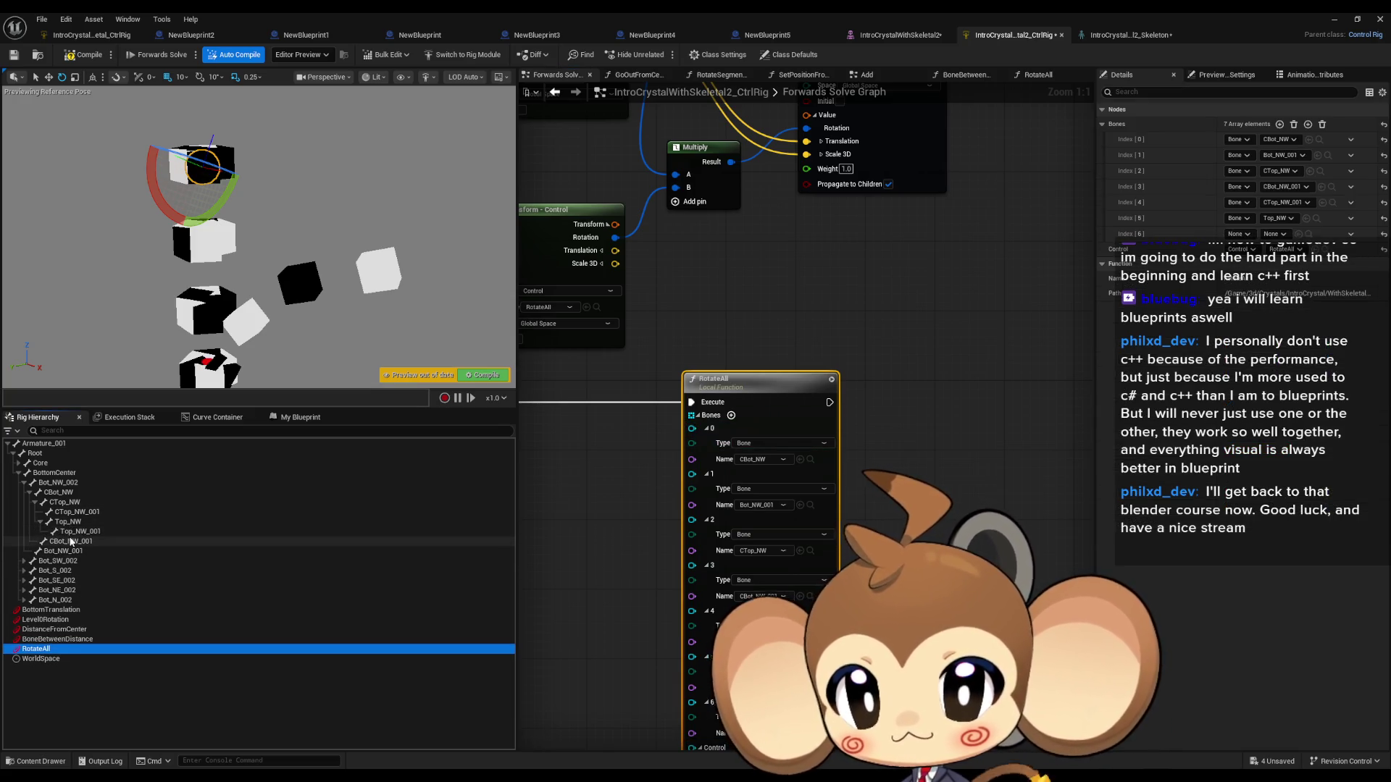
click(80, 531)
scroll(735, 702, down, 1)
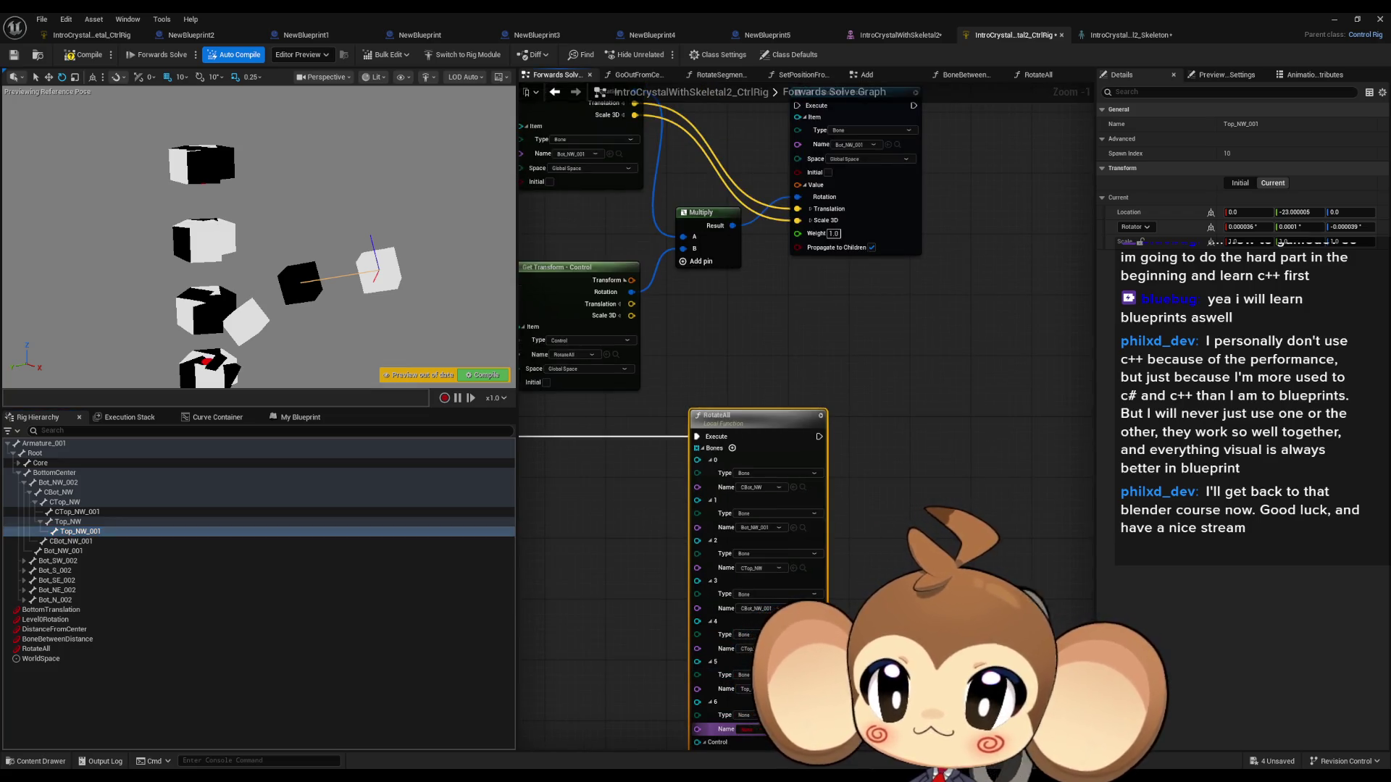
drag(914, 634, 889, 515)
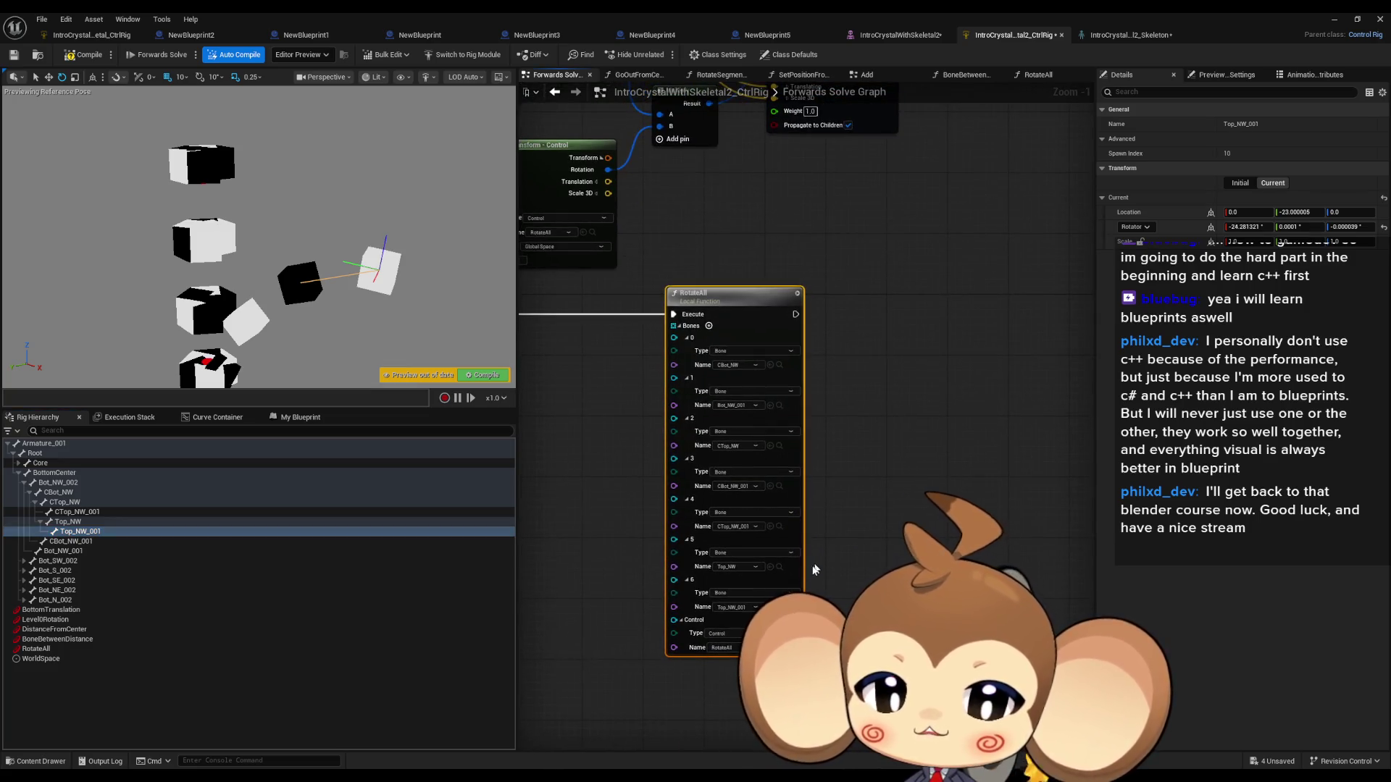
scroll(849, 591, up, 1)
drag(849, 591, 959, 598)
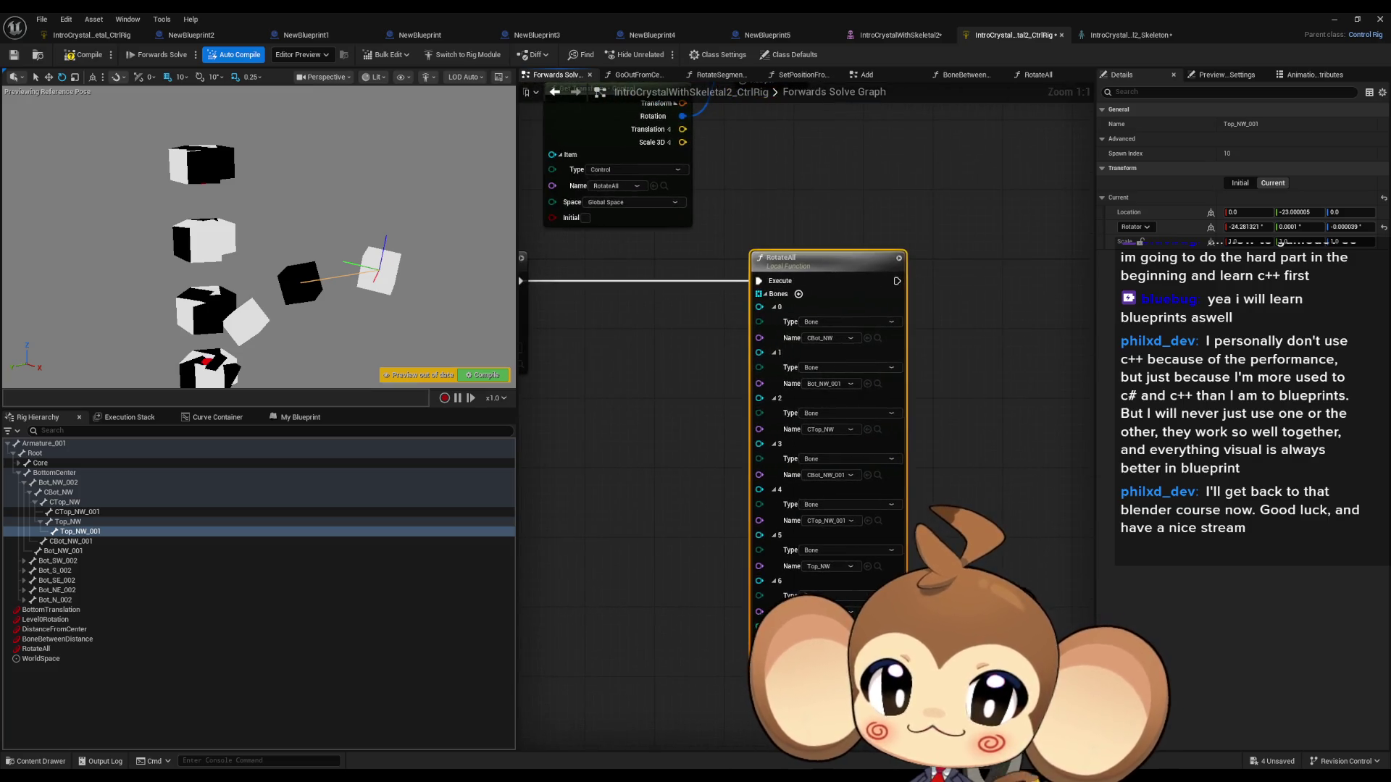
drag(818, 268, 652, 277)
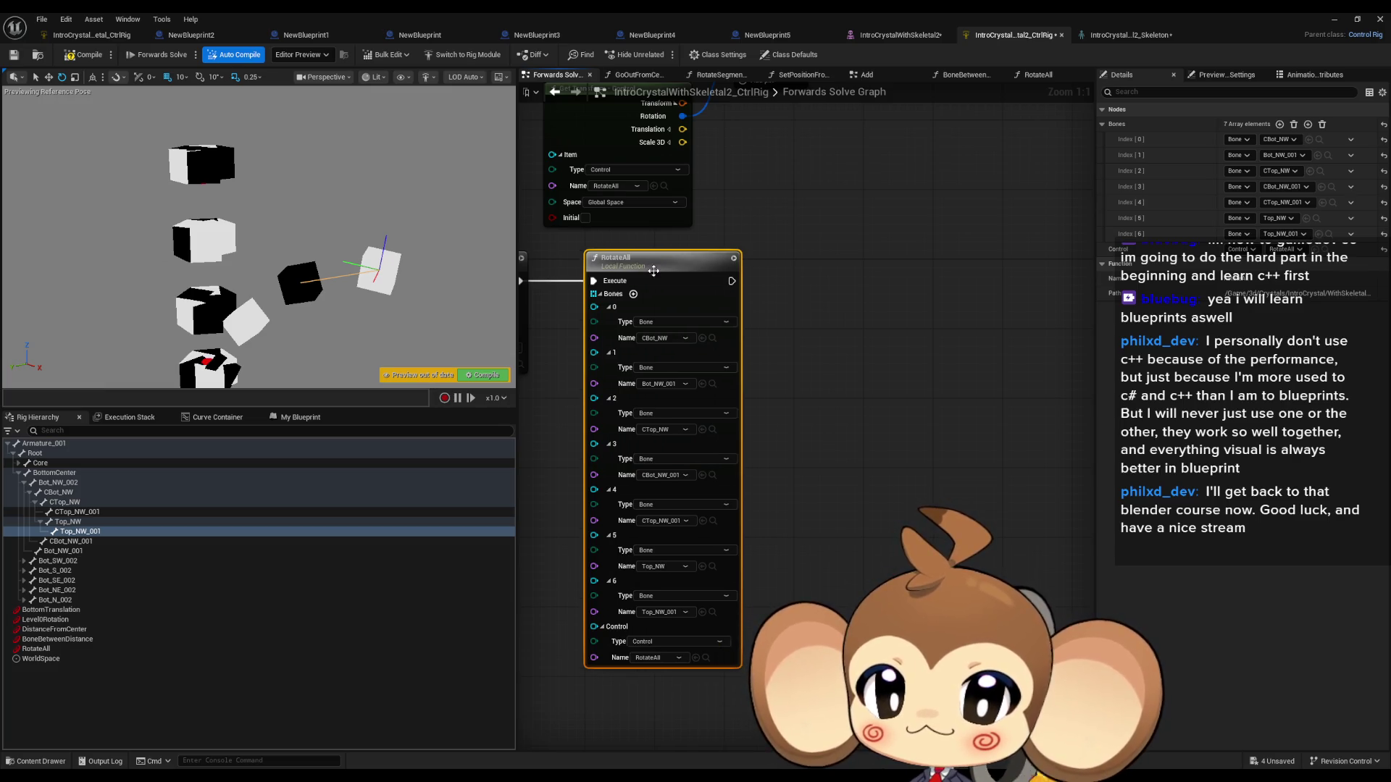
key(ctrl+d)
Step: Place the copied node and set its first bones to CBot_SW and Bot_SW_001
drag(870, 304, 824, 271)
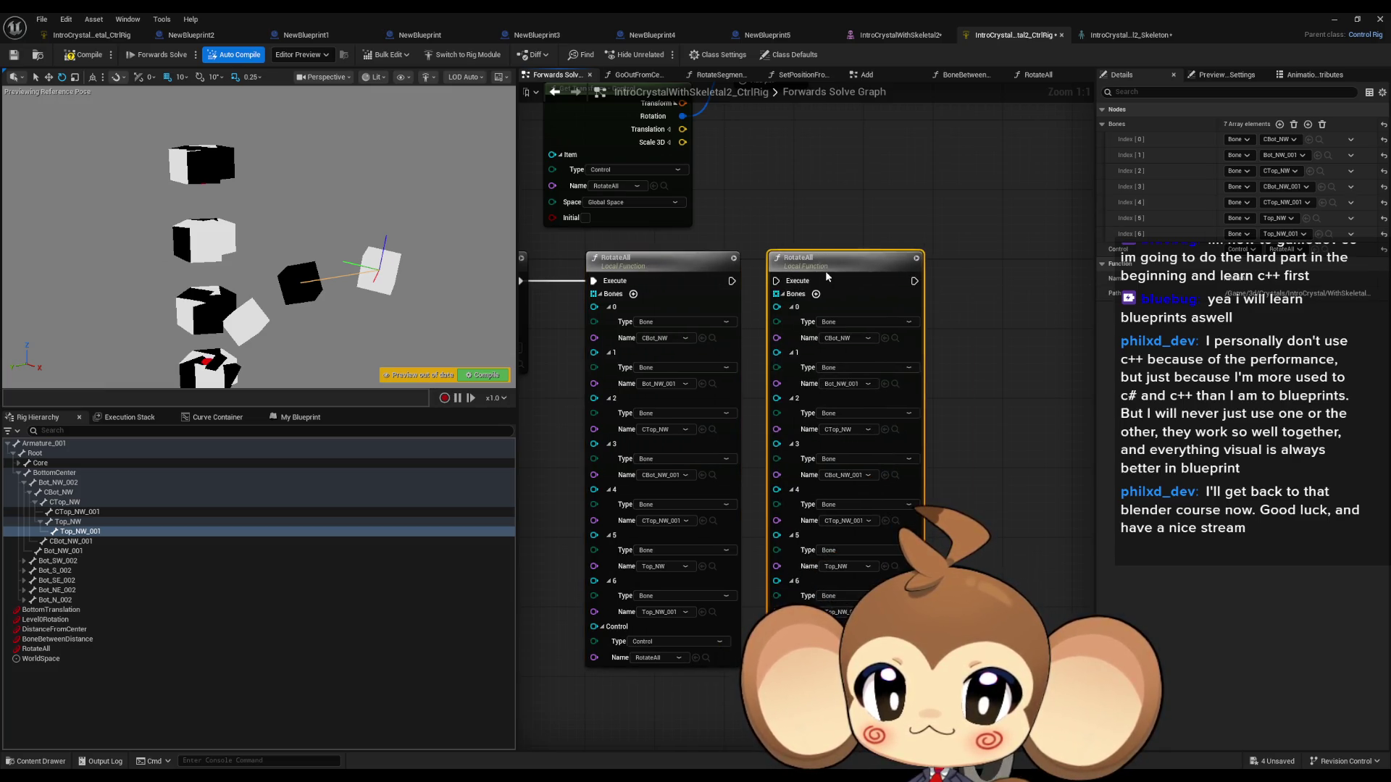
click(992, 371)
drag(967, 371, 931, 371)
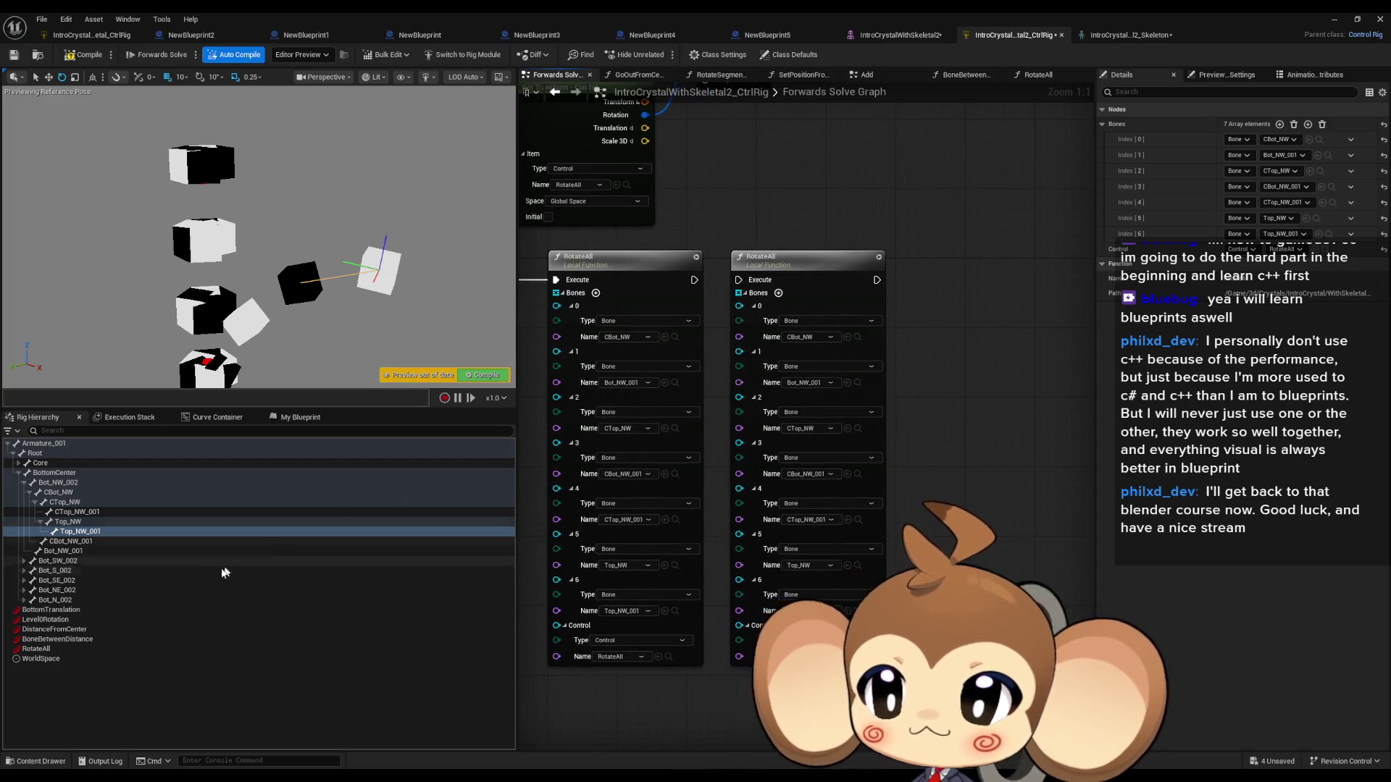
click(24, 483)
click(25, 492)
click(35, 511)
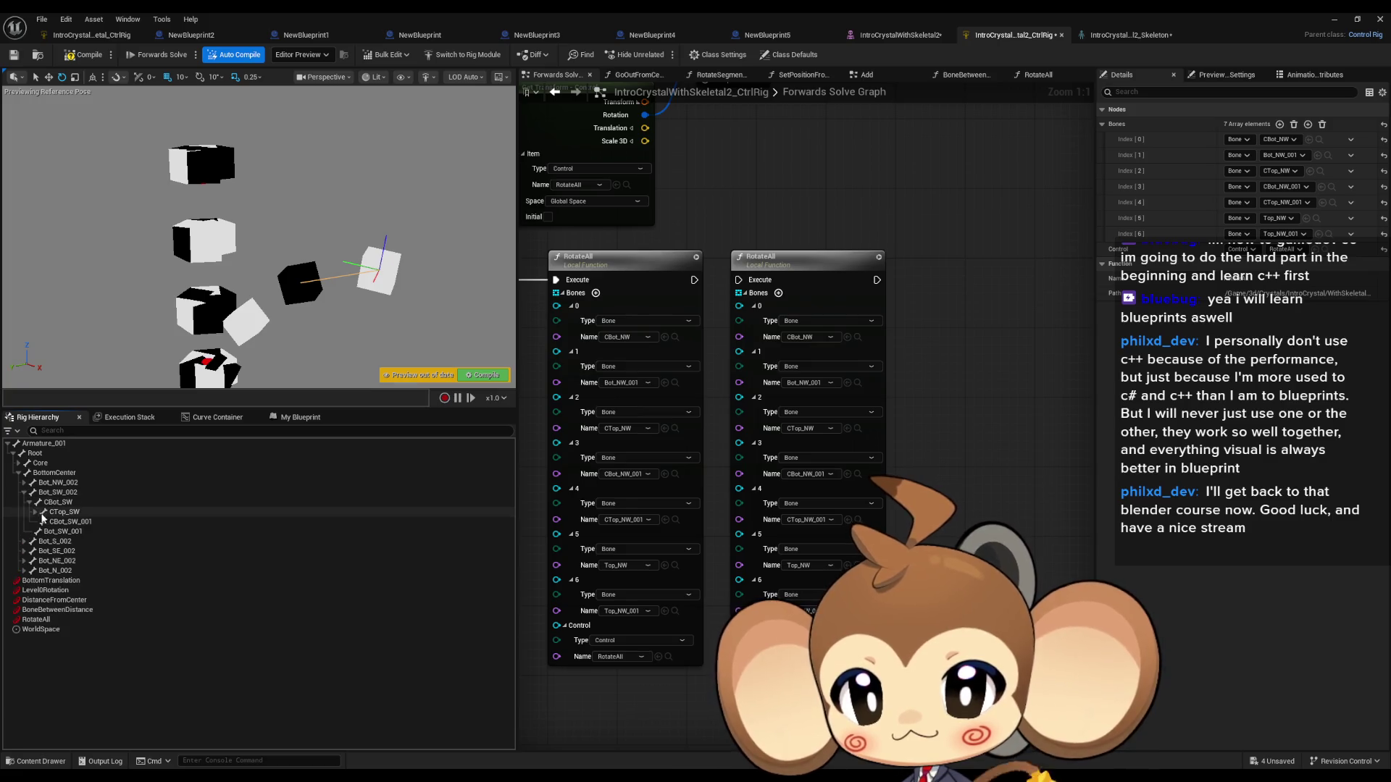
click(41, 531)
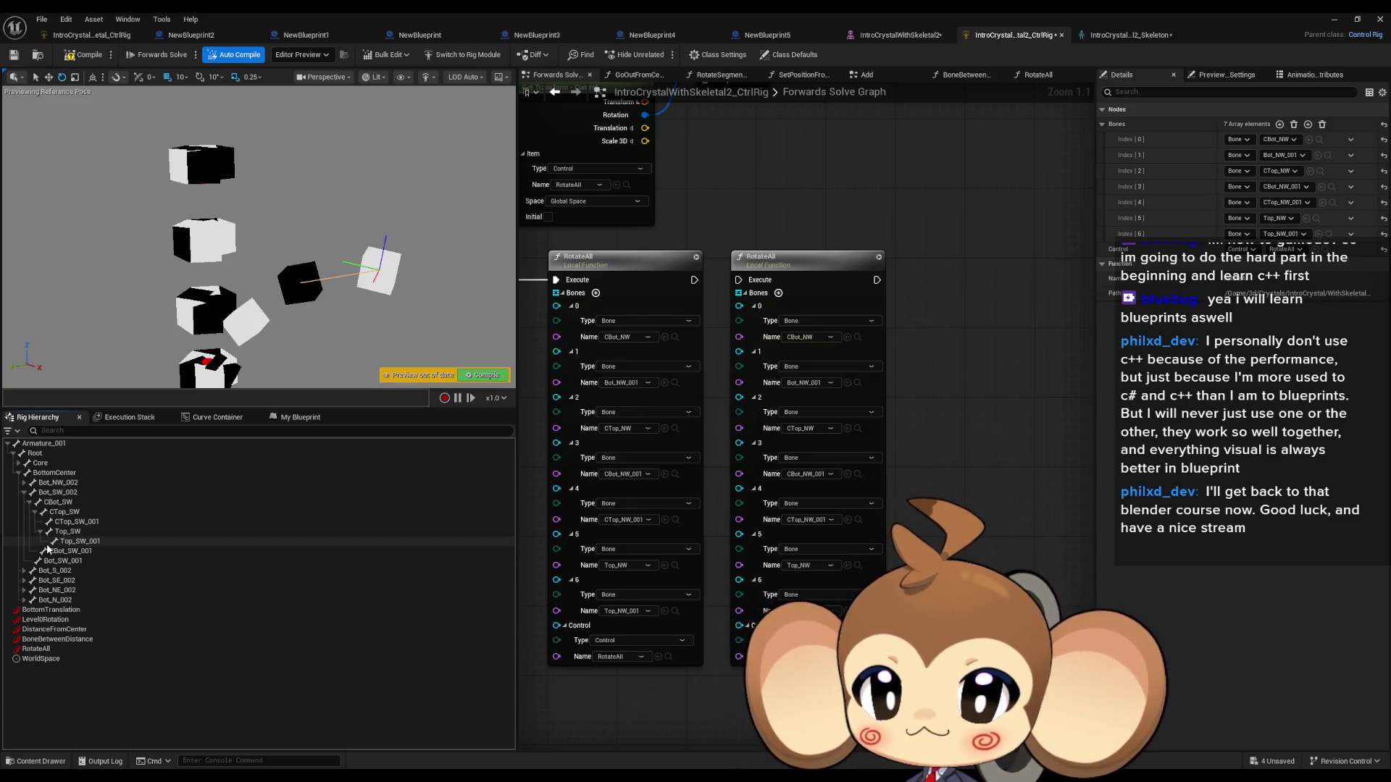
click(40, 531)
click(29, 502)
click(55, 505)
drag(779, 353, 779, 351)
mouse_move(63, 512)
mouse_down()
mouse_move(839, 351)
mouse_move(849, 388)
mouse_up()
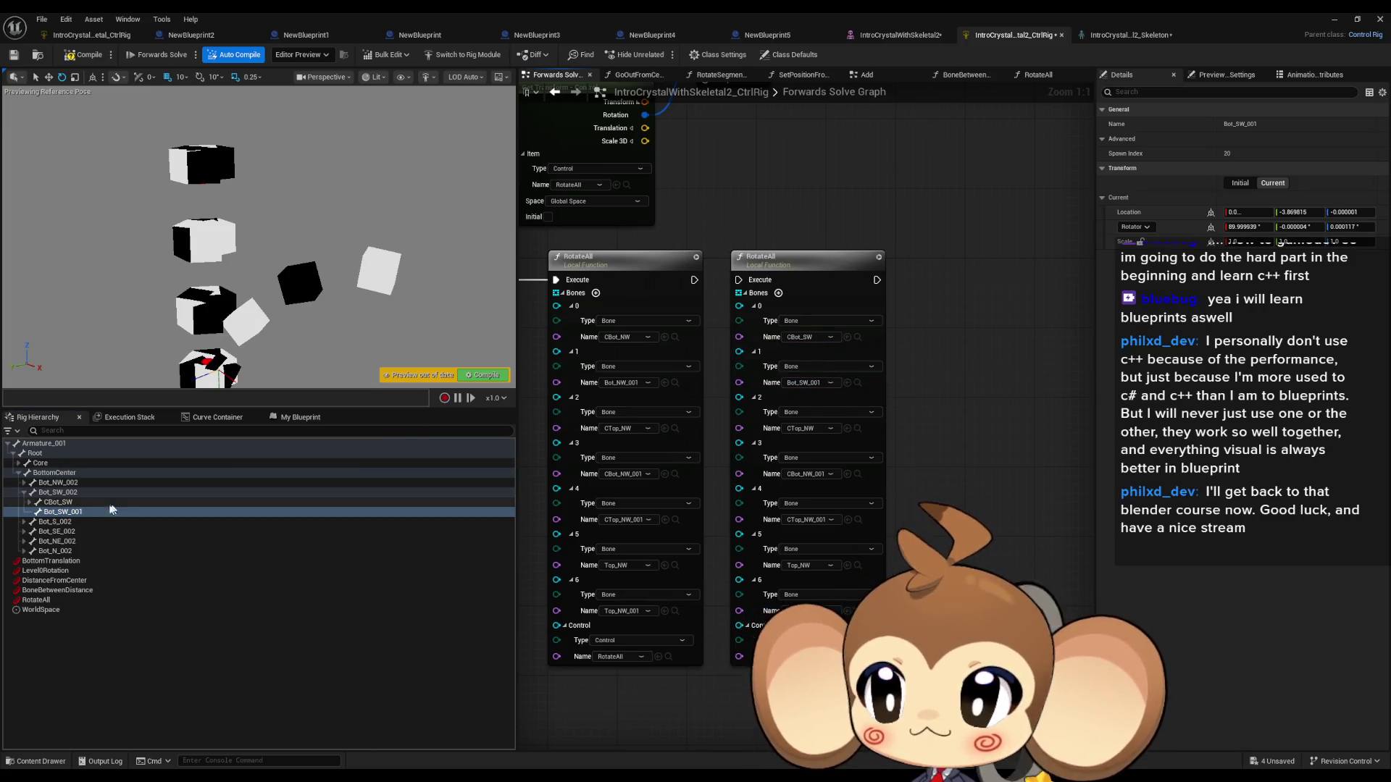
Step: Fill bones 2–6 with CTop_SW, CBot_SW_001, CTop_SW_001, Top_SW and Top_SW_001
click(29, 502)
click(64, 512)
mouse_move(64, 512)
mouse_down()
mouse_move(869, 445)
mouse_move(849, 432)
mouse_up()
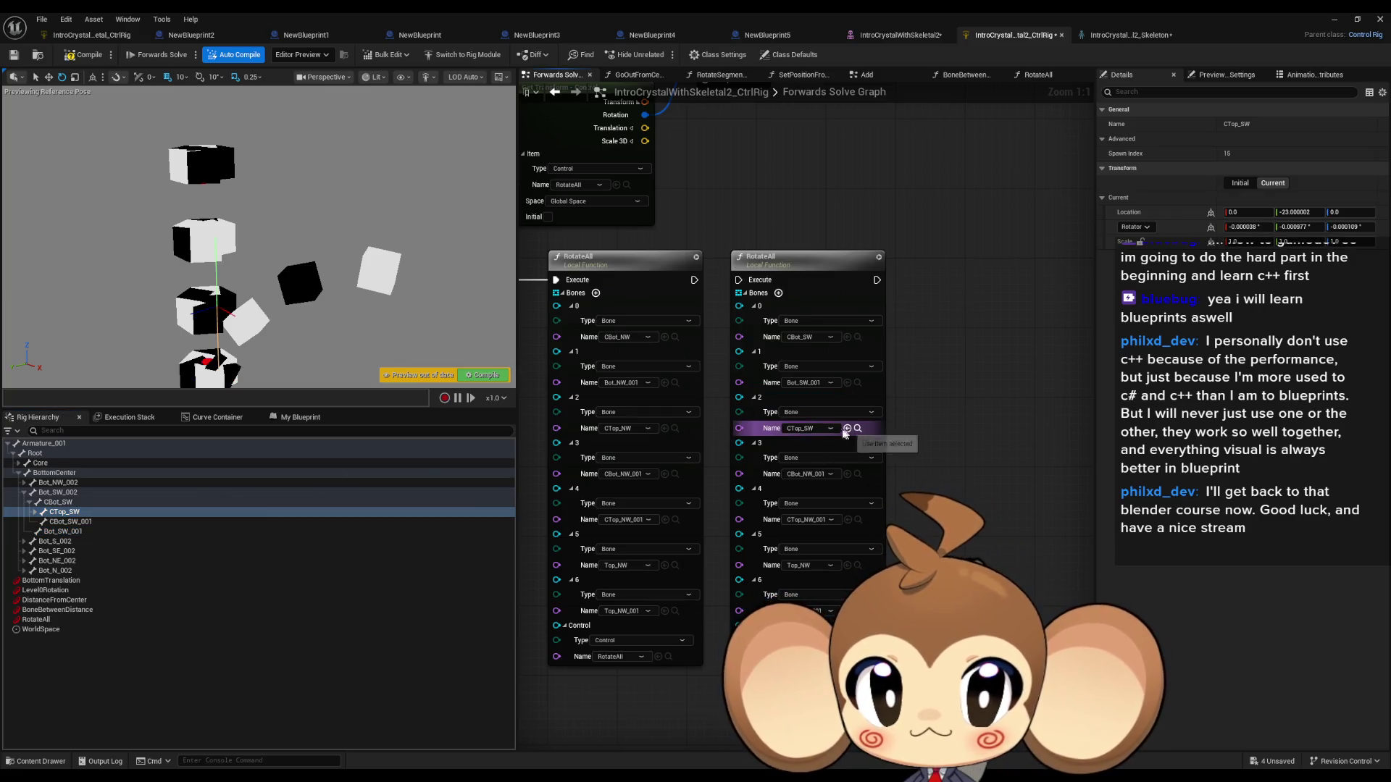
drag(70, 522, 849, 478)
click(35, 512)
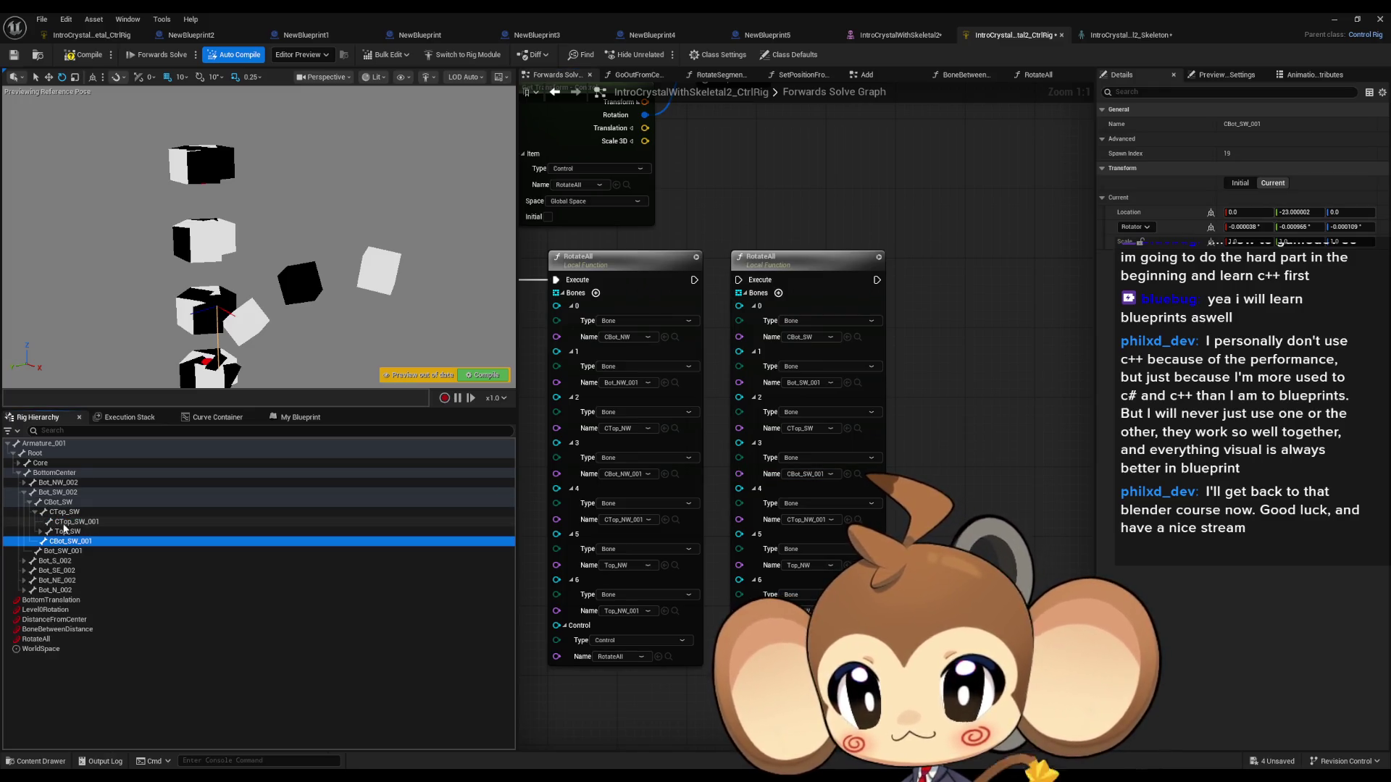
drag(76, 522, 847, 500)
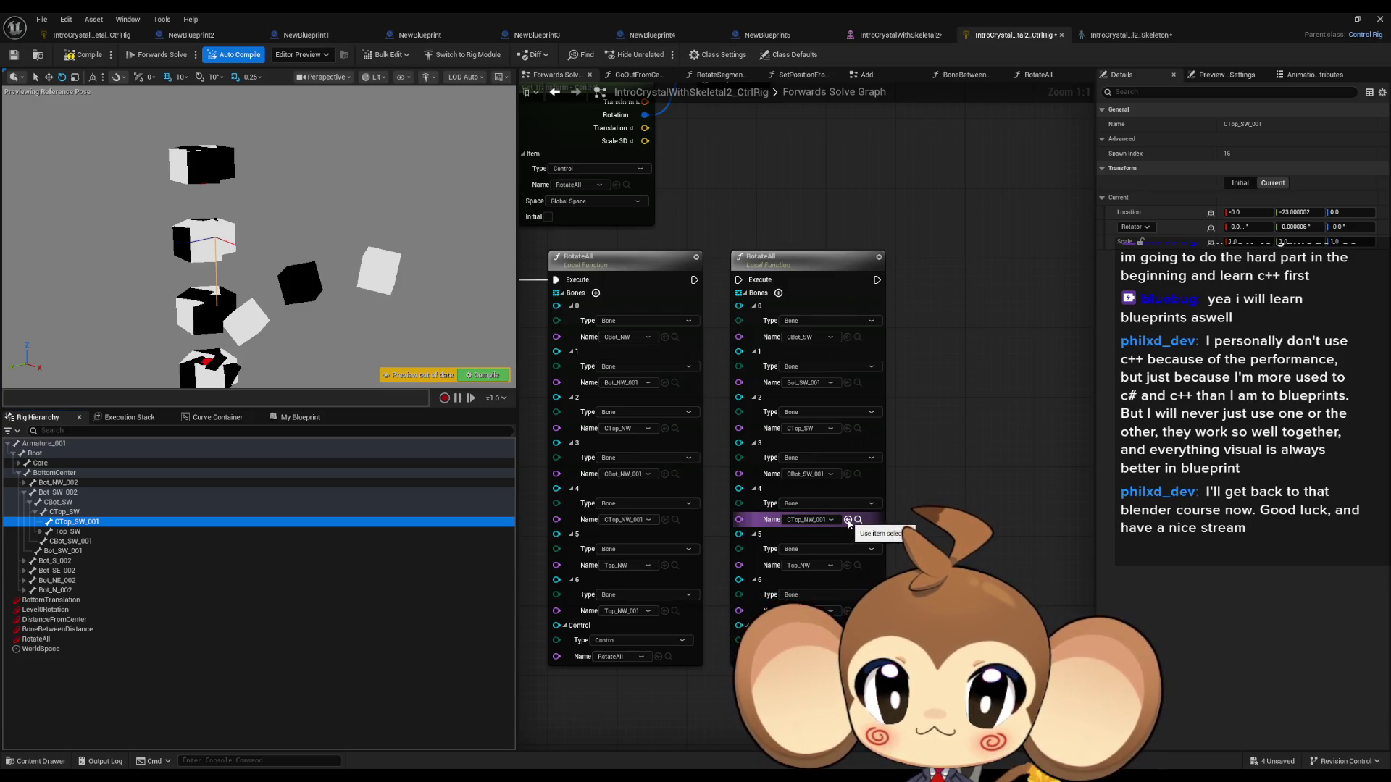
click(848, 520)
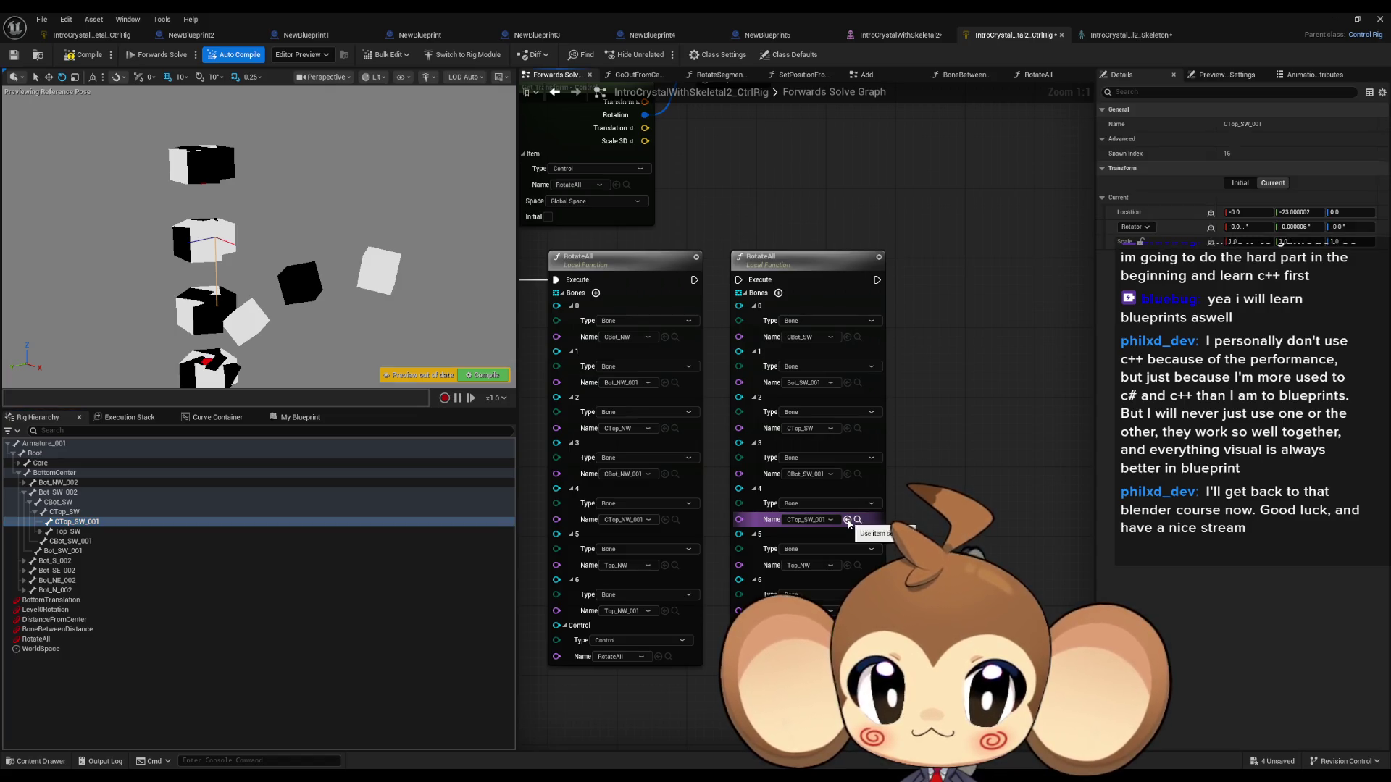
click(66, 533)
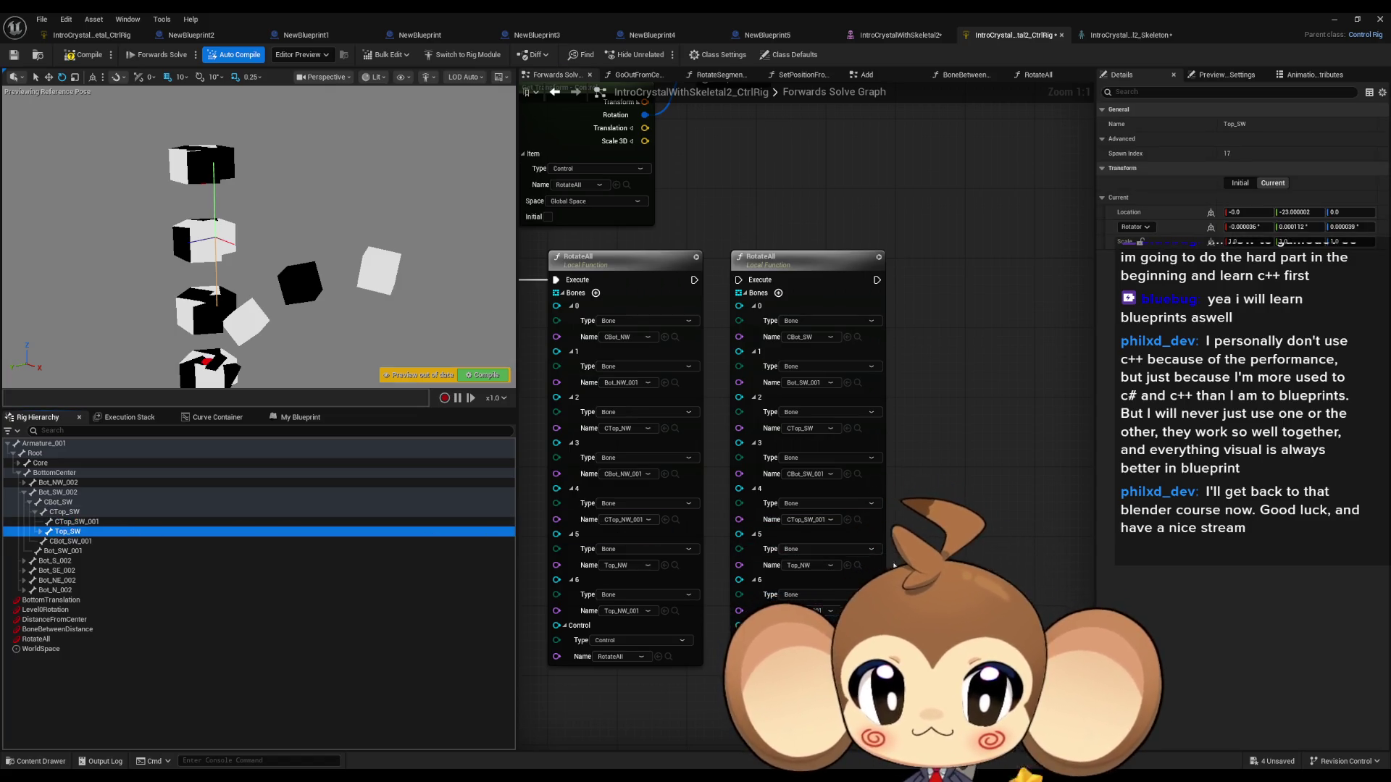
click(848, 567)
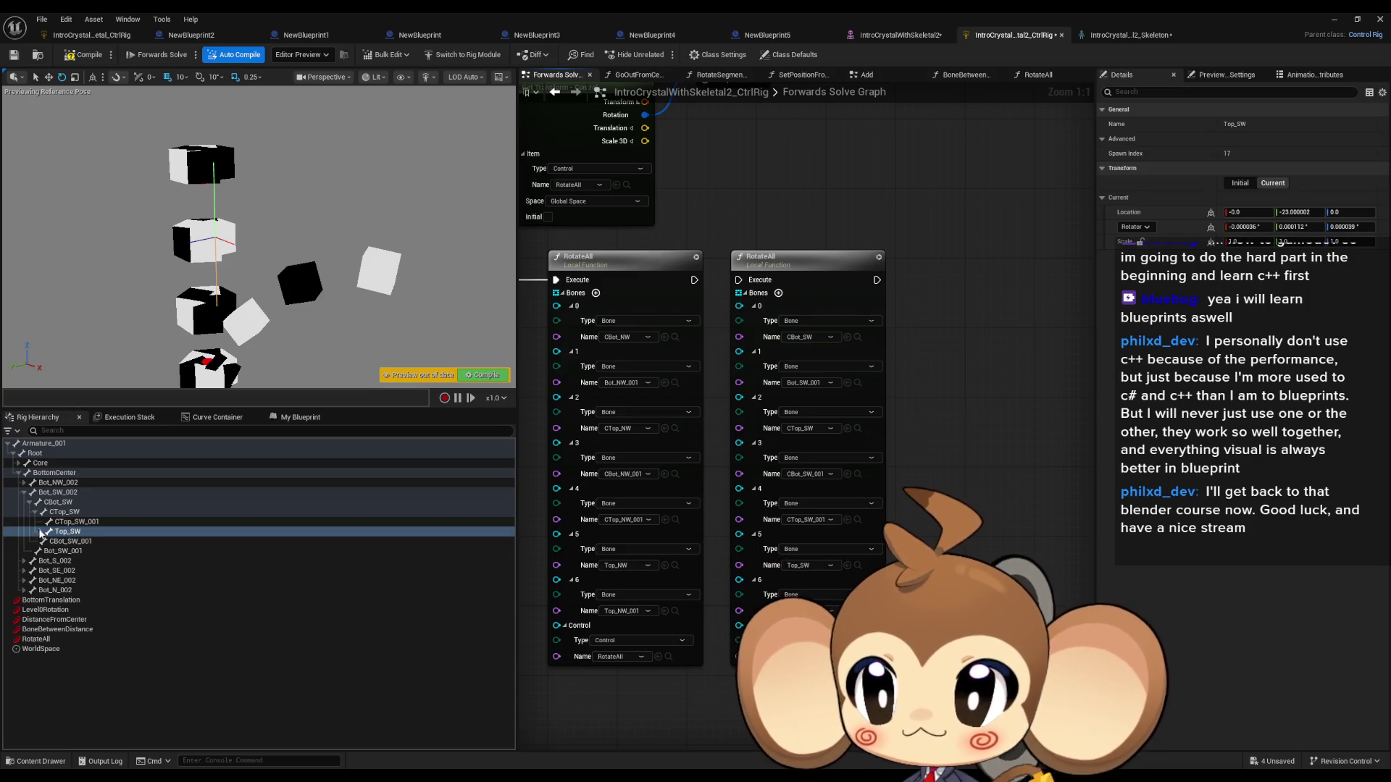
click(40, 532)
click(72, 542)
click(804, 611)
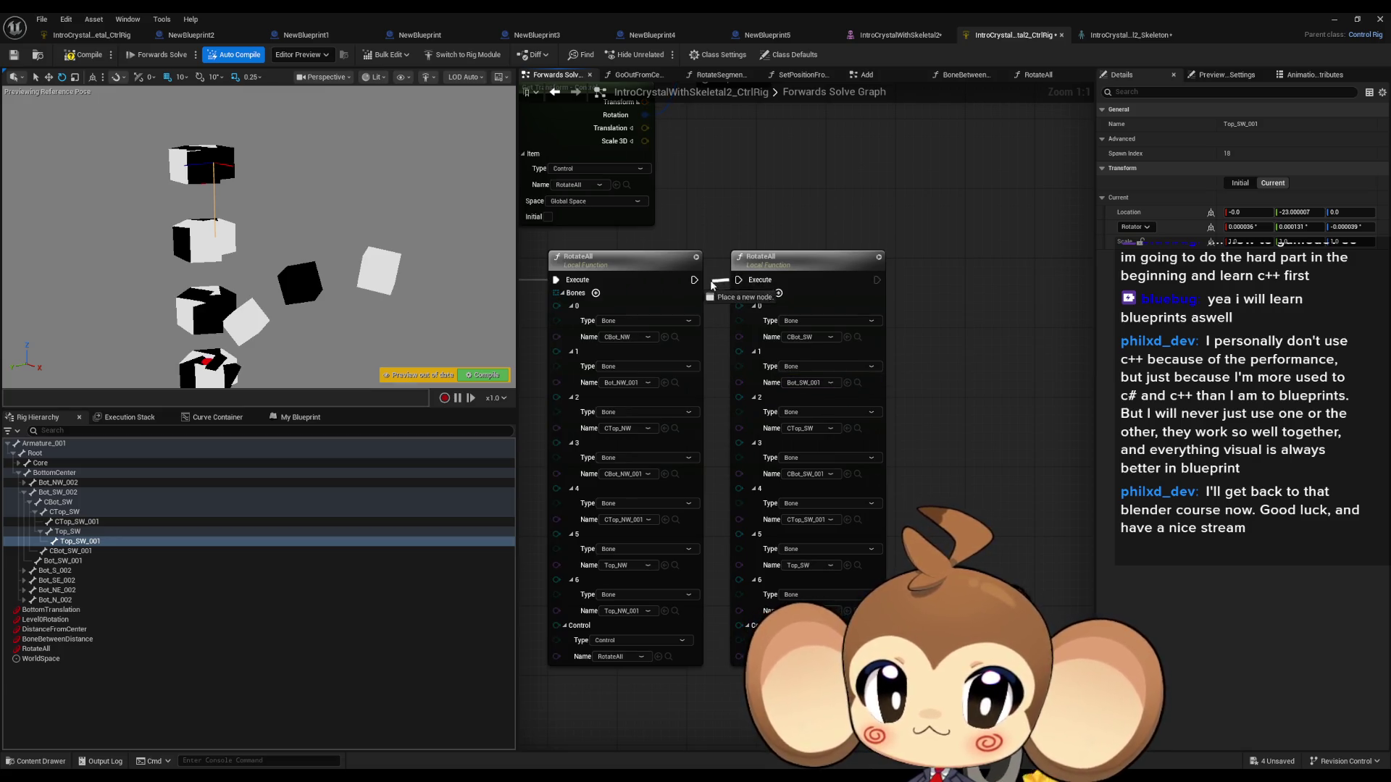
Step: Chain the first RotateAll's execution into the second, then copy and paste the second node
drag(696, 285, 695, 282)
scroll(888, 366, down, 2)
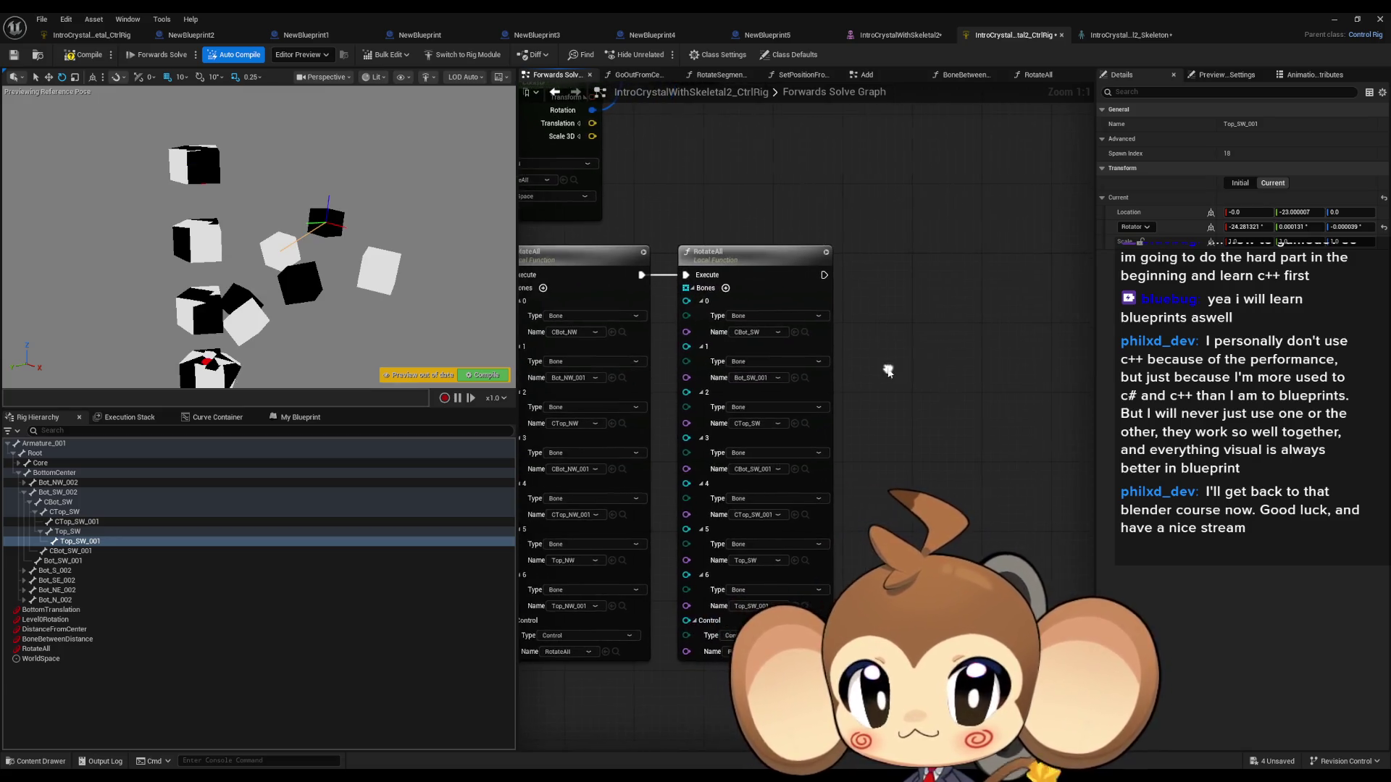
click(811, 284)
key(ctrl+c)
key(ctrl+v)
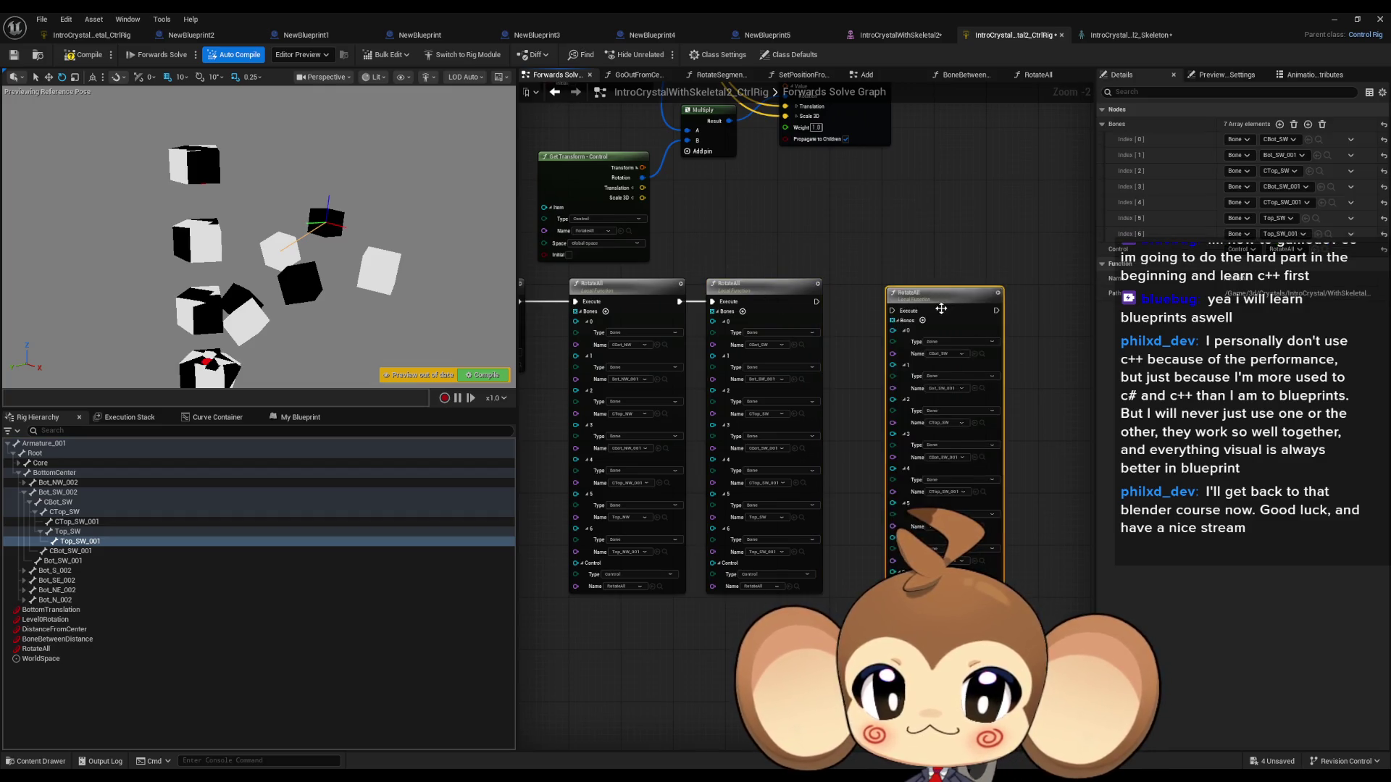
Step: Set the third node's first bones to CBot_S and Bot_S_001
click(26, 493)
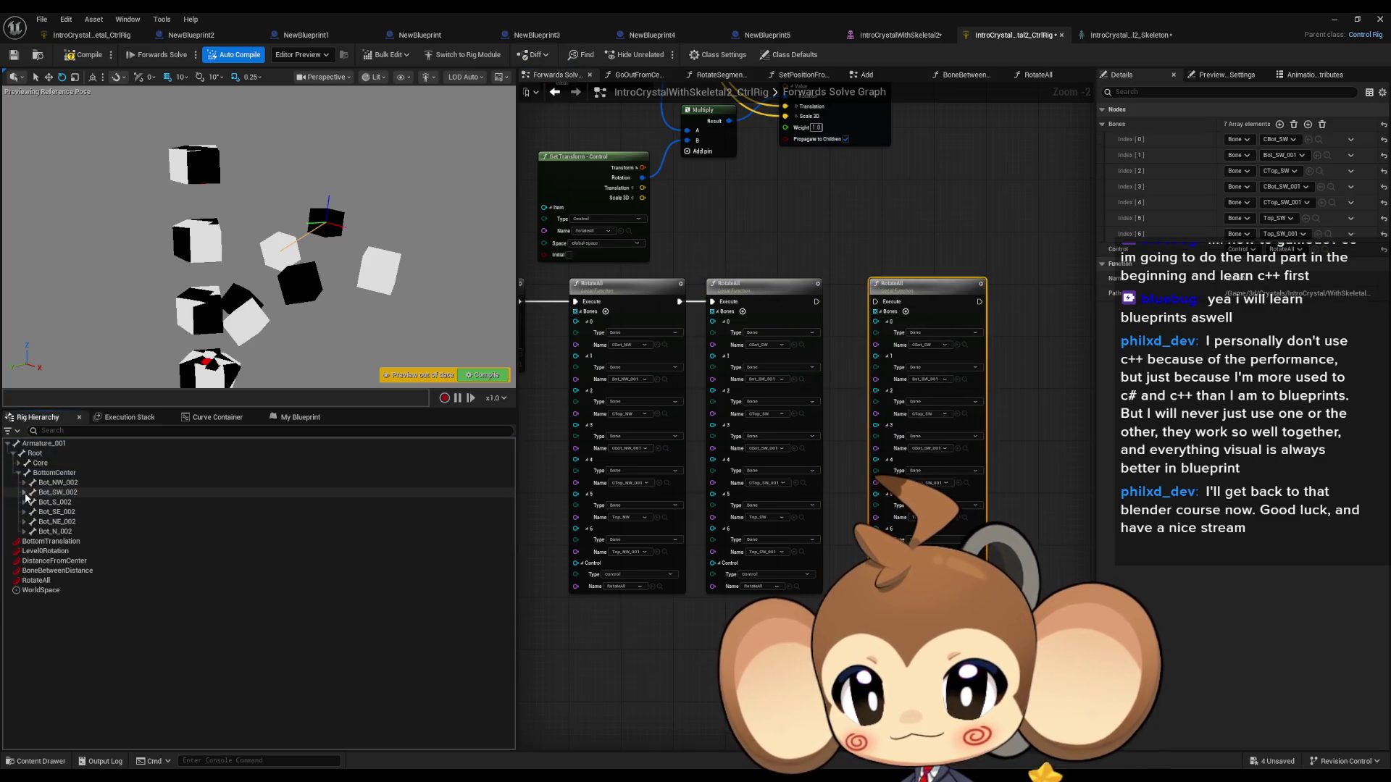
click(25, 503)
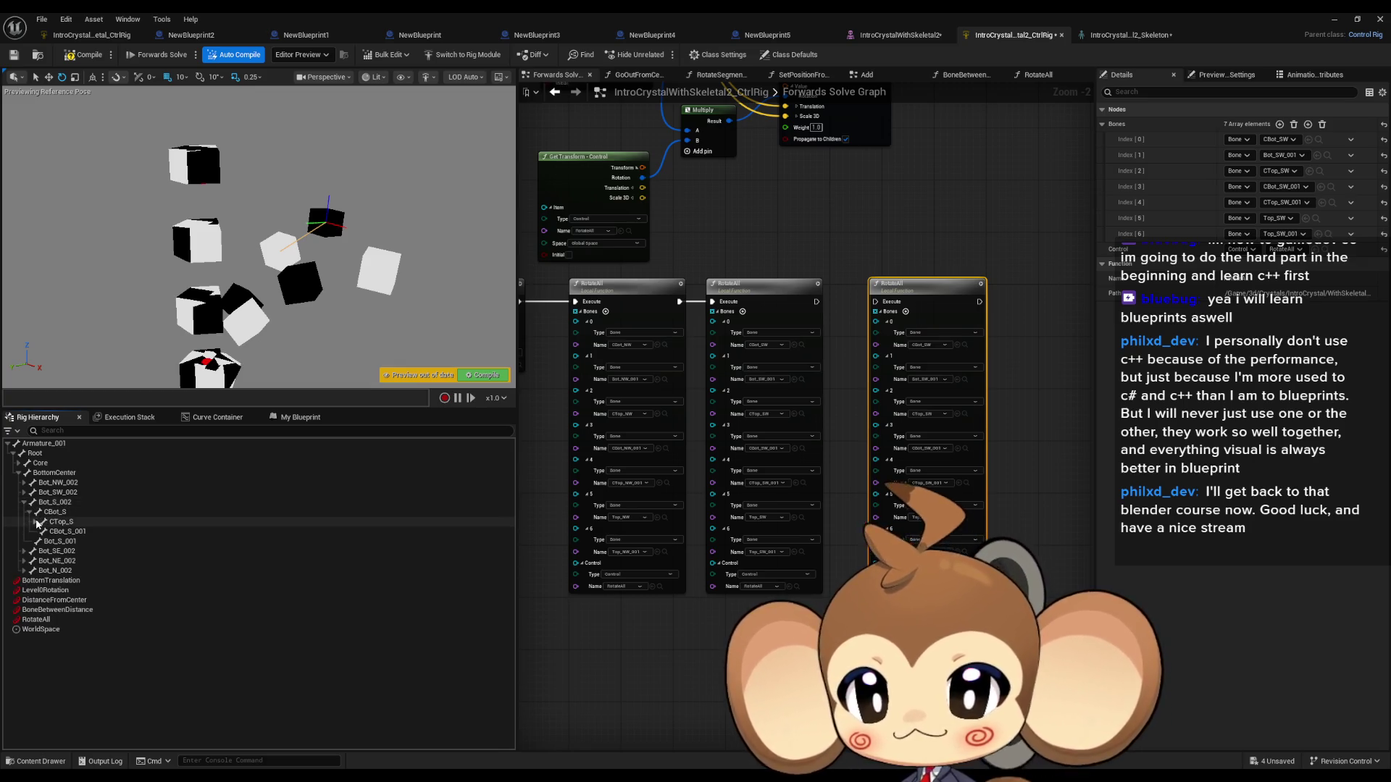
click(36, 521)
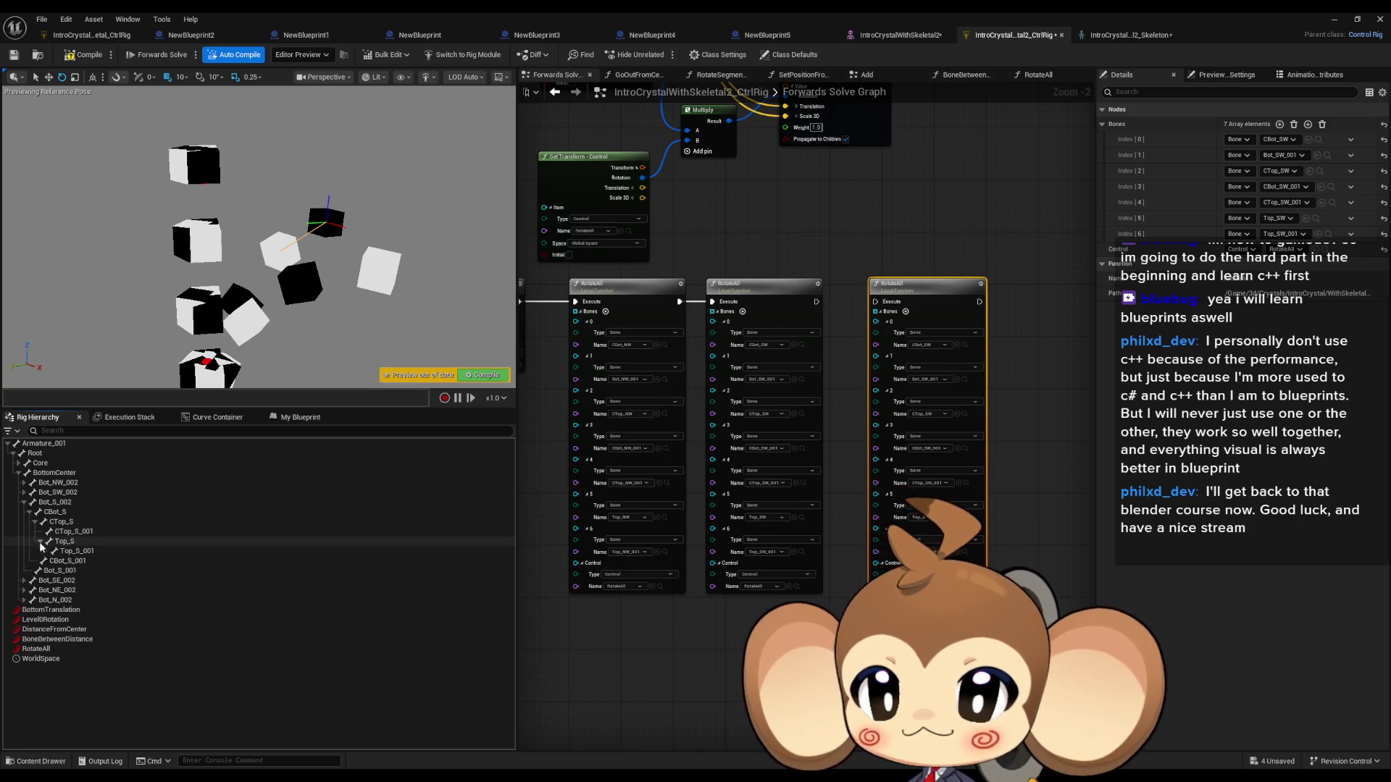
click(30, 512)
click(54, 512)
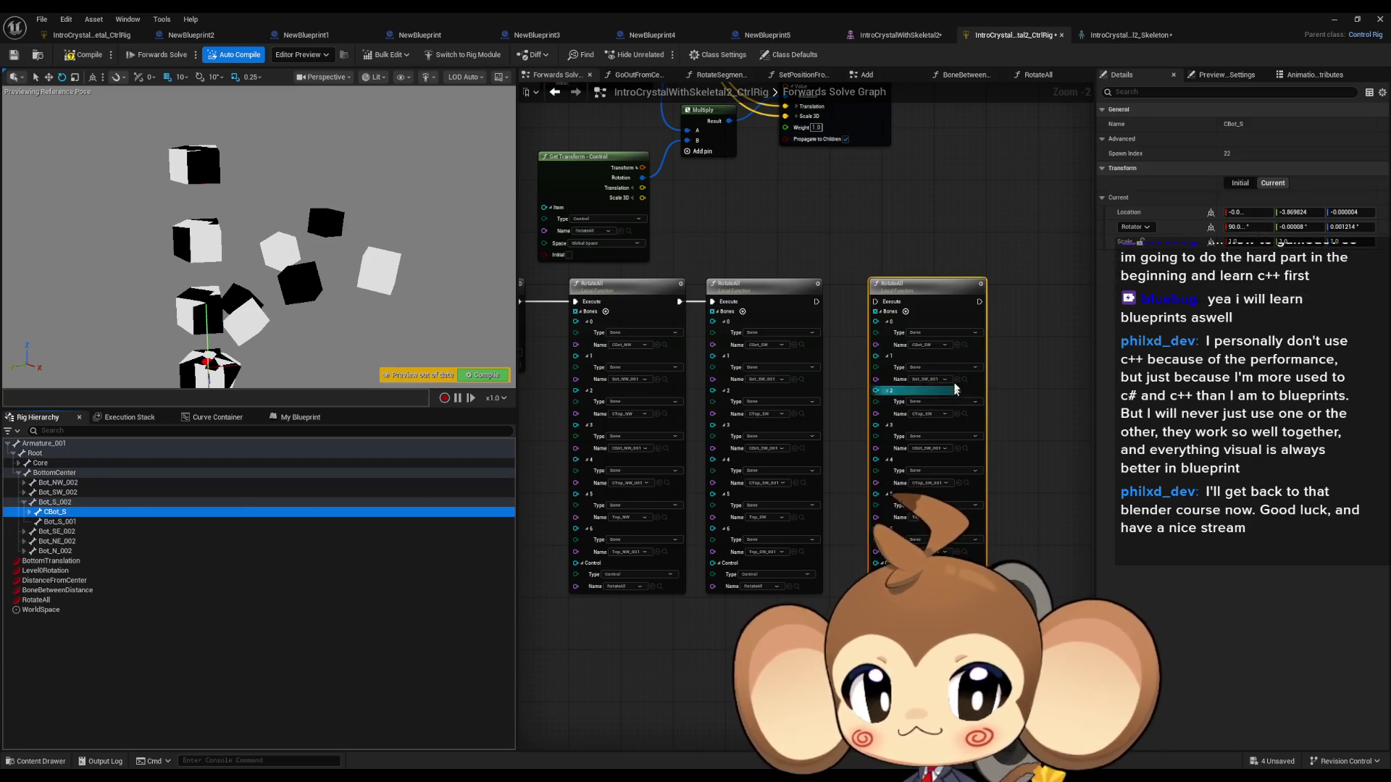
click(960, 347)
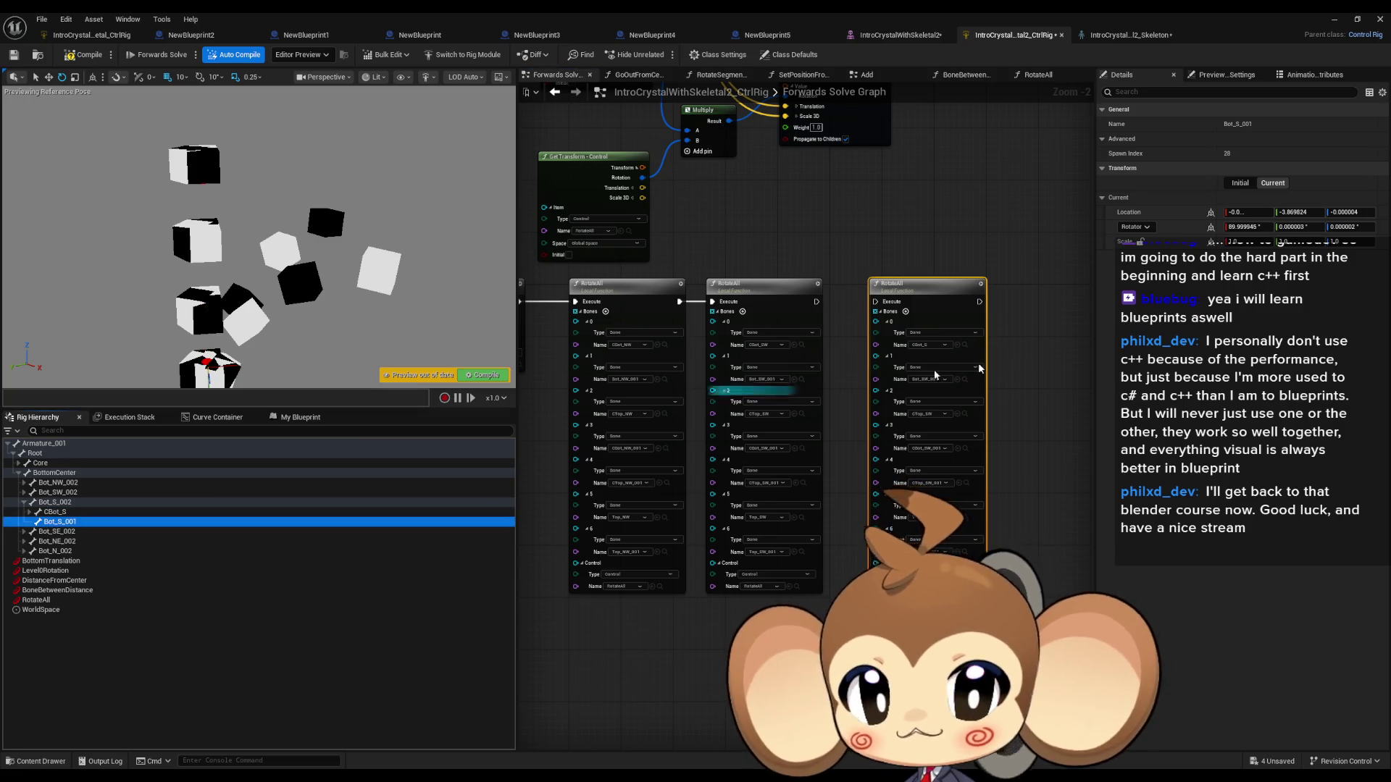
click(957, 379)
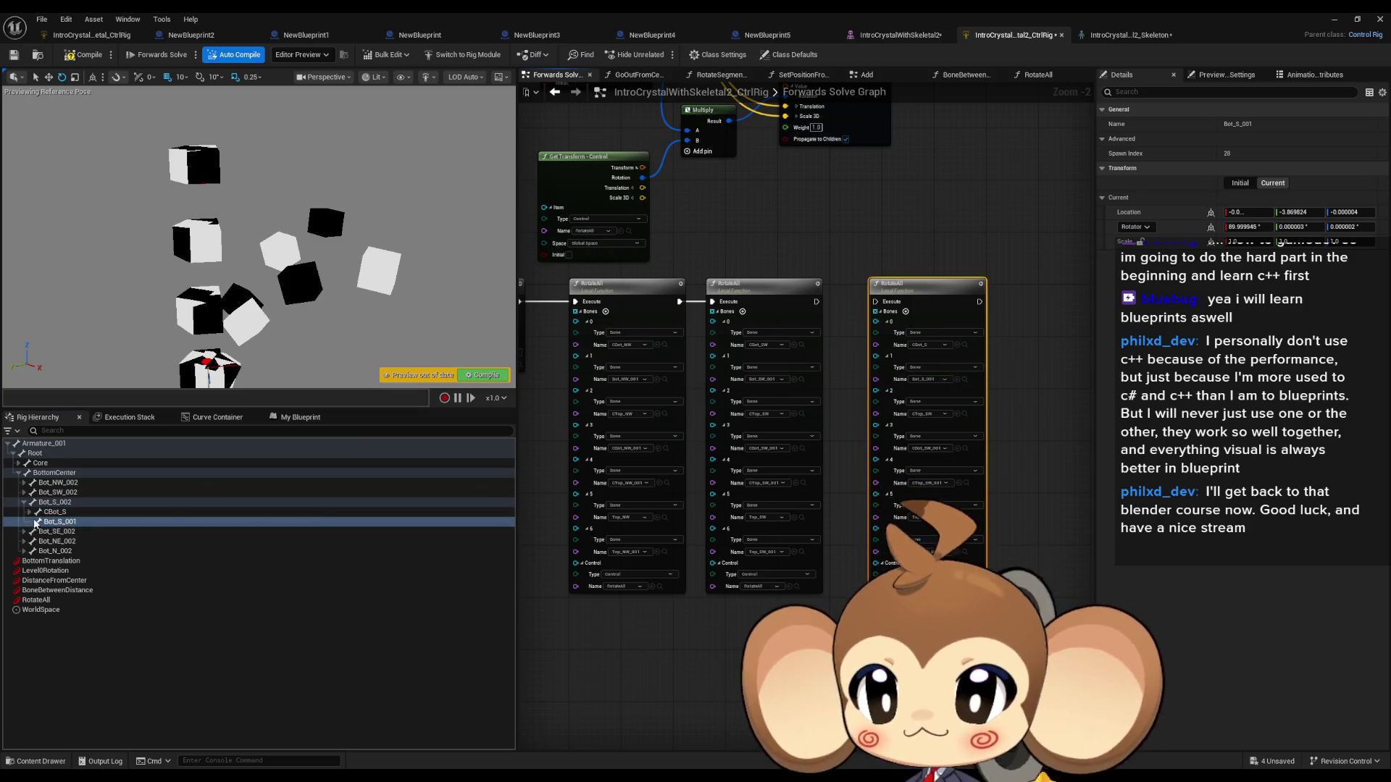
Step: Set the third node's bones 2–4 to CTop_S, CBot_S_001 and CTop_S_001
click(30, 513)
click(61, 522)
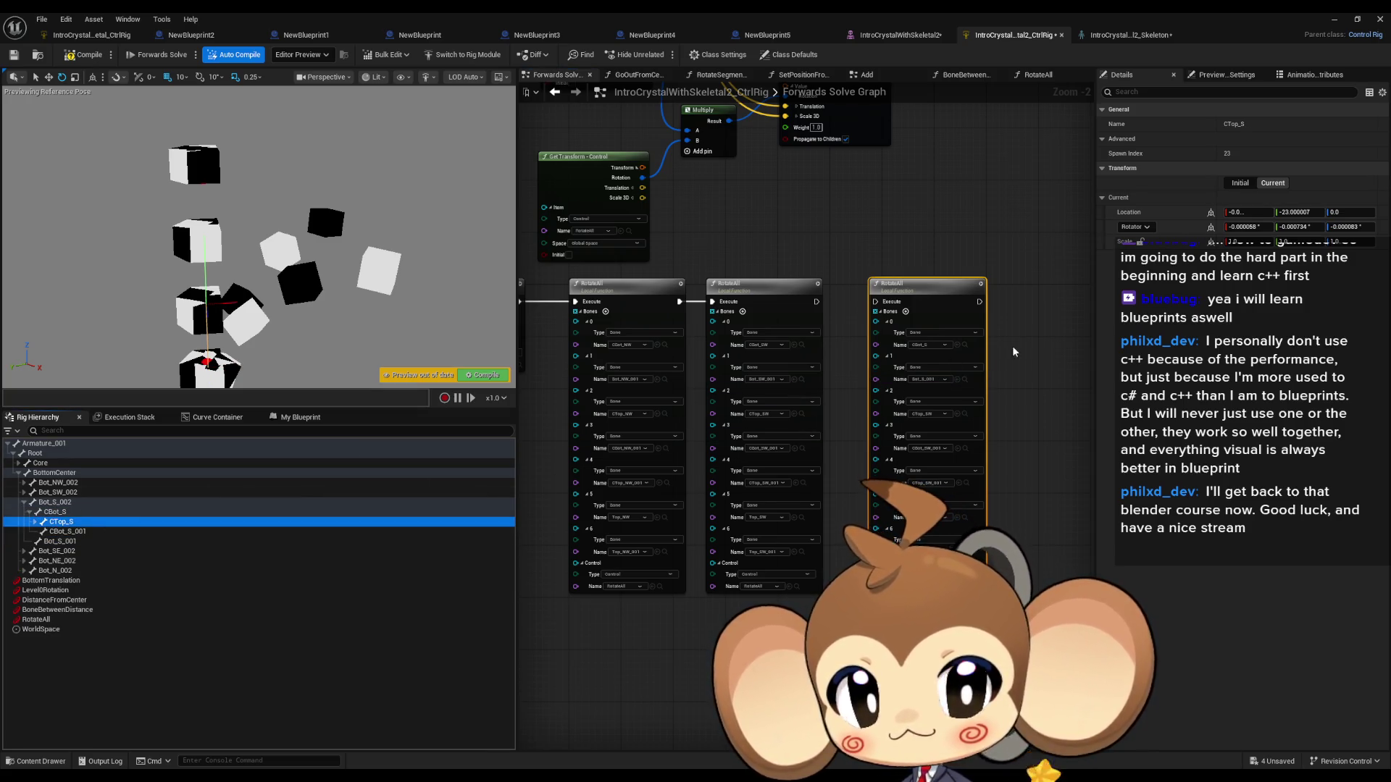
click(957, 415)
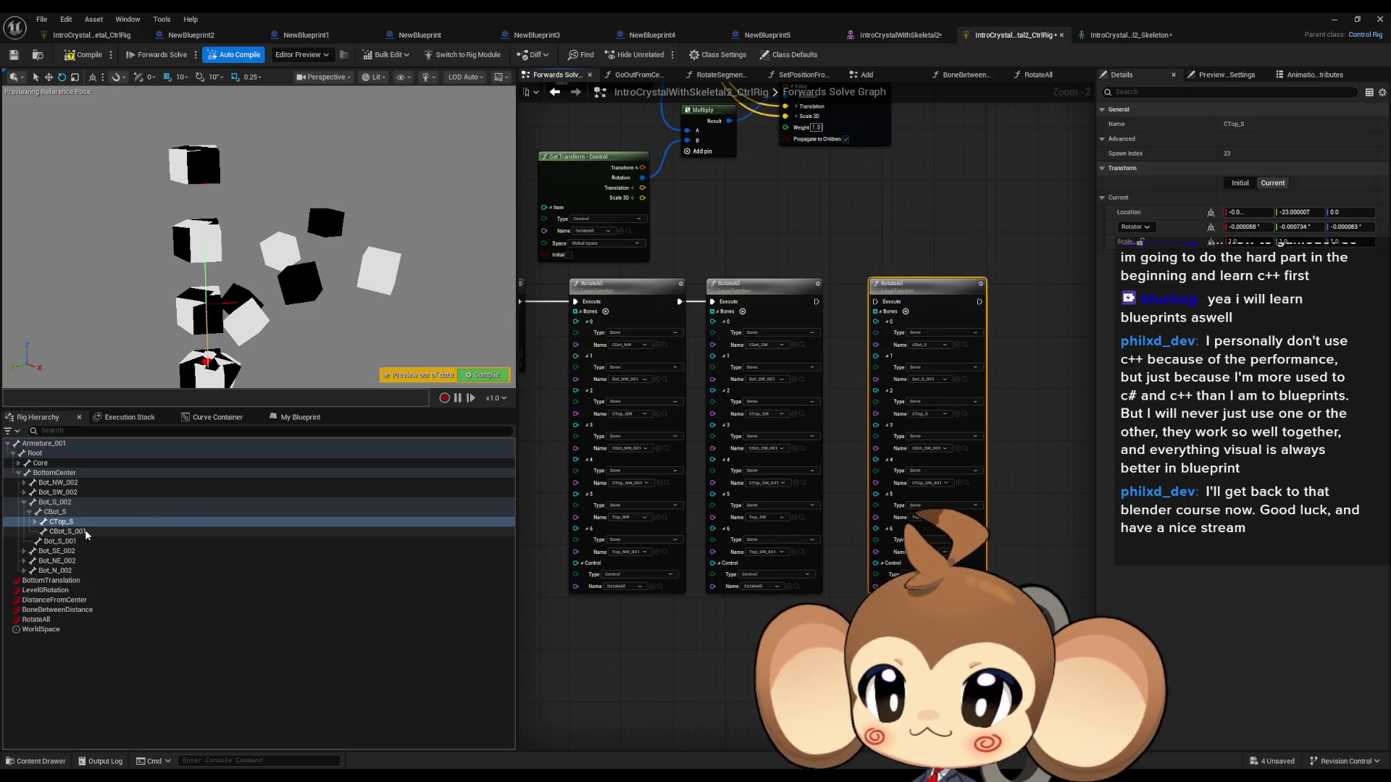
click(69, 532)
click(958, 449)
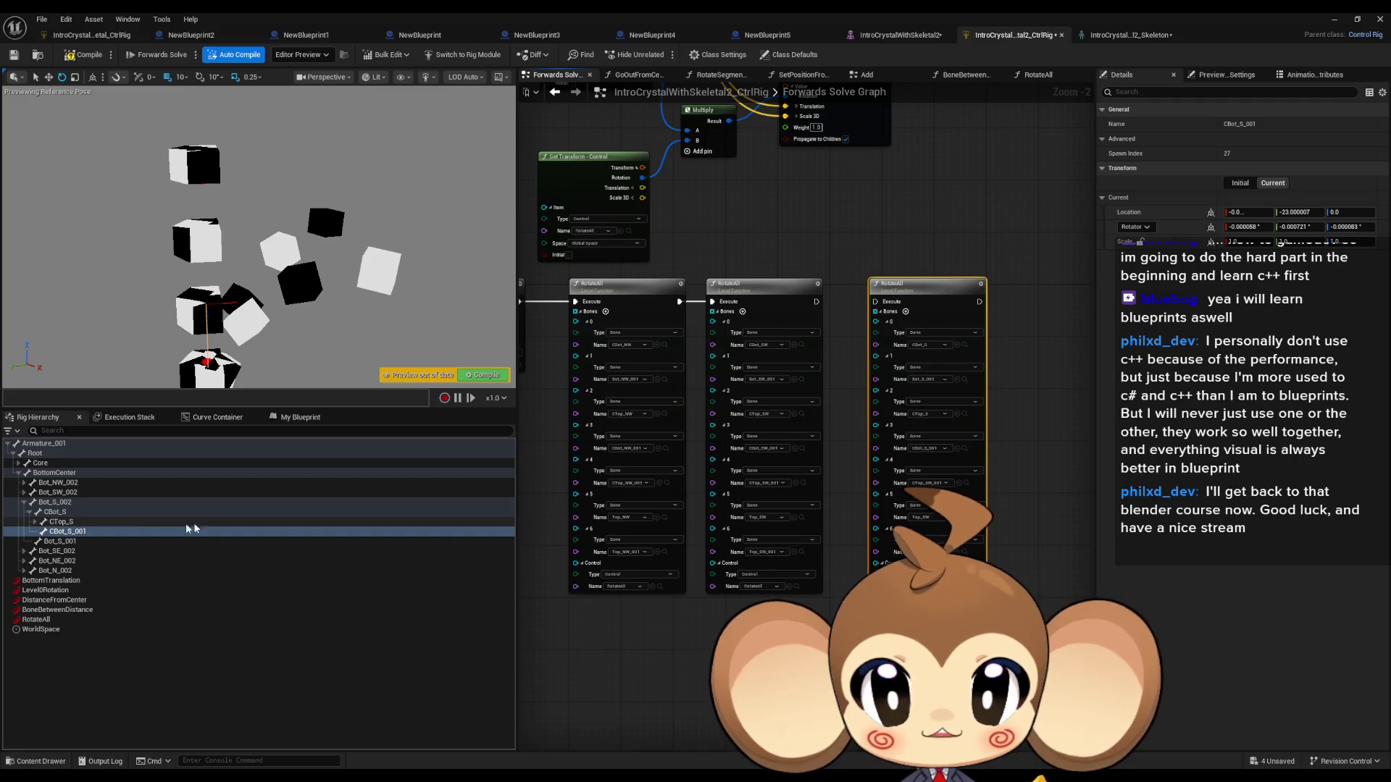
click(35, 522)
click(69, 532)
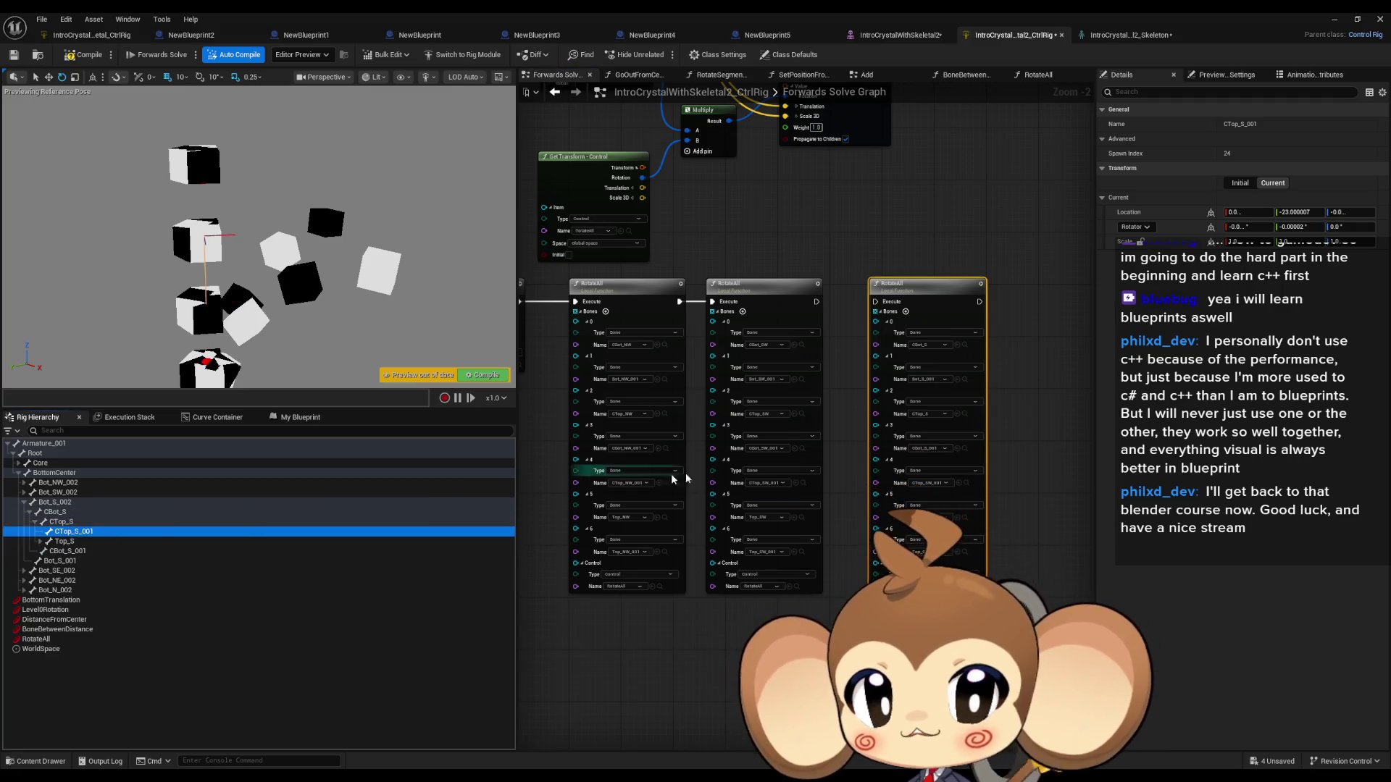
click(959, 483)
Step: Assign Top_S and Top_S_001 to the third node's bone 5 and 6 slots
click(65, 541)
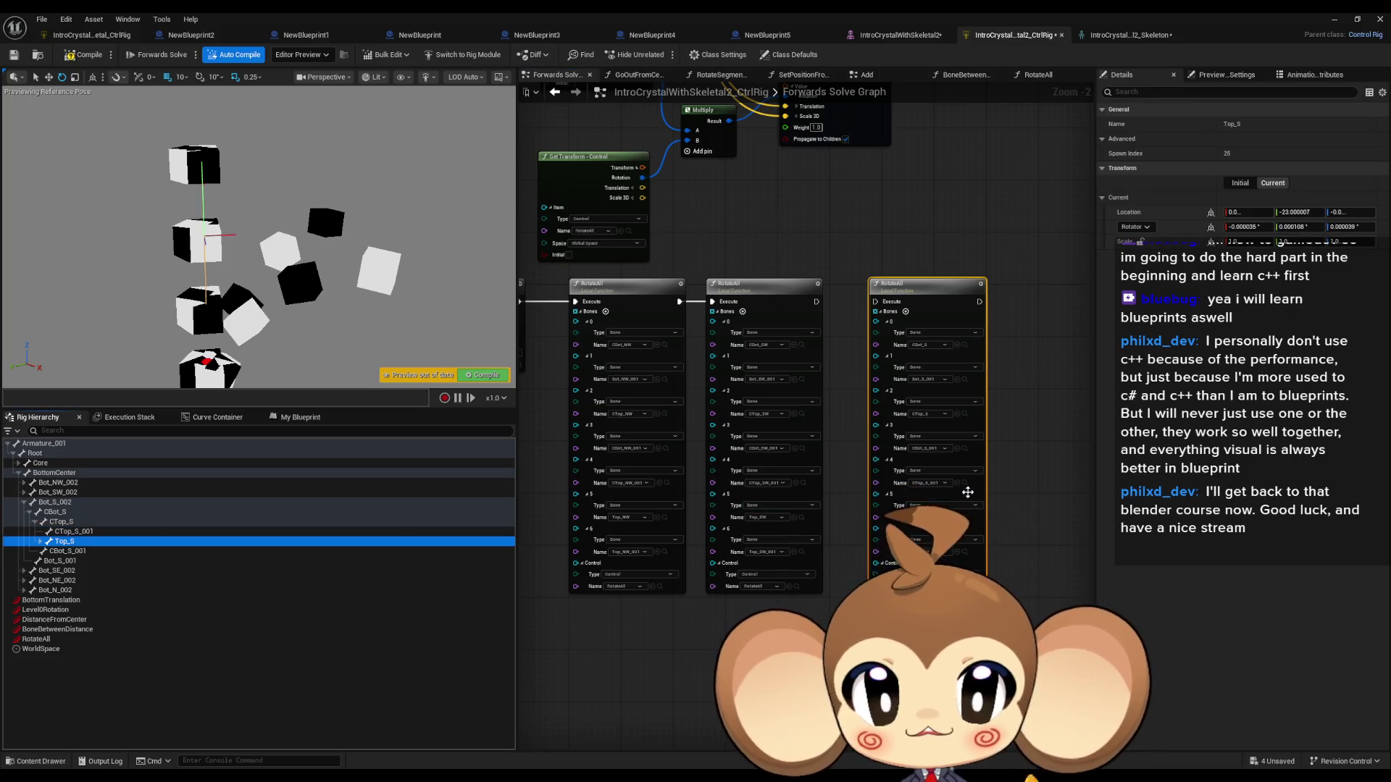
drag(902, 517, 905, 517)
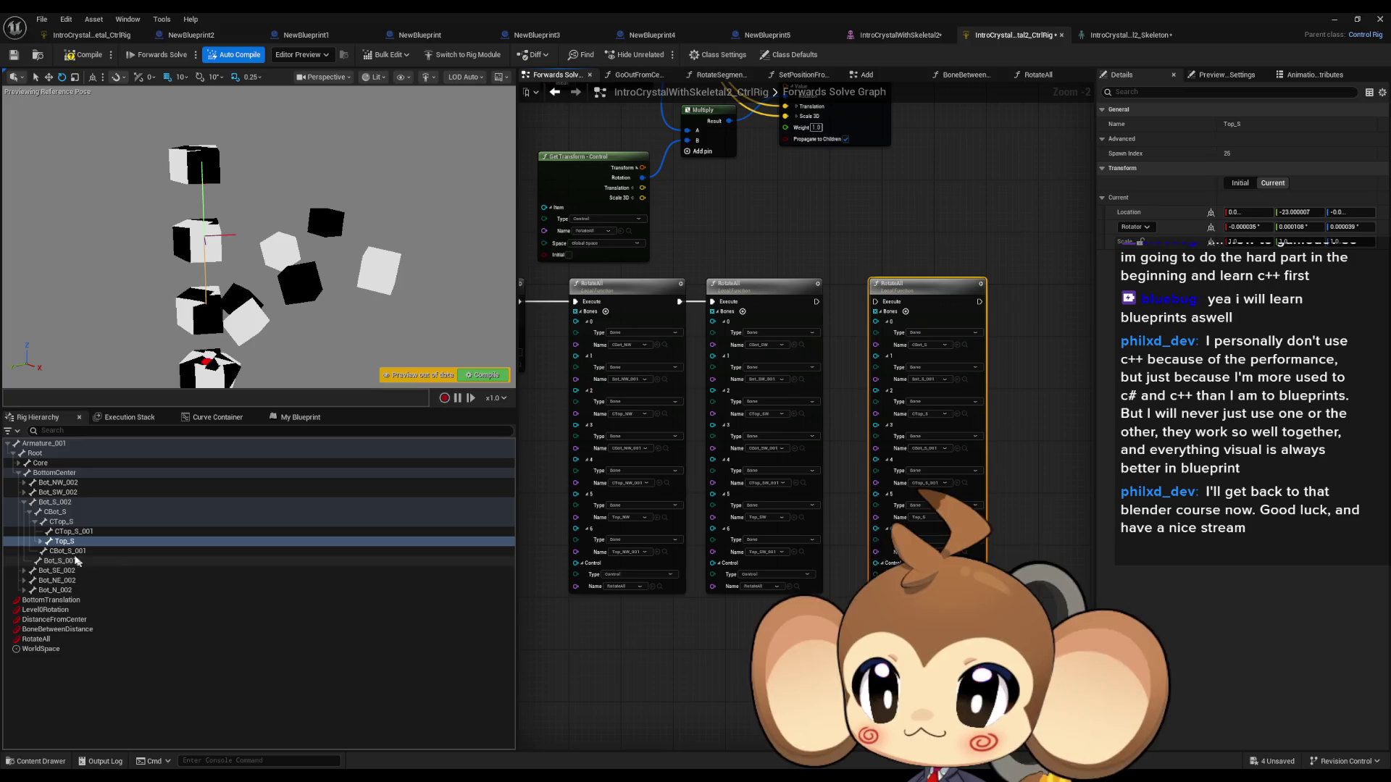
click(40, 541)
click(73, 551)
drag(962, 555, 963, 555)
Step: Chain the second RotateAll into the third, align it, and paste another copy
drag(750, 317, 732, 310)
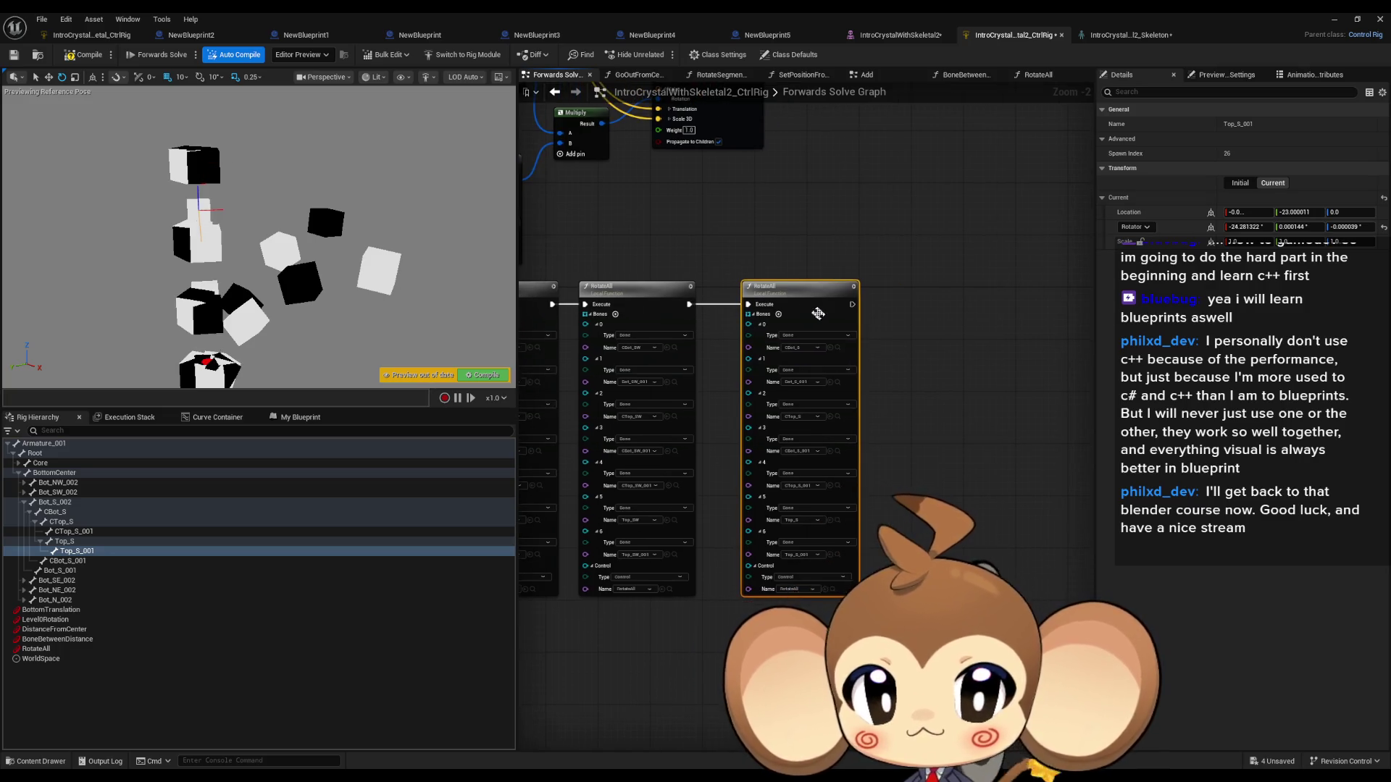
drag(828, 319, 809, 319)
click(897, 303)
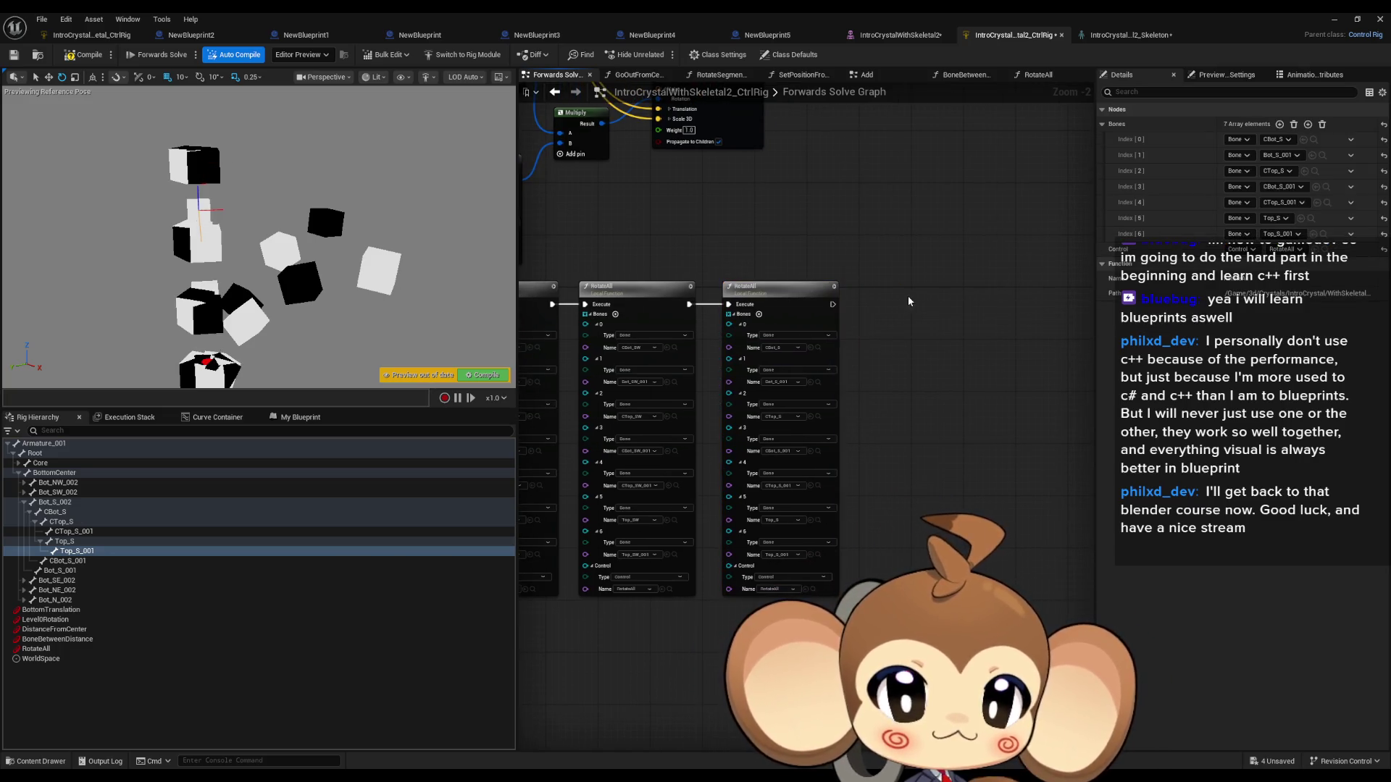
key(ctrl+v)
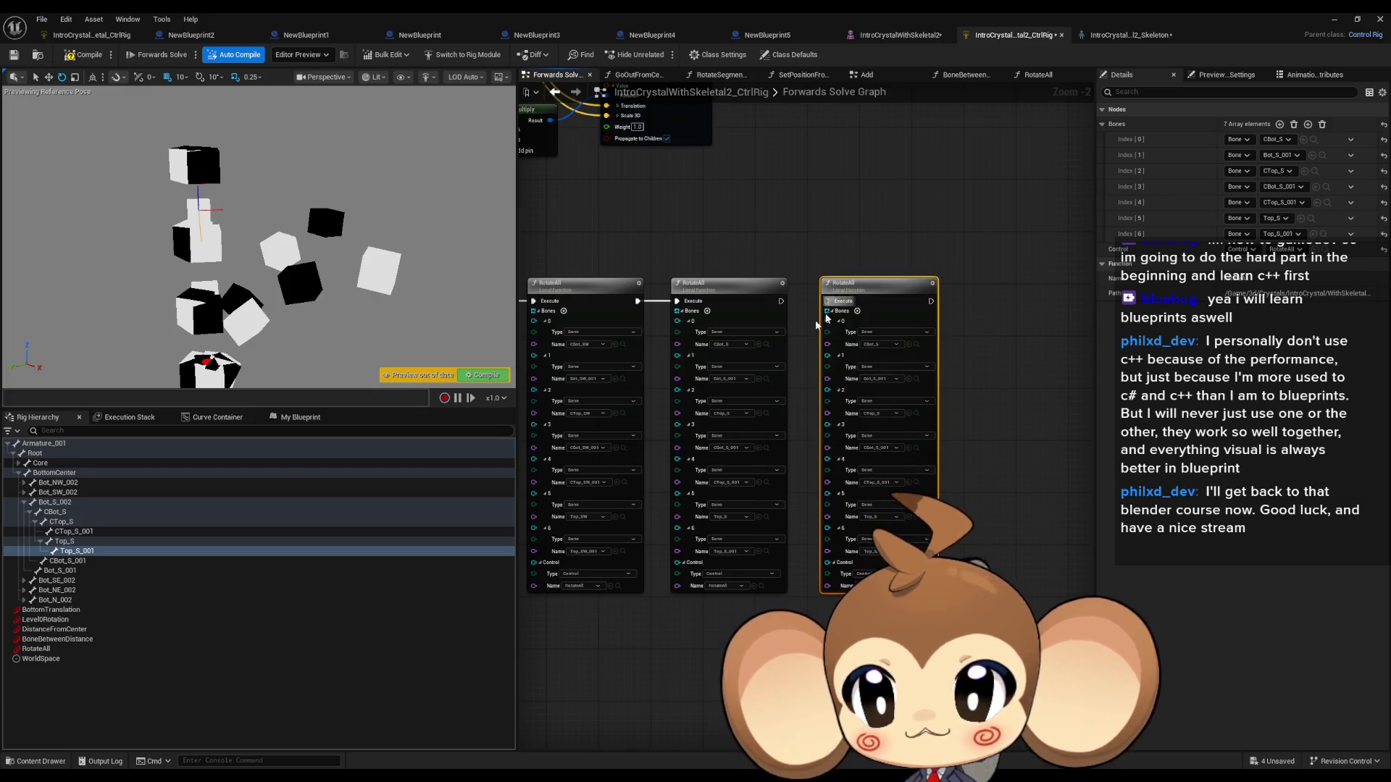
Step: Set the new RotateAll node's bones 0–3 to CBot_SE, Bot_SE_001, CTop_SE and CBot_SE_001
click(24, 502)
click(23, 512)
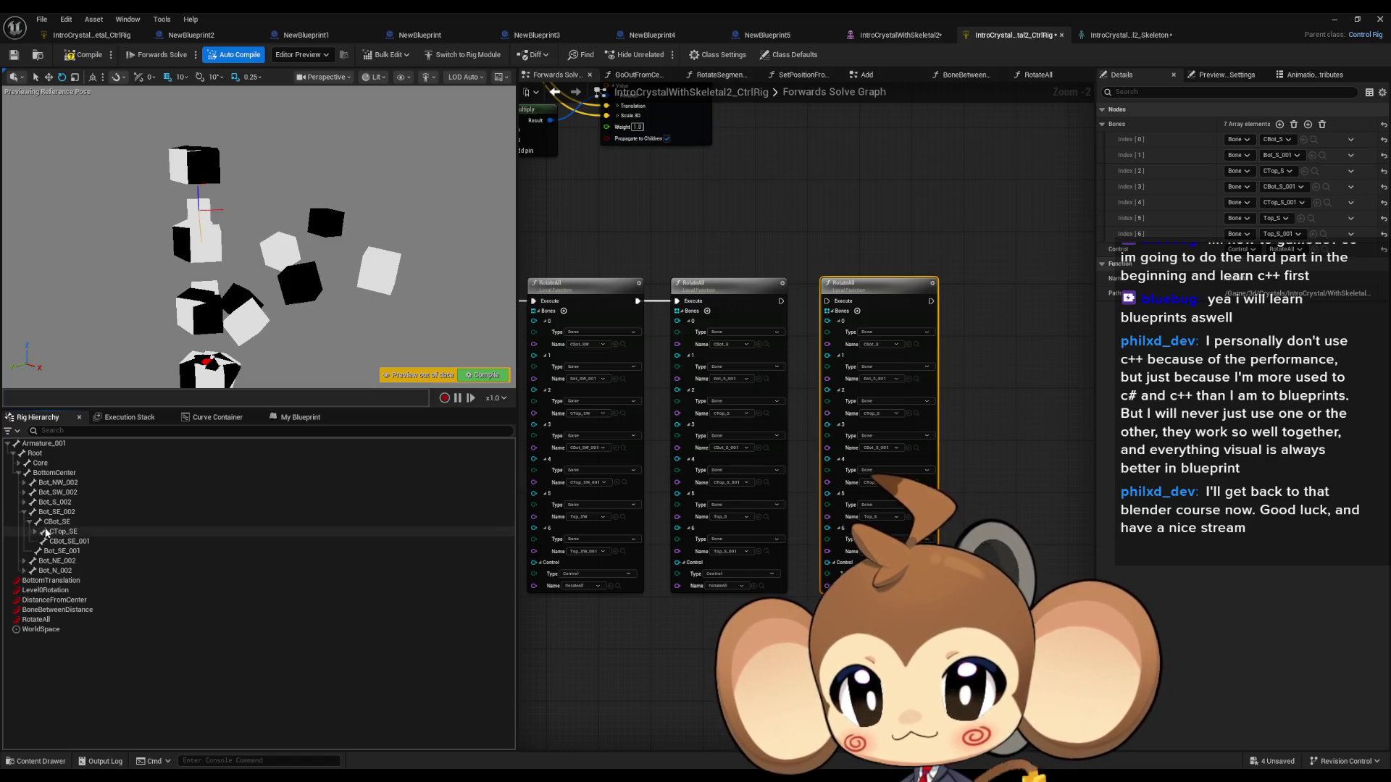
click(54, 523)
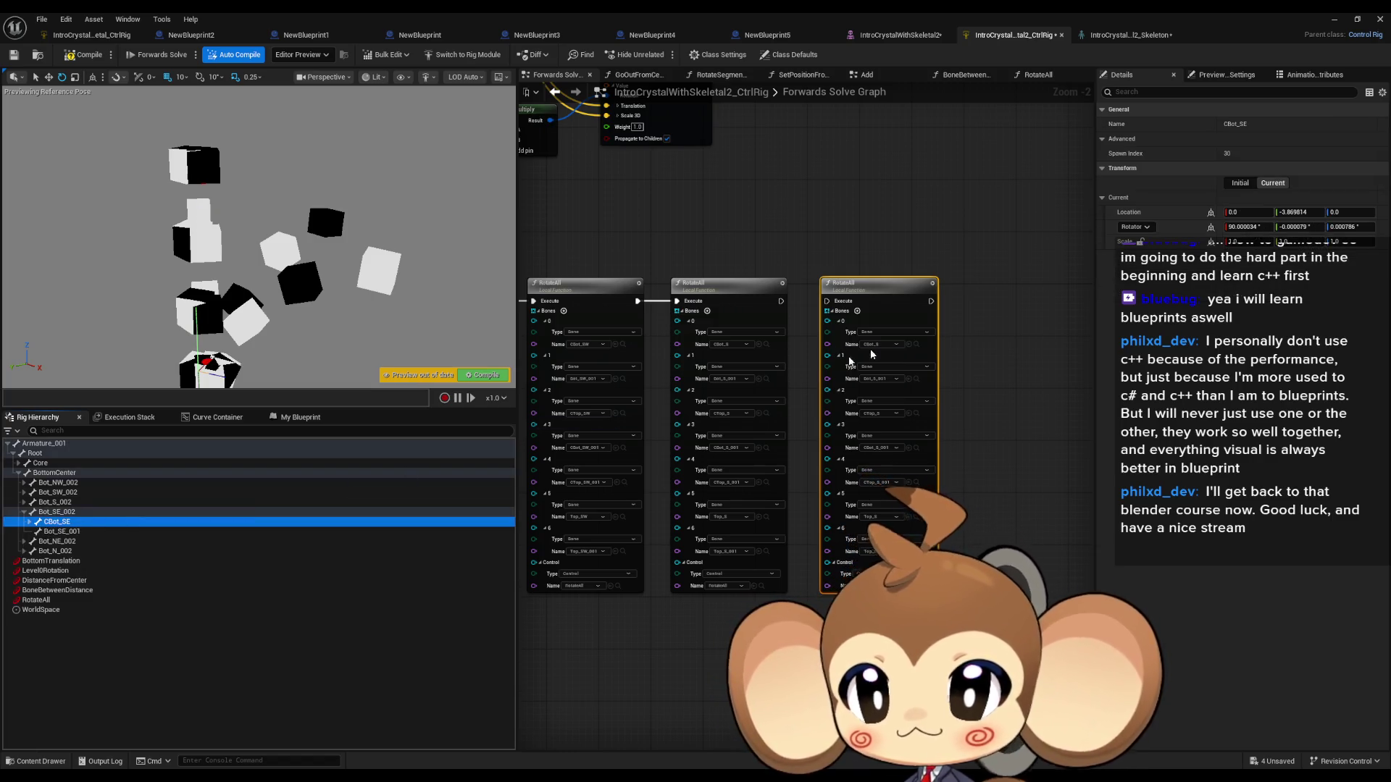
click(908, 345)
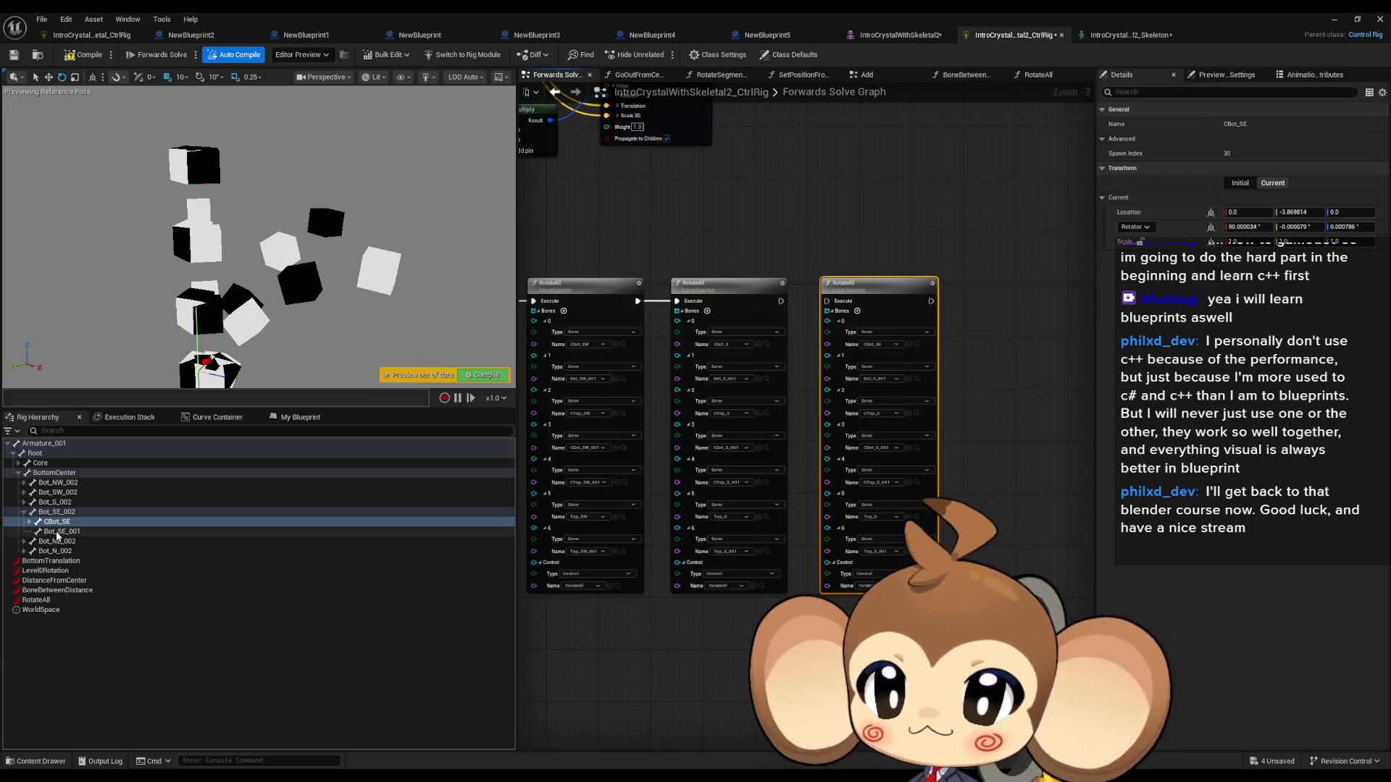
click(62, 532)
click(910, 379)
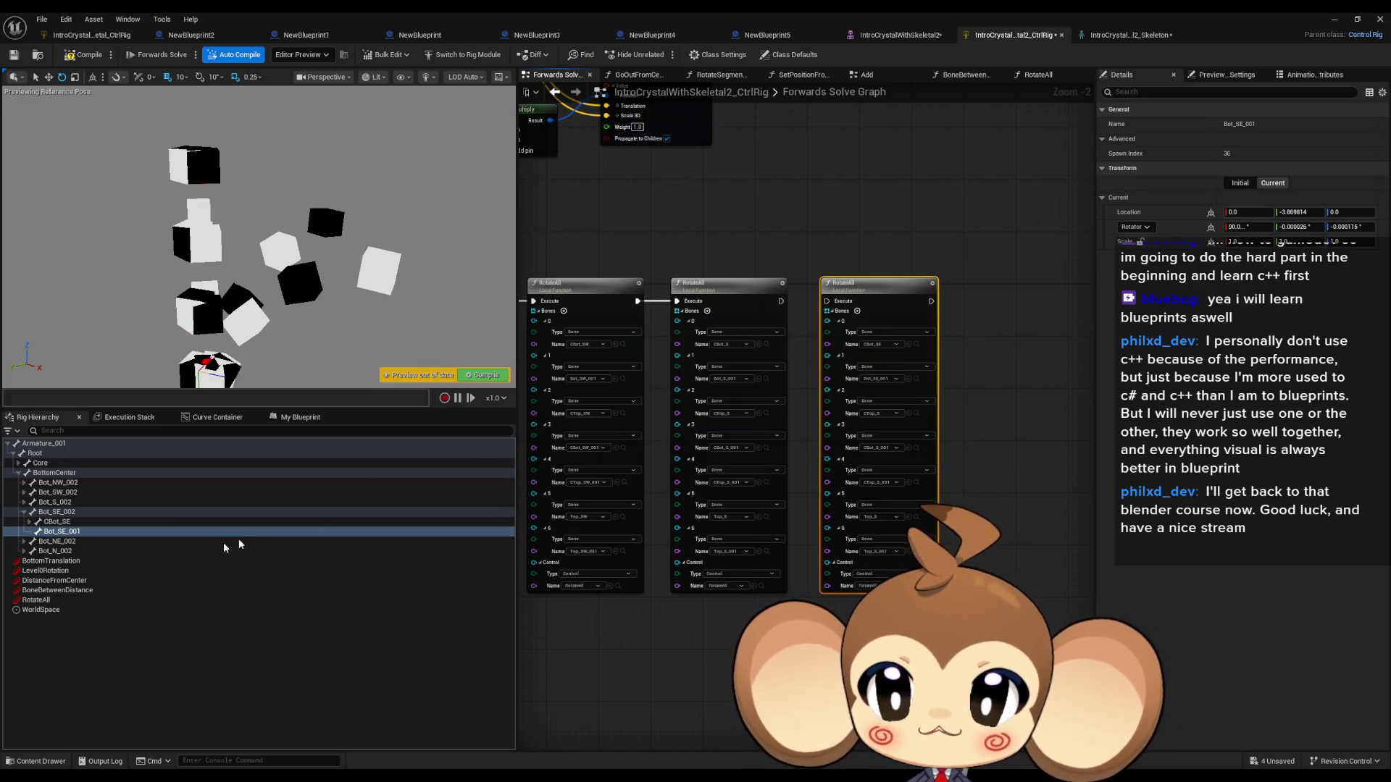
click(30, 522)
click(62, 531)
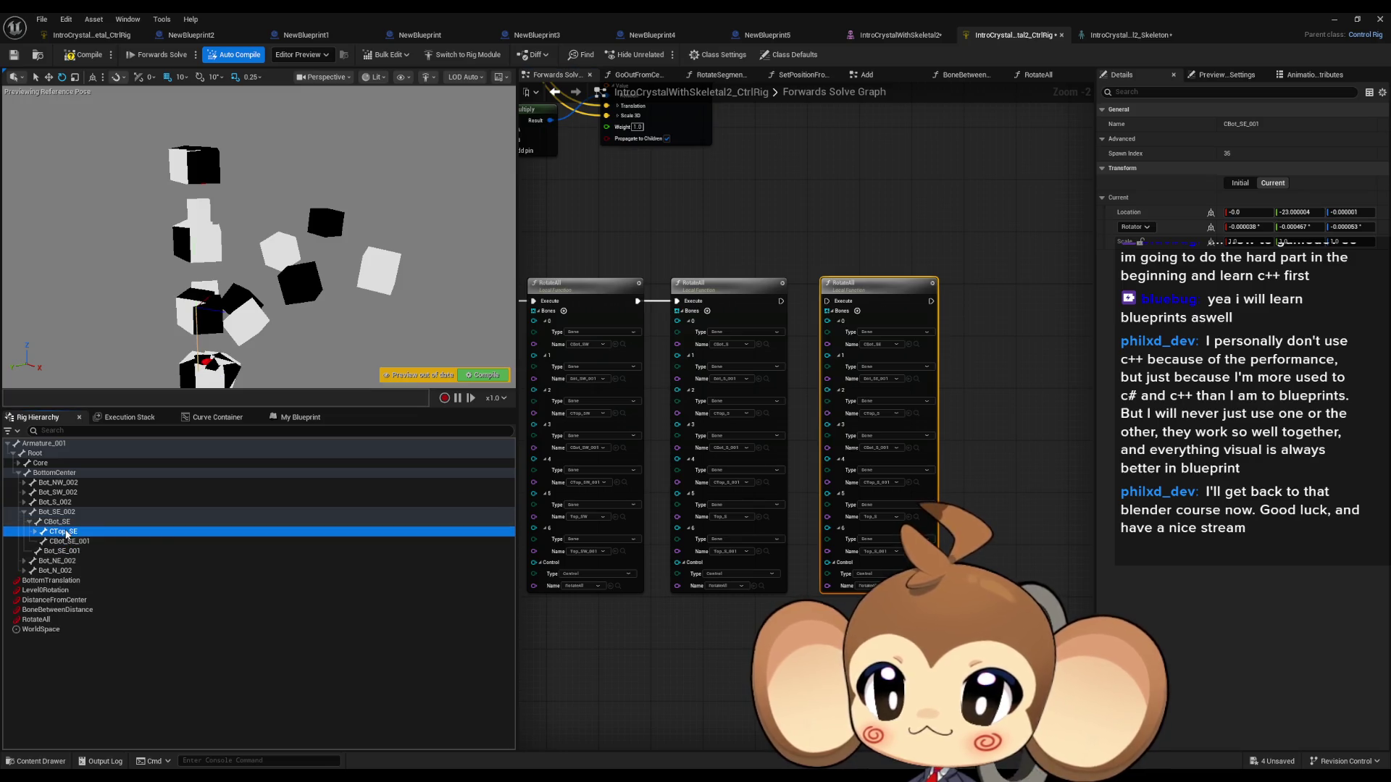
click(910, 414)
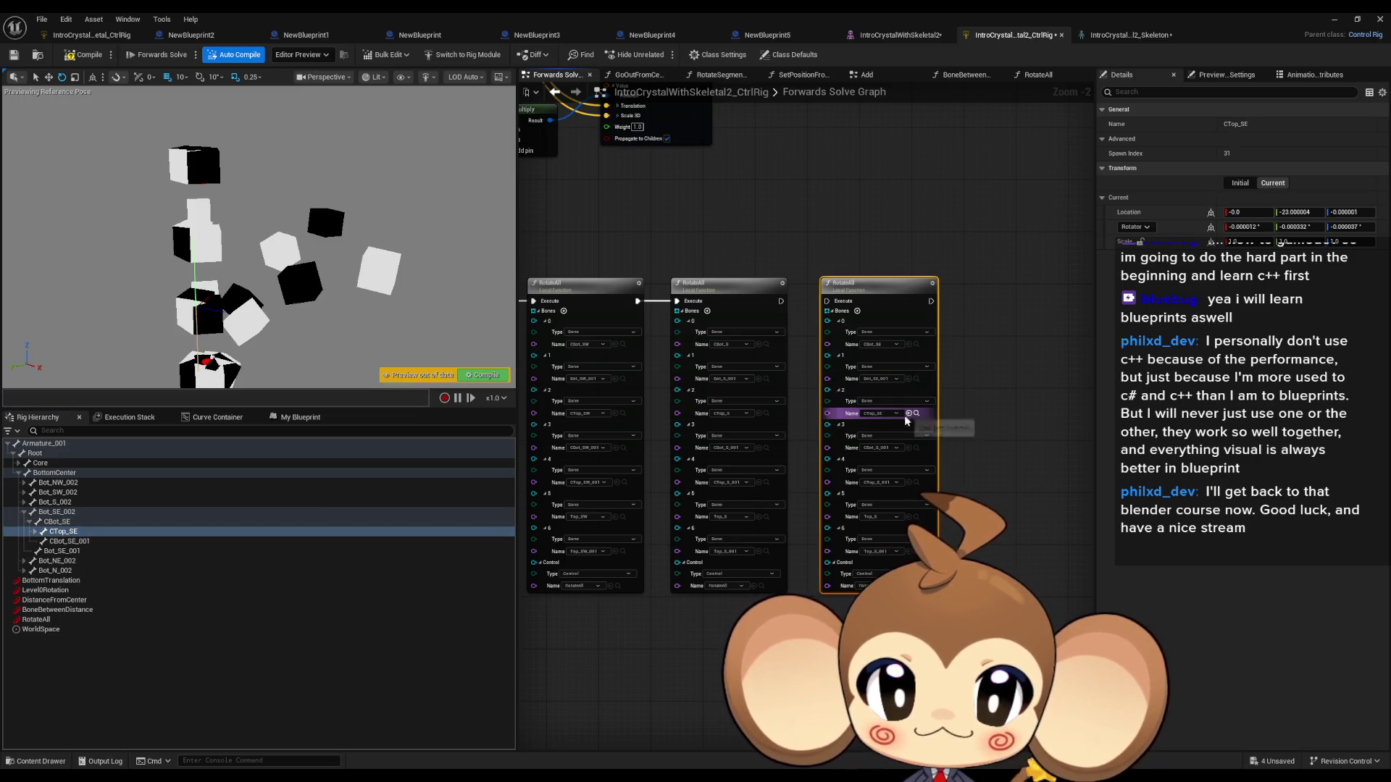
click(82, 541)
click(910, 449)
Step: Set bones 4–6 to CTop_SE_001, Top_SE and Top_SE_001, then chain the node into the execution line
click(35, 532)
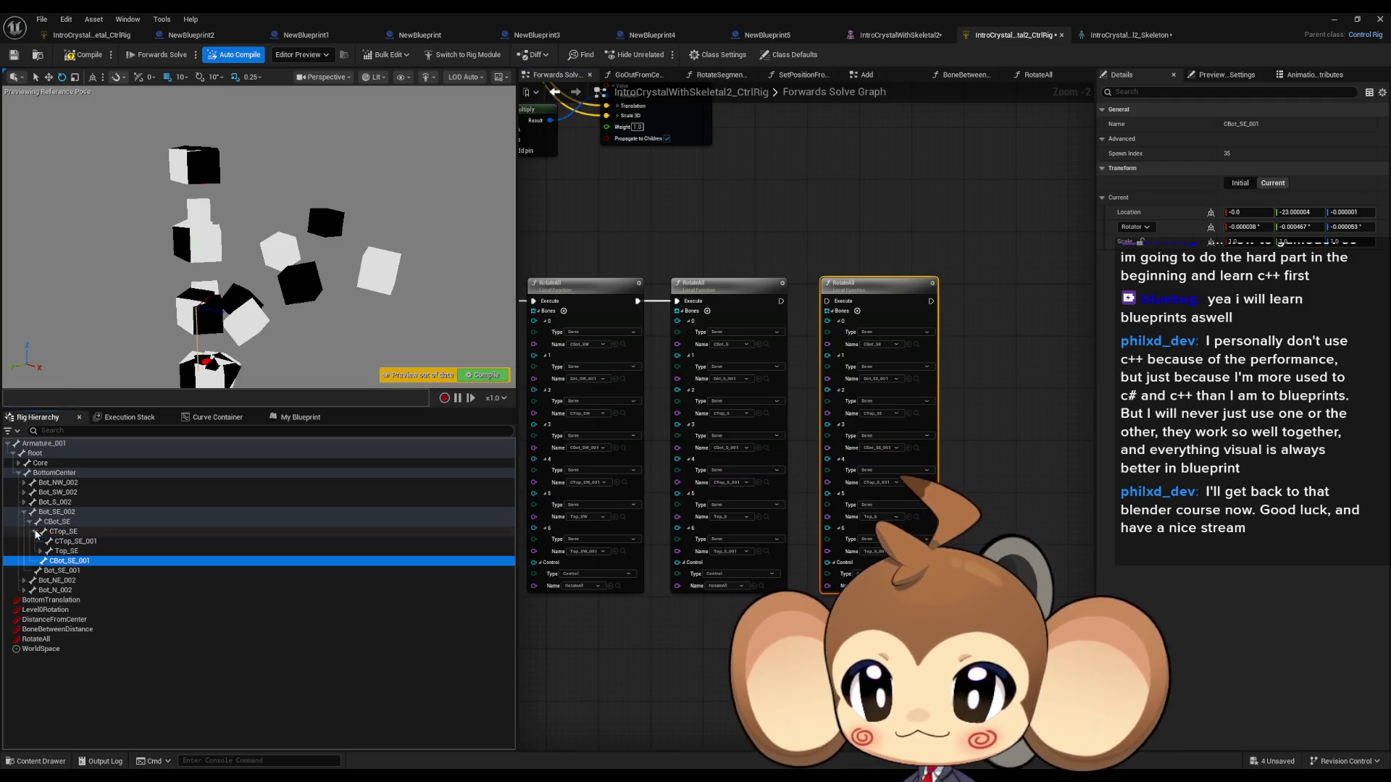
click(75, 541)
click(909, 482)
click(75, 551)
click(40, 552)
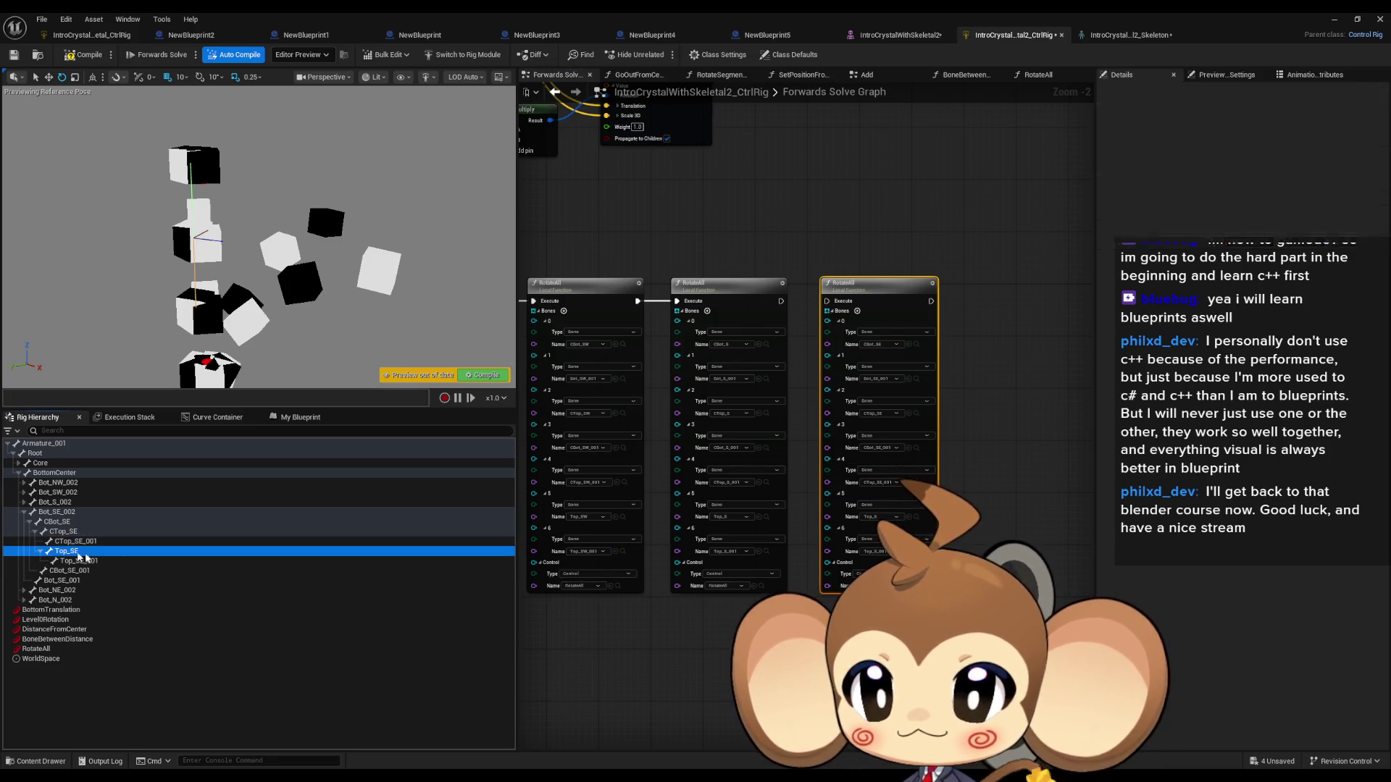
click(909, 517)
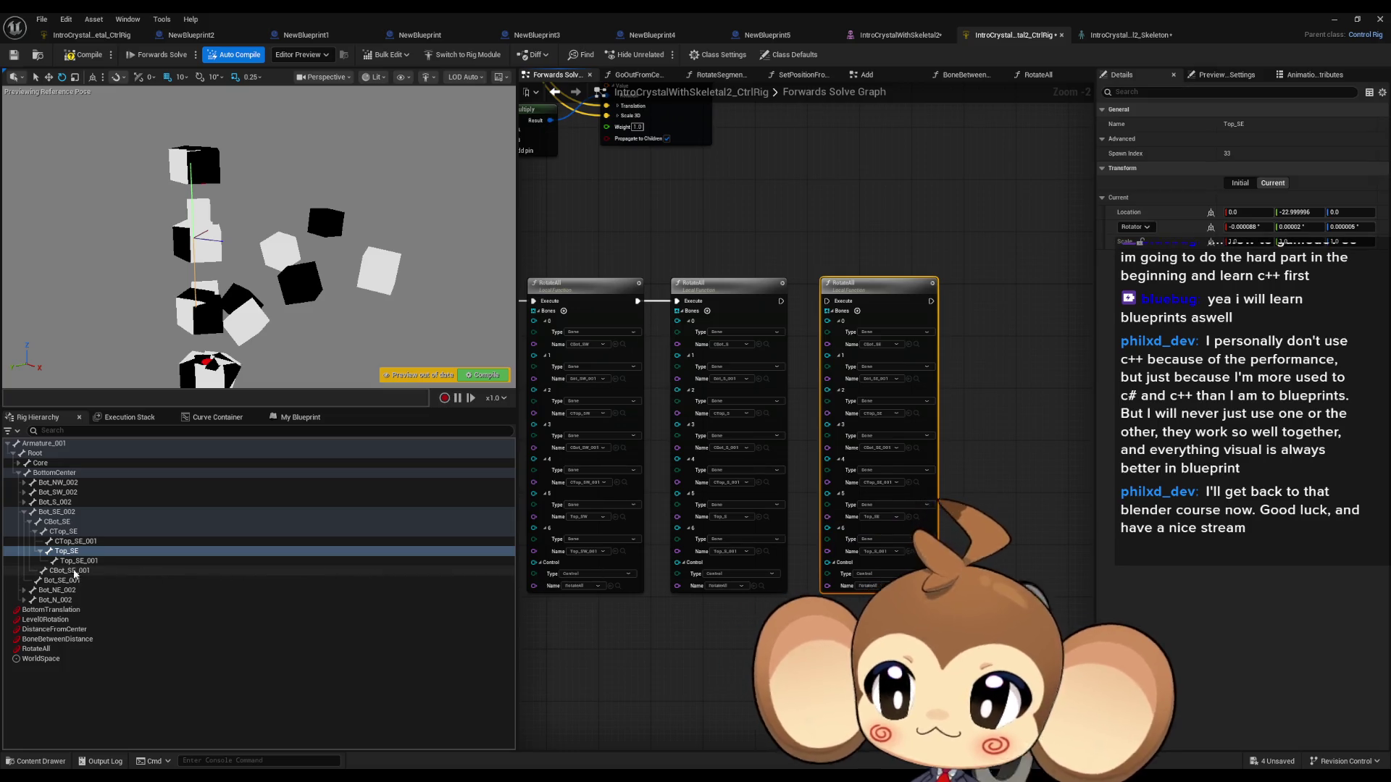
click(245, 558)
click(910, 552)
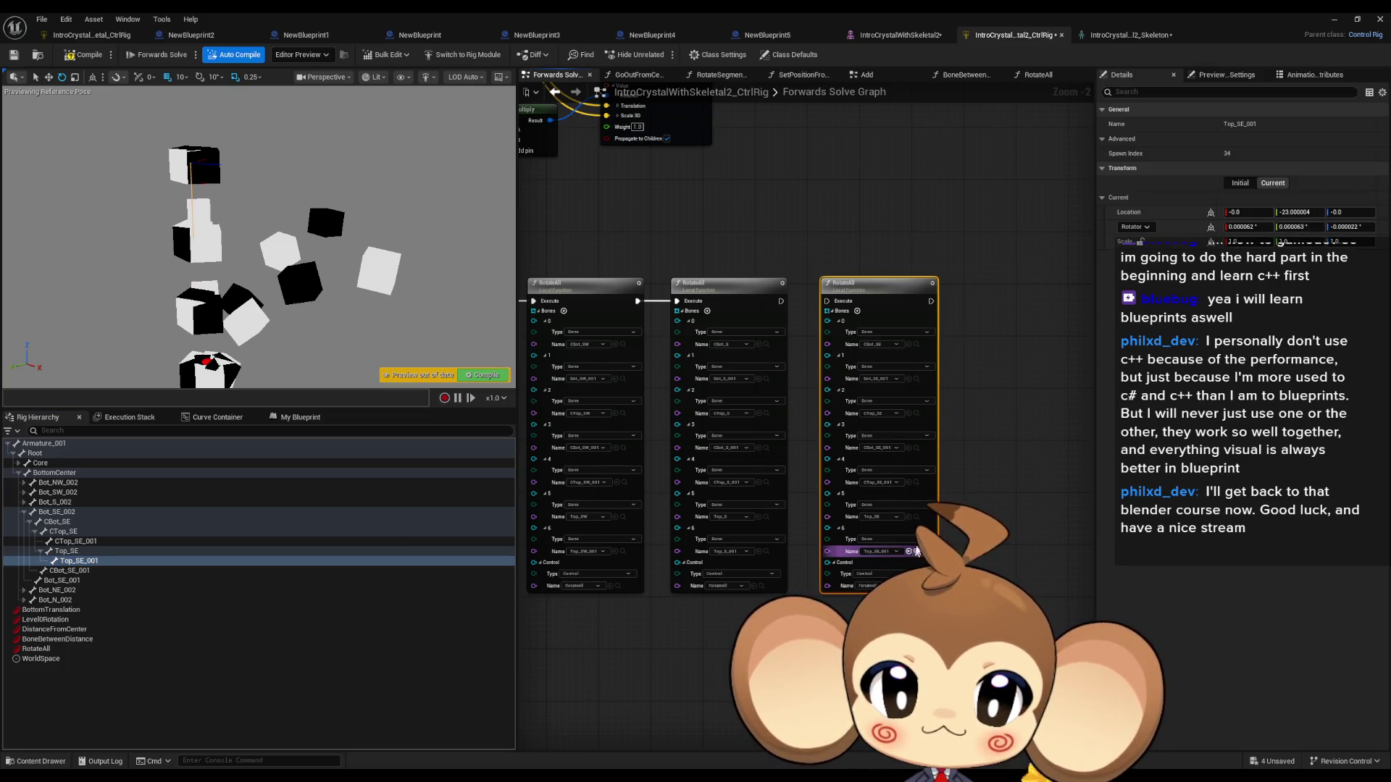
drag(781, 306, 781, 307)
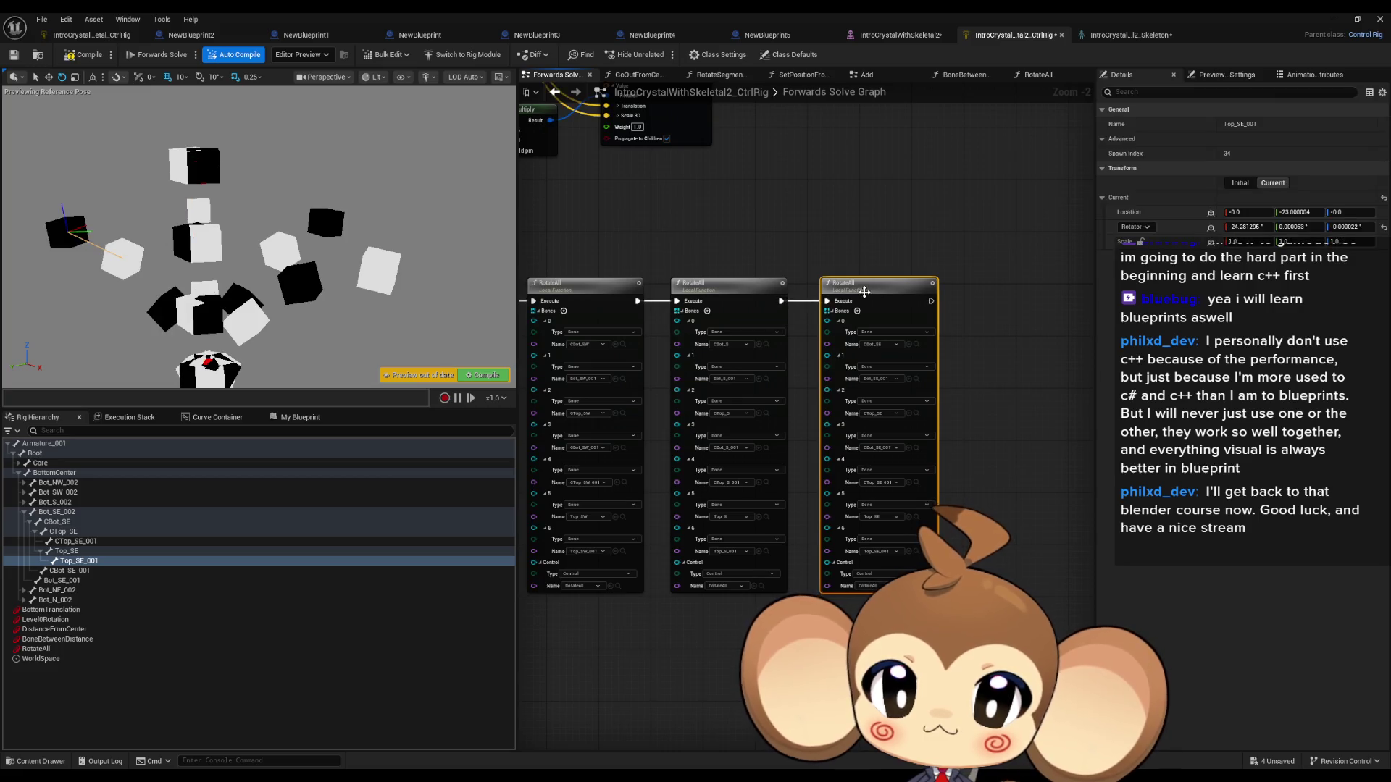
drag(880, 310, 880, 304)
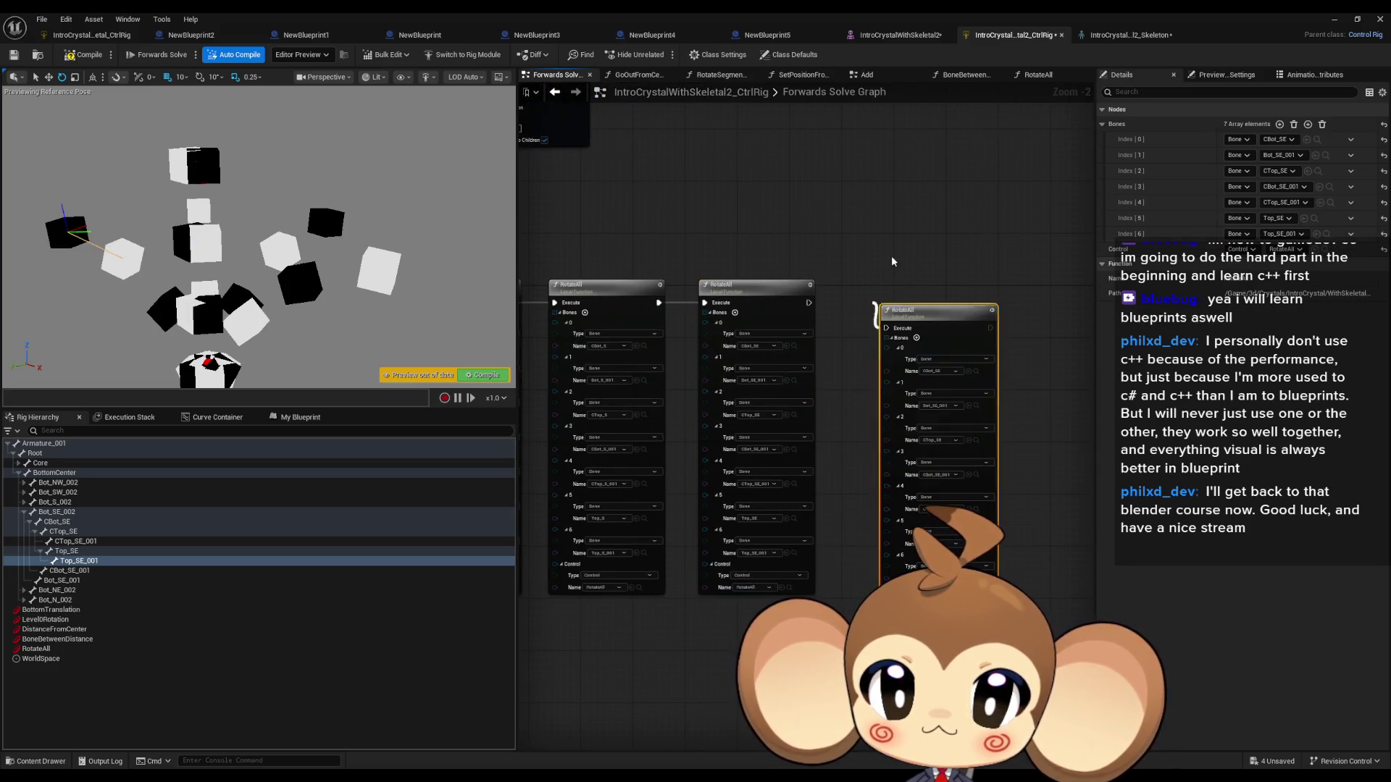
key(ctrl+z)
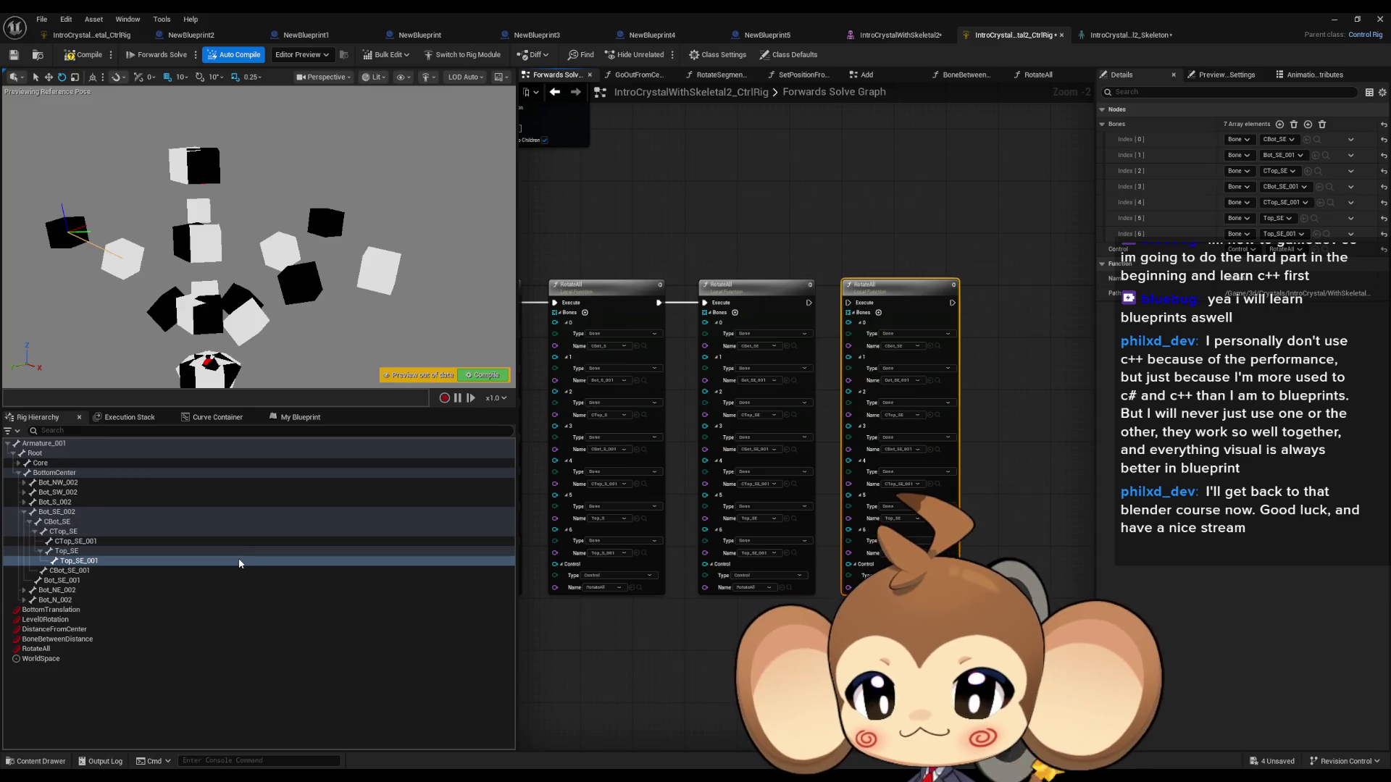
Step: Set the pasted node's bones 0–3 to CBot_NE_002, Bot_NE_001, CTop_NE_002 and CBot_NE_001
click(24, 511)
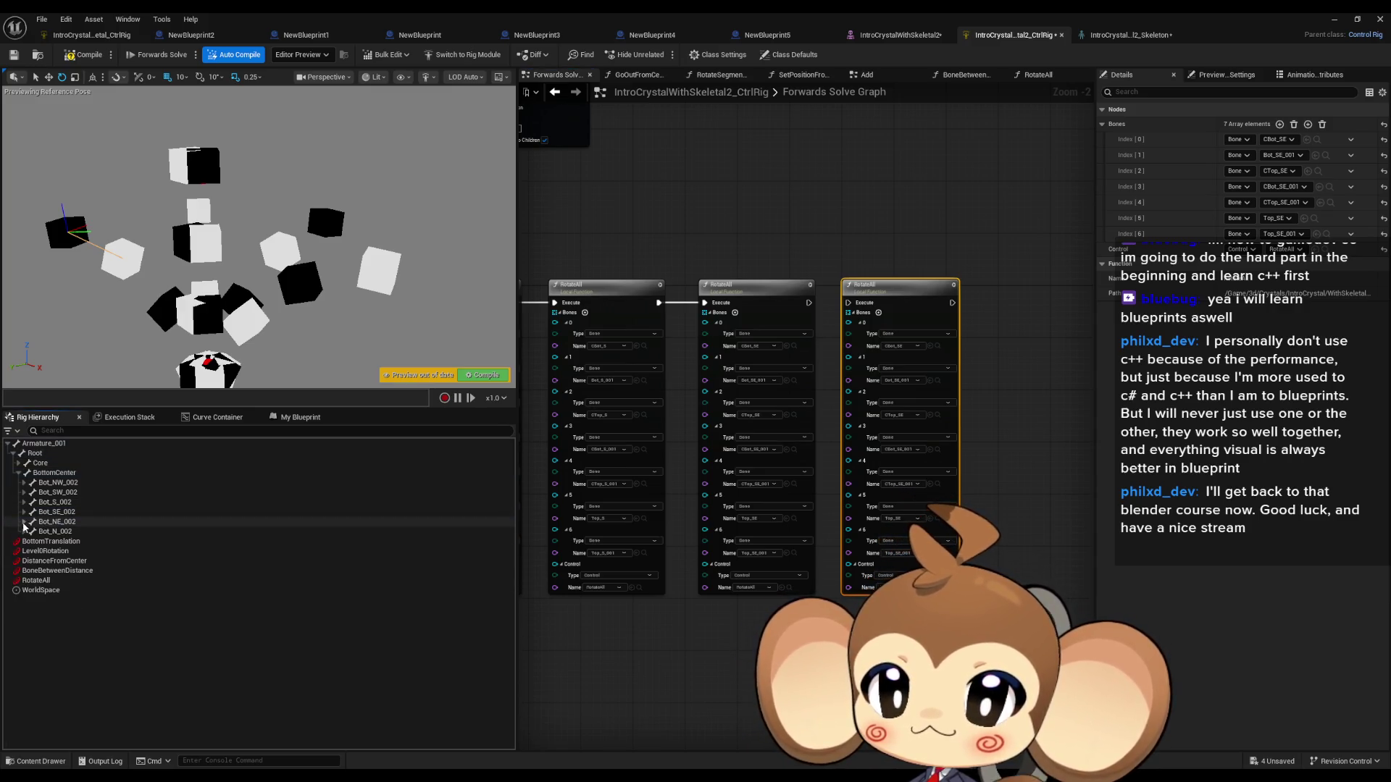
click(24, 522)
click(61, 532)
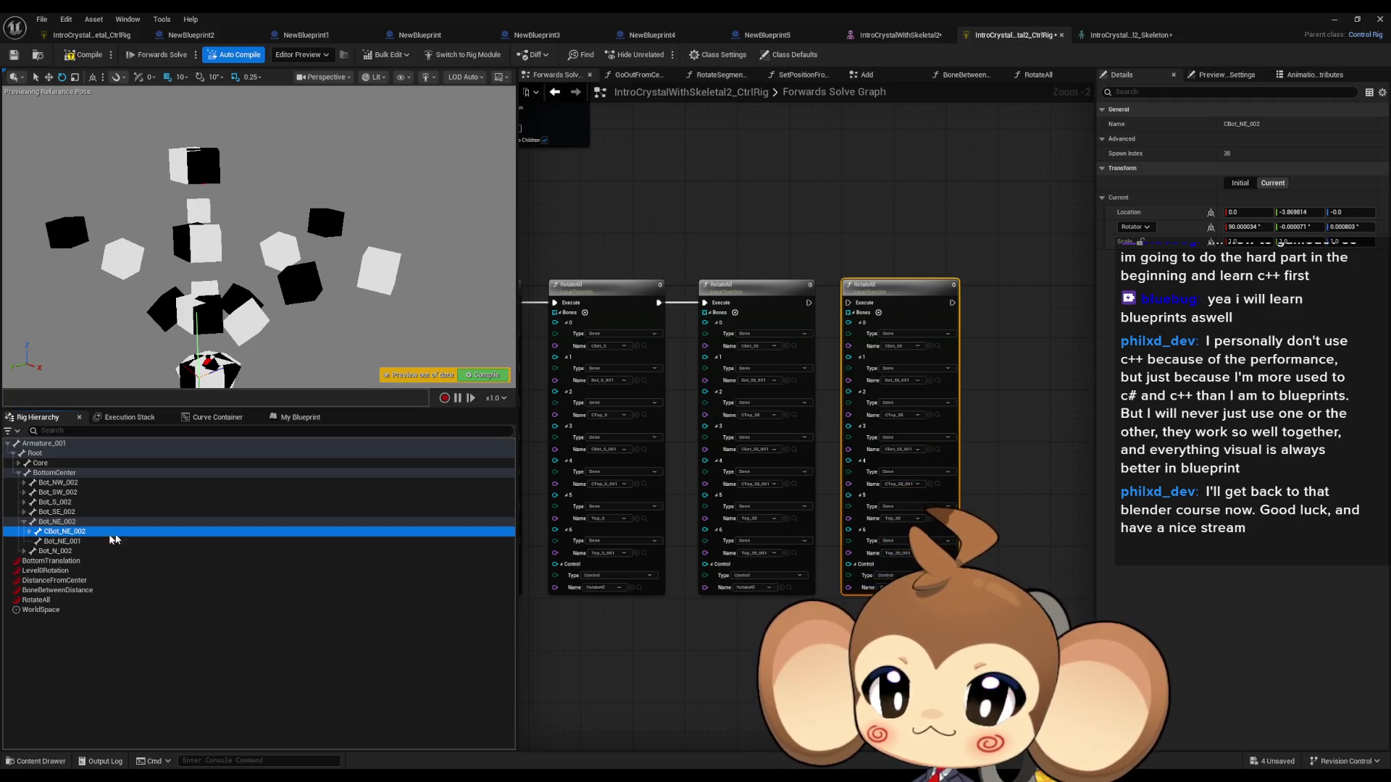
click(931, 346)
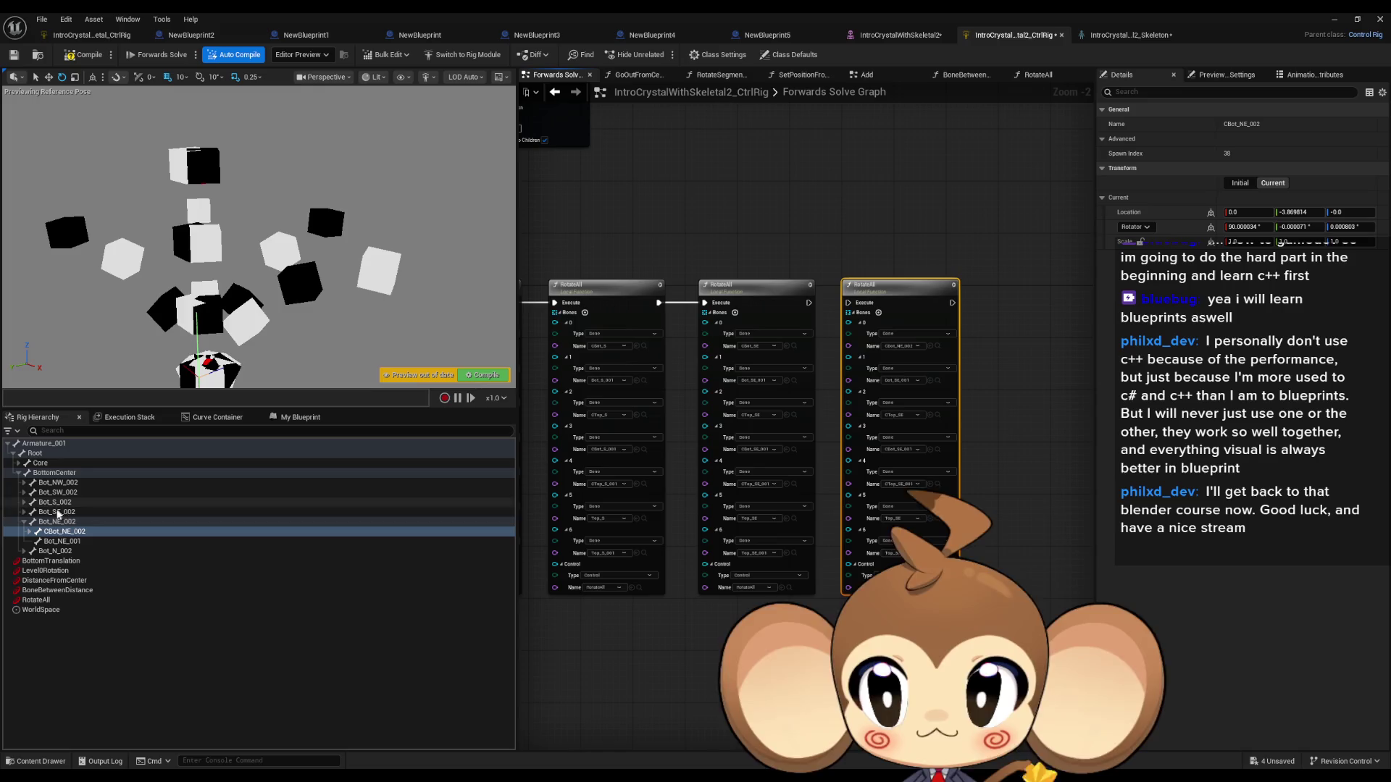
click(58, 542)
click(930, 381)
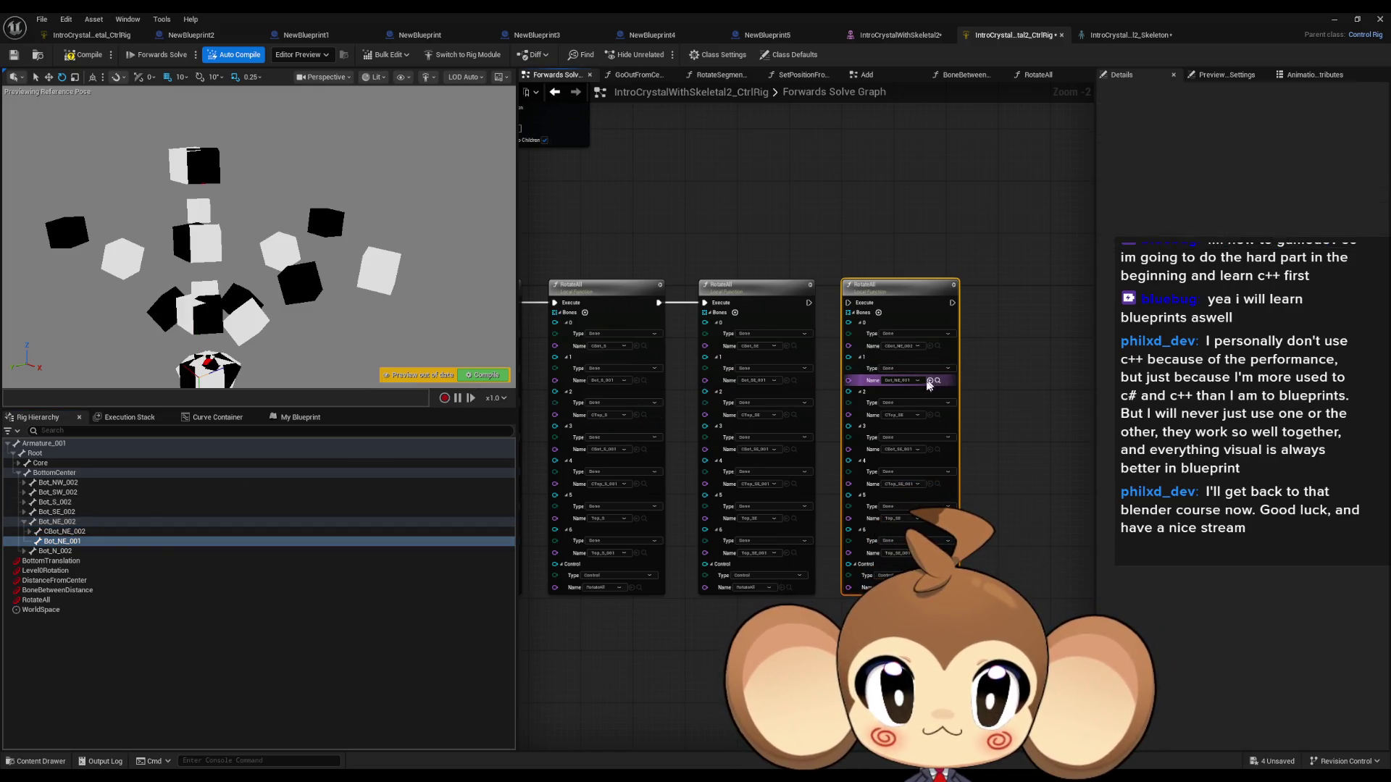
click(30, 531)
drag(69, 541, 686, 424)
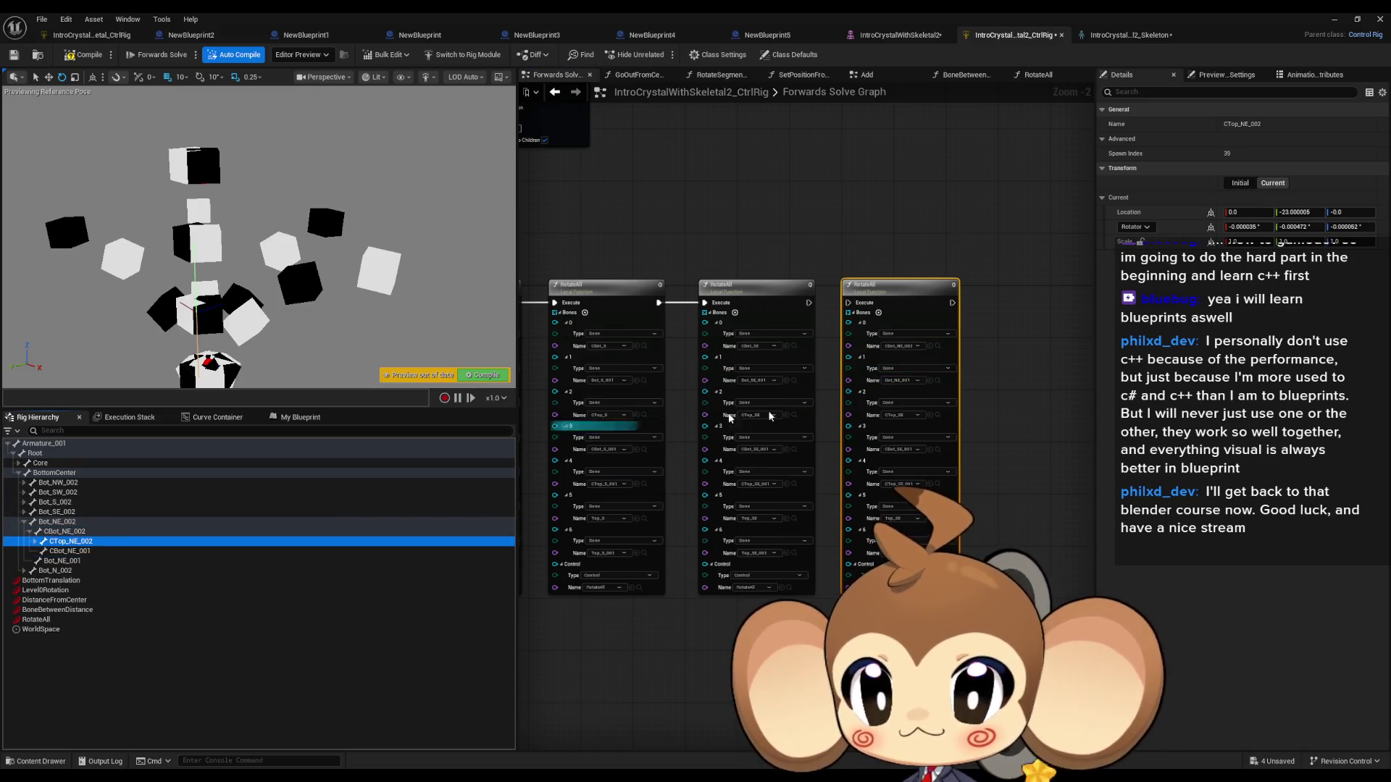
click(931, 415)
click(155, 551)
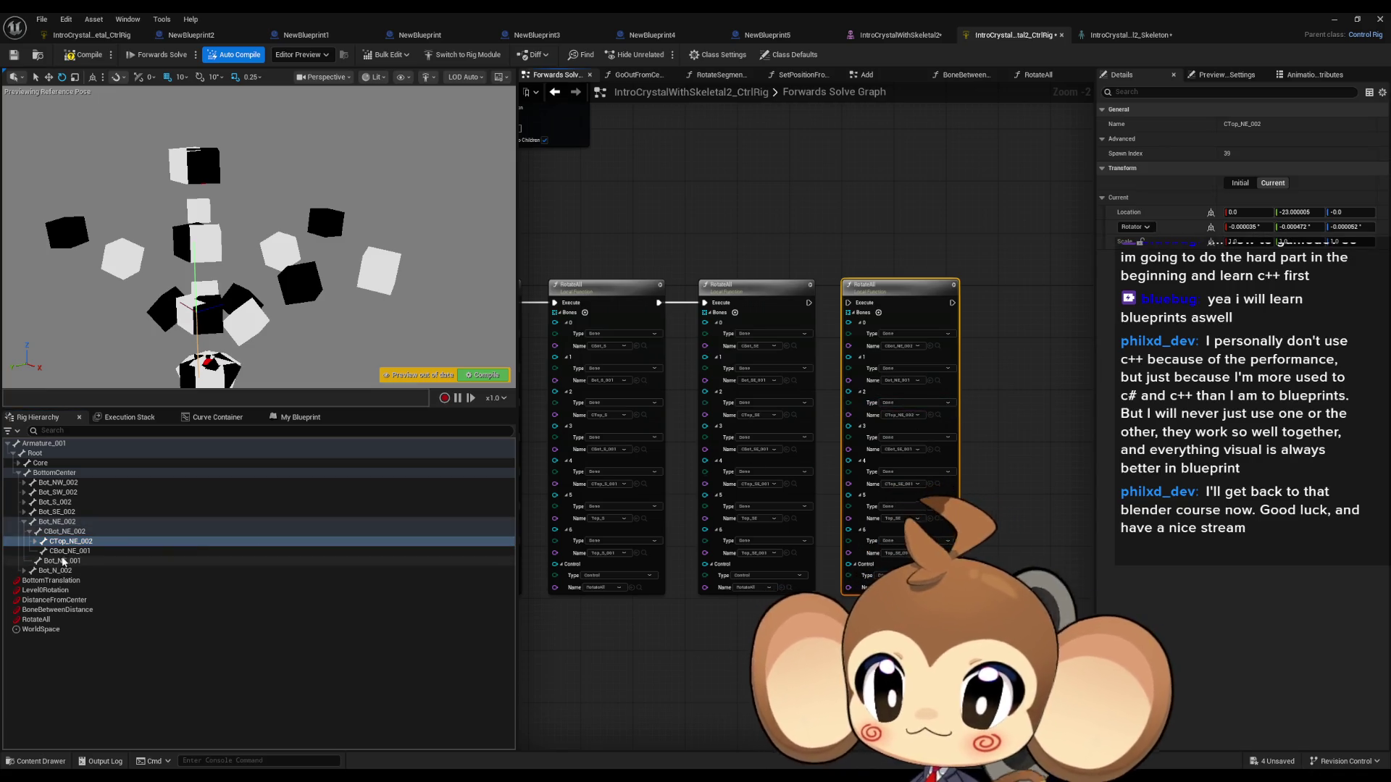
click(930, 450)
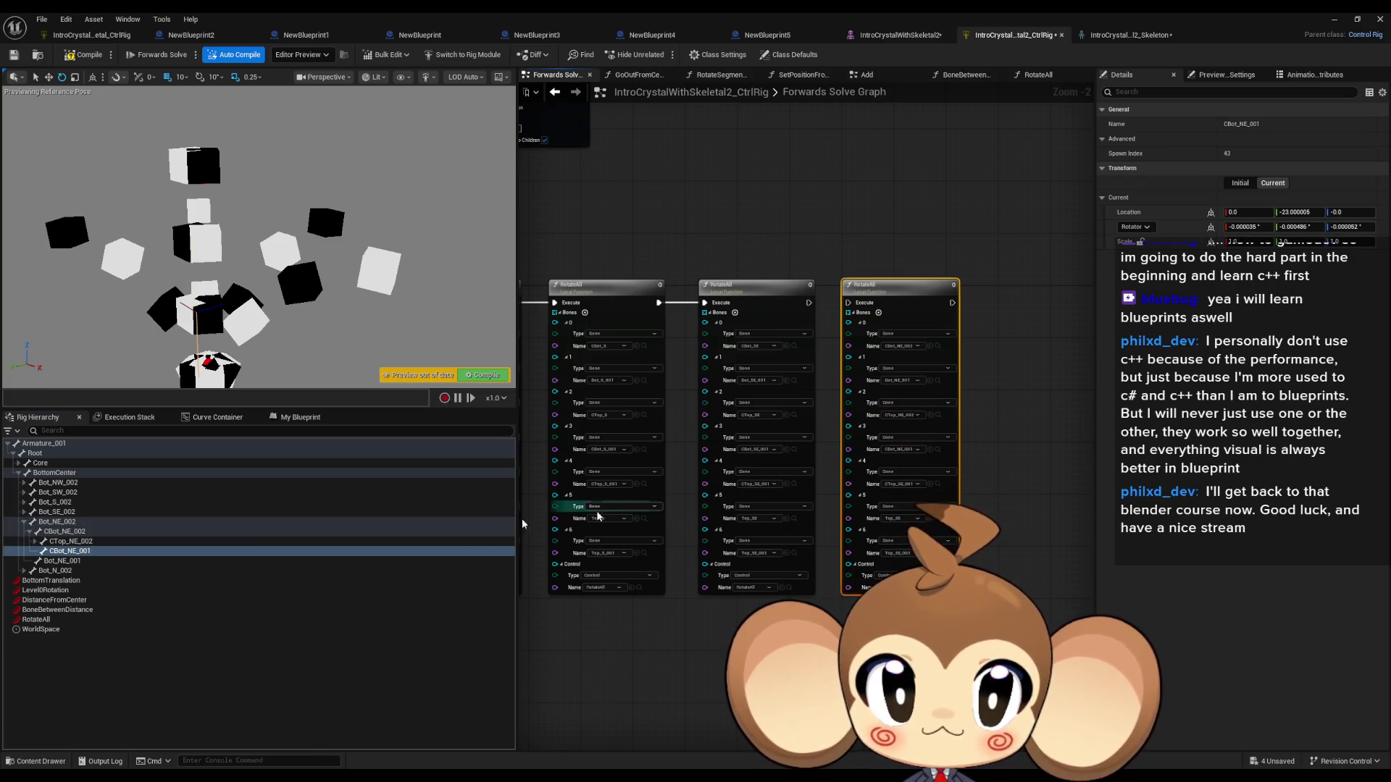
Step: Set bones 4–6 to CTop_NE_001, Top_NE and Top_NE_001, then select the NE node
click(34, 541)
drag(71, 552, 804, 463)
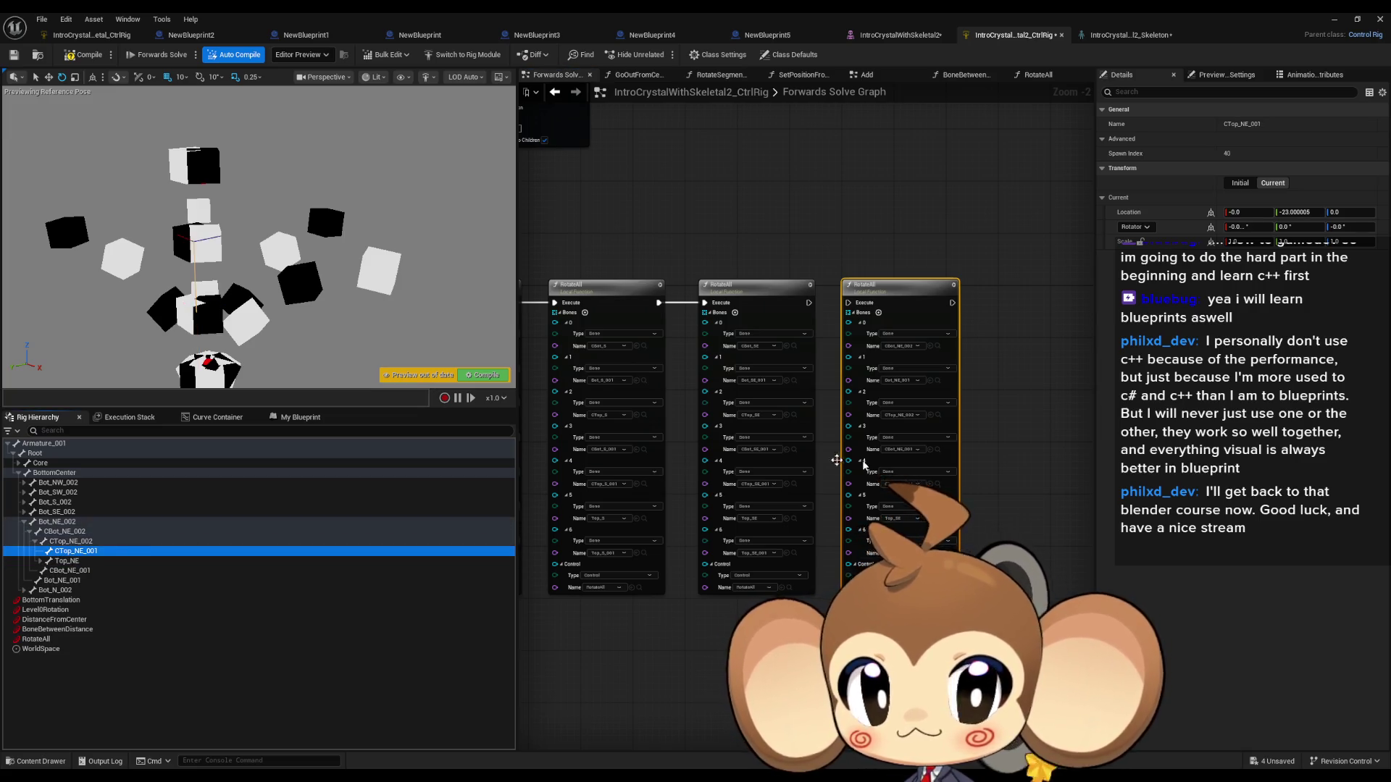
click(930, 484)
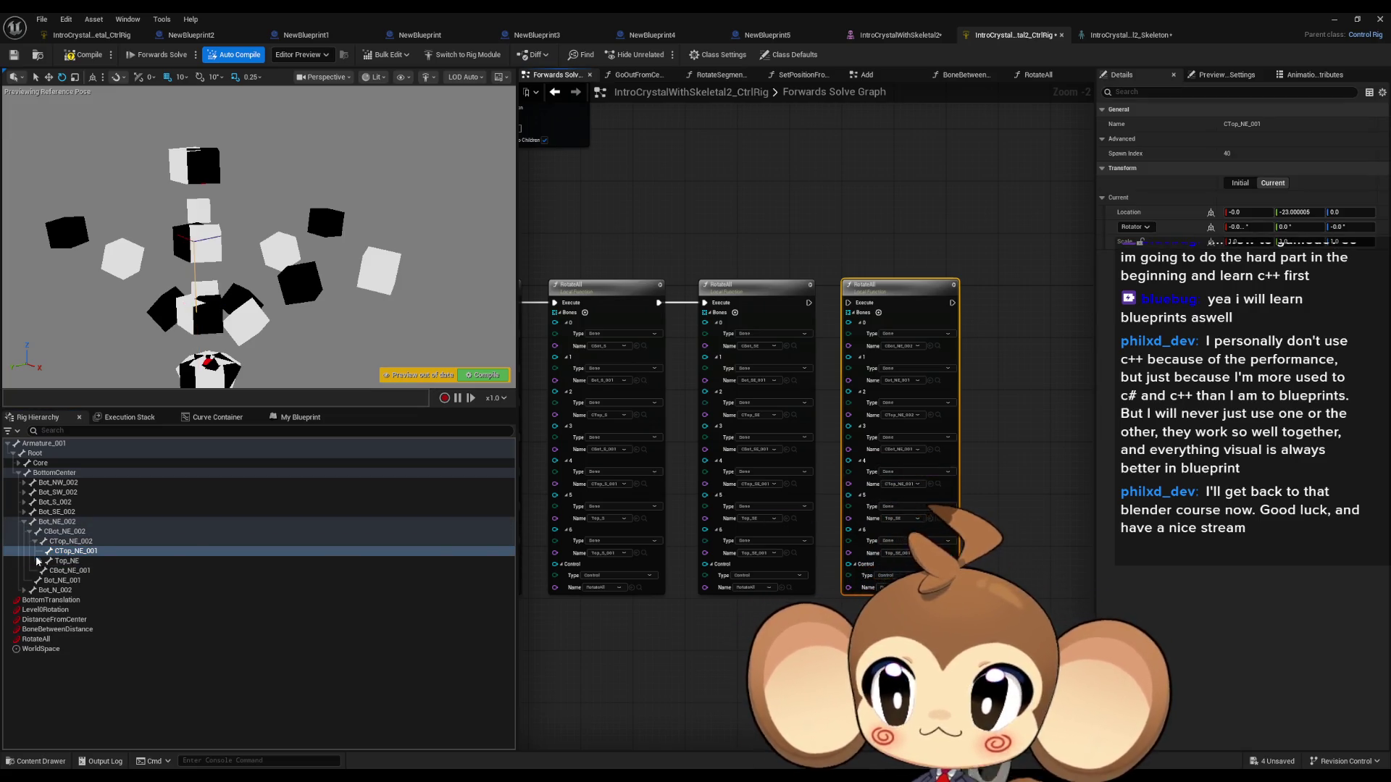
click(63, 561)
click(930, 519)
click(39, 561)
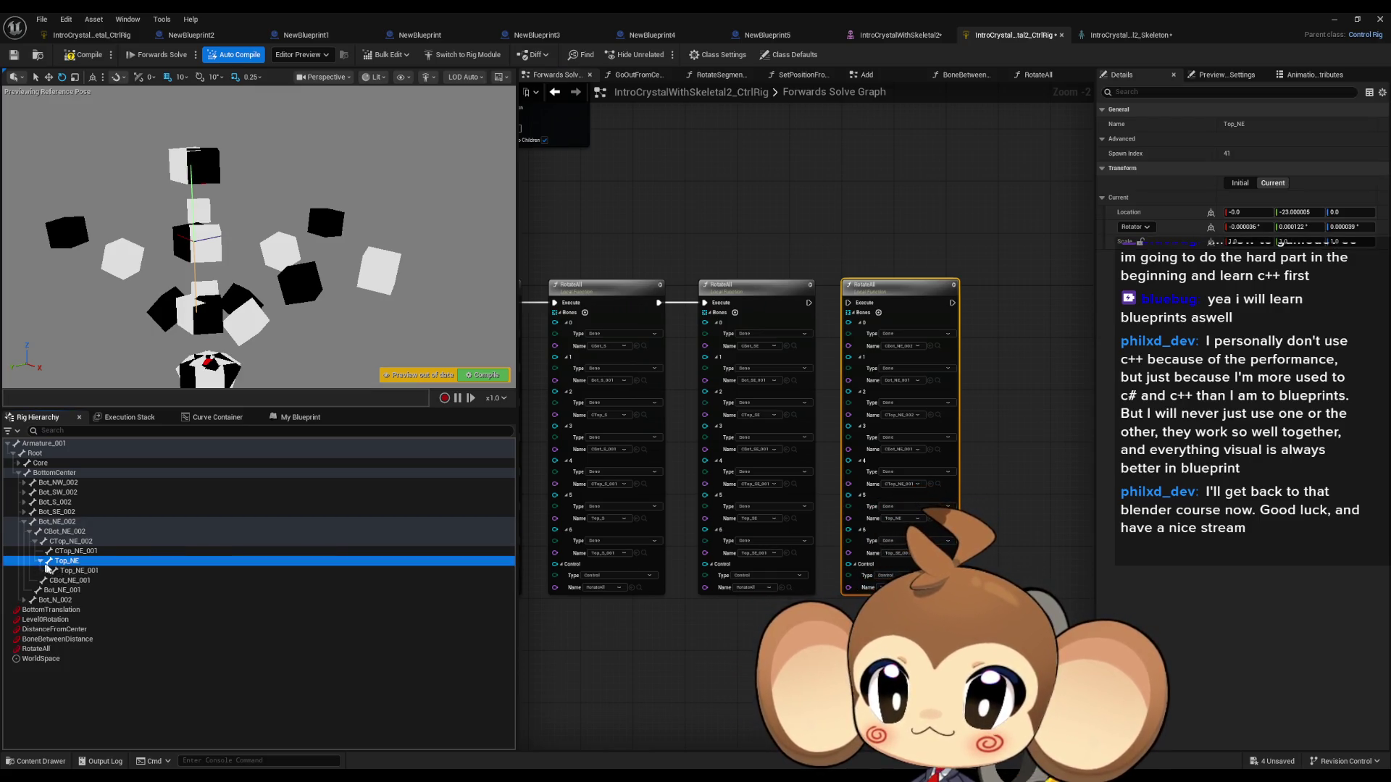
click(80, 570)
click(930, 553)
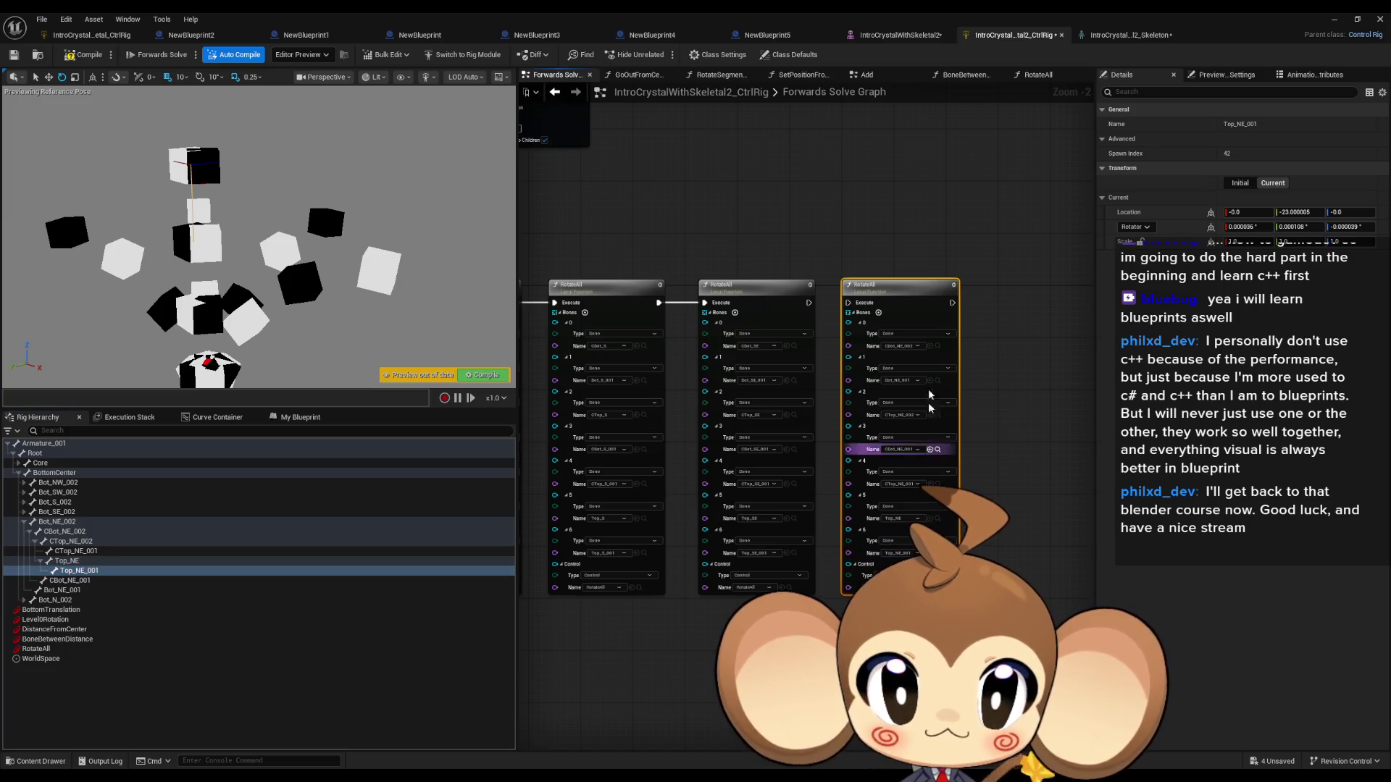
click(899, 293)
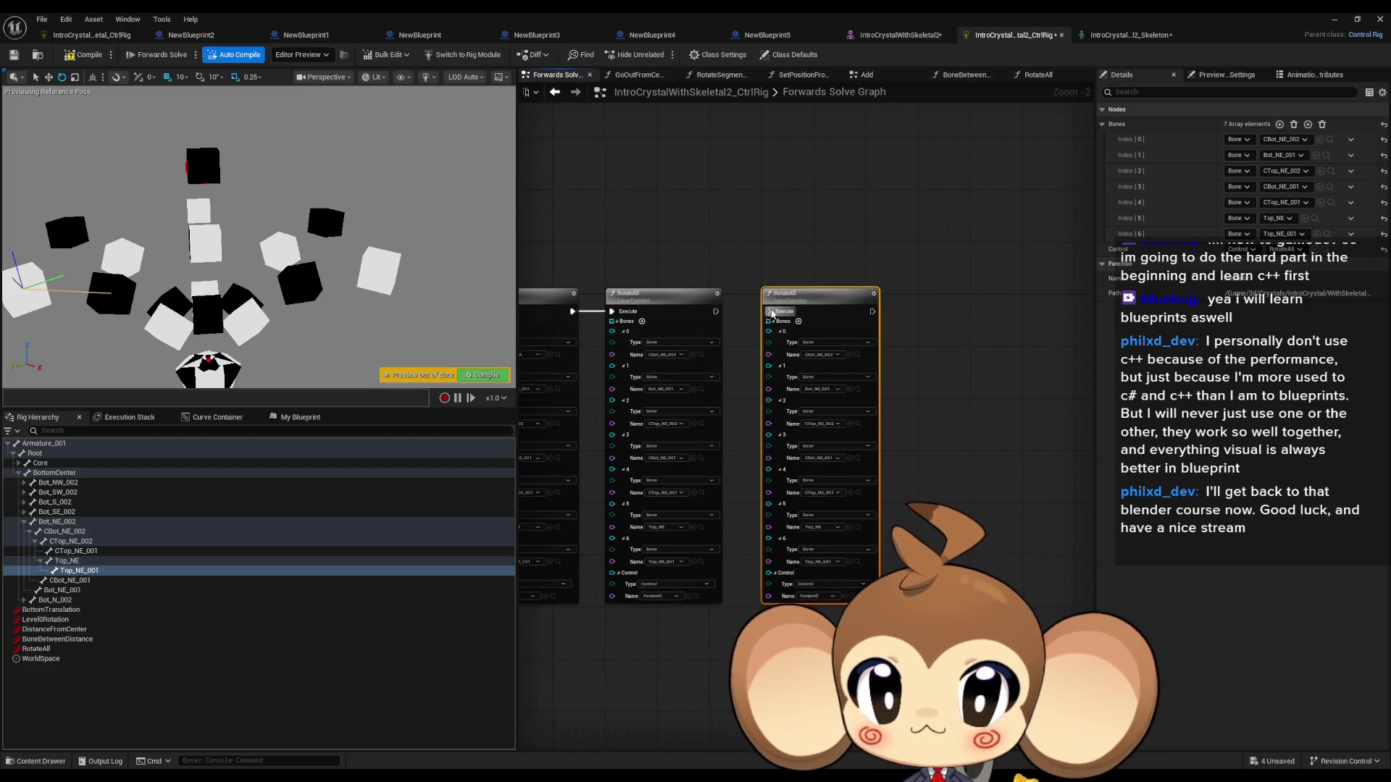
Step: Chain the NE node into the execution line and set bones 0–2 to CBot_N, Bot_N_001, CTop_N
drag(715, 312, 716, 312)
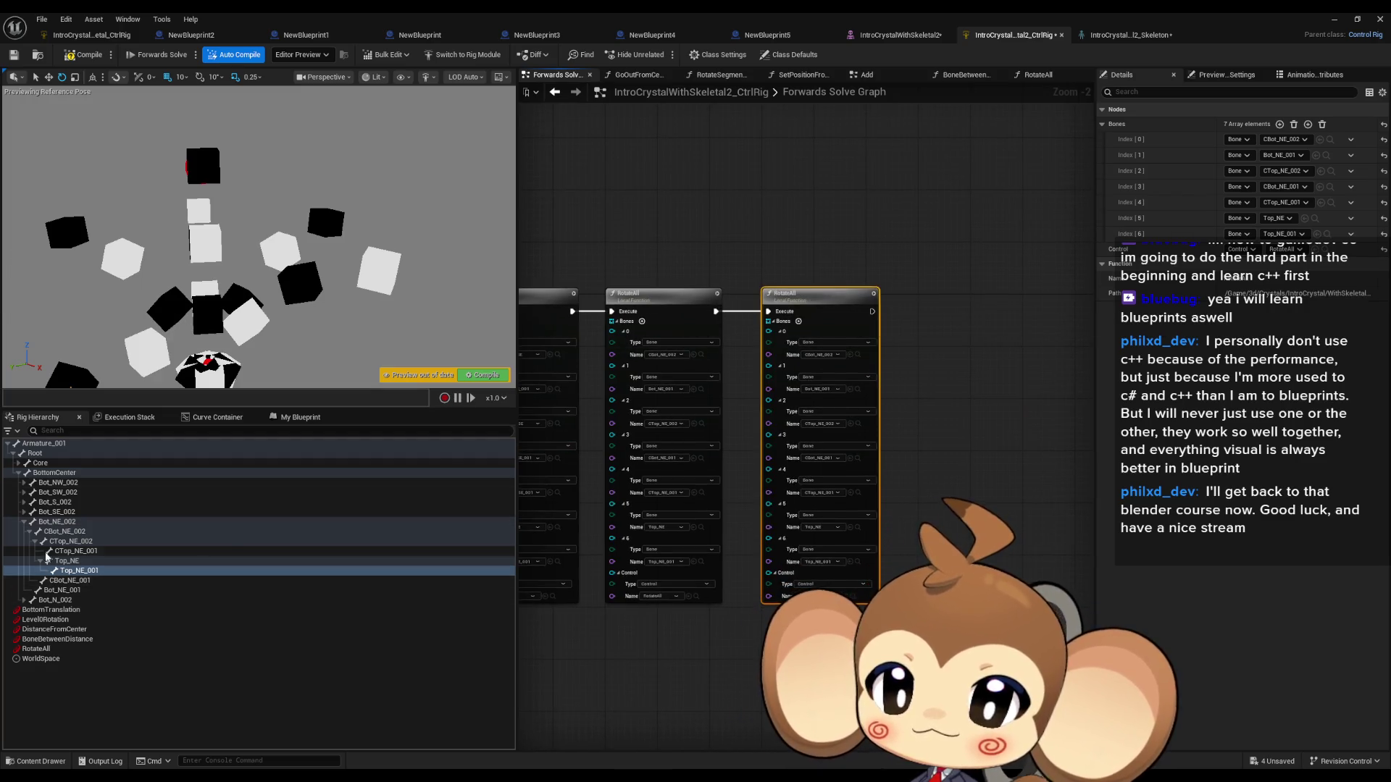
click(24, 522)
click(24, 531)
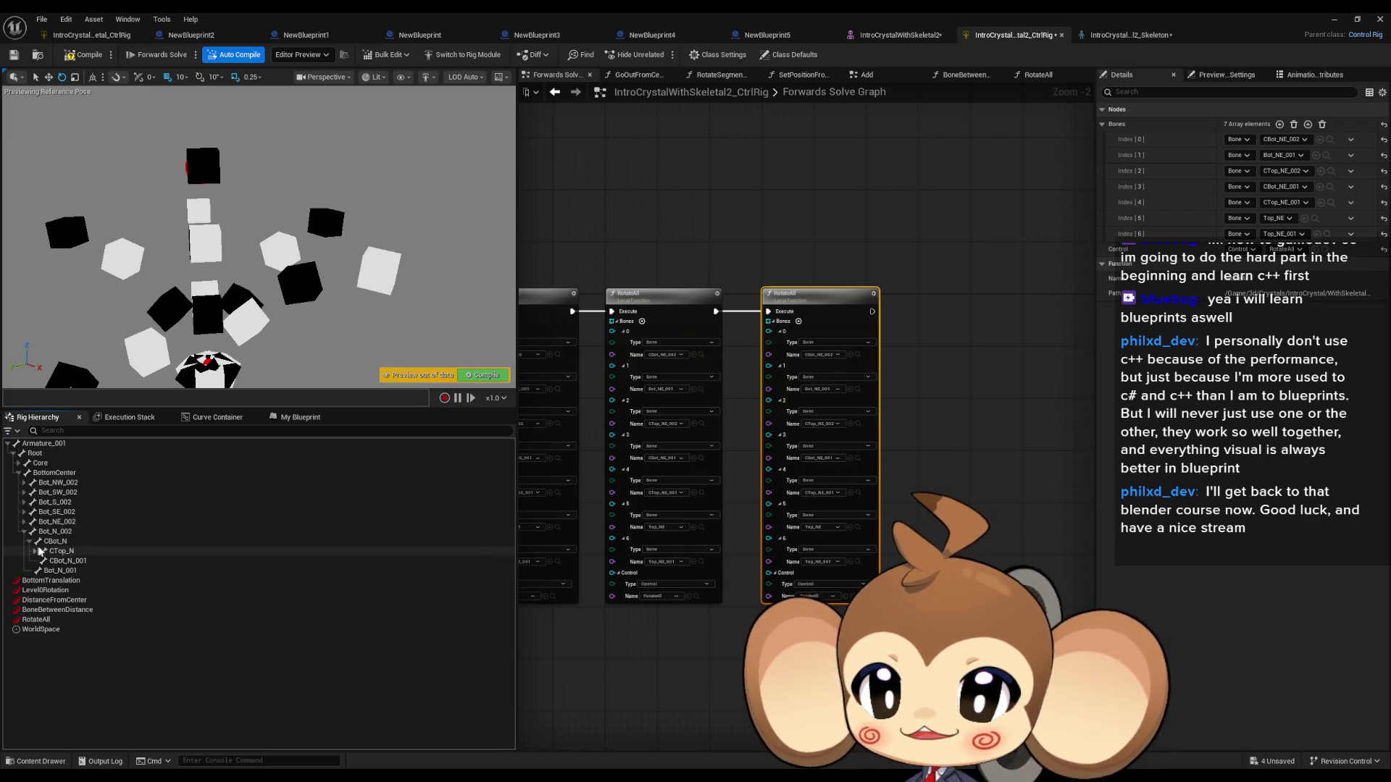
click(50, 543)
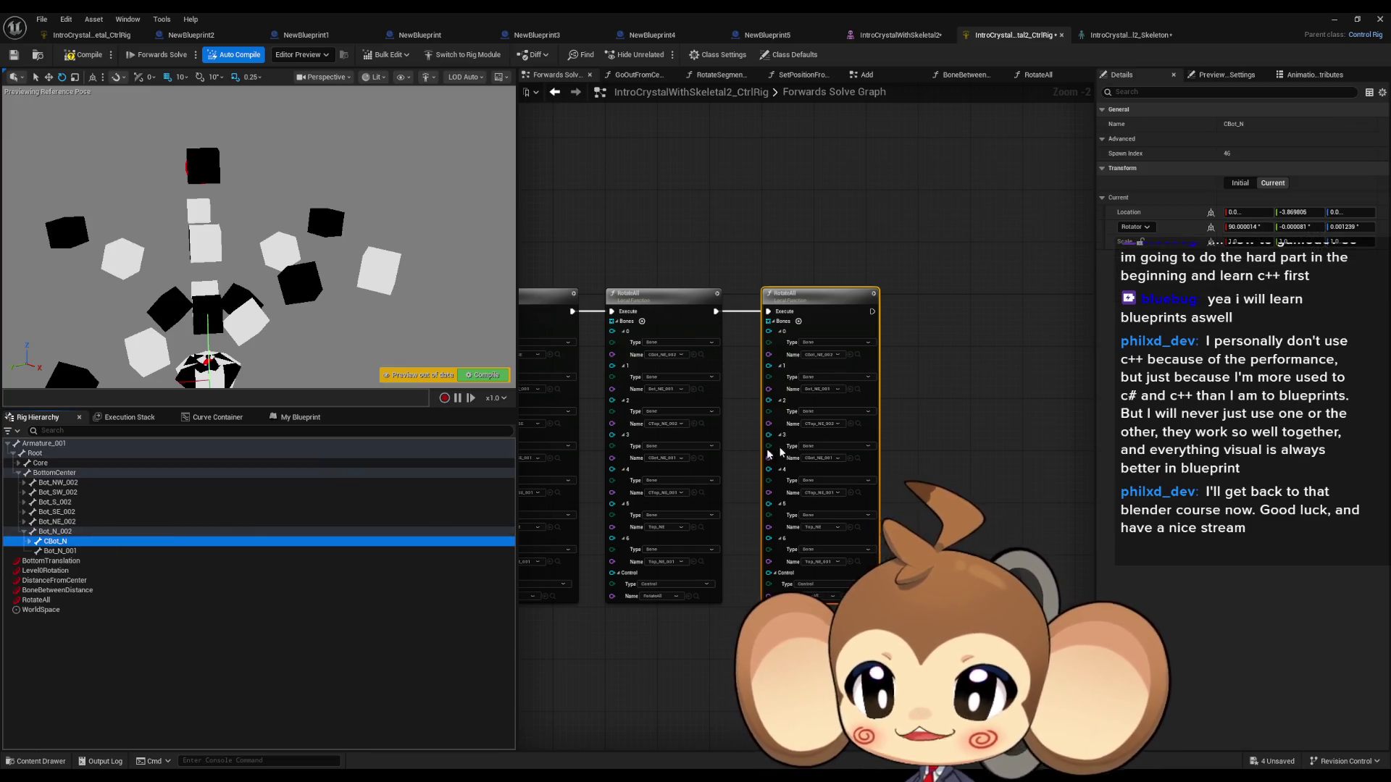
click(851, 355)
click(124, 552)
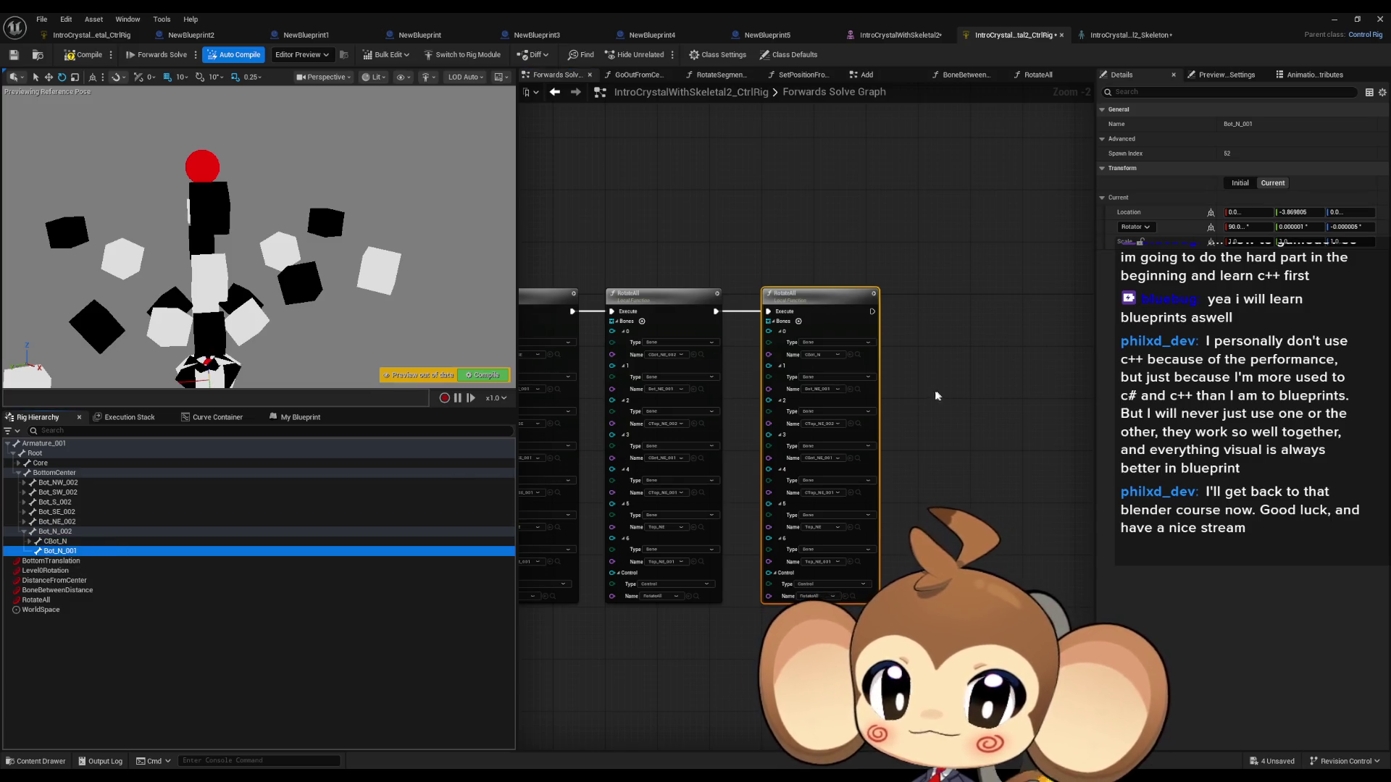
click(858, 389)
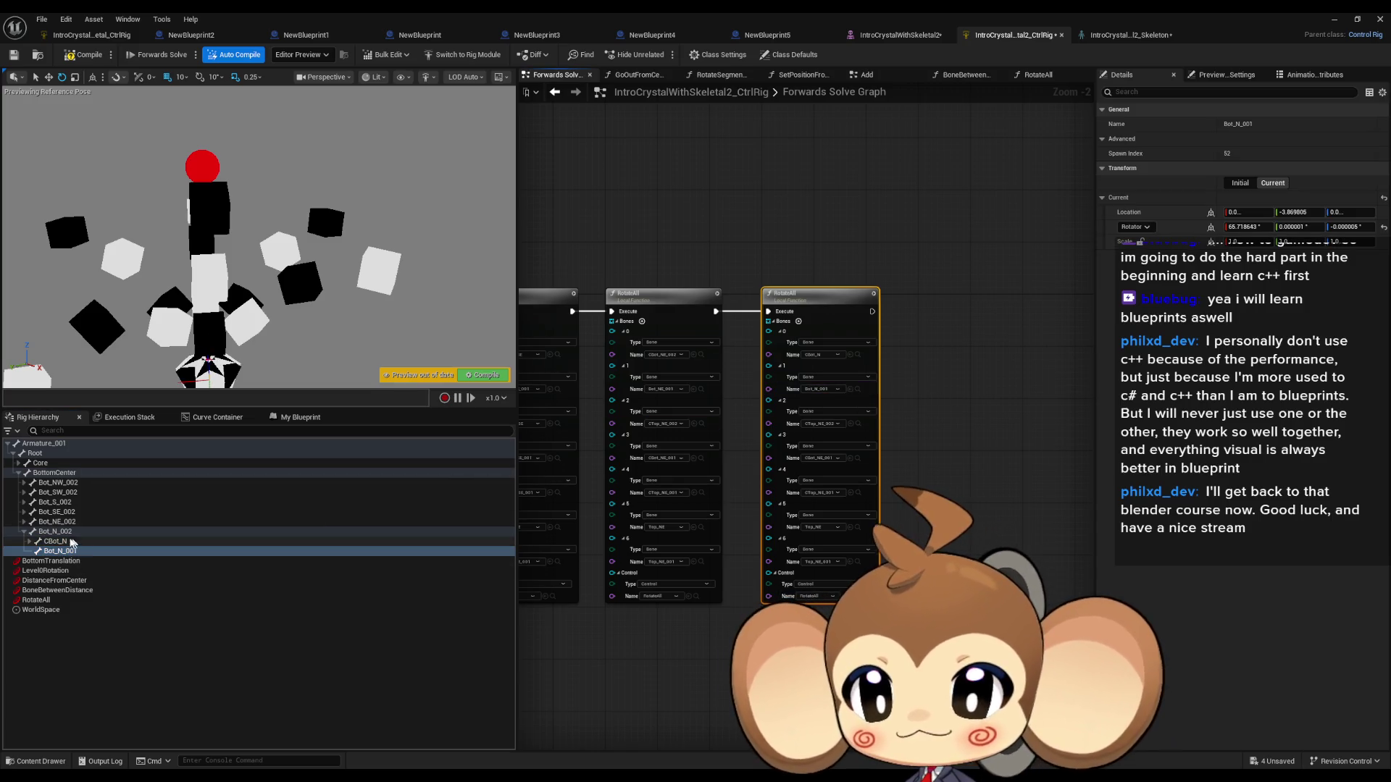
click(28, 541)
click(61, 551)
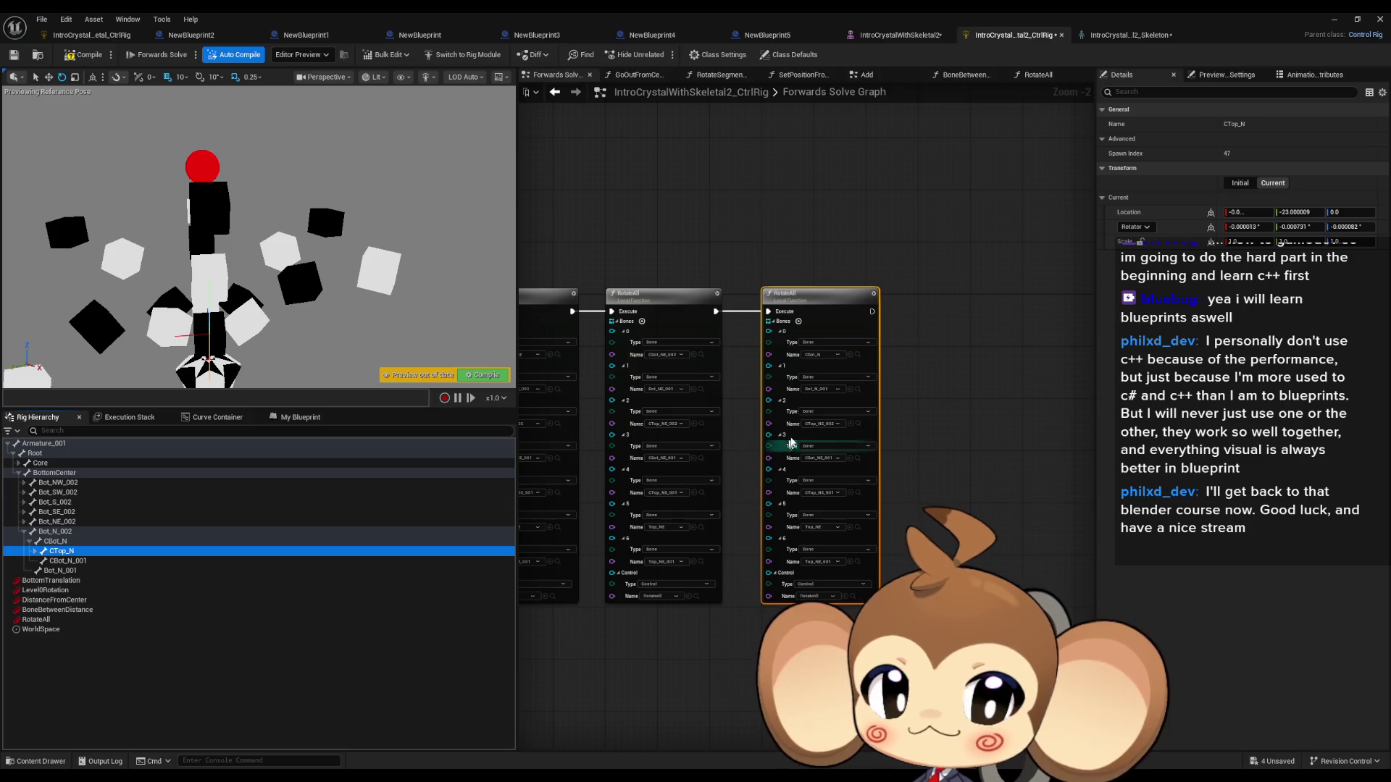
click(850, 424)
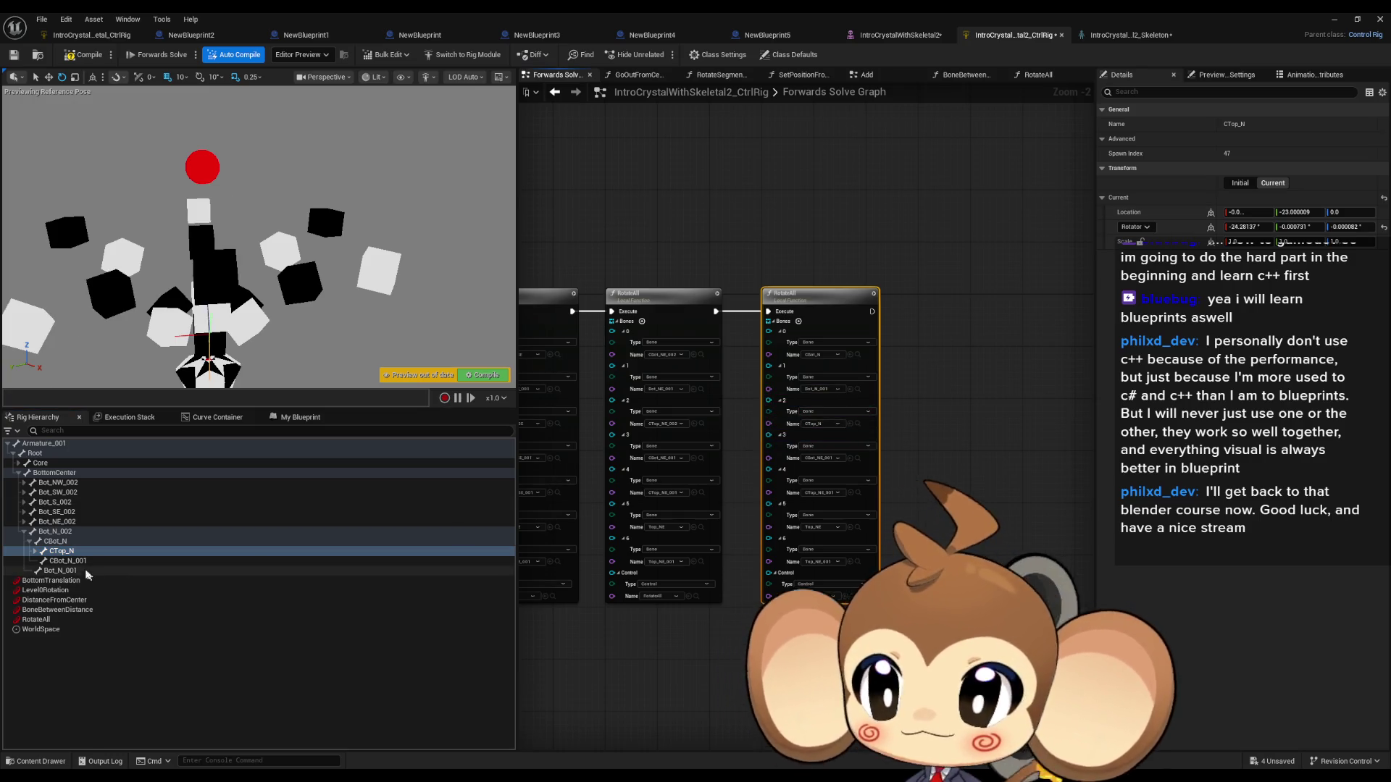
Step: Set bones 3–6 to CBot_N_001, CTop_N_001, Top_N_002 and Top_N_001
click(68, 561)
click(850, 458)
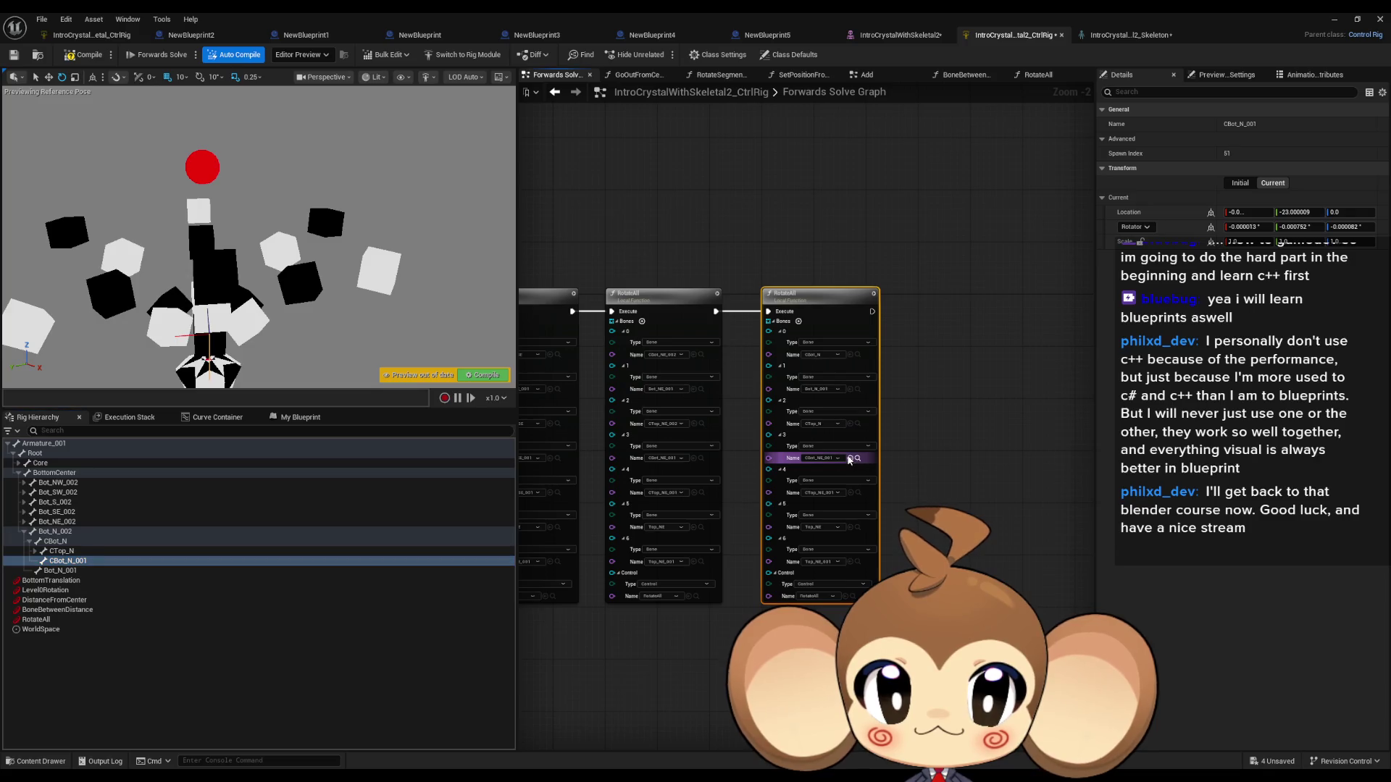
click(35, 551)
click(73, 561)
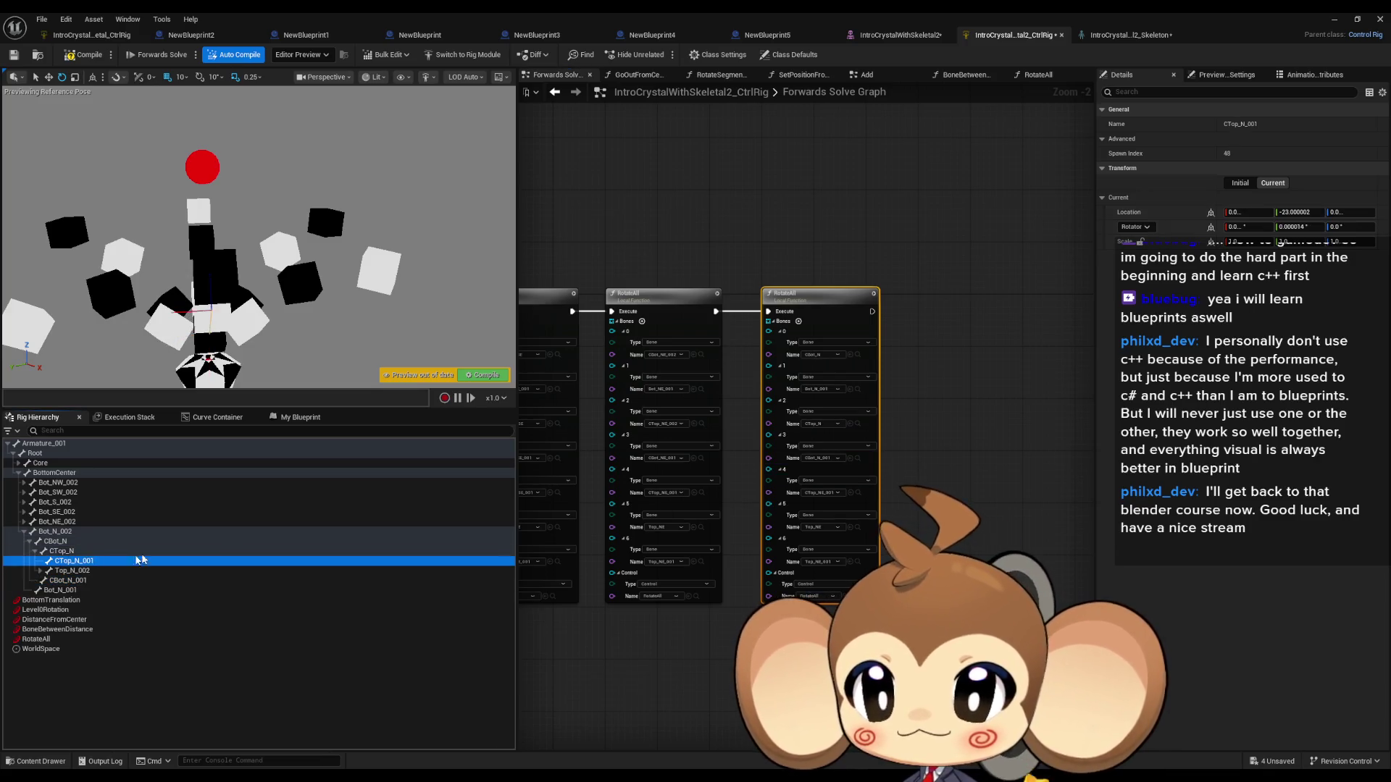
click(852, 494)
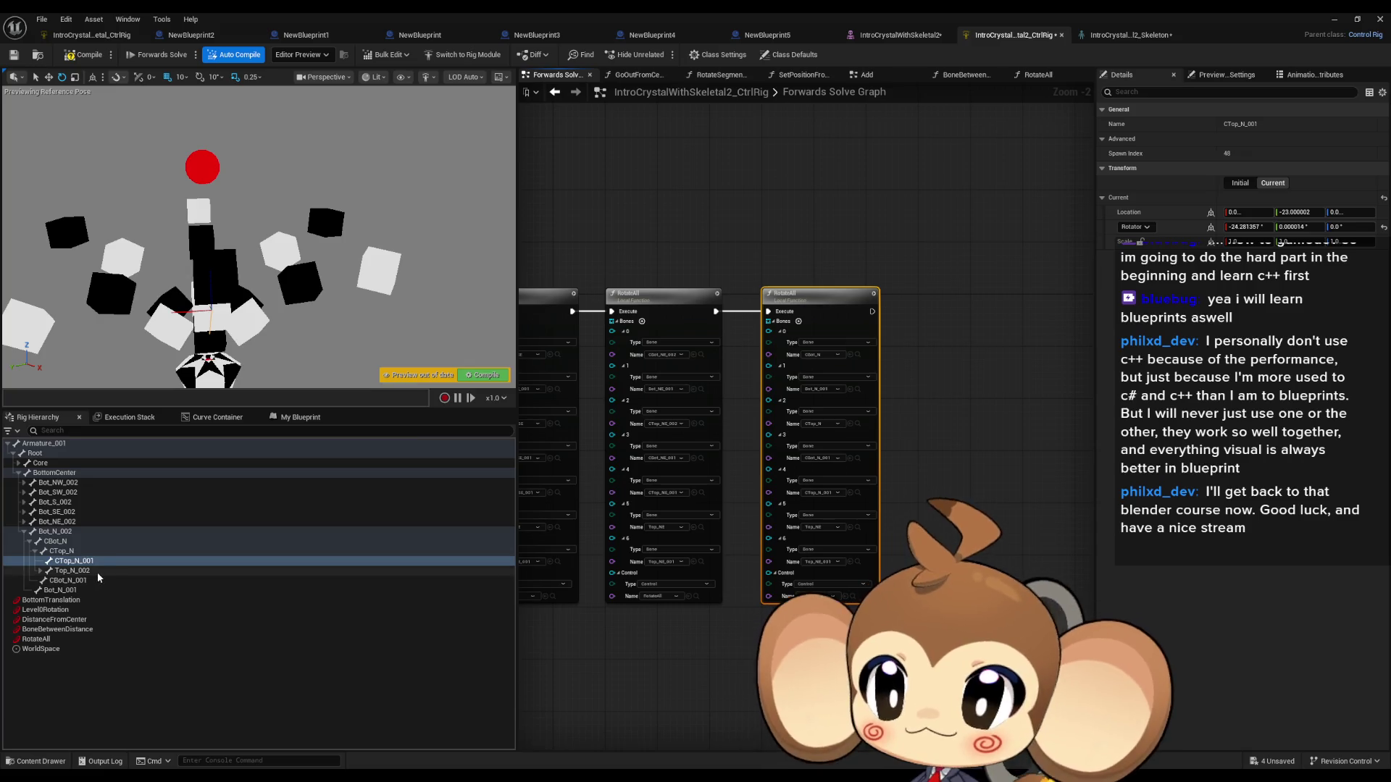
drag(73, 570, 699, 540)
click(850, 526)
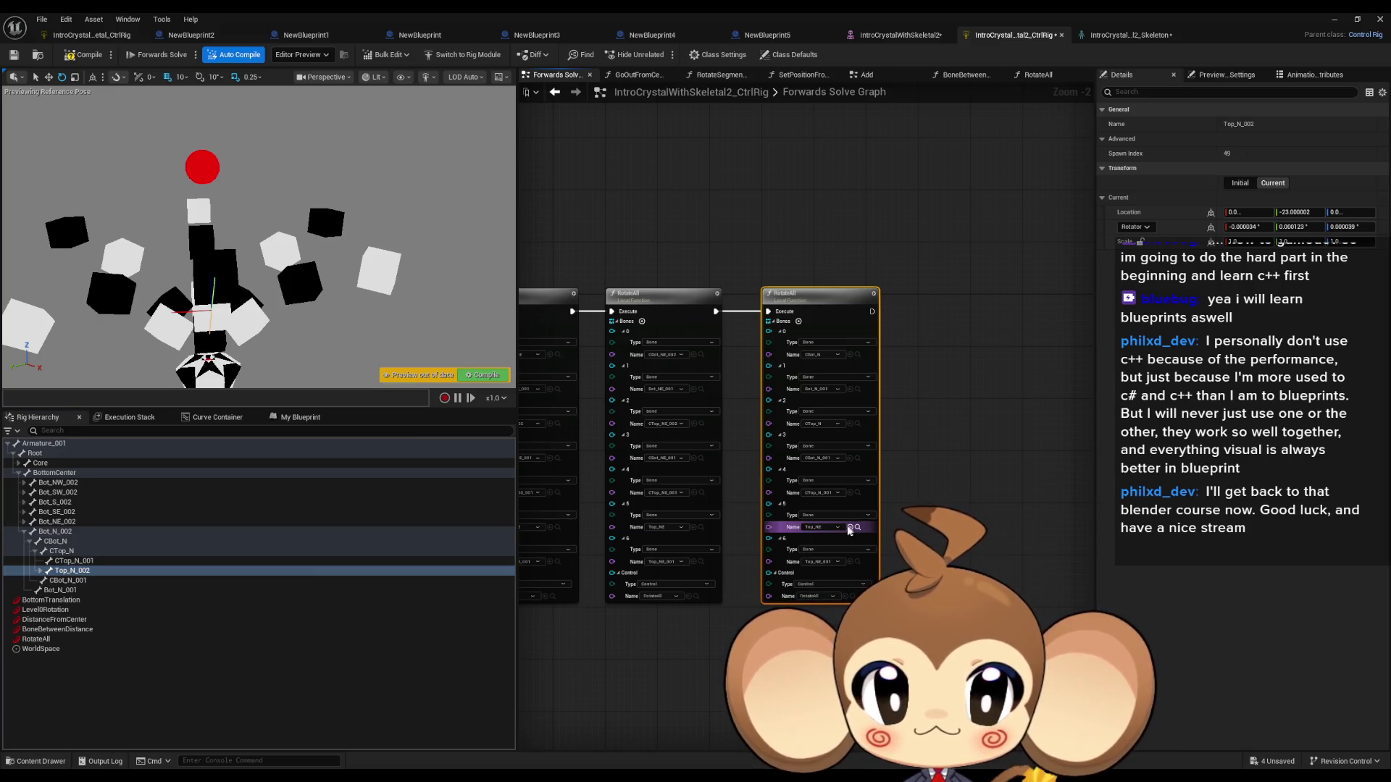
click(41, 570)
click(73, 581)
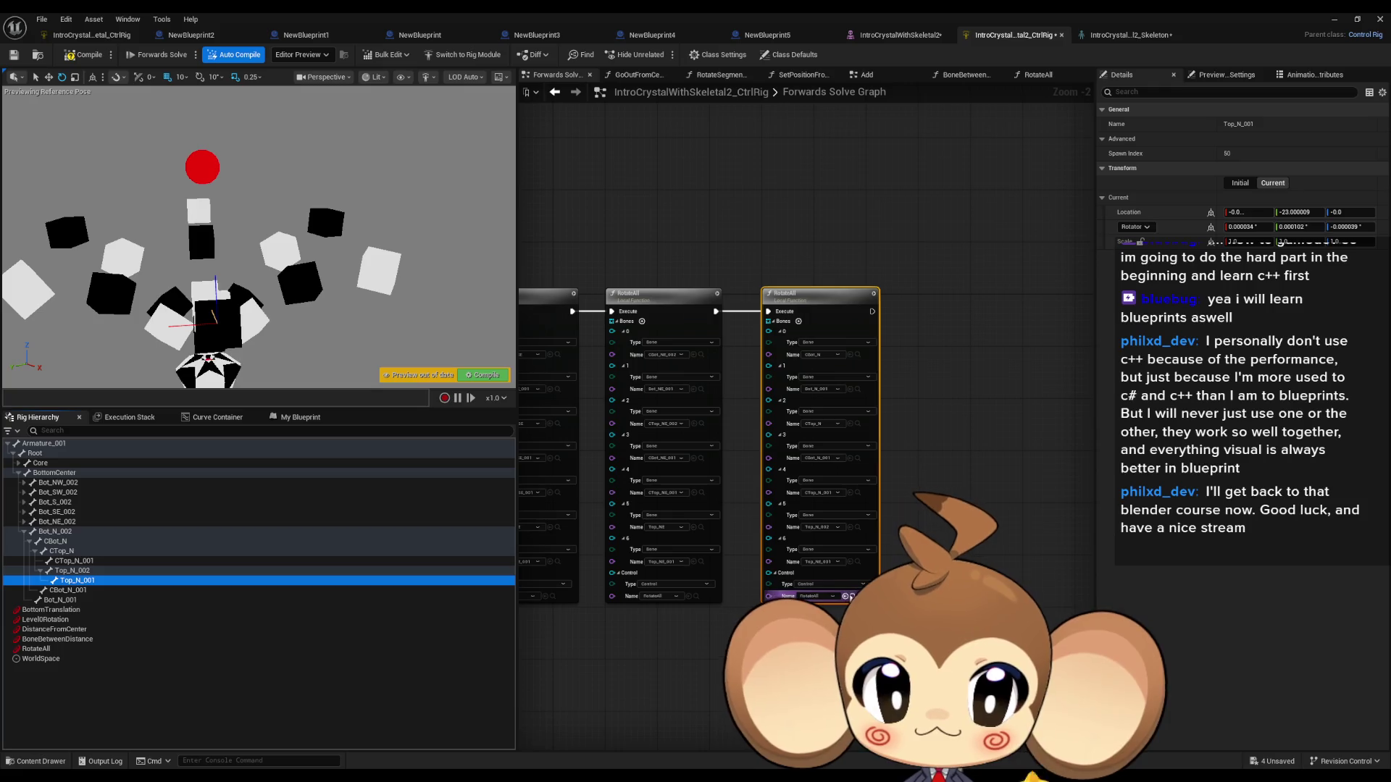
click(850, 563)
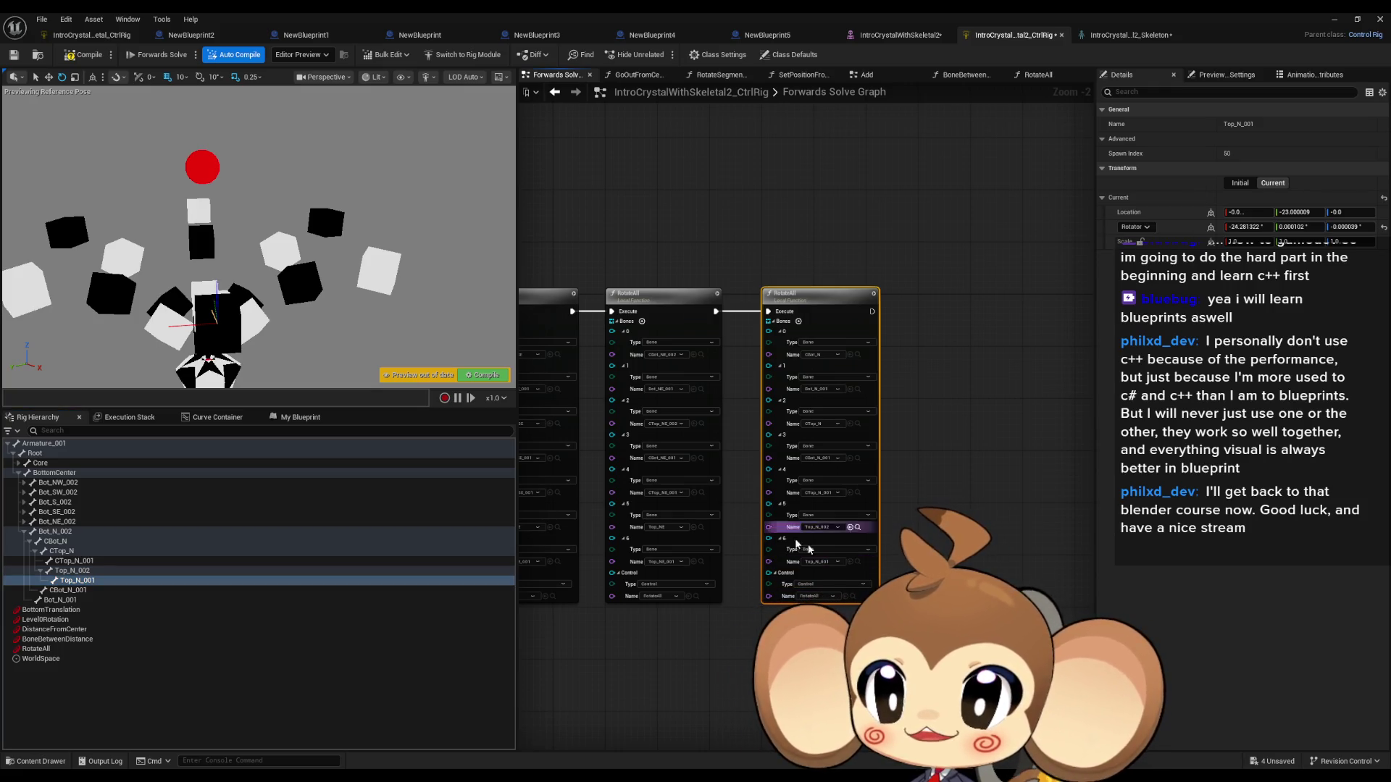
scroll(784, 538, down, 4)
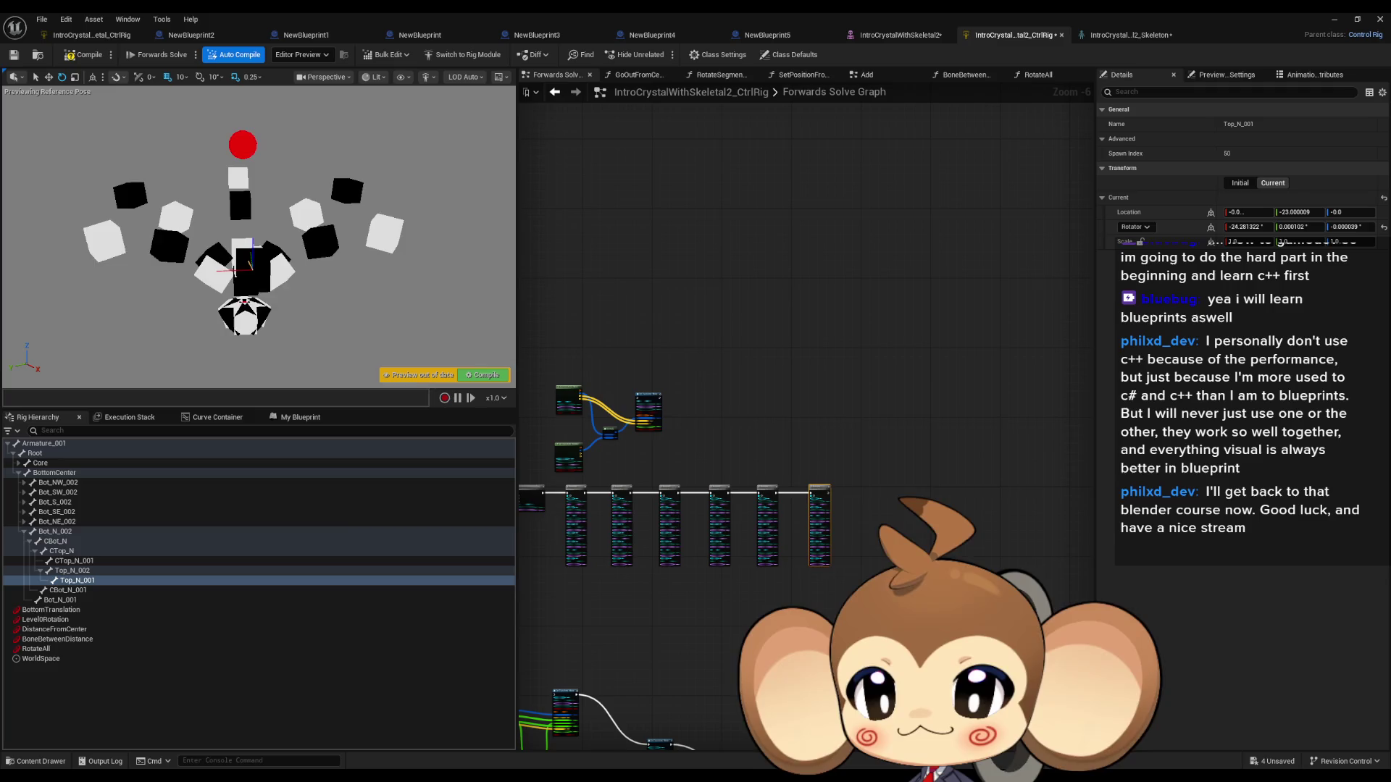
Step: Select the RotateAll control and rotate it several times to watch the crystal segments turn
click(36, 649)
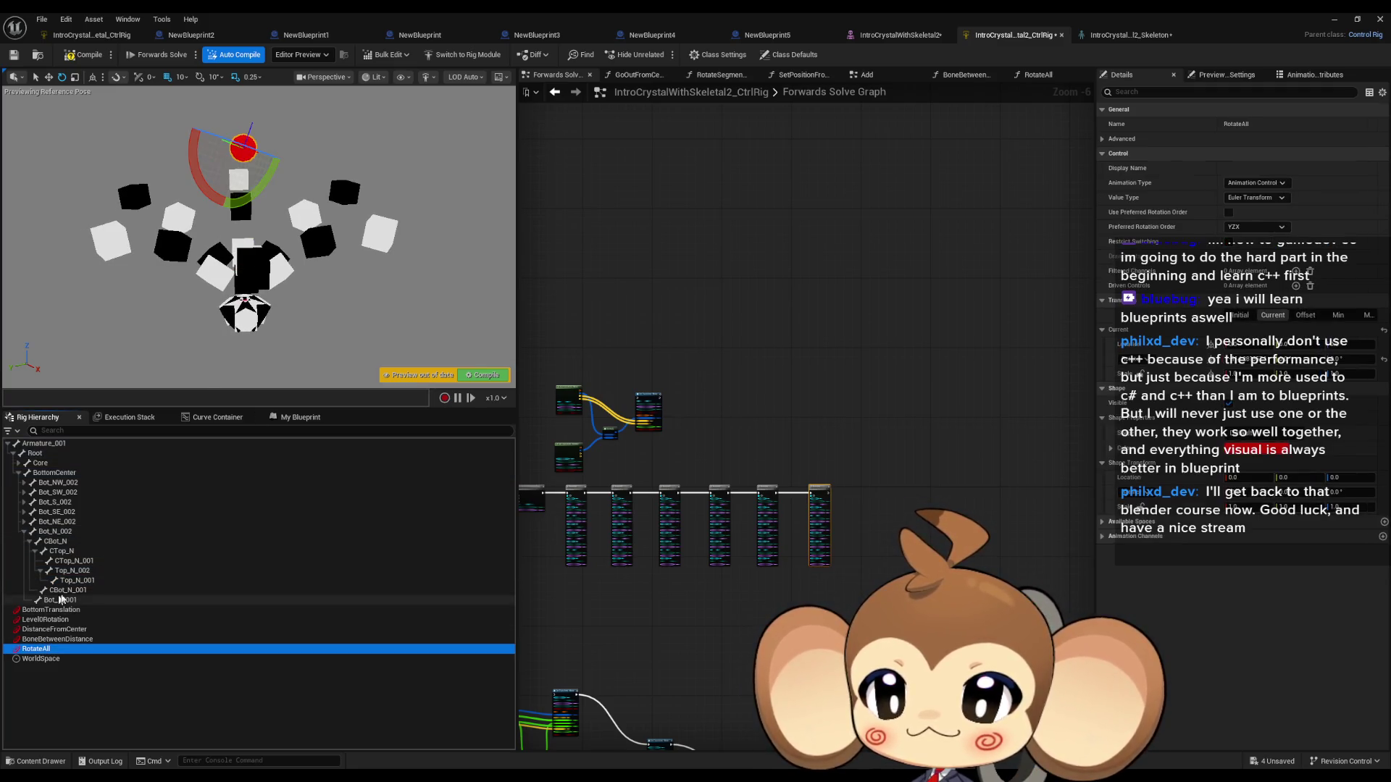
mouse_move(202, 188)
mouse_down()
mouse_move(210, 123)
mouse_move(261, 101)
mouse_move(289, 137)
mouse_move(279, 192)
mouse_move(224, 210)
mouse_move(192, 197)
mouse_move(171, 149)
mouse_move(201, 207)
mouse_move(192, 124)
mouse_move(185, 149)
mouse_move(206, 206)
mouse_move(261, 204)
mouse_move(291, 152)
mouse_move(279, 109)
mouse_move(217, 91)
mouse_move(189, 156)
mouse_move(199, 186)
mouse_move(230, 207)
mouse_move(270, 196)
mouse_move(293, 155)
mouse_move(279, 209)
mouse_move(217, 223)
mouse_move(183, 194)
mouse_move(187, 132)
mouse_move(214, 92)
mouse_move(279, 108)
mouse_move(288, 178)
mouse_move(227, 210)
mouse_move(284, 187)
mouse_move(266, 208)
mouse_move(233, 211)
mouse_move(247, 209)
mouse_up()
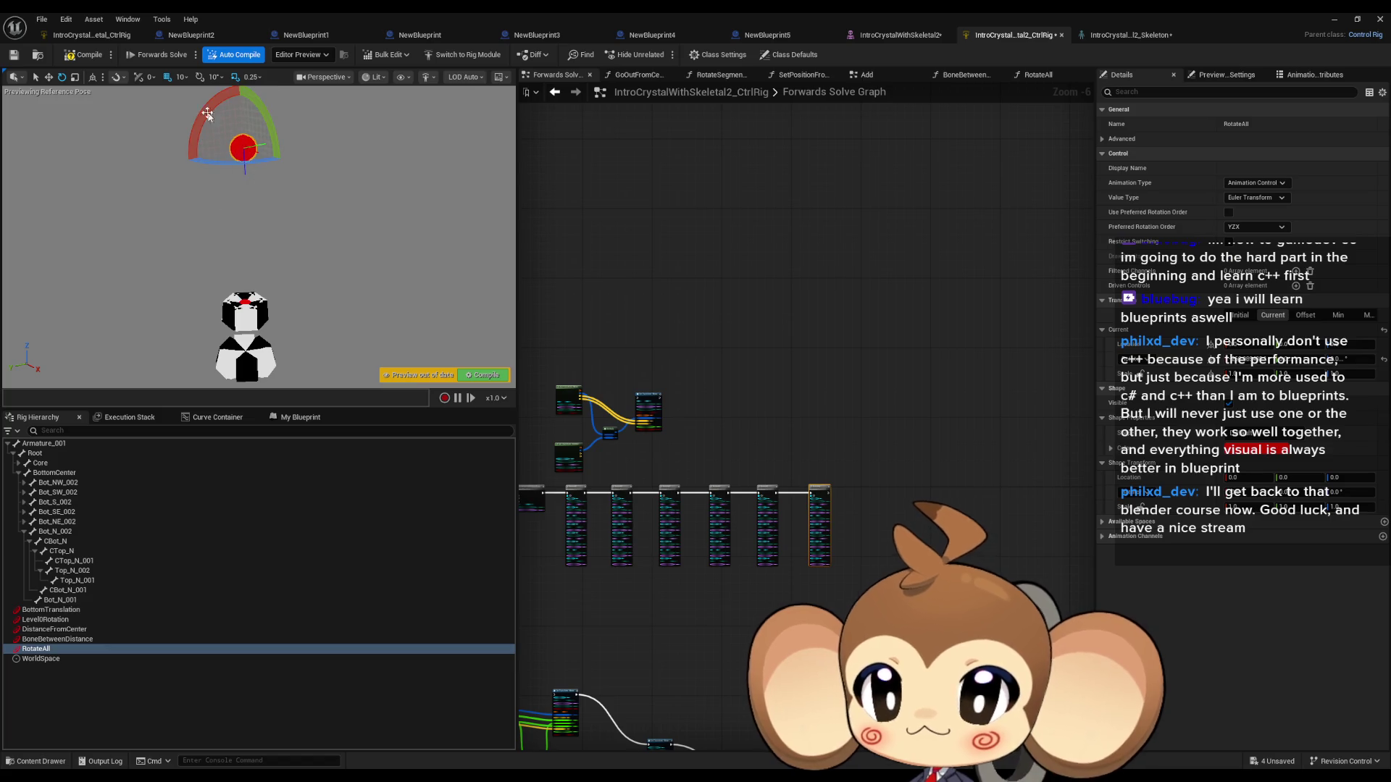
mouse_move(202, 116)
mouse_down()
mouse_move(279, 126)
mouse_move(288, 174)
mouse_move(273, 207)
mouse_move(210, 211)
mouse_move(167, 145)
mouse_move(190, 173)
mouse_move(189, 129)
mouse_up()
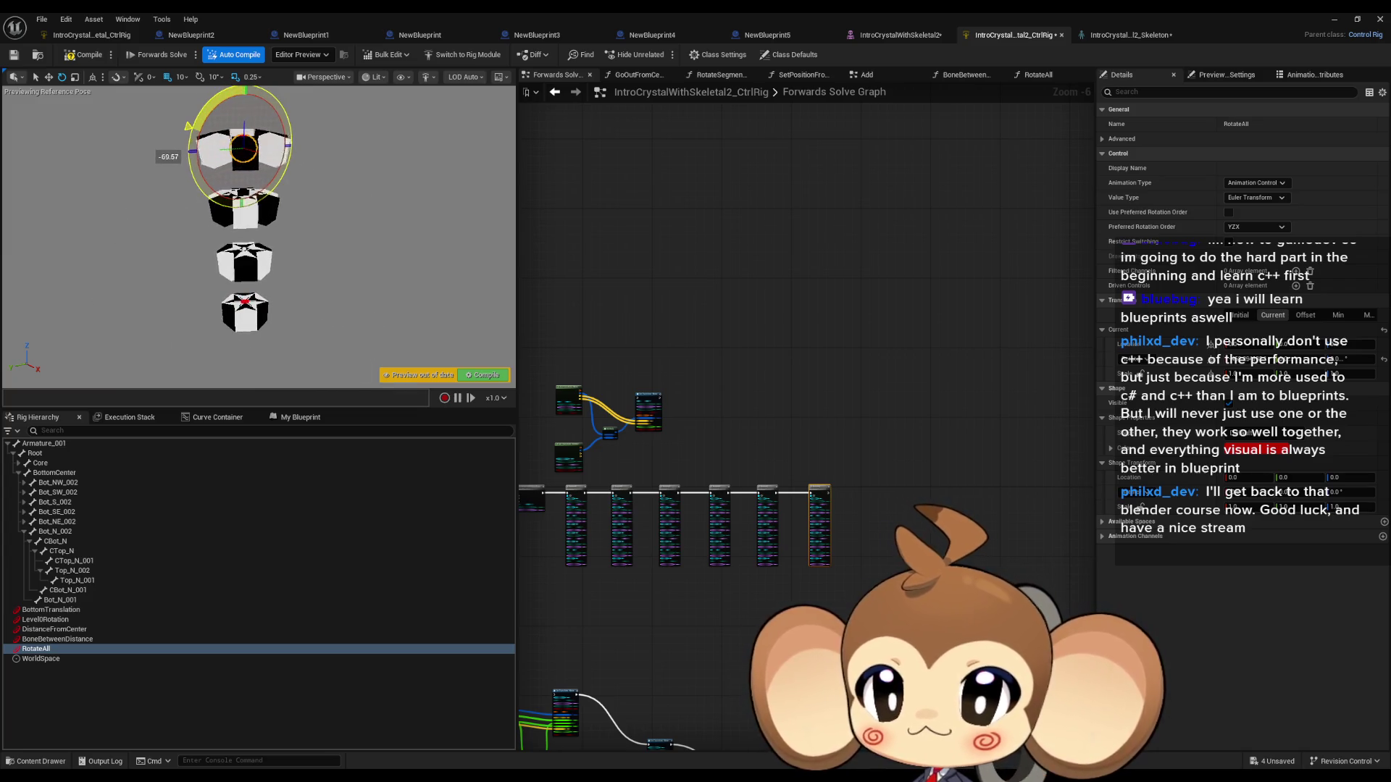
mouse_move(194, 180)
mouse_down()
mouse_move(178, 135)
mouse_move(193, 161)
mouse_move(197, 150)
mouse_move(196, 176)
mouse_move(182, 156)
mouse_move(185, 180)
mouse_move(177, 145)
mouse_move(187, 178)
mouse_move(189, 119)
mouse_up()
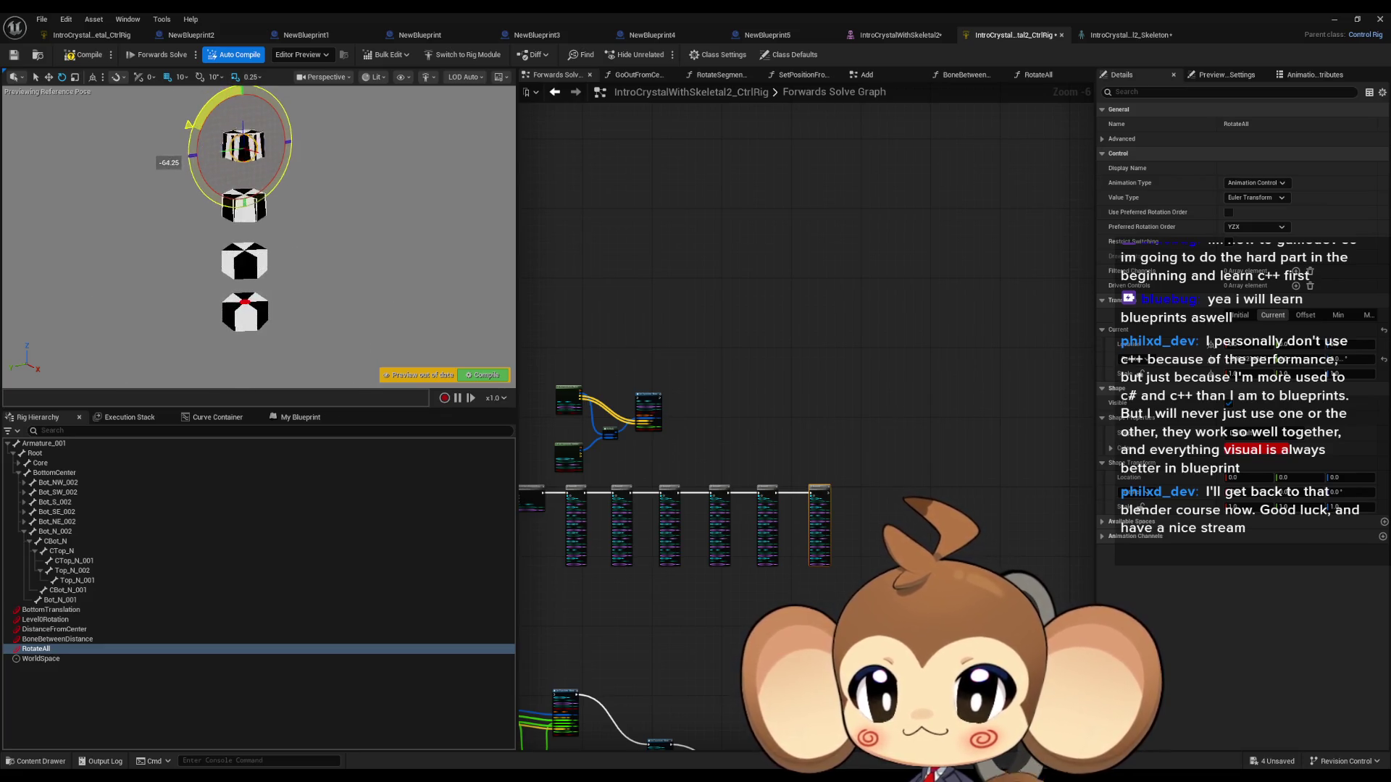
Step: Raise and rotate BottomTranslation, then swing Level0Rotation to rearrange the cube stack
click(53, 640)
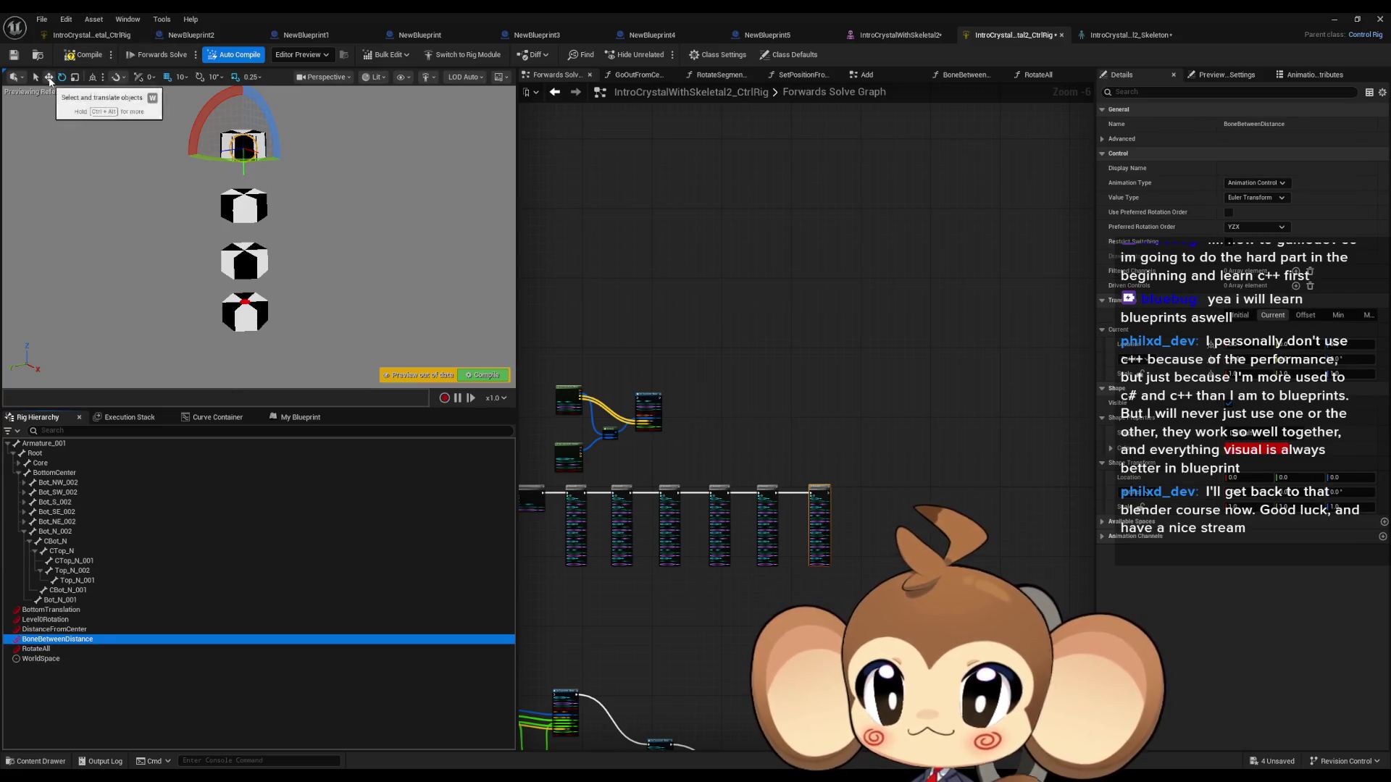
click(51, 610)
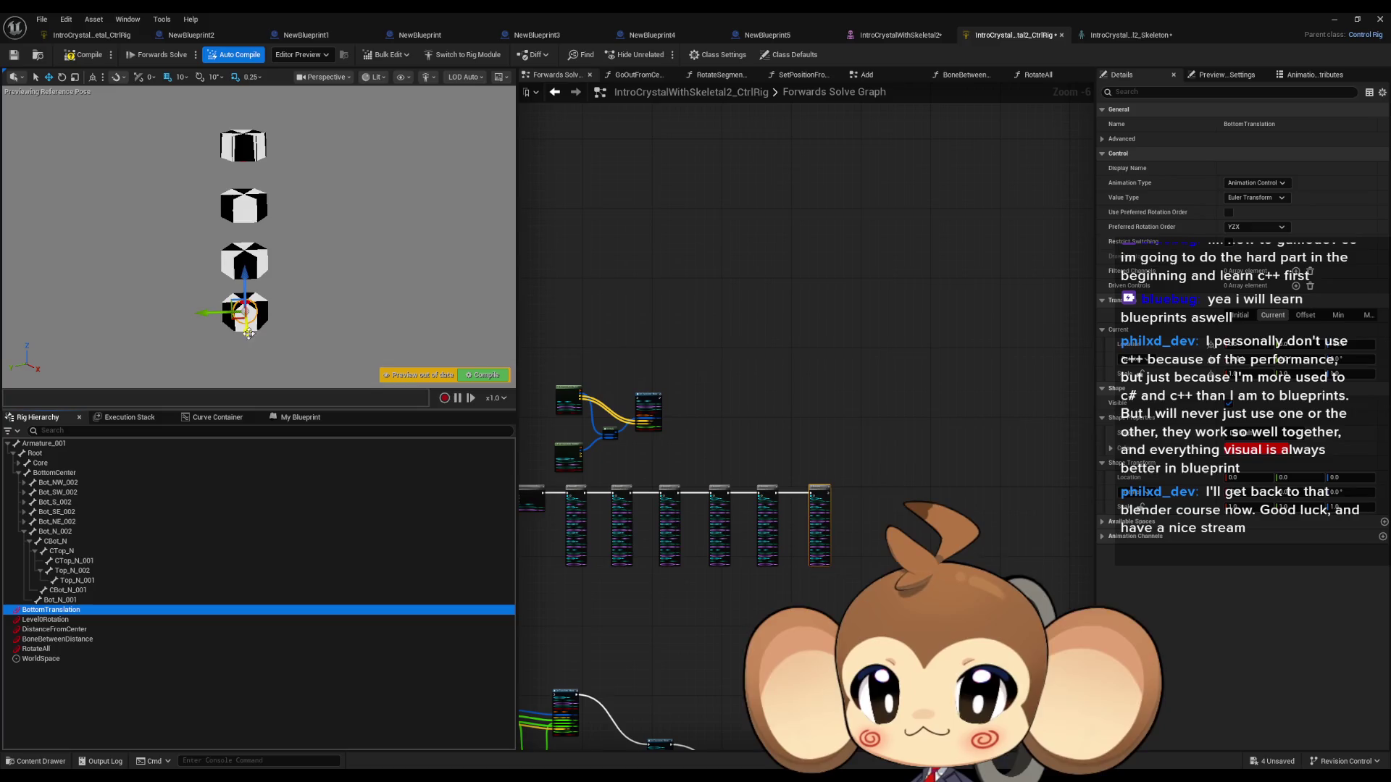
mouse_move(245, 277)
mouse_down()
mouse_move(239, 134)
mouse_move(256, 179)
mouse_move(253, 268)
mouse_up()
drag(287, 206, 318, 274)
click(45, 619)
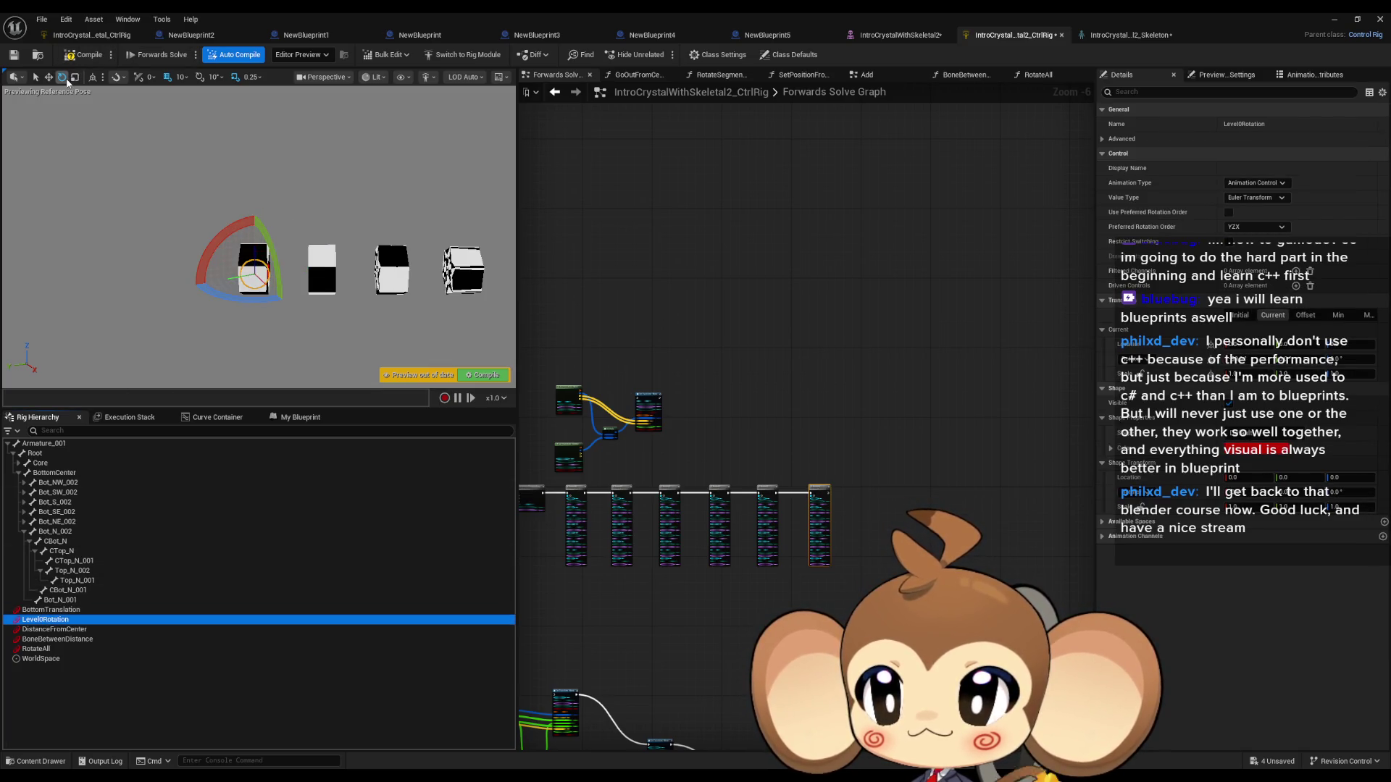
mouse_move(254, 214)
mouse_down()
mouse_move(222, 221)
mouse_move(200, 250)
mouse_move(264, 212)
mouse_move(312, 261)
mouse_move(187, 222)
mouse_move(105, 242)
mouse_up()
Step: Push DistanceFromCenter outward, then rotate the whole rig with the rotation gizmo
click(73, 630)
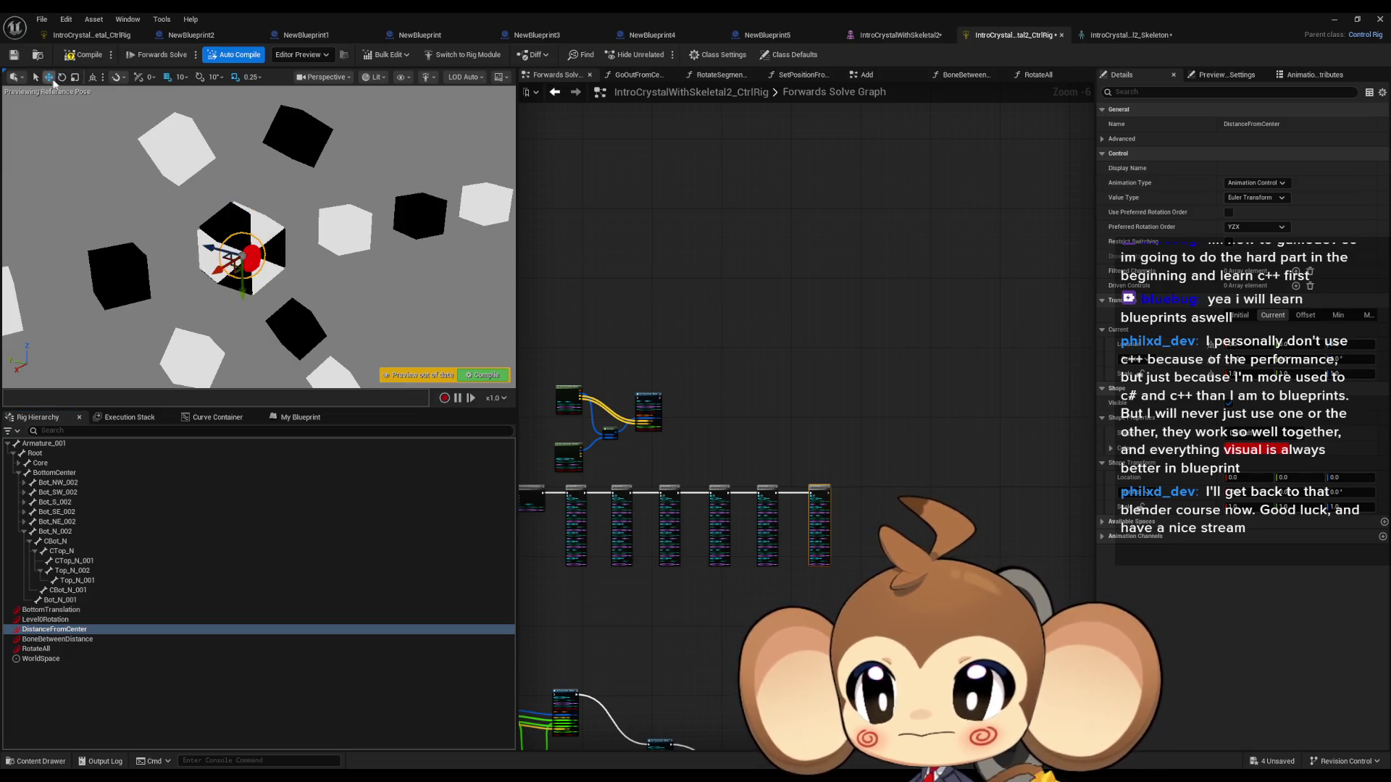
mouse_move(225, 281)
mouse_down()
mouse_move(183, 287)
mouse_move(233, 278)
mouse_move(213, 261)
mouse_up()
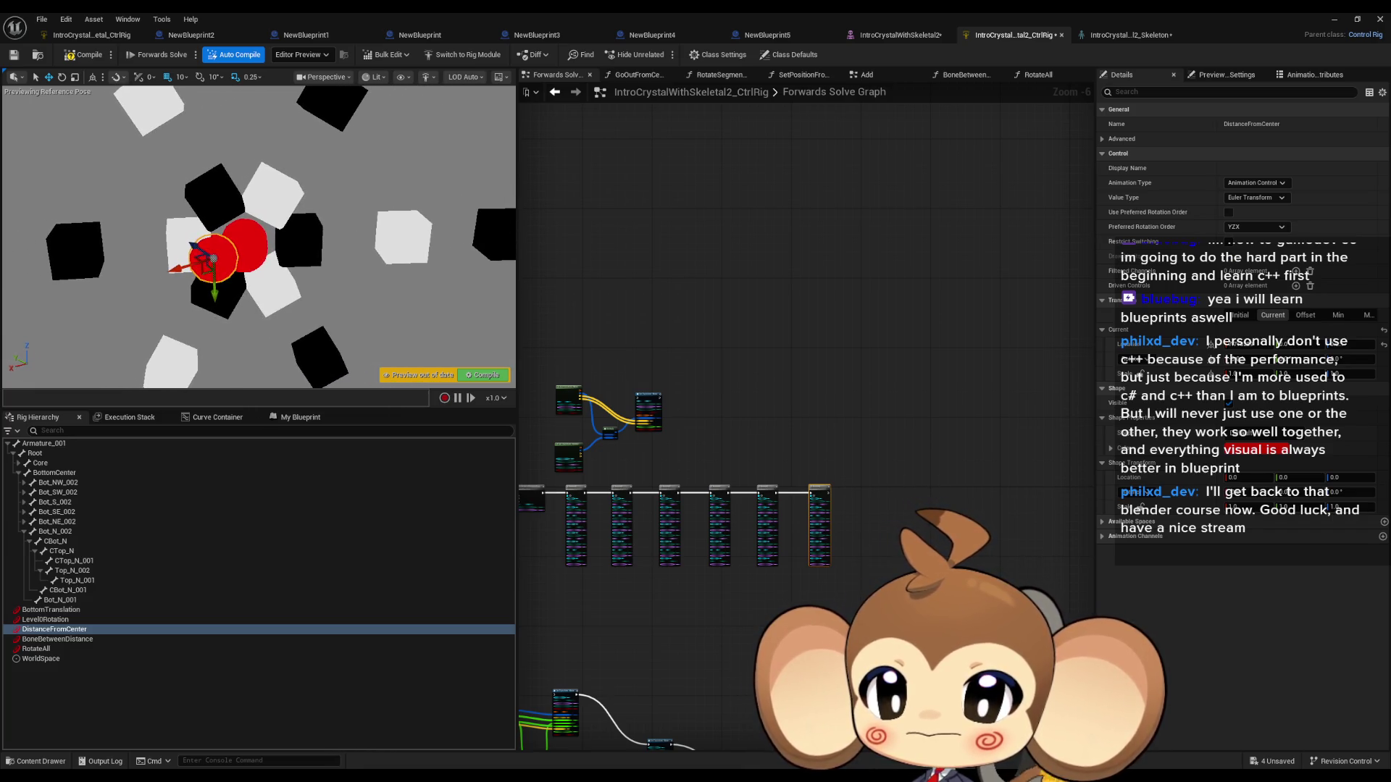
click(87, 638)
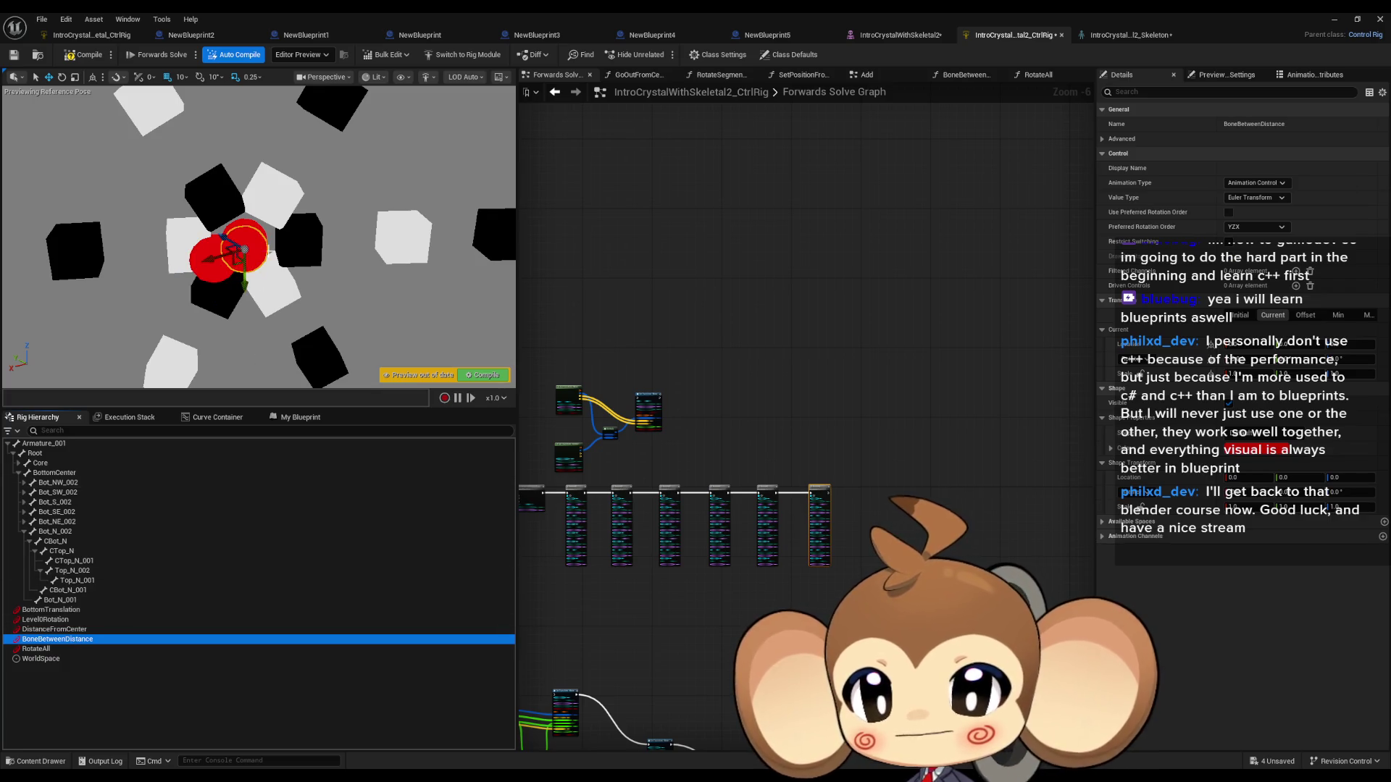
click(63, 77)
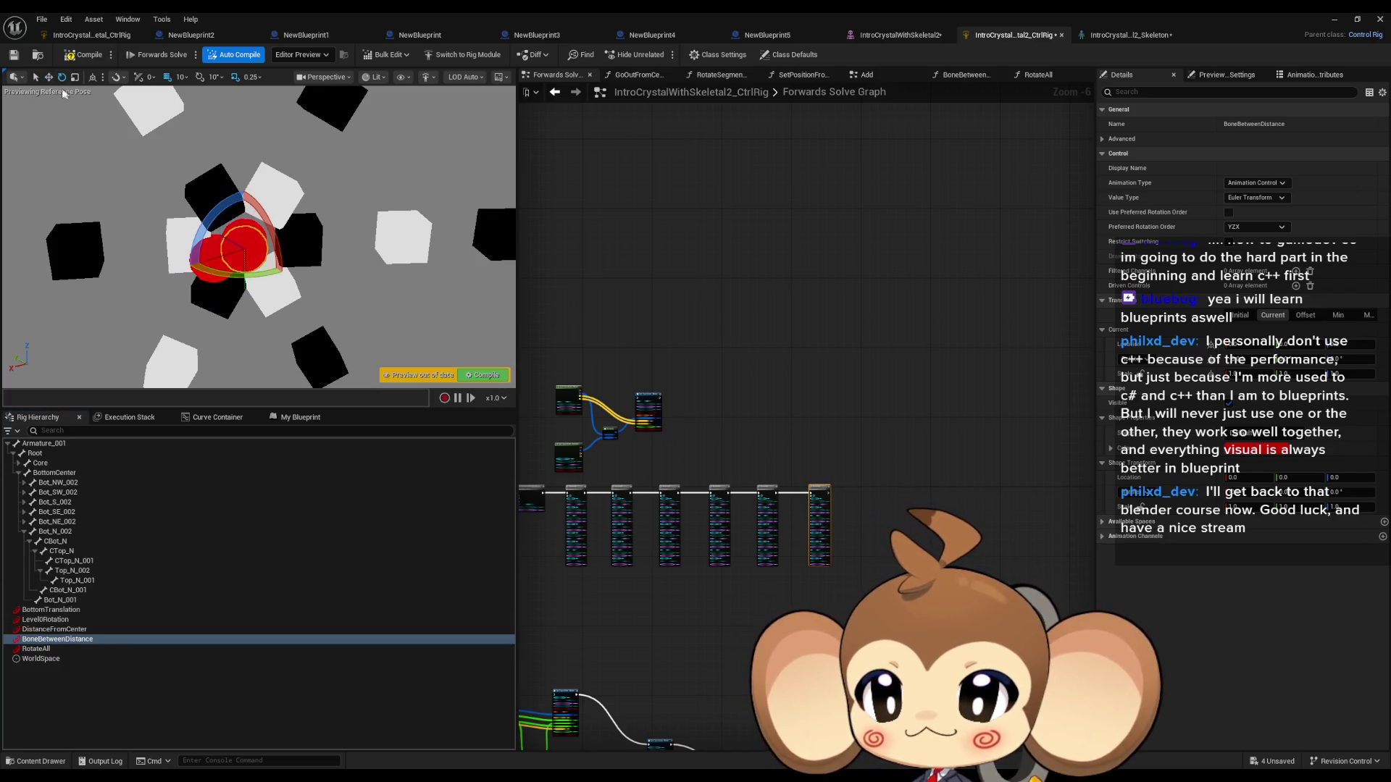
mouse_move(209, 258)
mouse_down()
mouse_move(226, 180)
mouse_move(181, 206)
mouse_up()
Step: Rotate RotateAll until the segments spread into a star, then inspect Top_N_001's rotation
drag(257, 330, 296, 284)
mouse_move(269, 216)
mouse_down()
mouse_move(244, 184)
mouse_move(251, 197)
mouse_up()
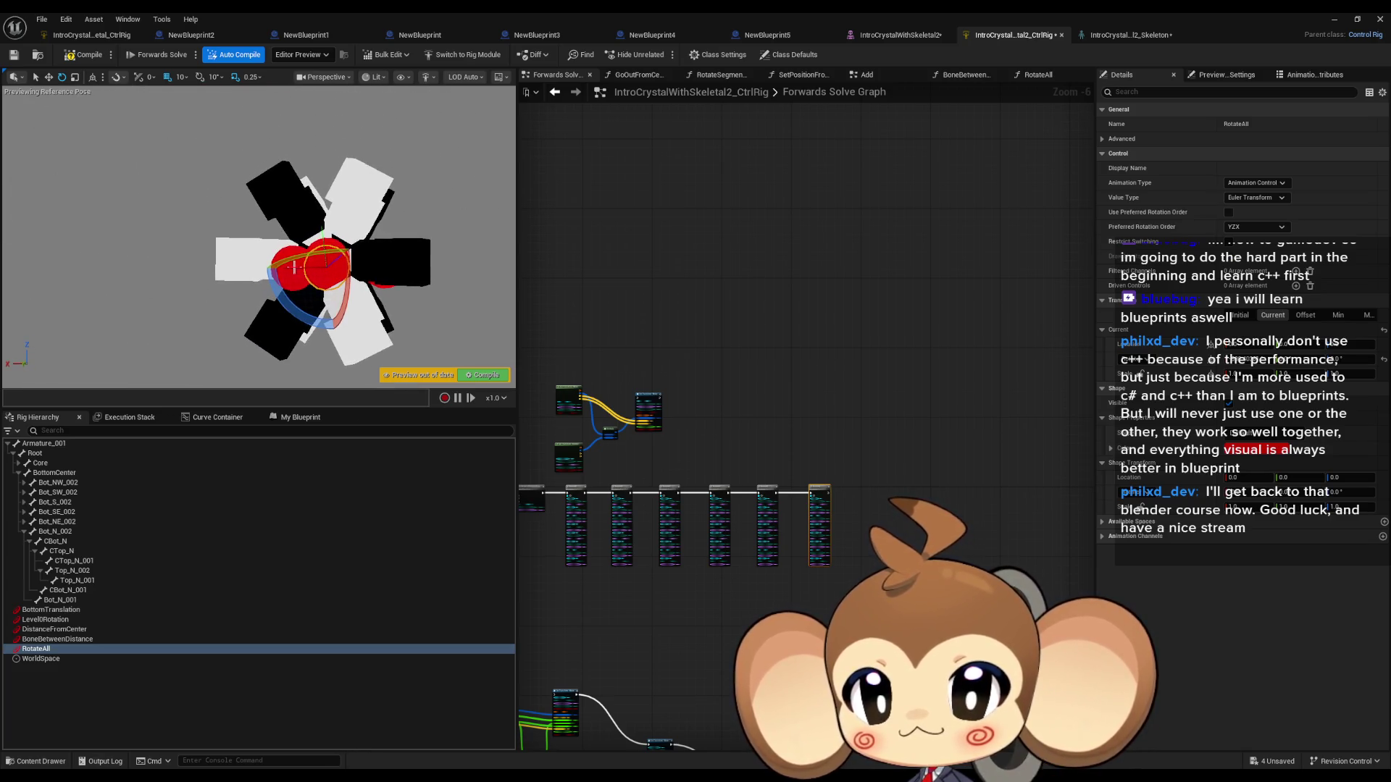
drag(349, 247, 348, 322)
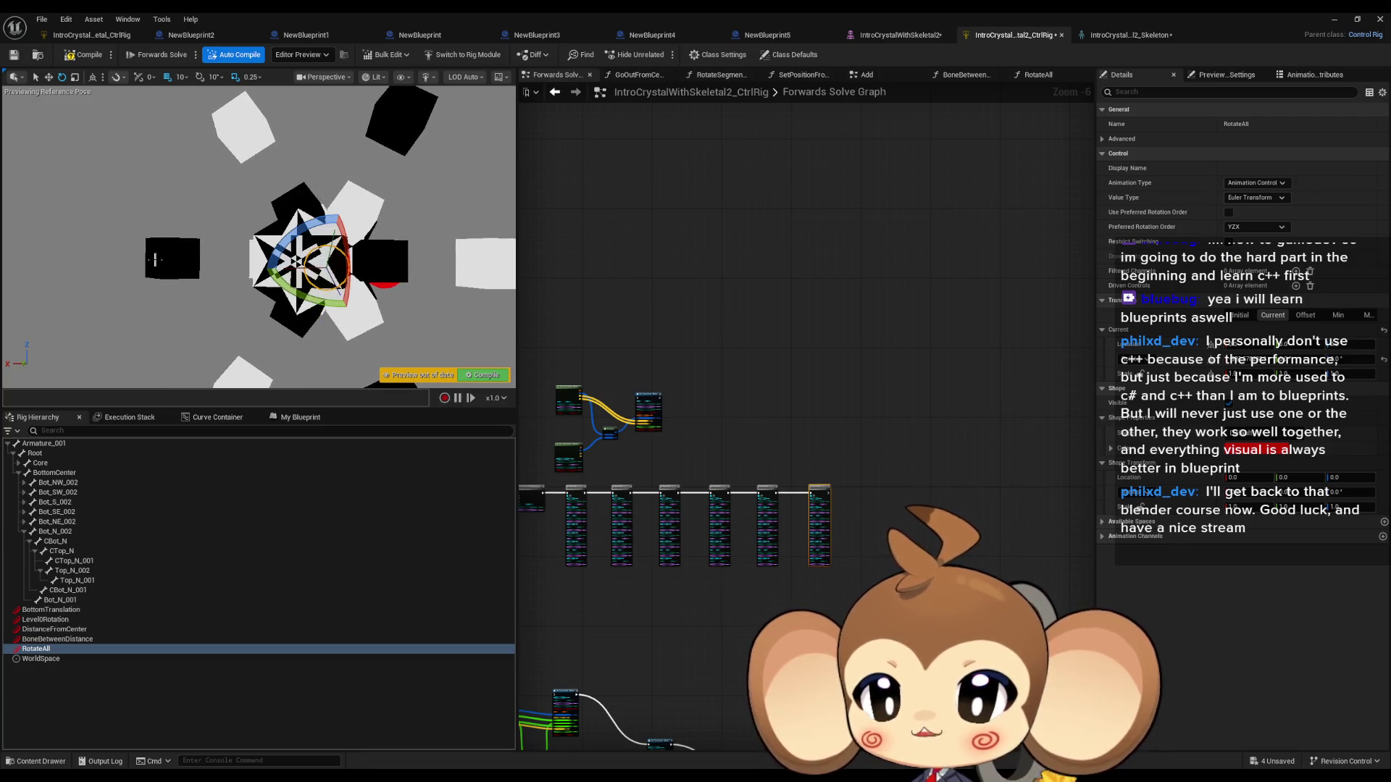
click(79, 582)
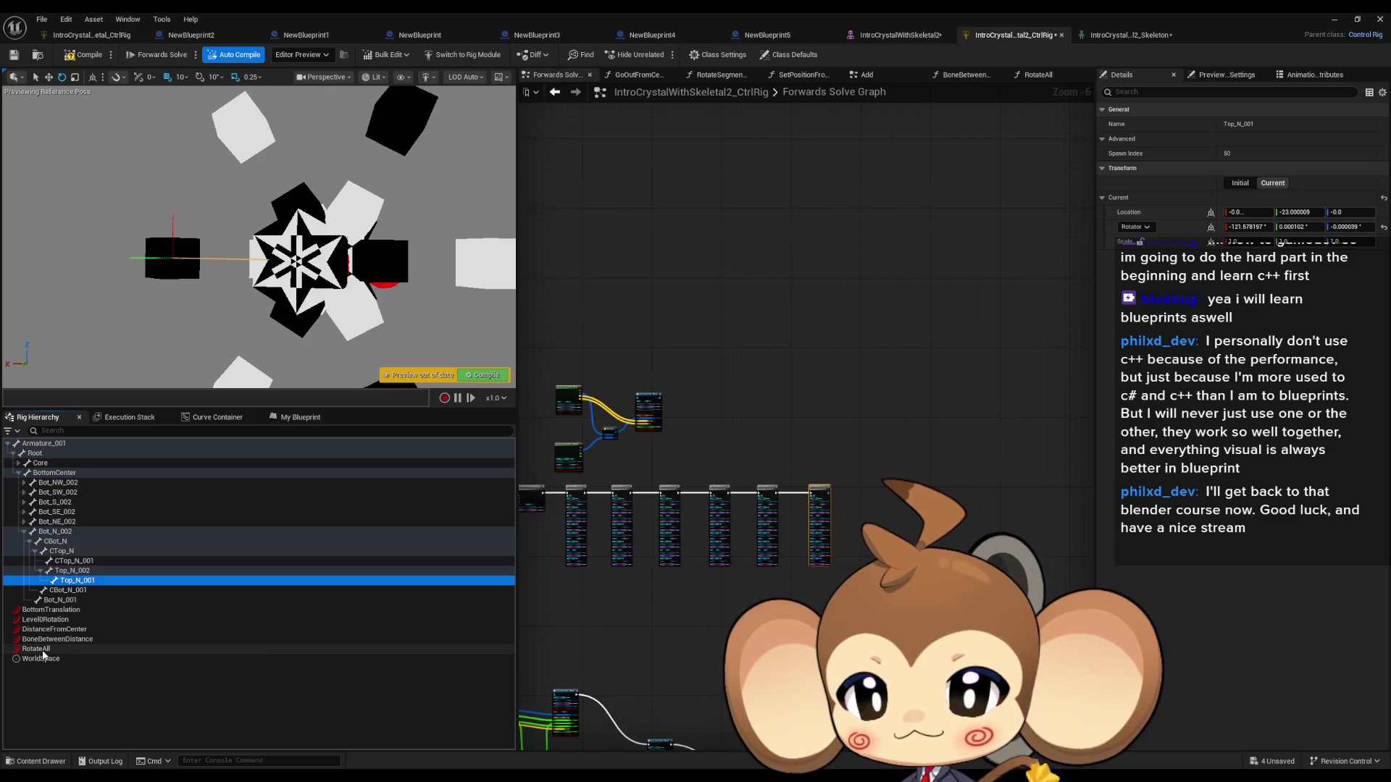
click(45, 612)
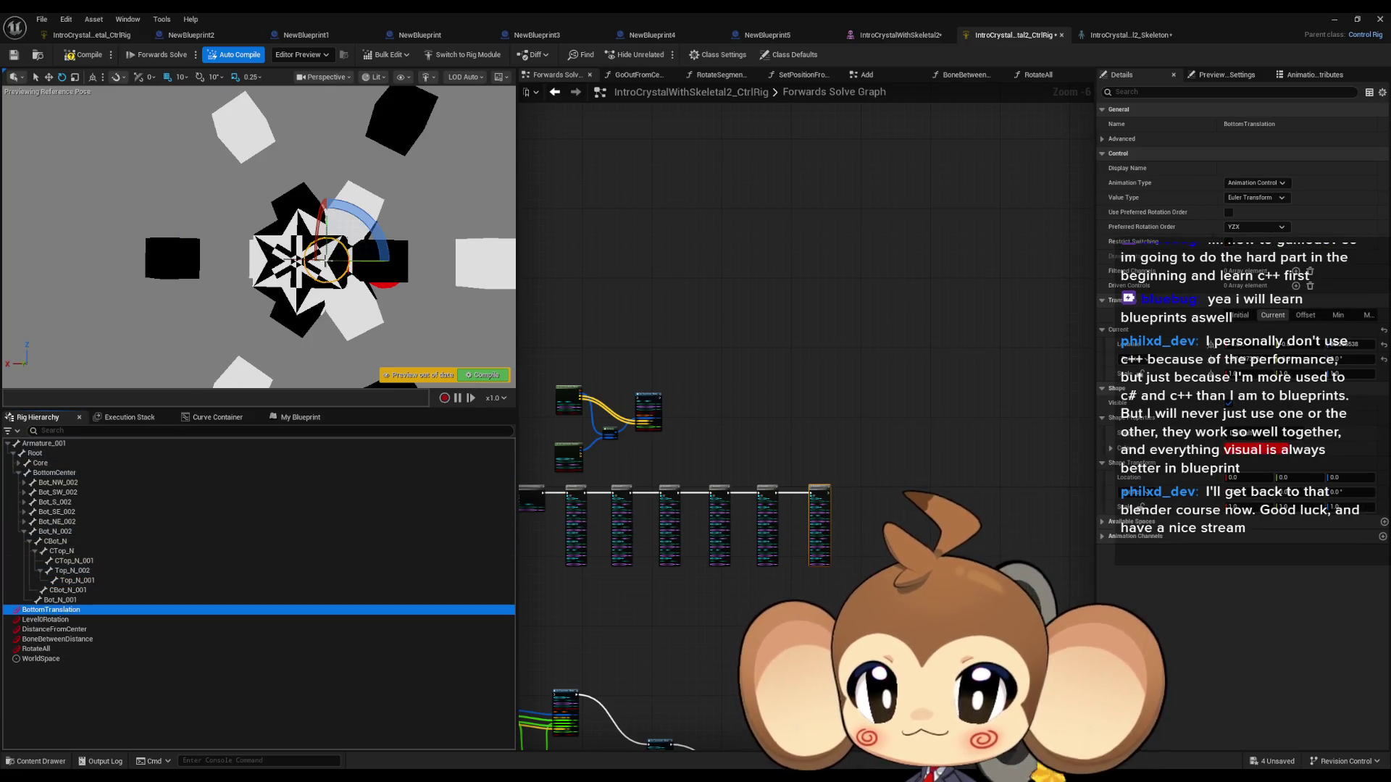
Step: Re-pose the rig by rotating BottomTranslation and Level0Rotation and moving DistanceFromCenter along X
mouse_move(319, 223)
mouse_down()
mouse_move(325, 334)
mouse_move(321, 261)
mouse_up()
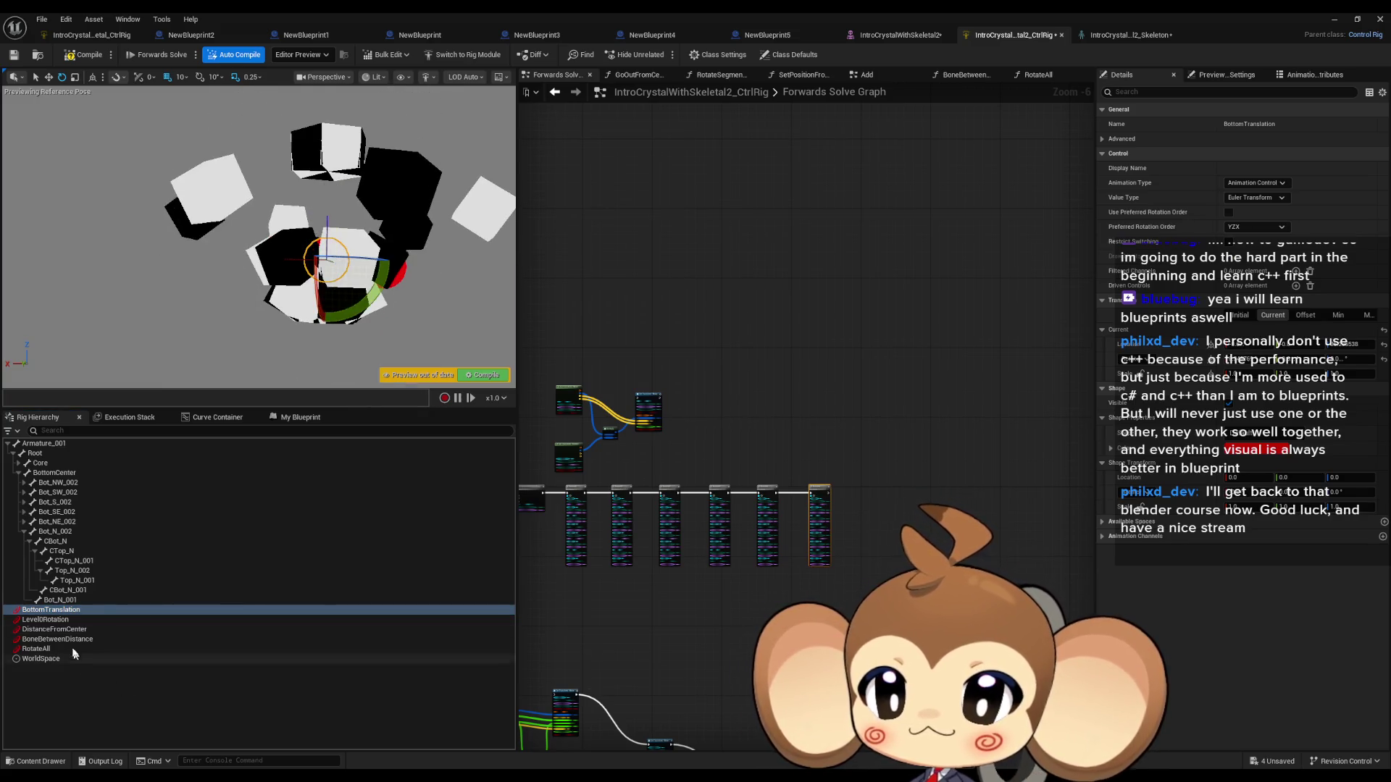
click(63, 621)
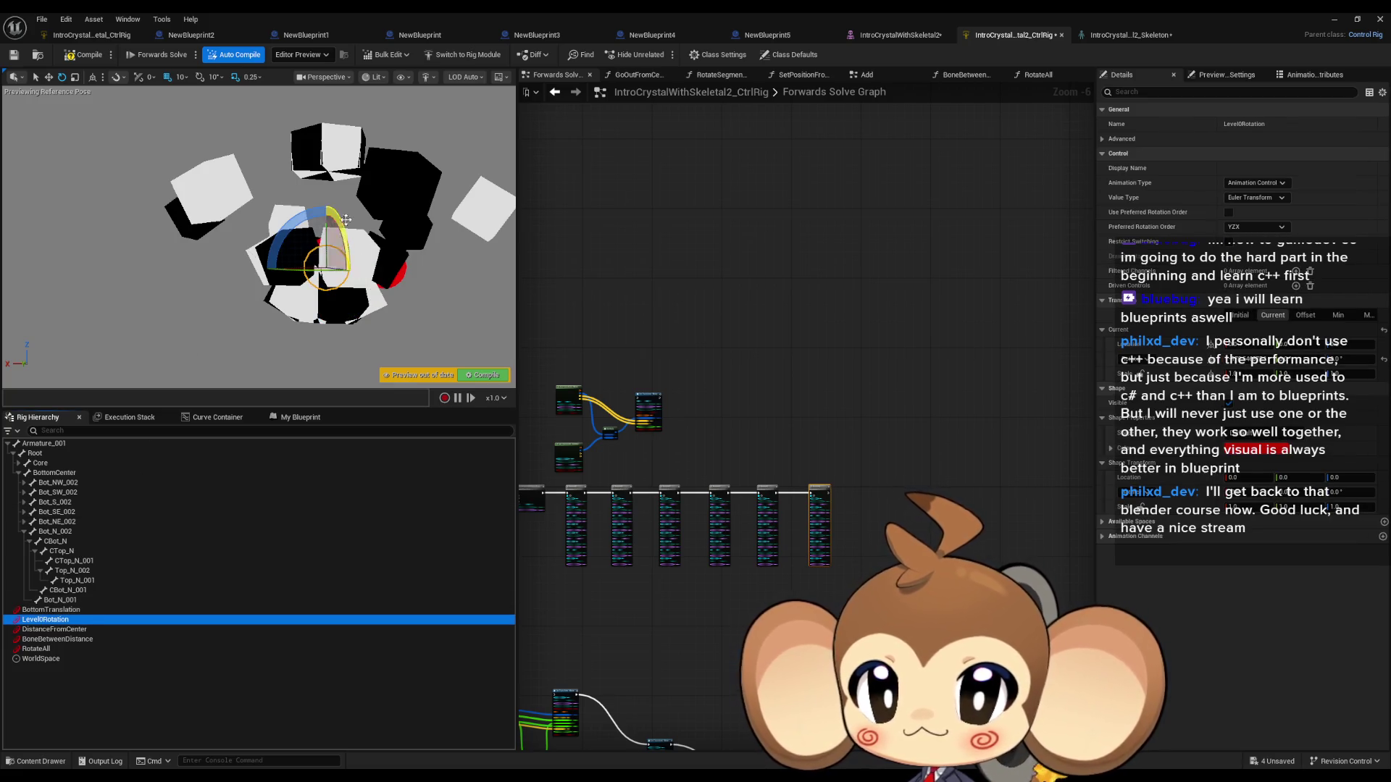
mouse_move(342, 228)
mouse_down()
mouse_move(350, 300)
mouse_move(316, 318)
mouse_move(351, 293)
mouse_up()
click(75, 628)
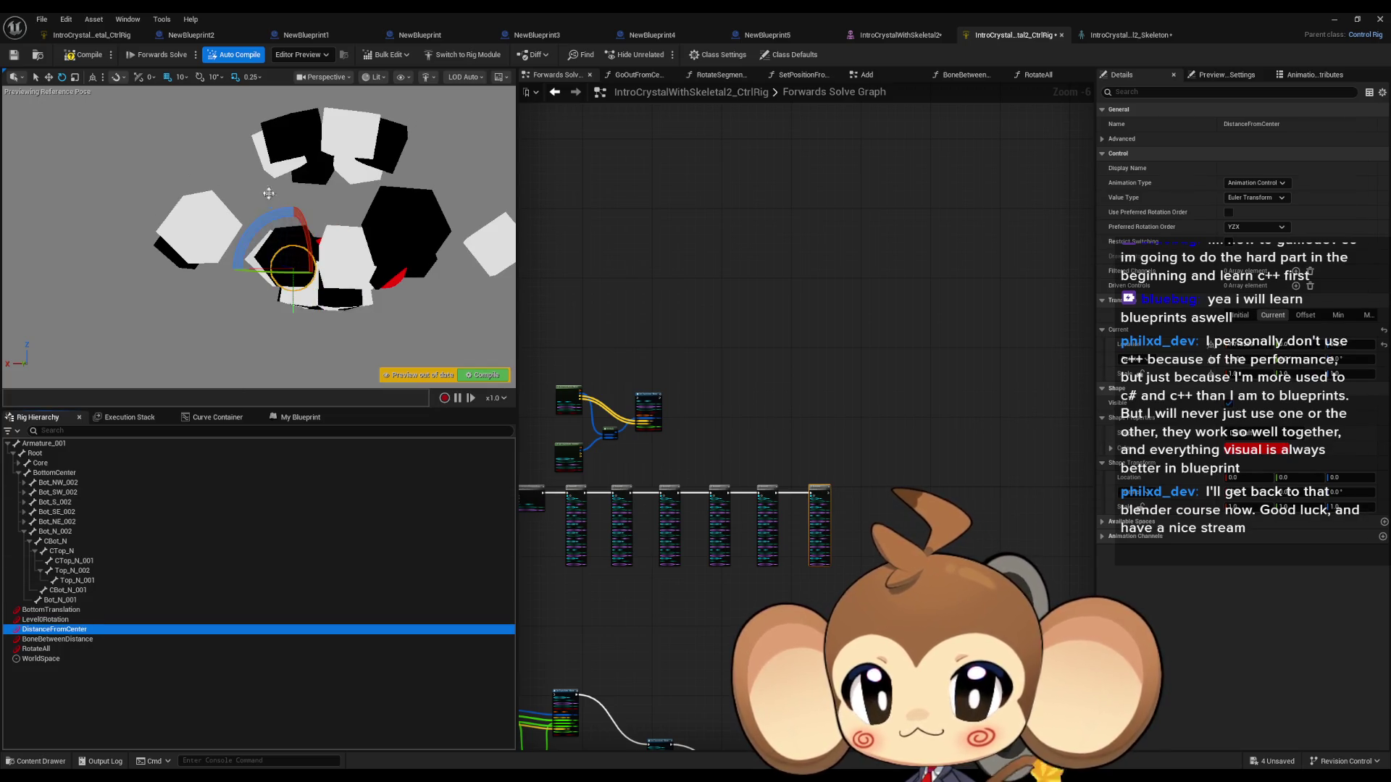
click(49, 78)
mouse_move(251, 267)
mouse_down()
mouse_move(6, 260)
mouse_move(142, 257)
mouse_move(93, 262)
mouse_up()
mouse_move(259, 248)
mouse_down()
mouse_move(72, 279)
mouse_move(210, 317)
mouse_move(168, 381)
mouse_up()
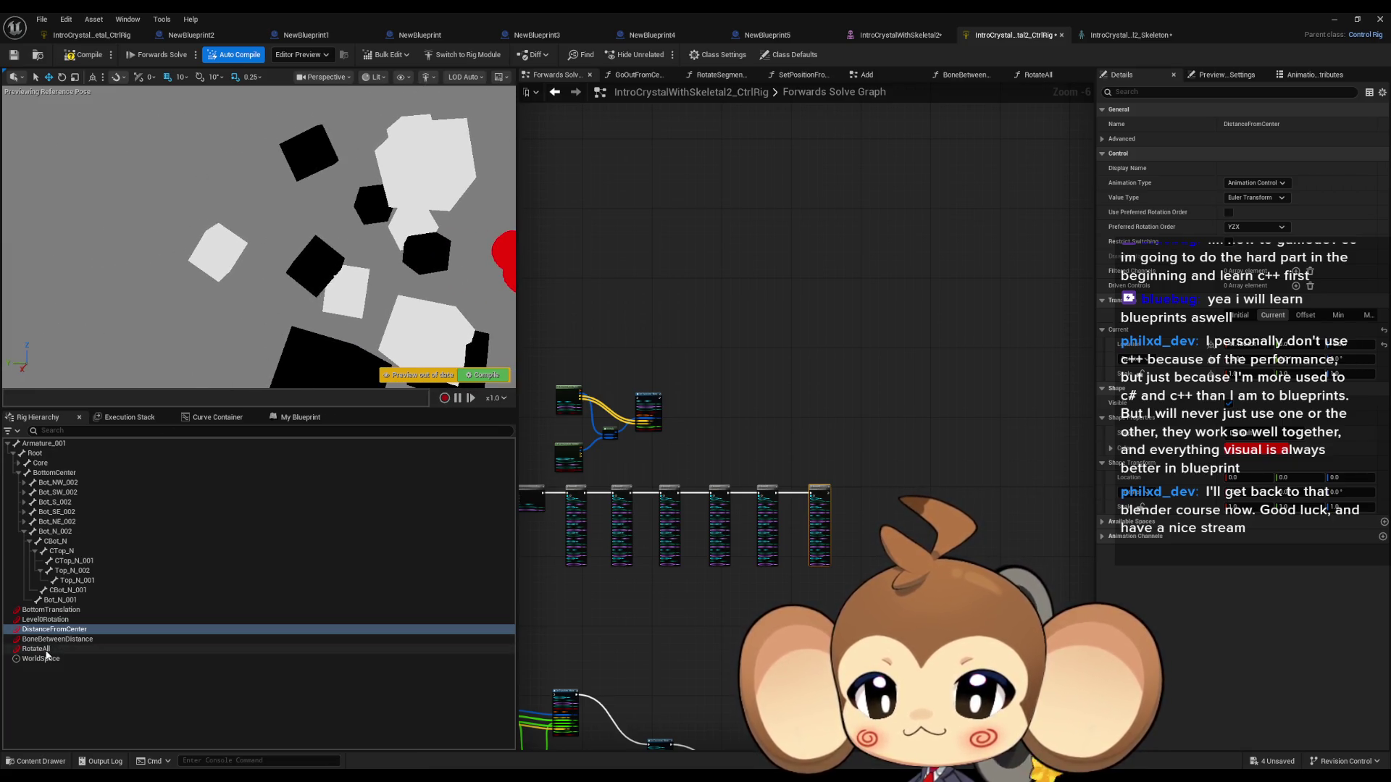
Step: Frame the RotateAll control and rotate it further to test the new arrangement
click(36, 648)
key(f)
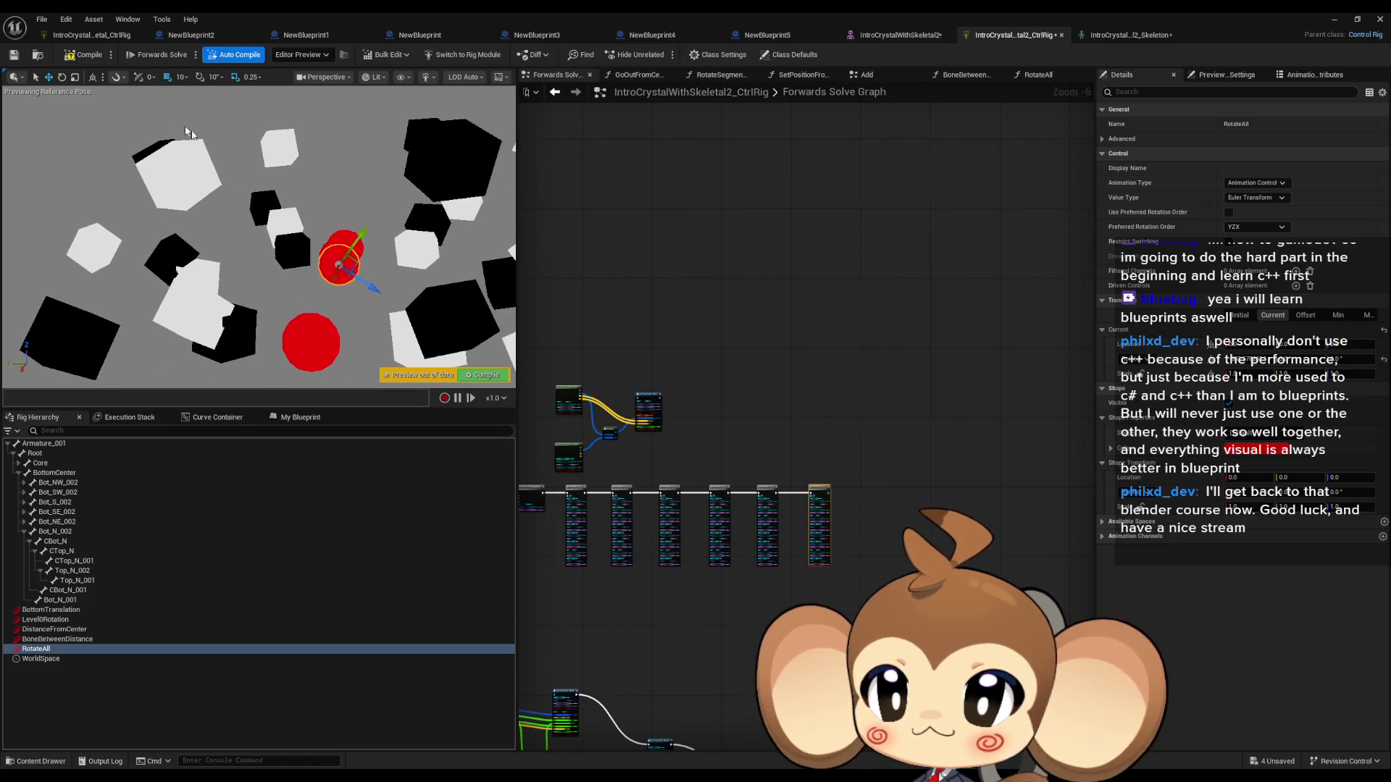
mouse_move(348, 209)
mouse_down()
mouse_move(274, 261)
mouse_move(320, 199)
mouse_move(335, 201)
mouse_move(301, 210)
mouse_move(337, 202)
mouse_move(282, 222)
mouse_up()
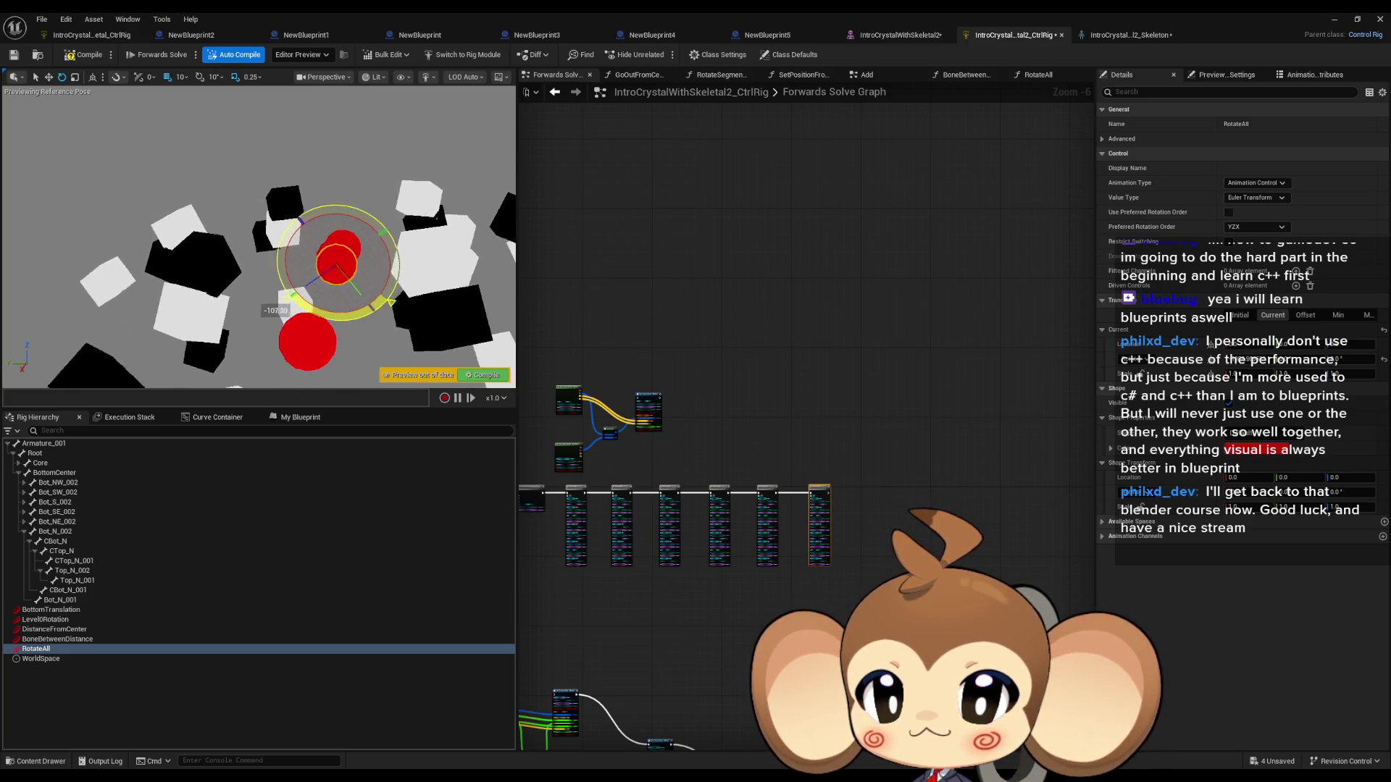
mouse_move(356, 319)
mouse_down()
mouse_move(384, 293)
mouse_move(394, 242)
mouse_move(353, 204)
mouse_move(303, 216)
mouse_move(290, 248)
mouse_move(366, 271)
mouse_up()
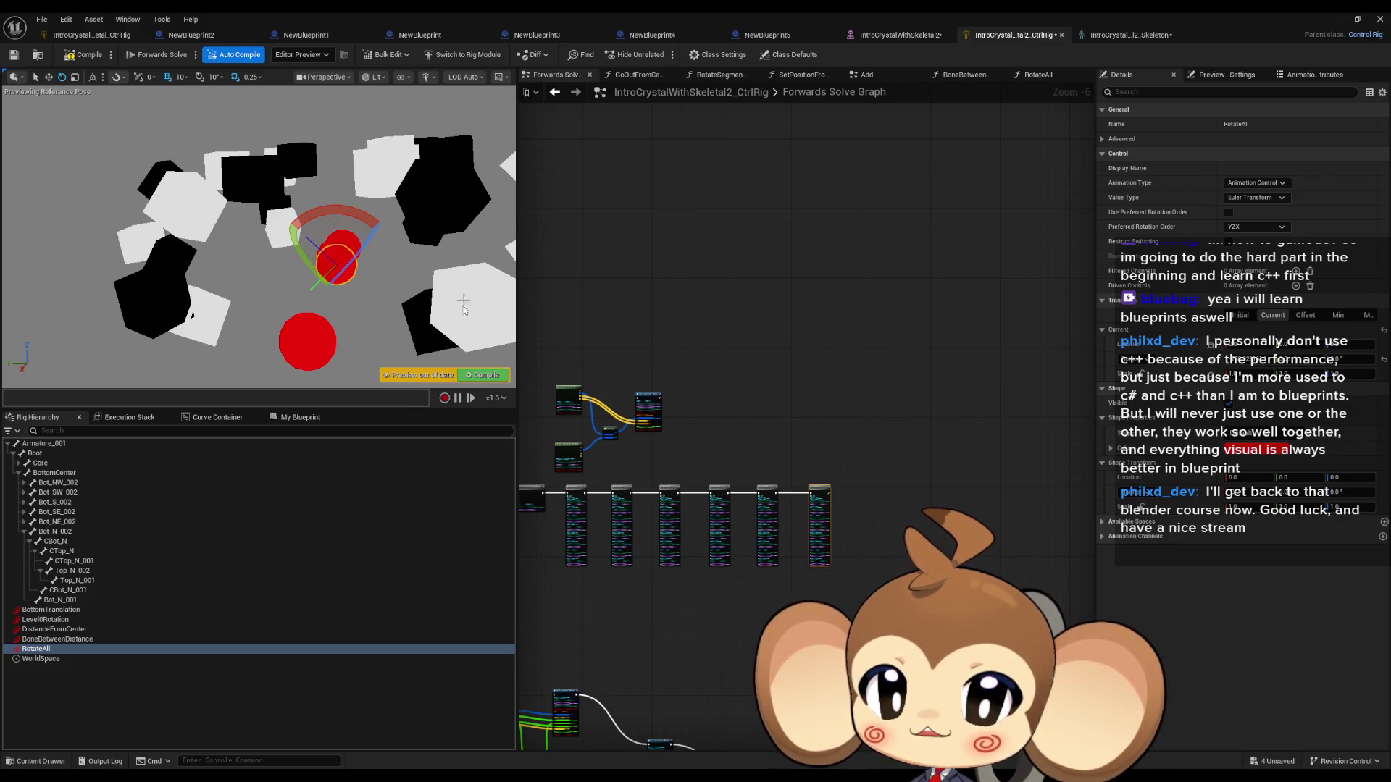
scroll(612, 602, up, 4)
Step: Duplicate the first RotateAll node with Ctrl+D and place the copy below the chain
scroll(613, 602, down, 1)
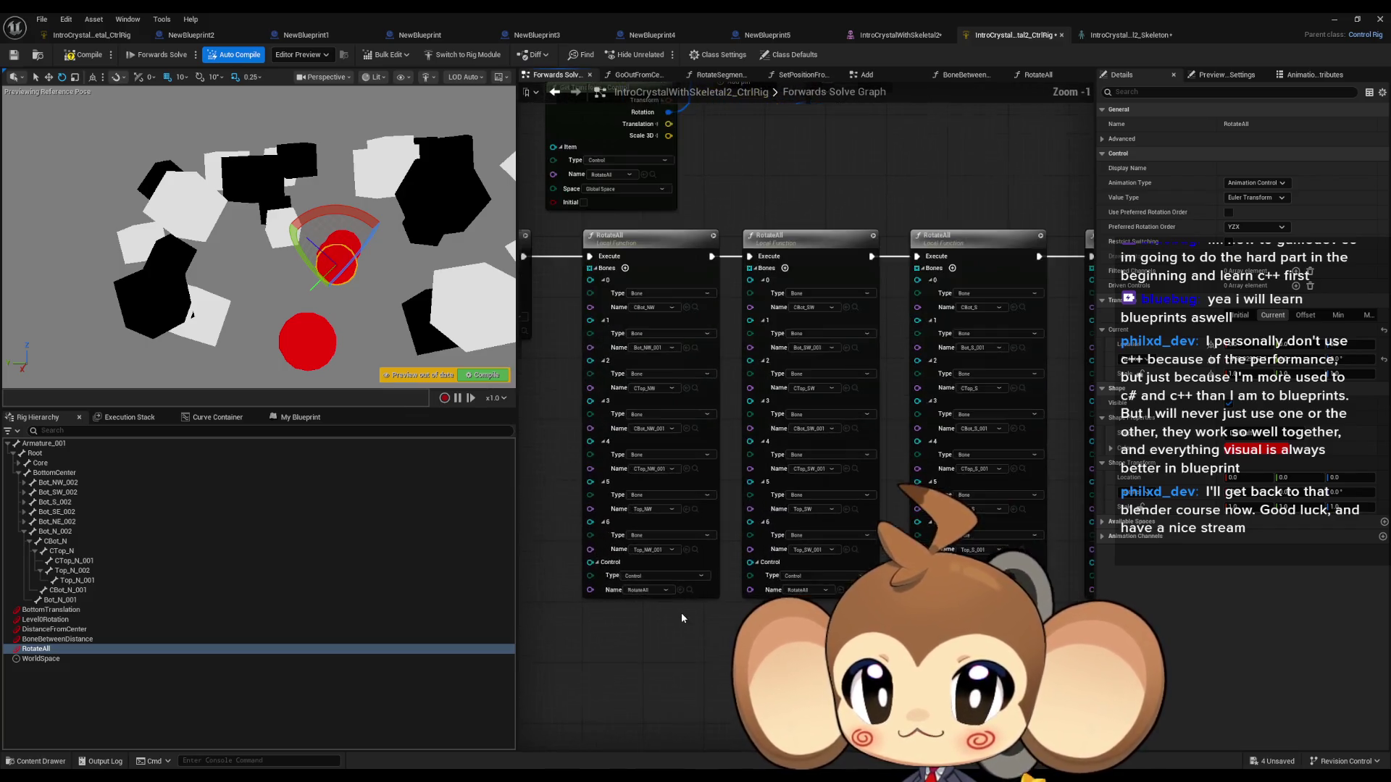
click(710, 526)
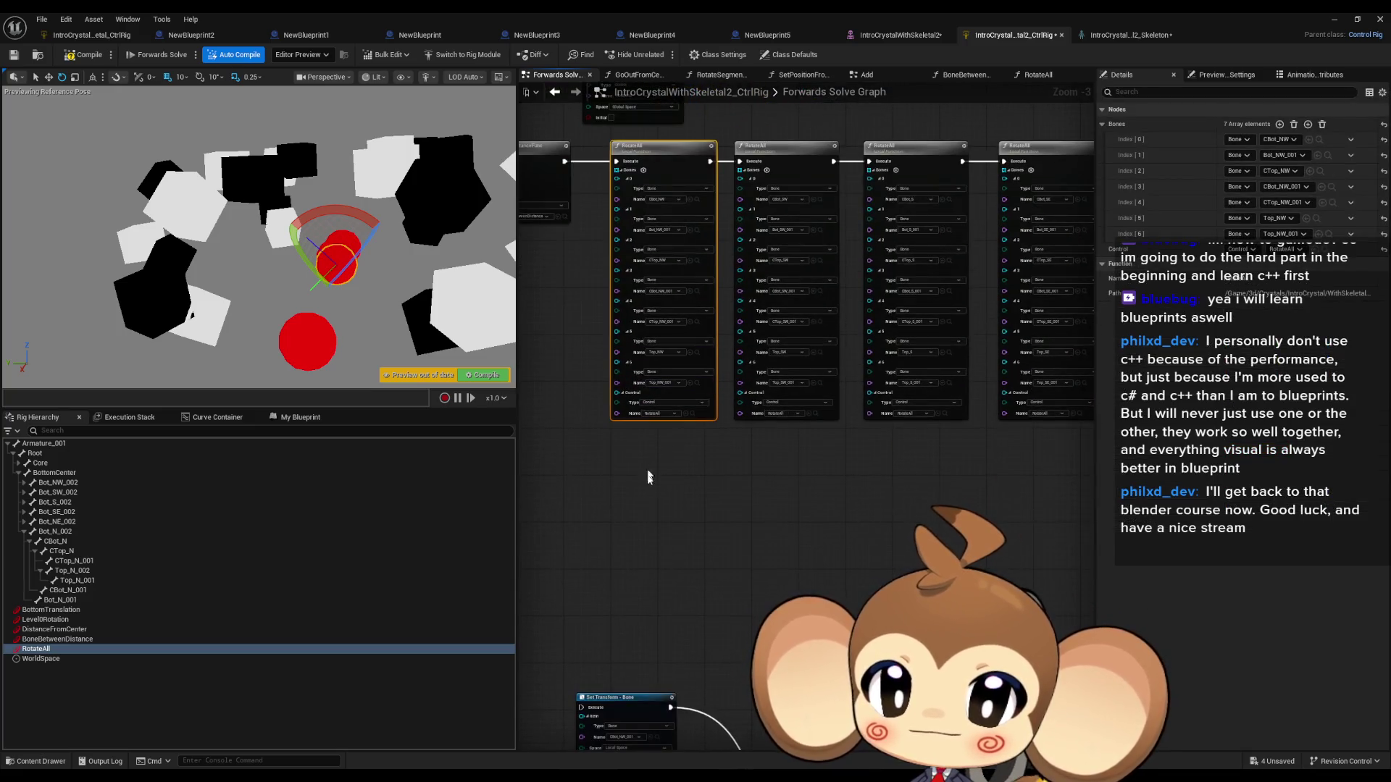
key(ctrl+d)
drag(683, 502, 683, 434)
scroll(683, 434, up, 3)
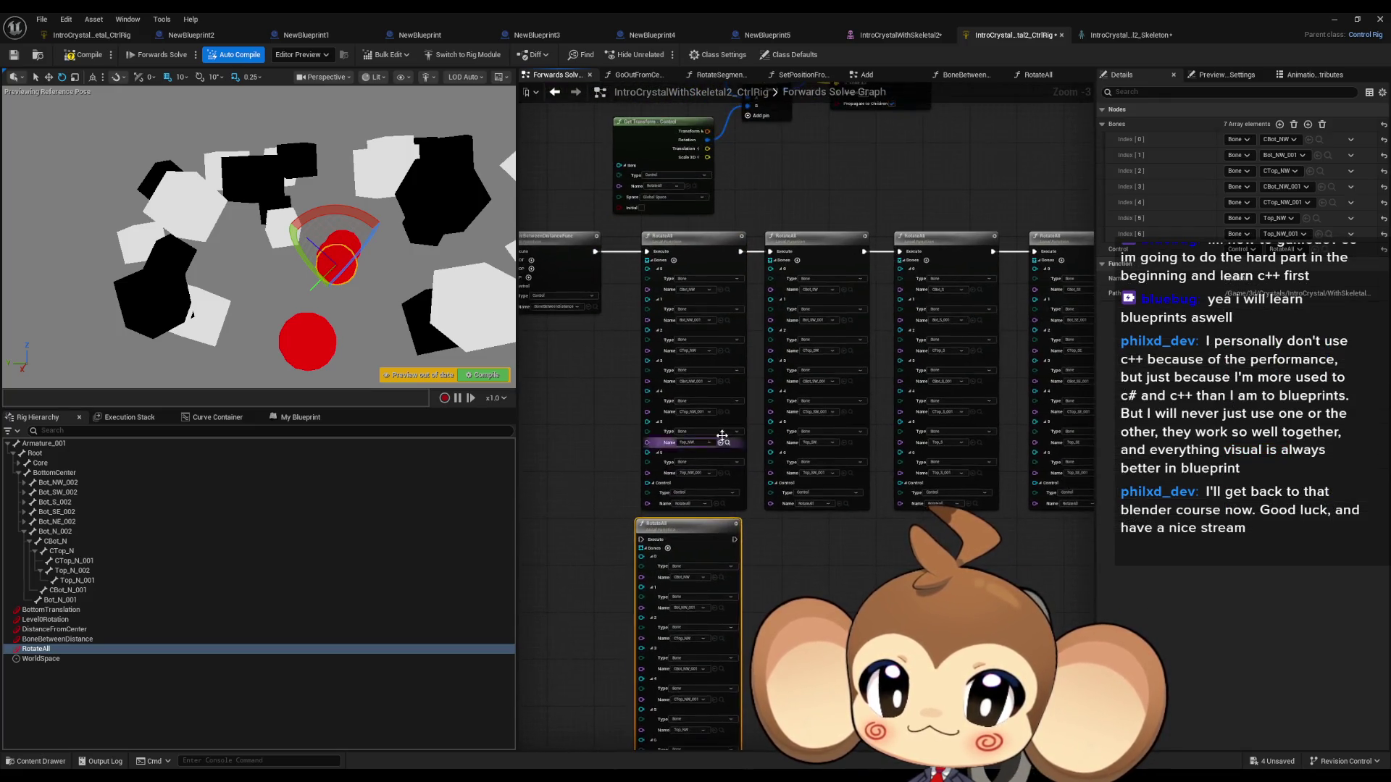
drag(770, 470, 790, 577)
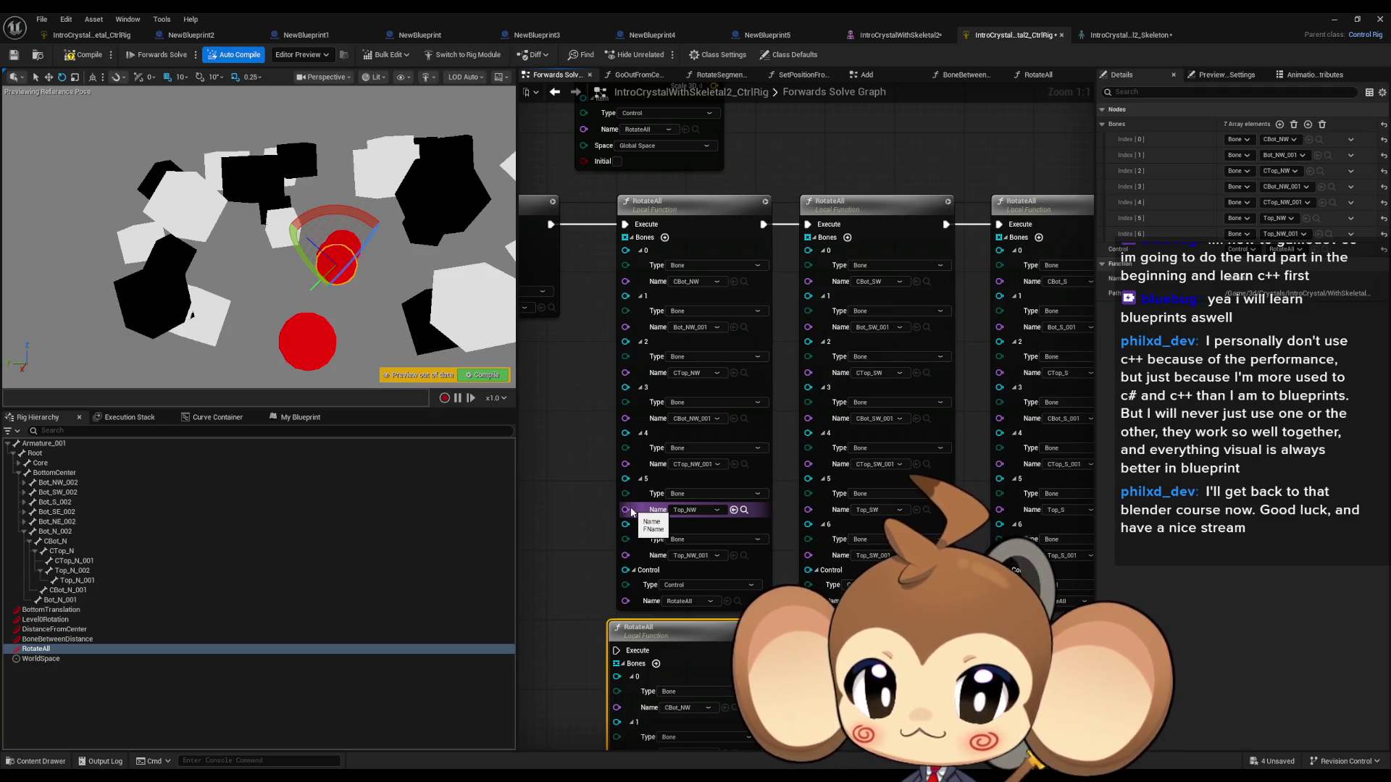
drag(632, 475, 620, 513)
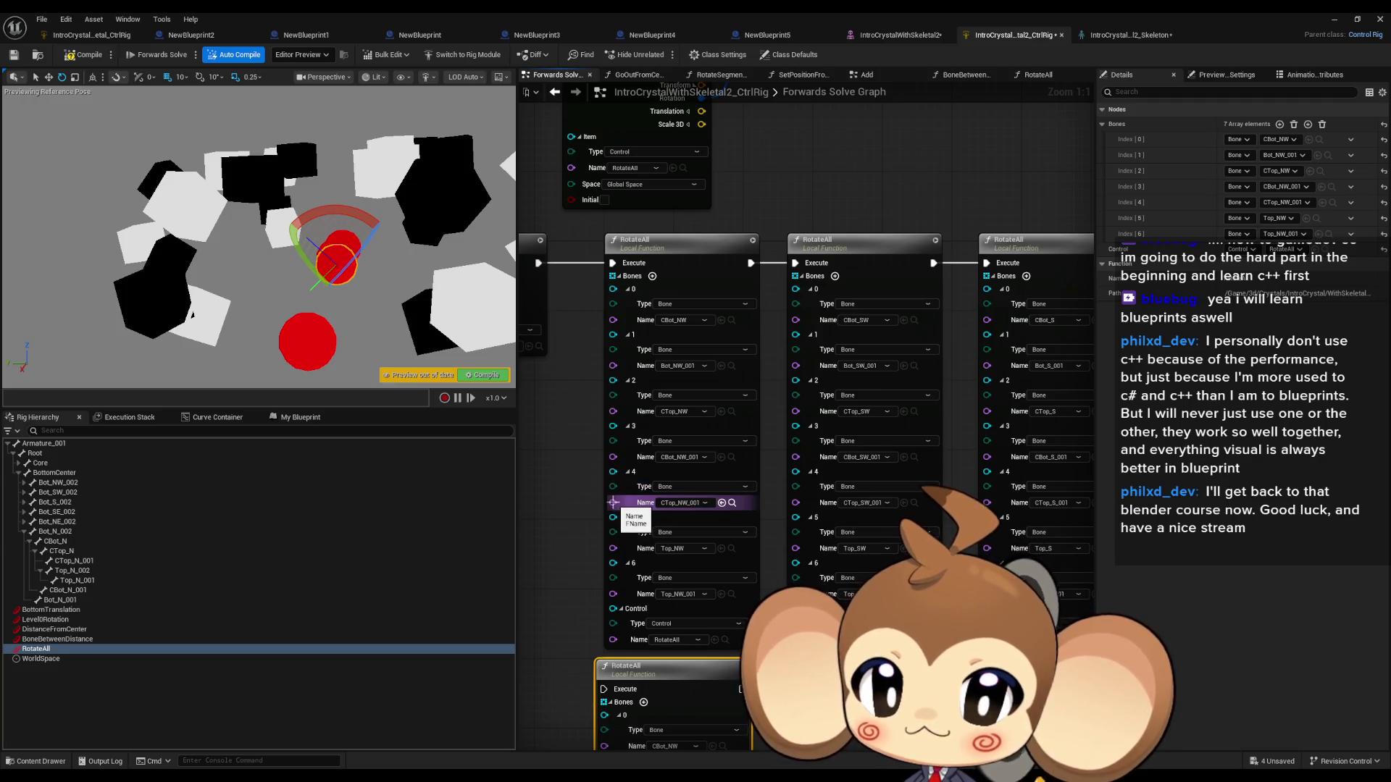
Step: Remove Top_NW_001 and CTop_NW_001 from the first RotateAll node's bone list
right_click(613, 565)
click(659, 636)
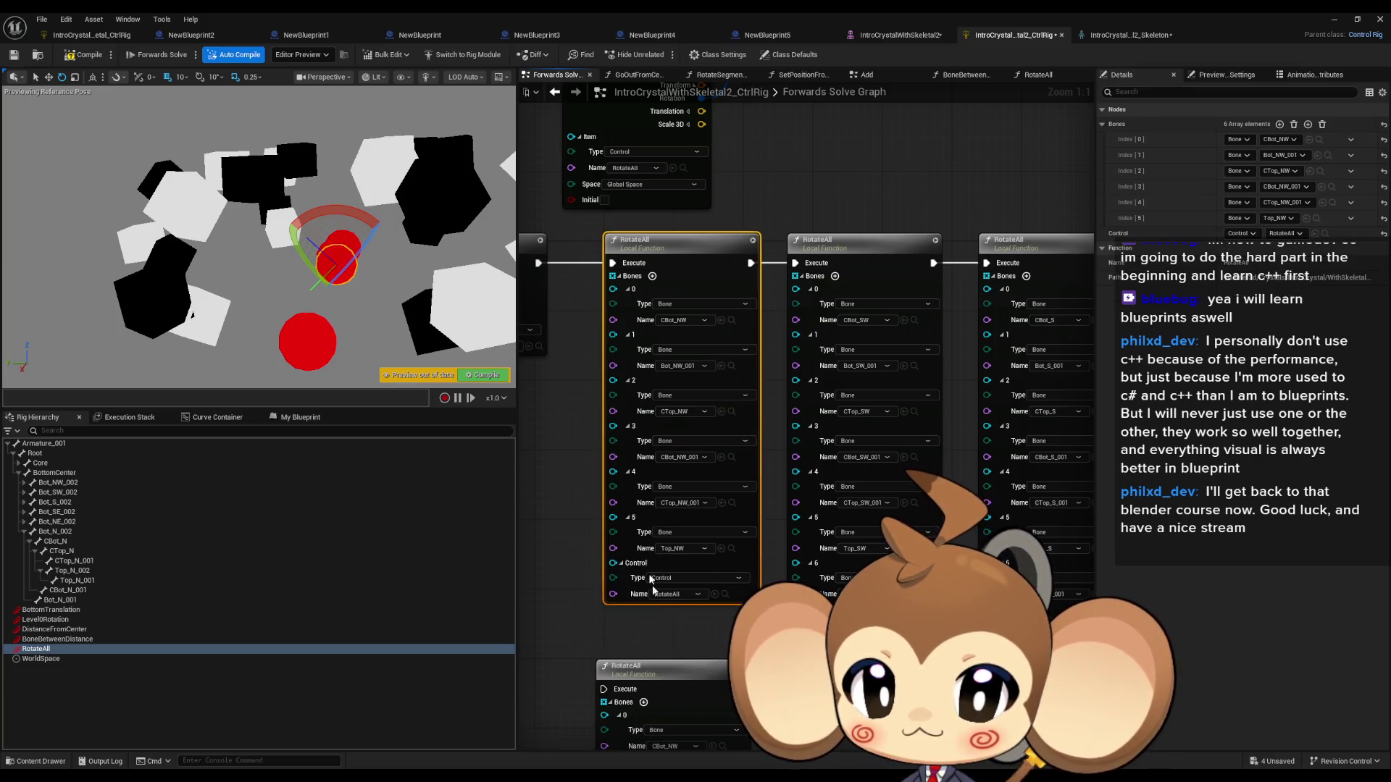
right_click(613, 488)
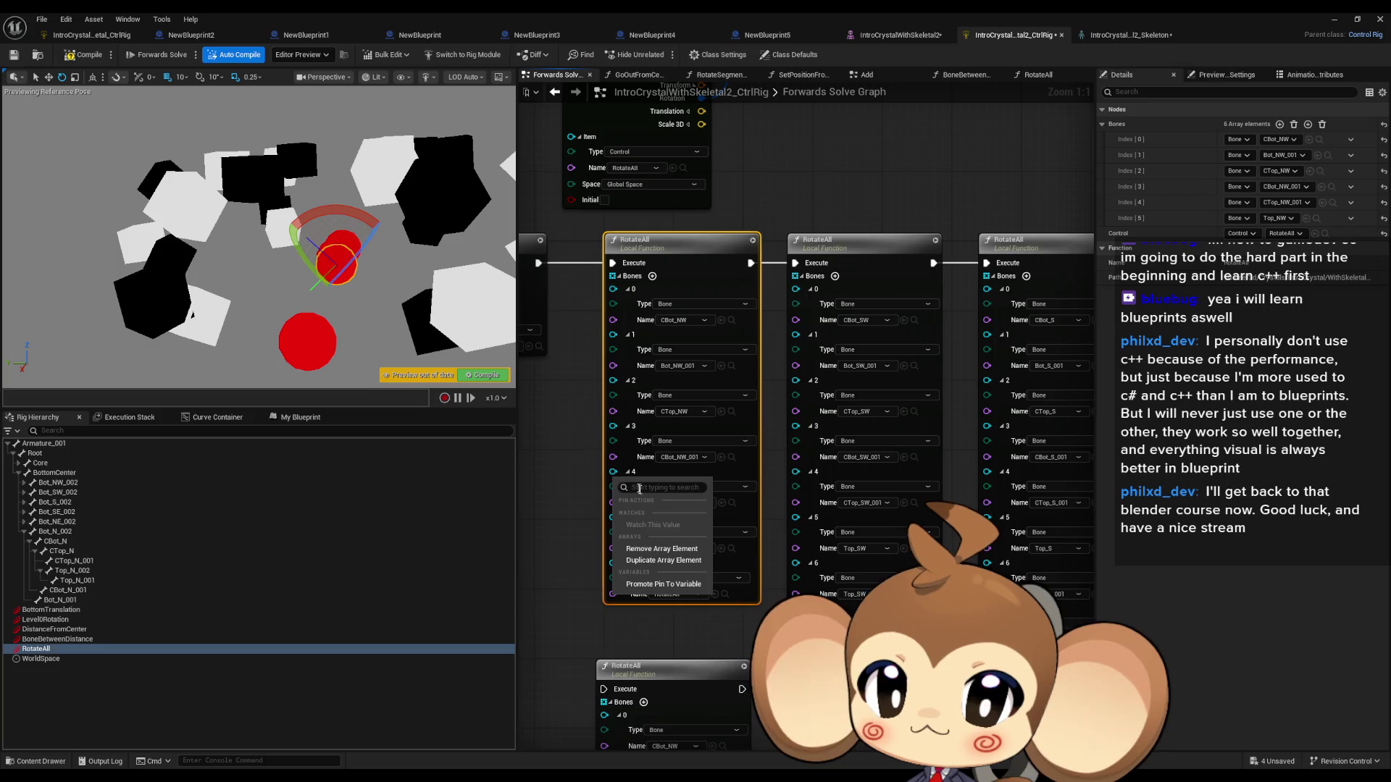
click(647, 550)
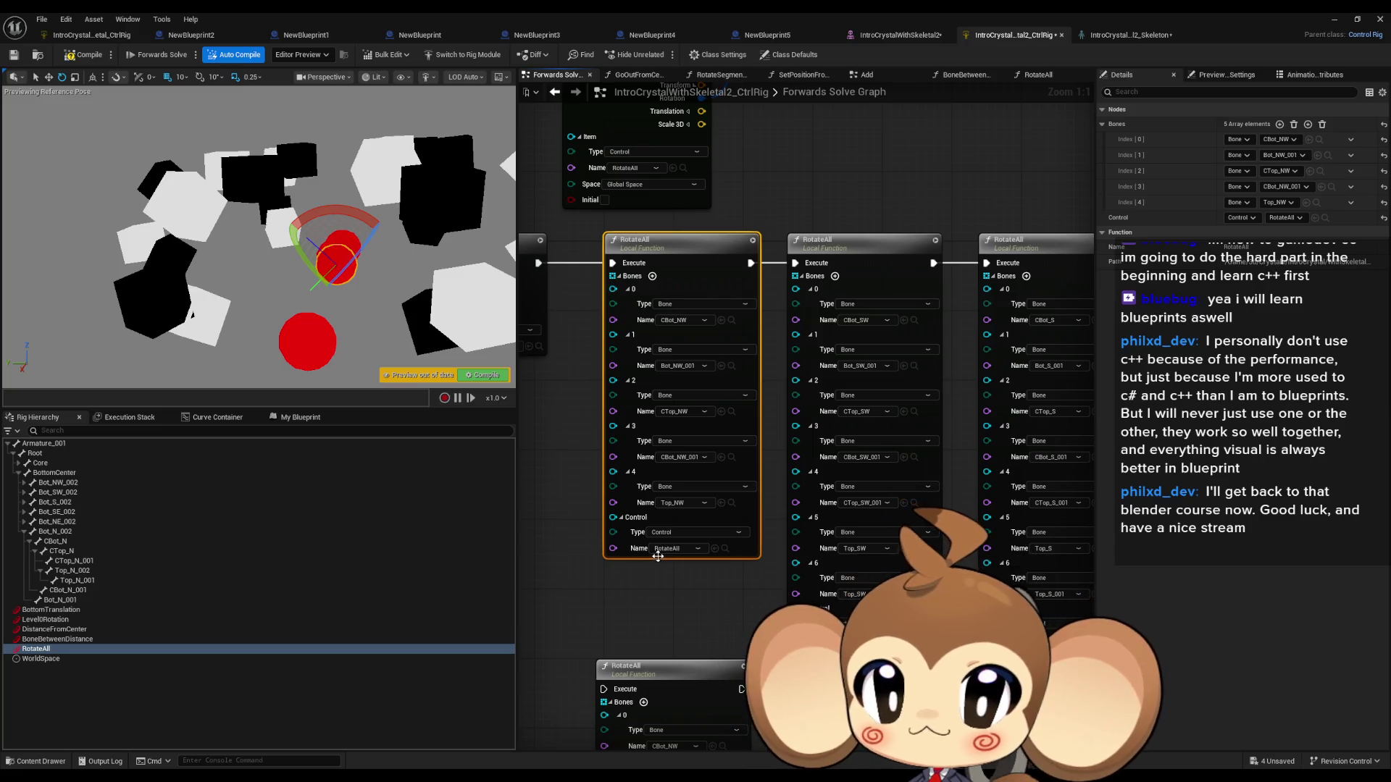
key(ctrl+z)
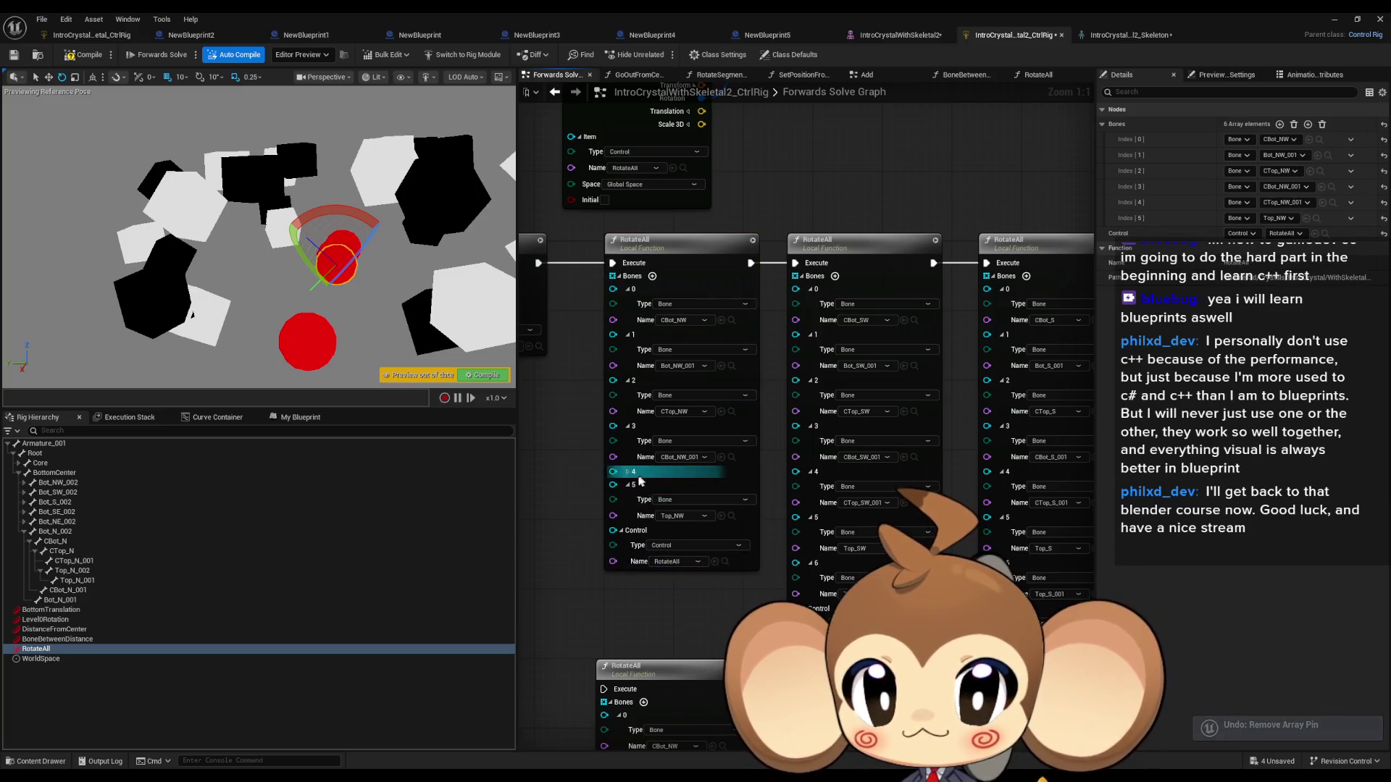
click(627, 473)
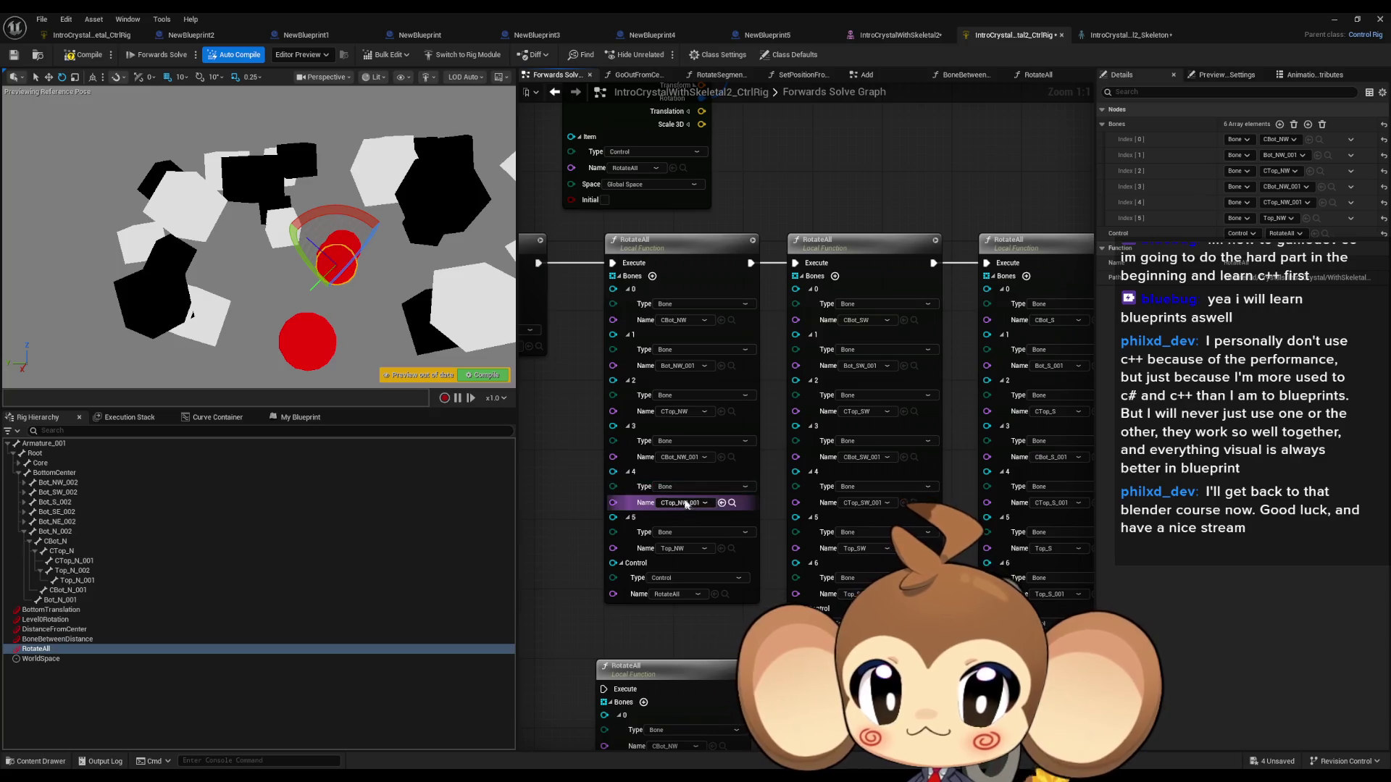
right_click(620, 478)
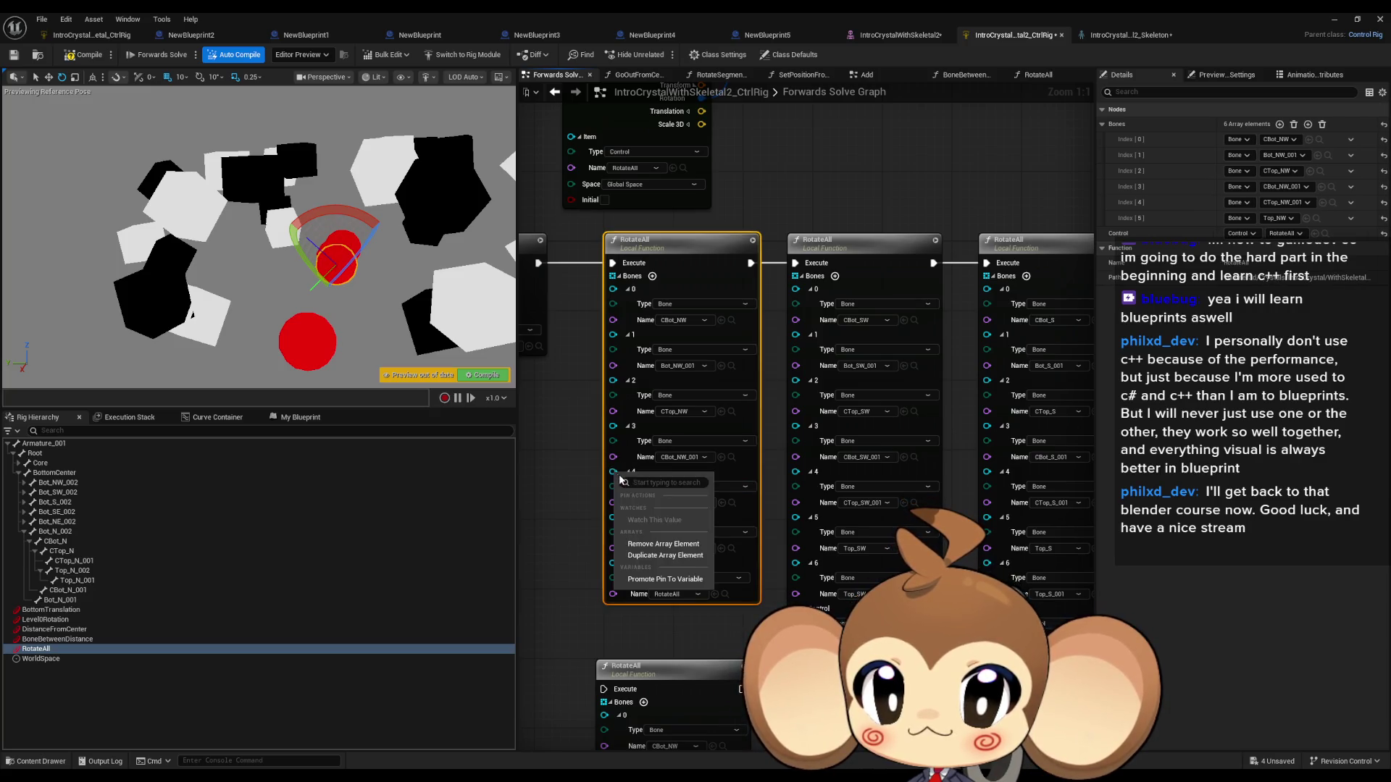
click(667, 545)
Step: Remove CBot_NW_001 and Bot_NW_001, leaving three bones, and test-rotate the control
right_click(619, 431)
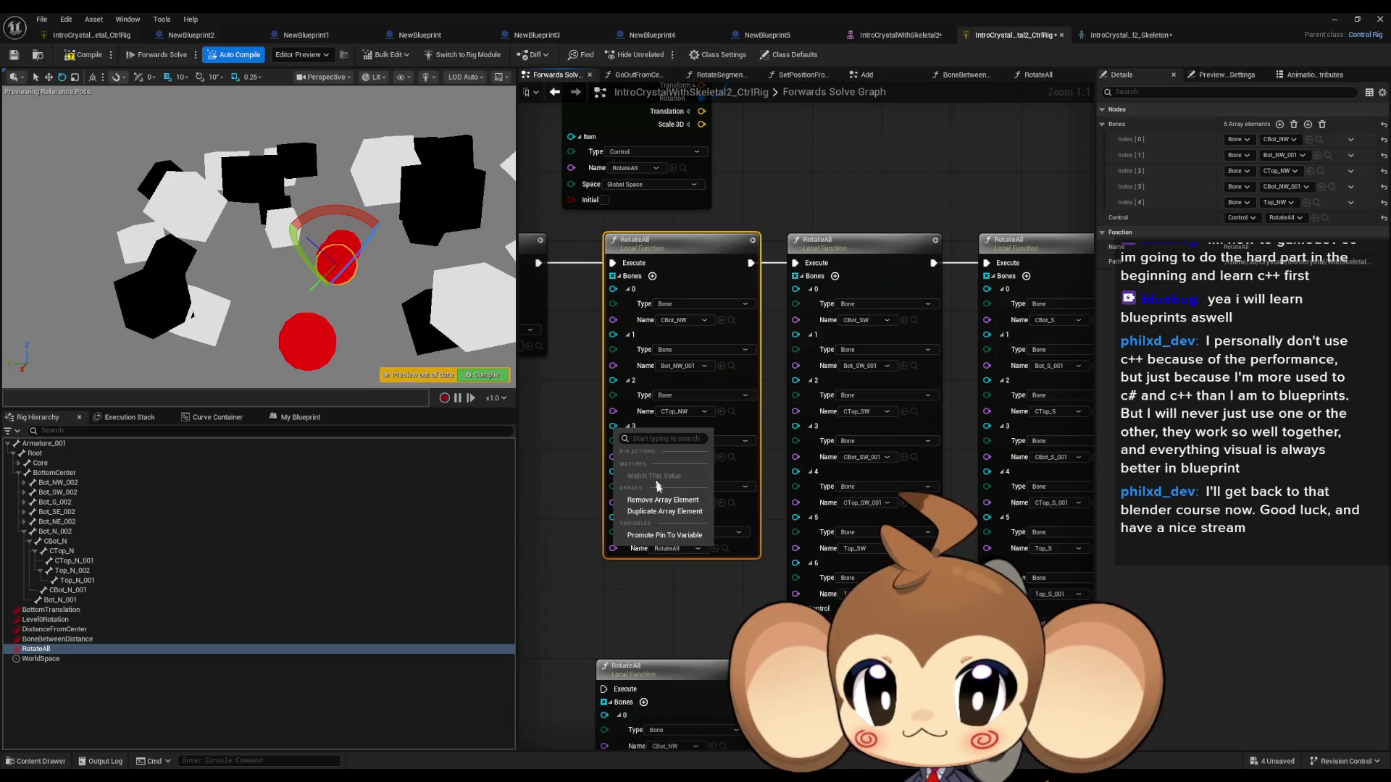
click(659, 499)
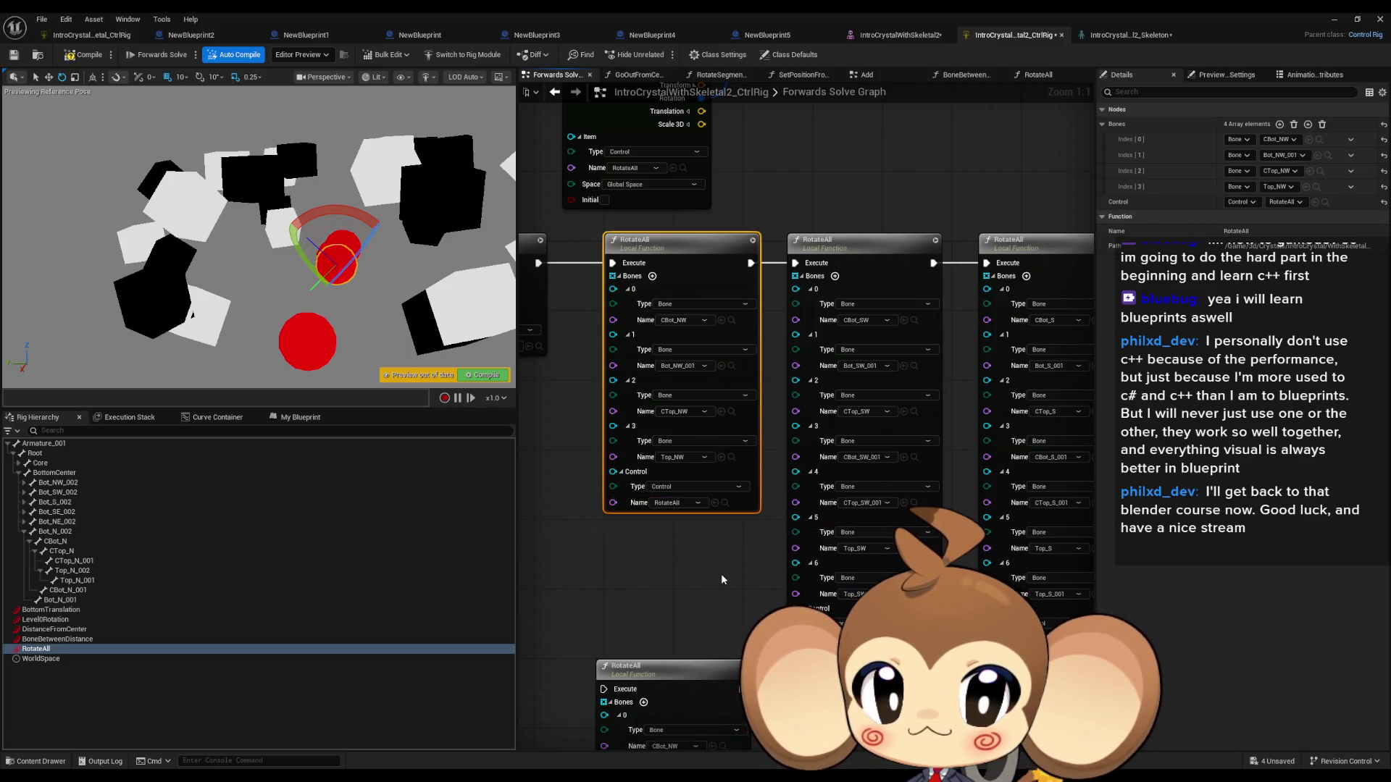
drag(721, 576, 716, 621)
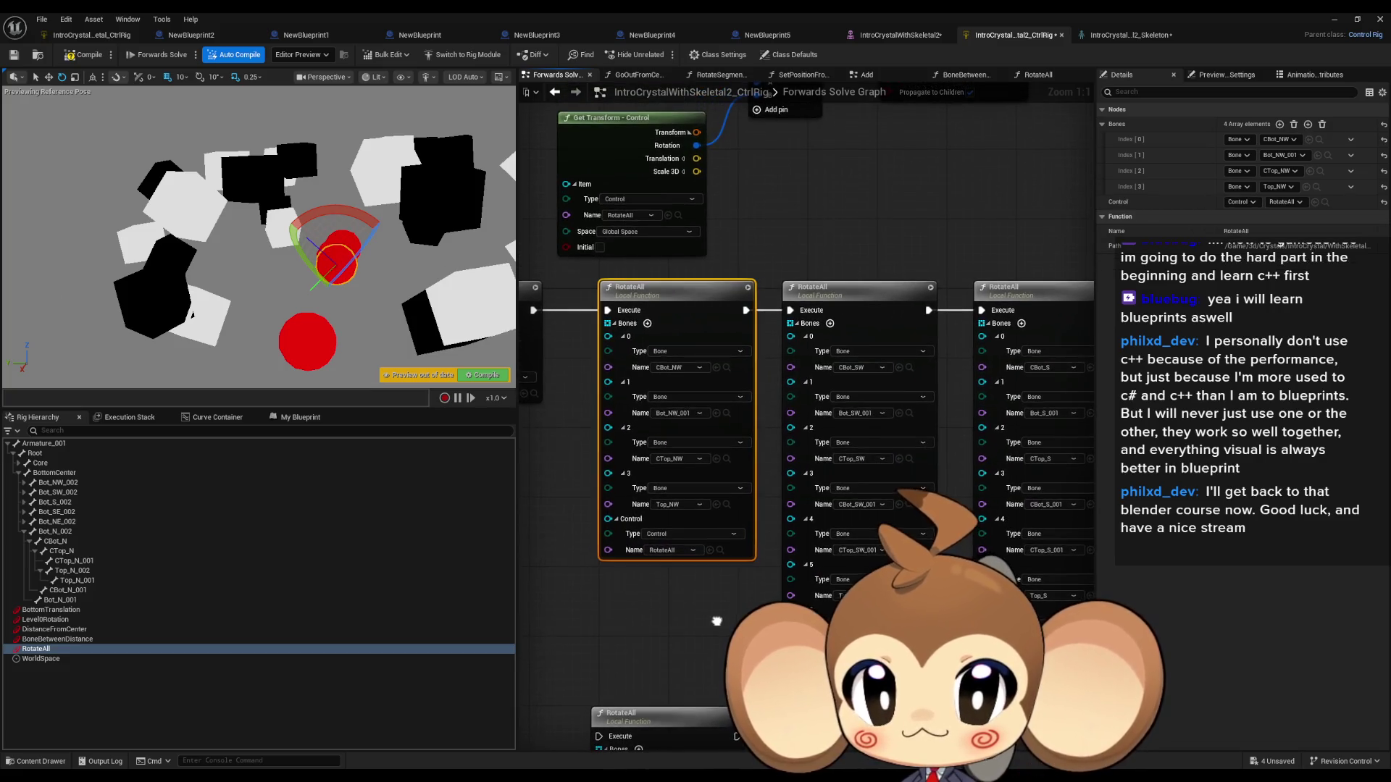
right_click(610, 385)
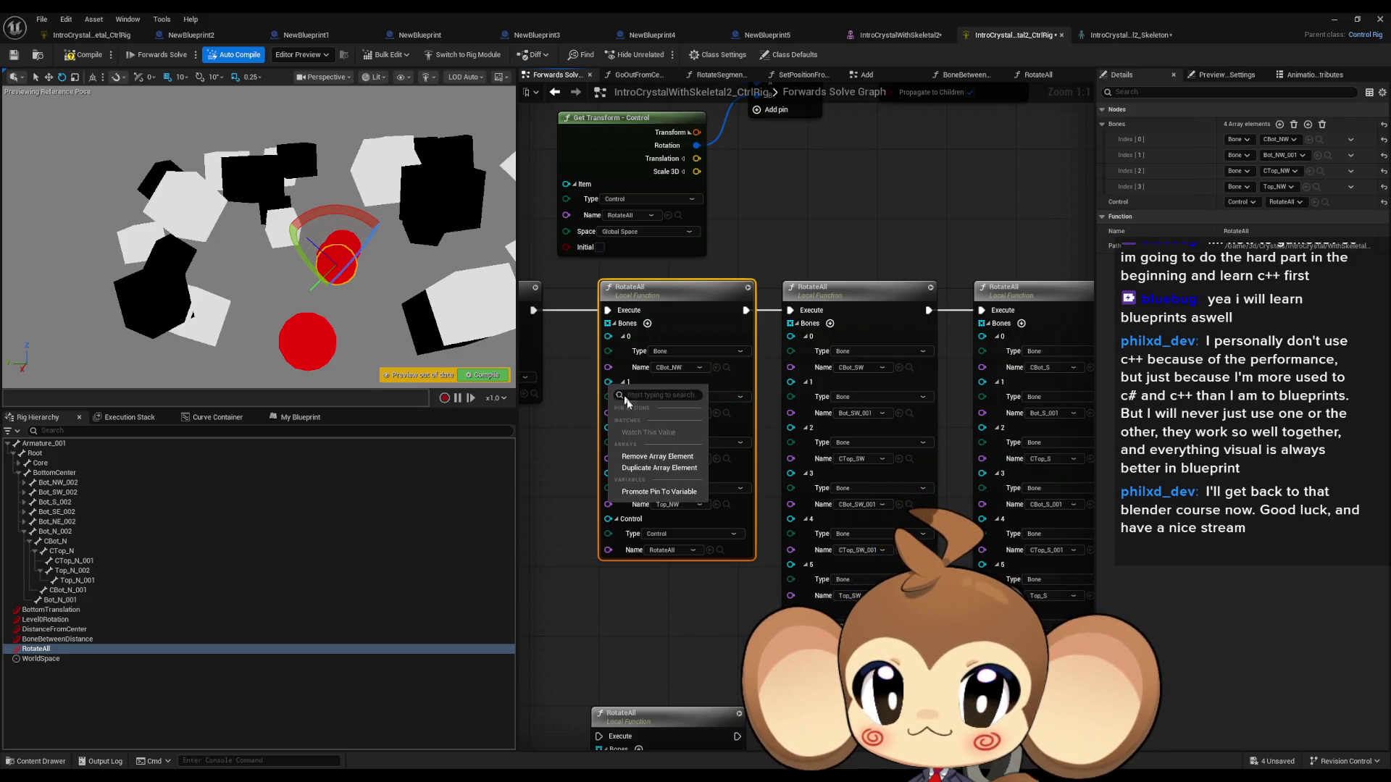
click(650, 457)
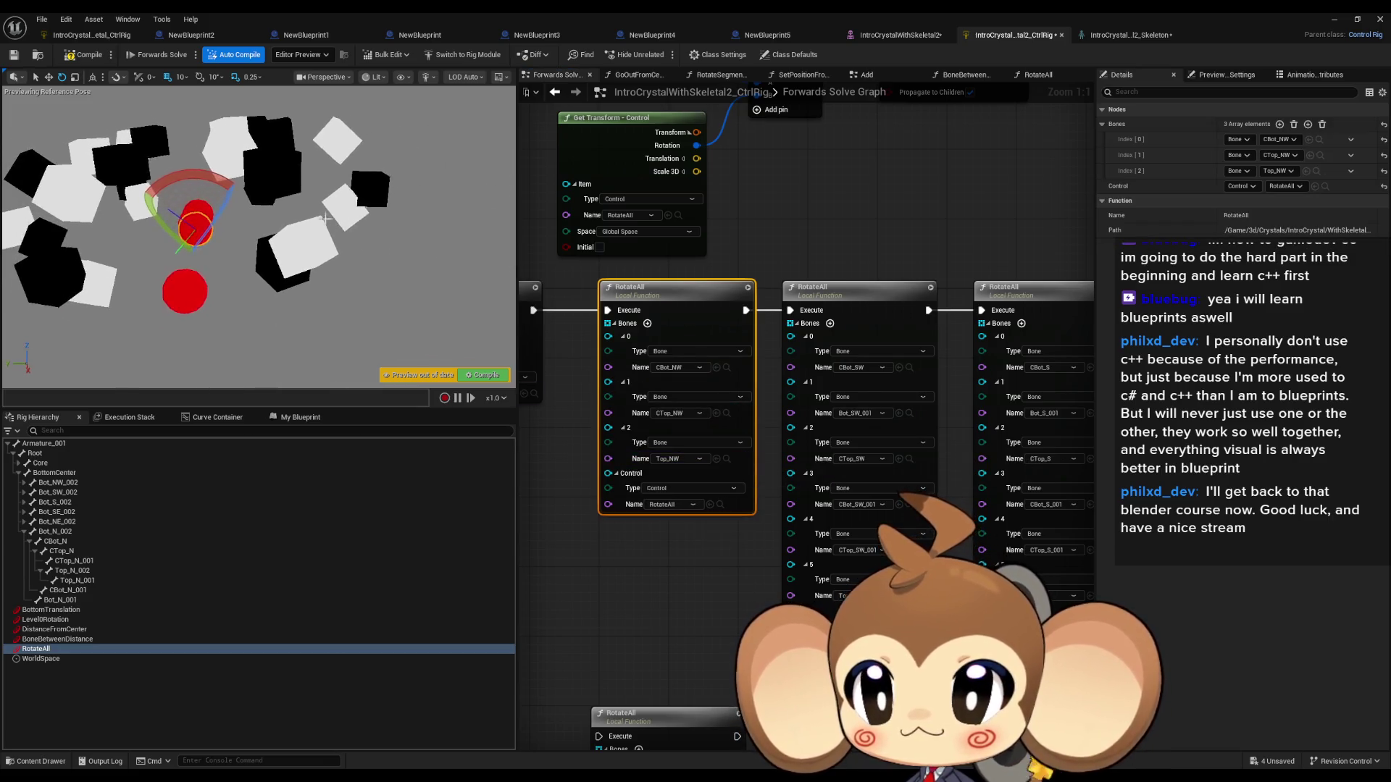
mouse_move(189, 176)
mouse_down()
mouse_move(258, 155)
mouse_move(144, 163)
mouse_move(188, 156)
mouse_move(239, 178)
mouse_move(203, 152)
mouse_move(145, 158)
mouse_move(143, 191)
mouse_move(145, 171)
mouse_move(194, 165)
mouse_move(140, 197)
mouse_move(171, 168)
mouse_up()
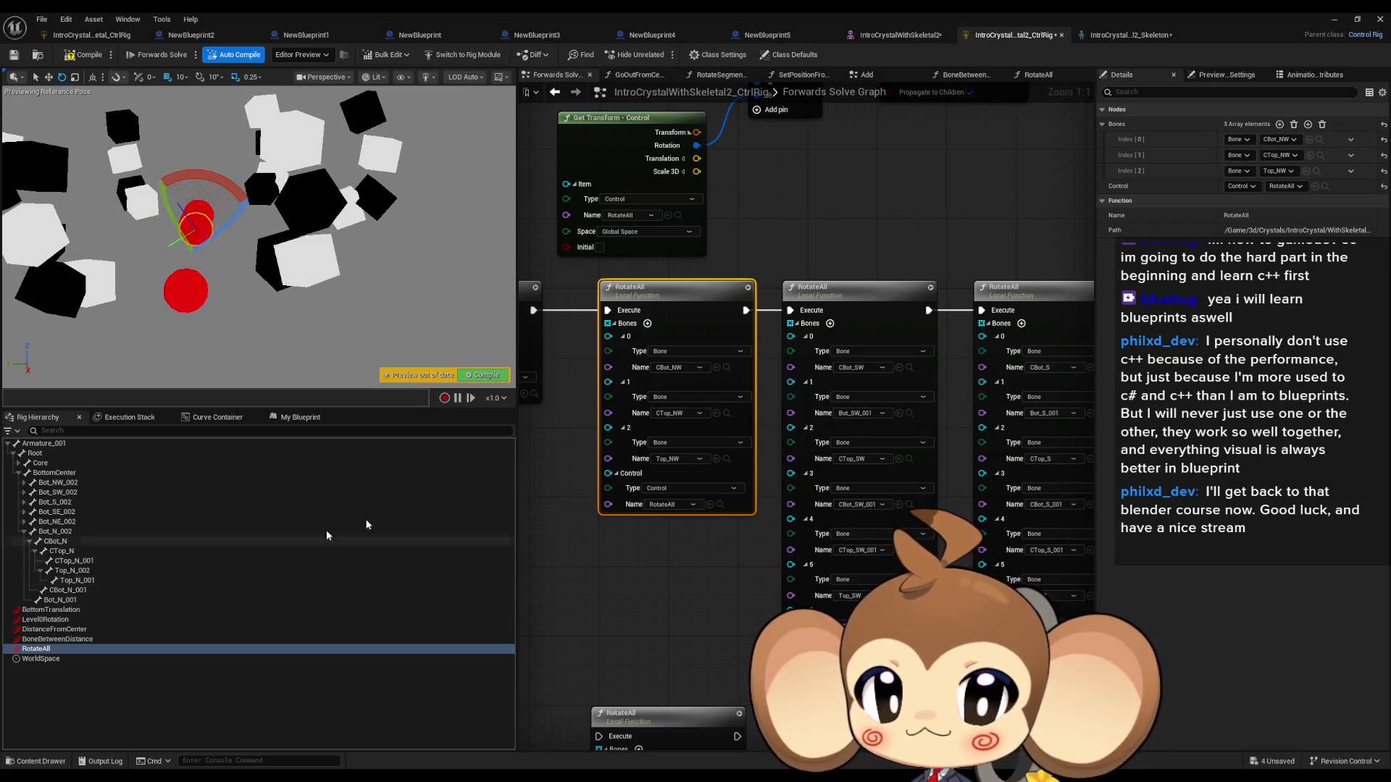
Step: Collapse Bot_N_002, expand Bot_NW_002 and select CBot_NW_001 to view its details
click(24, 531)
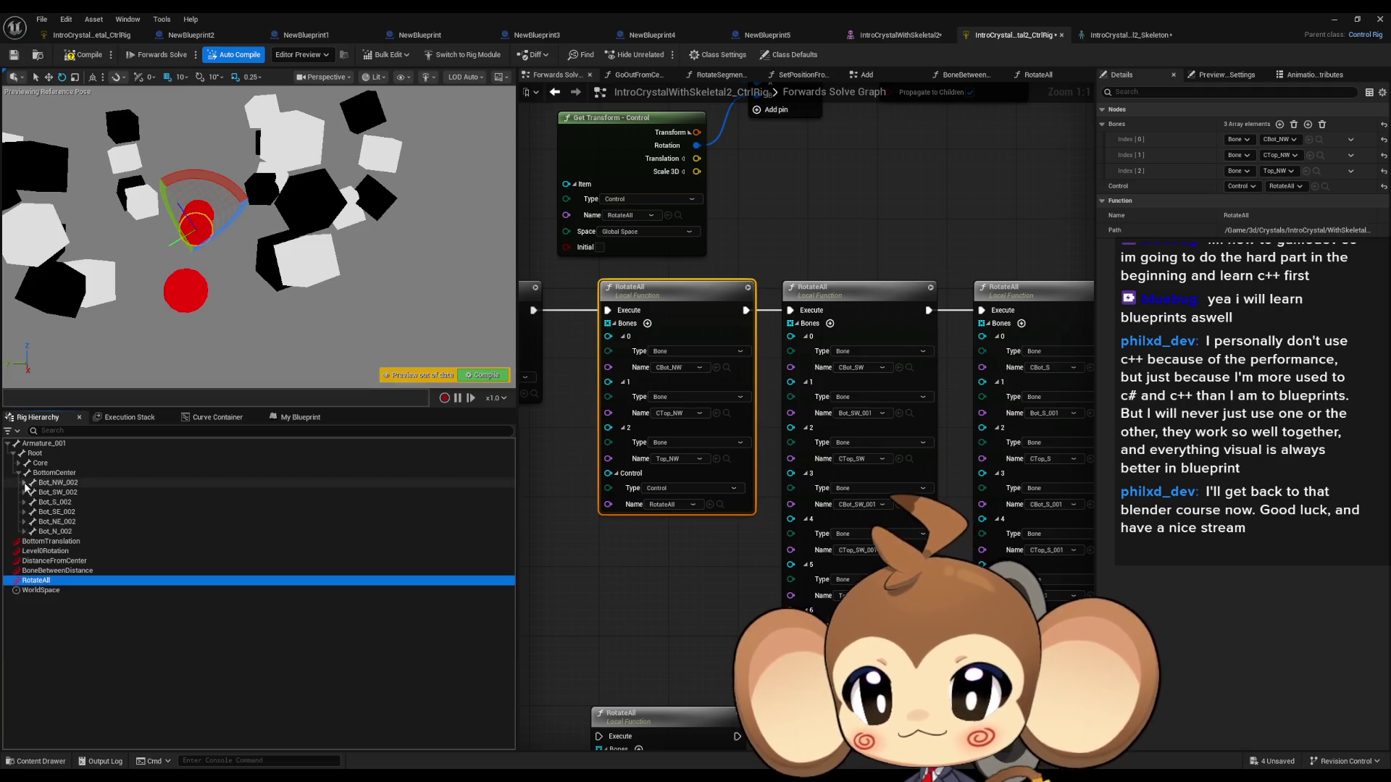
click(24, 484)
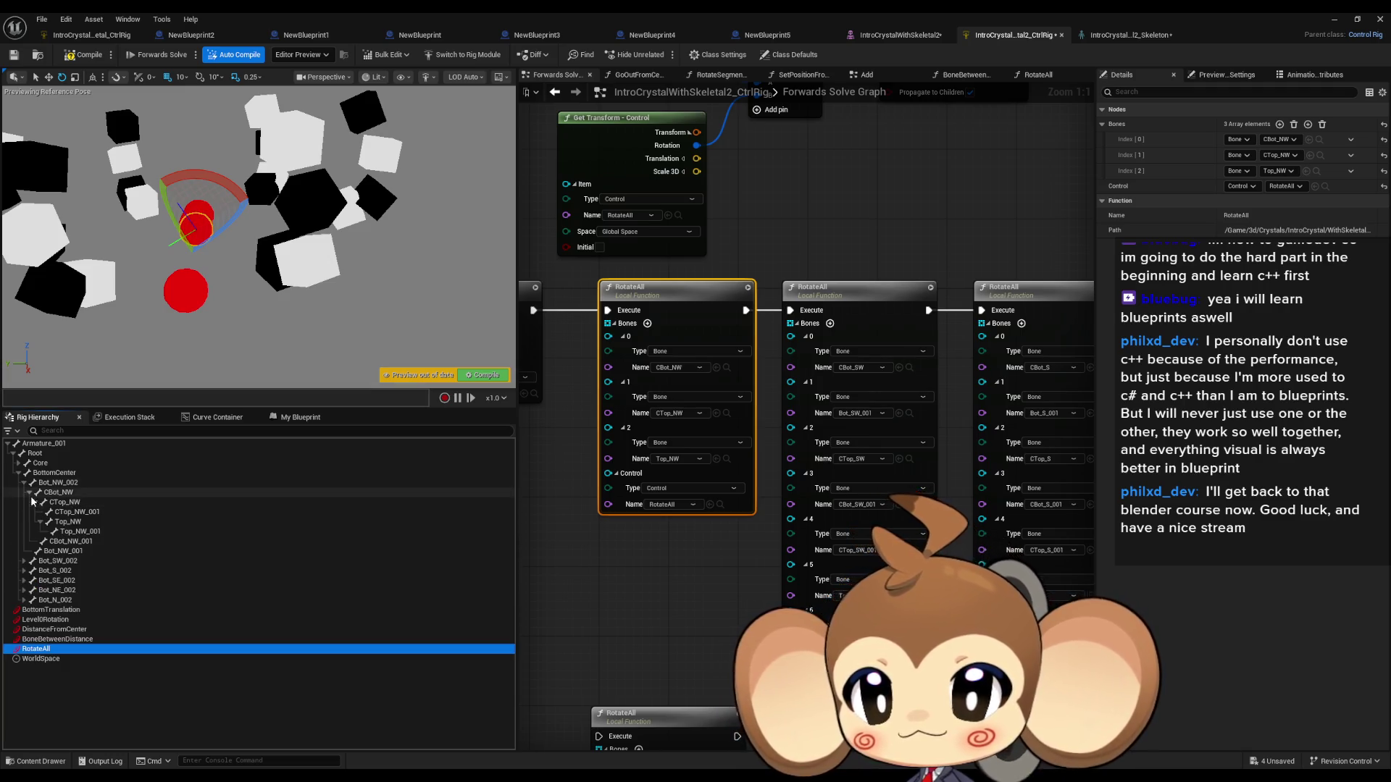
click(35, 503)
click(69, 512)
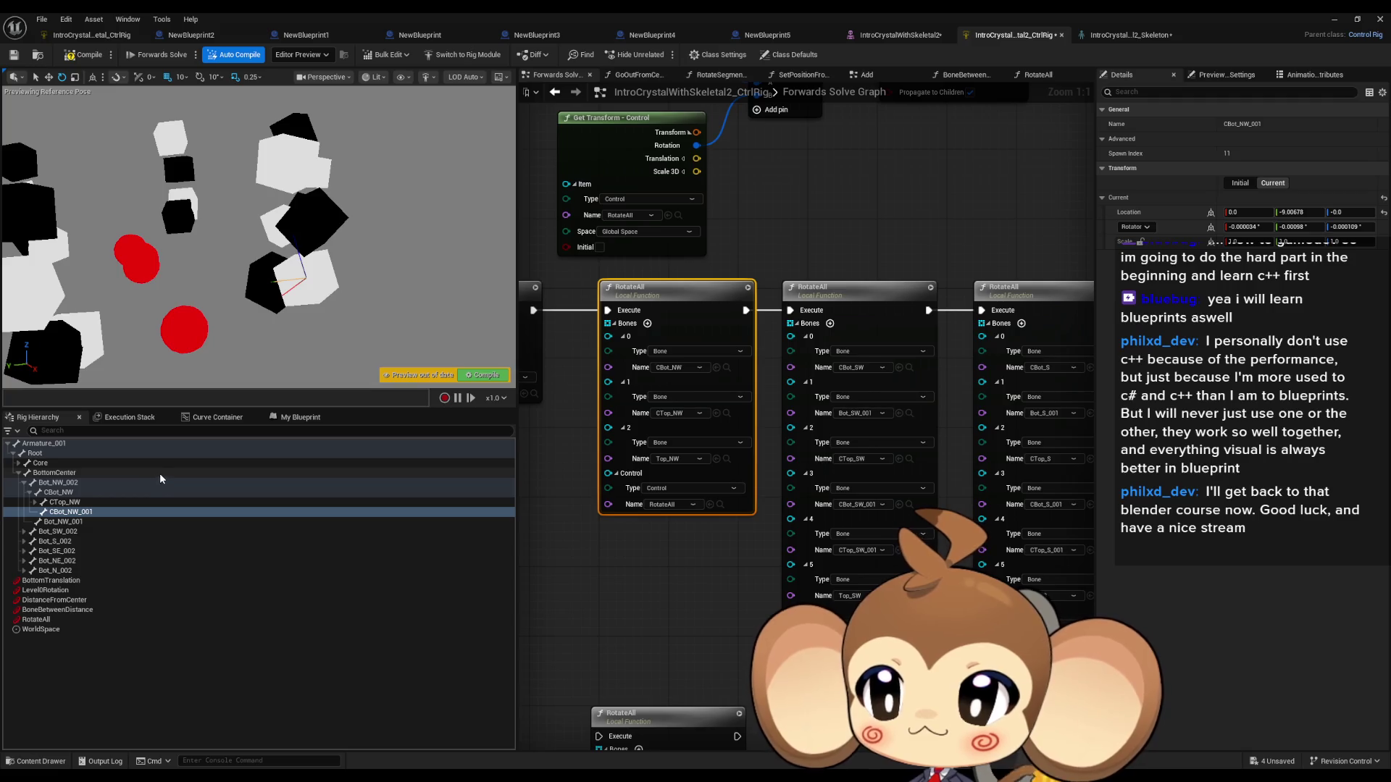
mouse_move(684, 526)
mouse_down()
mouse_move(765, 488)
mouse_move(788, 499)
mouse_up()
Step: Paste a copy of the NW RotateAll node and place it under BoneBetweenDistanceFunc
click(773, 266)
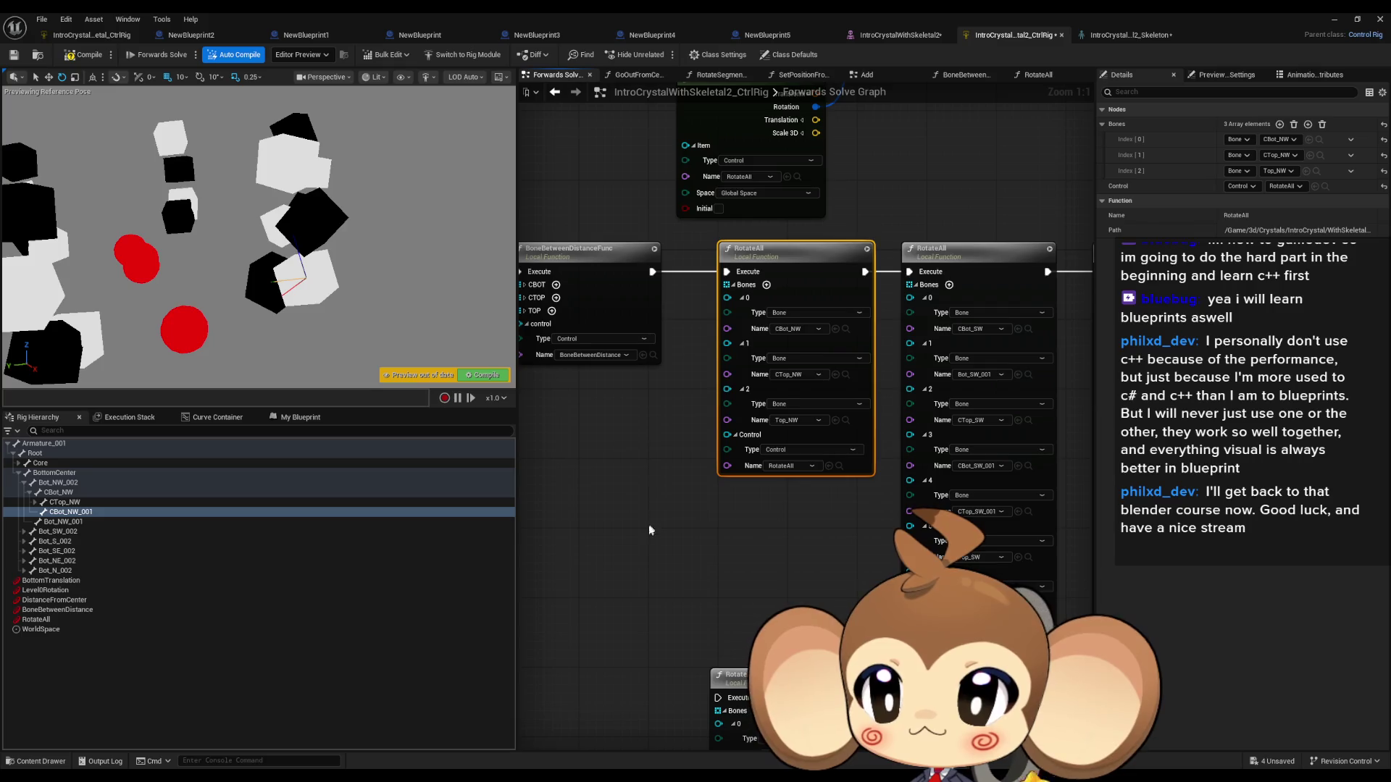
key(ctrl+v)
mouse_move(671, 495)
mouse_down()
mouse_move(661, 446)
mouse_move(703, 249)
mouse_up()
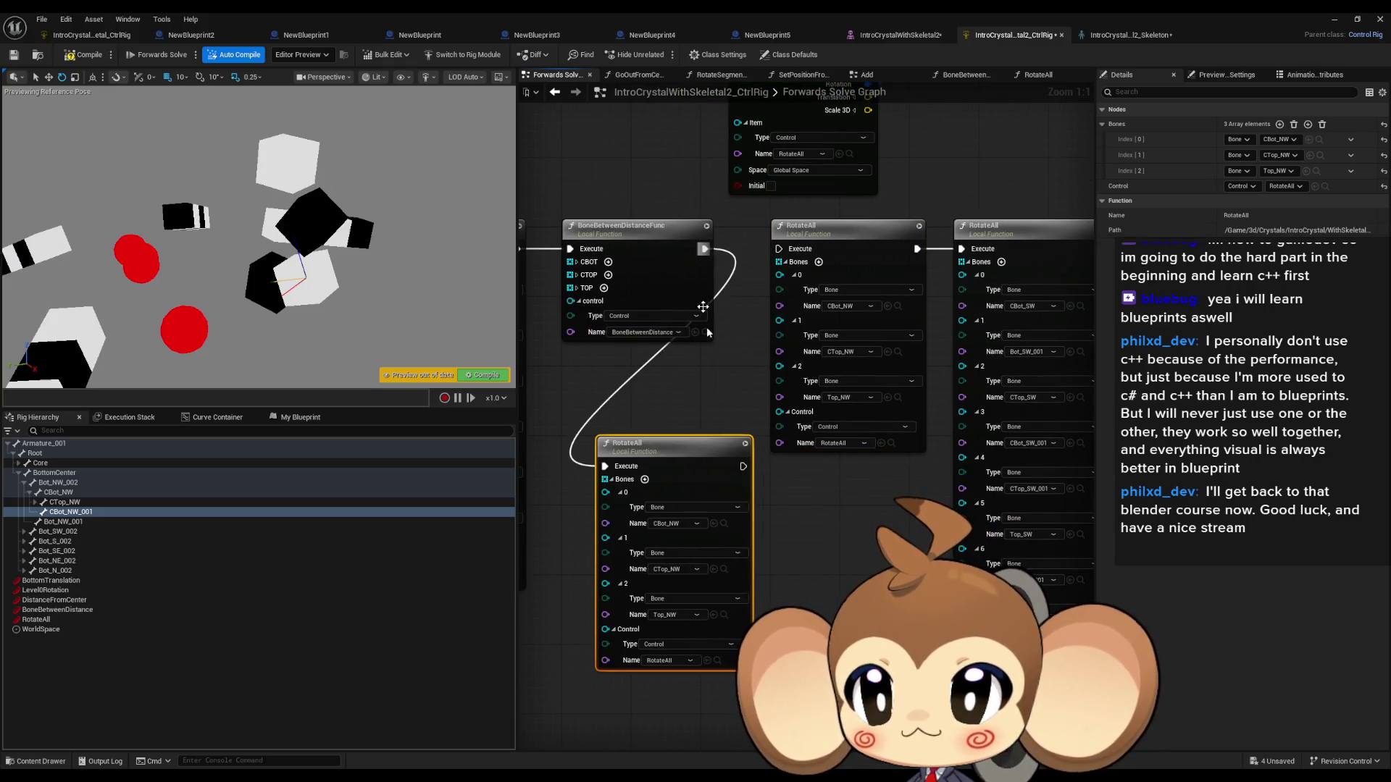
drag(648, 430, 683, 404)
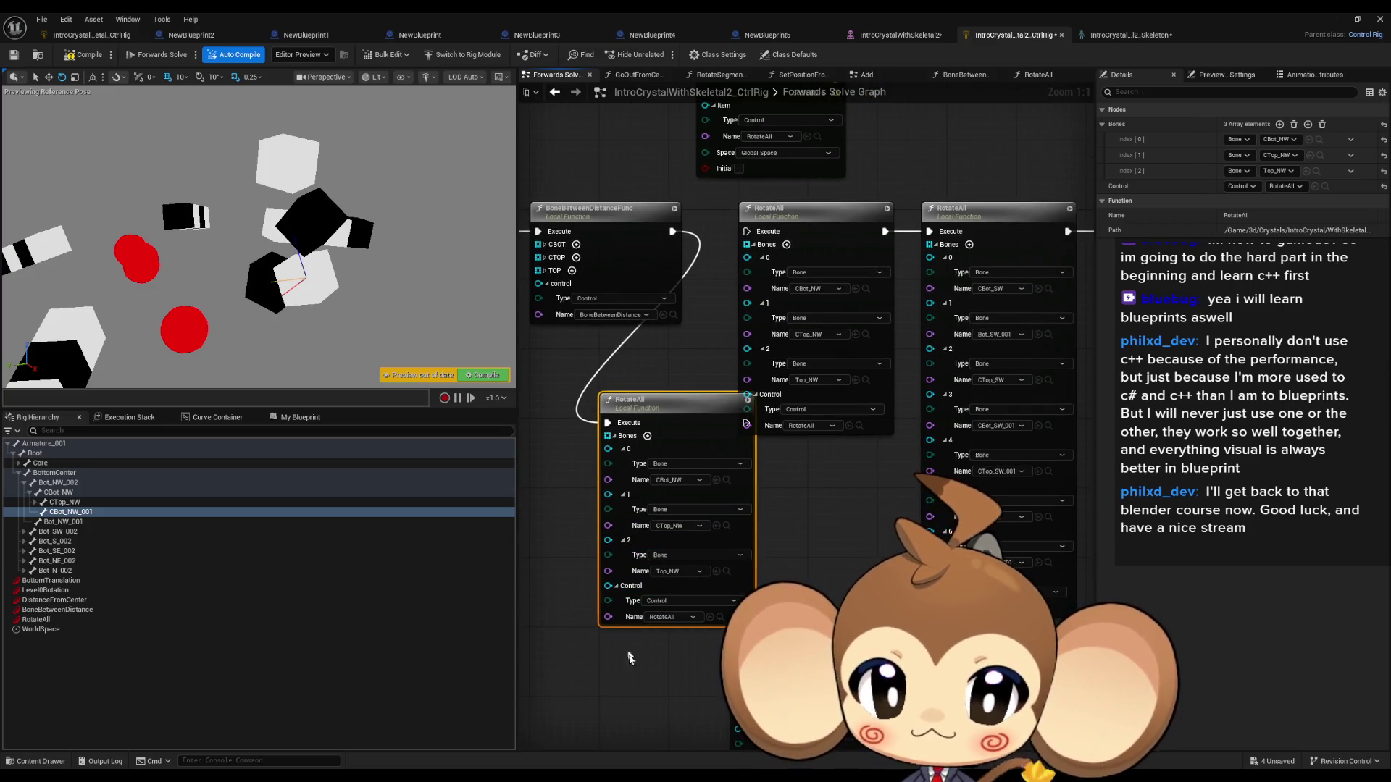
Step: Remove the Top_NW and CTop_NW entries so the copy lists only CBot_NW
right_click(614, 541)
click(650, 614)
right_click(611, 499)
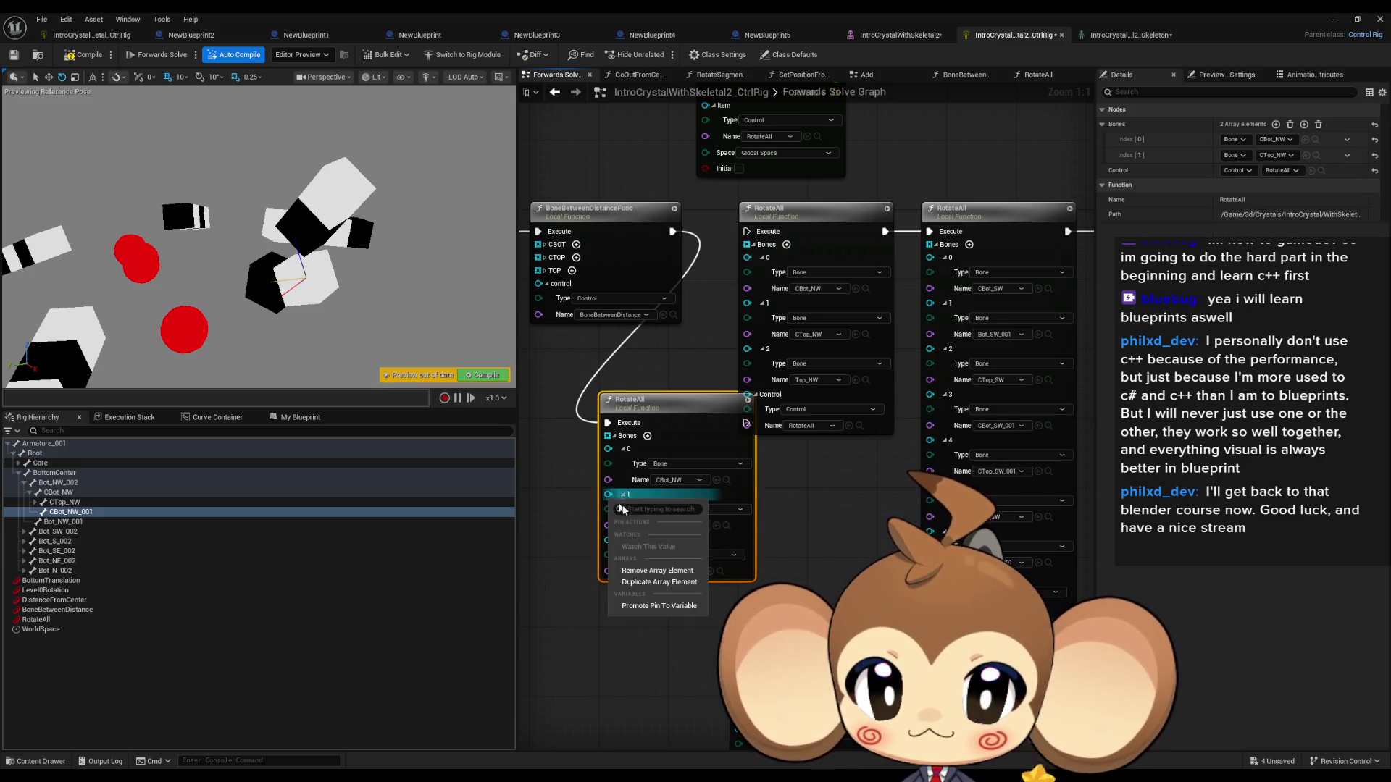
click(653, 572)
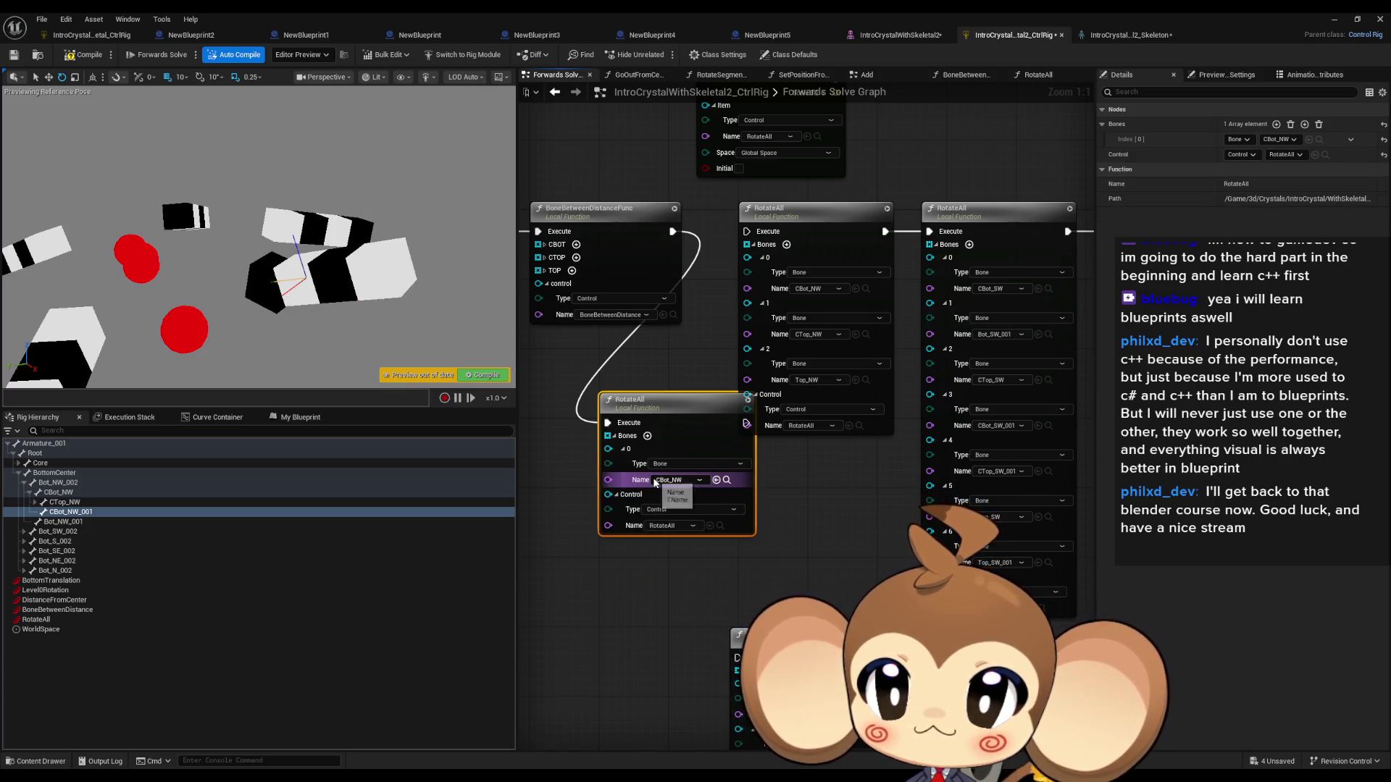
click(77, 622)
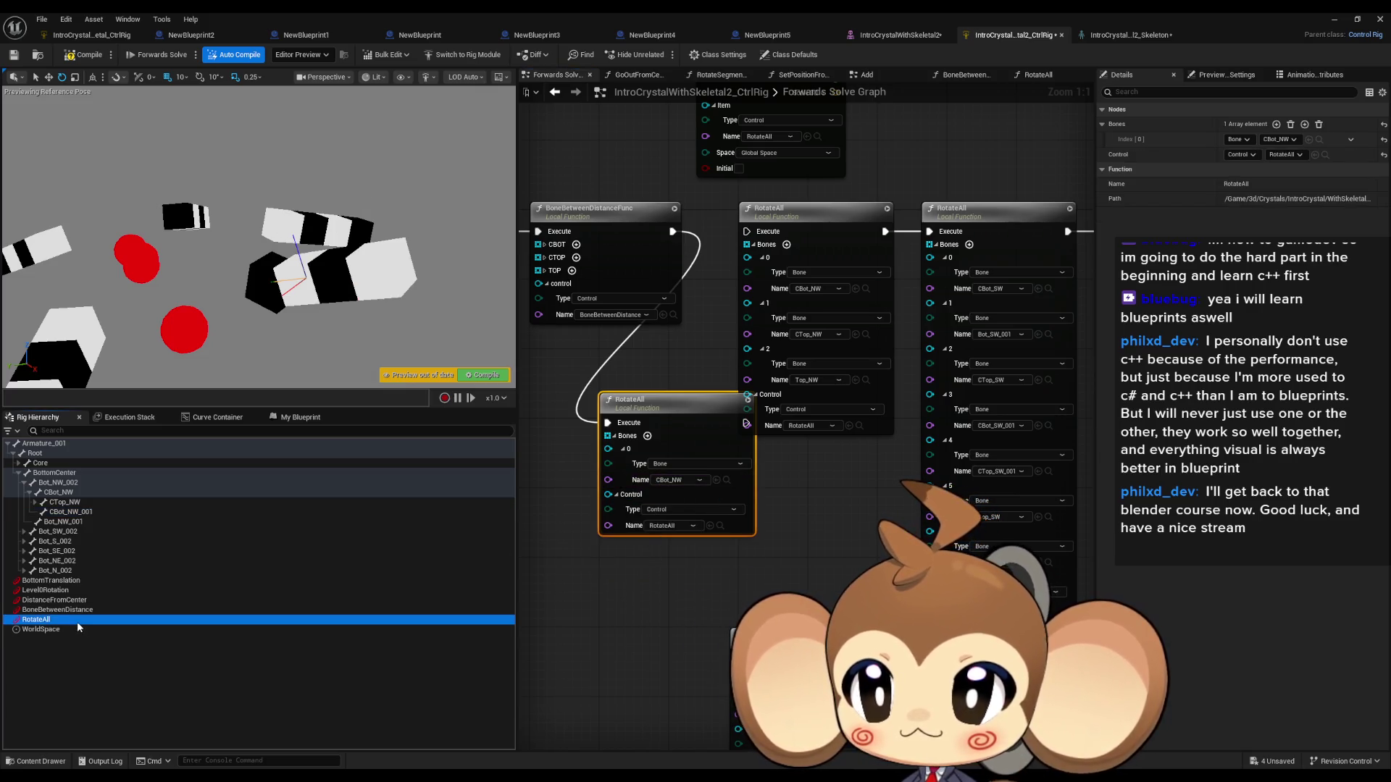
Step: Add a second bone entry to the lower RotateAll node and set it to Bot_NW_001
mouse_move(145, 214)
mouse_down()
mouse_move(105, 205)
mouse_move(87, 218)
mouse_move(134, 201)
mouse_move(78, 253)
mouse_move(154, 321)
mouse_move(206, 243)
mouse_move(156, 202)
mouse_move(132, 204)
mouse_up()
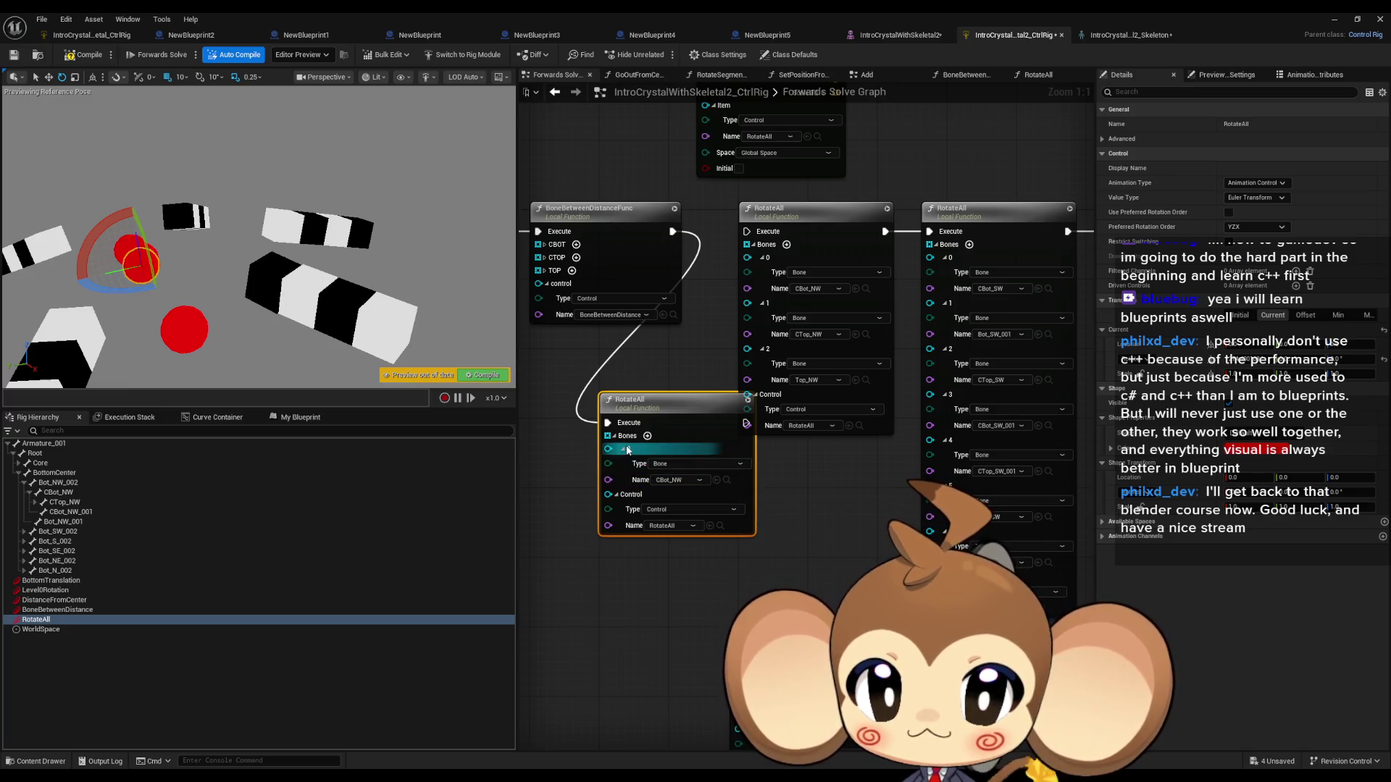
click(648, 436)
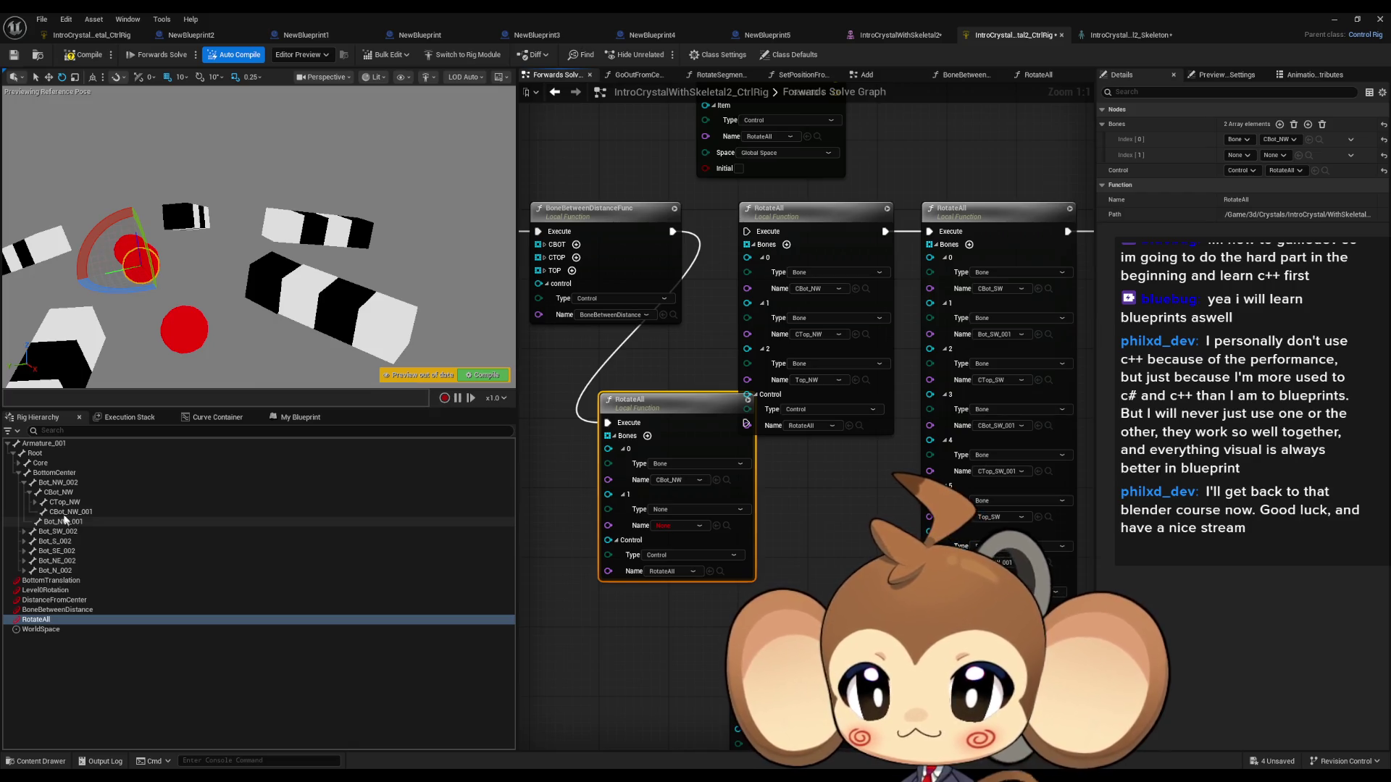
click(30, 492)
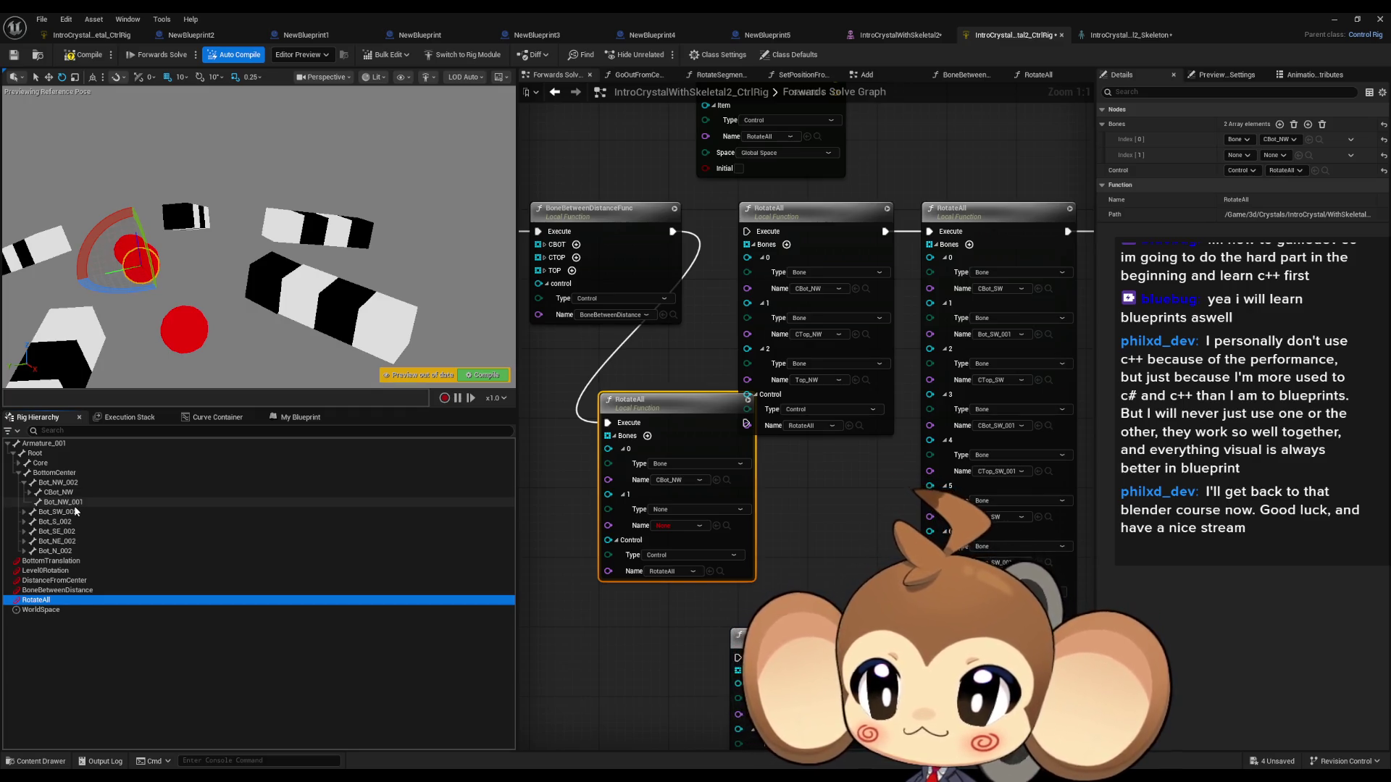
click(75, 505)
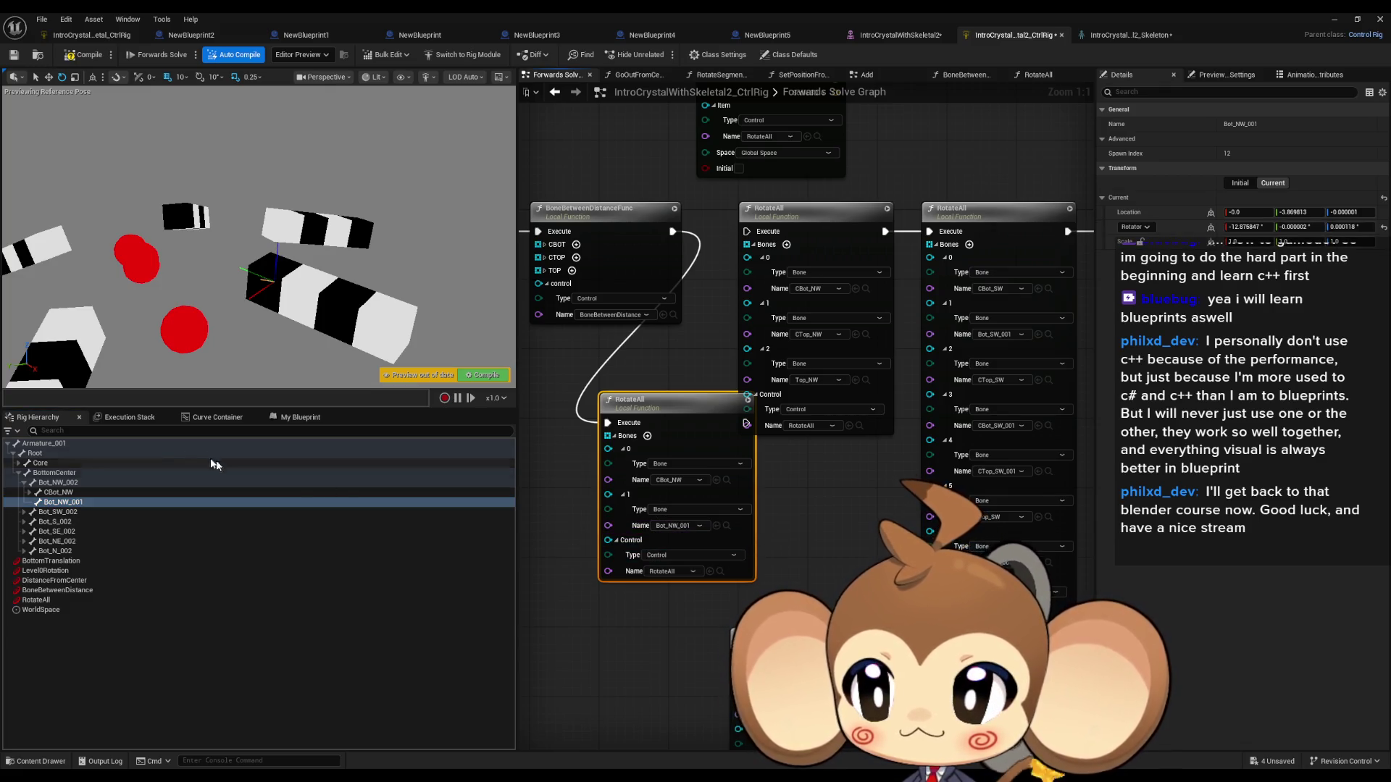
Step: Test the rotation with the RotateAll control, then add a third empty bone entry
click(56, 602)
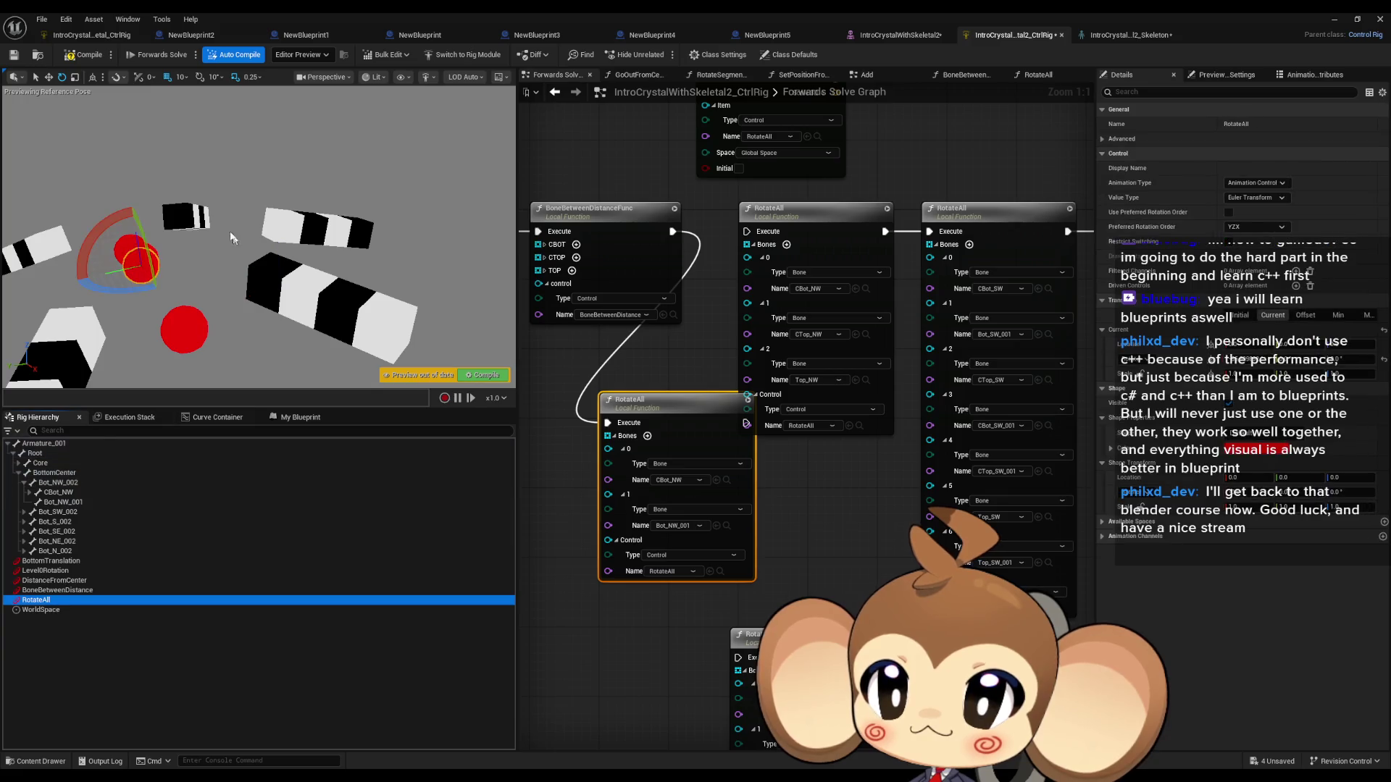
mouse_move(109, 217)
mouse_down()
mouse_move(134, 207)
mouse_move(80, 228)
mouse_move(80, 311)
mouse_move(80, 250)
mouse_move(130, 203)
mouse_move(116, 203)
mouse_move(76, 271)
mouse_move(109, 210)
mouse_move(145, 201)
mouse_move(79, 230)
mouse_move(72, 290)
mouse_move(100, 221)
mouse_move(130, 205)
mouse_move(123, 228)
mouse_up()
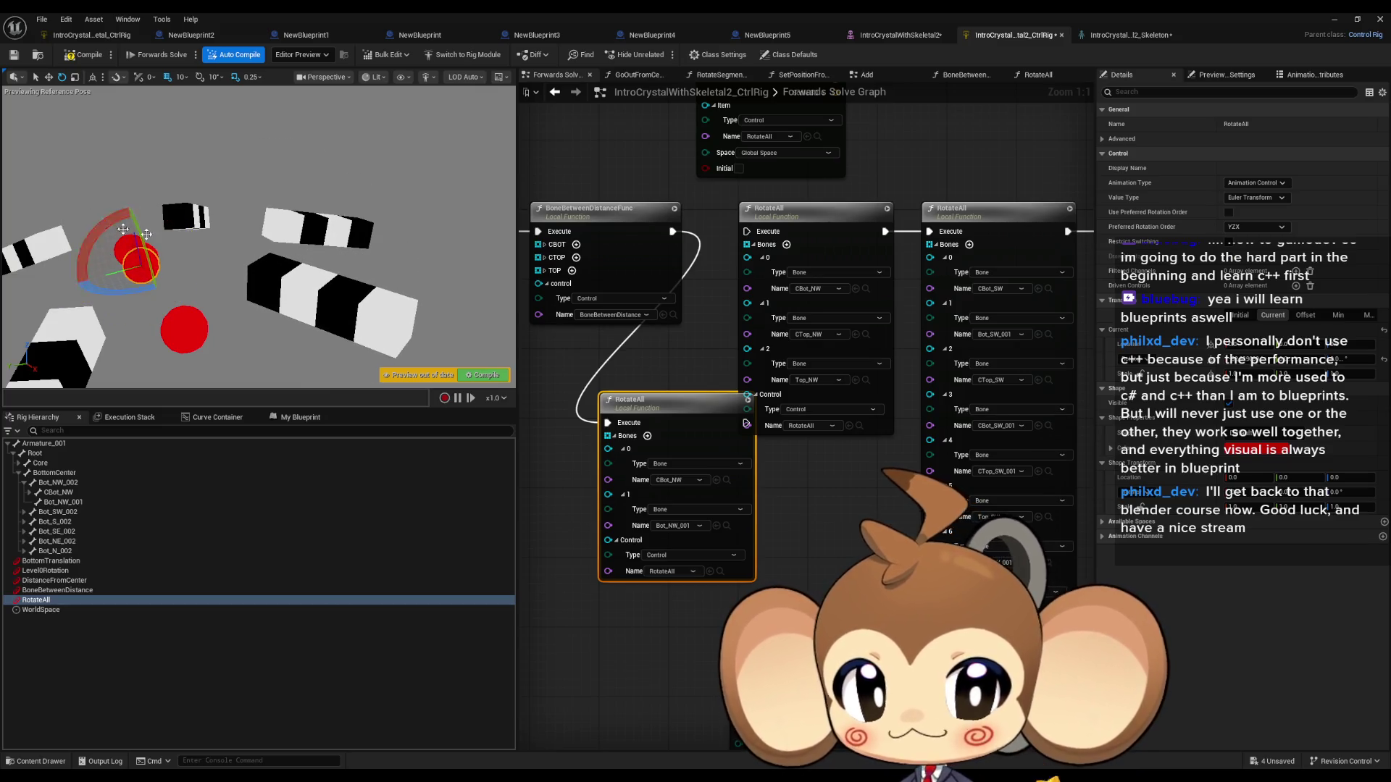
click(648, 437)
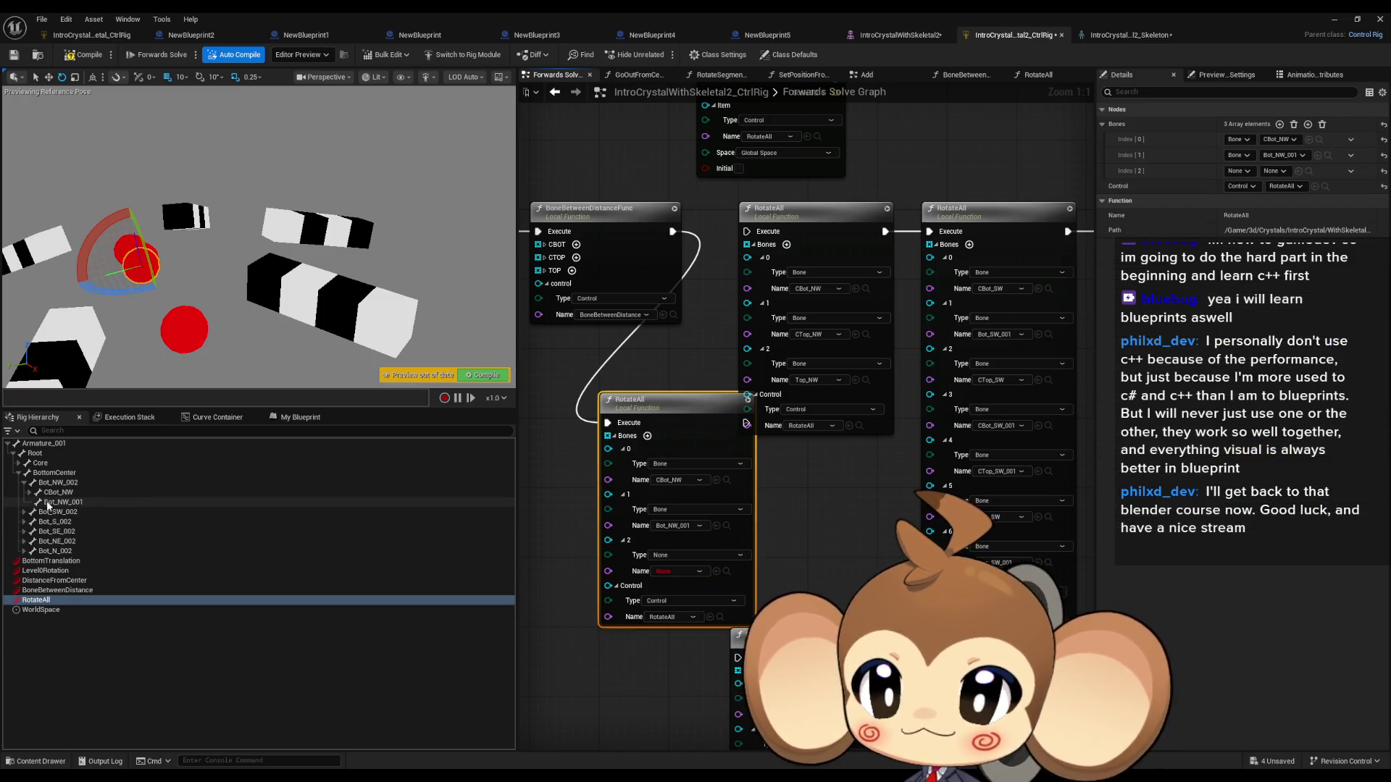
Step: Assign CTop_NW to the third bone entry and test it by rotating the RotateAll control
click(30, 493)
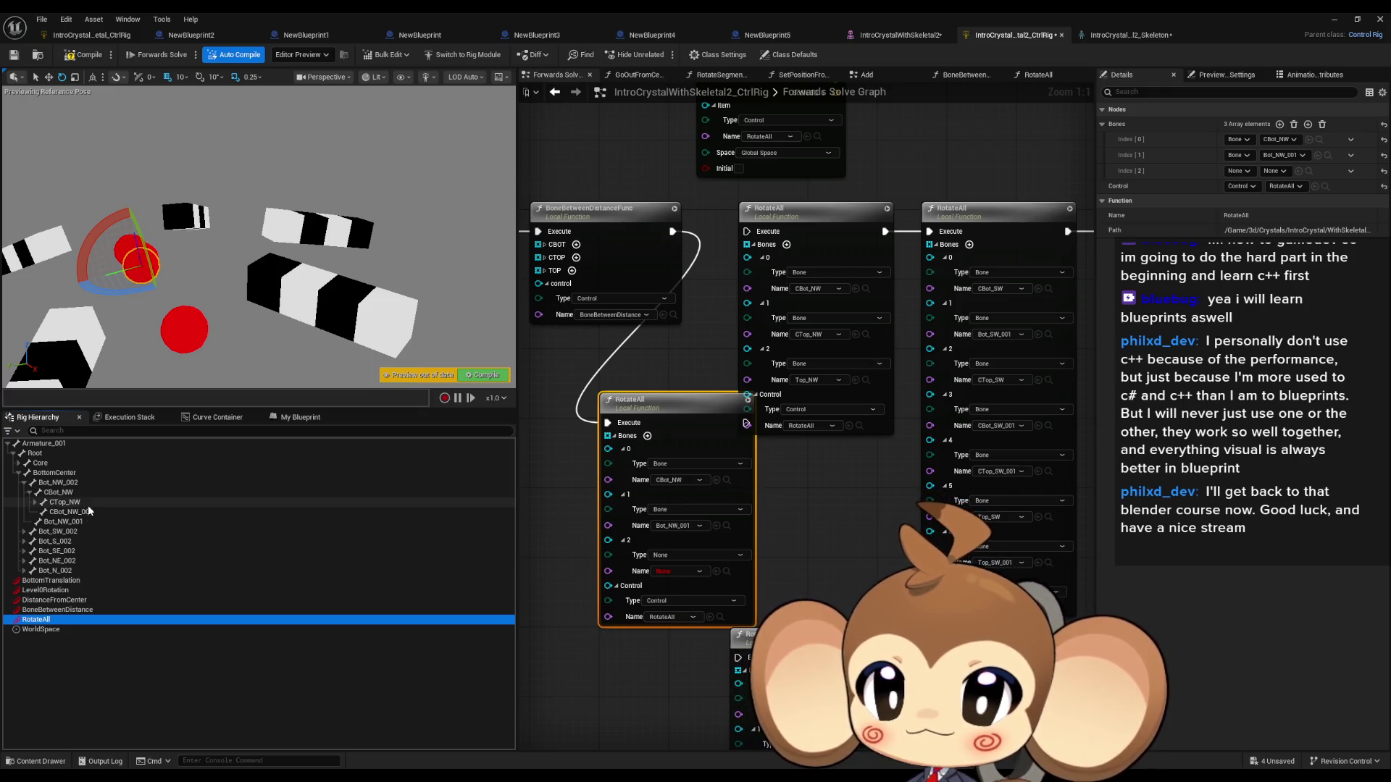
mouse_move(88, 505)
mouse_down()
mouse_move(652, 528)
mouse_move(710, 565)
mouse_up()
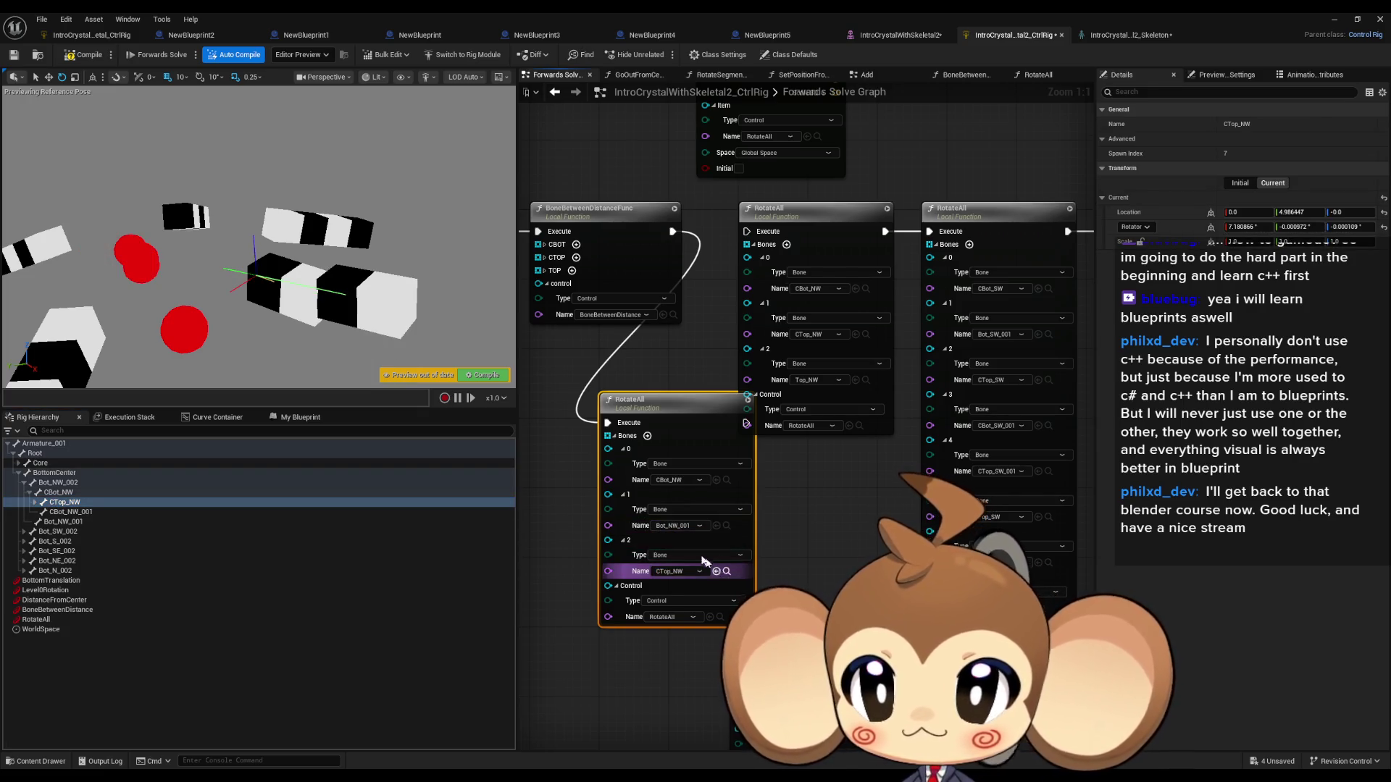
click(36, 619)
mouse_move(111, 227)
mouse_down()
mouse_move(153, 207)
mouse_move(69, 224)
mouse_move(126, 205)
mouse_up()
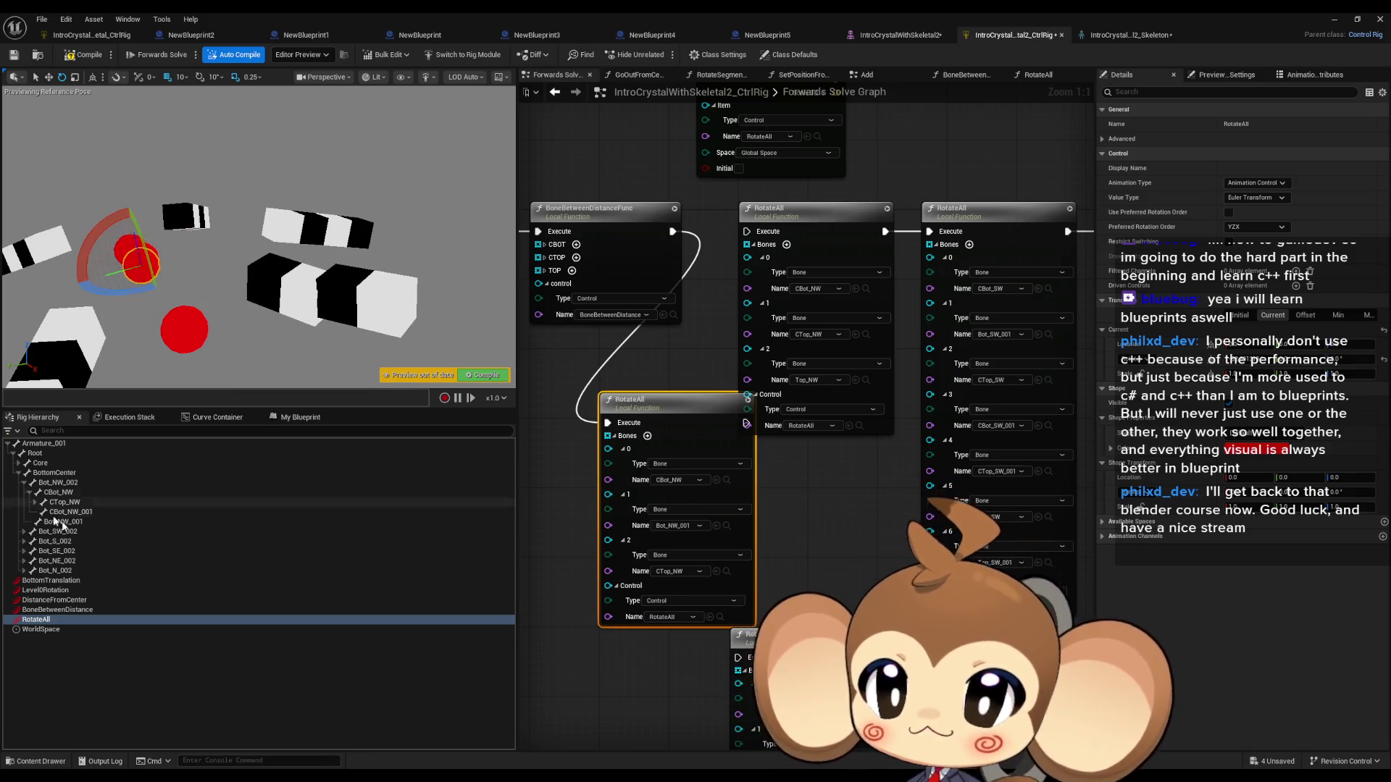
Step: Change the third bone to CBot_NW_001, retest the rotation, and add a fourth bone entry
click(70, 511)
click(714, 571)
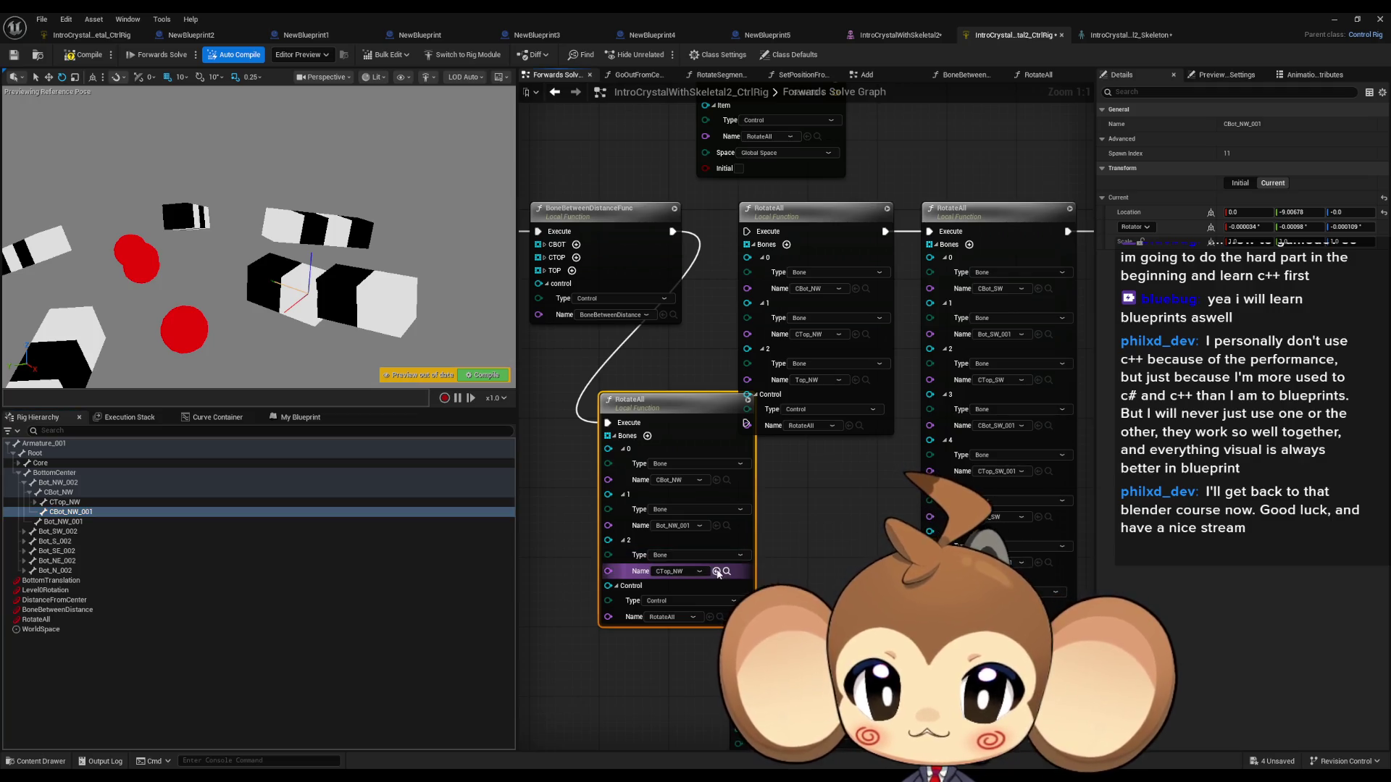
click(53, 622)
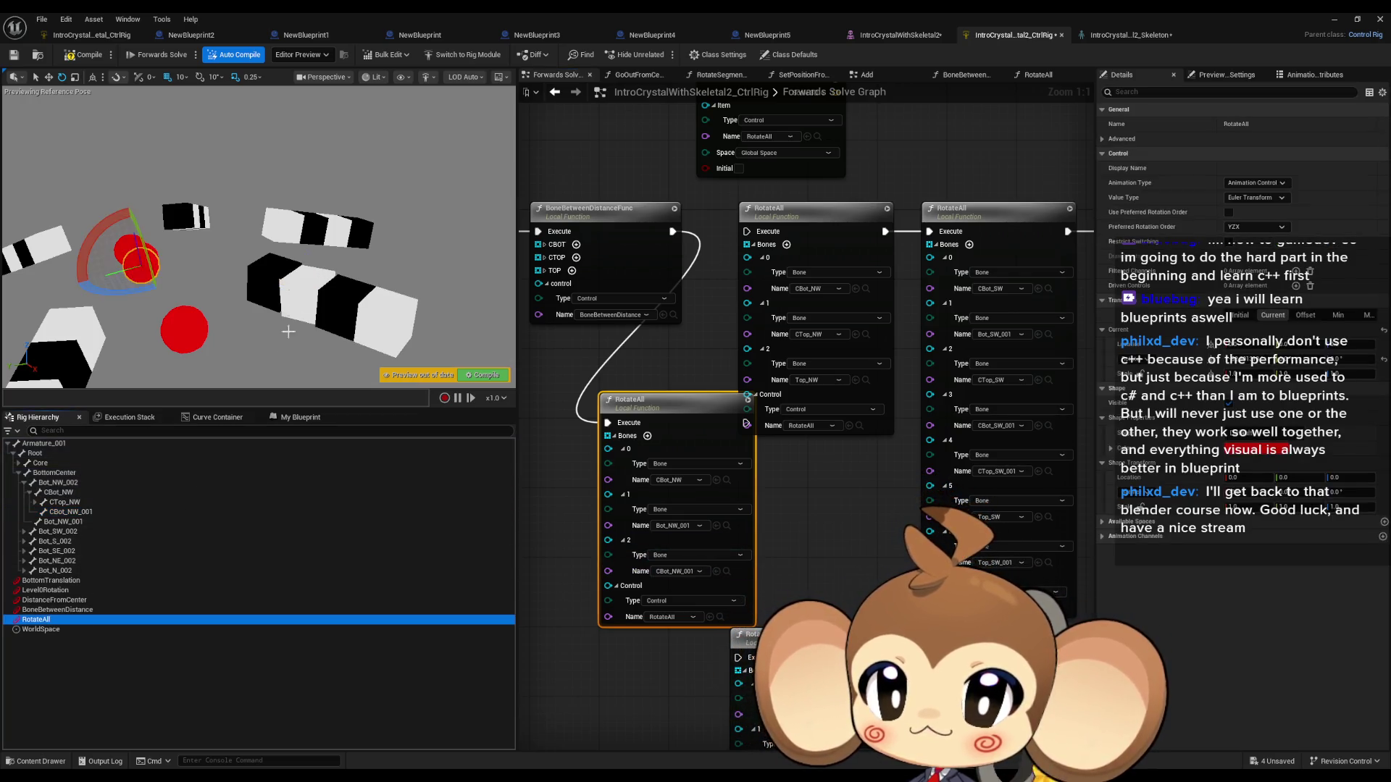
mouse_move(102, 229)
mouse_down()
mouse_move(125, 208)
mouse_move(58, 246)
mouse_move(135, 192)
mouse_move(81, 225)
mouse_move(61, 260)
mouse_move(131, 204)
mouse_up()
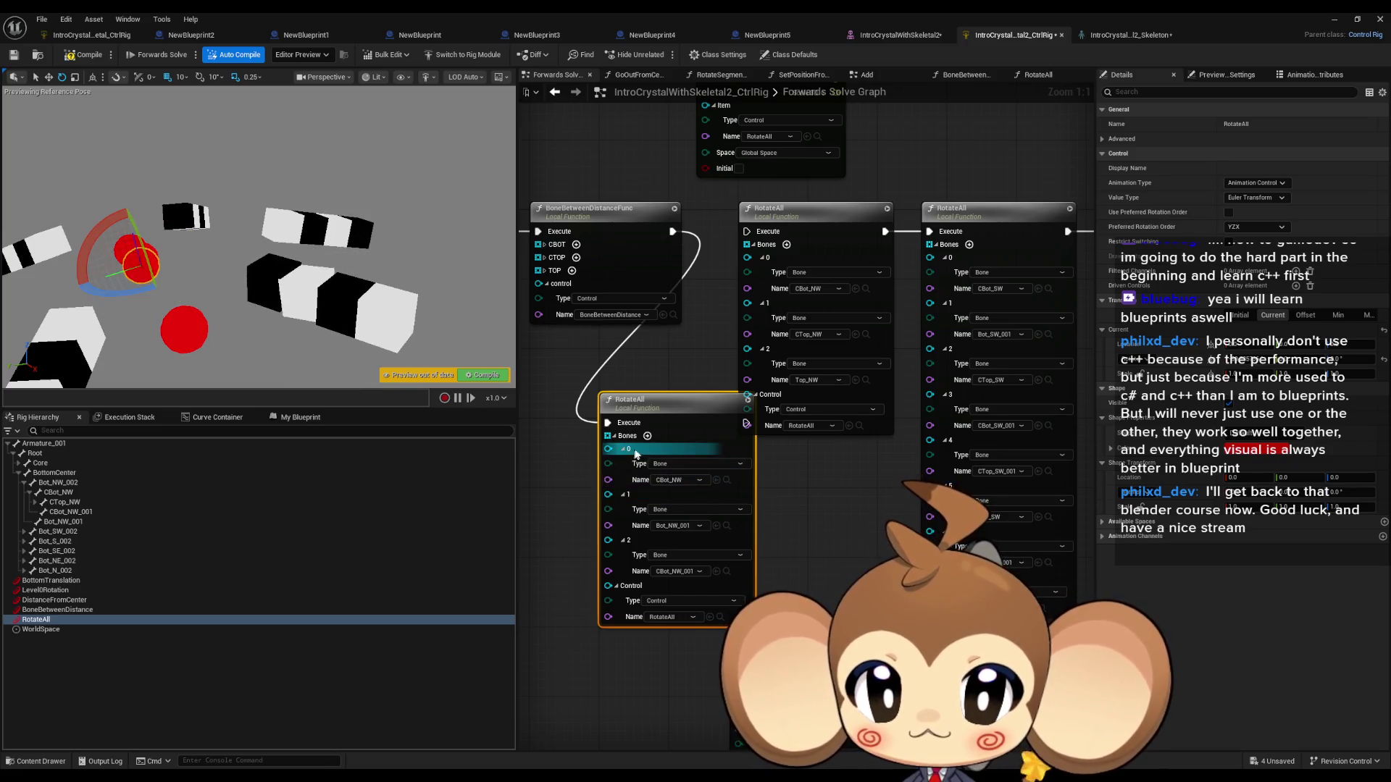
click(647, 436)
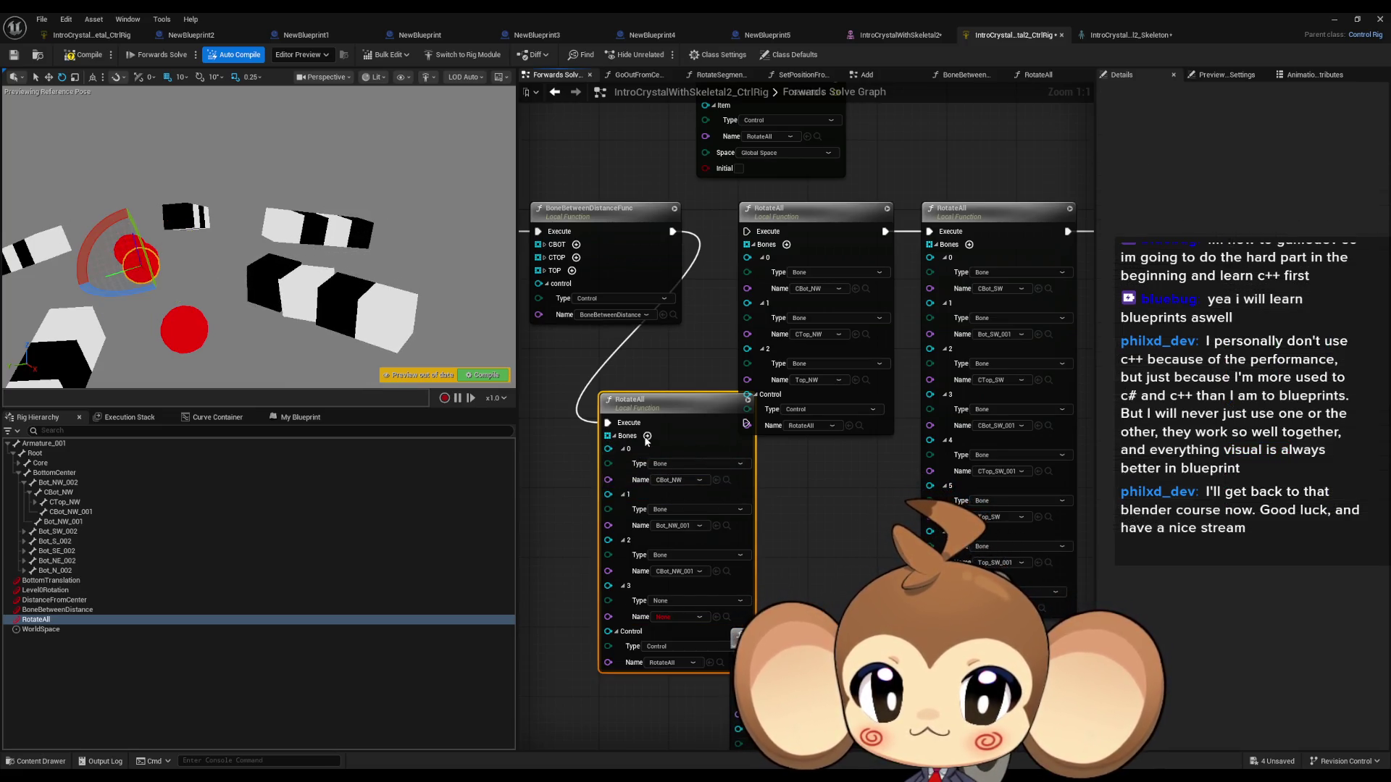
Step: Set the fourth bone entry to CTop_NW and test by rotating the RotateAll control about 22 degrees
click(65, 502)
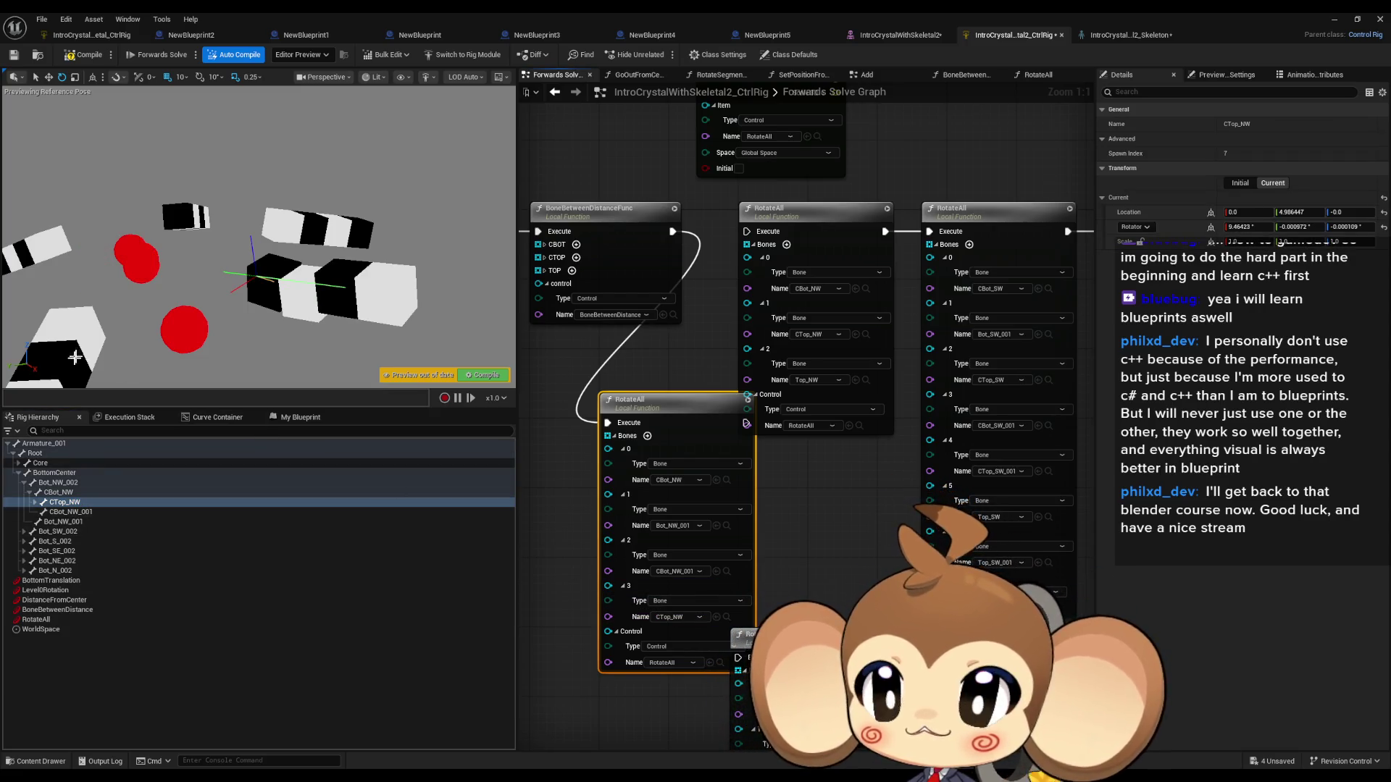
click(36, 620)
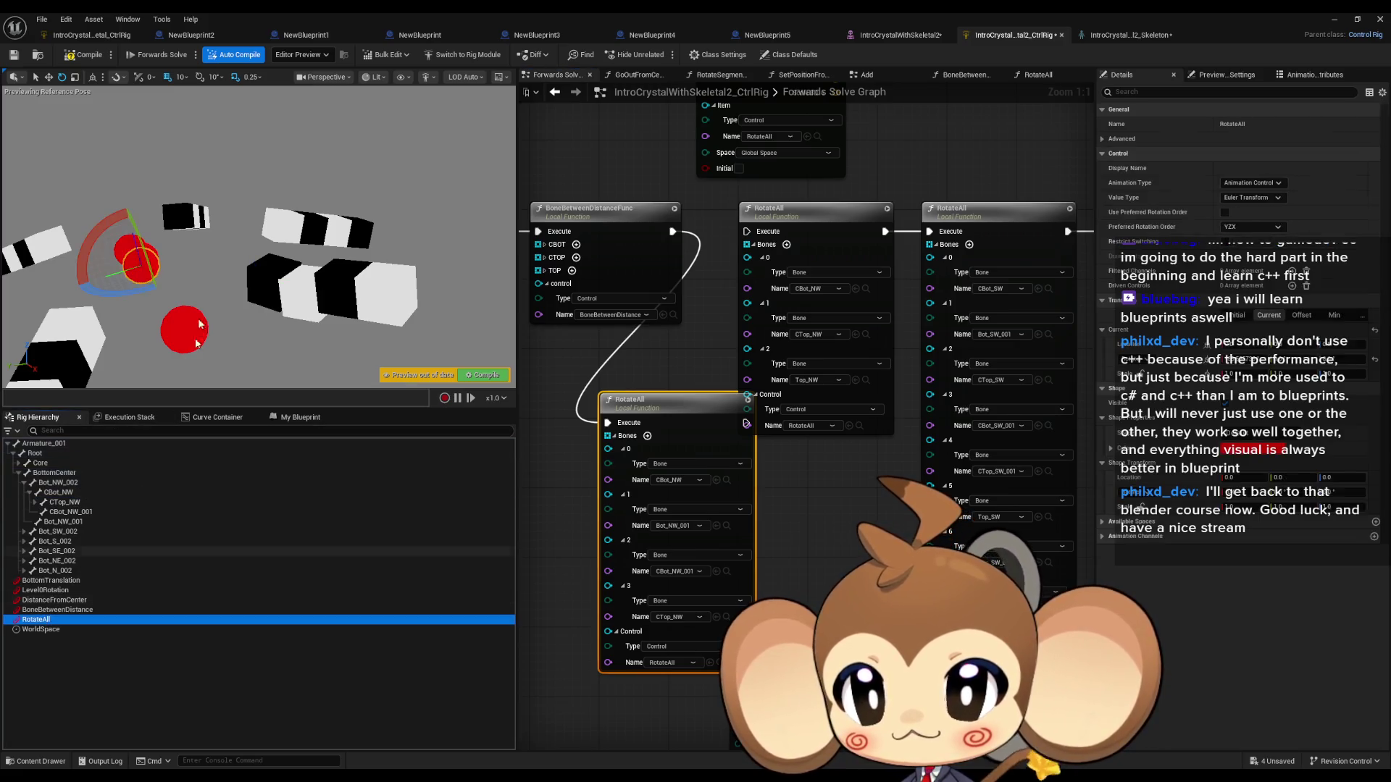
mouse_move(106, 228)
mouse_down()
mouse_move(124, 205)
mouse_move(179, 239)
mouse_up()
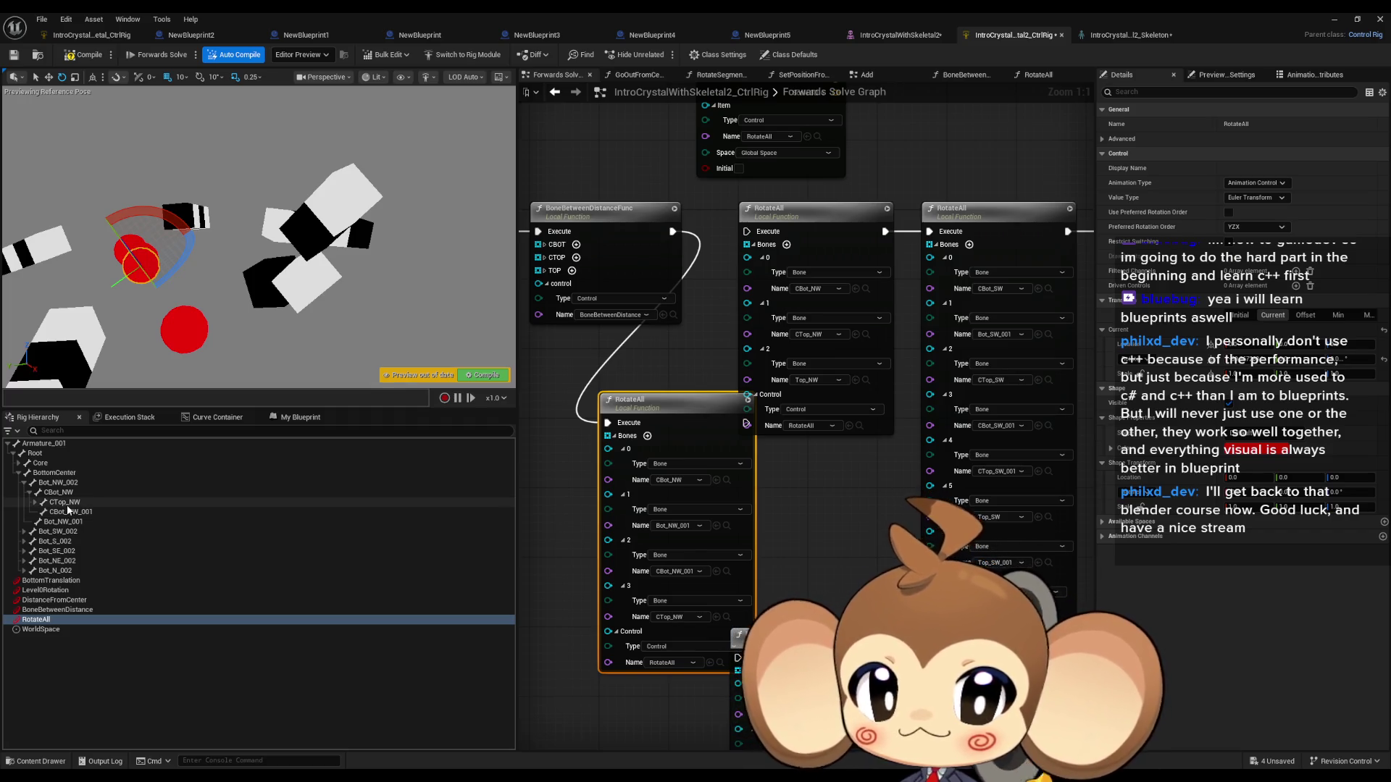
Step: Inspect the Top_NW, CTop_NW_001 and CTop_NW bones, then set the fourth bone to CTop_NW_001
click(35, 502)
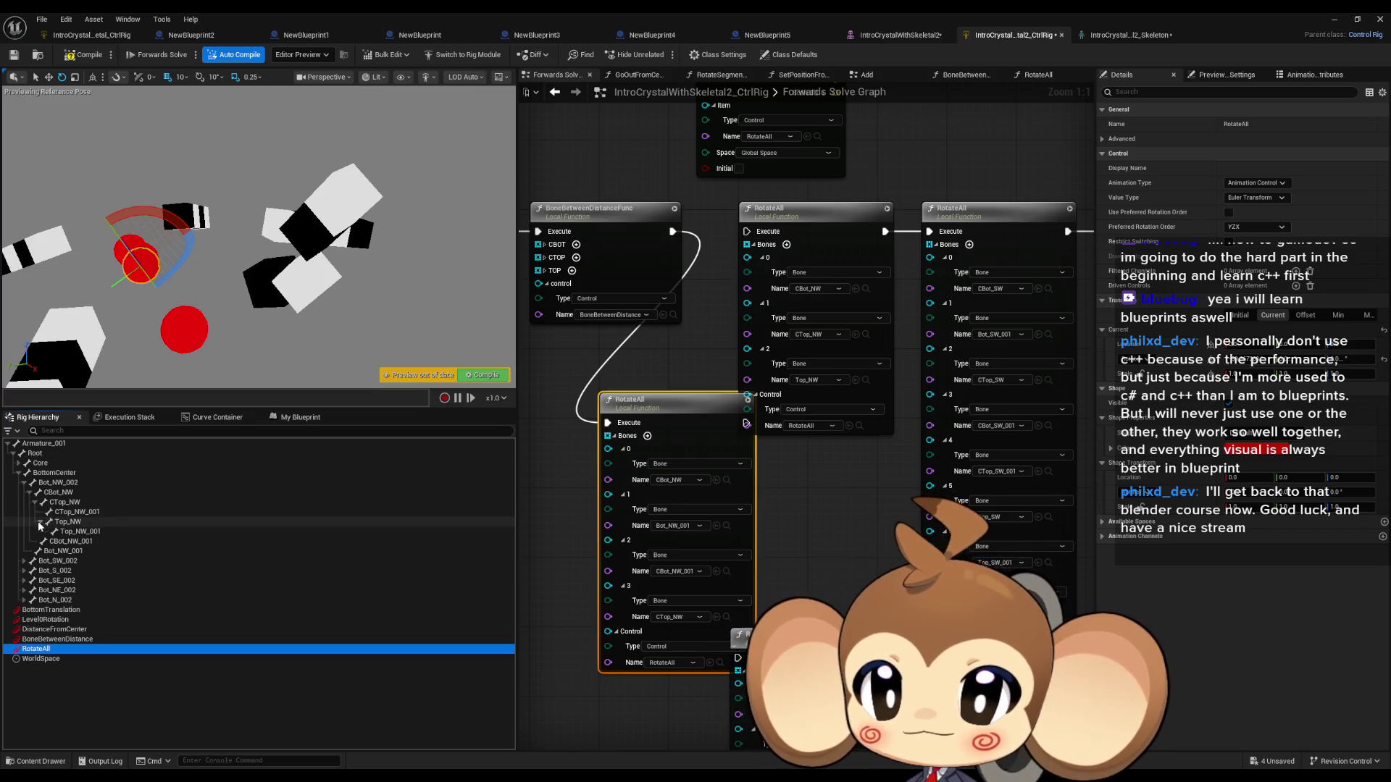
click(40, 521)
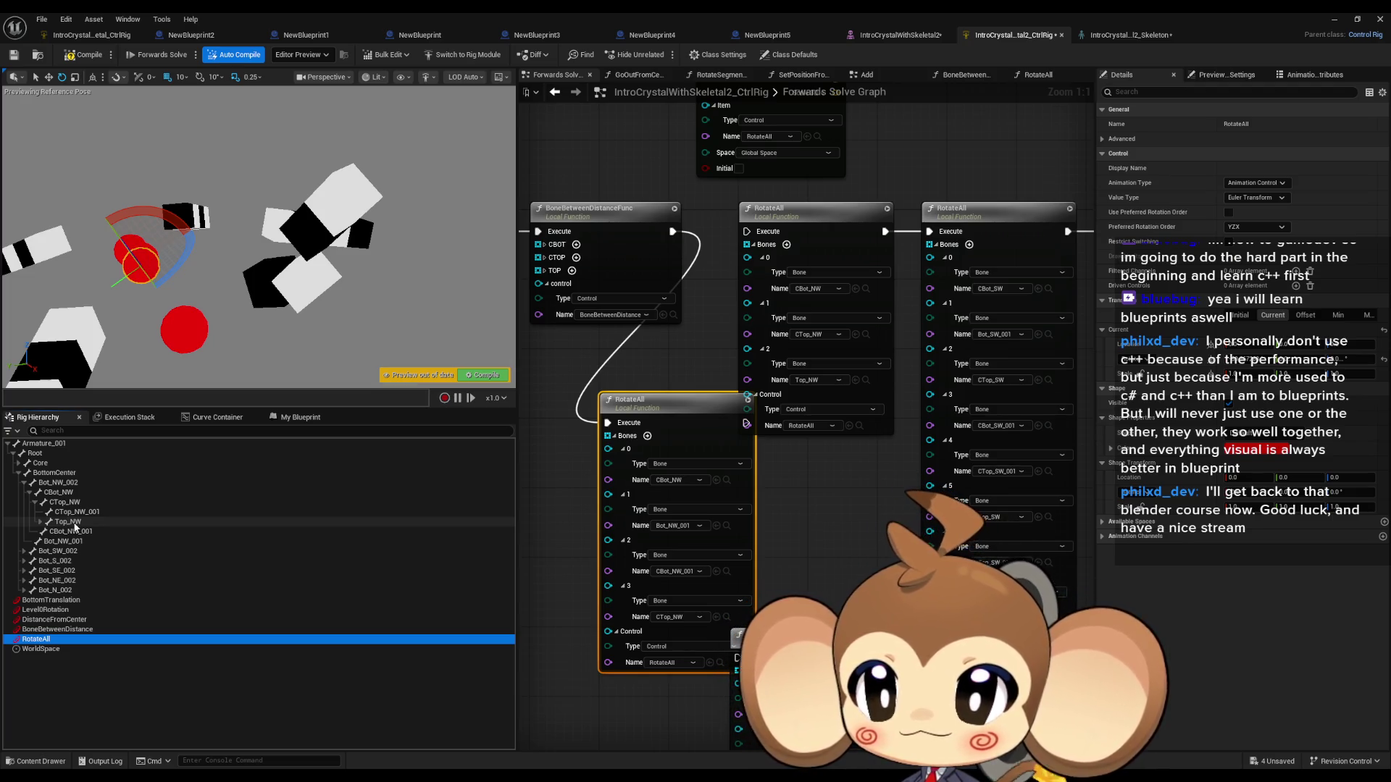
click(75, 523)
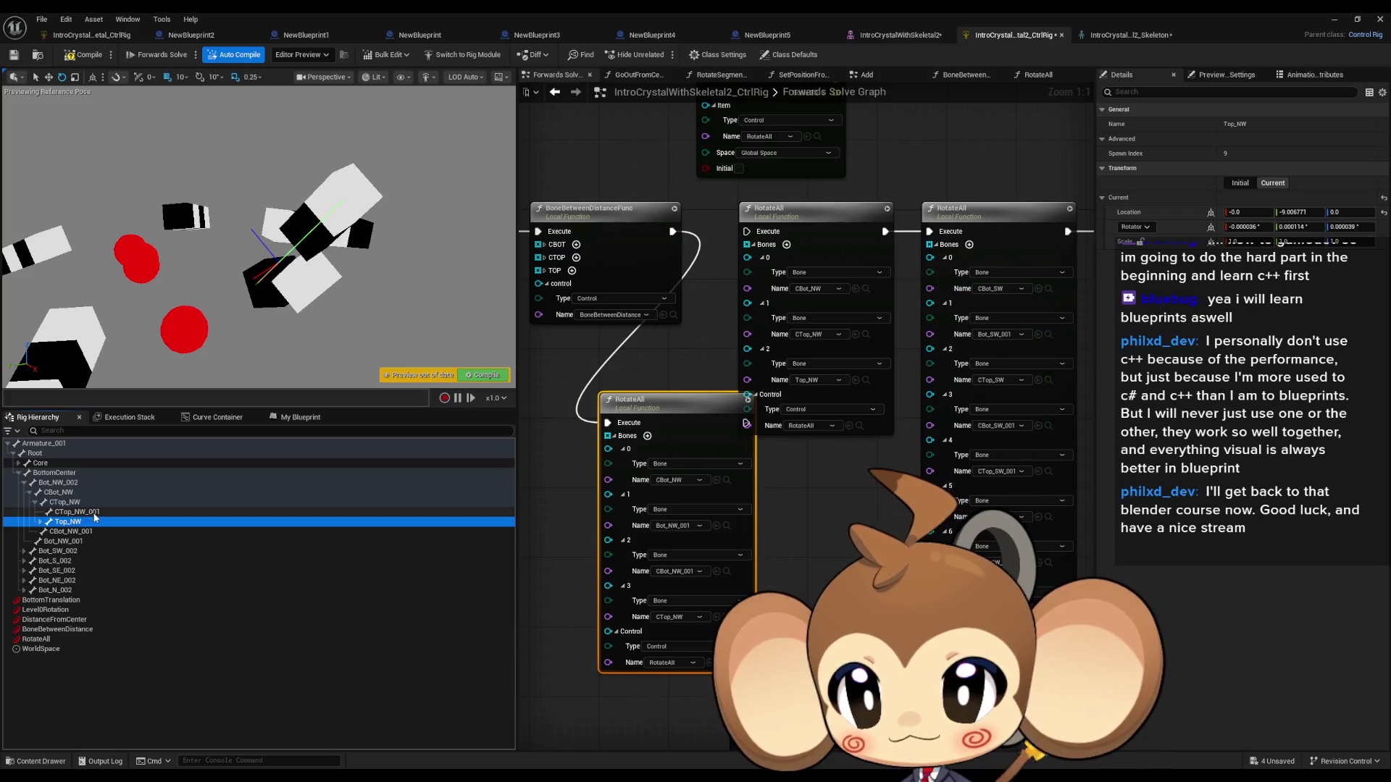
click(69, 512)
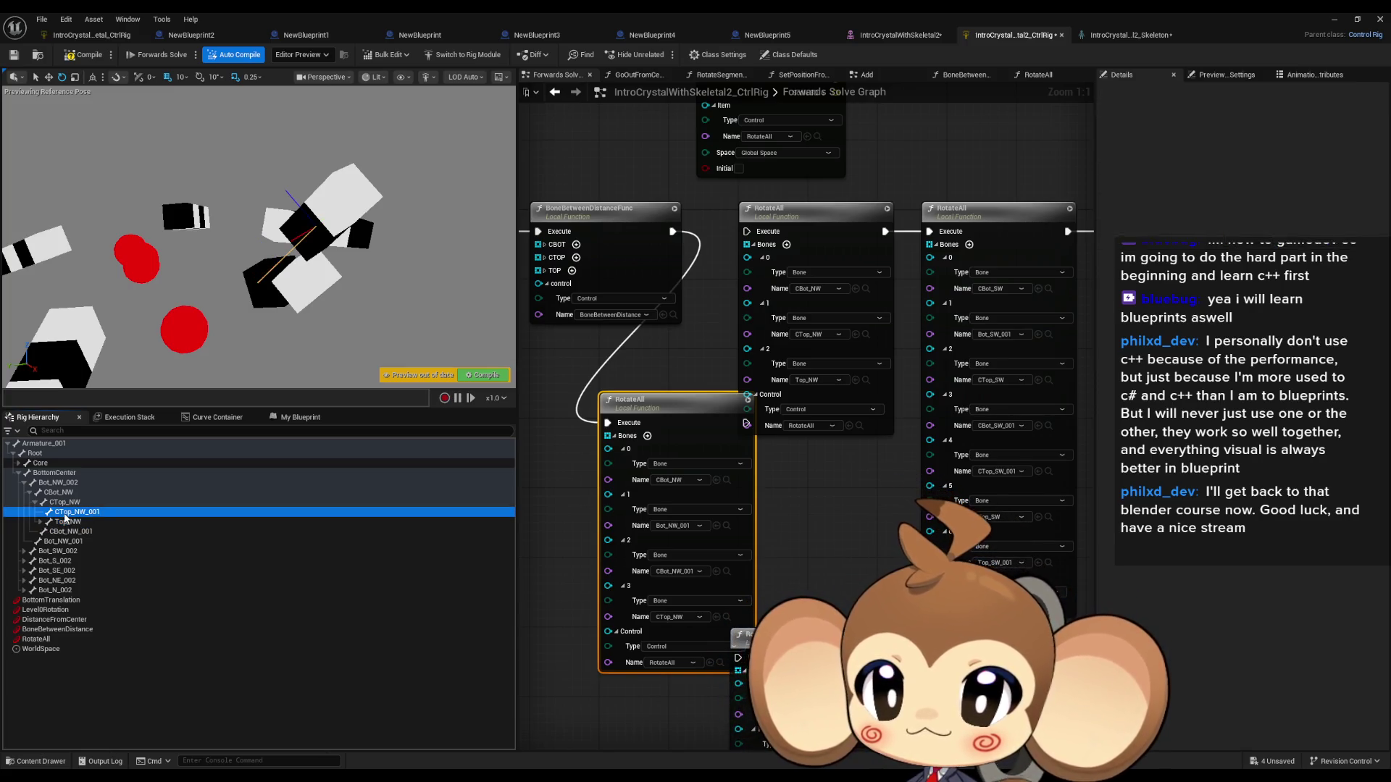
click(69, 504)
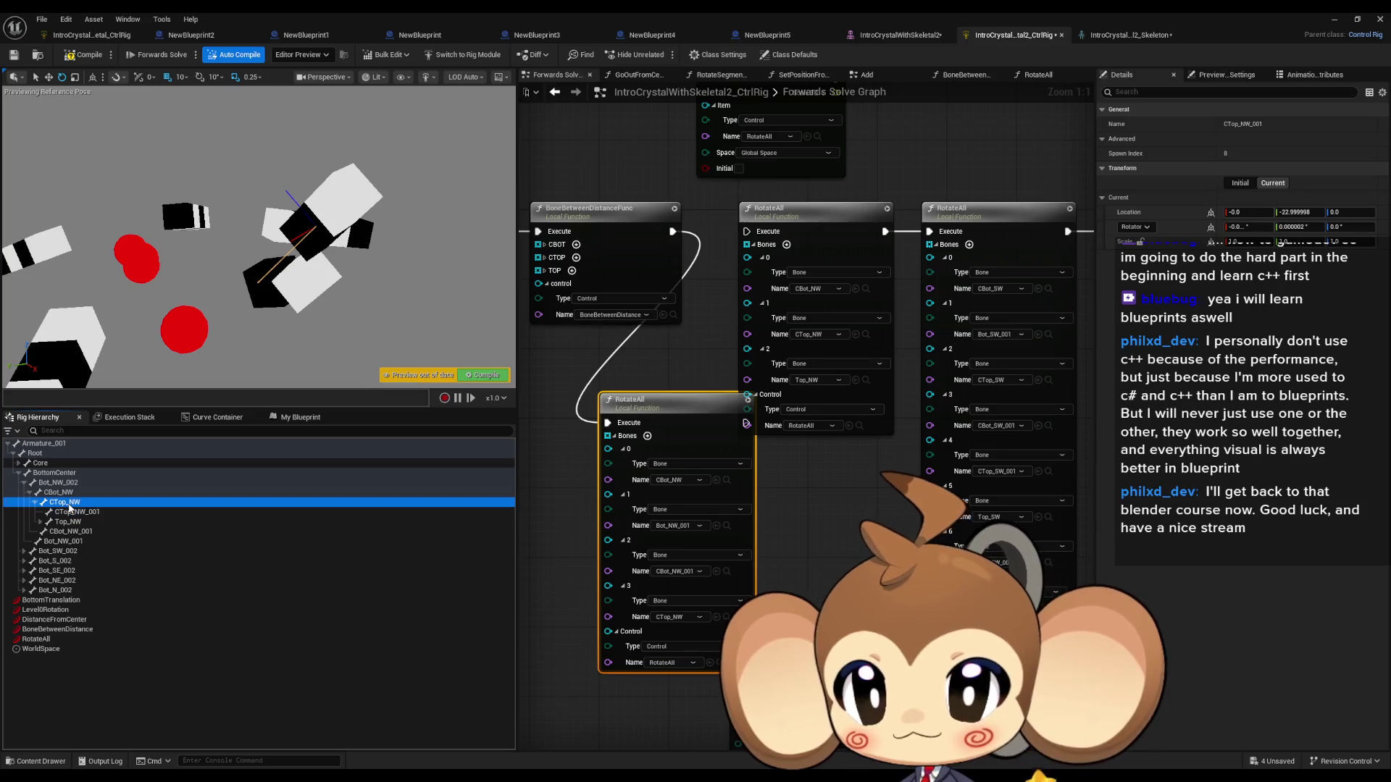
click(35, 503)
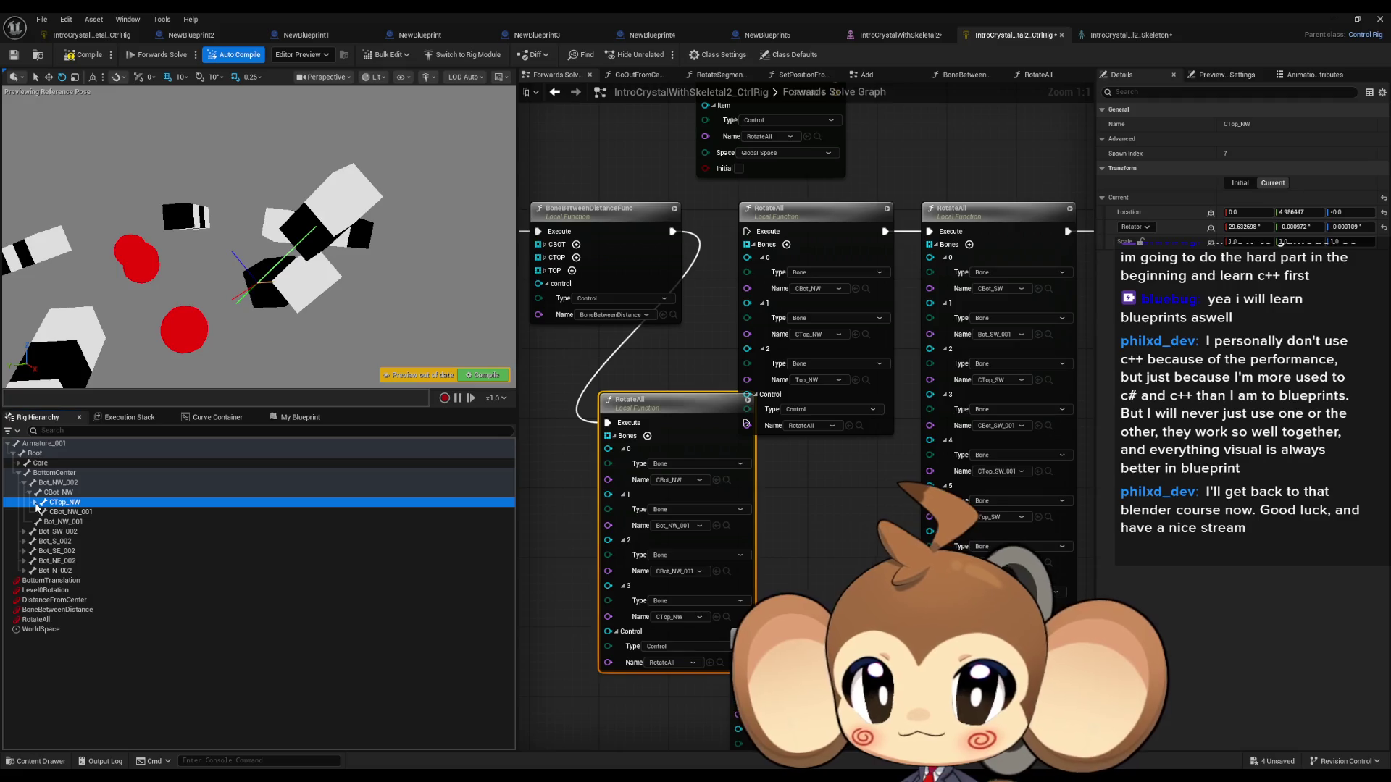
click(35, 503)
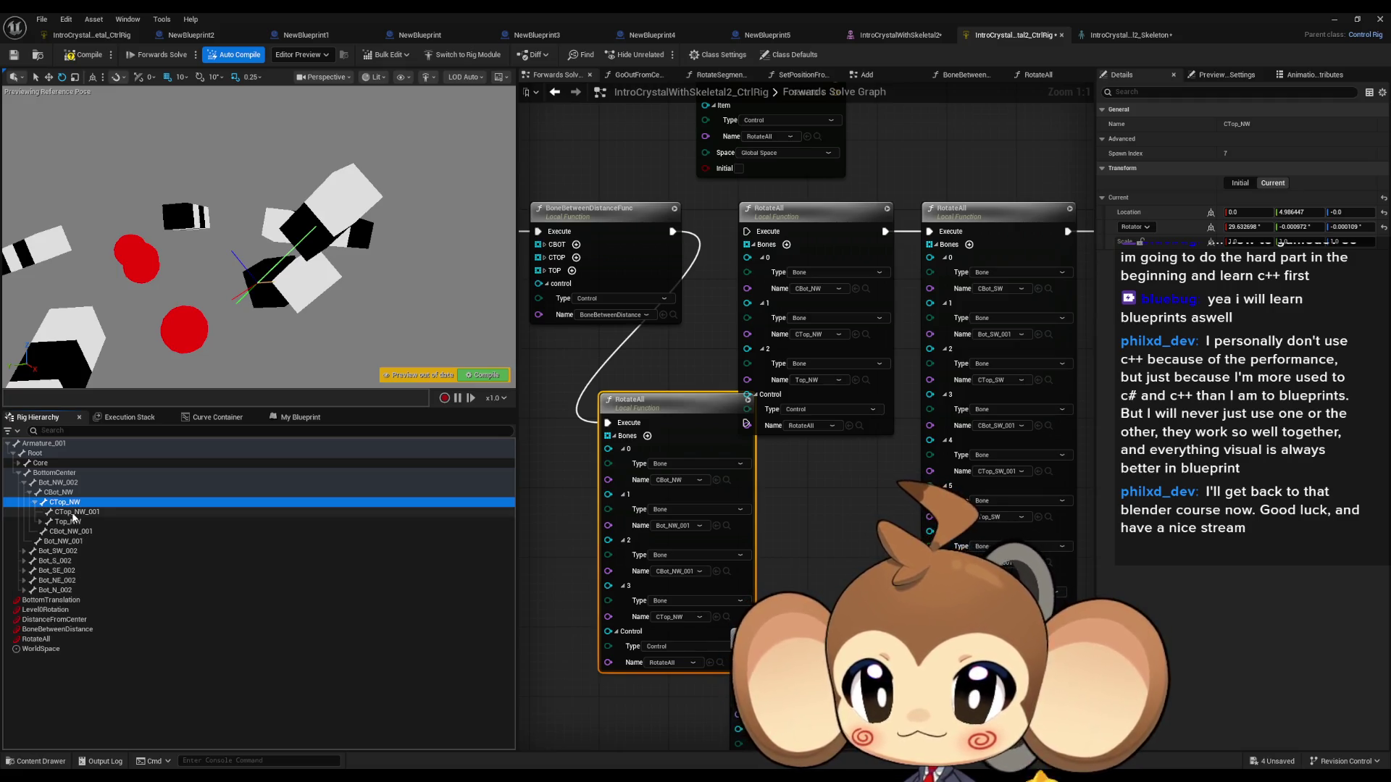
click(73, 513)
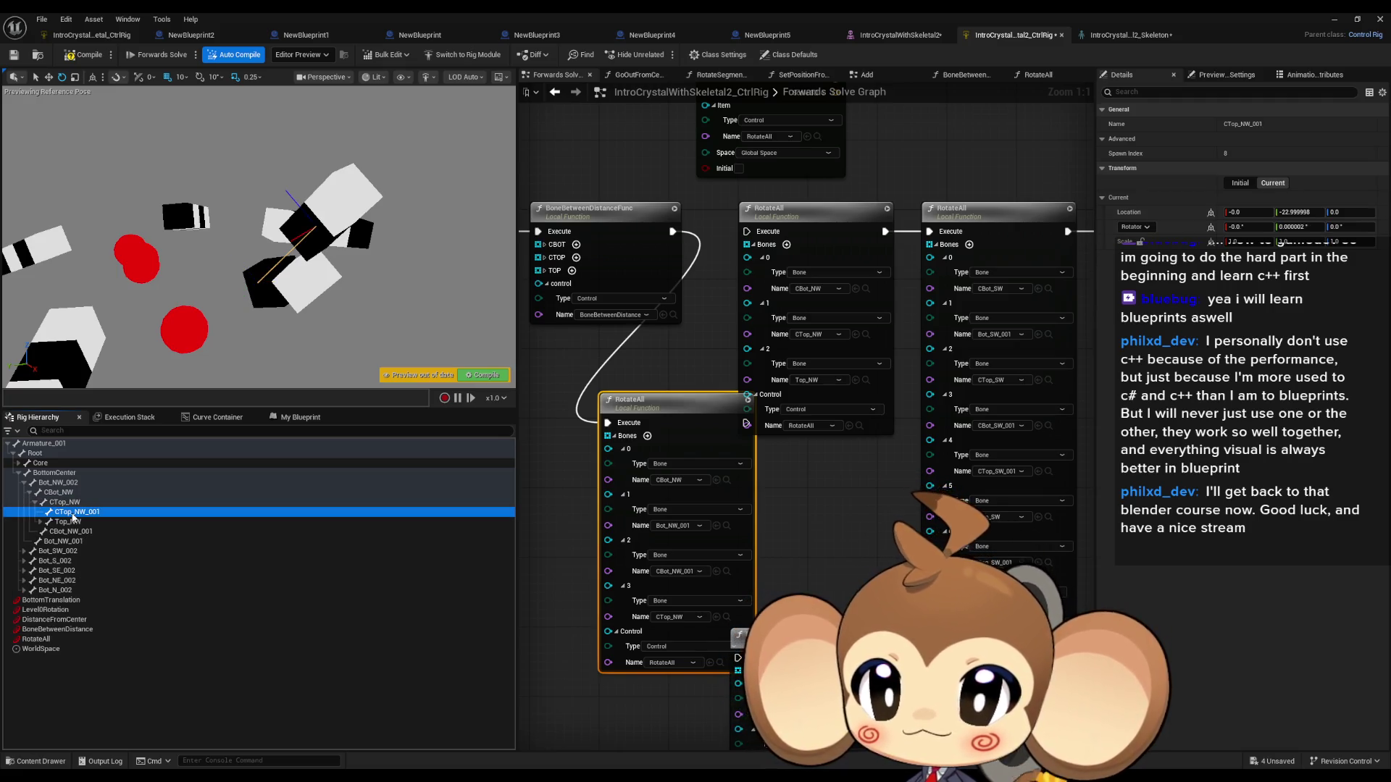
click(716, 617)
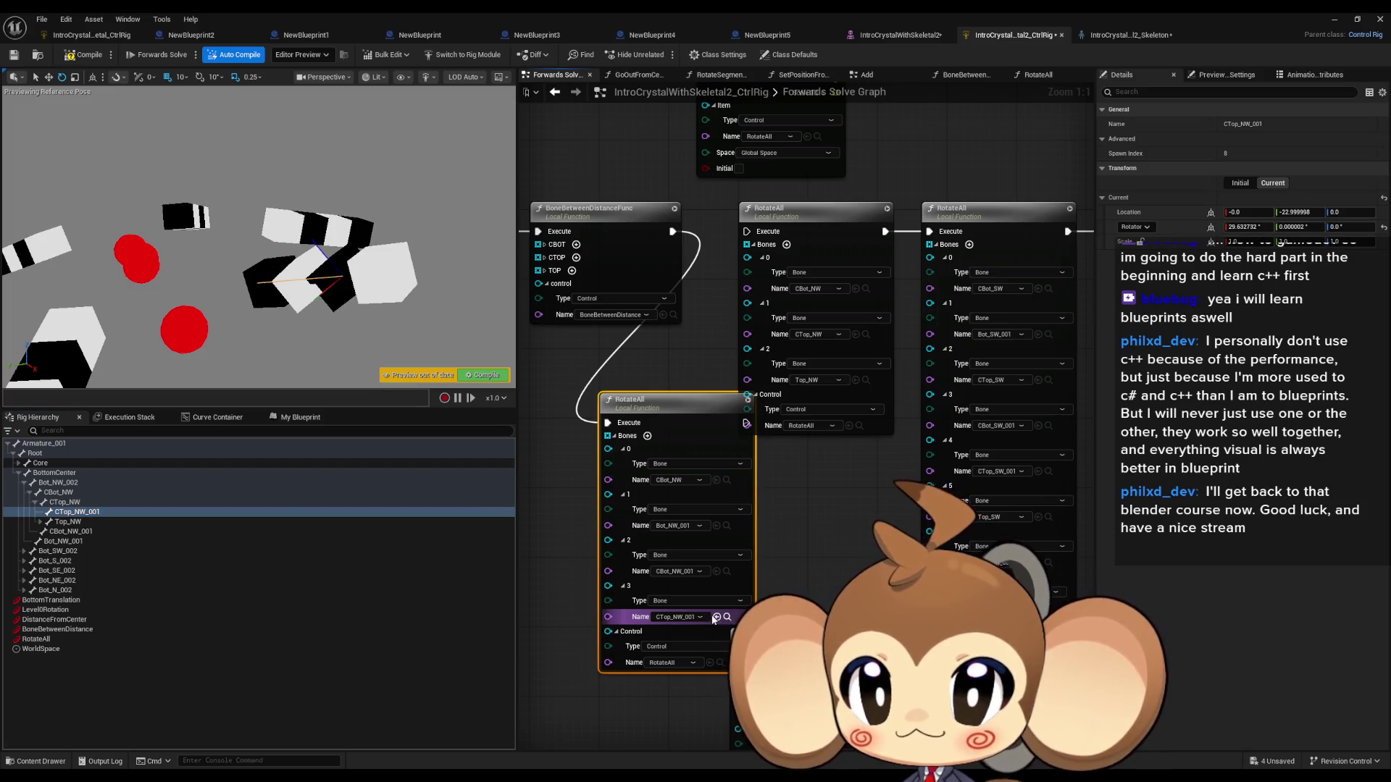
click(100, 637)
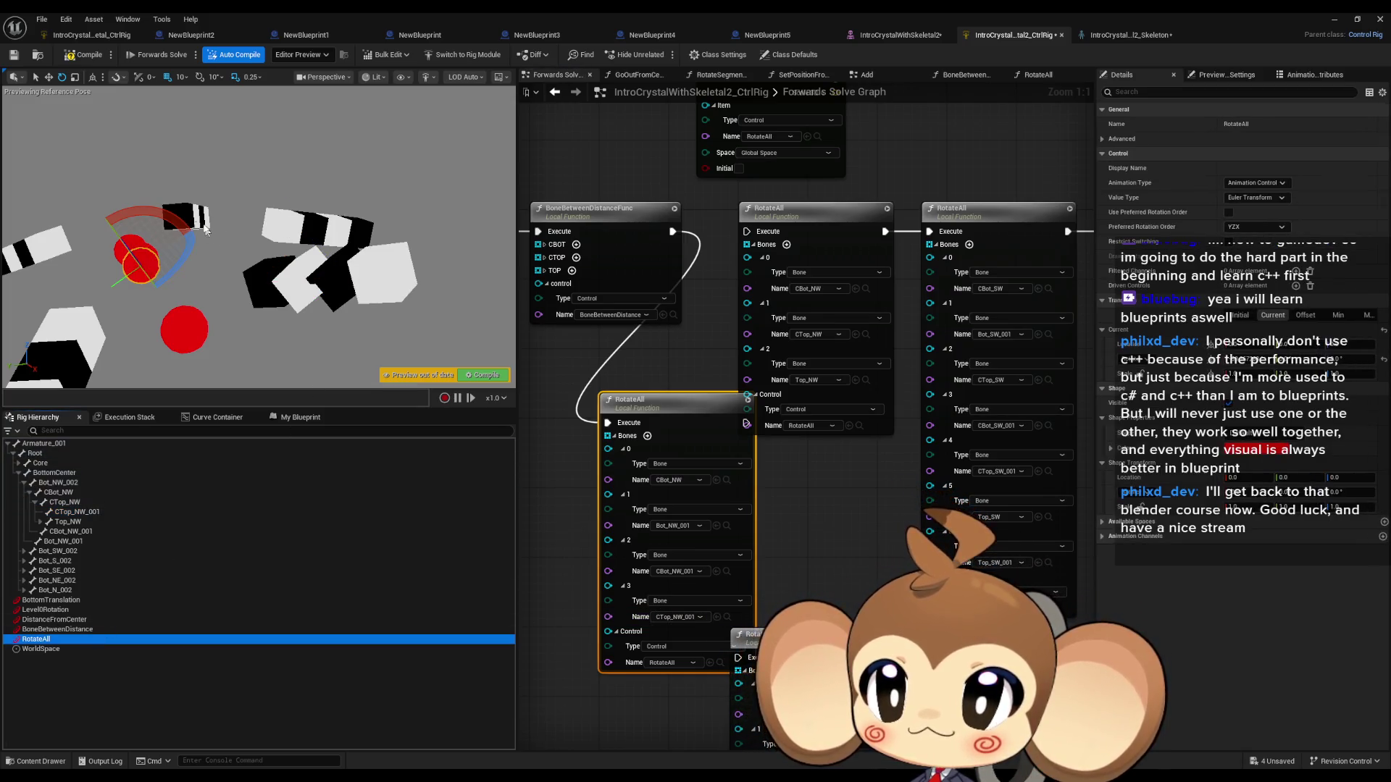
Step: Replace the fourth bone CTop_NW_001 with Top_NW and rotate the RotateAll control to verify the crystal
mouse_move(124, 212)
mouse_down()
mouse_move(69, 250)
mouse_move(104, 213)
mouse_up()
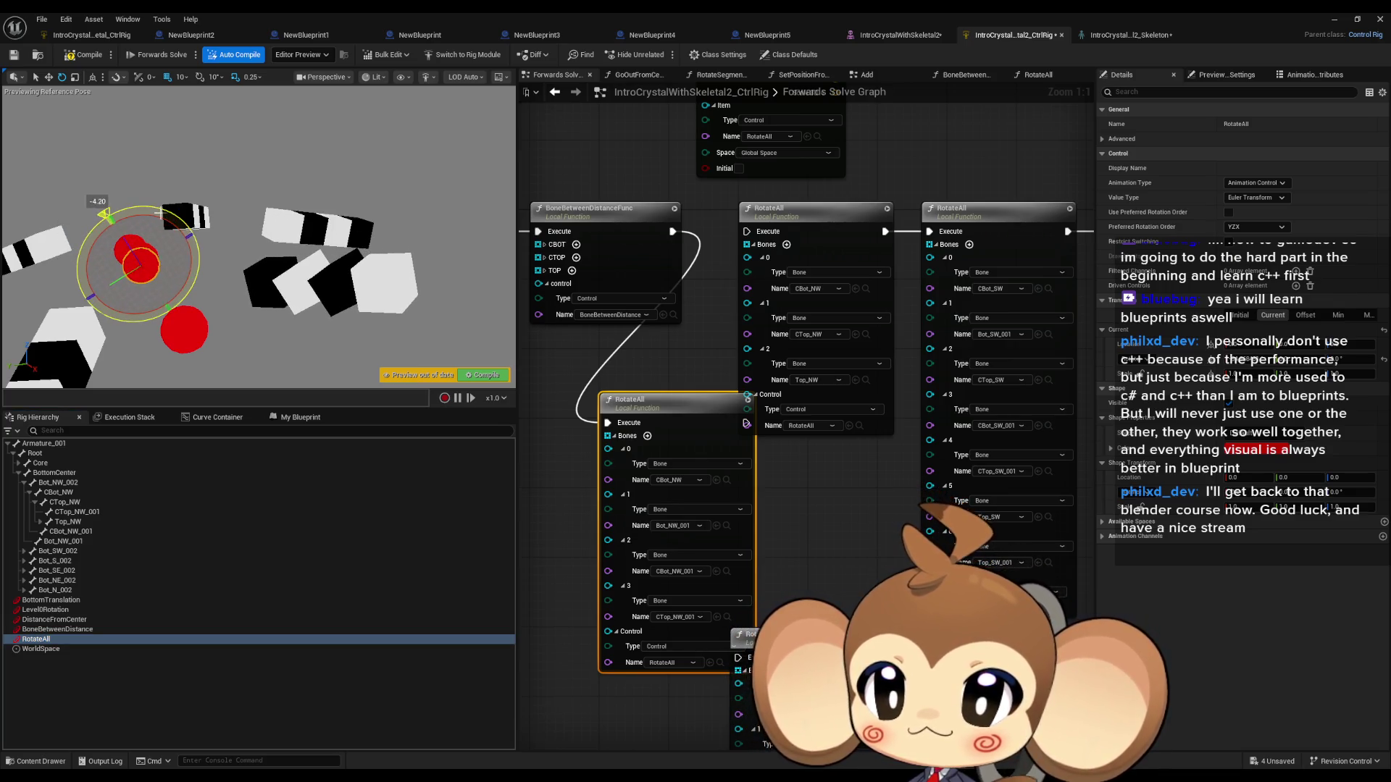
click(88, 518)
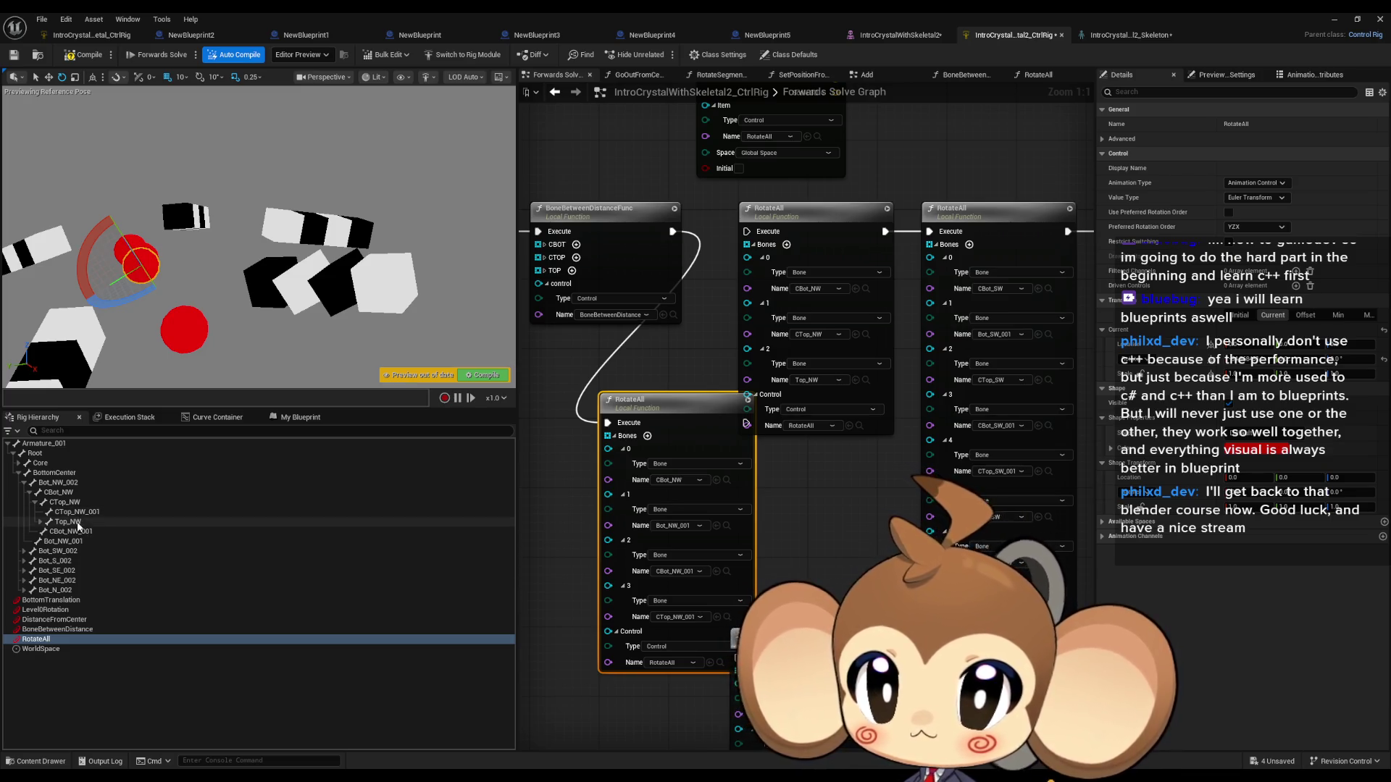
click(716, 618)
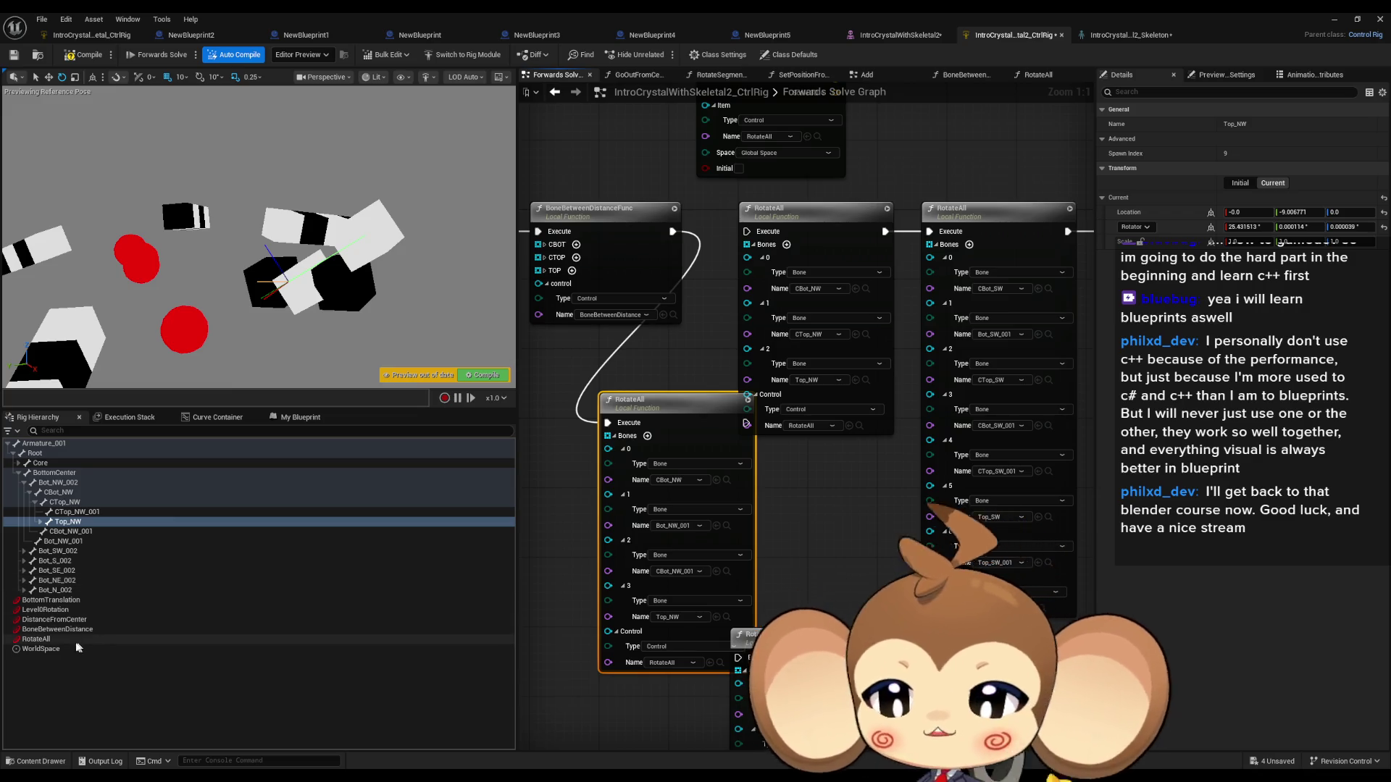
click(40, 639)
mouse_move(97, 245)
mouse_down()
mouse_move(102, 213)
mouse_move(90, 221)
mouse_move(115, 206)
mouse_move(84, 213)
mouse_up()
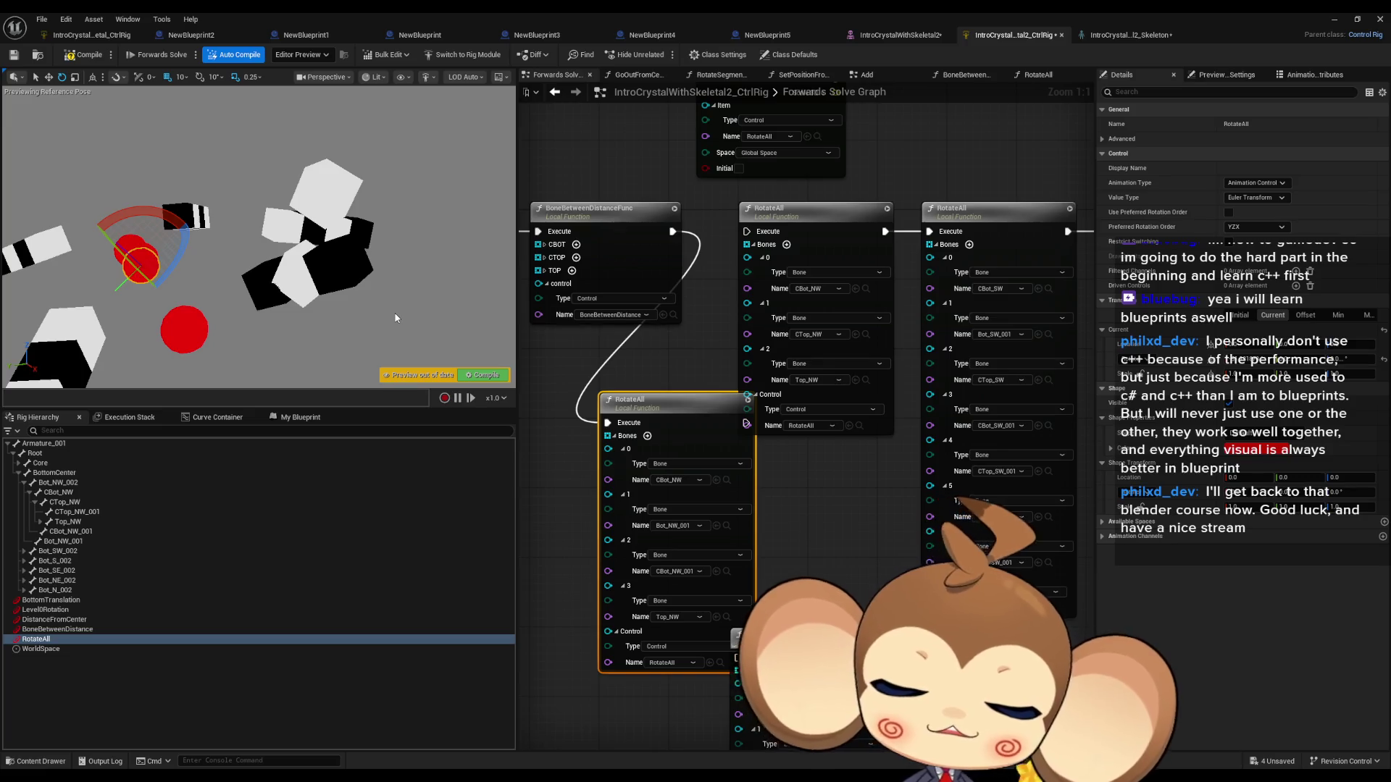
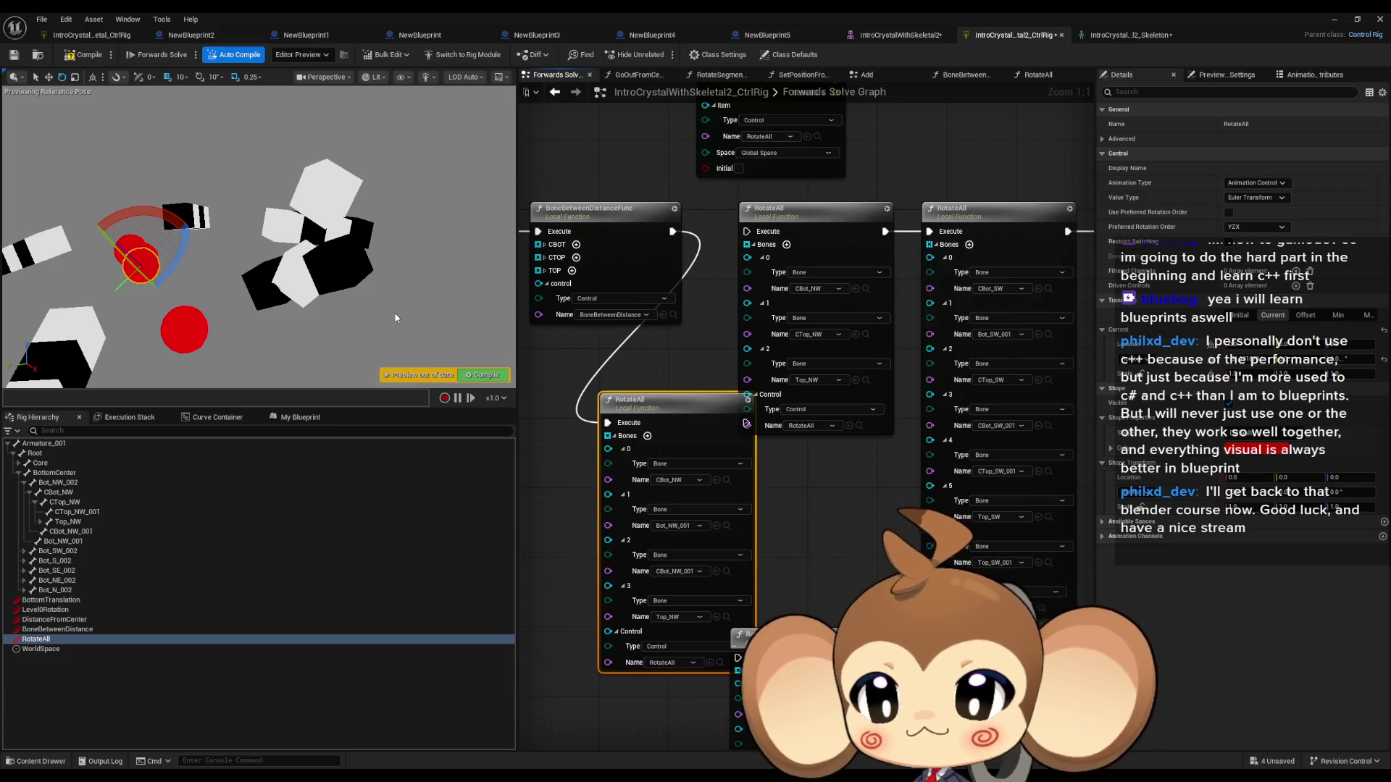
Step: In the Rig Hierarchy, select Bot_NW_002 and then the CBot_NW bone
click(57, 483)
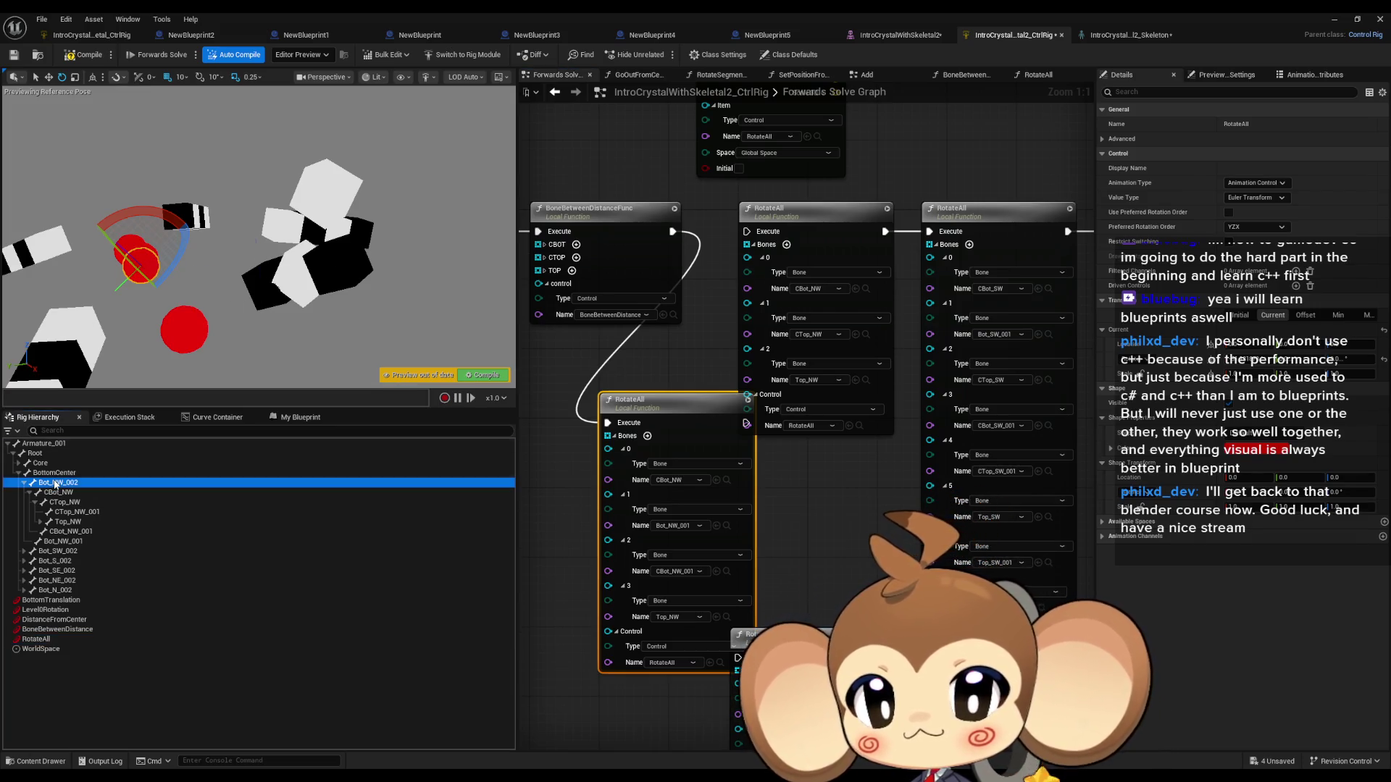
click(60, 494)
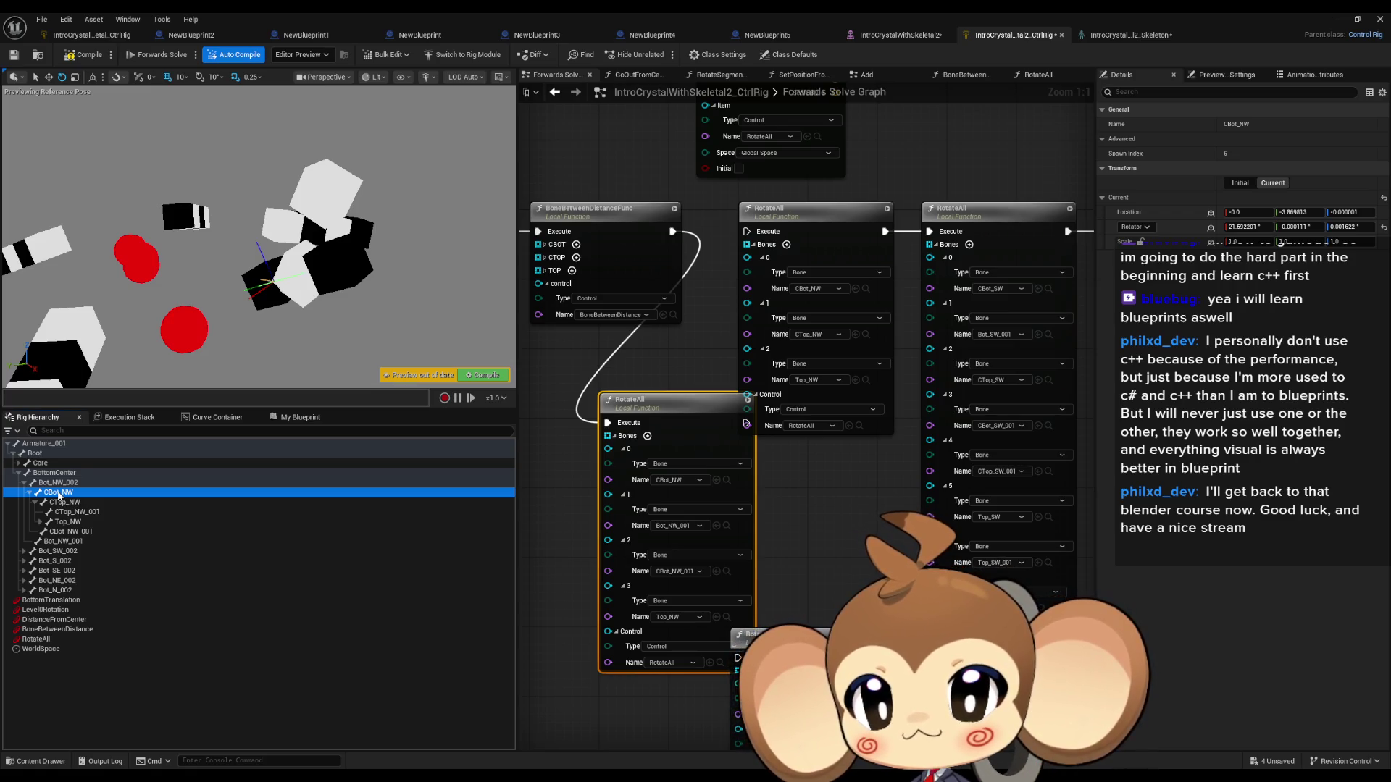
Step: Duplicate the RotateAll node and place the copy above BoneBetweenDistanceFunc
click(726, 526)
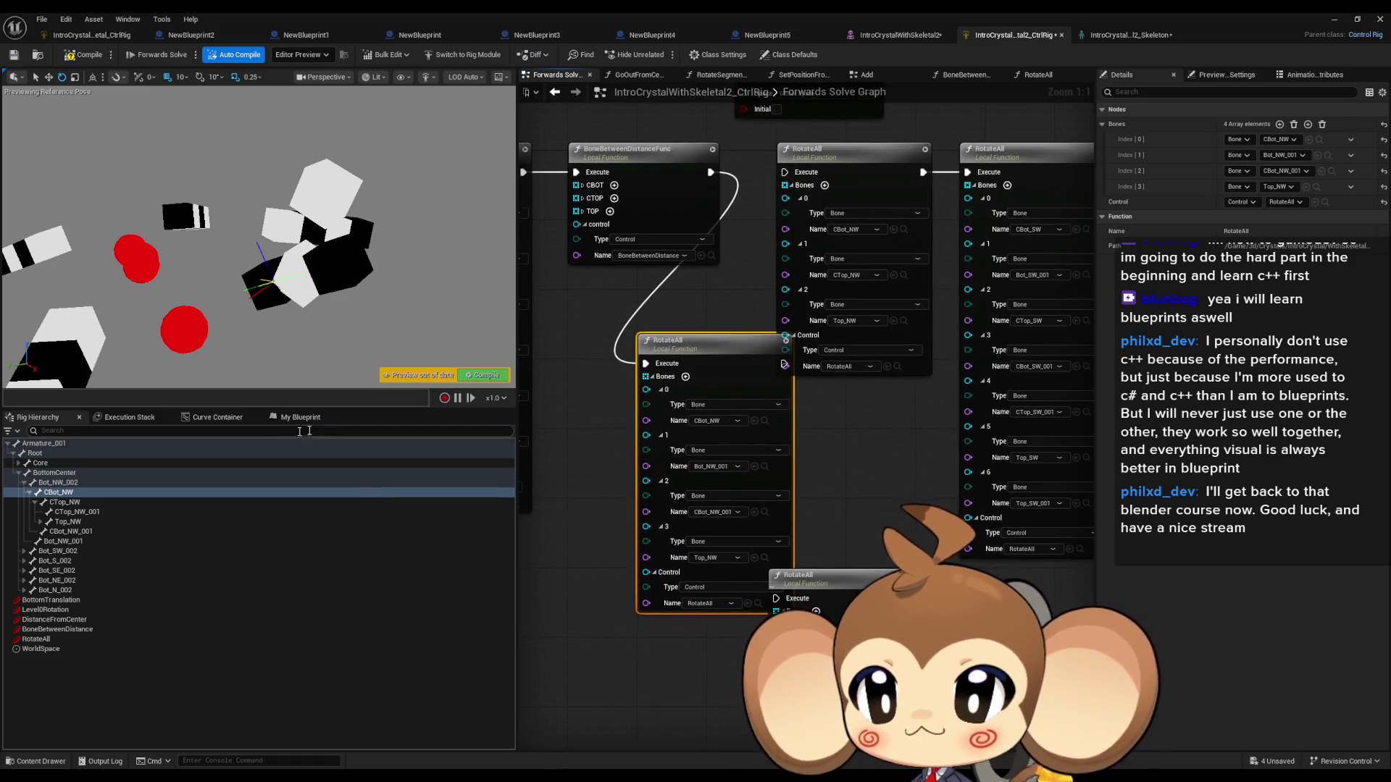
mouse_move(851, 635)
mouse_down()
mouse_move(830, 430)
mouse_move(887, 673)
mouse_up()
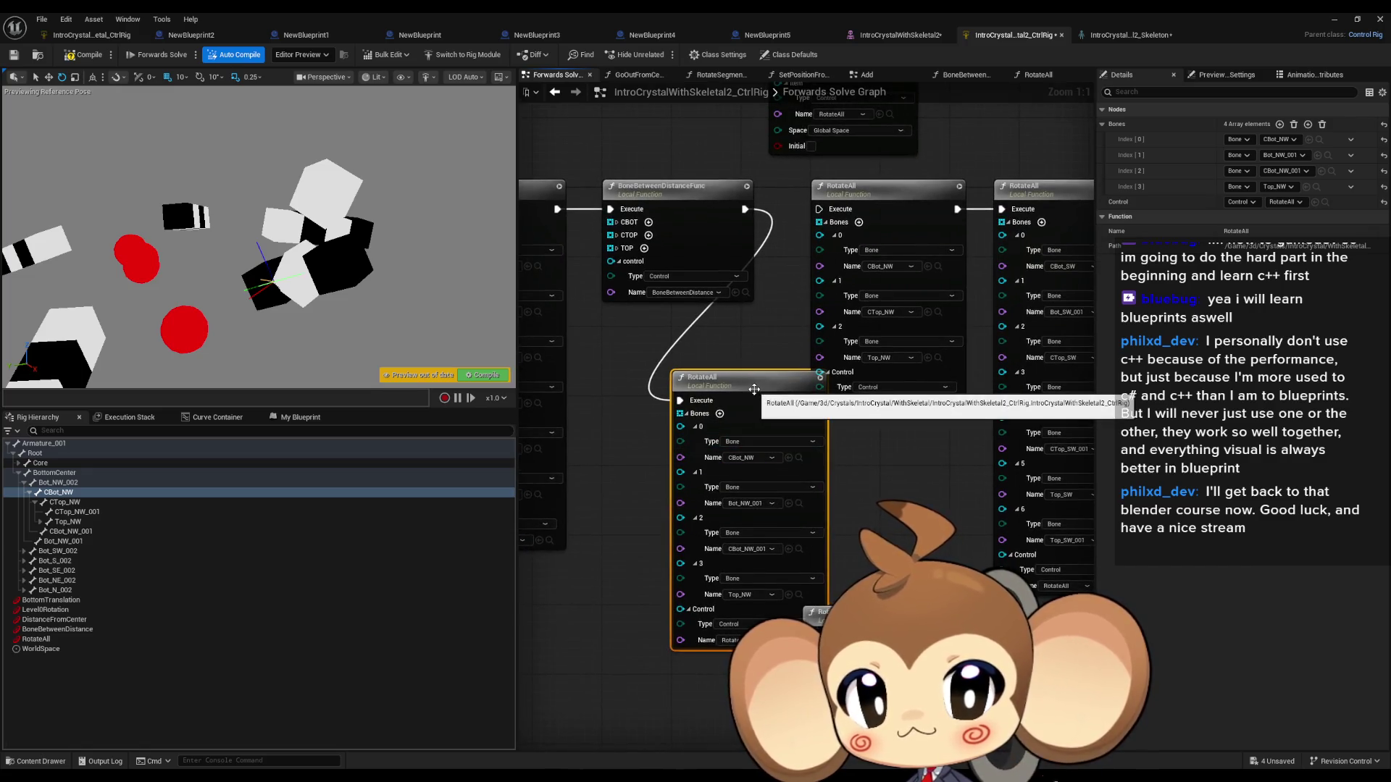
drag(754, 390, 783, 513)
drag(634, 101, 667, 213)
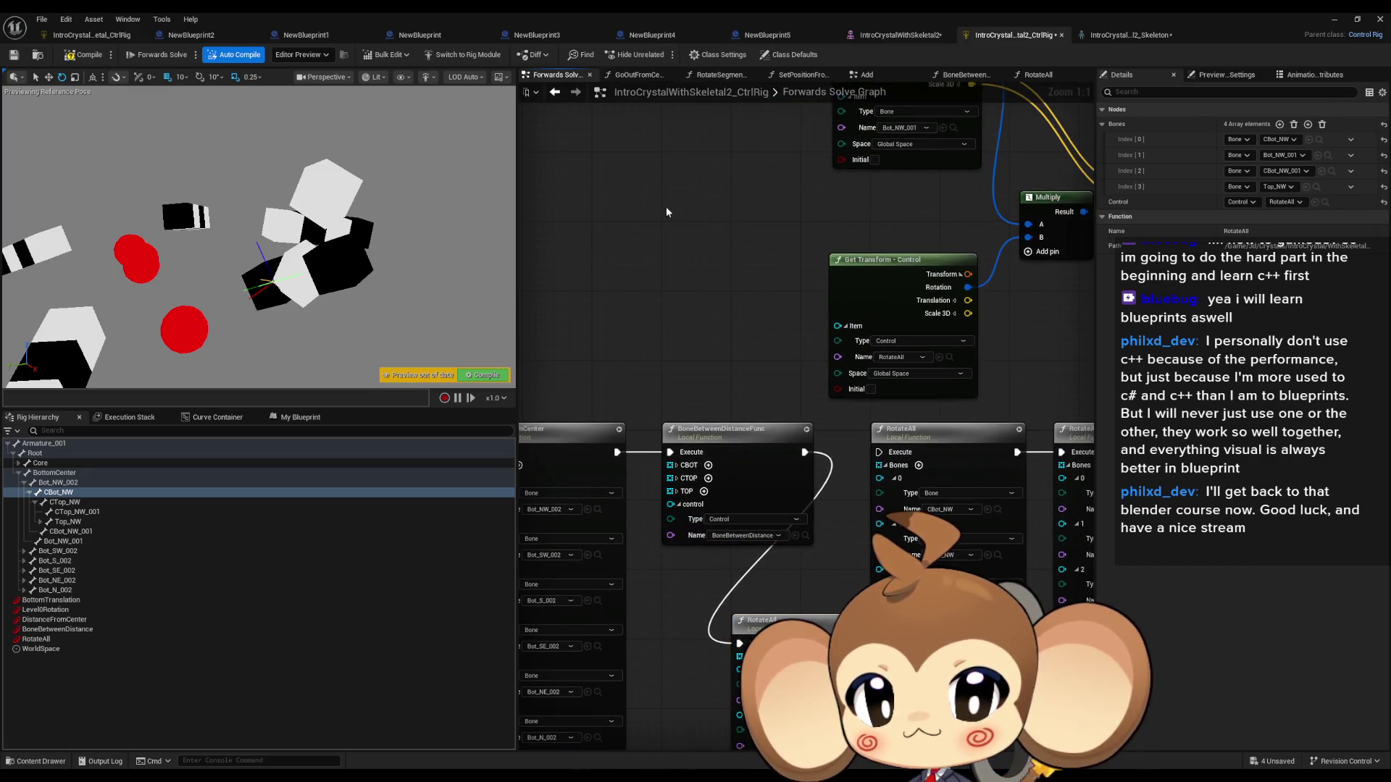
key(ctrl+v)
drag(742, 350, 741, 259)
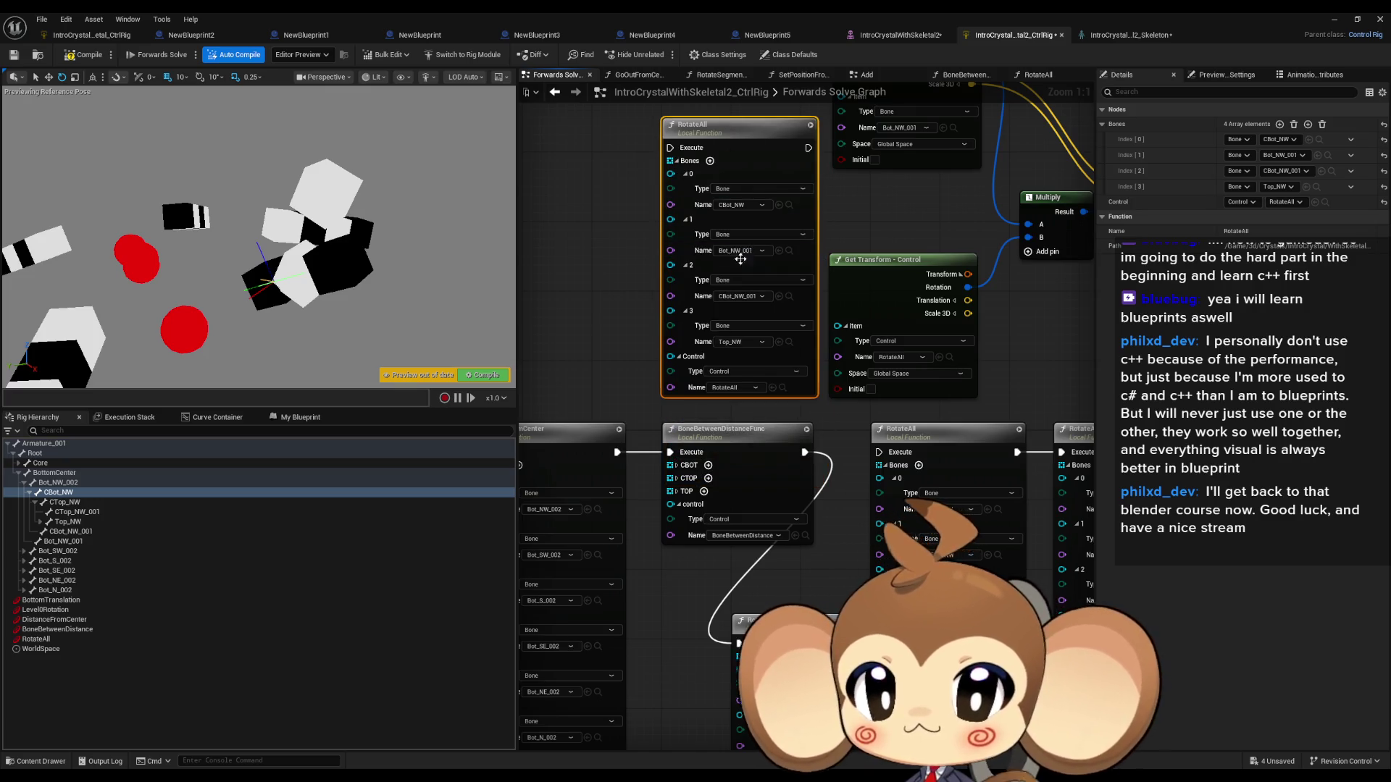
Step: Remove Bot_NW_001, CBot_NW_001 and Top_NW from the copy, then chain it after BoneBetweenDistanceFunc
right_click(673, 219)
click(696, 293)
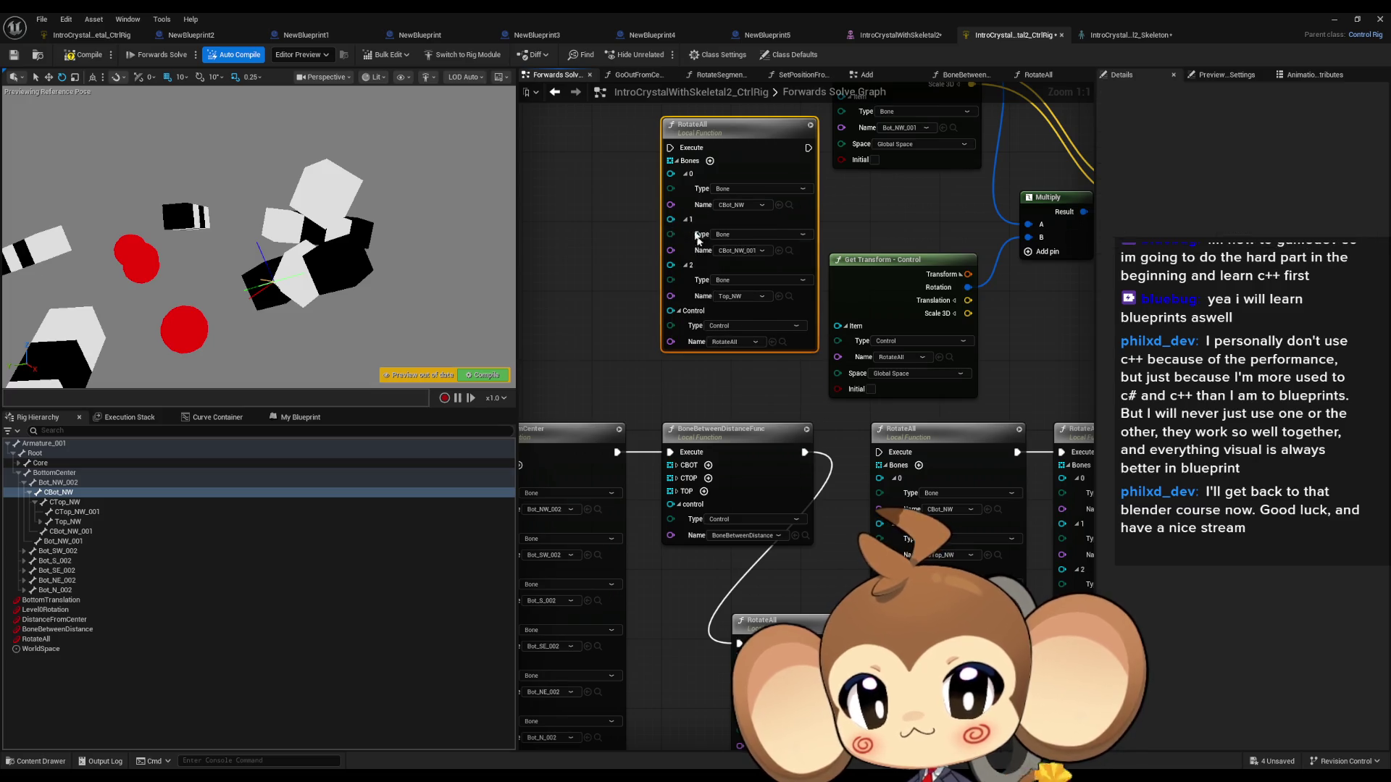
right_click(671, 219)
click(714, 289)
right_click(670, 219)
click(716, 288)
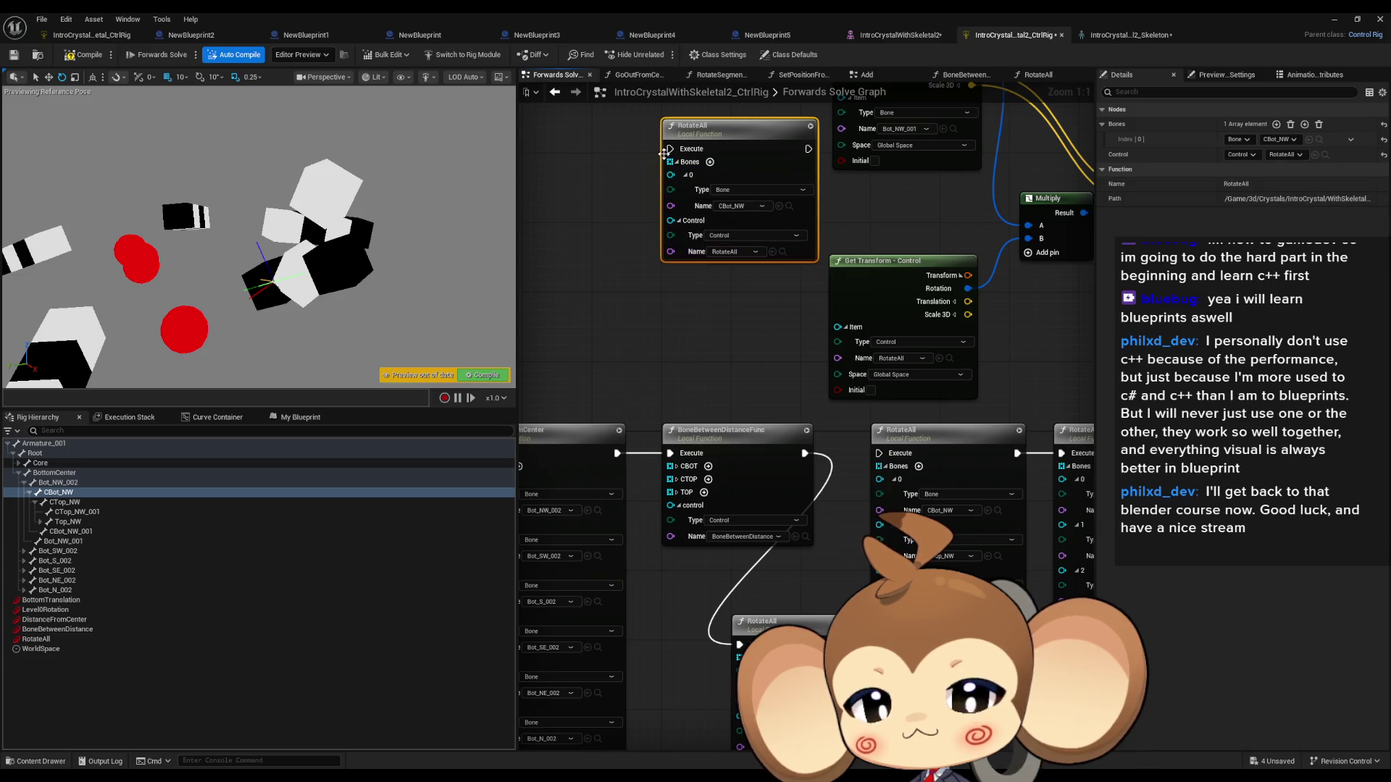
mouse_move(664, 153)
mouse_down()
mouse_move(811, 406)
mouse_move(803, 384)
mouse_move(805, 455)
mouse_up()
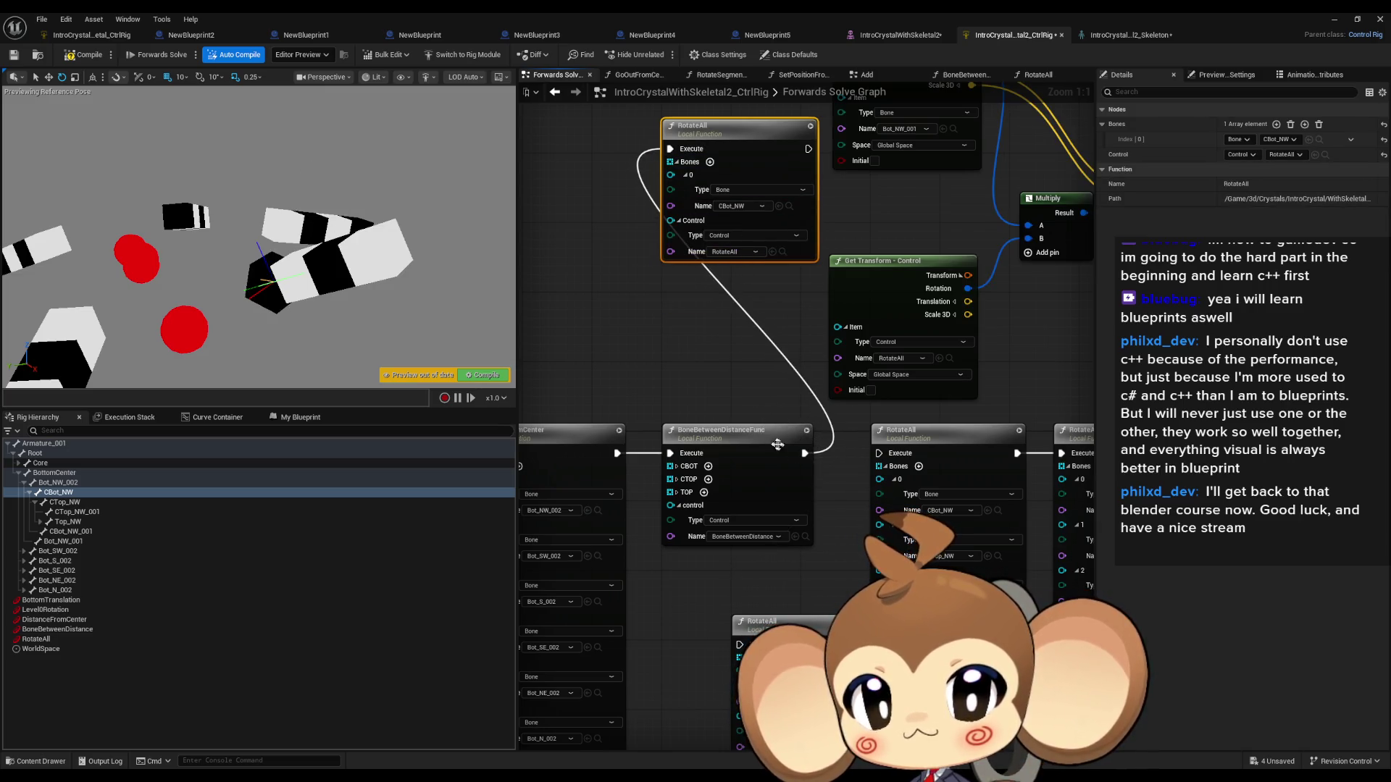
click(43, 639)
Step: Test-rotate the RotateAll control, trying CTop_NW and then Top_NW as the new node's bone
mouse_move(115, 210)
mouse_down()
mouse_move(83, 224)
mouse_move(134, 207)
mouse_move(105, 215)
mouse_up()
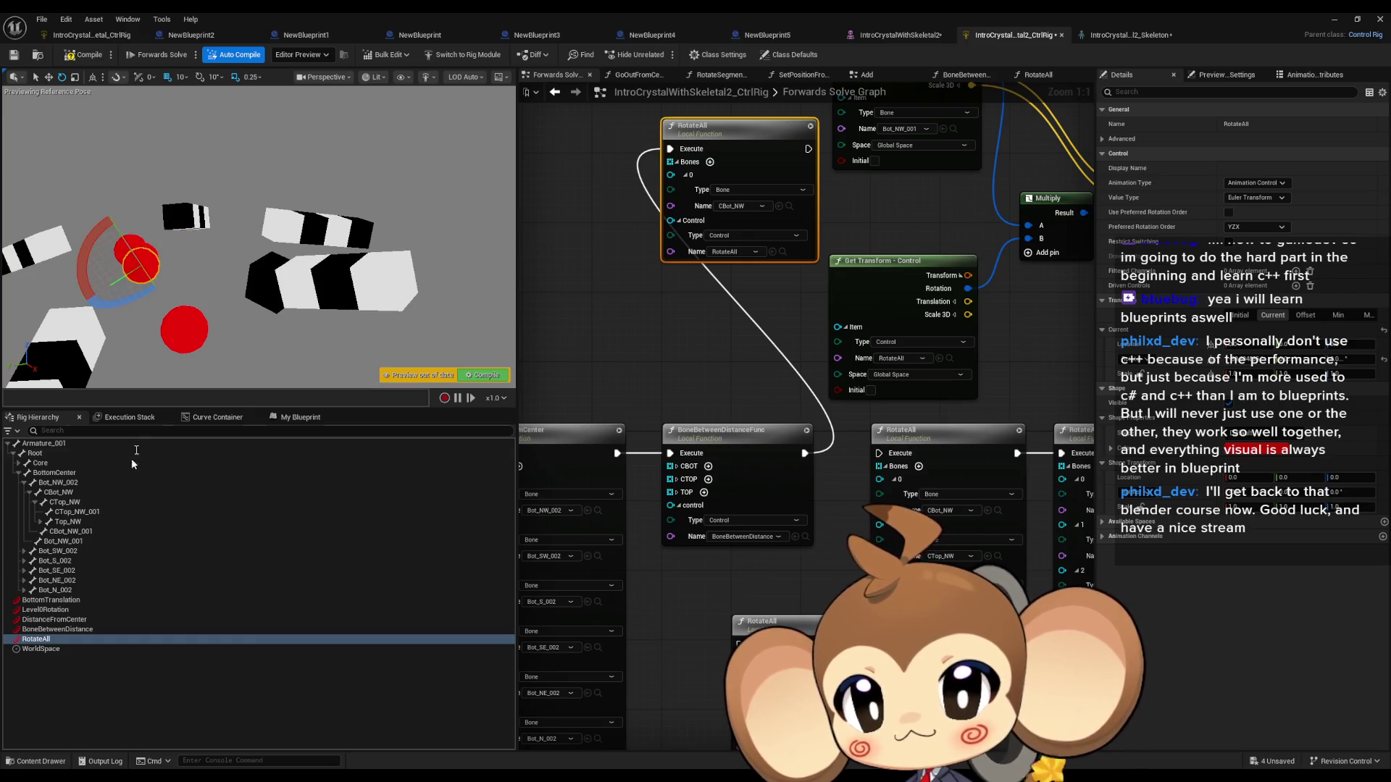
click(82, 505)
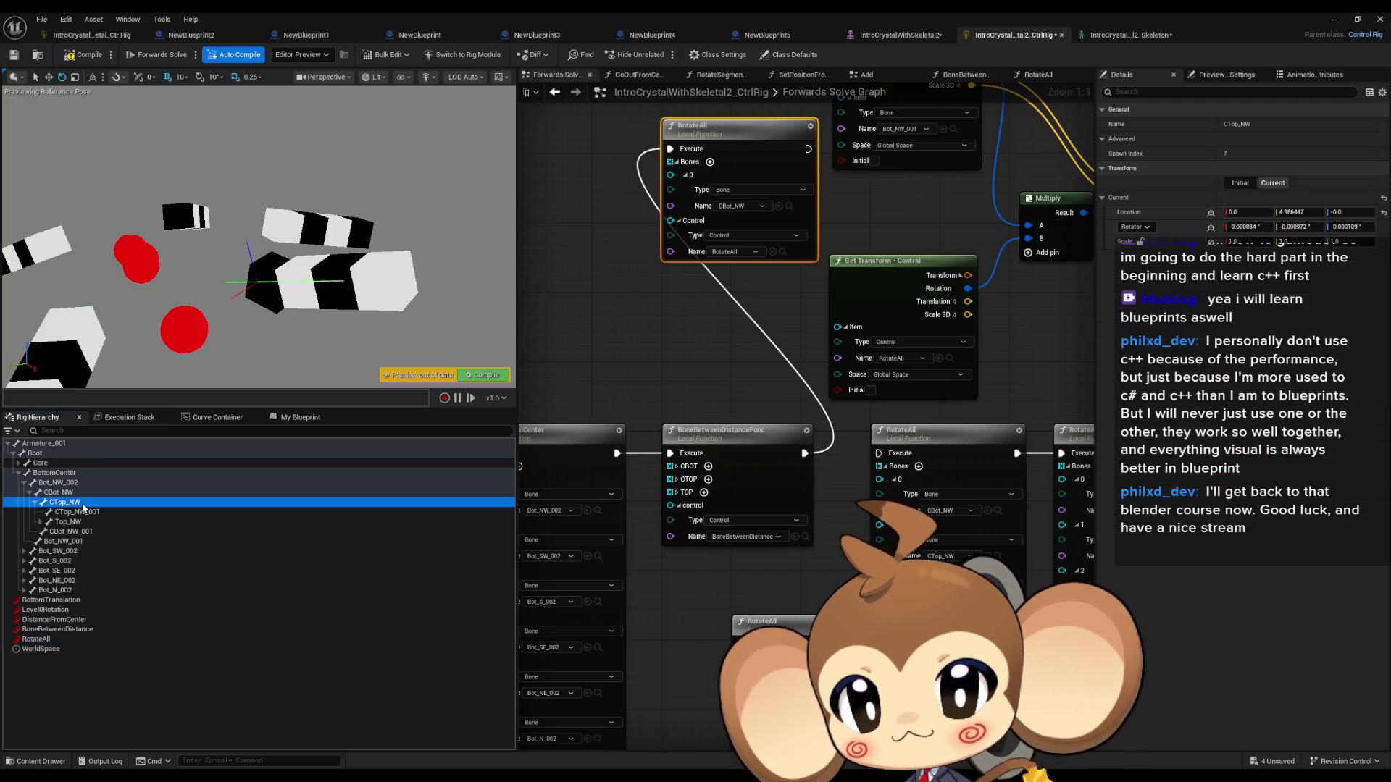
click(779, 207)
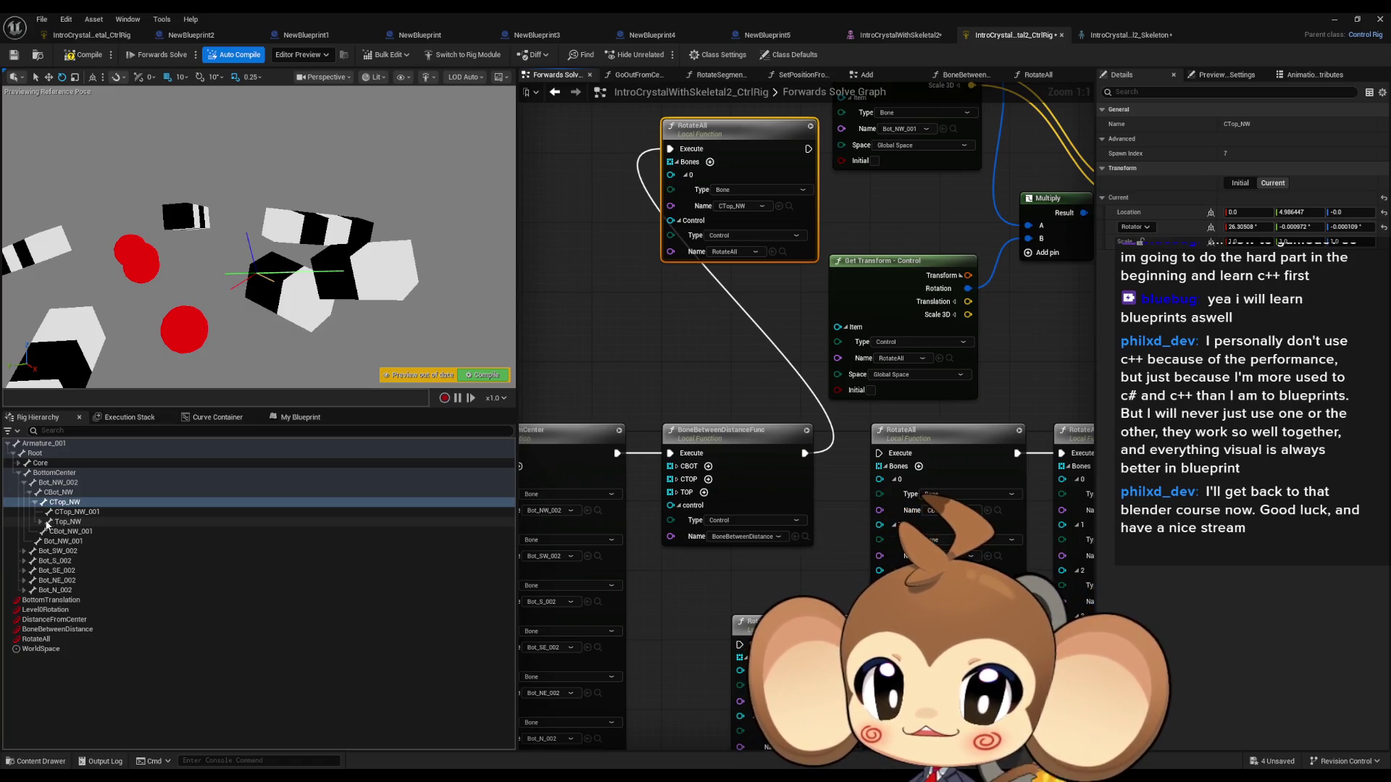
click(62, 522)
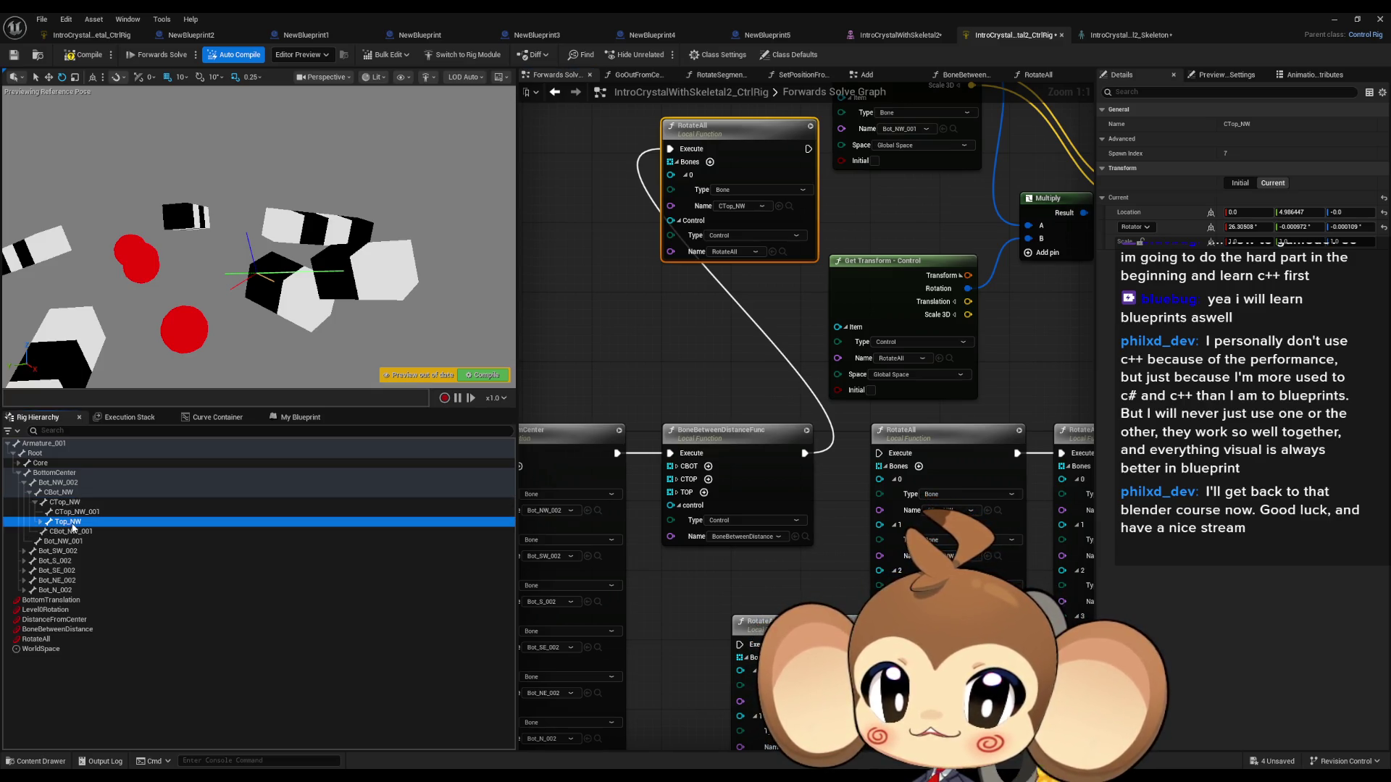
click(778, 206)
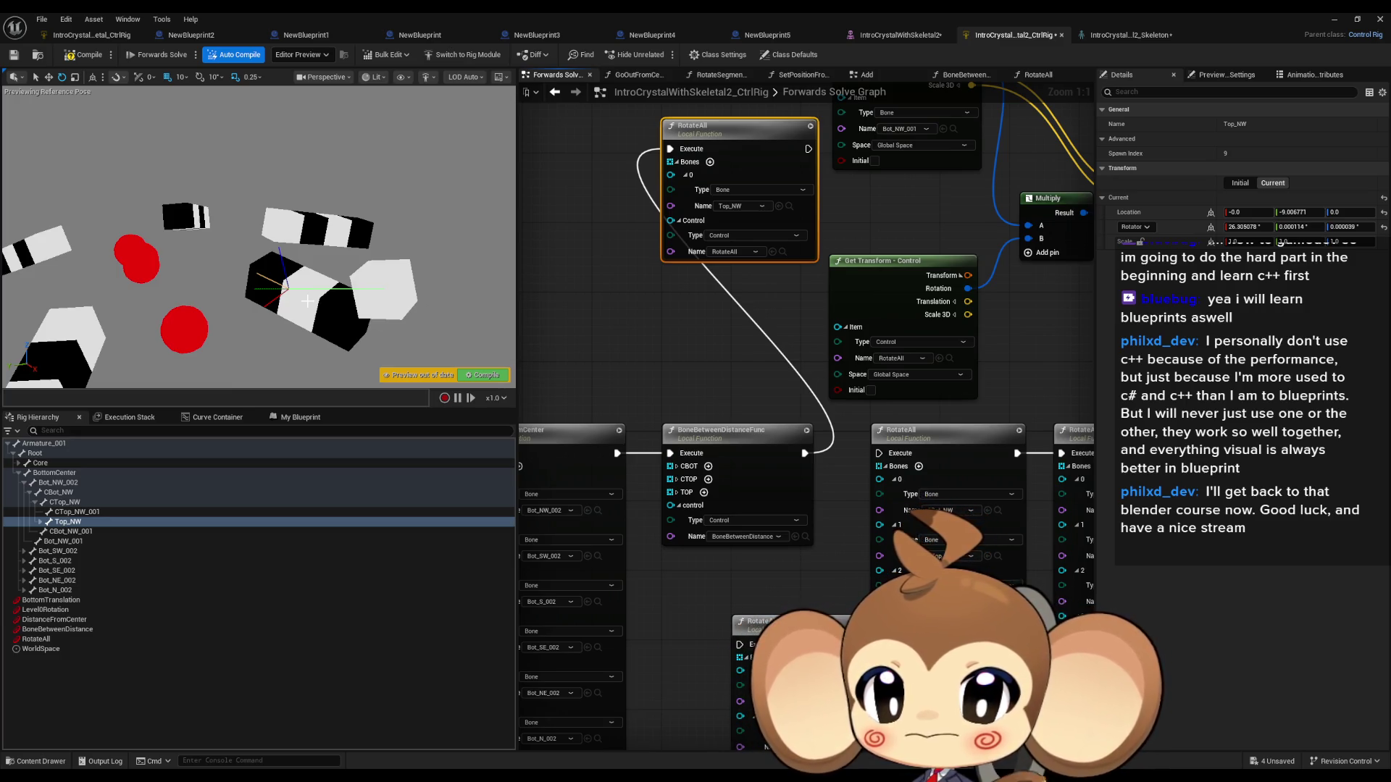
Step: Set the new RotateAll node's bone to Top_NW_001
click(40, 522)
click(88, 532)
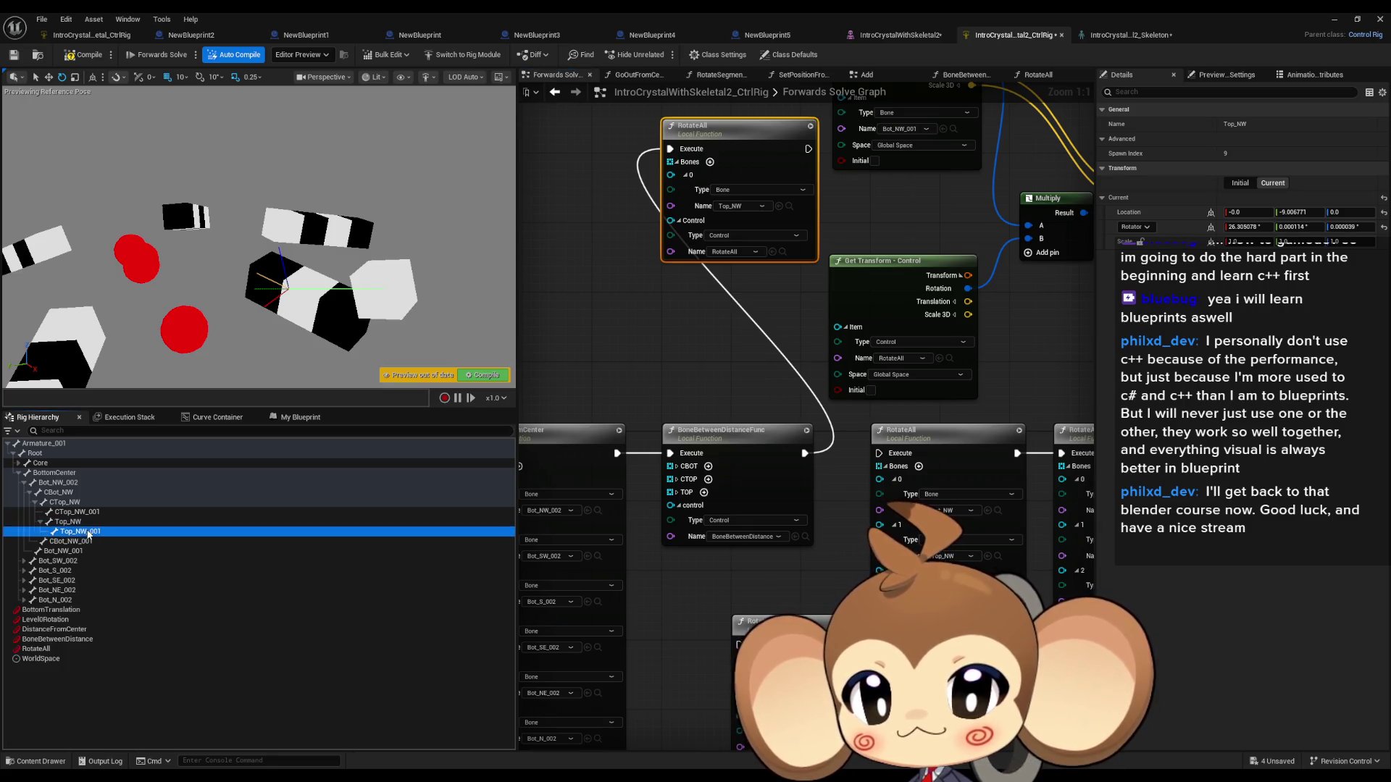
click(778, 206)
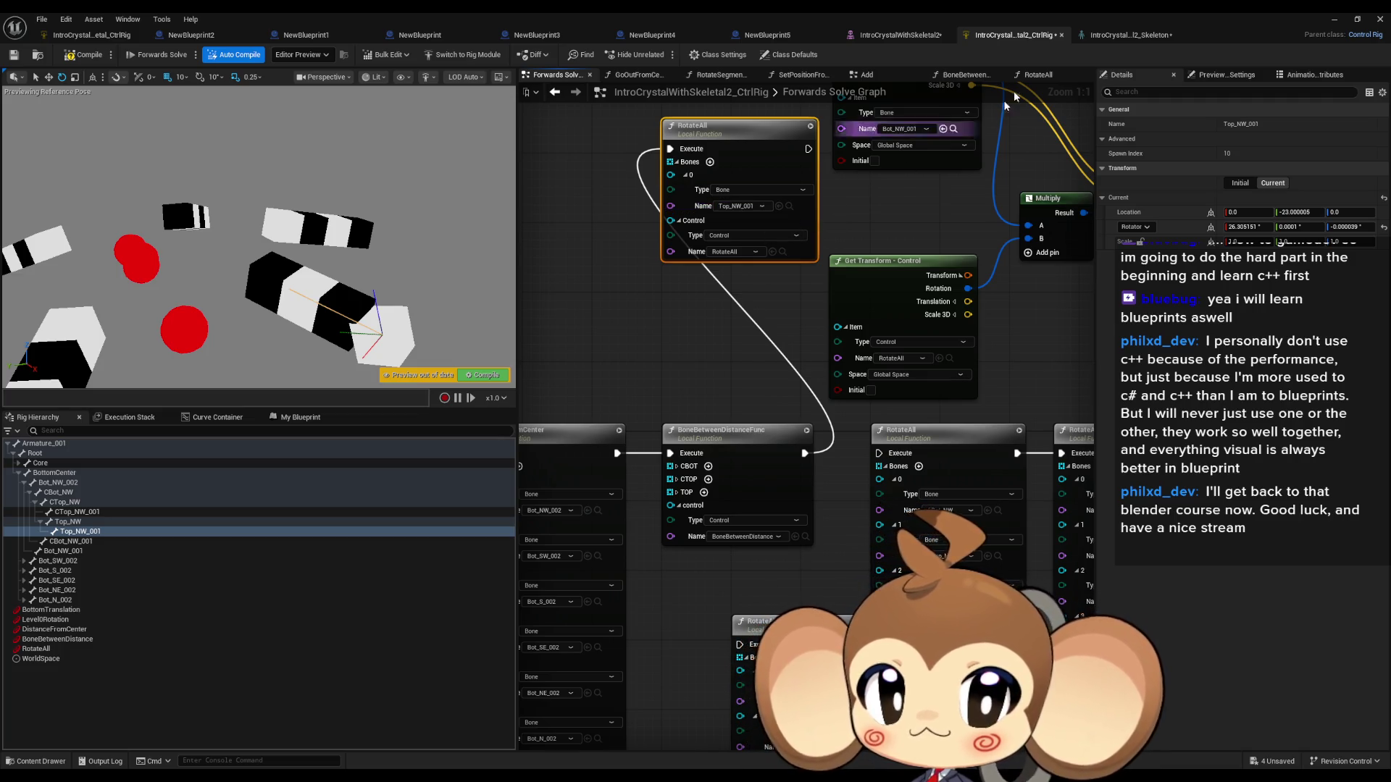
click(375, 78)
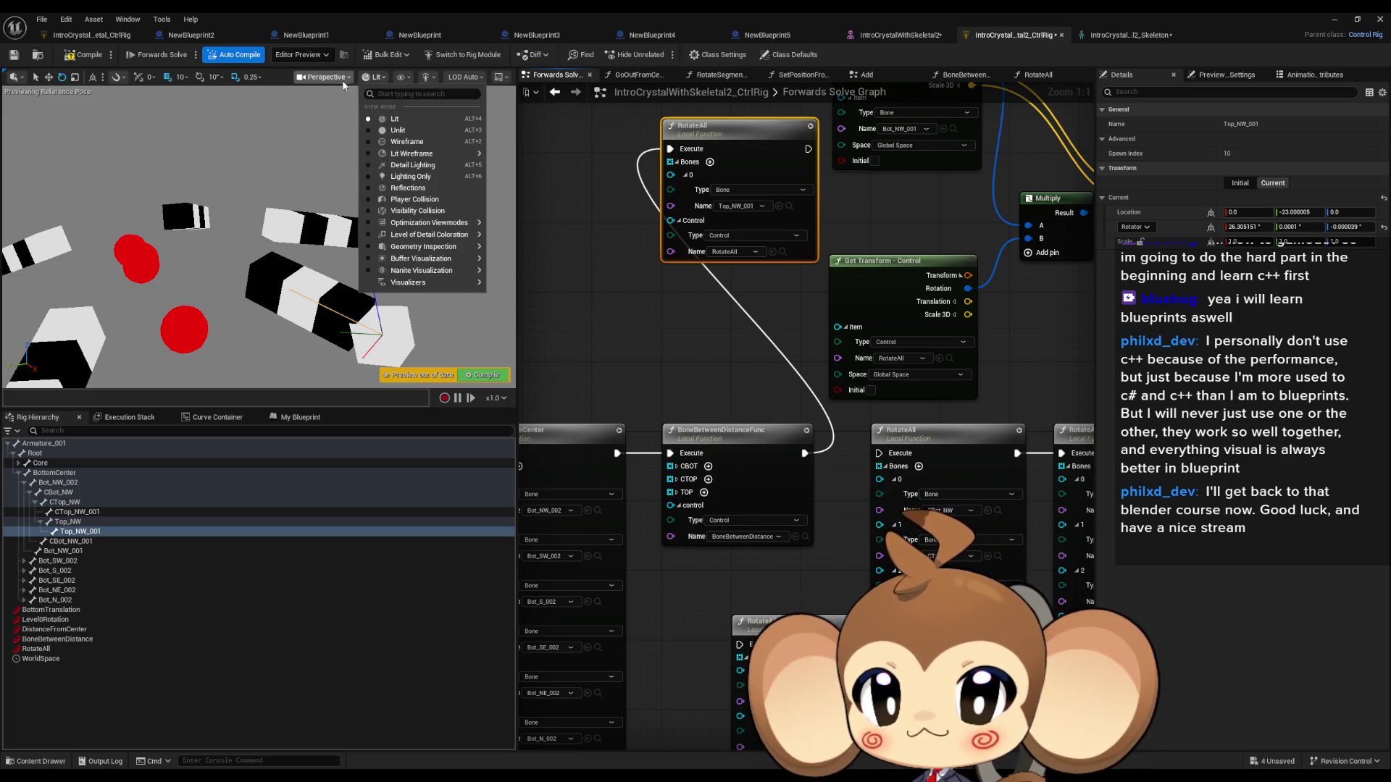
Step: Search the viewport Show options for 'bone', then switch to the IntroCrystalWithSkeletal2 skeleton editor
click(406, 78)
click(405, 78)
mouse_move(469, 145)
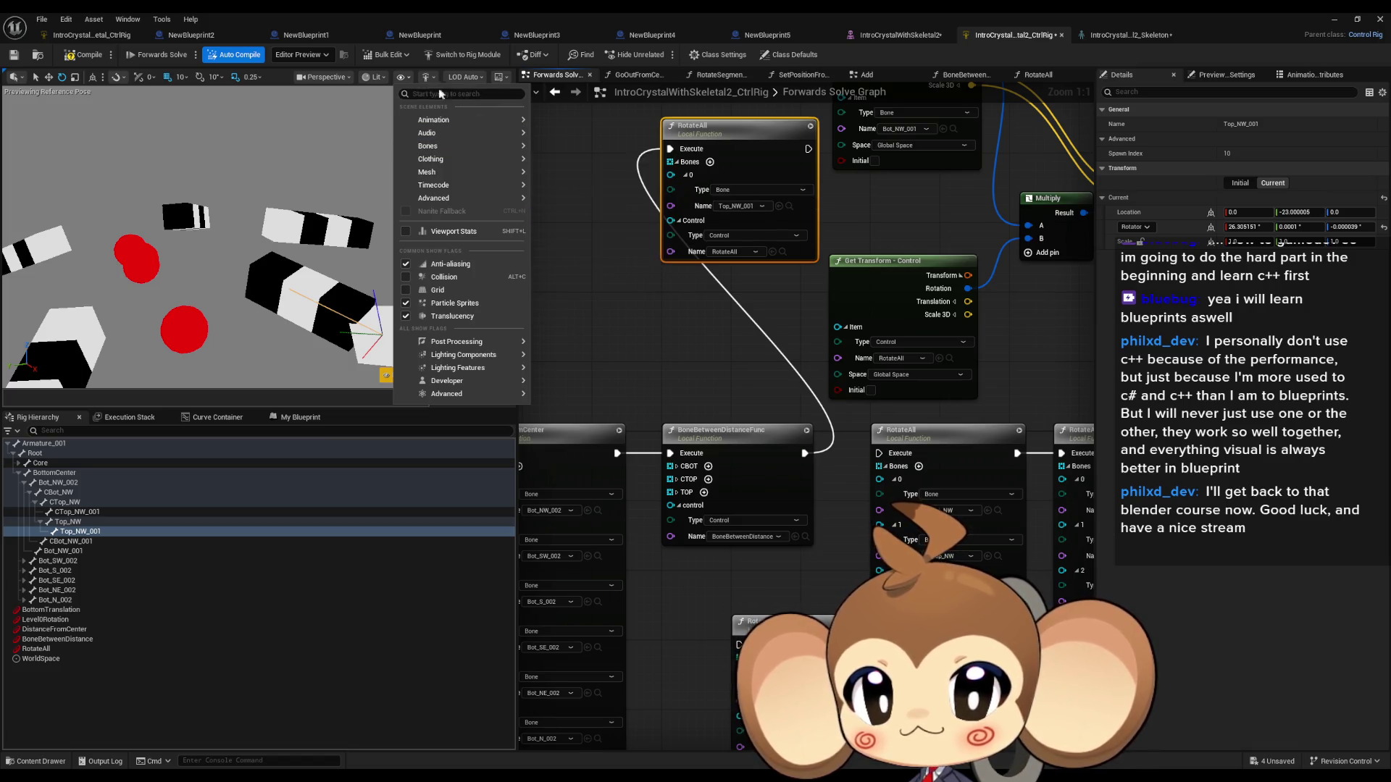
click(403, 83)
click(374, 77)
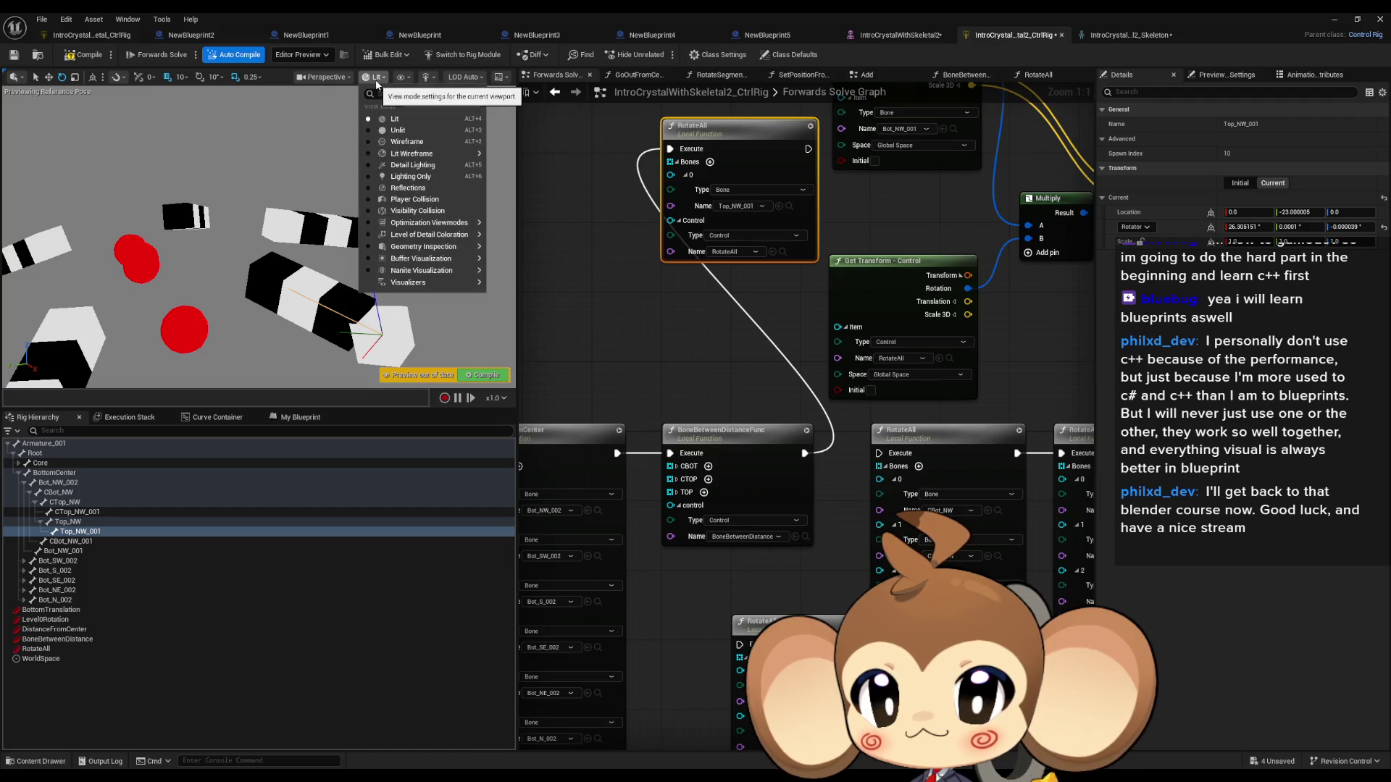
click(402, 77)
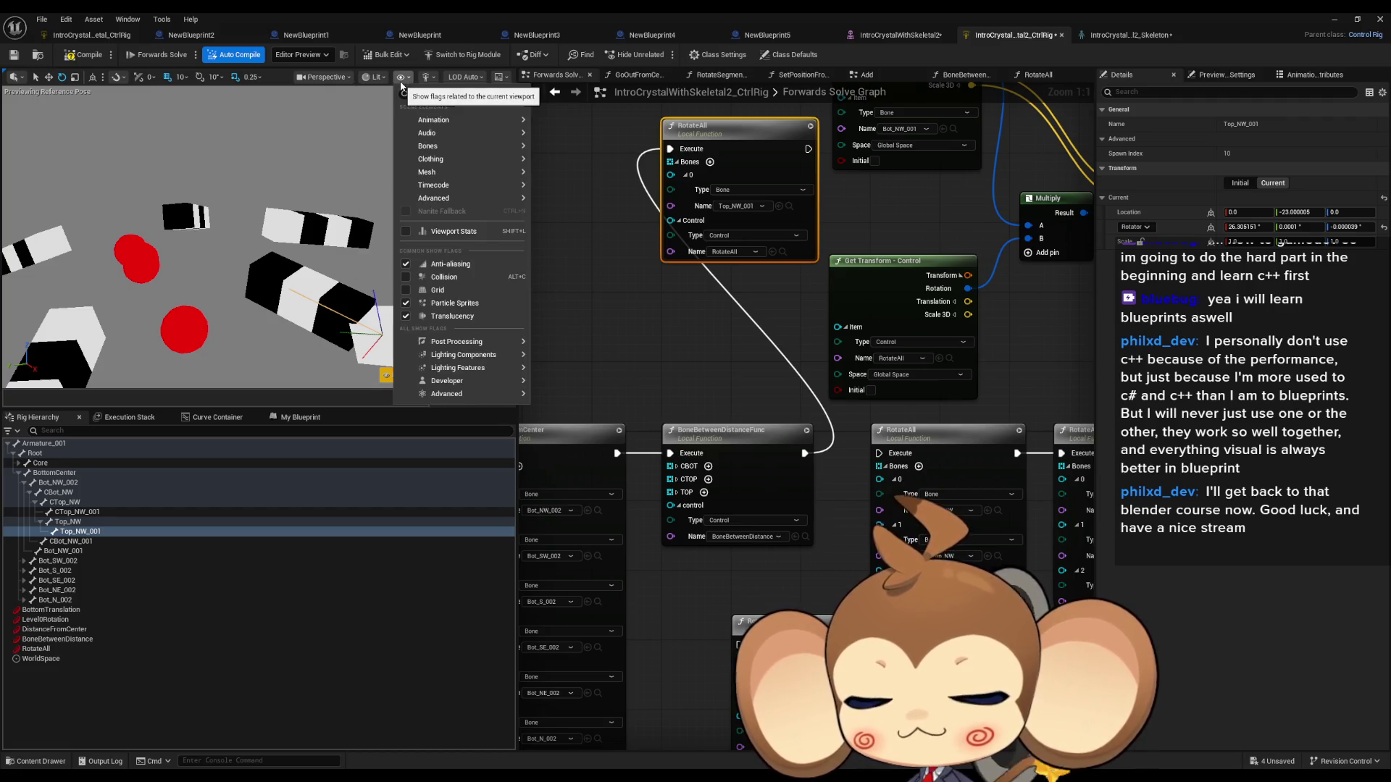
text(bone)
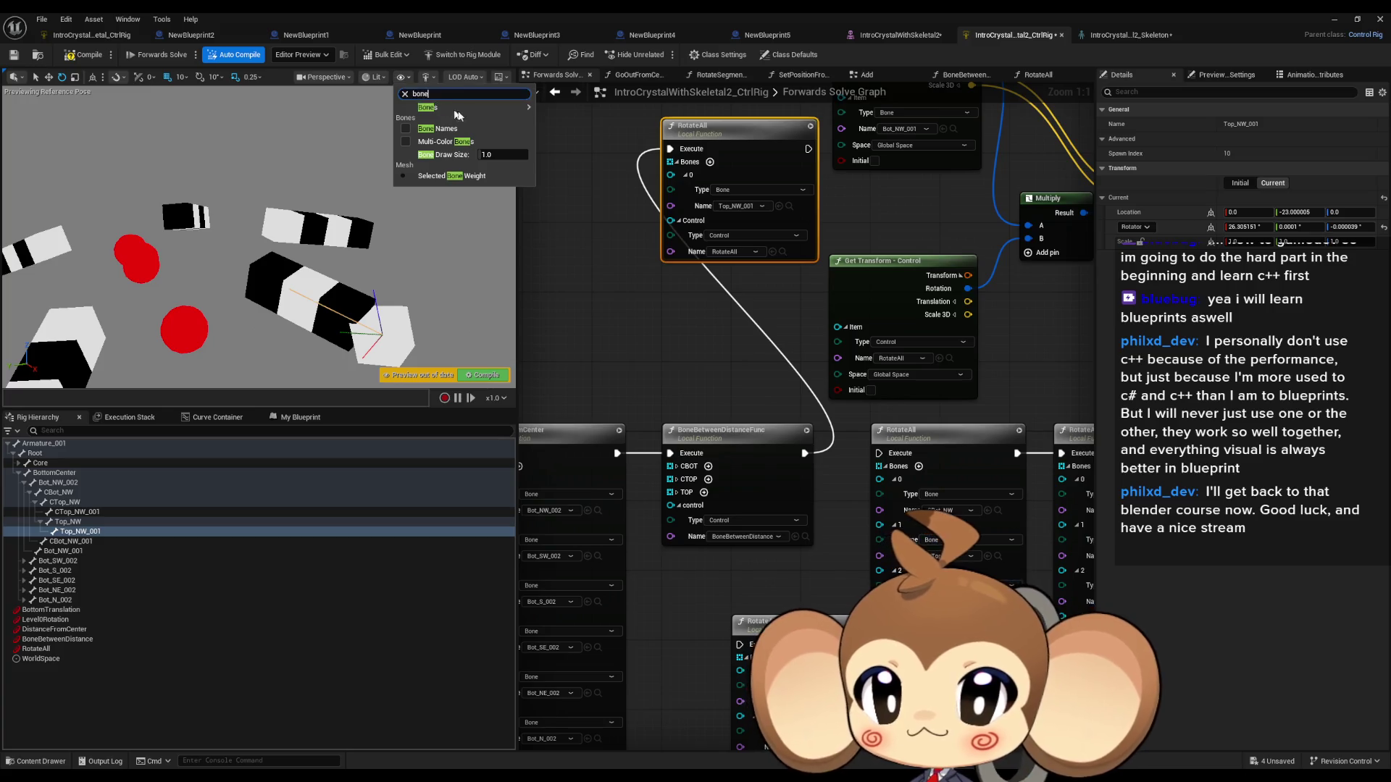
mouse_move(486, 108)
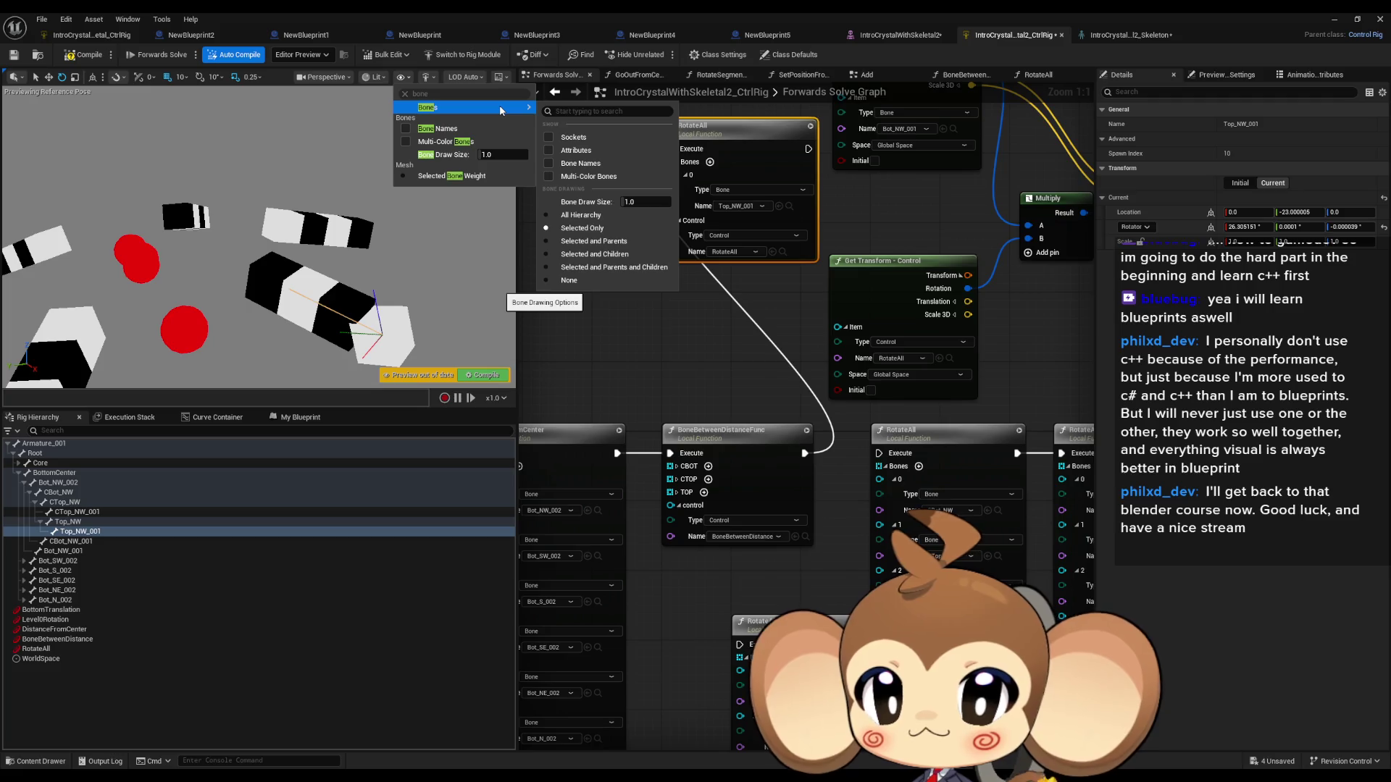
click(1081, 33)
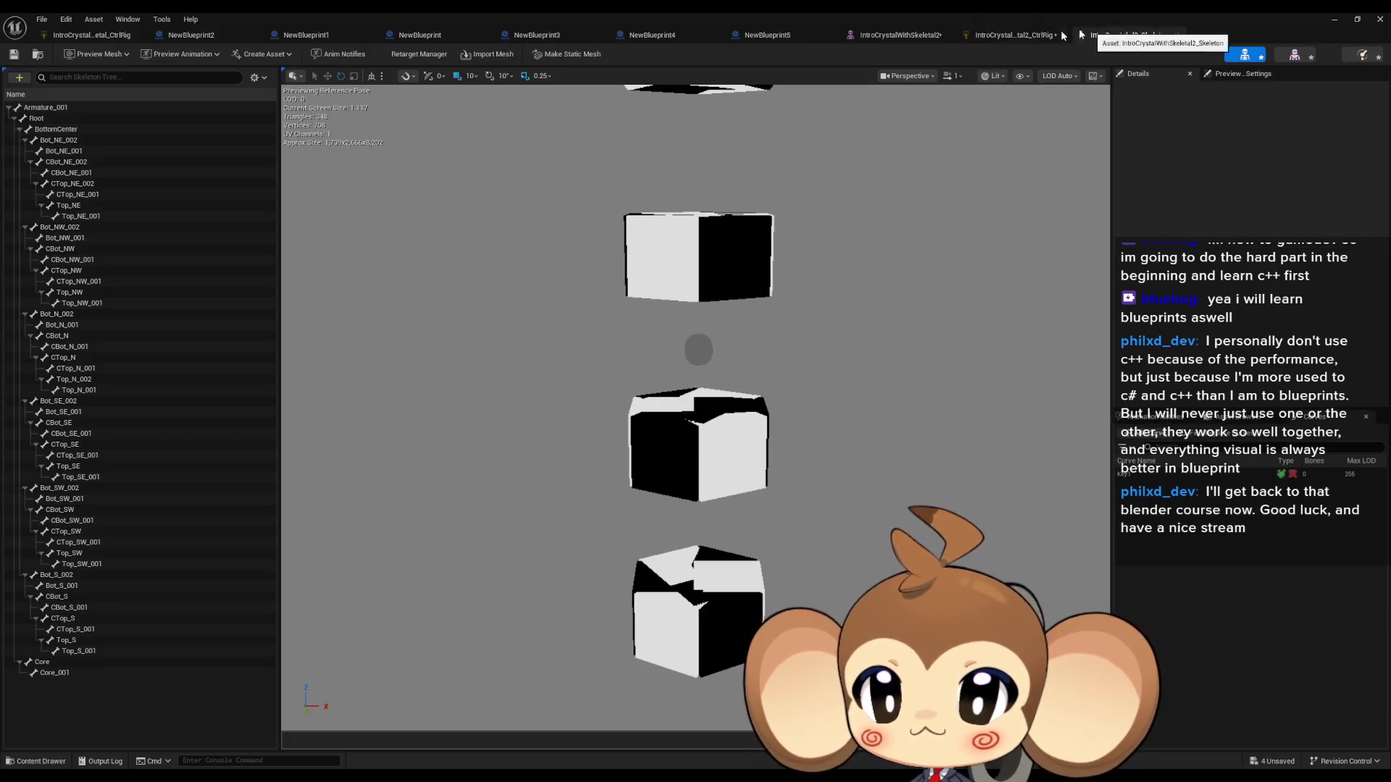
Step: In the skeleton viewport's Show options, try socket display and the bone-drawing modes
click(1022, 76)
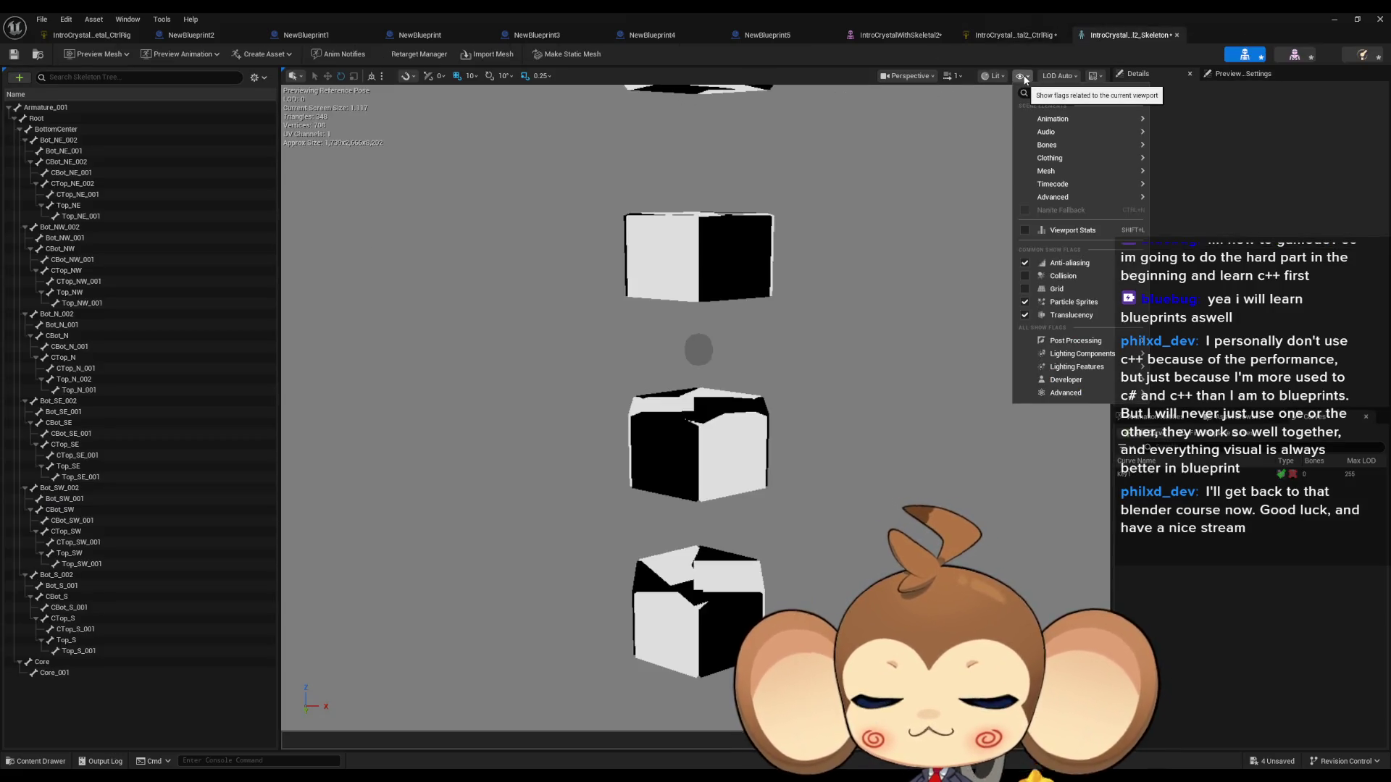
text(bone)
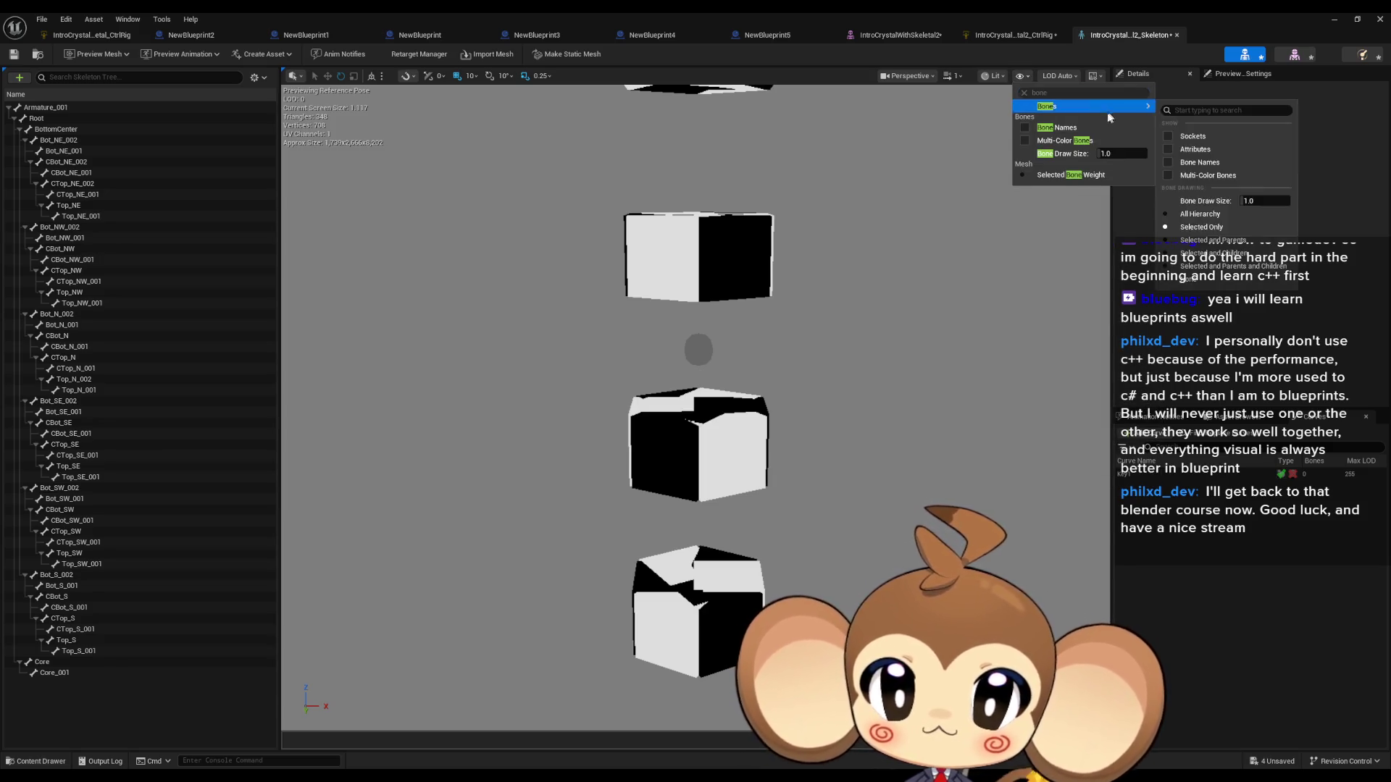
mouse_move(1043, 113)
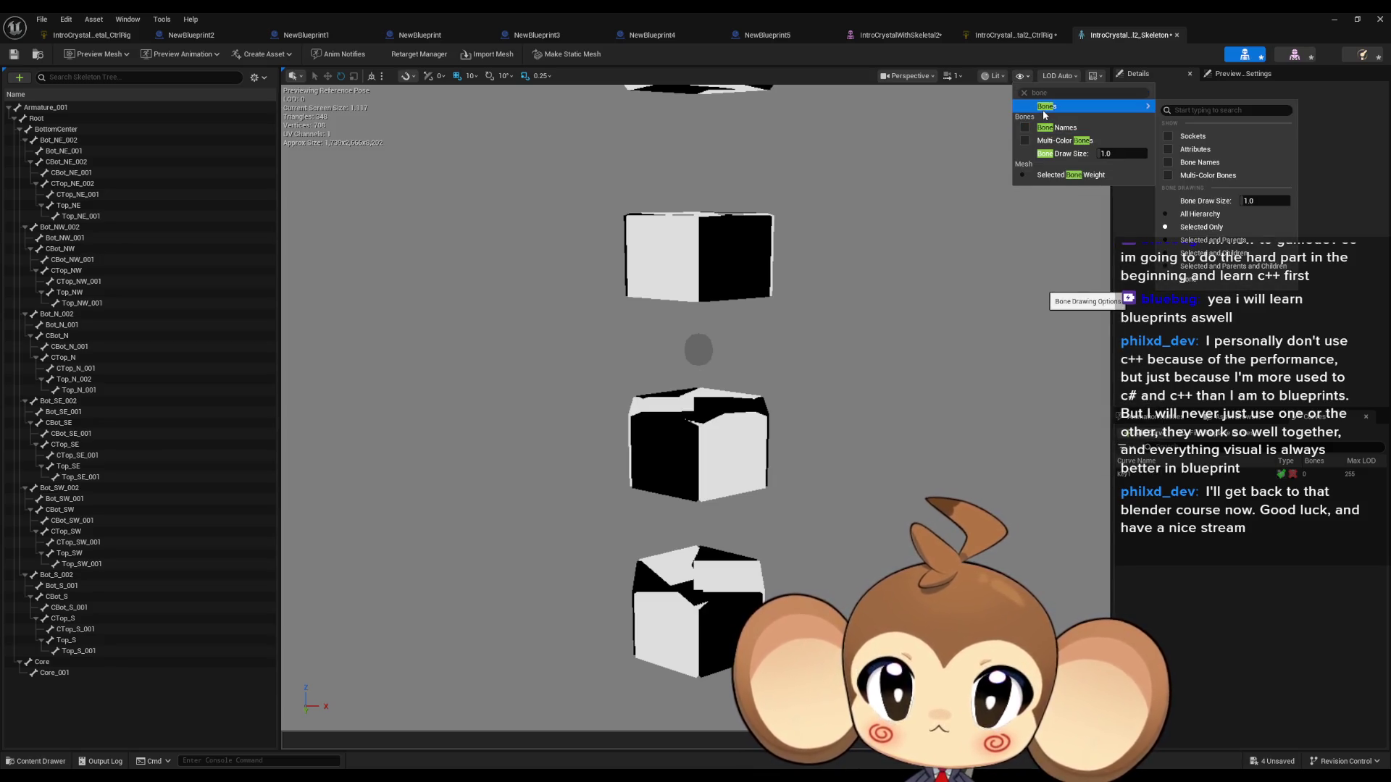
click(1168, 137)
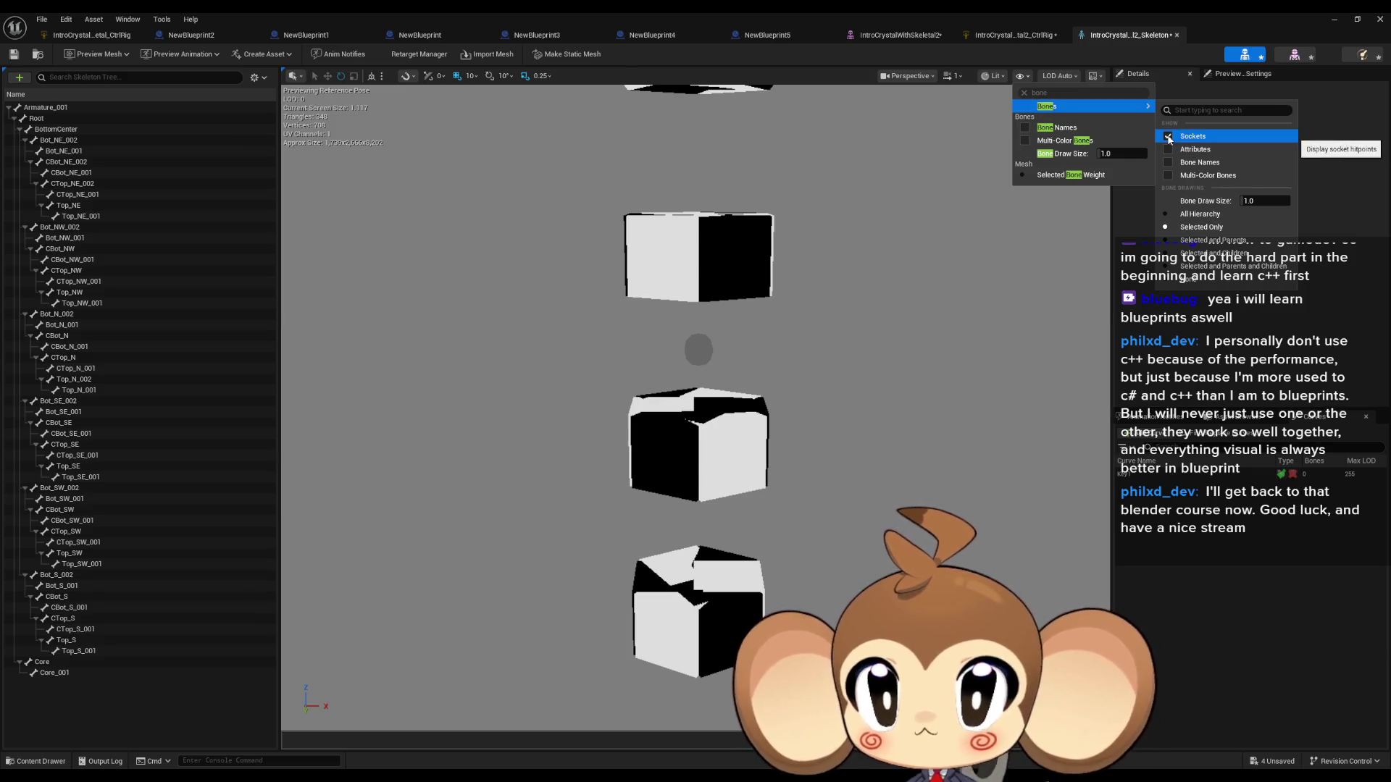
click(1167, 137)
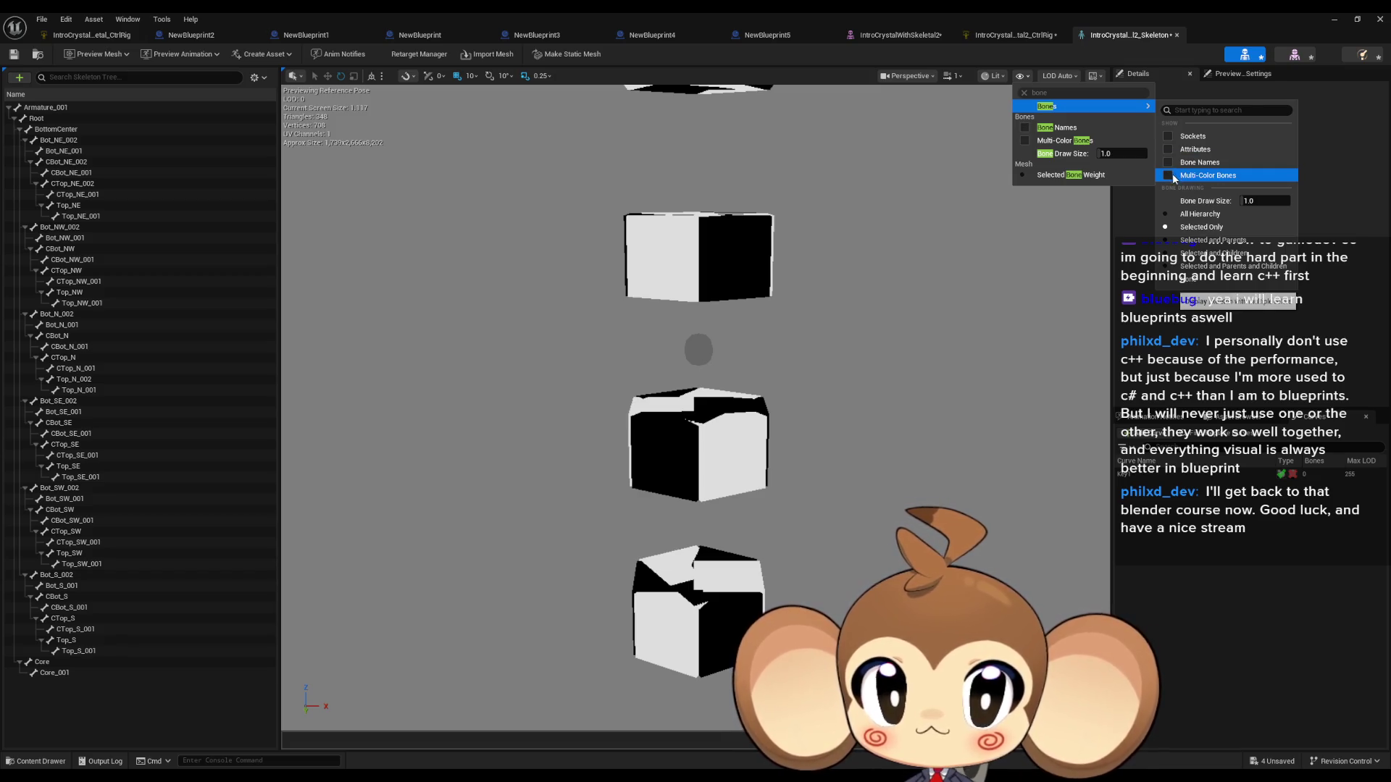
click(1166, 215)
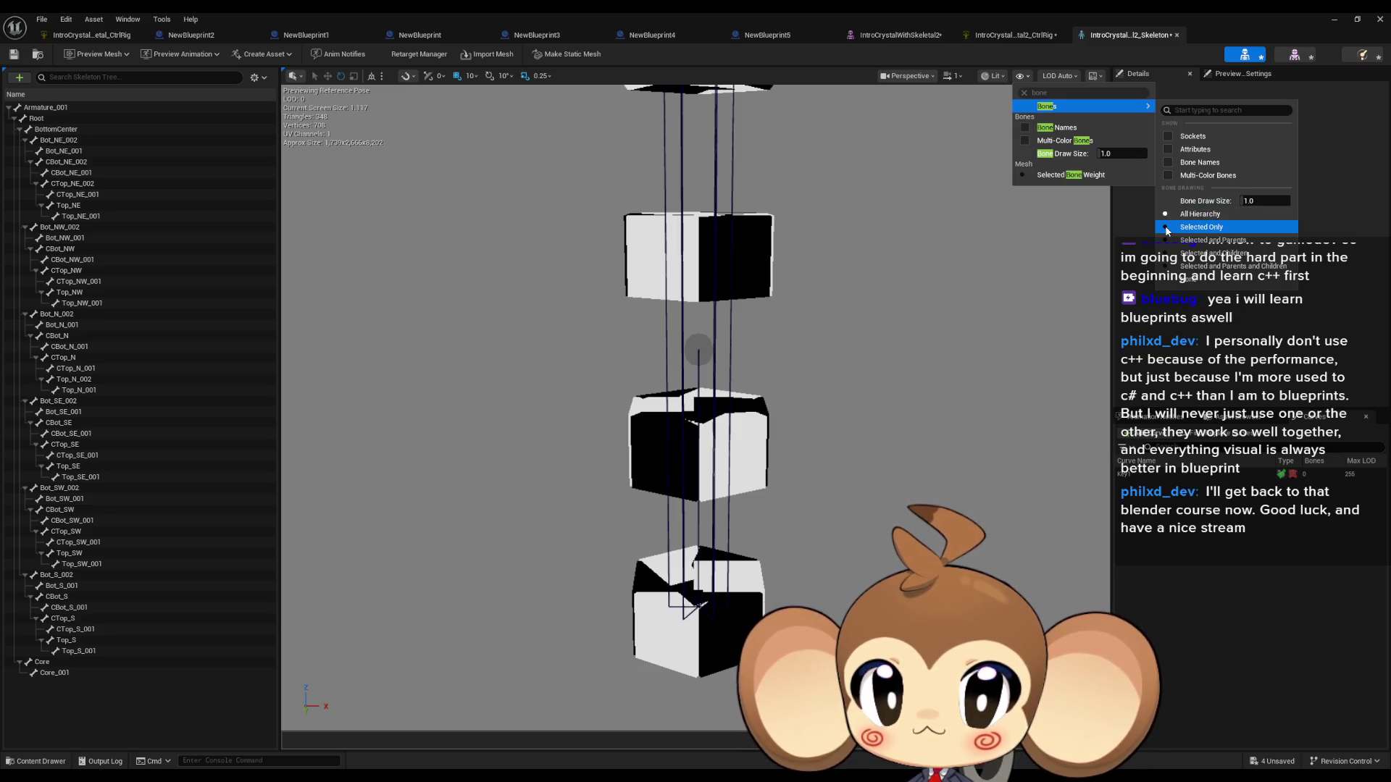
click(1167, 228)
click(1166, 215)
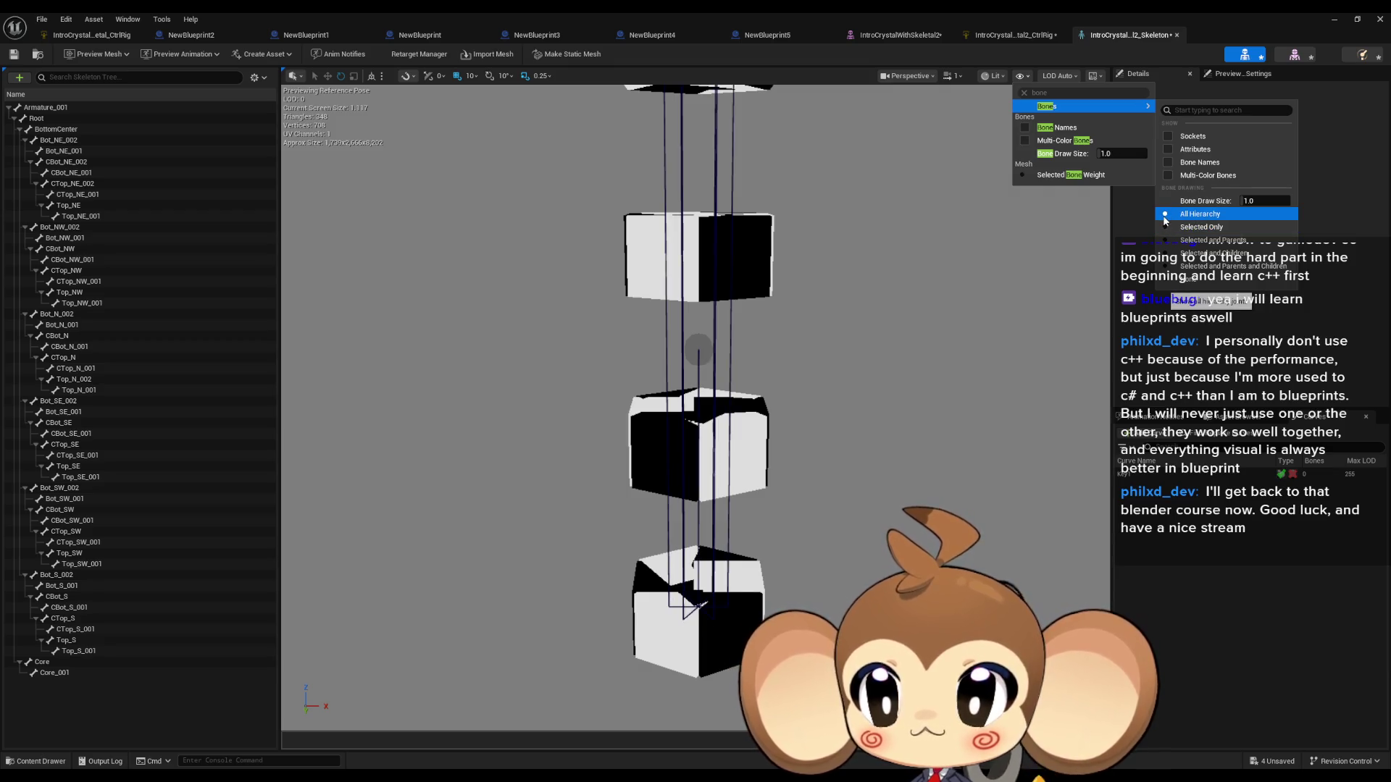
Step: Select BottomCenter, Bot_NE_002, Bot_NE_001 and CBot_NE_002 in the skeleton tree
click(56, 129)
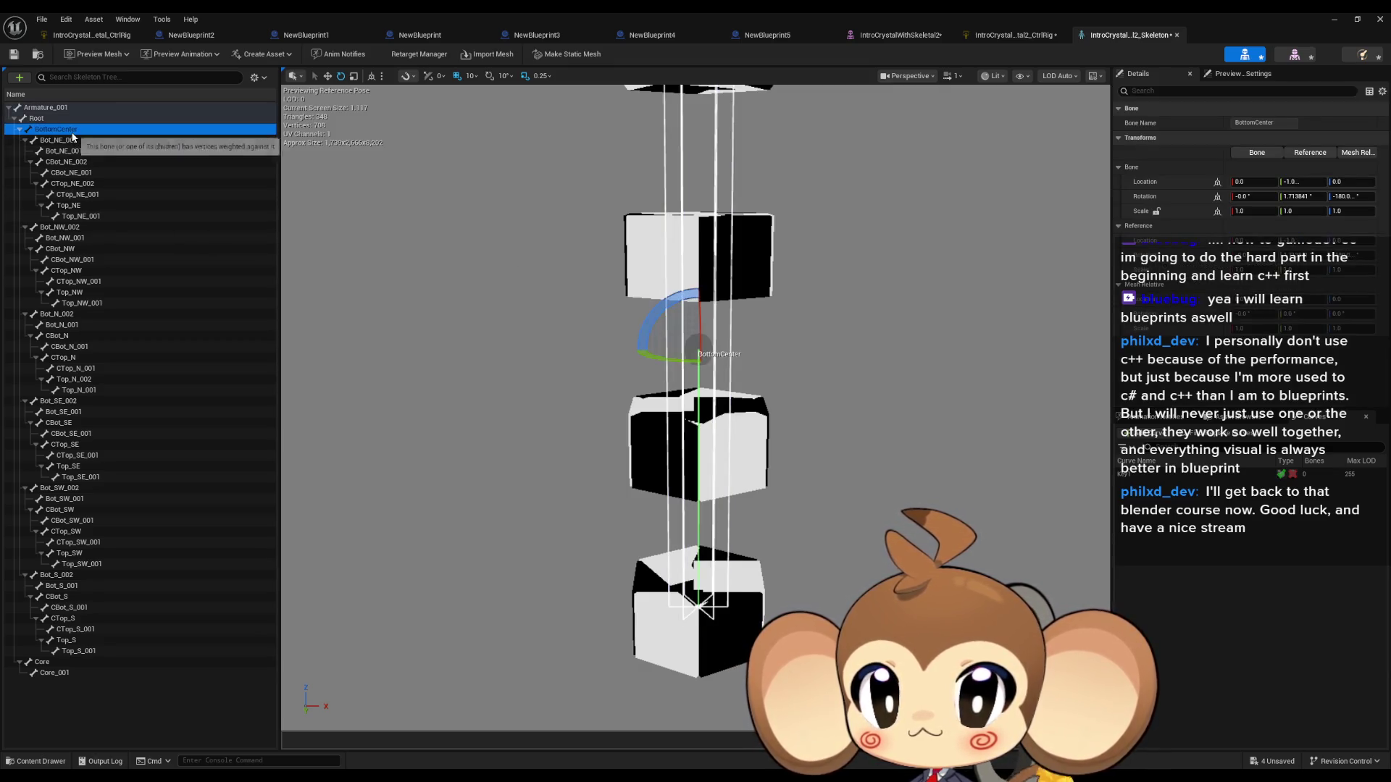
click(72, 142)
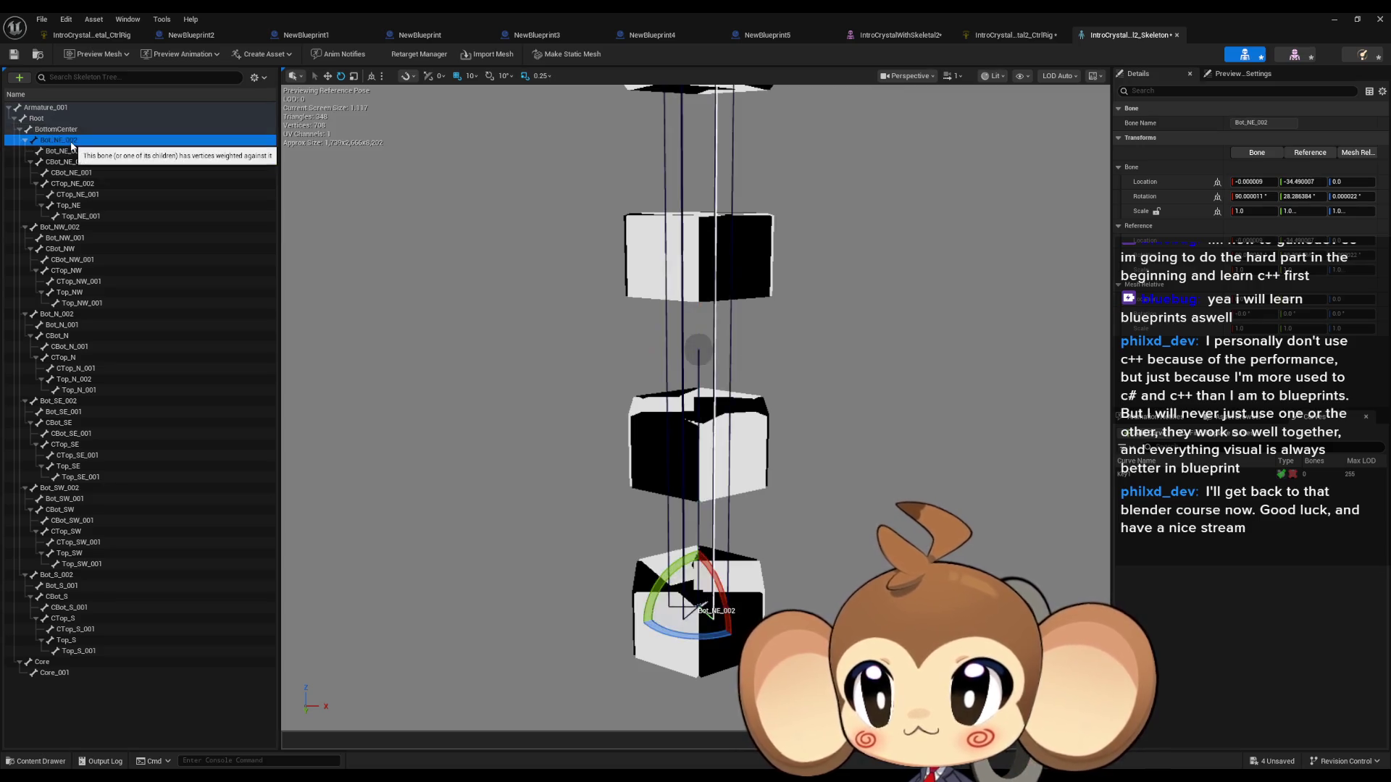
click(70, 151)
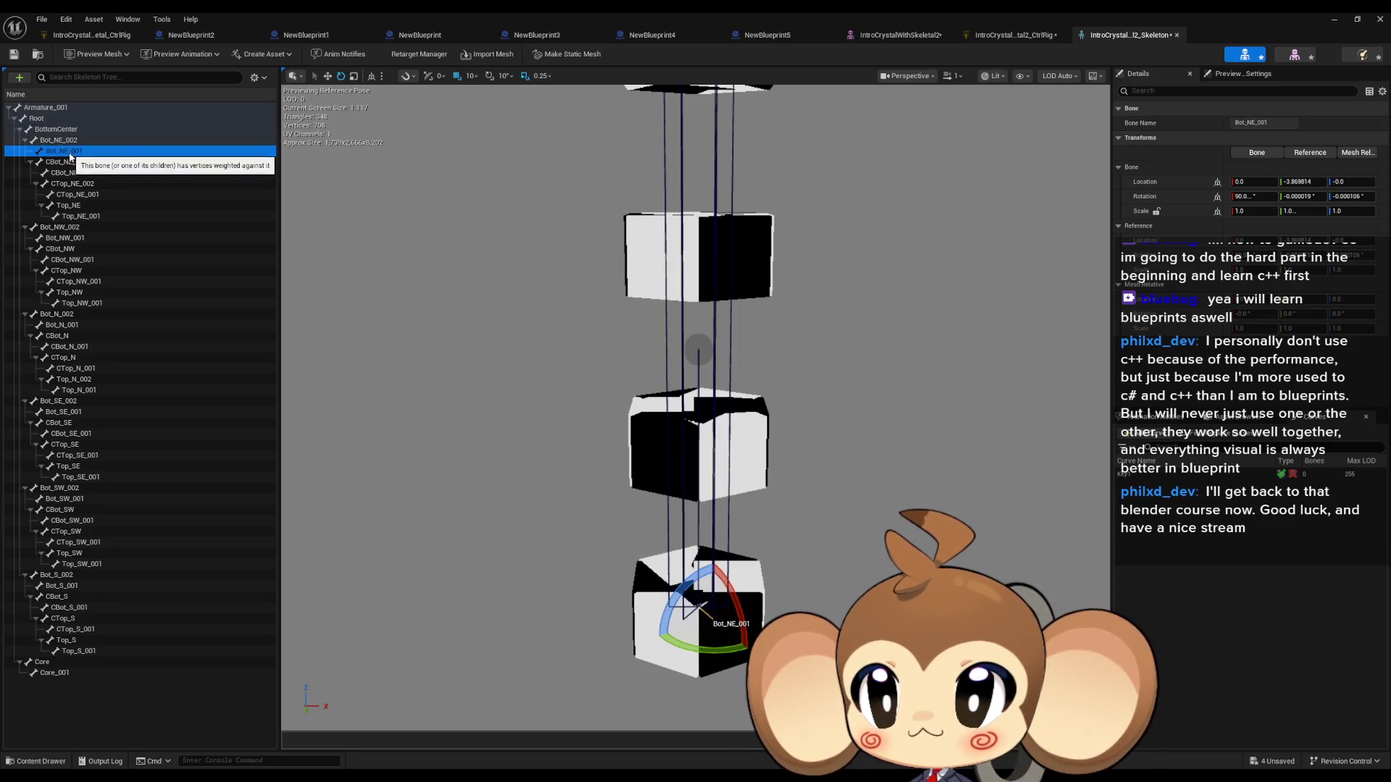
click(64, 163)
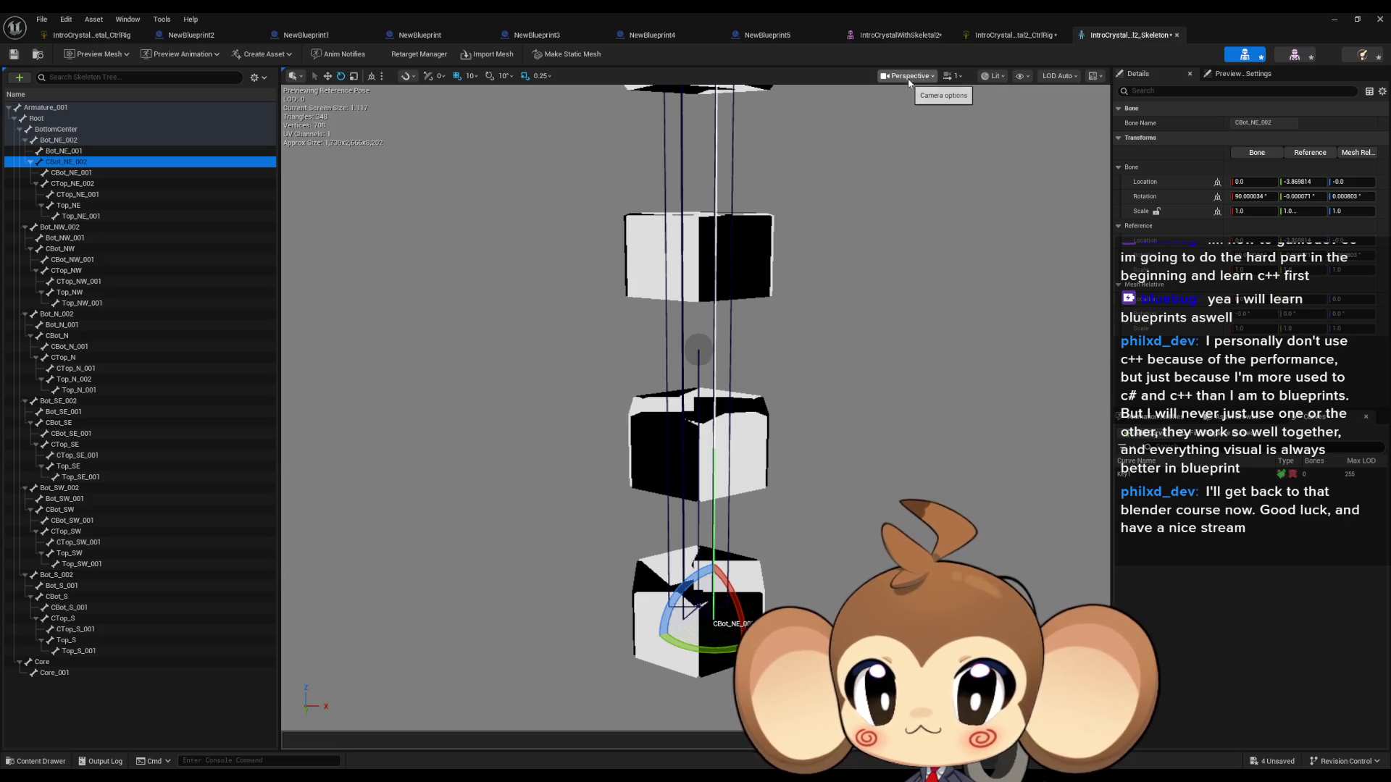
Step: Set Show > Bones to Selected Only and select CTop_NE_002
click(993, 78)
click(1022, 76)
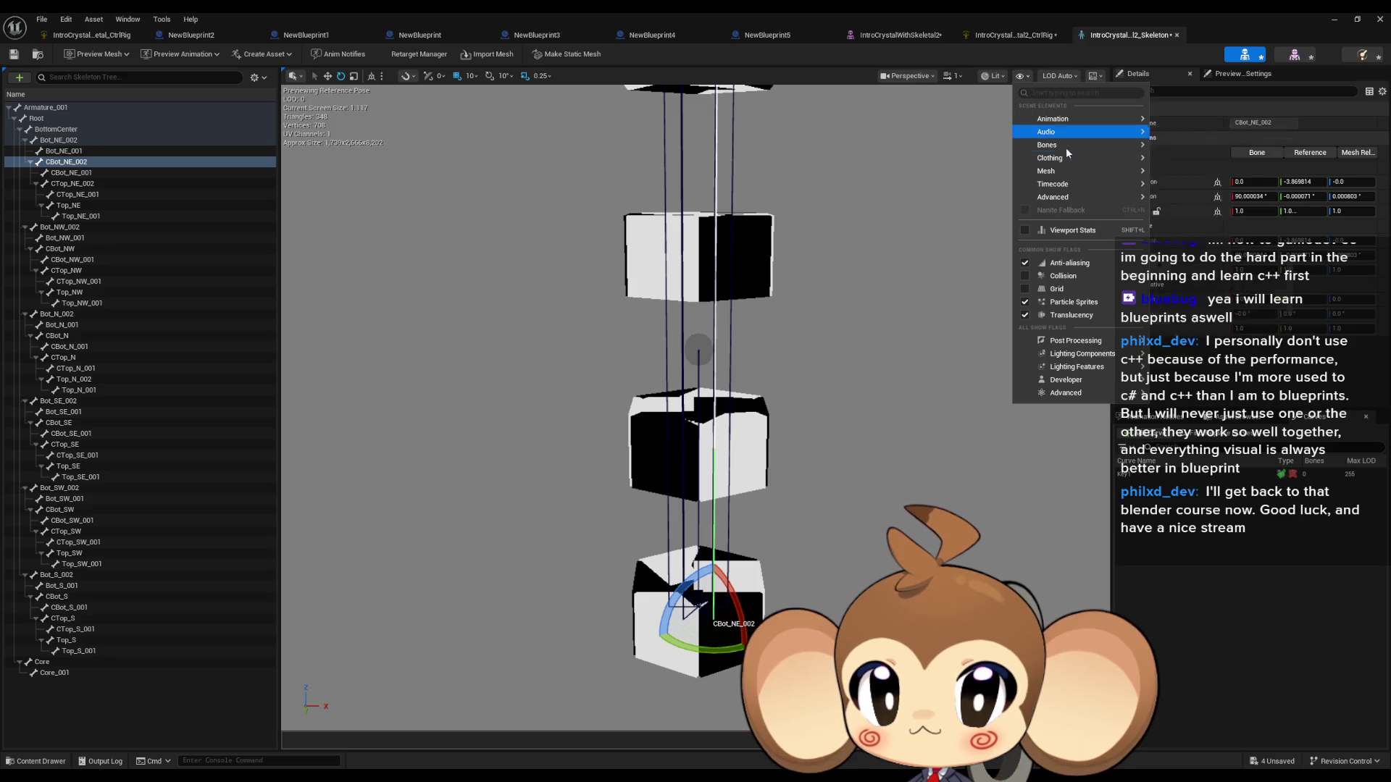
mouse_move(1097, 148)
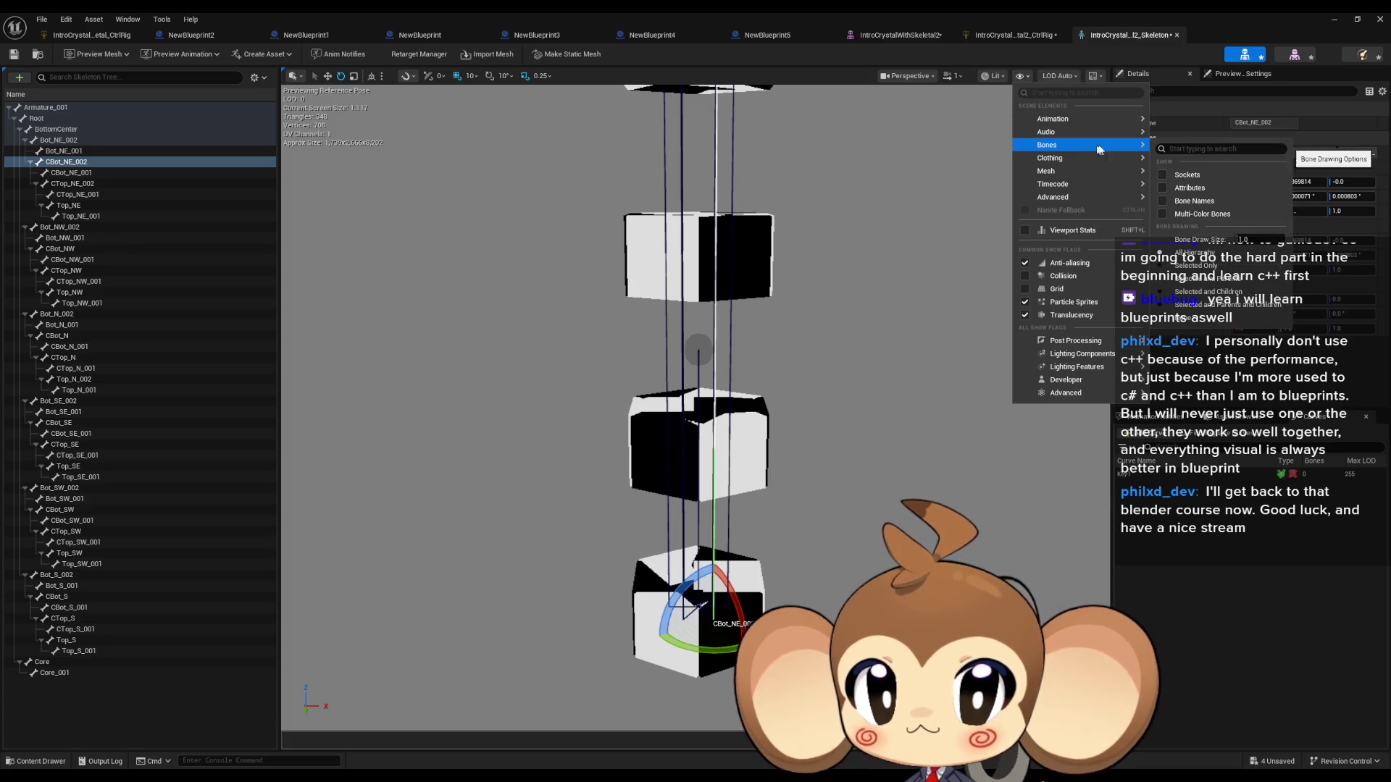
click(1186, 268)
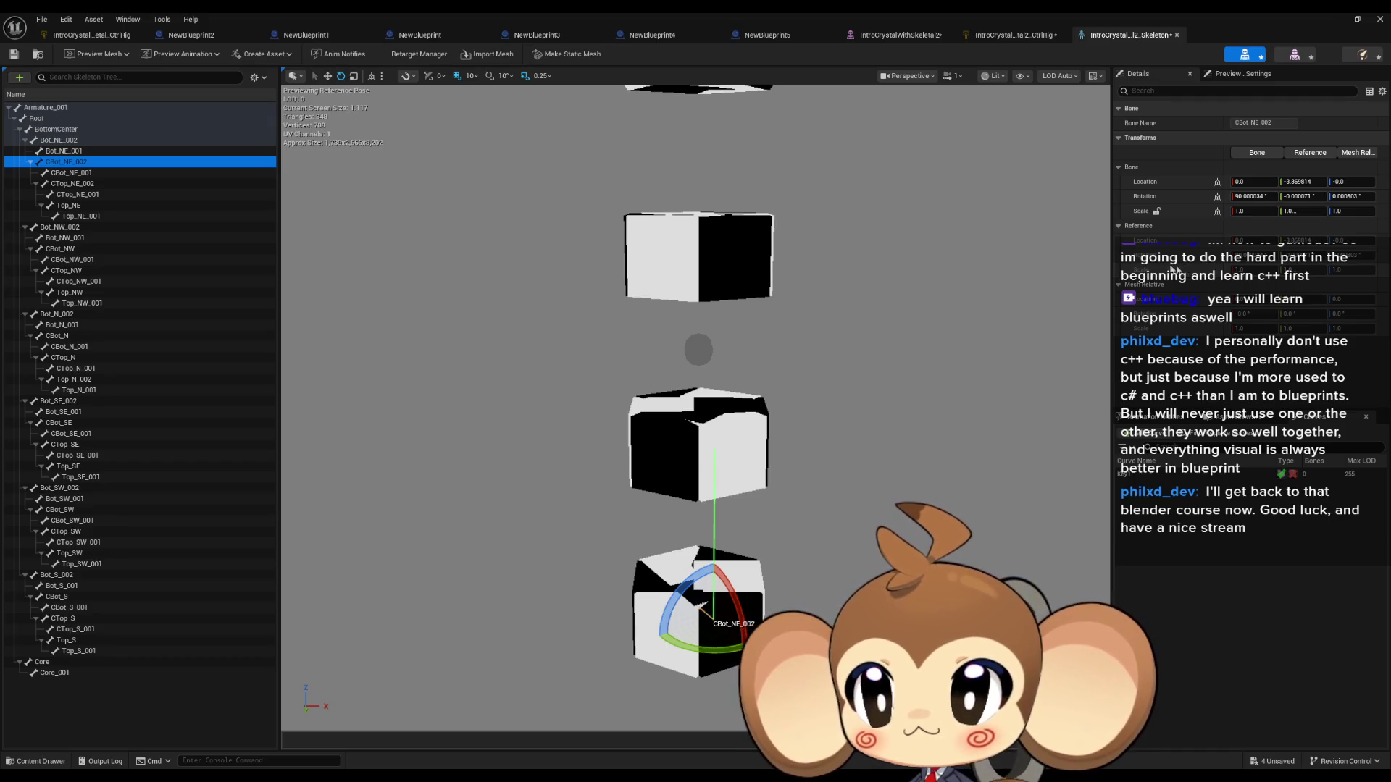
click(116, 184)
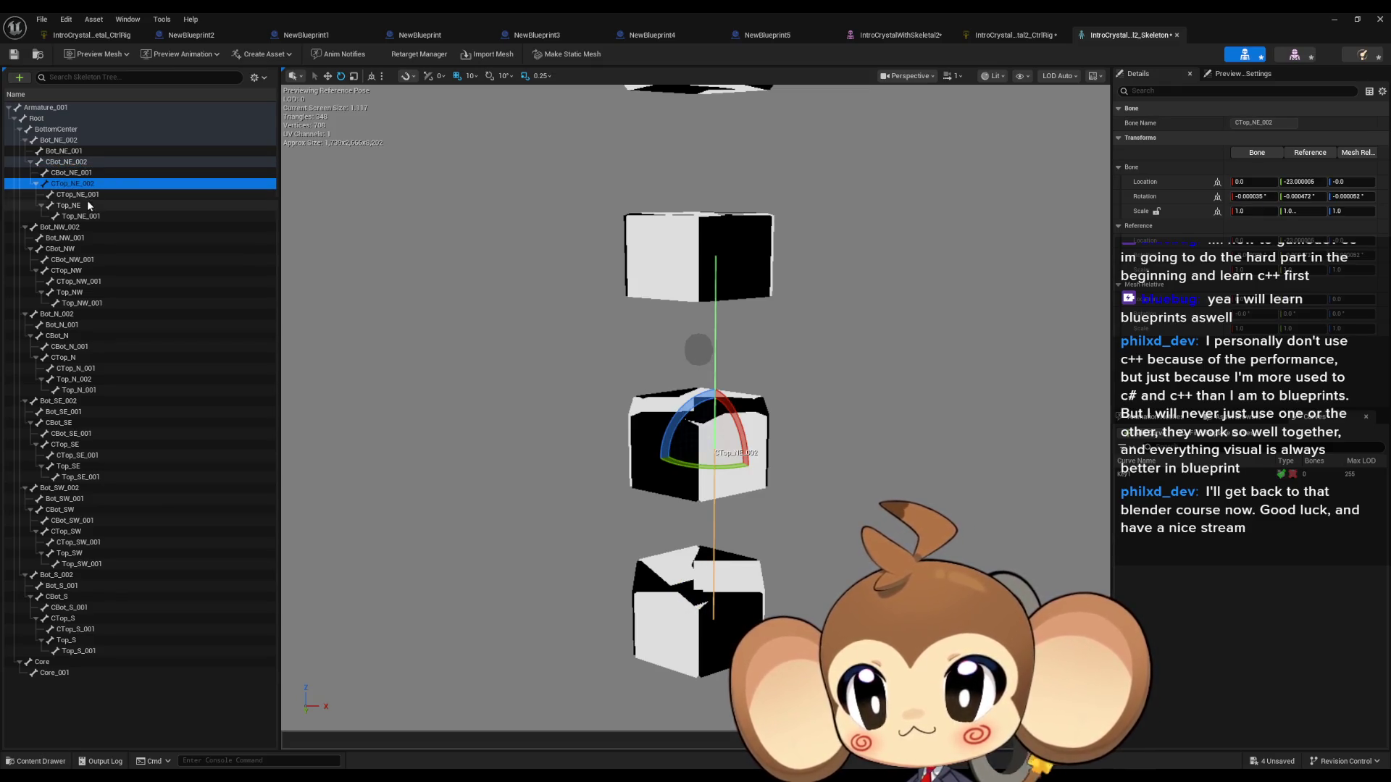
Step: Rotate Top_NE and shift its Location Y to about -25, then reset it and deselect
click(69, 207)
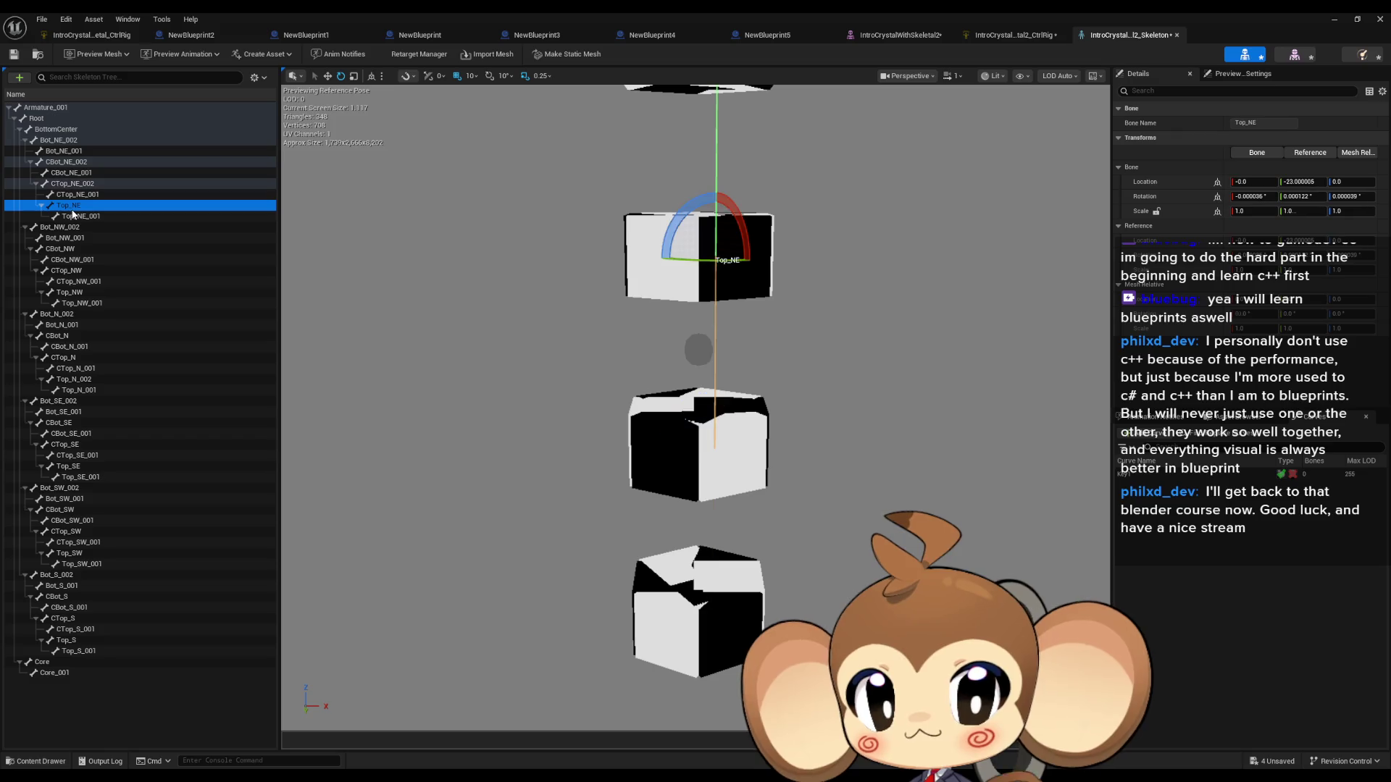
drag(599, 256, 533, 493)
mouse_move(684, 467)
mouse_down()
mouse_move(633, 507)
mouse_move(627, 456)
mouse_move(616, 507)
mouse_move(627, 455)
mouse_move(621, 494)
mouse_up()
drag(1302, 181, 1315, 181)
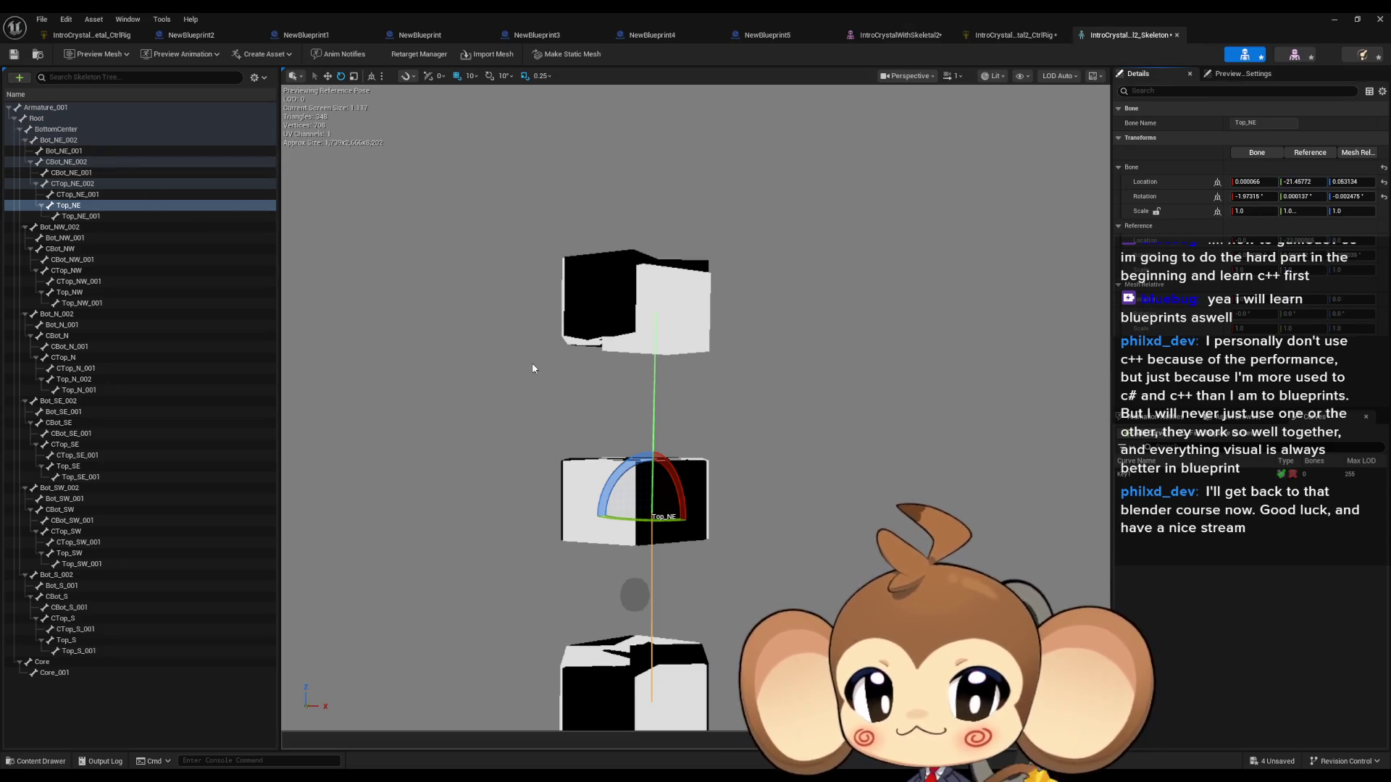
click(1384, 198)
click(949, 269)
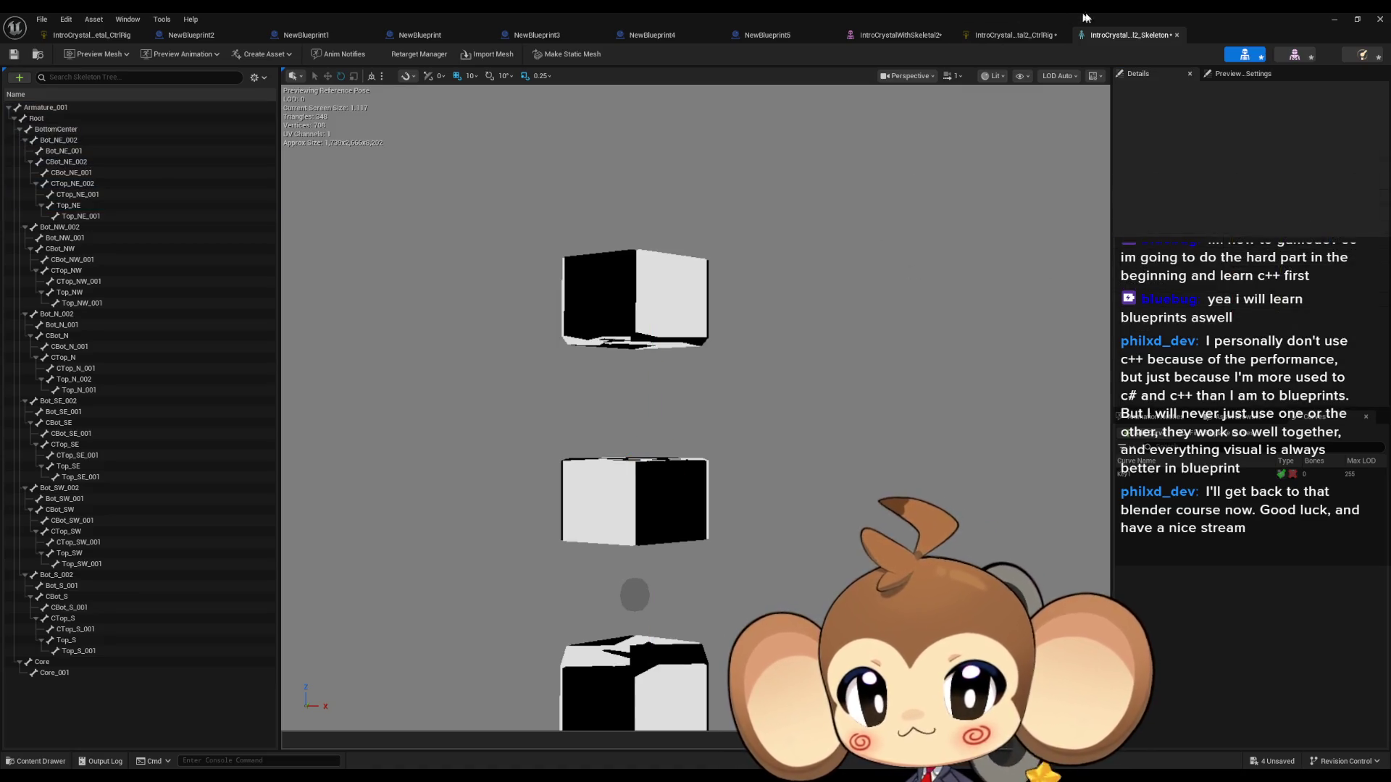
click(1015, 34)
scroll(790, 365, down, 4)
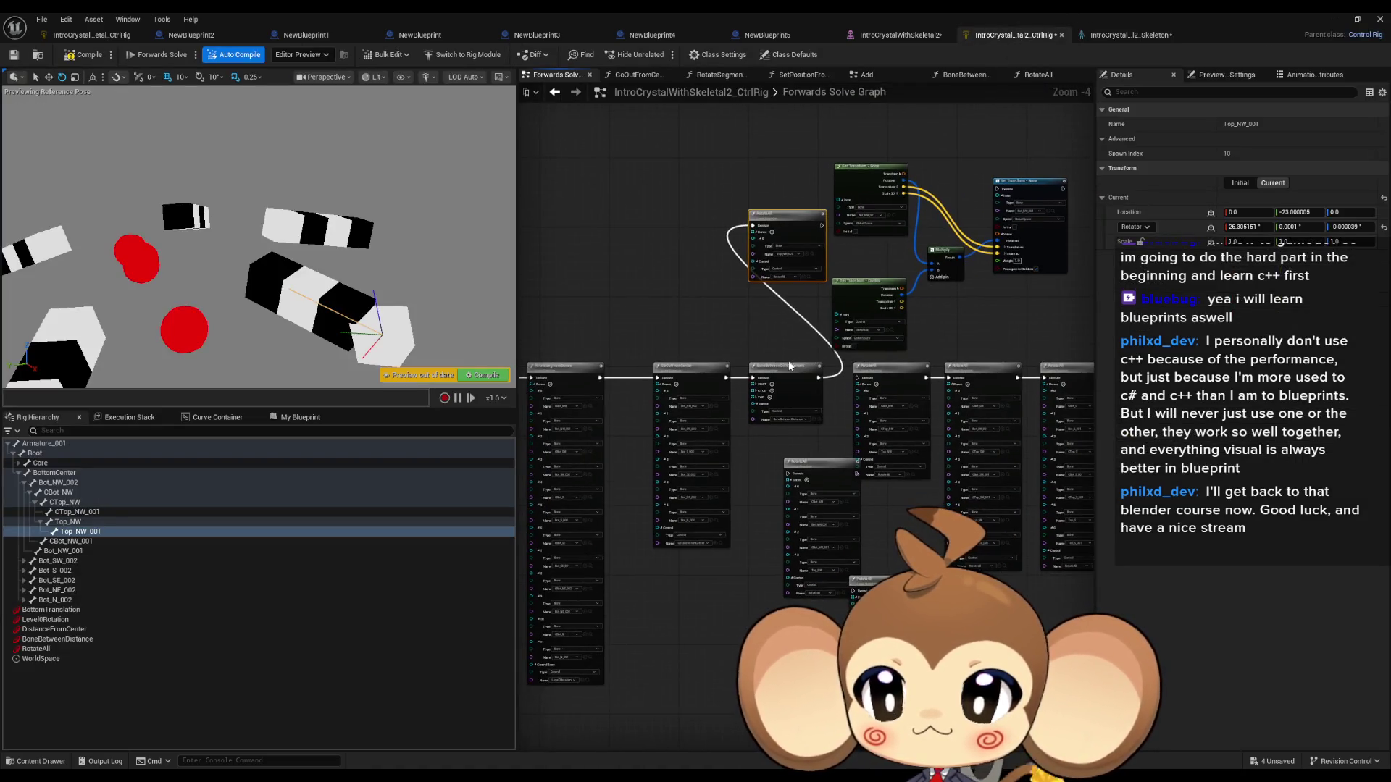
scroll(788, 367, up, 5)
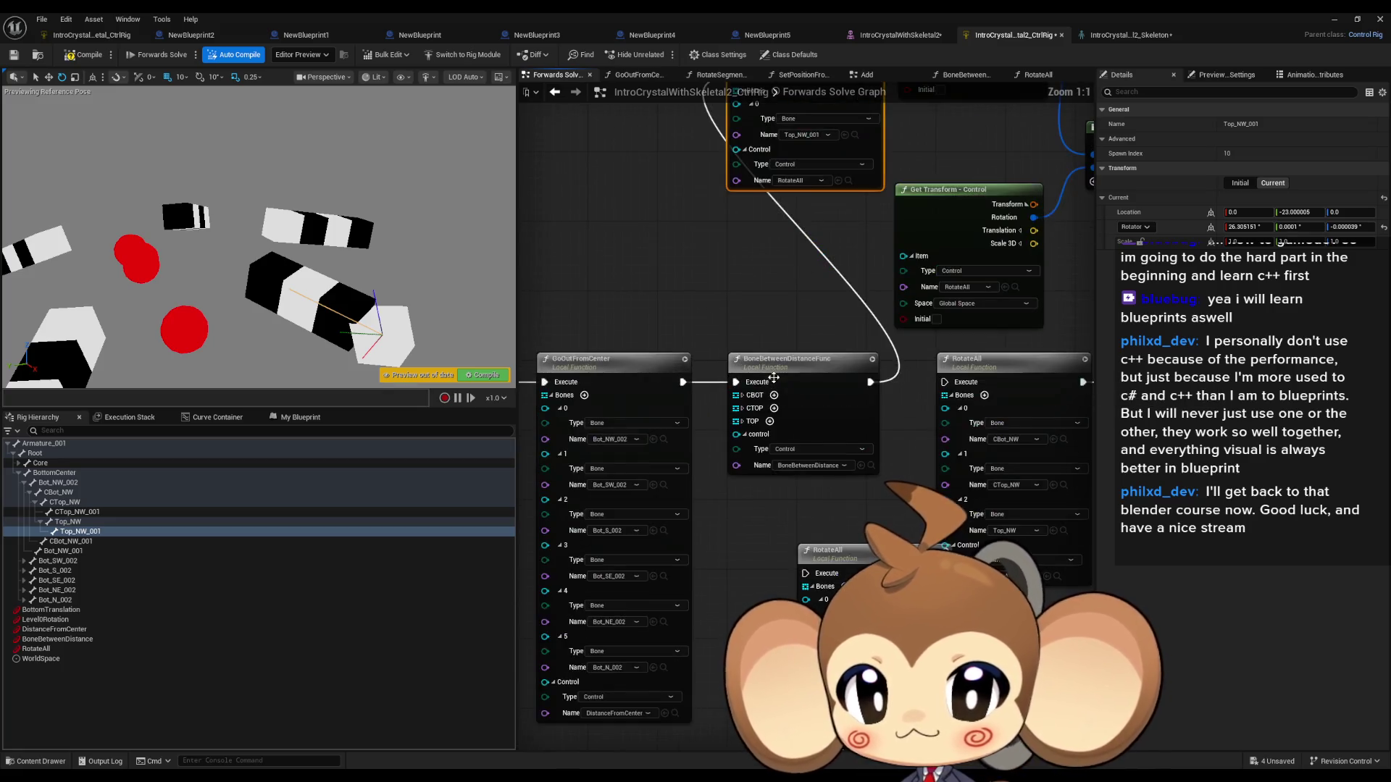
click(791, 368)
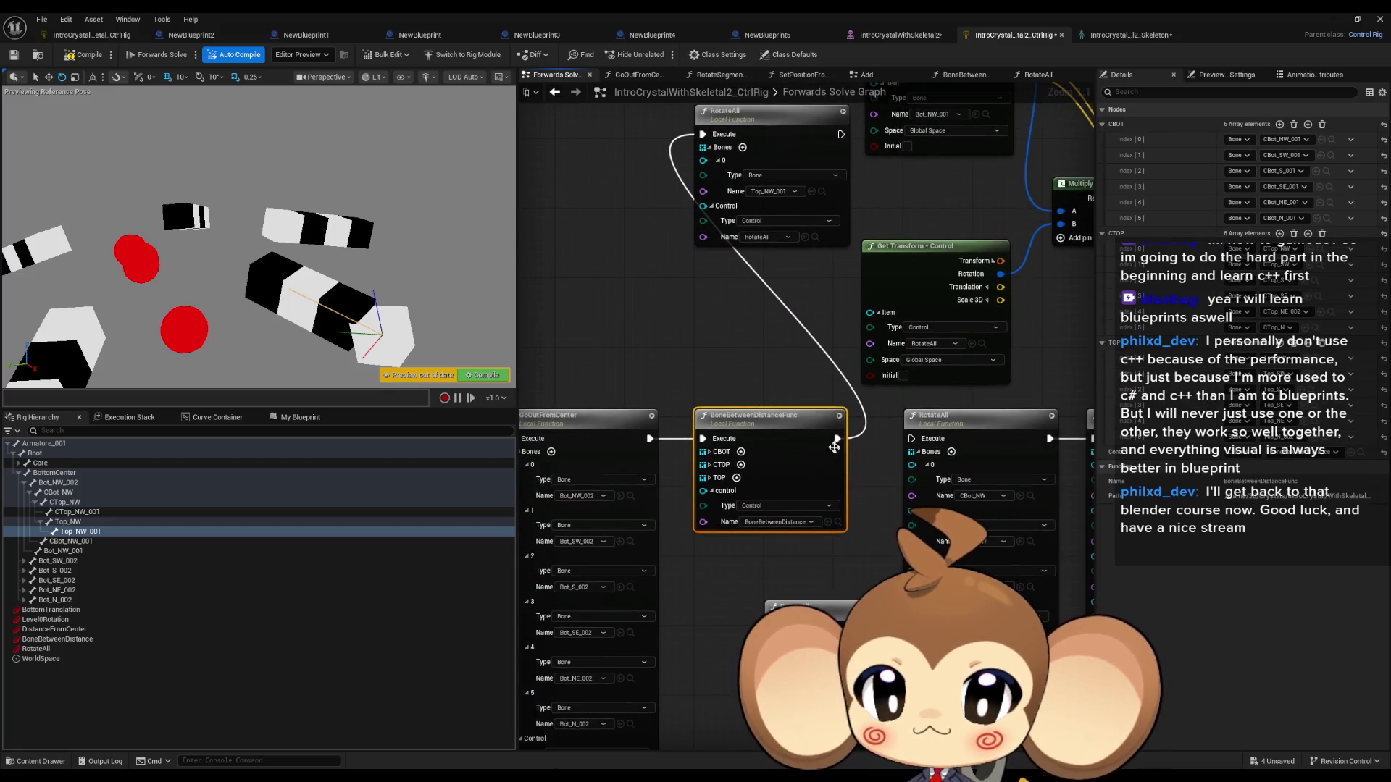
double_click(797, 424)
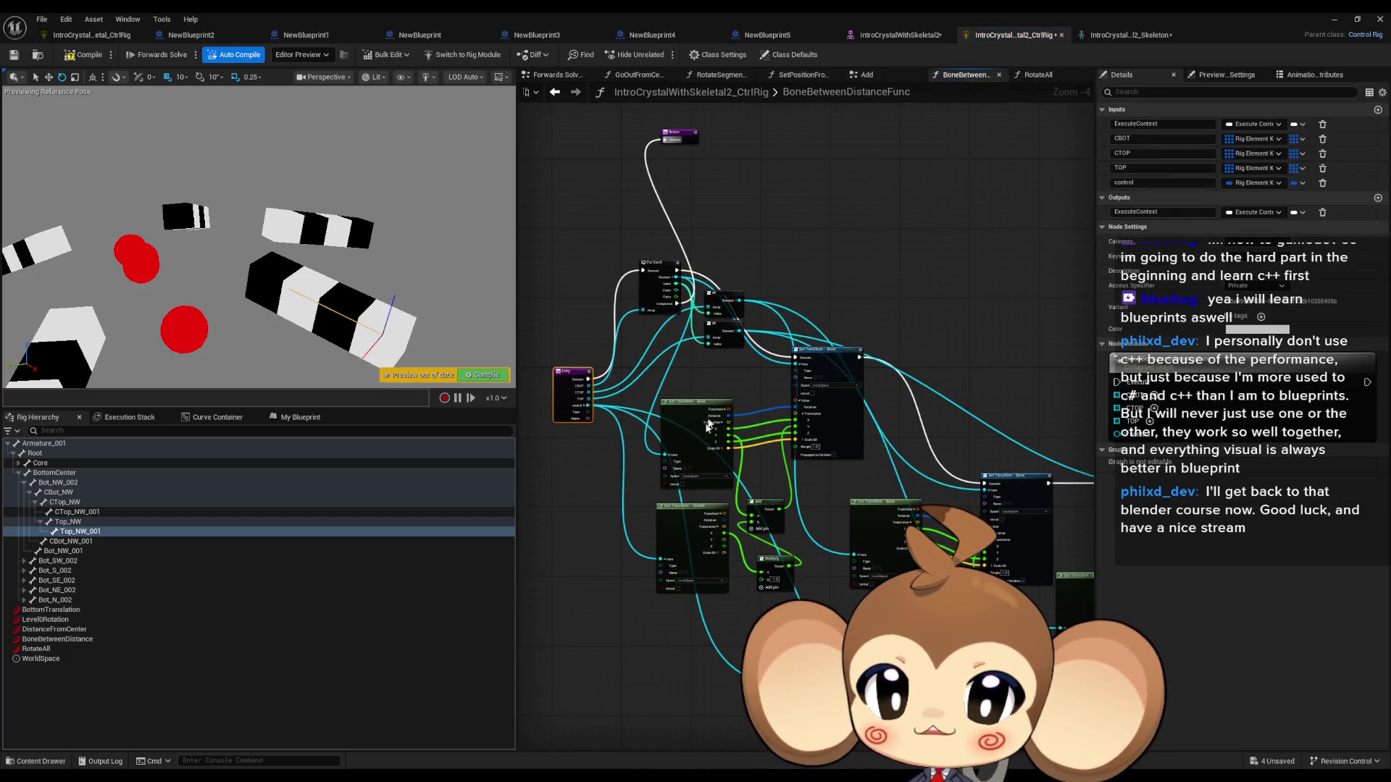
scroll(751, 390, up, 3)
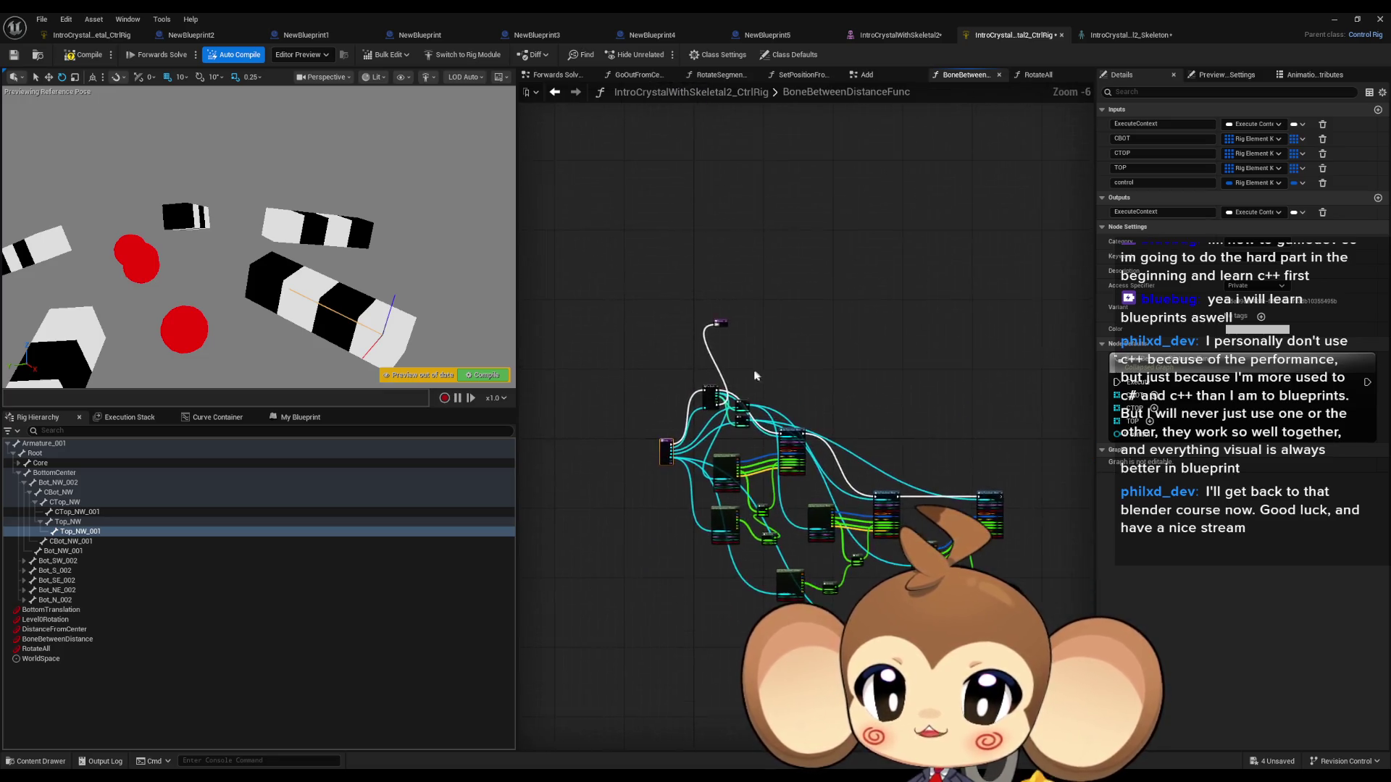
scroll(750, 389, down, 2)
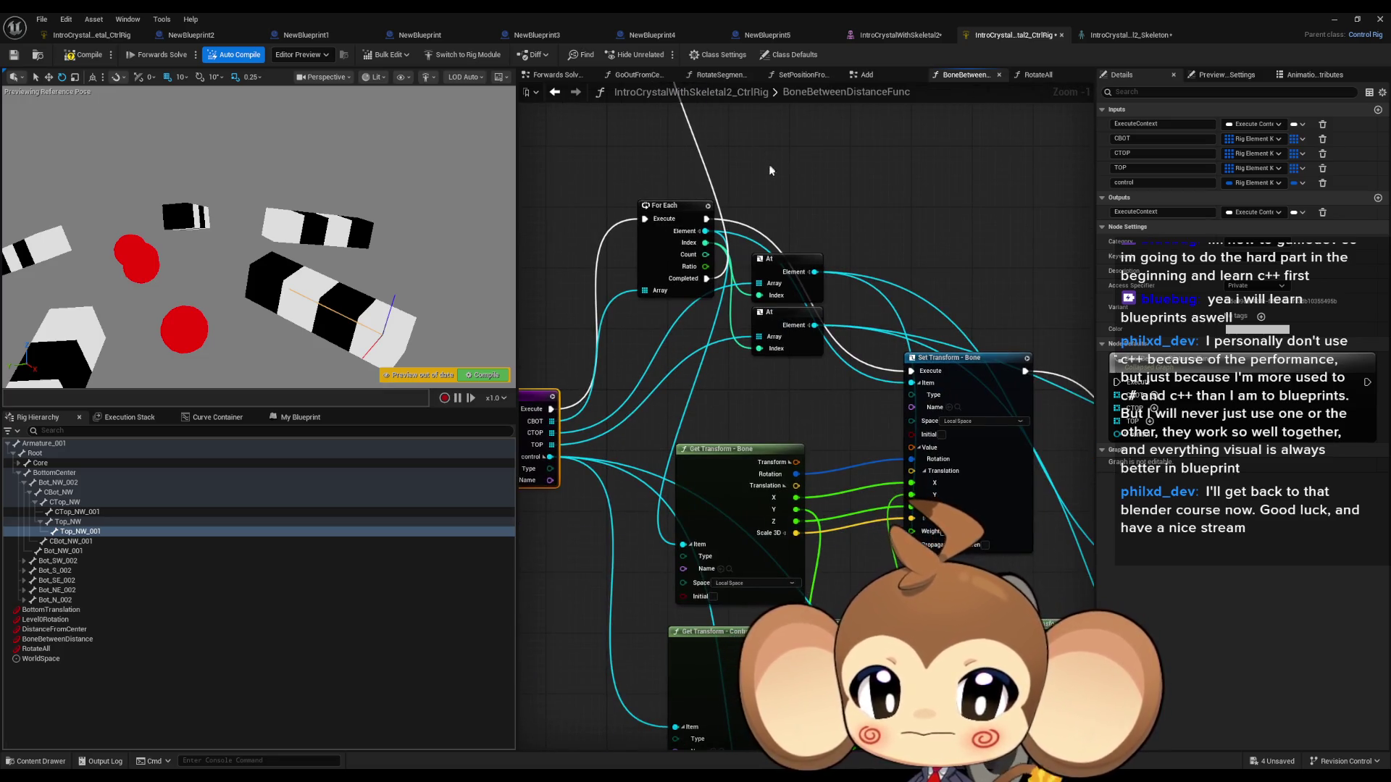
scroll(762, 187, down, 1)
drag(762, 187, 784, 292)
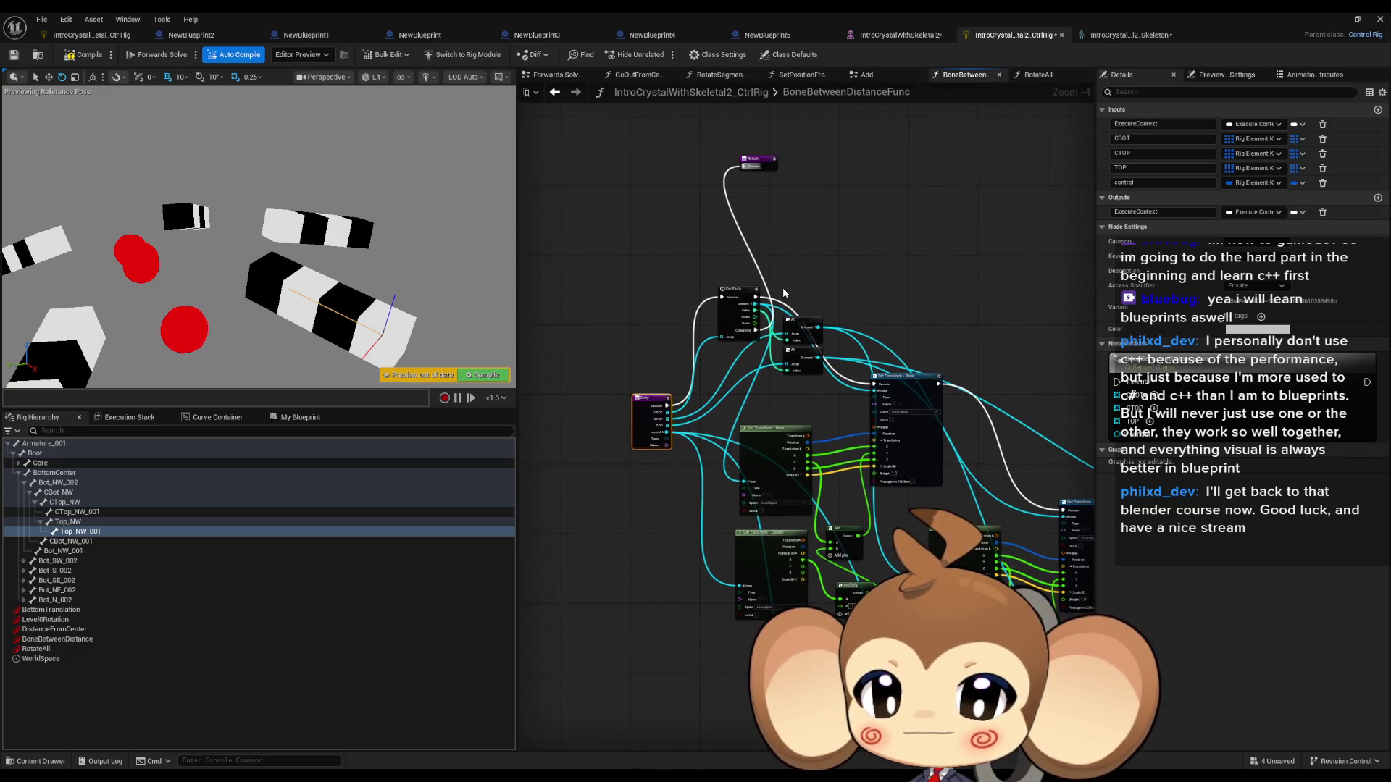
scroll(788, 284, up, 1)
scroll(788, 284, up, 1)
drag(789, 284, 853, 154)
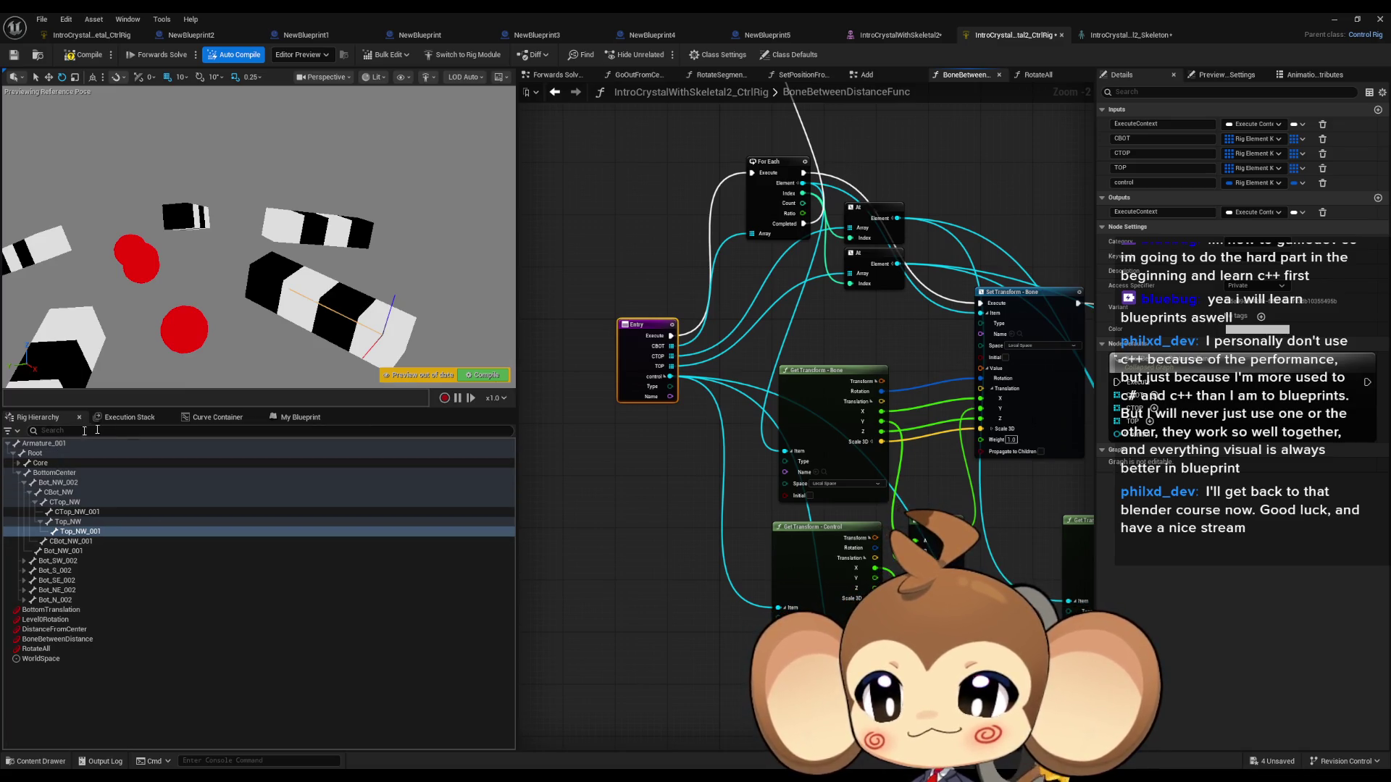
click(300, 417)
double_click(58, 465)
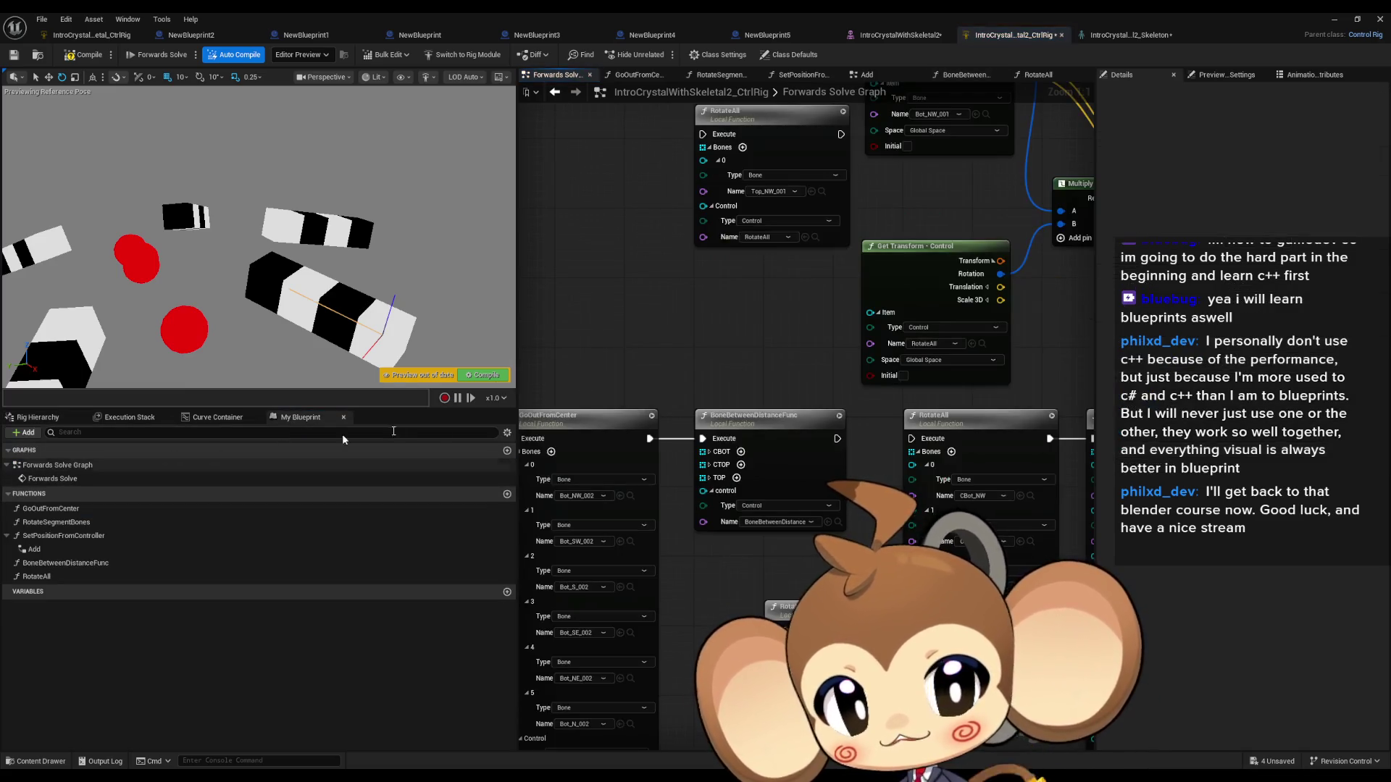
drag(831, 357, 884, 373)
scroll(764, 362, up, 1)
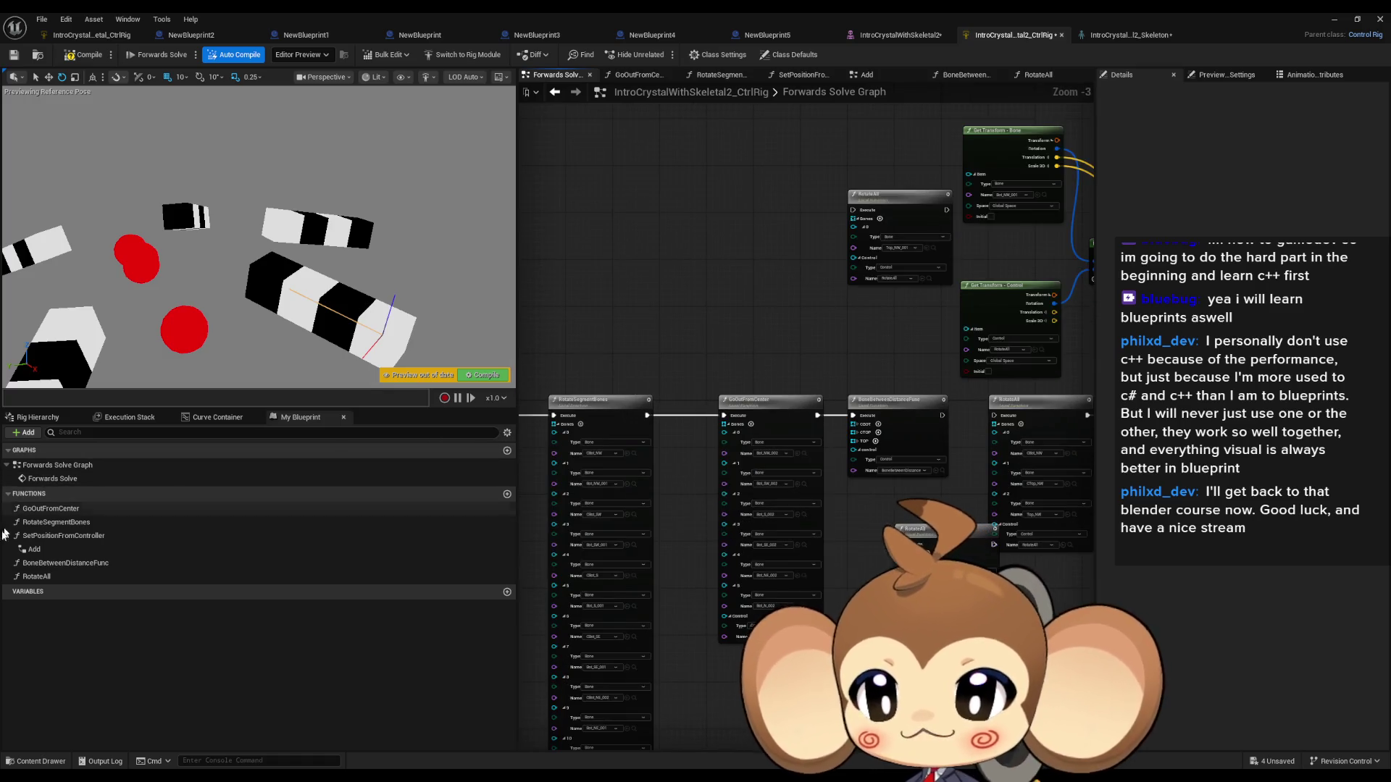
click(35, 416)
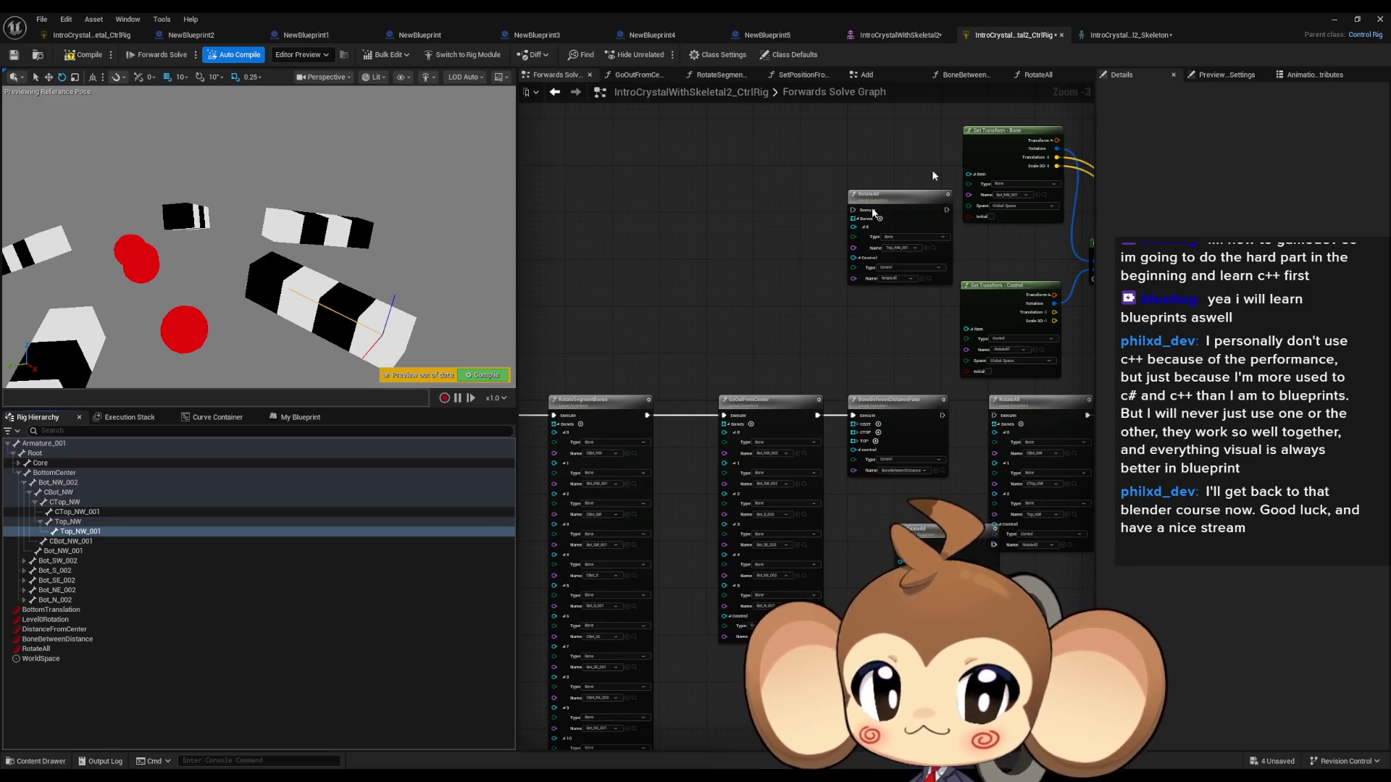
click(1123, 35)
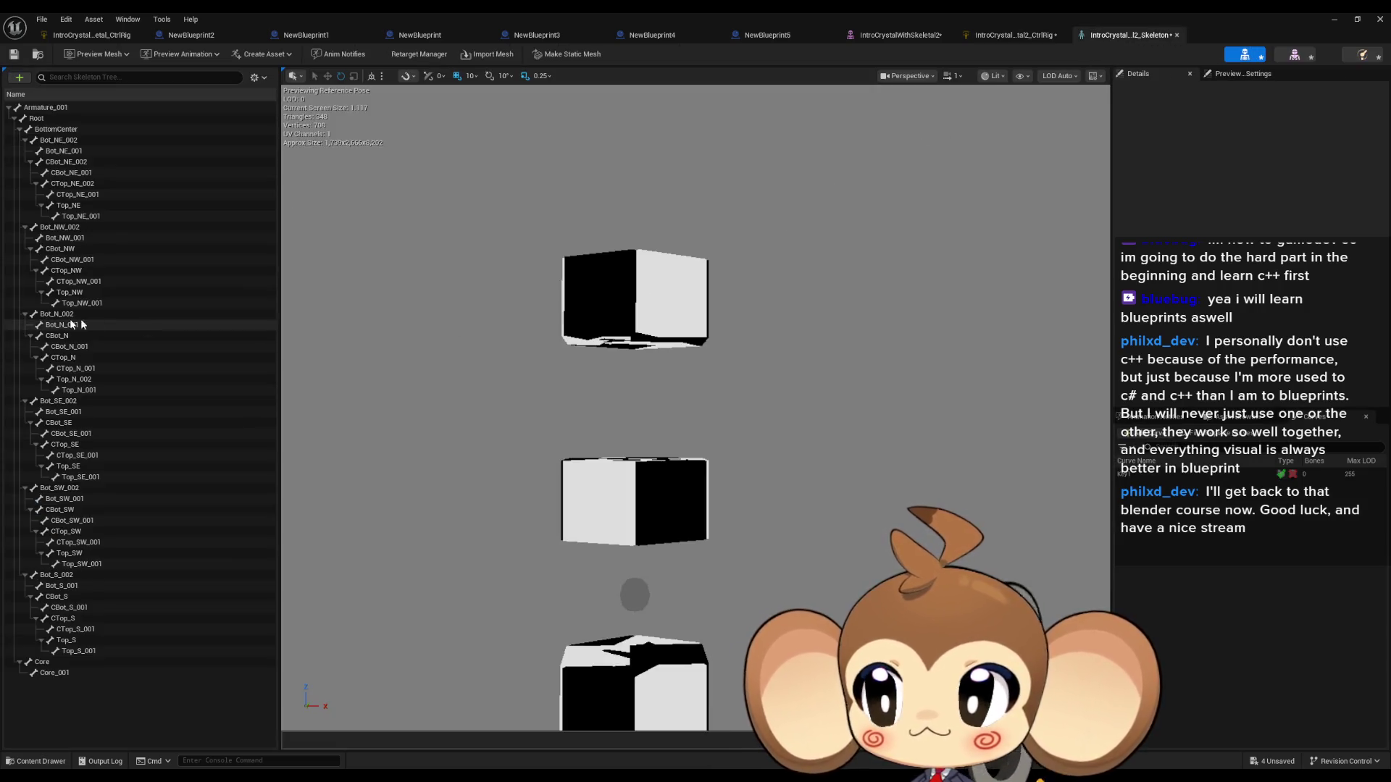
Step: Select and frame Bot_NE_002, Bot_NE_001, CBot_NE_002 and CTop_NE_002, then return to the CtrlRig editor
click(59, 141)
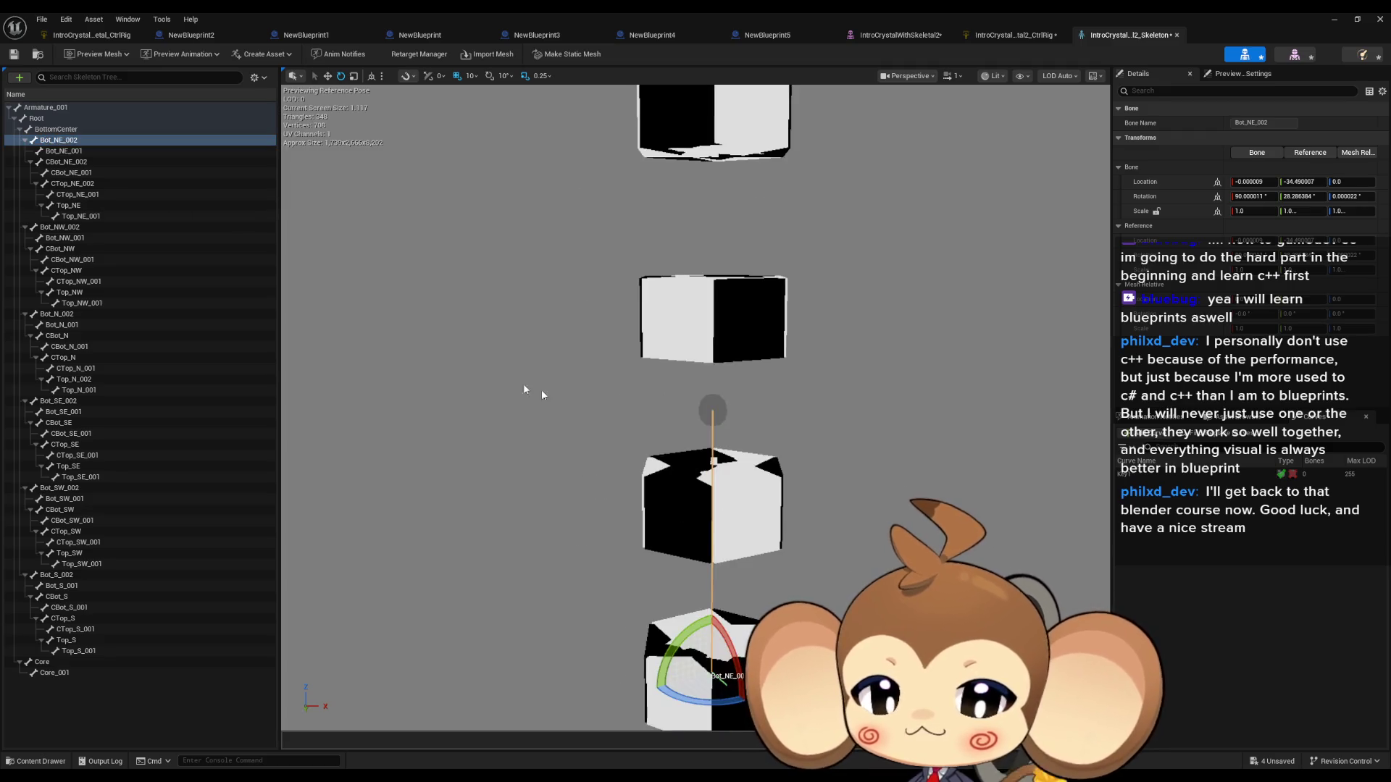
click(90, 154)
drag(484, 274, 391, 312)
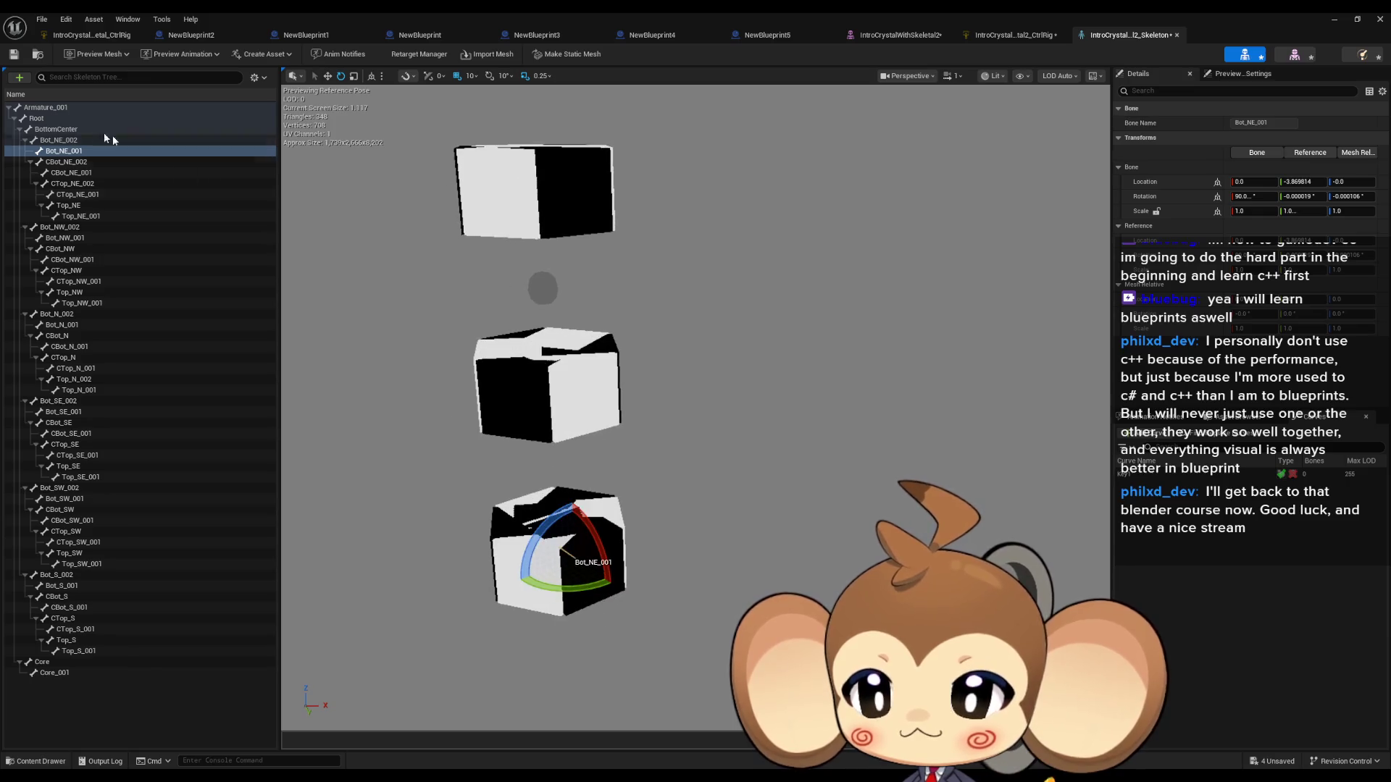
click(62, 166)
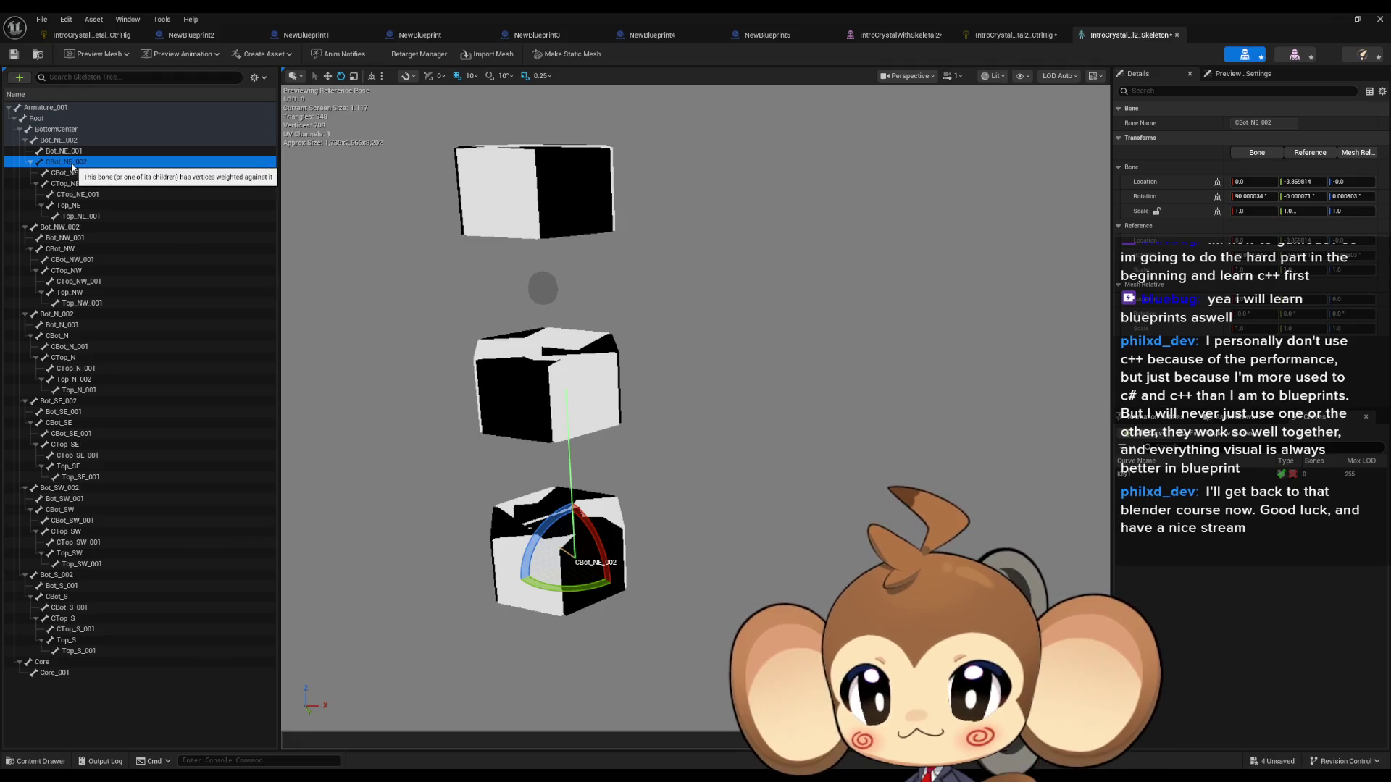
ctrl+click(68, 184)
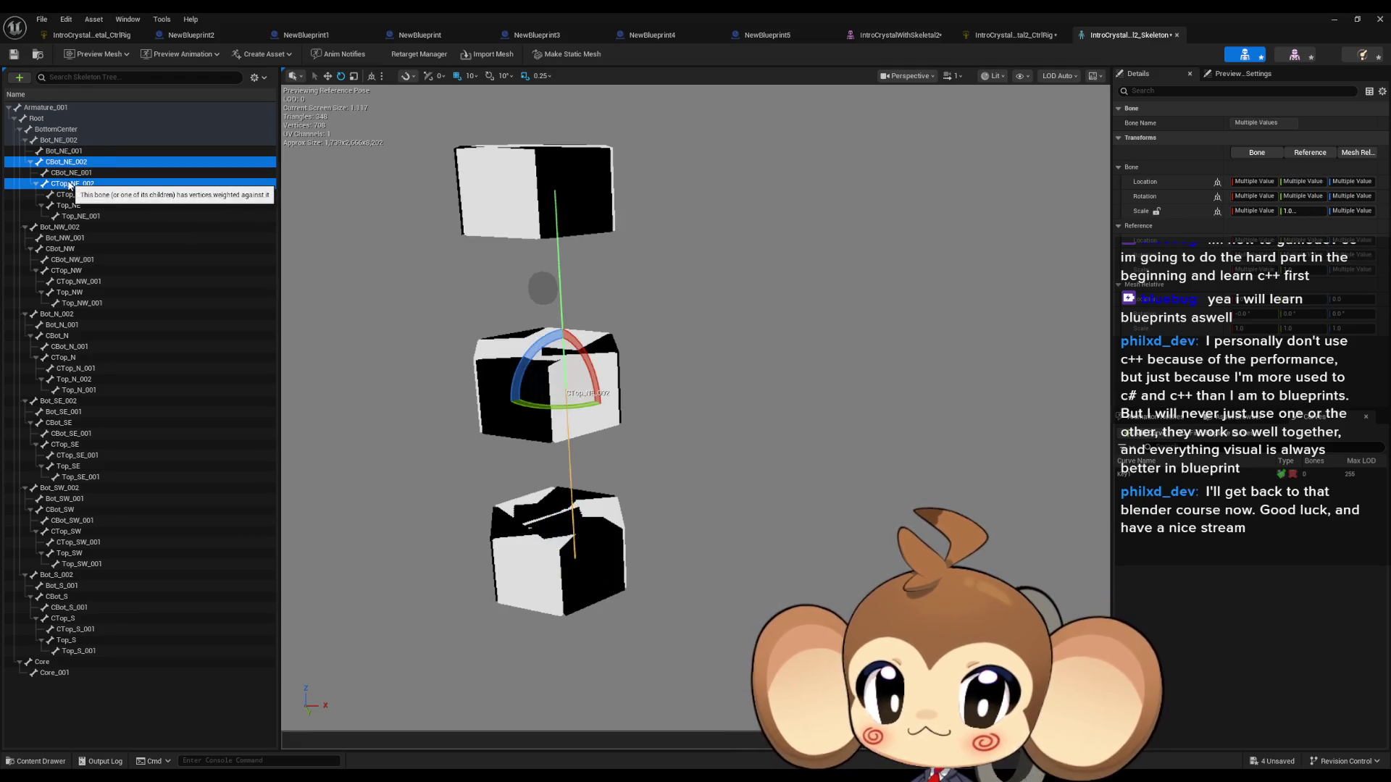
key(f)
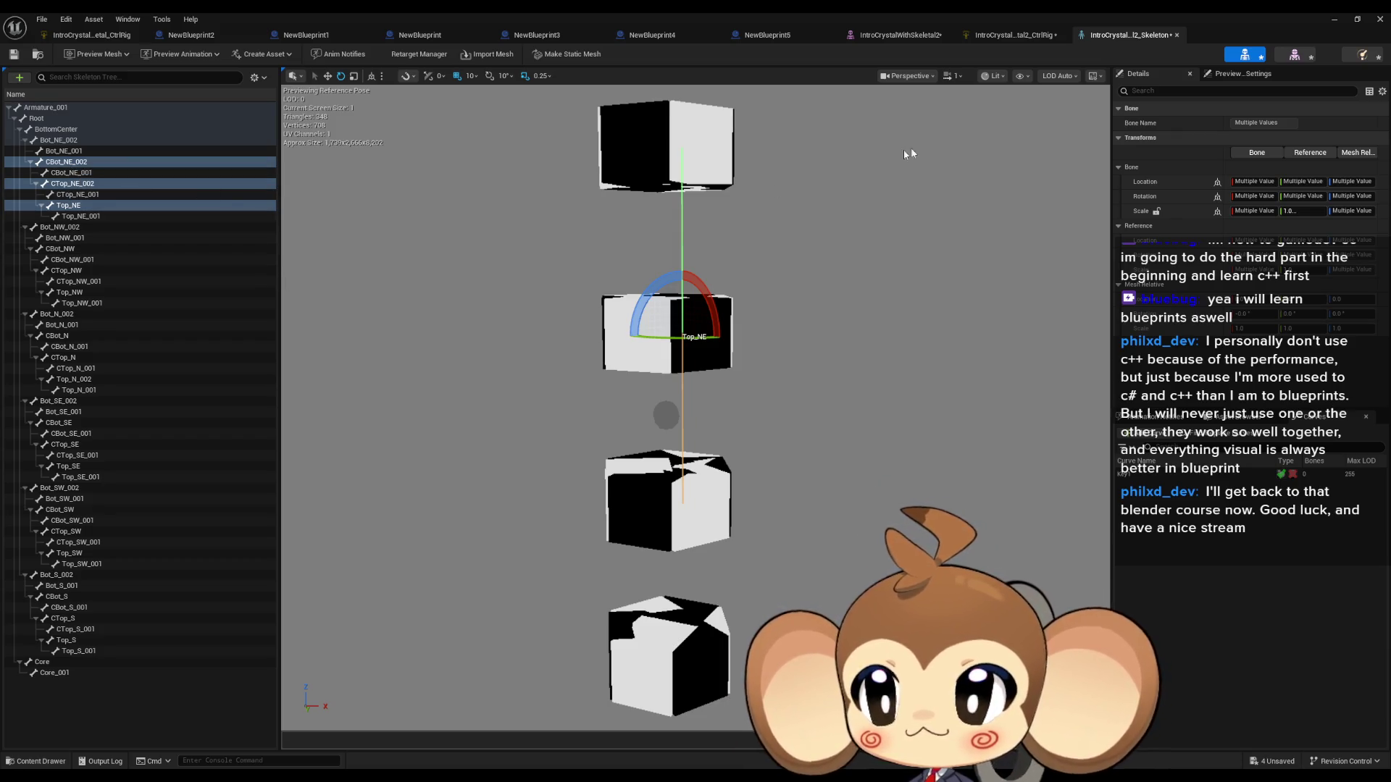
click(1014, 34)
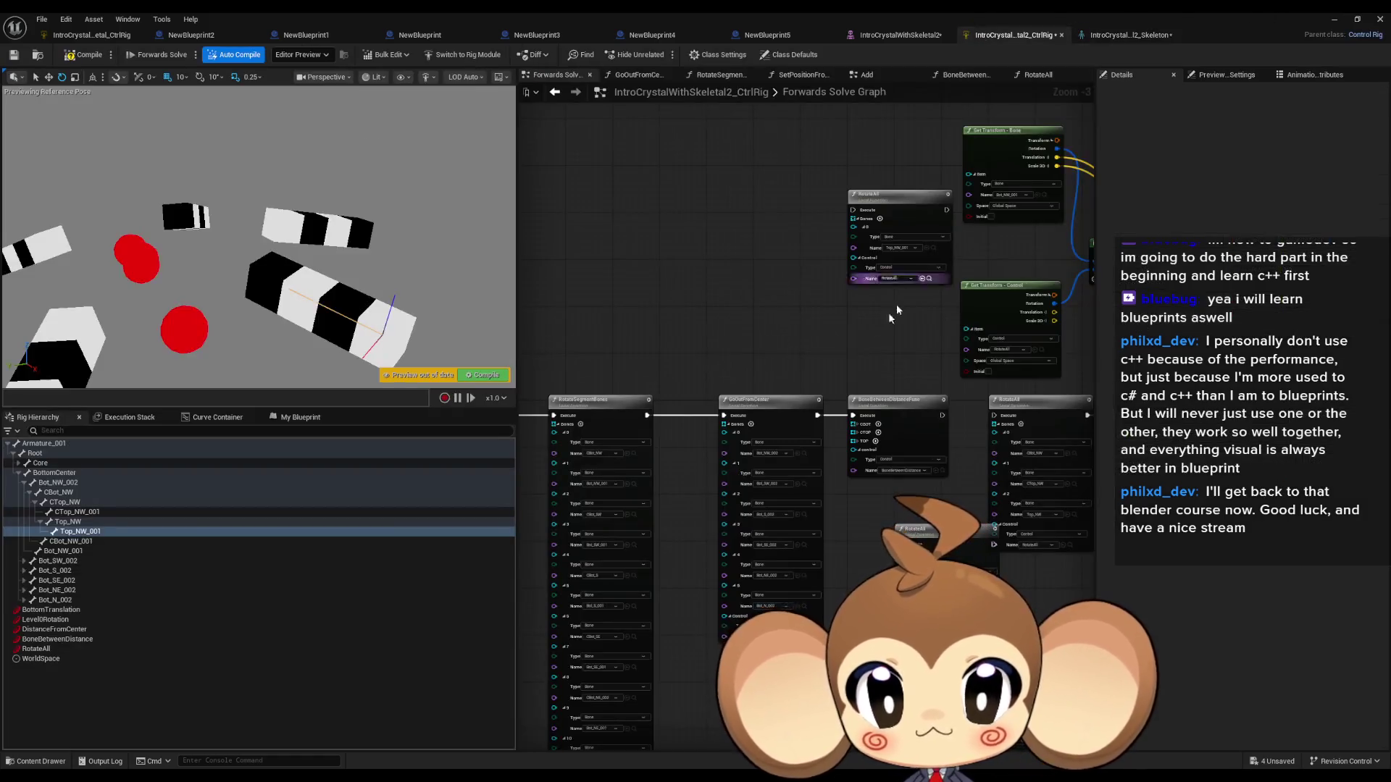
Step: Drop Top_NW, CTop_NW and CBot_NW into the graph as Get Transform nodes
click(82, 533)
click(91, 521)
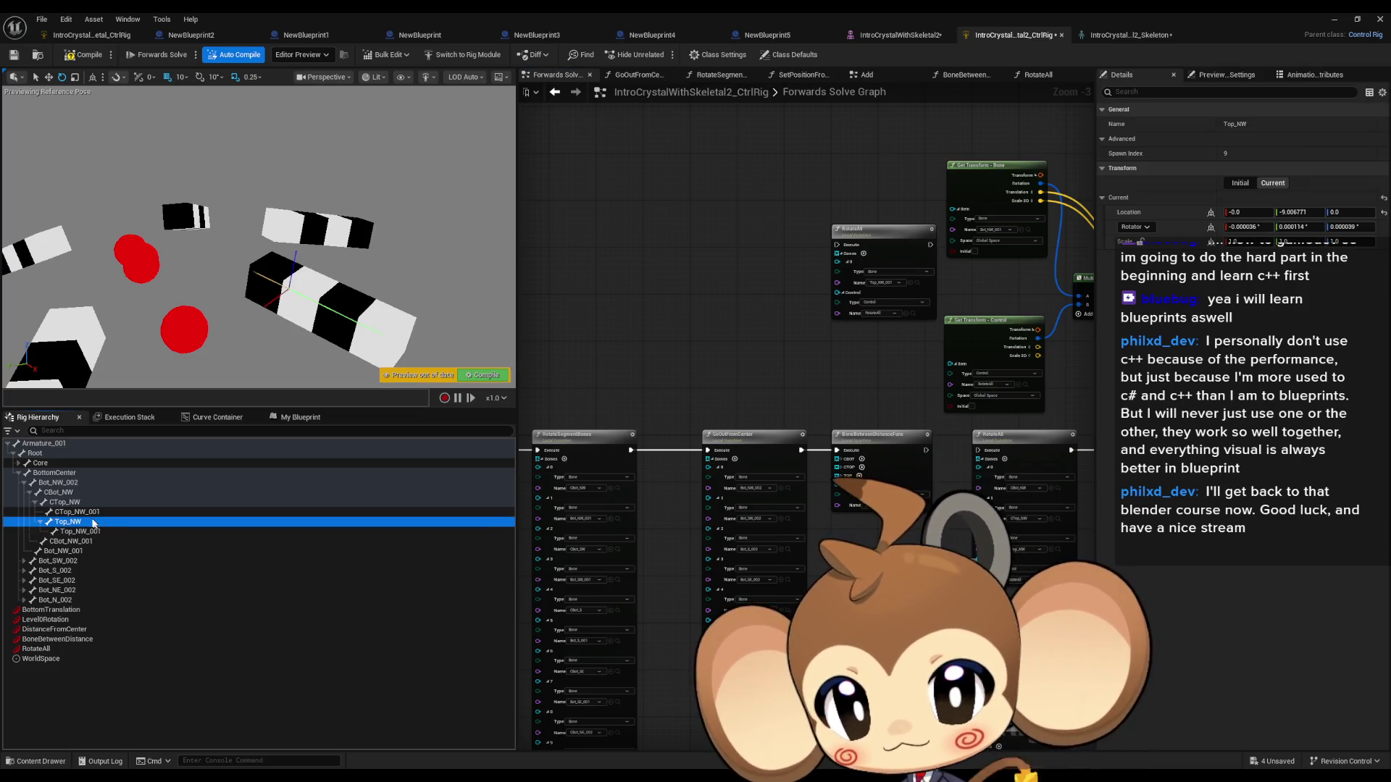
ctrl+click(78, 502)
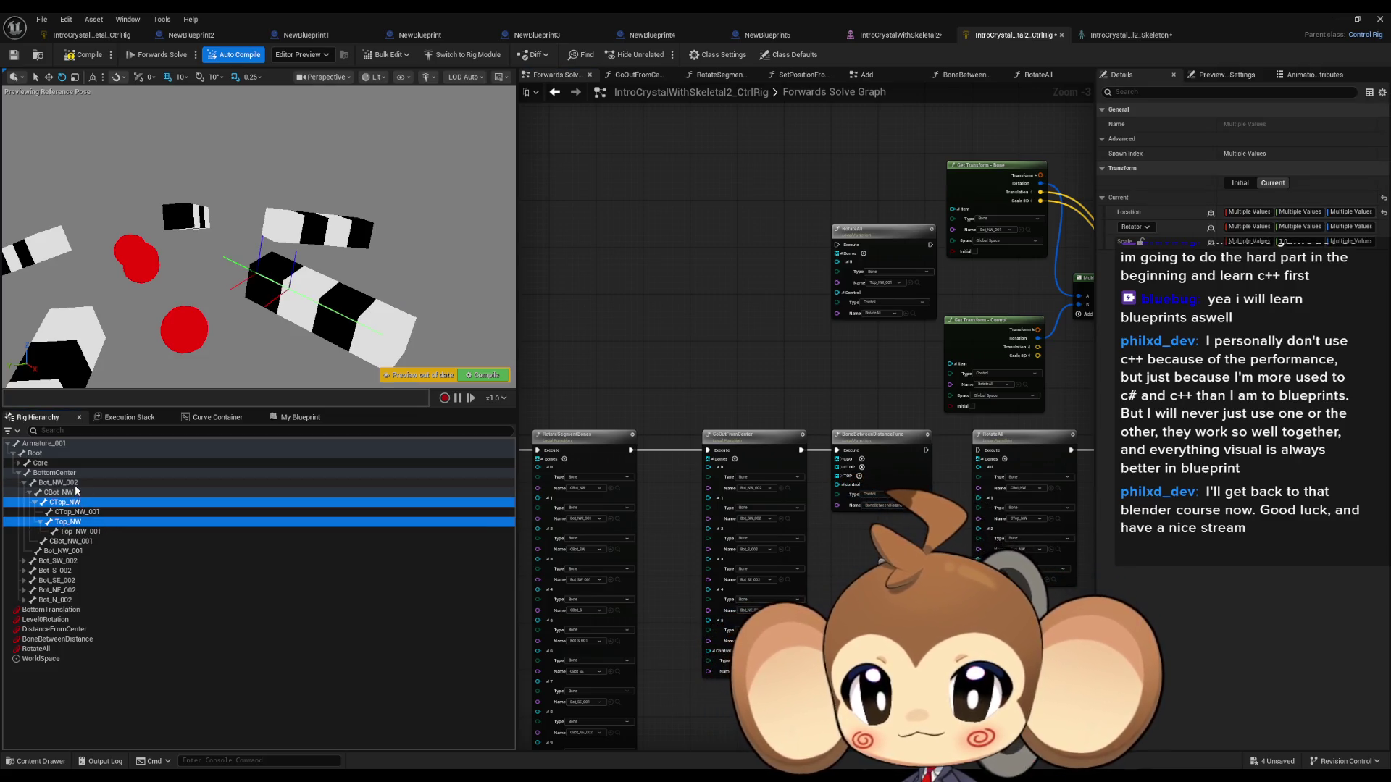
ctrl+click(79, 494)
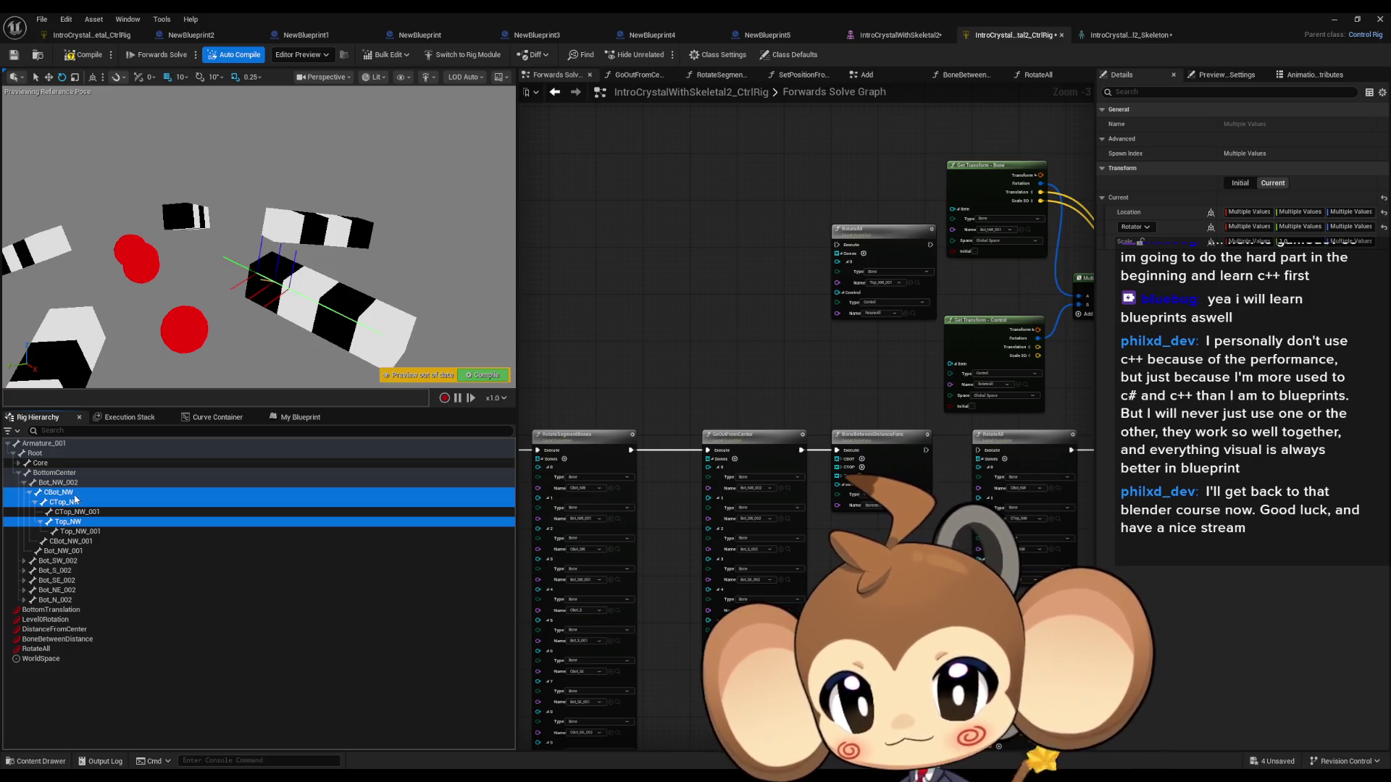
mouse_move(115, 491)
mouse_down()
mouse_move(634, 187)
mouse_move(614, 190)
mouse_up()
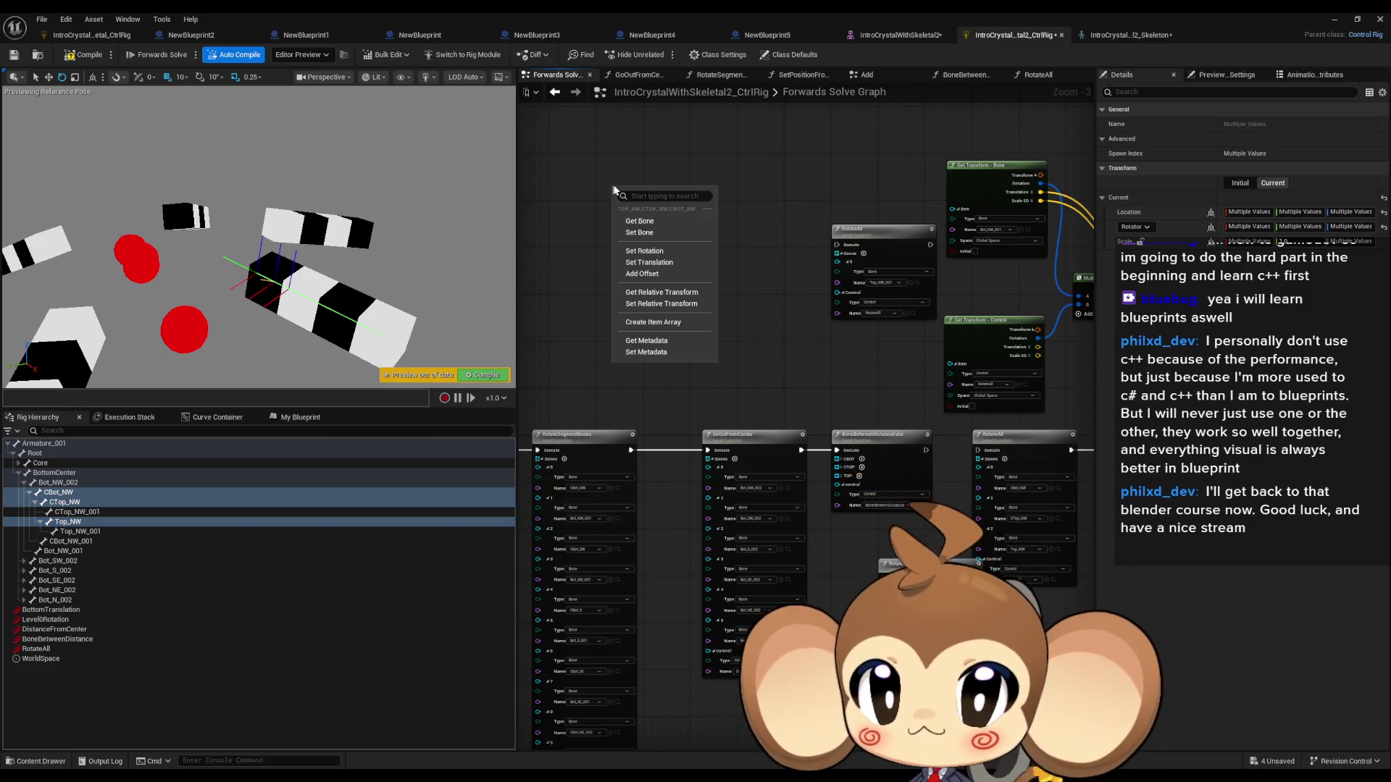
click(649, 220)
drag(663, 190, 480, 190)
Step: Drop the bones again as Set Transform - Bone nodes and stack them in a column
drag(65, 502, 754, 196)
click(756, 223)
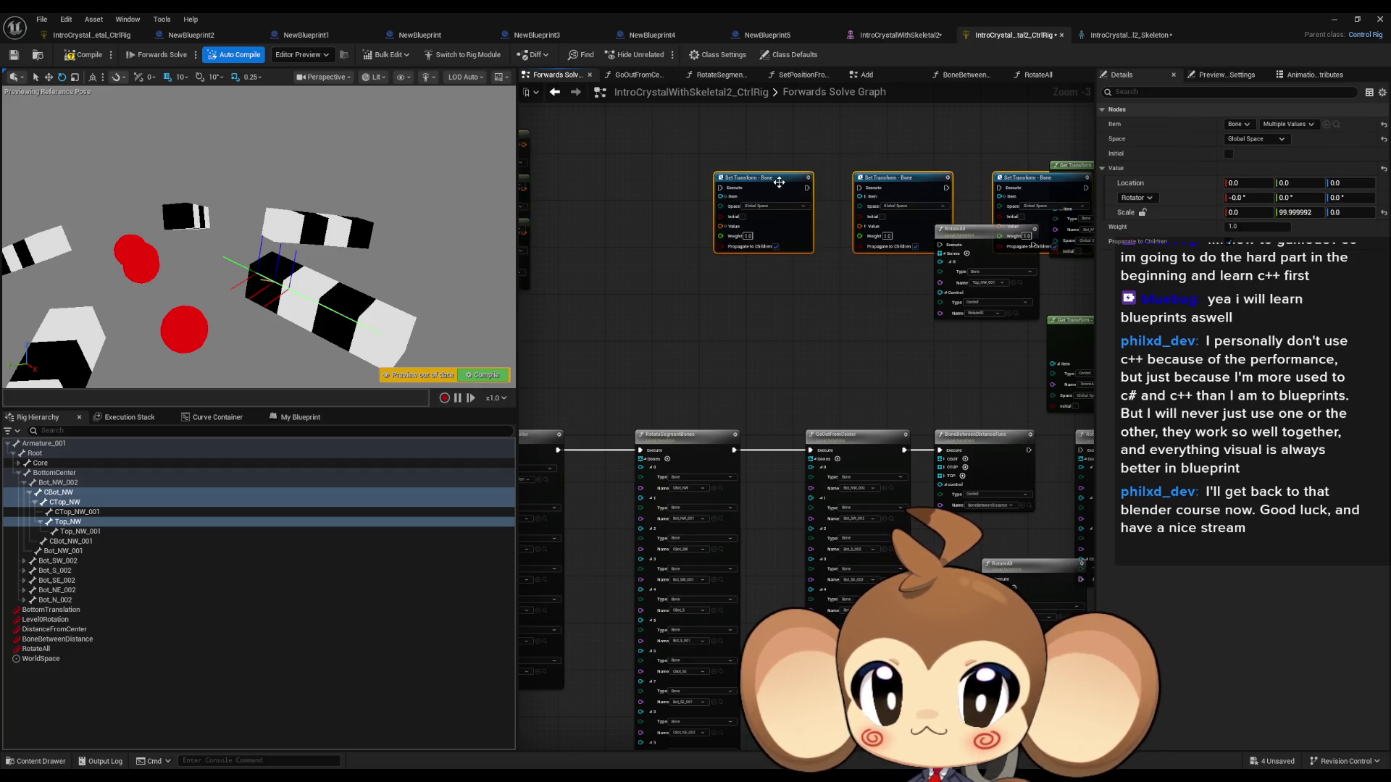
drag(766, 189, 777, 118)
click(891, 108)
mouse_move(891, 107)
mouse_down()
mouse_move(844, 193)
mouse_move(734, 258)
mouse_up()
drag(1037, 127, 733, 358)
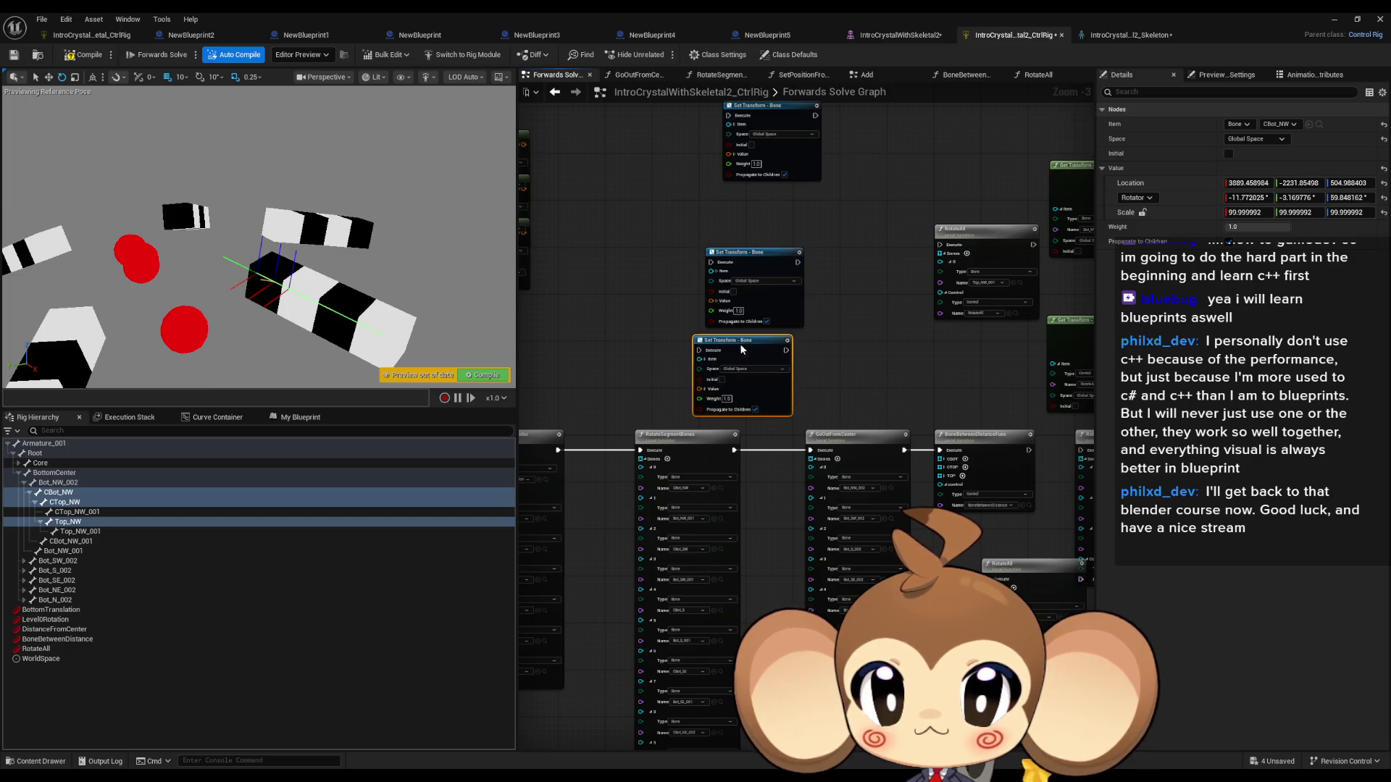
drag(757, 255, 764, 223)
Step: Chain the Execute pins of the three Set Transform nodes from top to bottom
click(743, 342)
scroll(761, 328, up, 3)
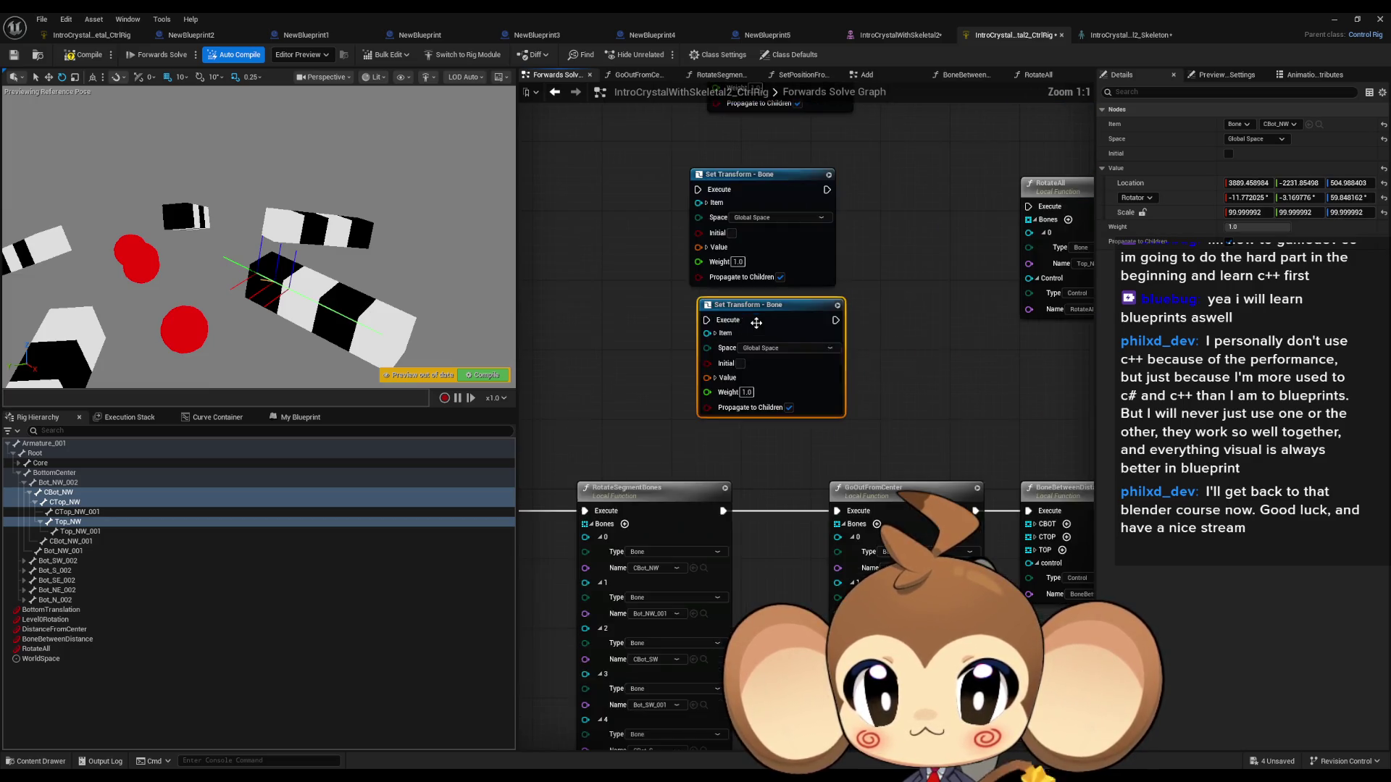
mouse_move(886, 165)
mouse_down()
mouse_move(732, 312)
mouse_move(739, 337)
mouse_up()
drag(870, 337, 750, 467)
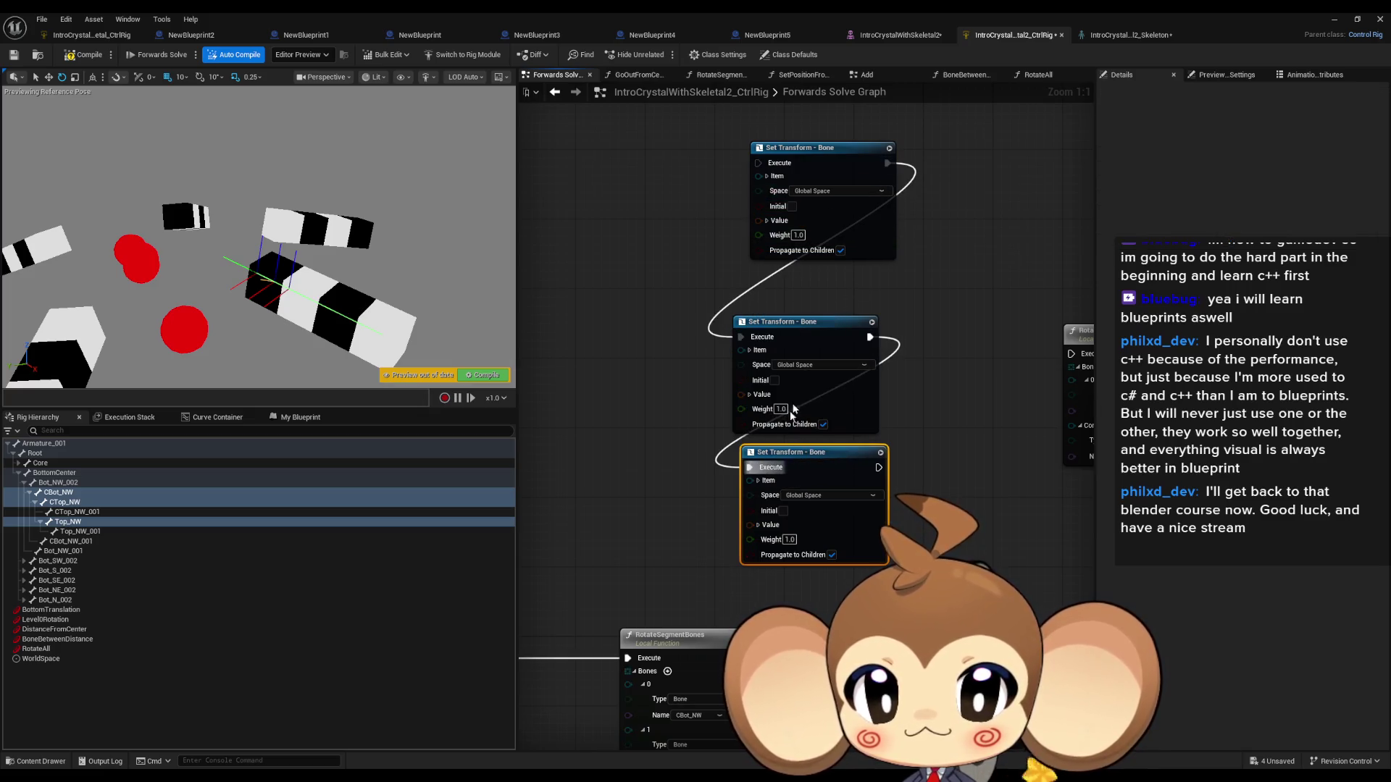
click(796, 322)
drag(797, 322, 821, 304)
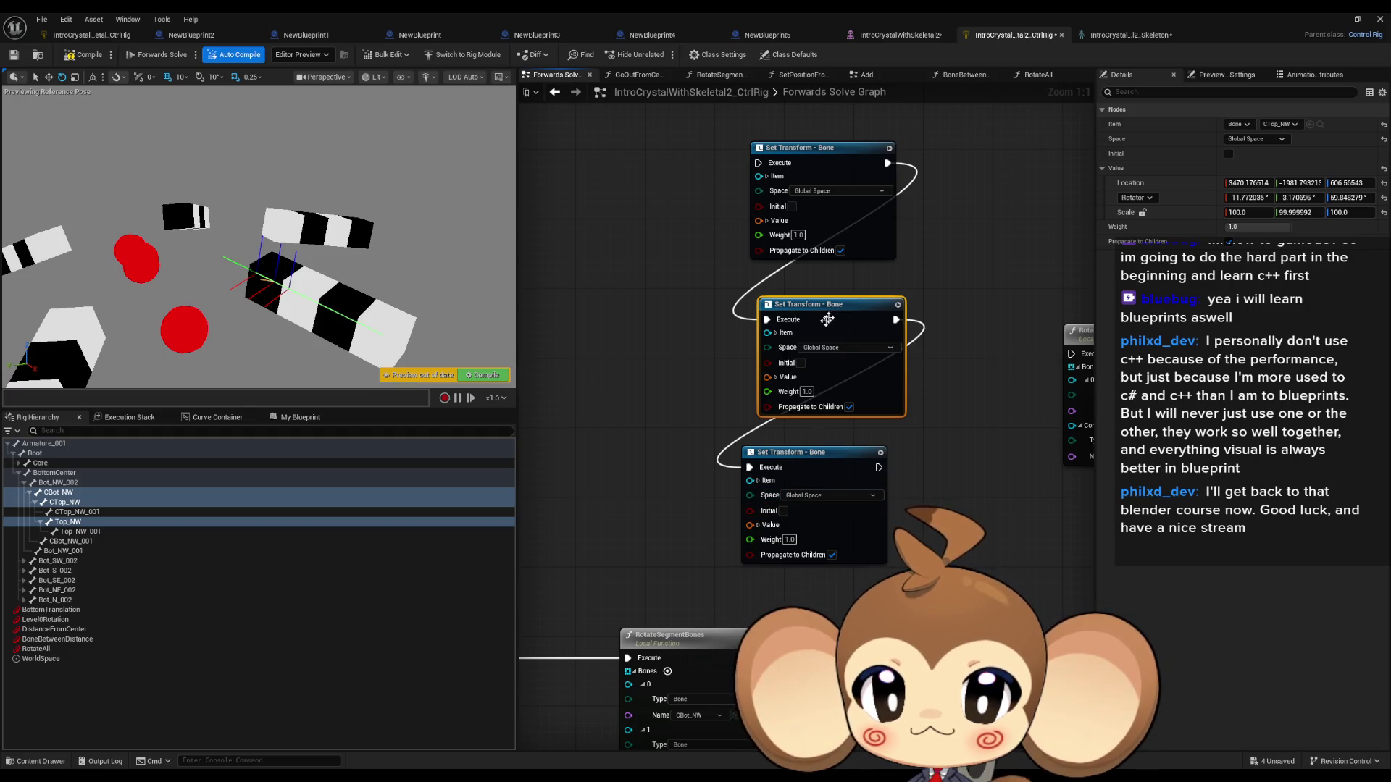
scroll(772, 513, down, 4)
mouse_move(689, 328)
mouse_down()
mouse_move(792, 522)
mouse_move(836, 478)
mouse_up()
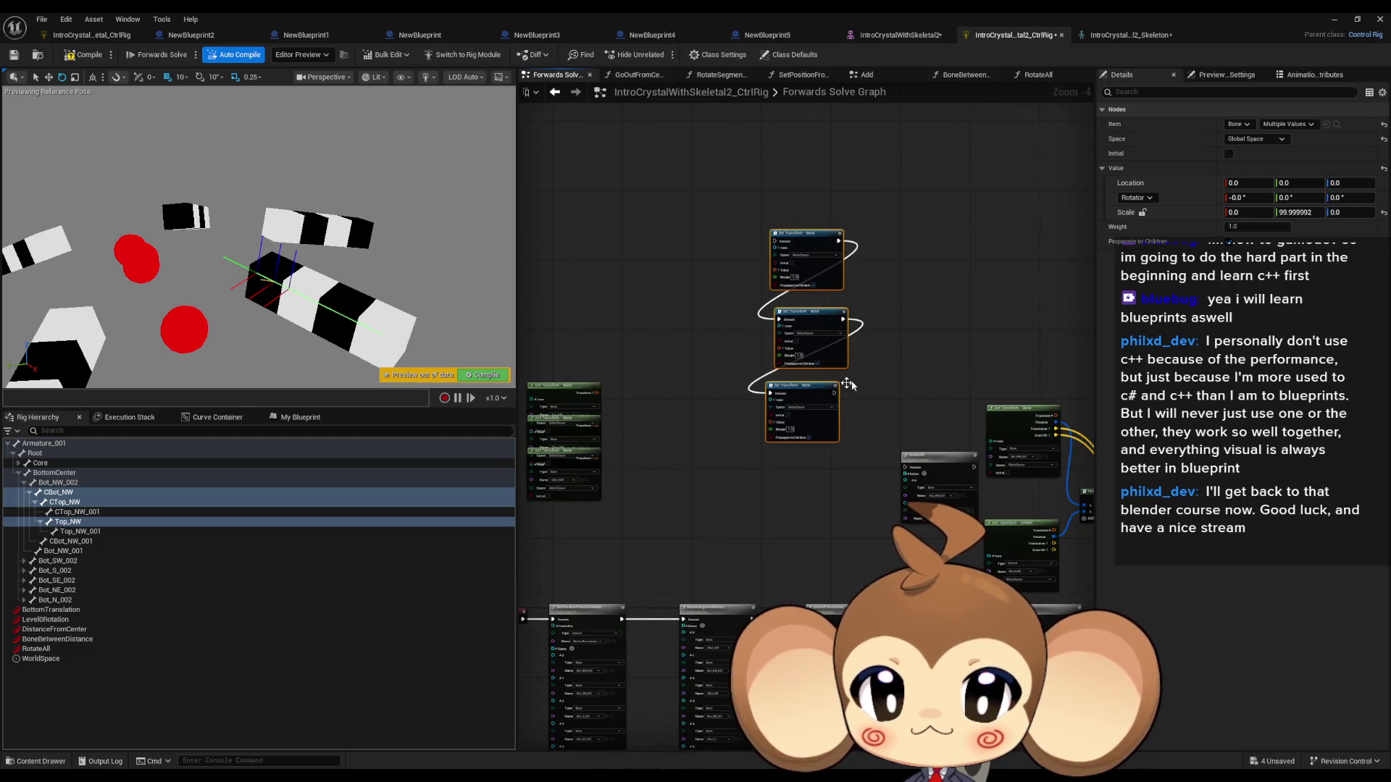
click(835, 374)
scroll(835, 375, up, 2)
scroll(845, 497, up, 1)
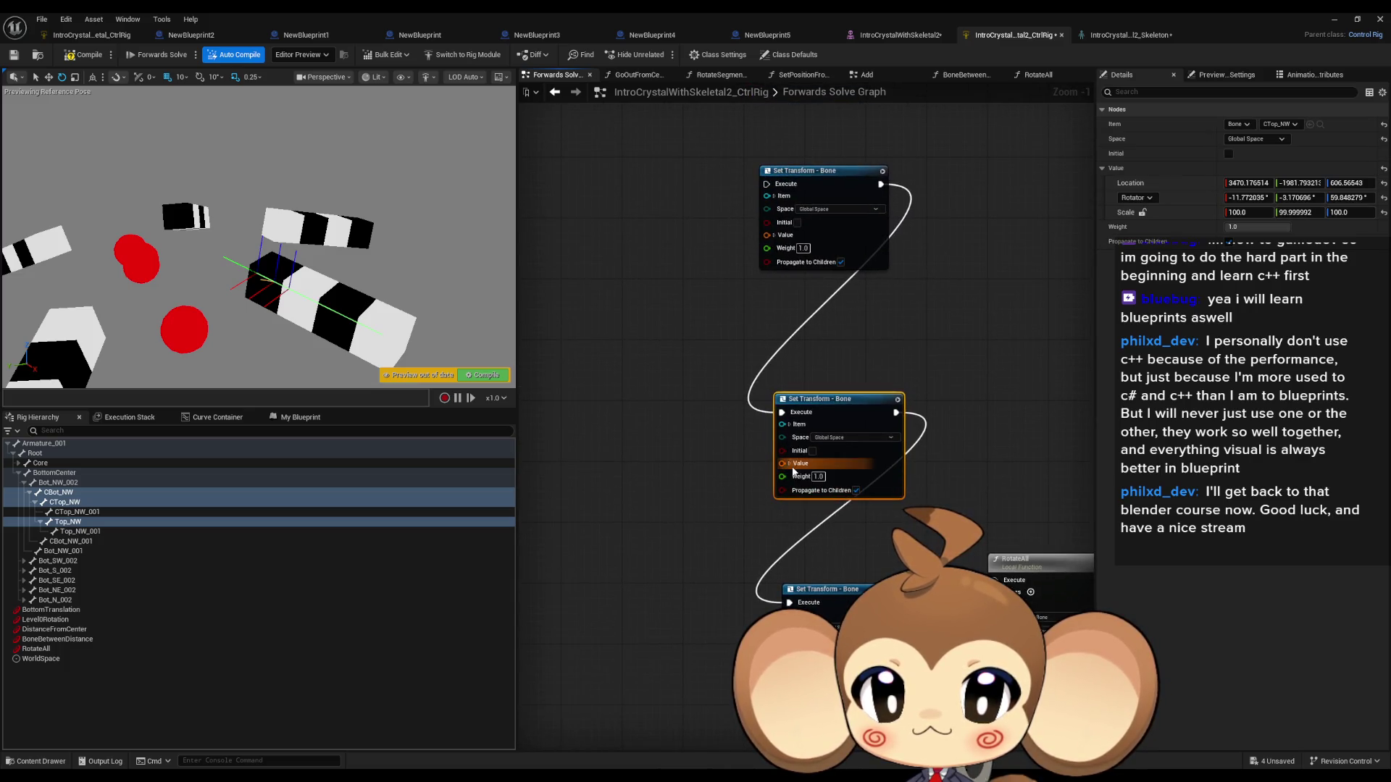
mouse_move(651, 367)
mouse_down()
mouse_move(949, 377)
mouse_move(768, 352)
mouse_up()
Step: Line up the Top_NW, CTop_NW and CBot_NW Get Transform nodes beside their matching setters
drag(543, 437, 754, 172)
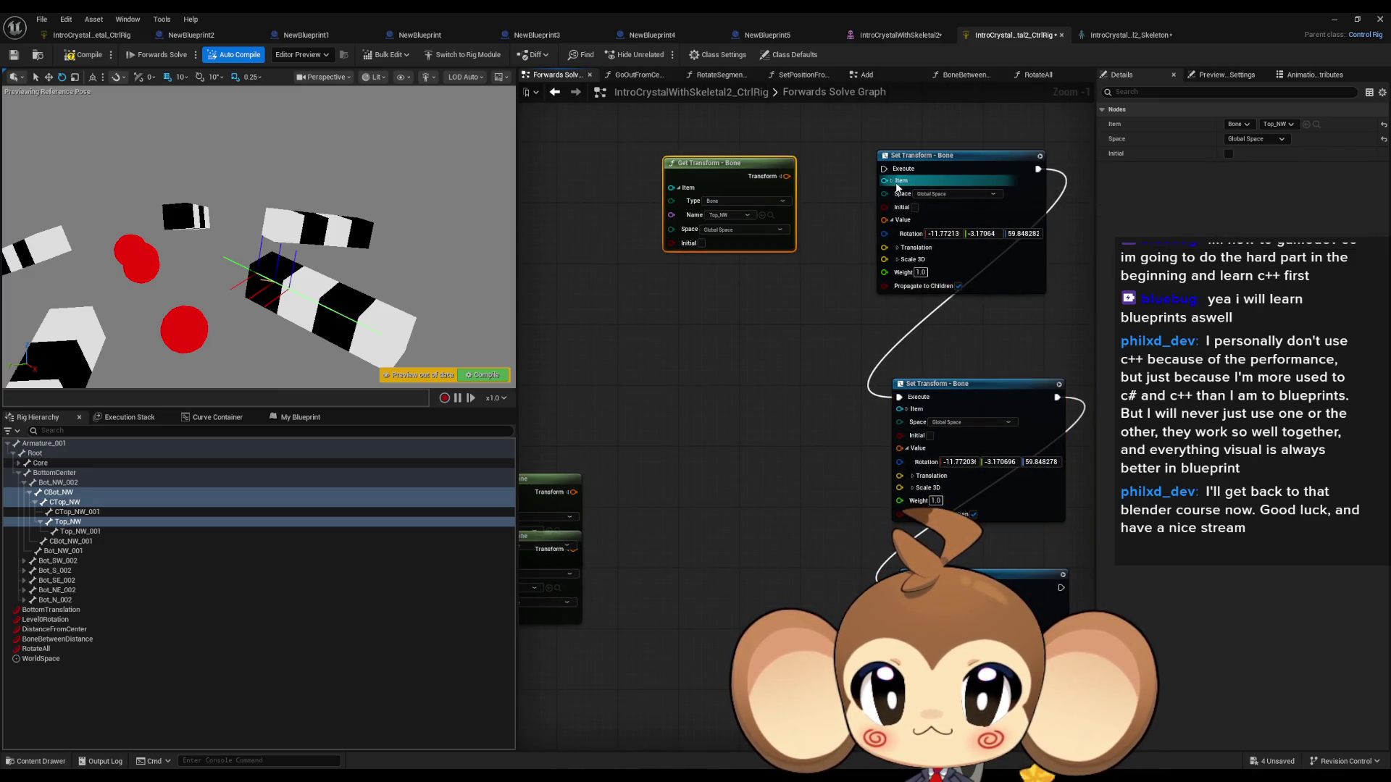
click(892, 181)
click(681, 188)
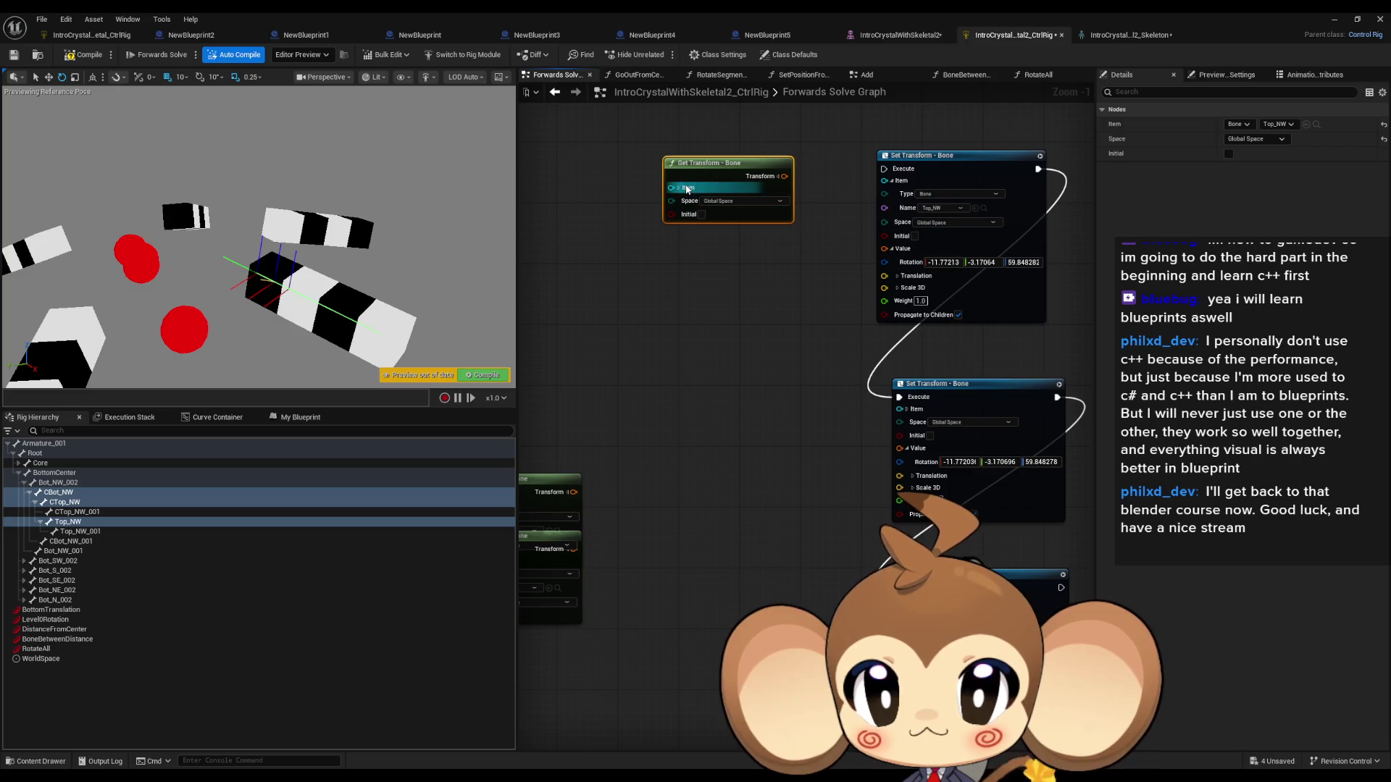
click(681, 190)
drag(656, 357, 702, 319)
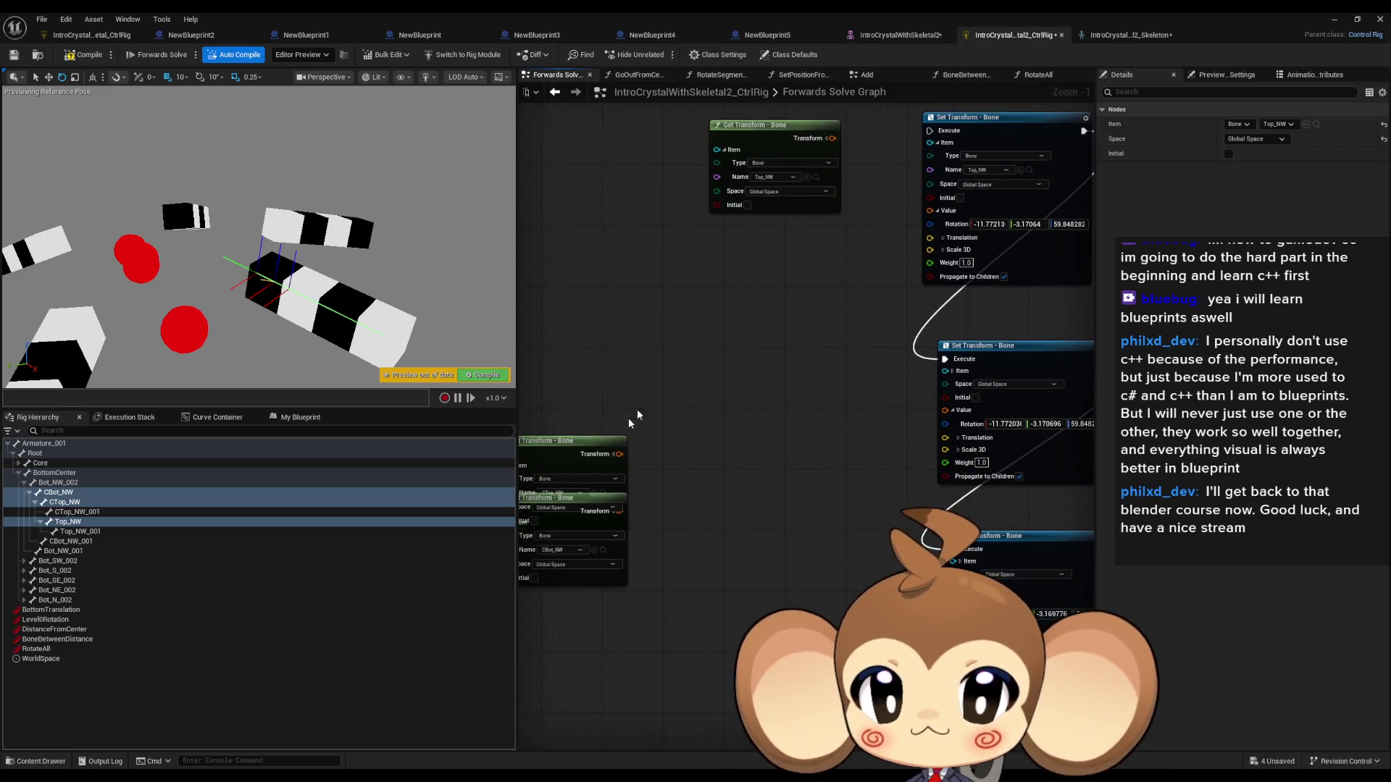
drag(585, 444, 761, 309)
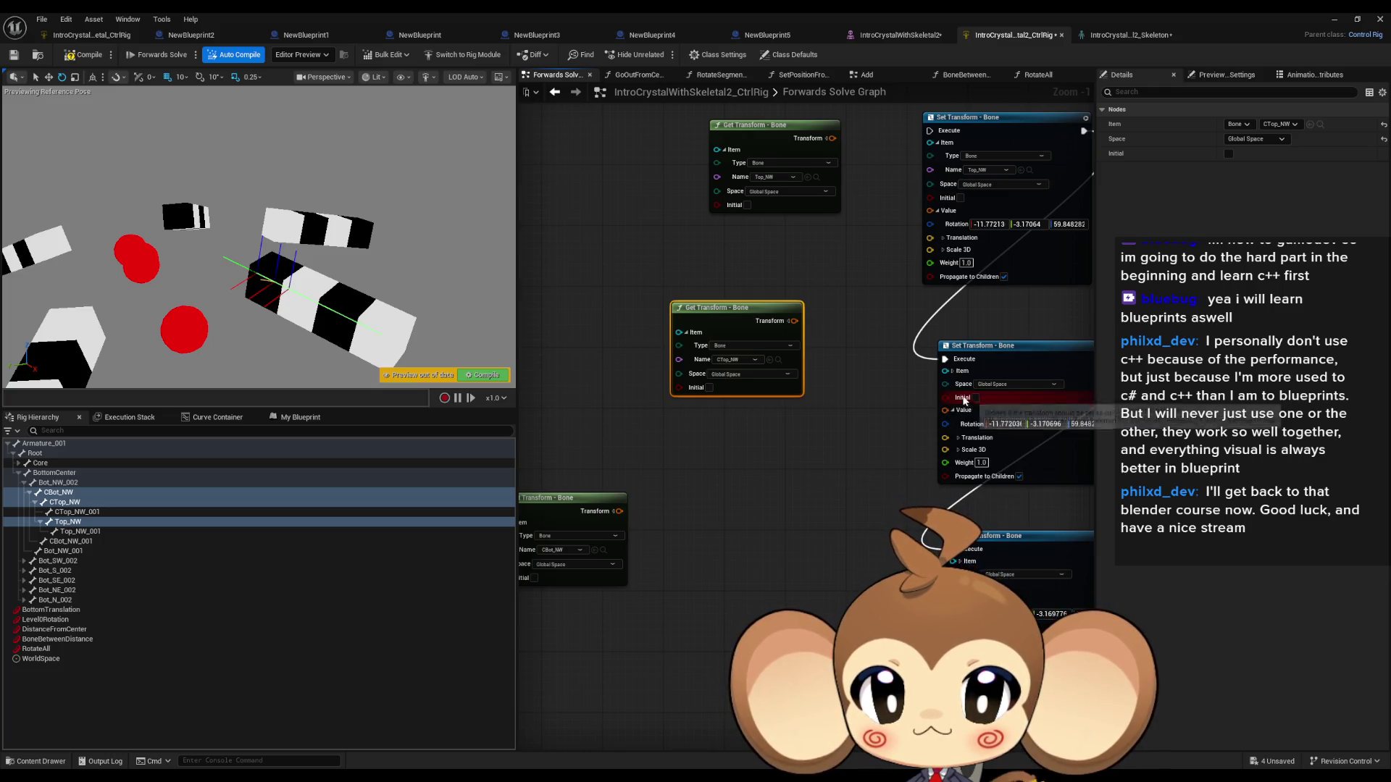
click(953, 371)
mouse_move(608, 504)
mouse_down()
mouse_move(821, 541)
mouse_move(741, 527)
mouse_move(766, 455)
mouse_up()
Step: Split the three Get Transform outputs into rotation, translation and scale pins
click(768, 451)
drag(728, 226, 757, 361)
click(757, 359)
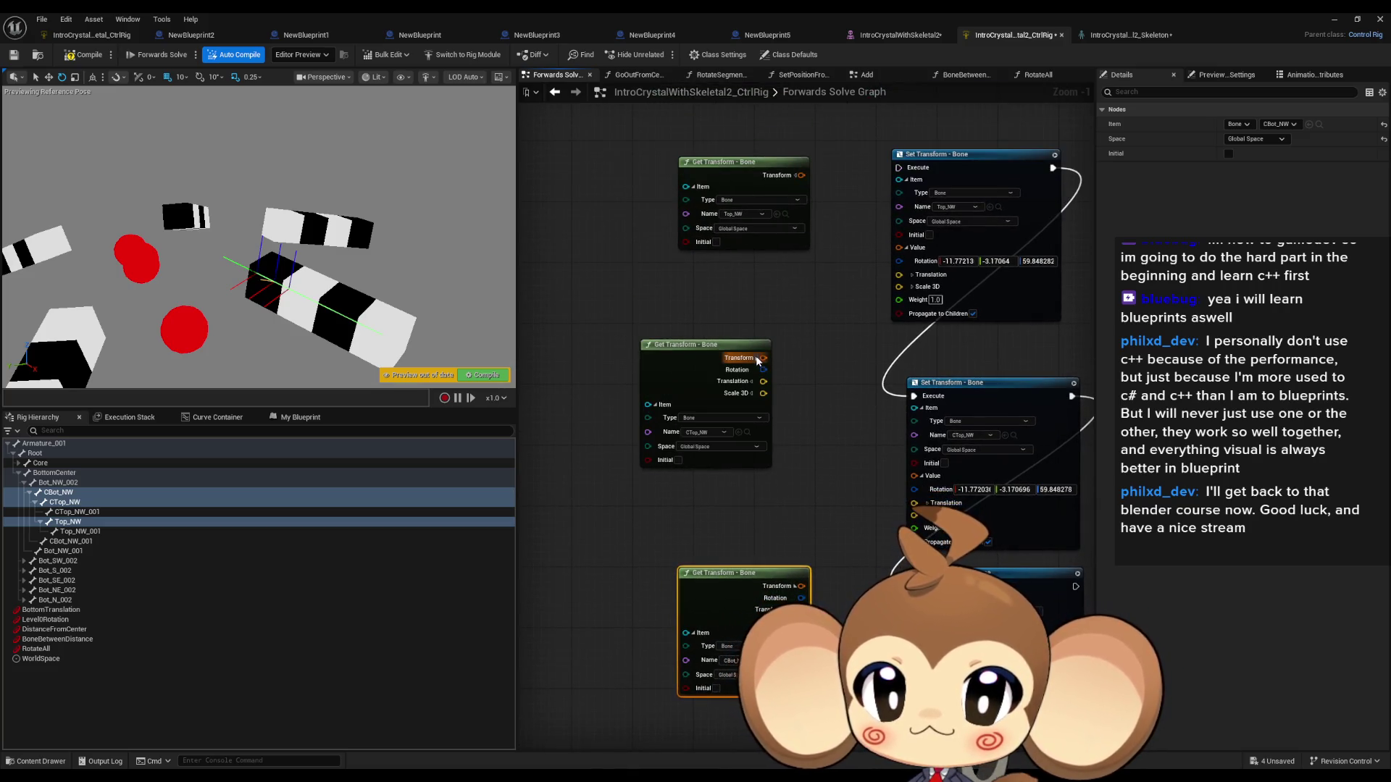
click(795, 176)
mouse_move(712, 350)
mouse_down()
mouse_move(756, 320)
mouse_move(750, 355)
mouse_up()
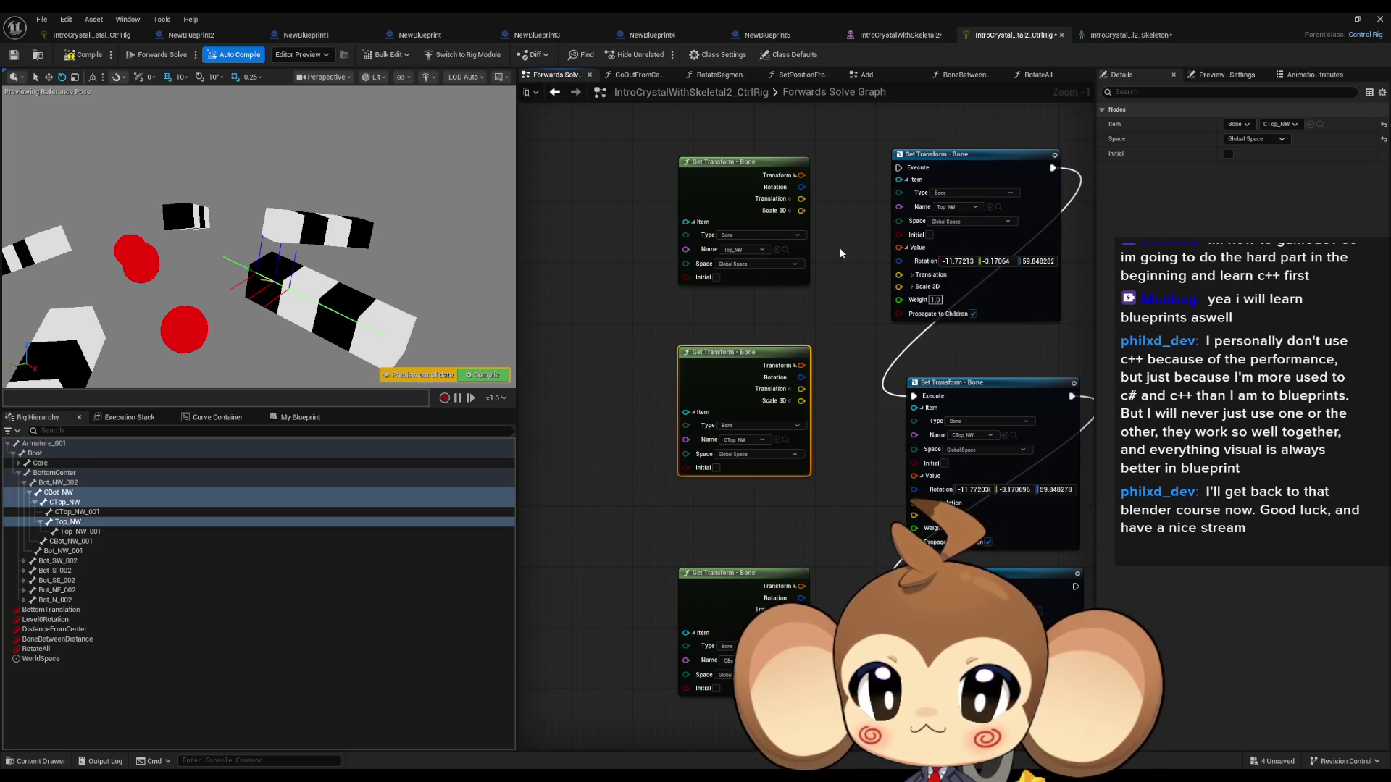
Step: Wire each getter's rotation and translation into its Set Transform node's Value sub-pins
drag(840, 247, 814, 255)
mouse_move(777, 195)
mouse_down()
mouse_move(874, 270)
mouse_move(775, 208)
mouse_up()
mouse_move(775, 388)
mouse_down()
mouse_move(776, 284)
mouse_move(890, 395)
mouse_move(778, 296)
mouse_up()
mouse_move(778, 505)
mouse_down()
mouse_move(881, 552)
mouse_move(892, 581)
mouse_move(833, 551)
mouse_move(892, 592)
mouse_up()
scroll(854, 466, down, 1)
scroll(854, 466, down, 2)
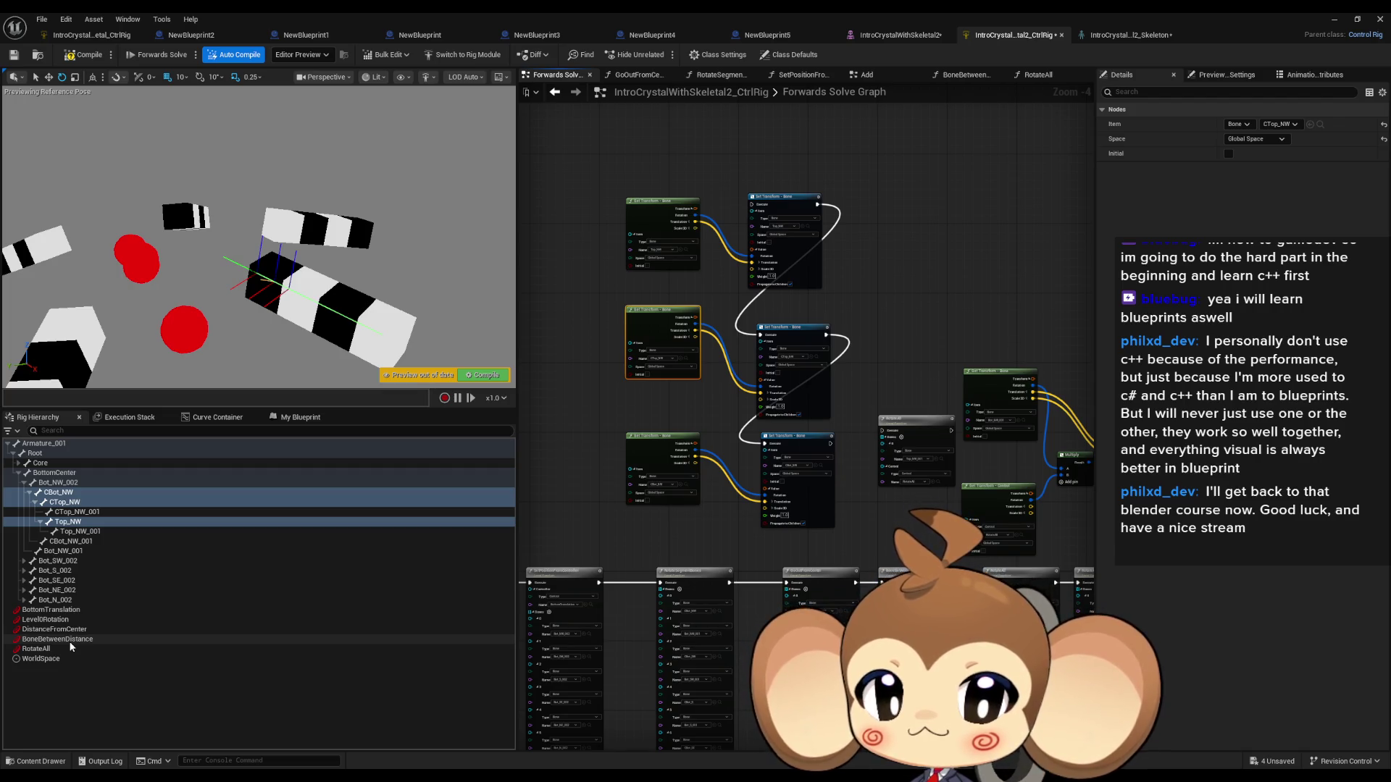
mouse_move(69, 641)
mouse_down()
mouse_move(218, 616)
mouse_move(548, 307)
mouse_up()
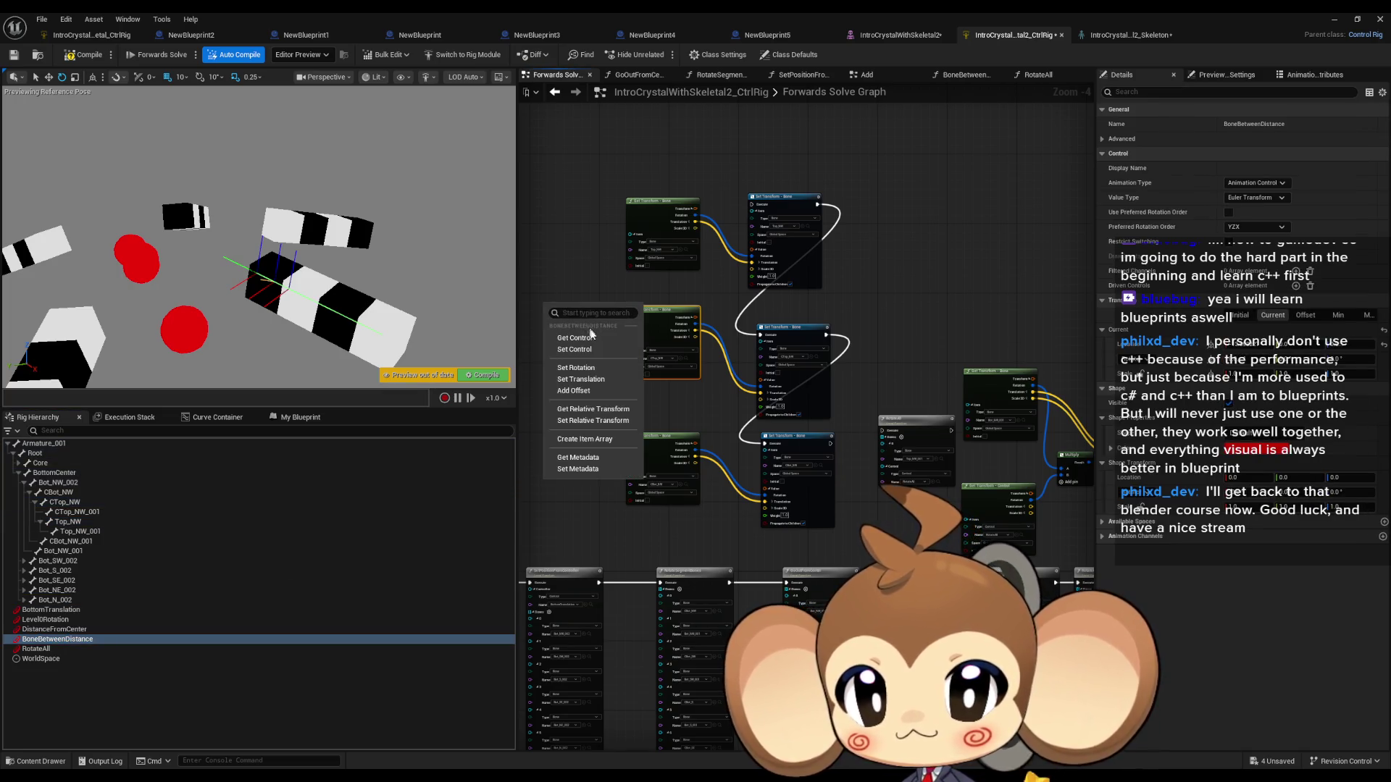
Step: Create a Get Control node for BoneBetweenDistance and review its Initial and Current transforms in Details
click(590, 338)
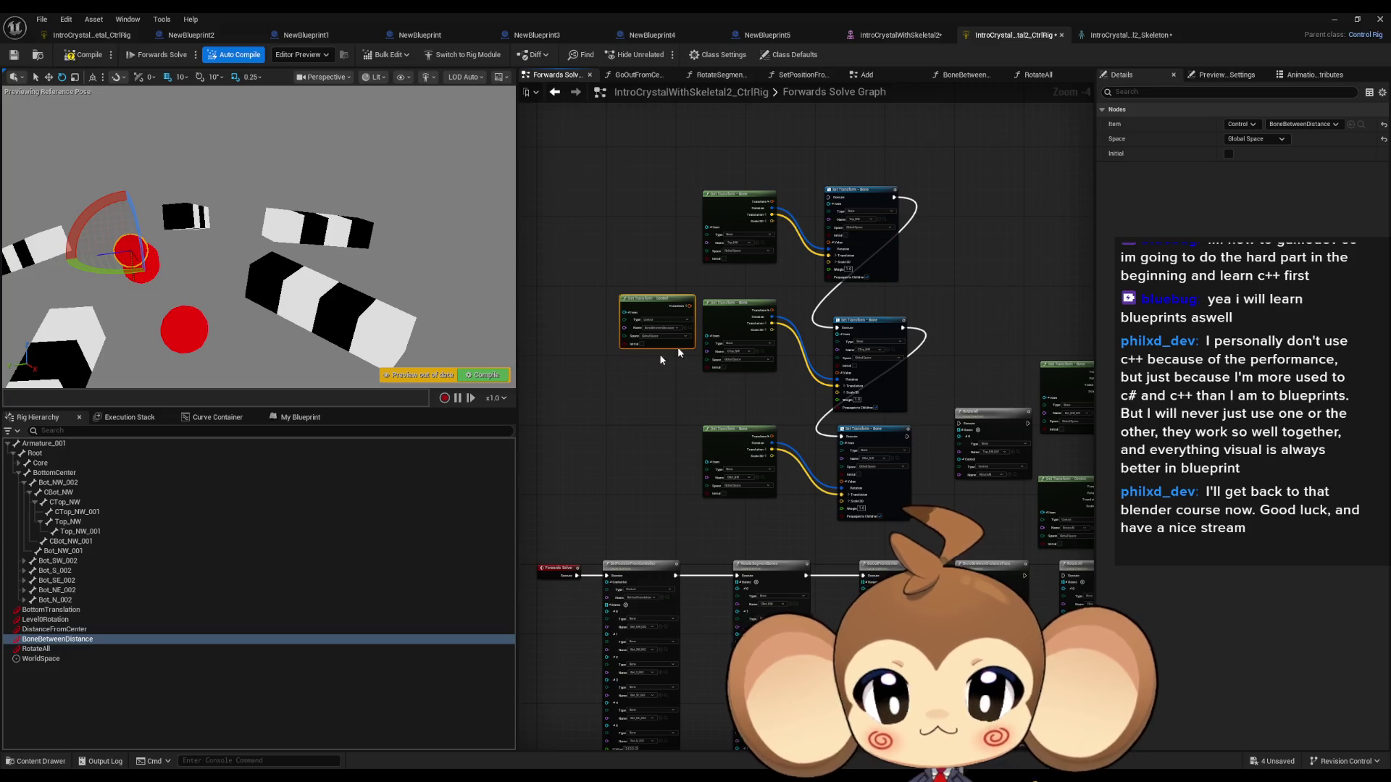
click(132, 253)
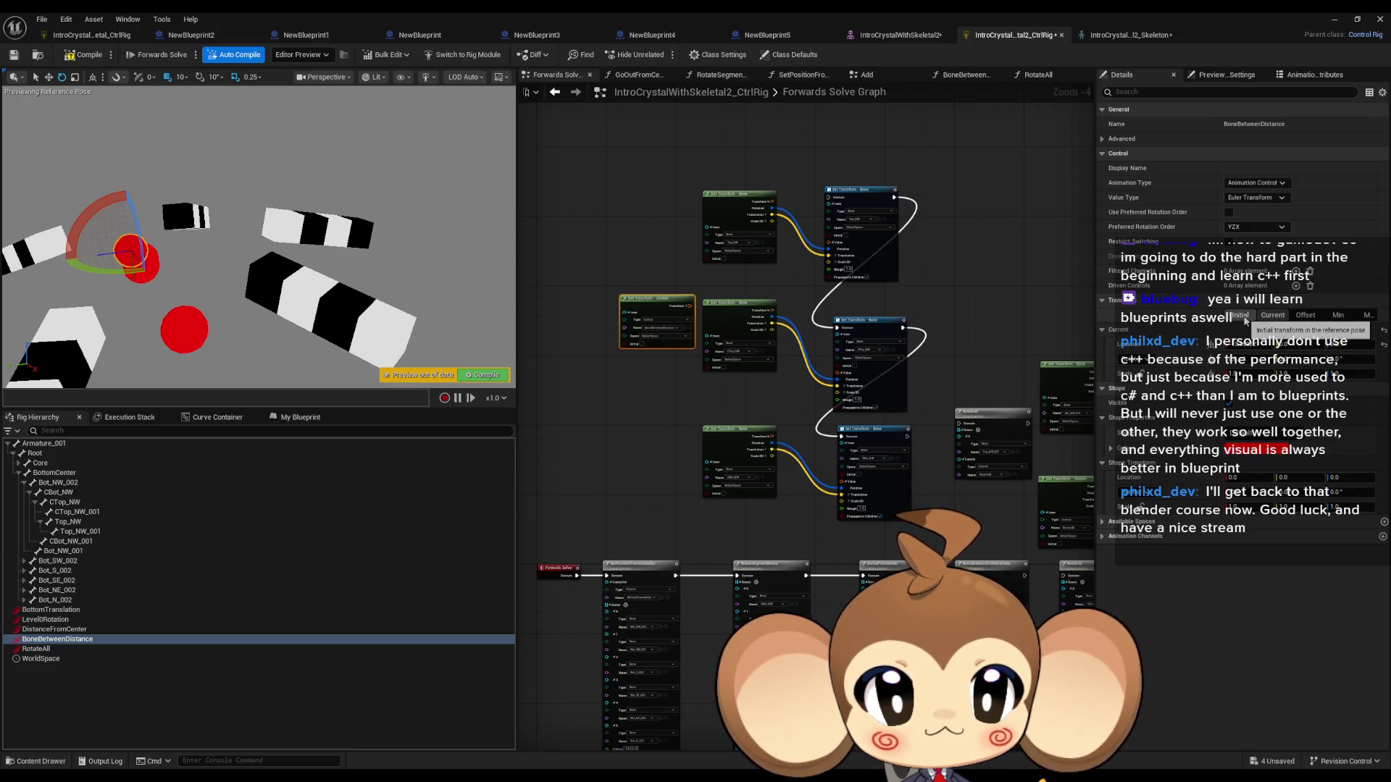
click(1242, 315)
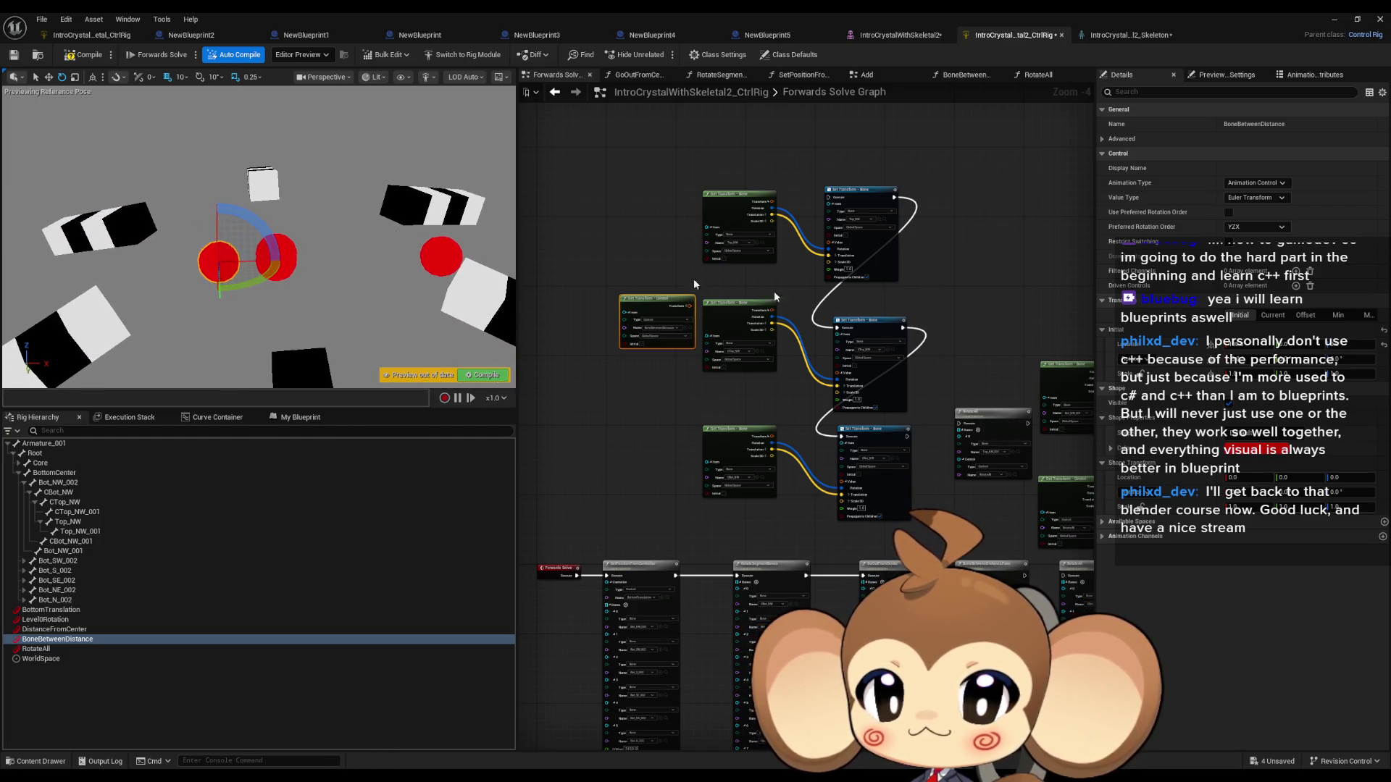
click(1242, 348)
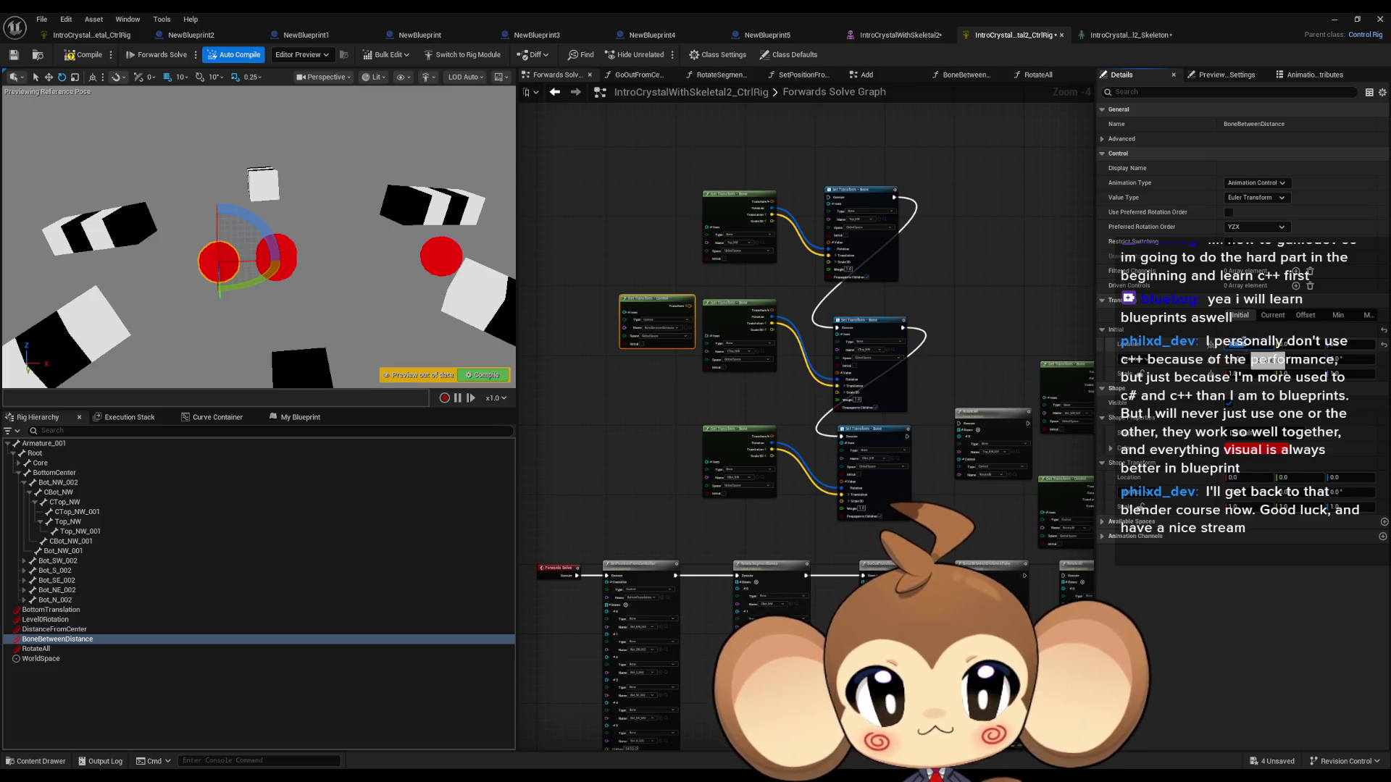
click(1273, 315)
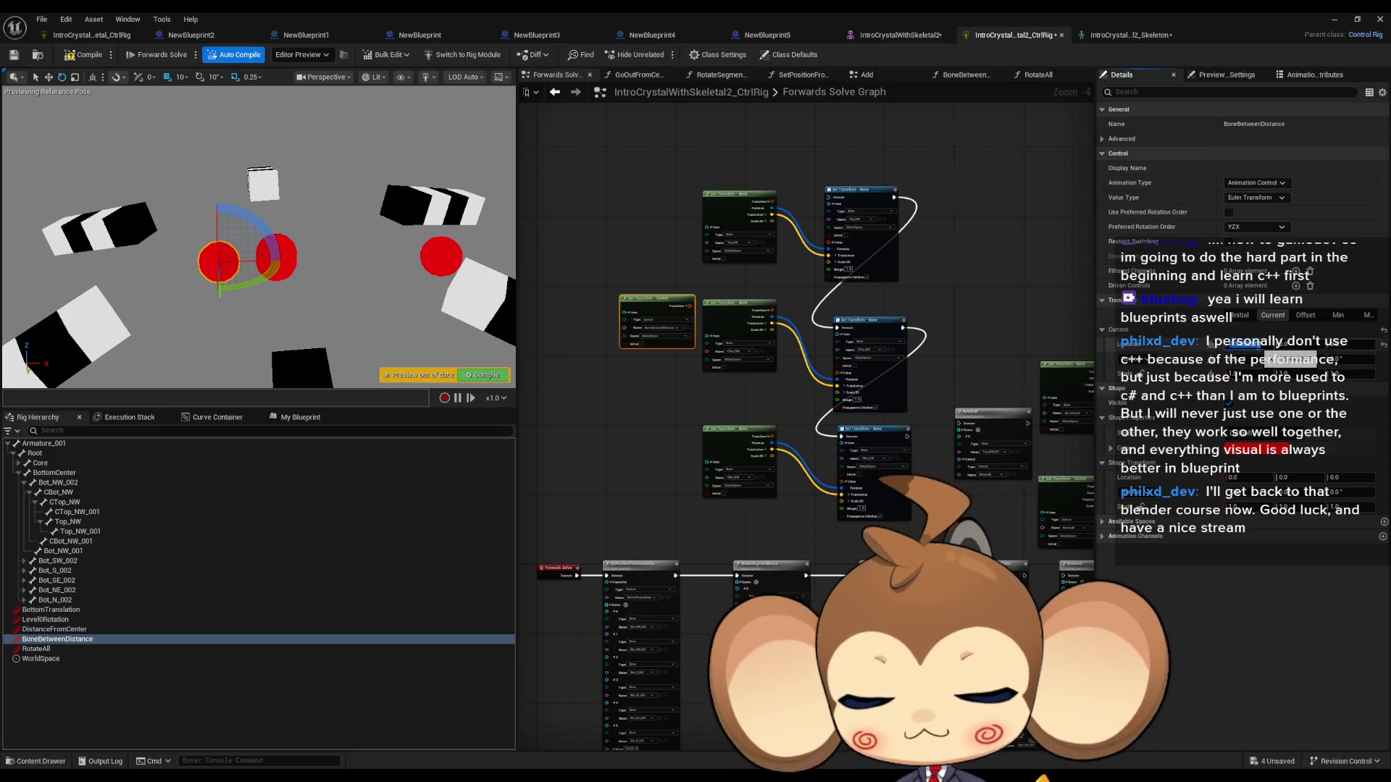
click(1181, 230)
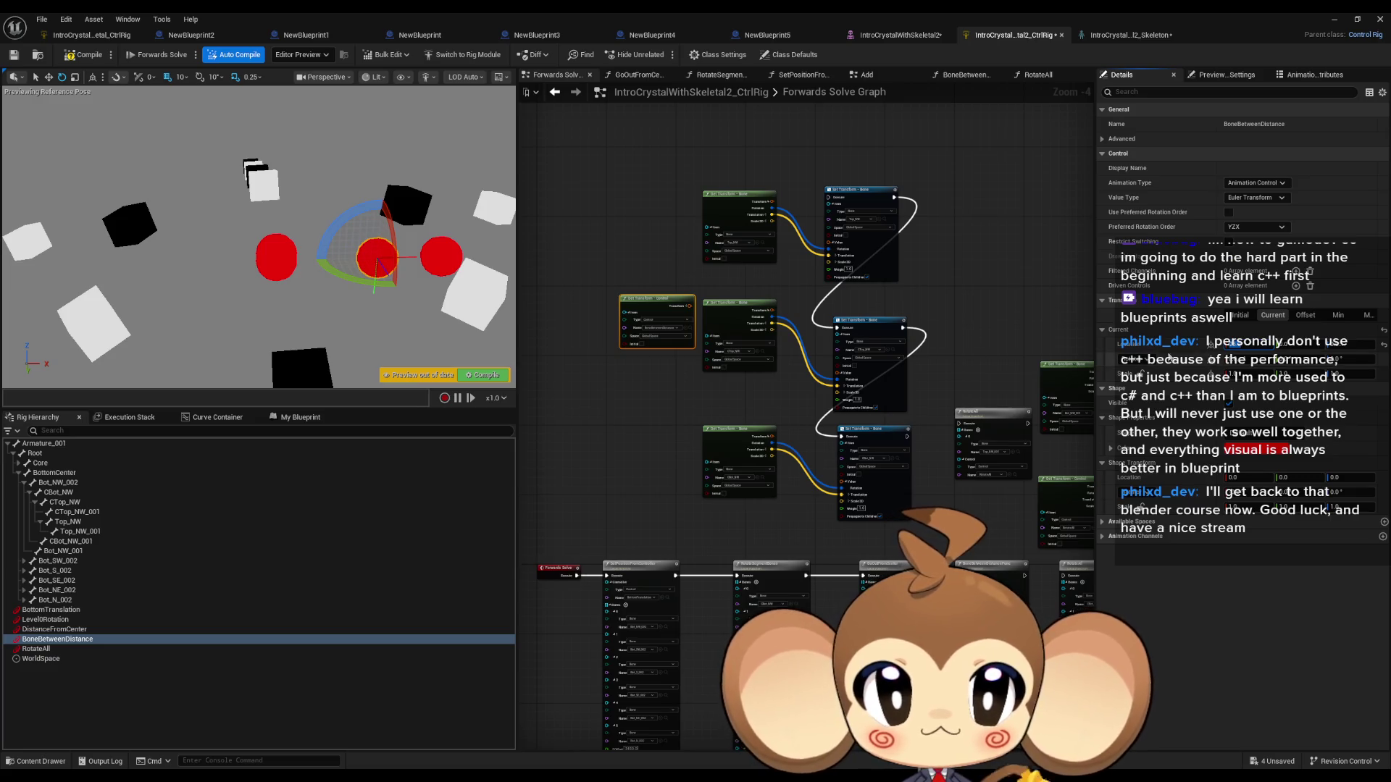
click(1239, 315)
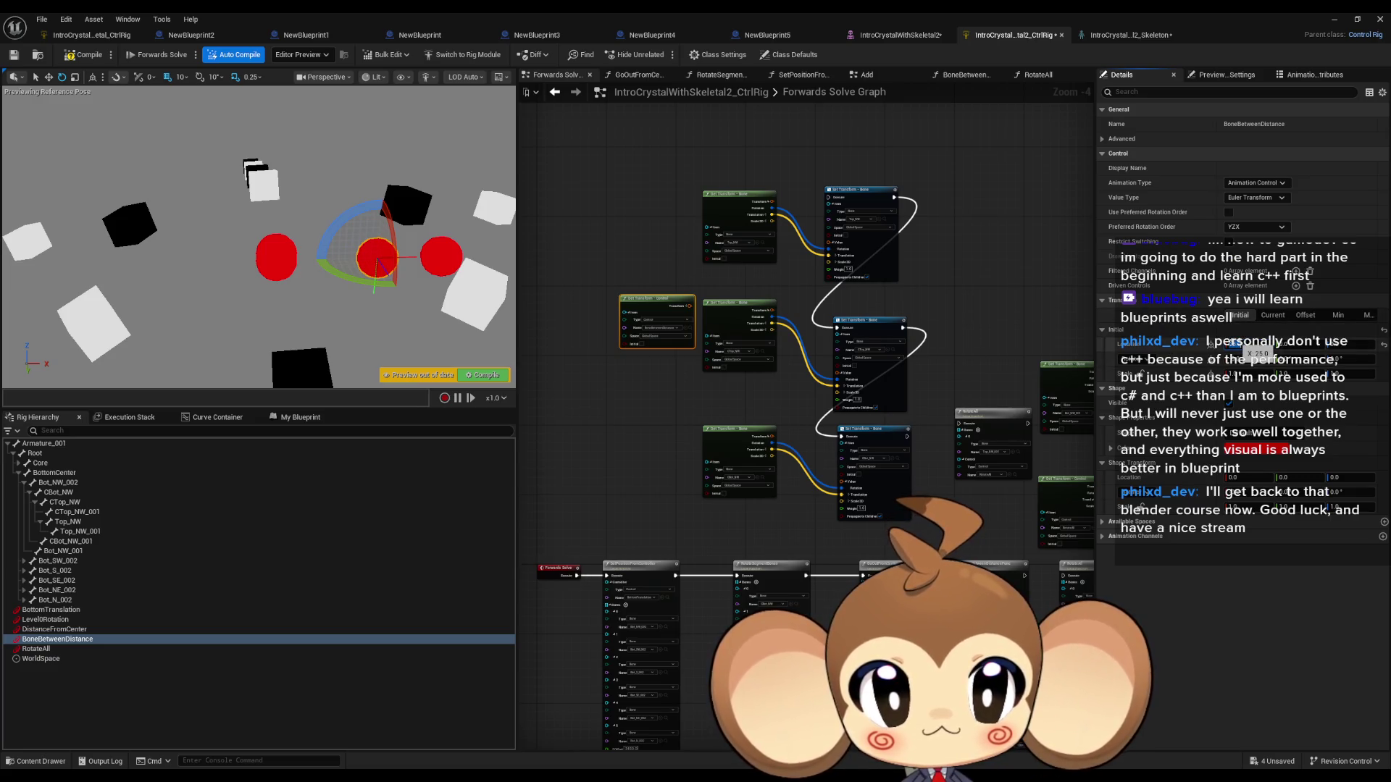
scroll(652, 310, up, 3)
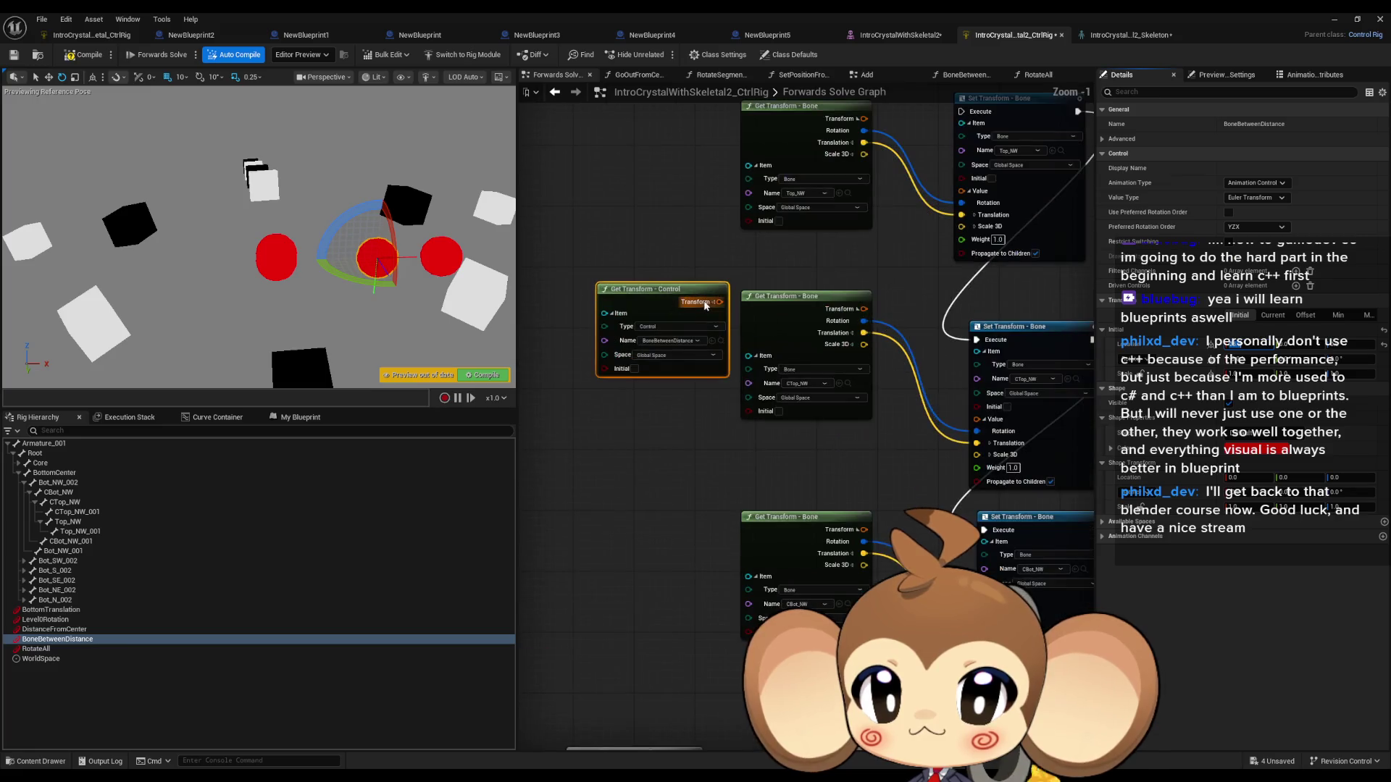
Step: Split the BoneBetweenDistance control getter's Translation pin into X, Y and Z
mouse_move(688, 319)
mouse_down()
mouse_move(612, 357)
mouse_move(696, 325)
mouse_up()
click(623, 364)
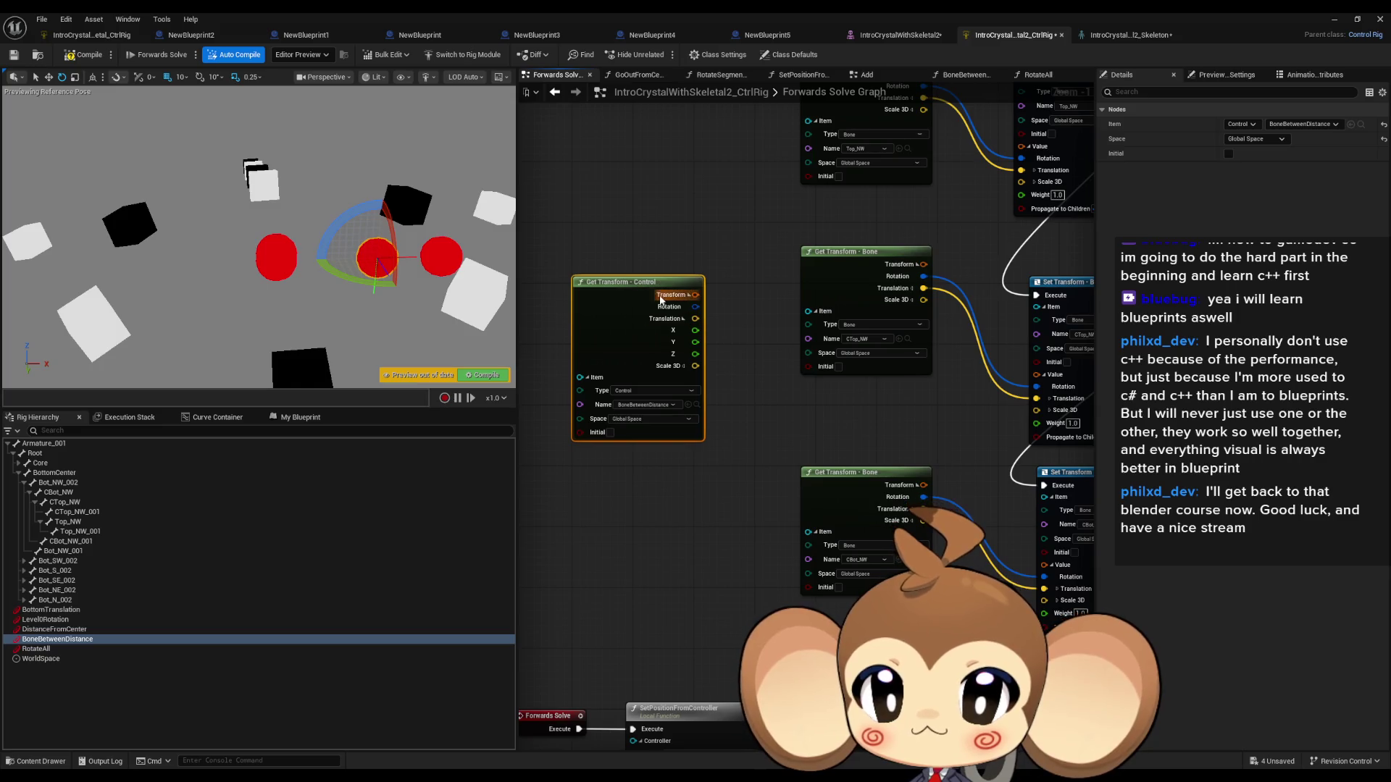
drag(648, 285, 618, 330)
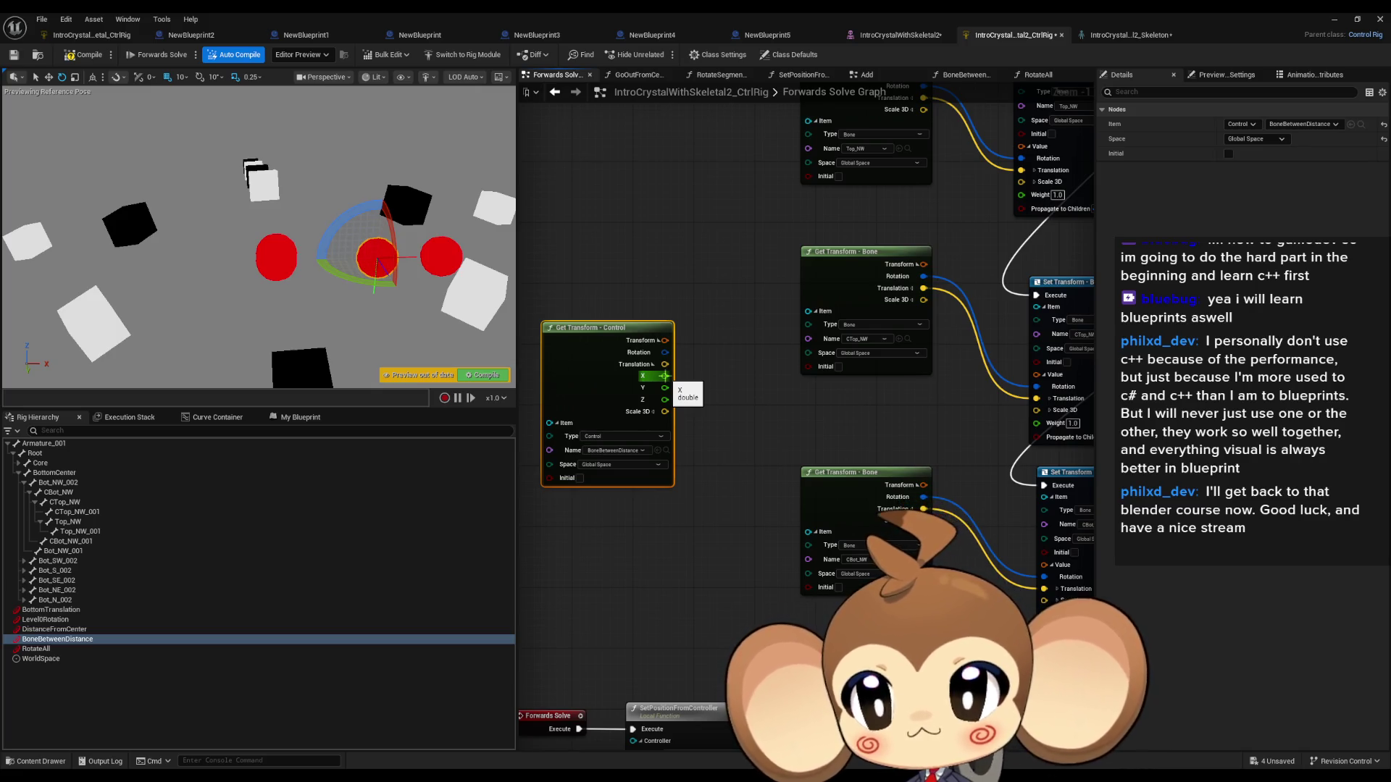
Step: Divide the control's X translation by 25.0 in a new Divide node and arrange the nodes
drag(664, 376, 707, 377)
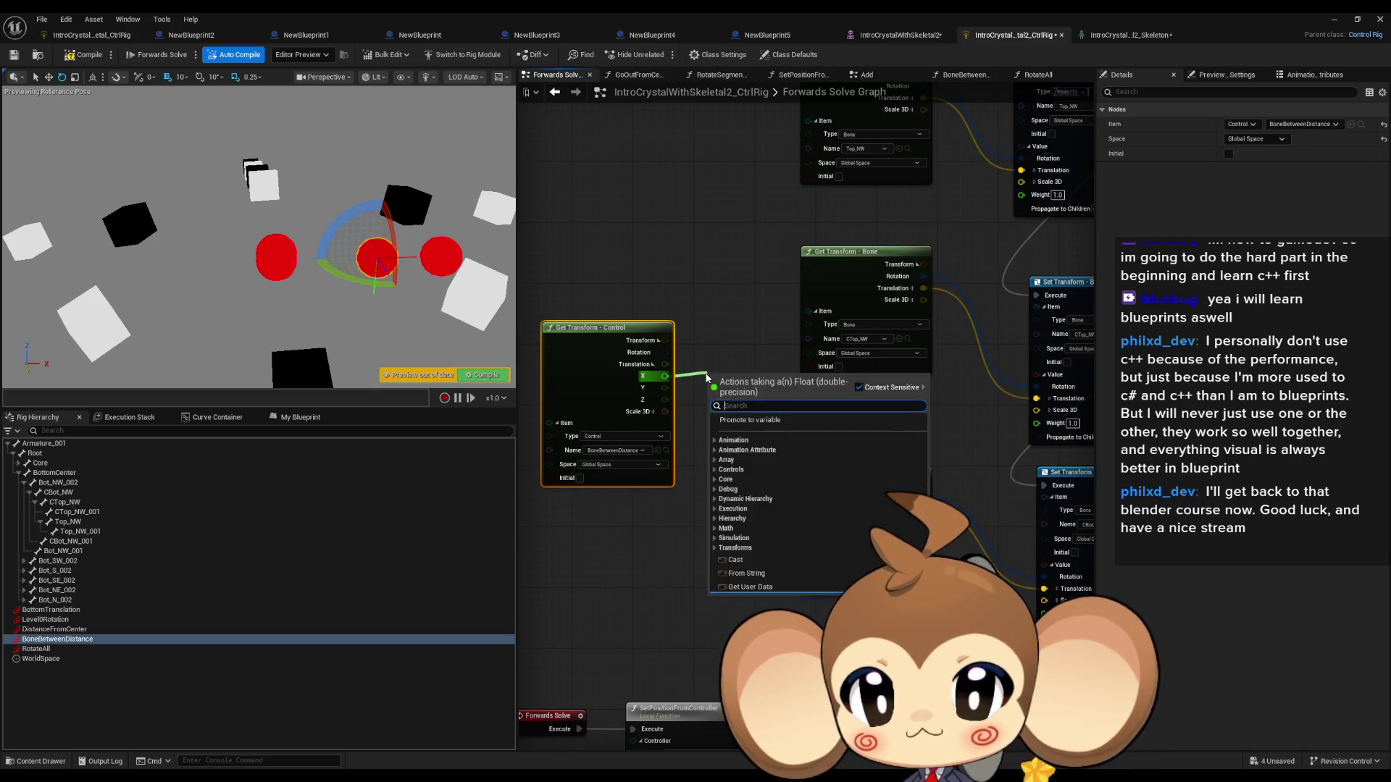
text(/)
key(Return)
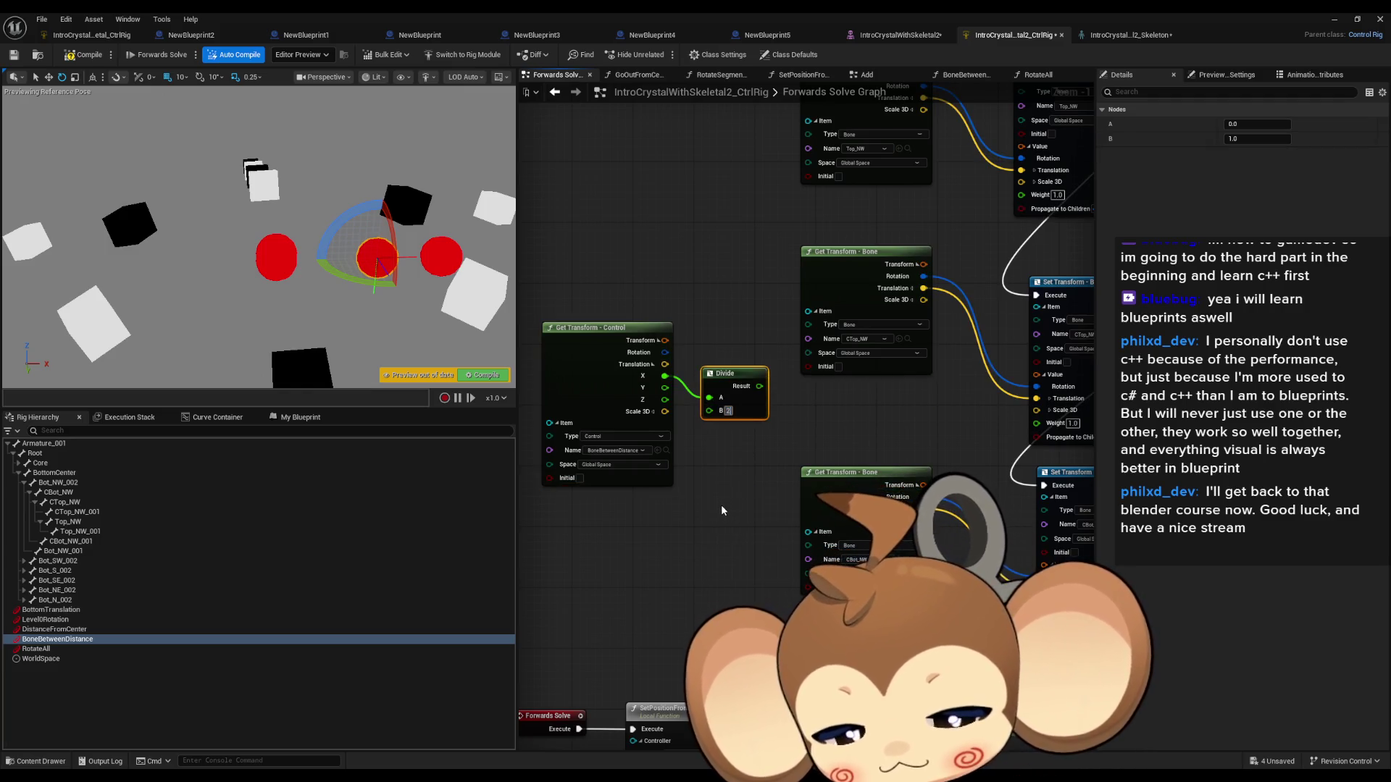
text(25)
click(768, 480)
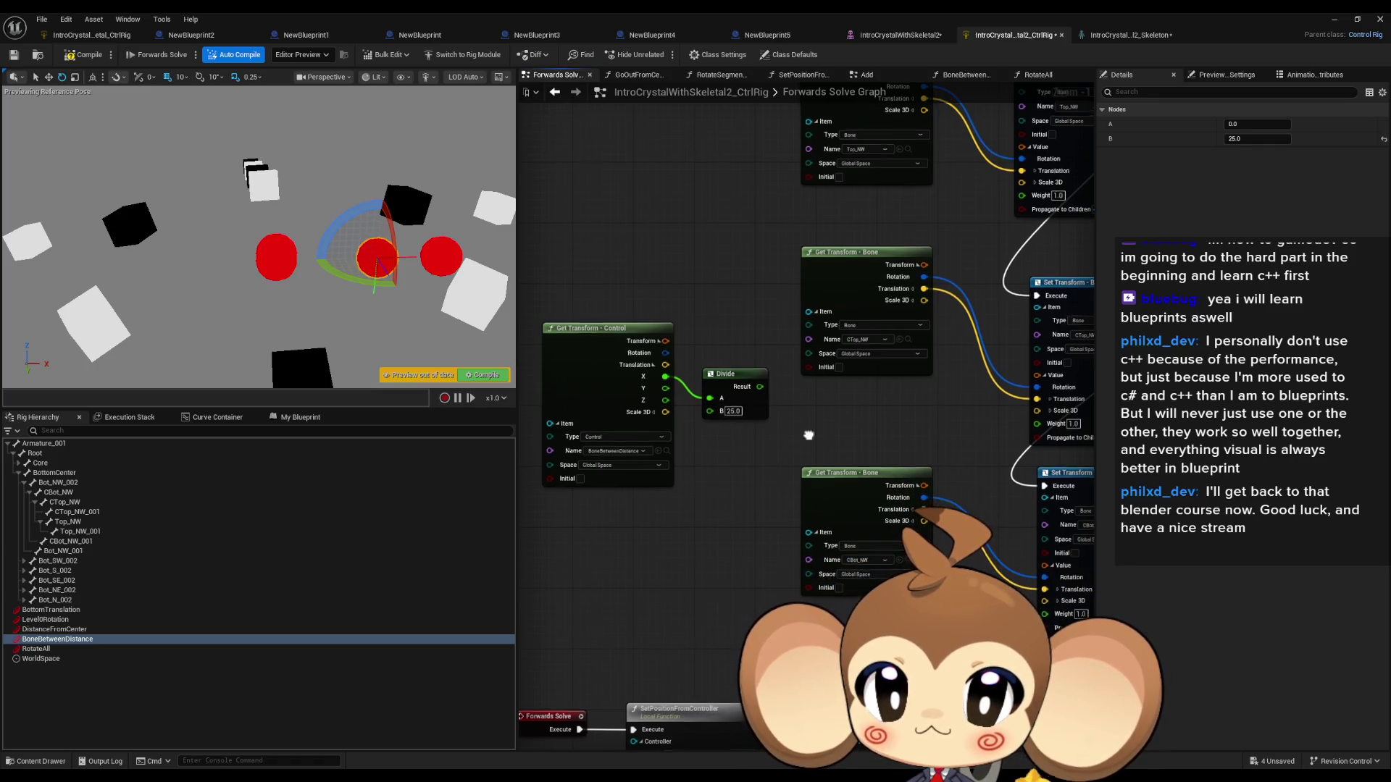
drag(807, 435, 759, 440)
drag(881, 468, 842, 453)
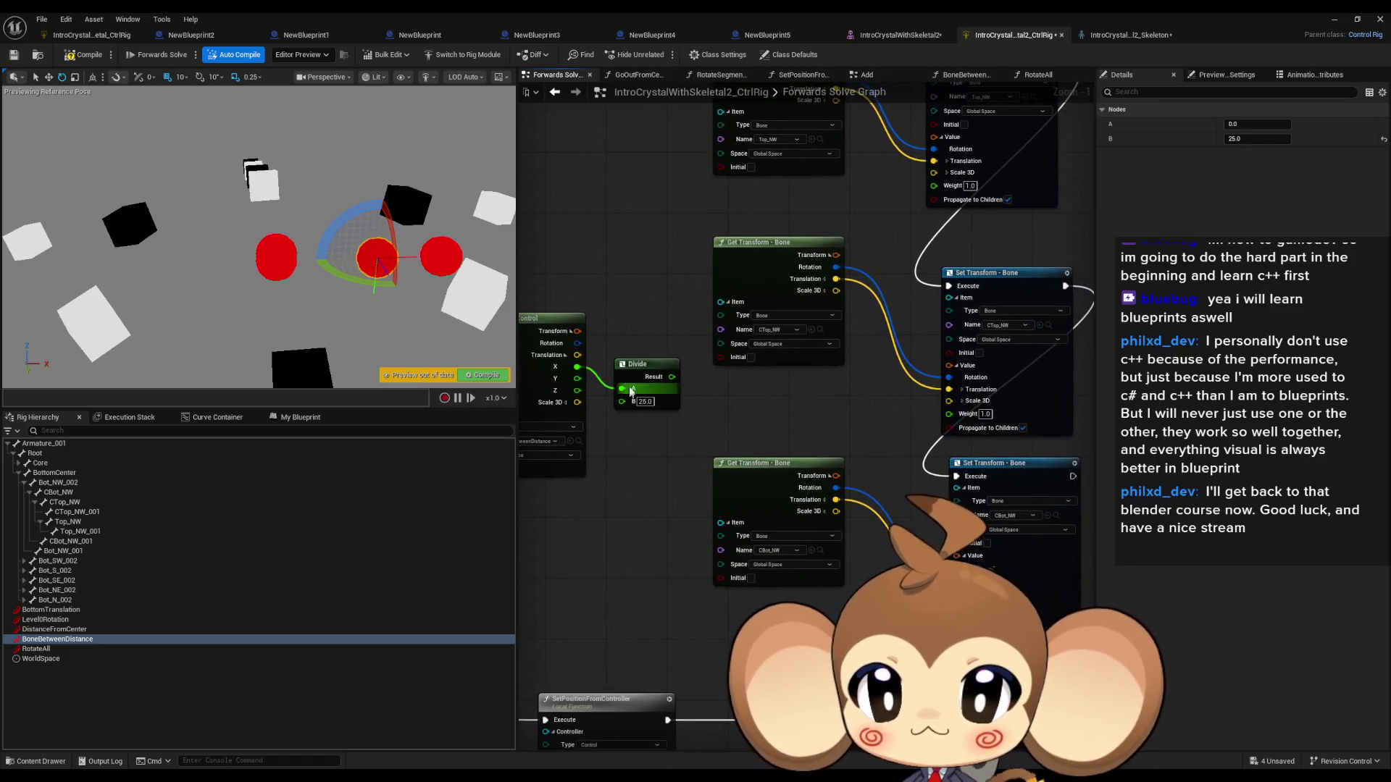
drag(636, 365, 649, 372)
drag(554, 324, 571, 377)
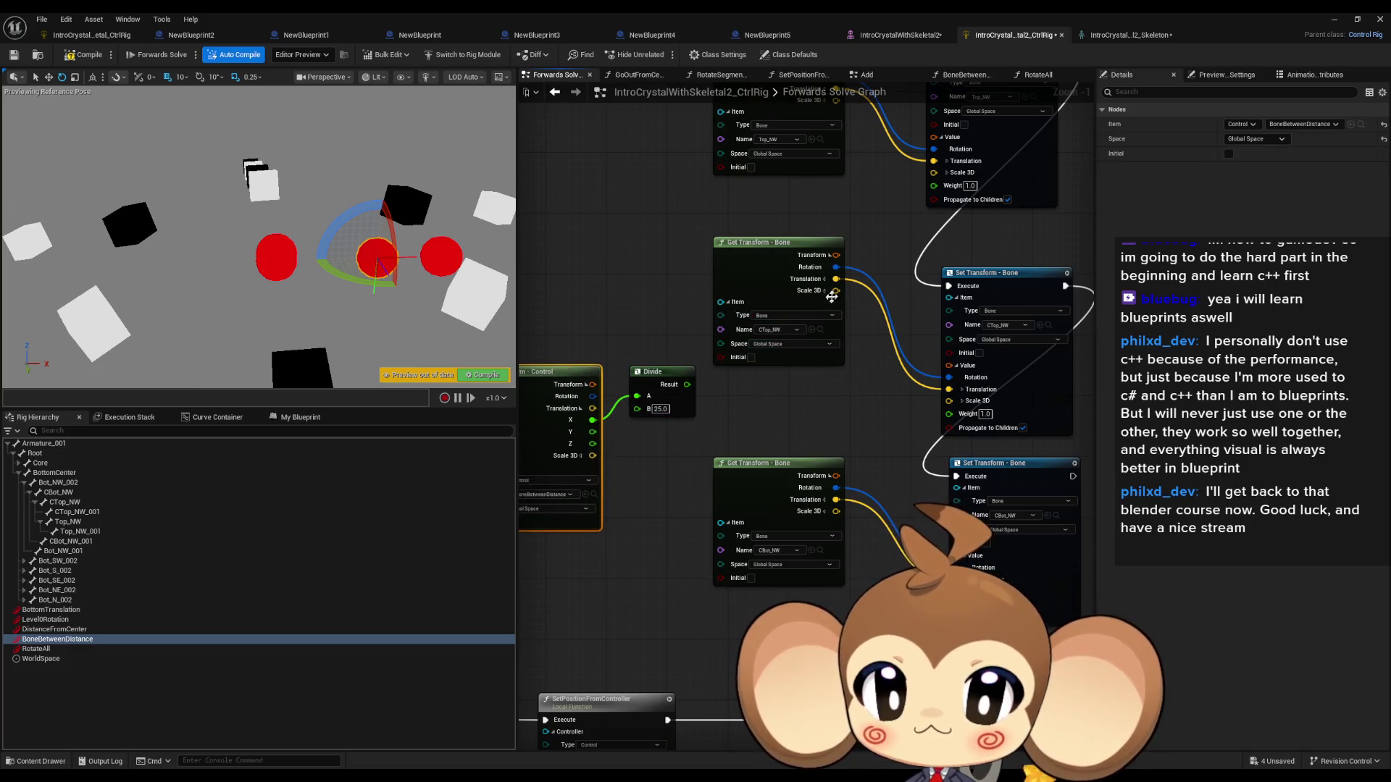
drag(836, 291, 864, 377)
Step: Multiply CTop_NW's Scale 3D by the Divide result and feed it into Set Transform's Scale 3D
text(*)
key(Up)
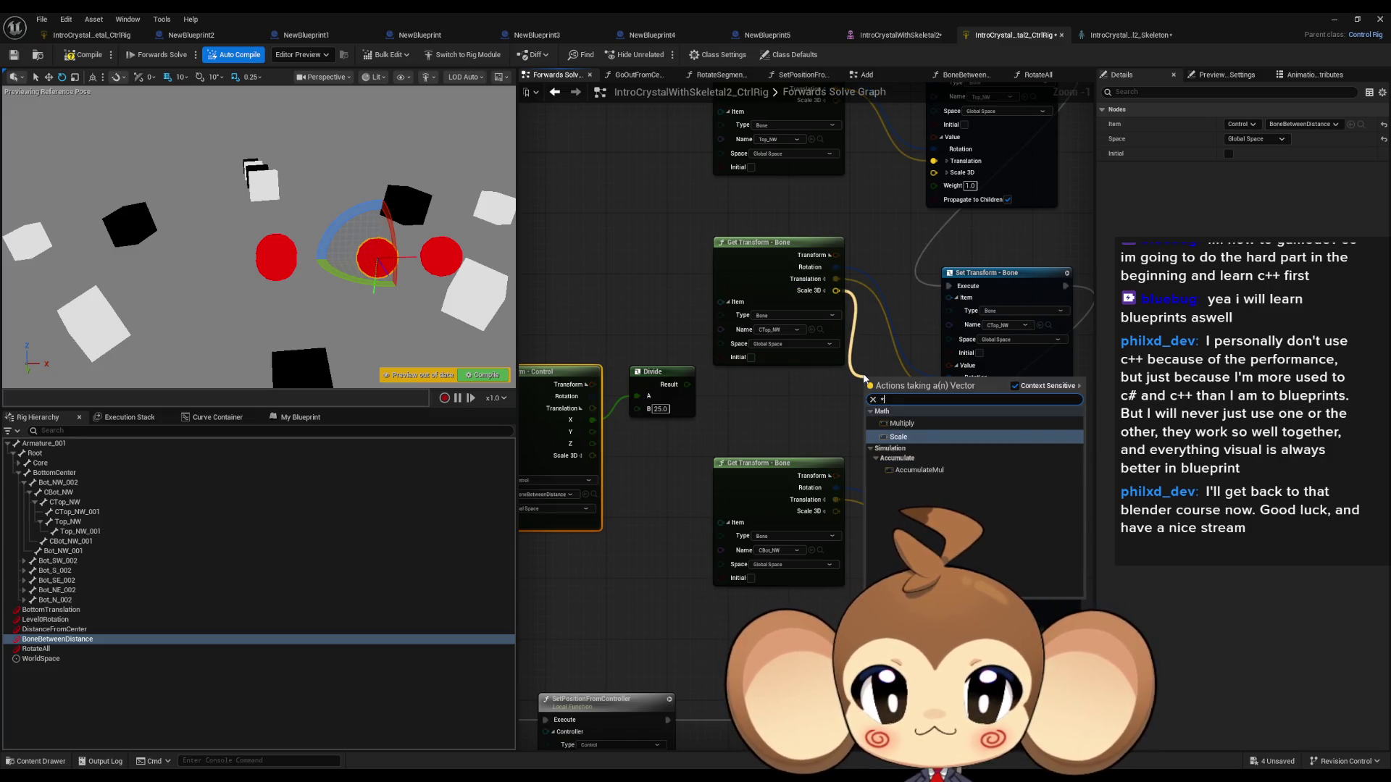
key(Up)
key(Return)
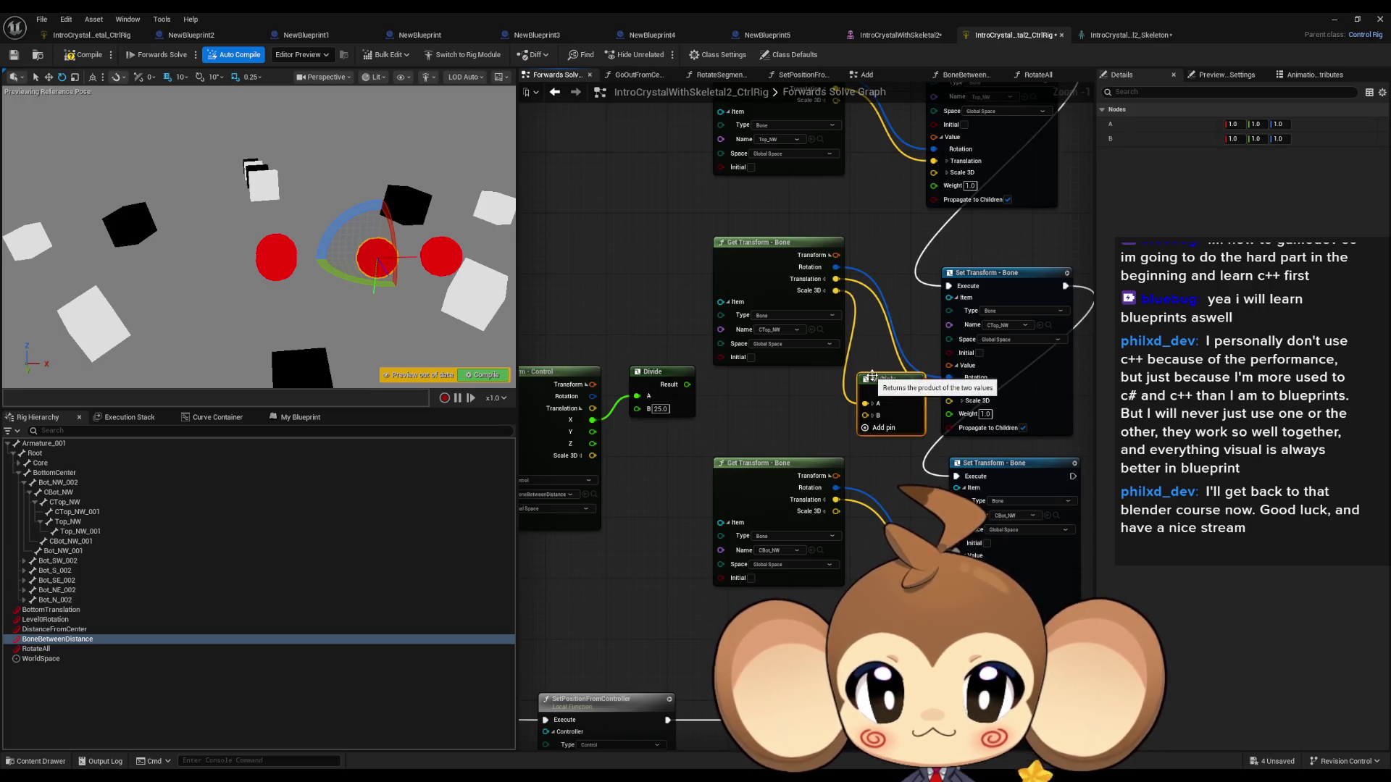
drag(867, 415, 687, 385)
drag(925, 393, 951, 405)
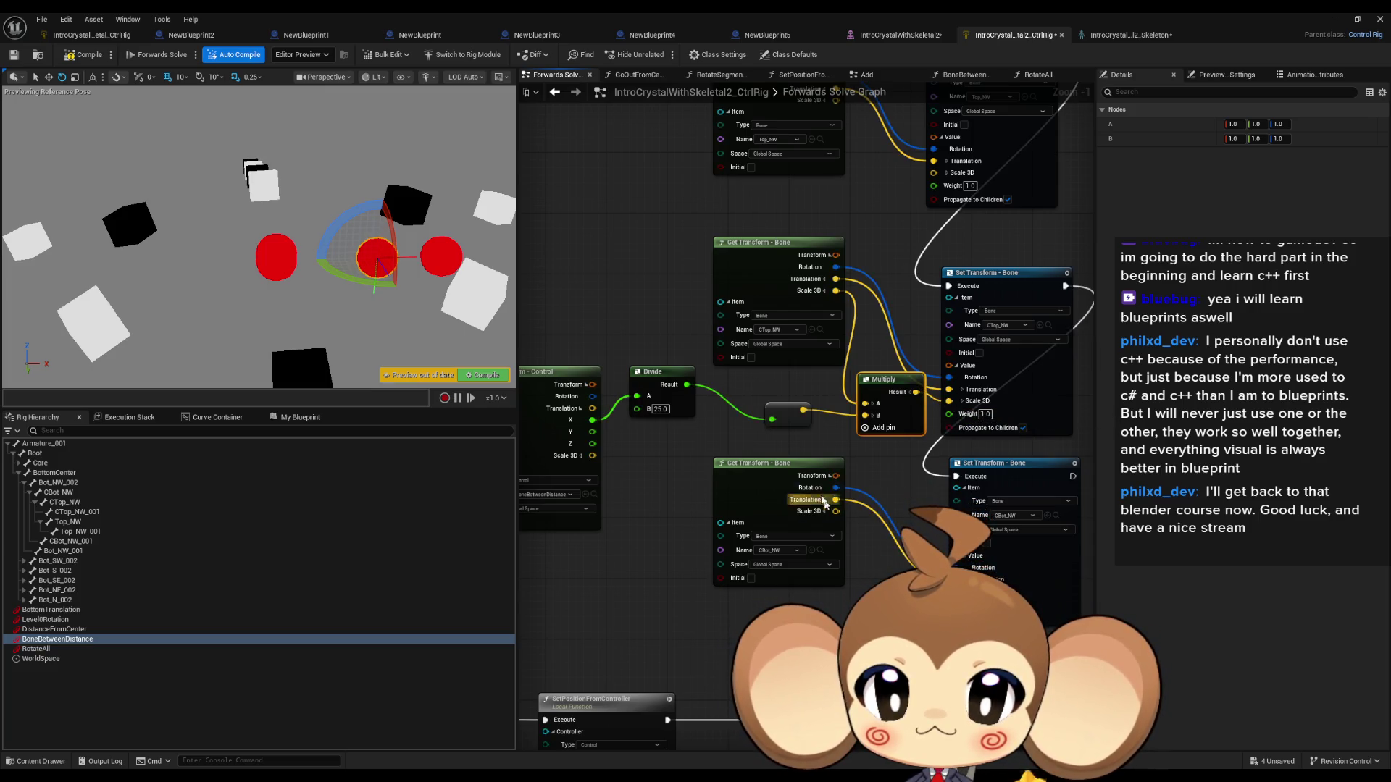
mouse_move(794, 460)
mouse_down()
mouse_move(752, 511)
mouse_move(633, 544)
mouse_move(673, 557)
mouse_up()
Step: Add Multiply nodes for CBot_NW's and the upper bone's Scale 3D, each fed the divided control value
drag(723, 614, 774, 380)
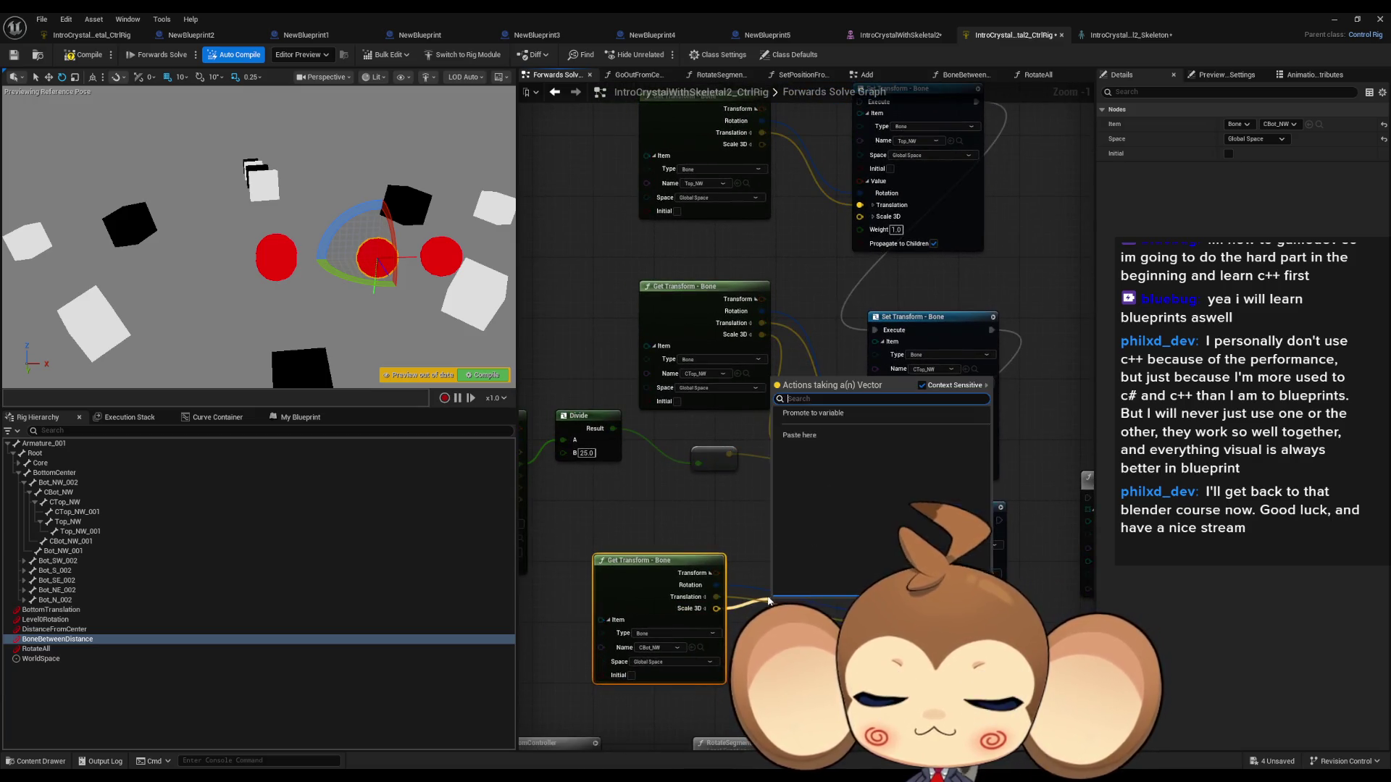
text(*)
key(Up)
key(Up)
key(Up)
key(Return)
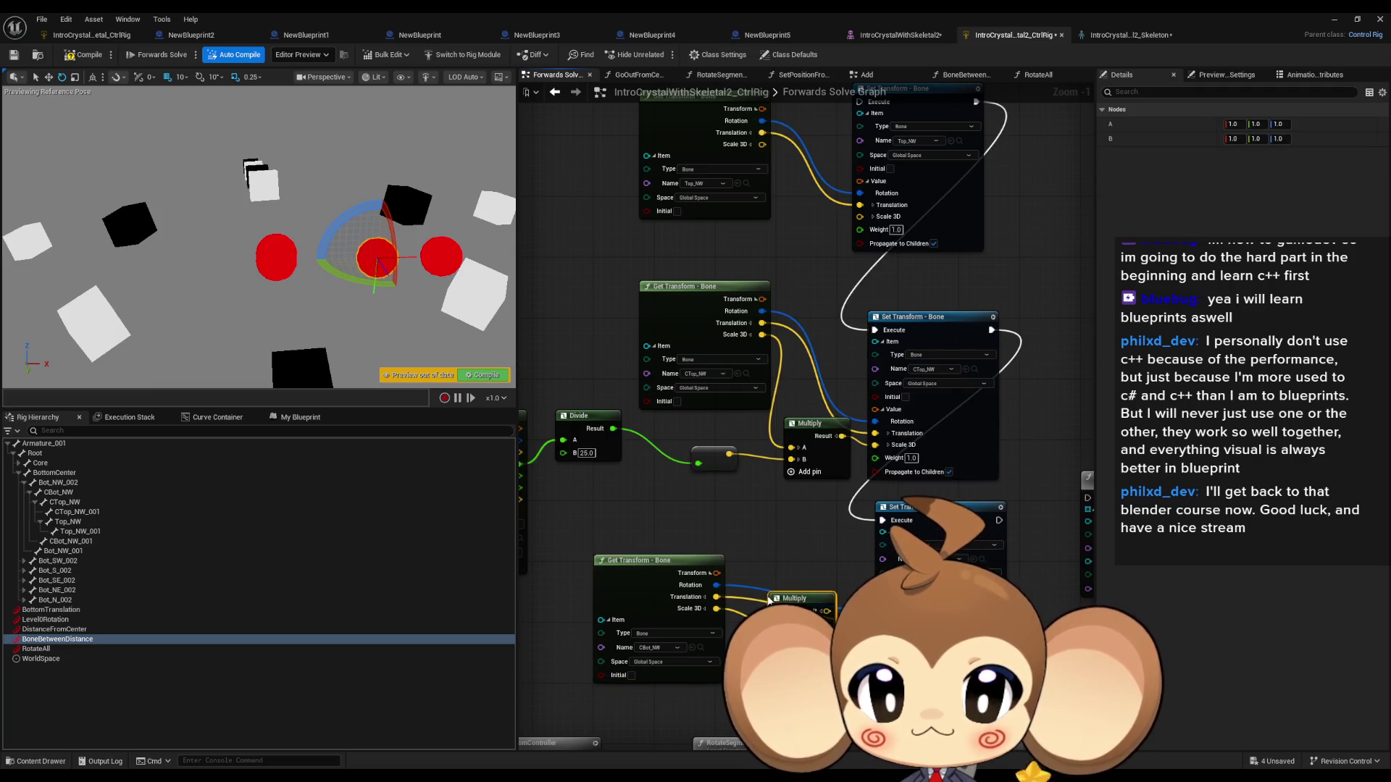
key(ctrl+c)
key(ctrl+v)
mouse_move(757, 499)
mouse_down()
mouse_move(771, 243)
mouse_move(761, 148)
mouse_up()
drag(756, 277, 728, 454)
scroll(816, 514, down, 2)
drag(816, 514, 606, 435)
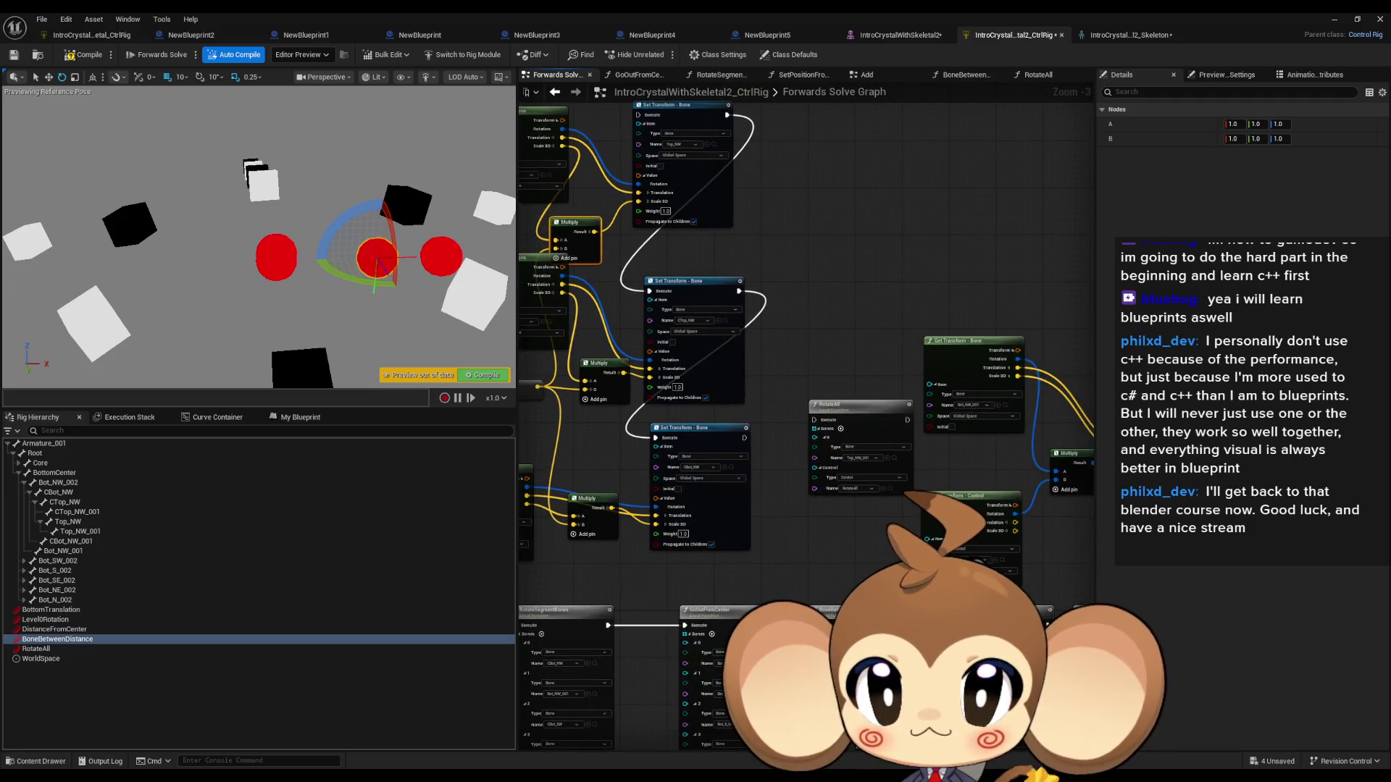
click(608, 312)
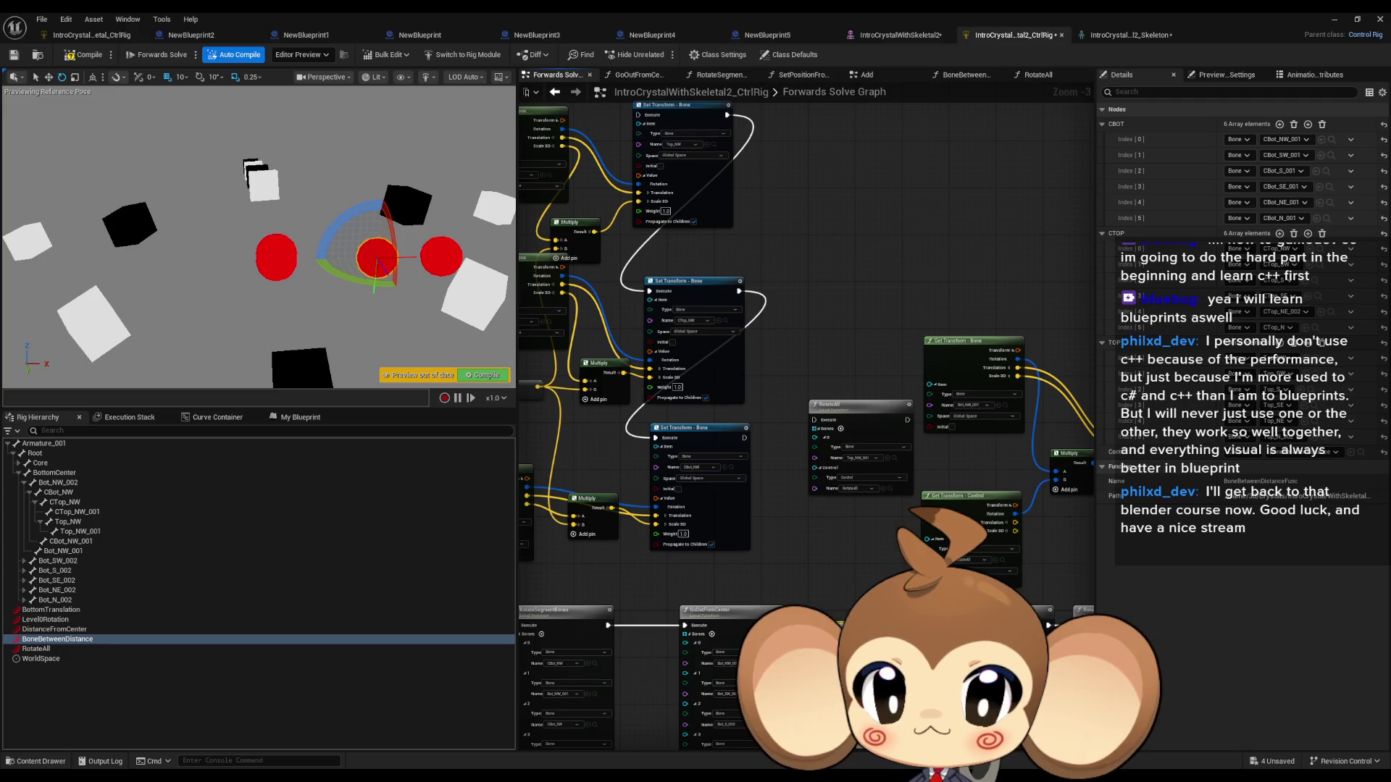
Step: Run the Set Transform chain after RotateAll and move the control to test the arms reposing
drag(814, 420, 641, 123)
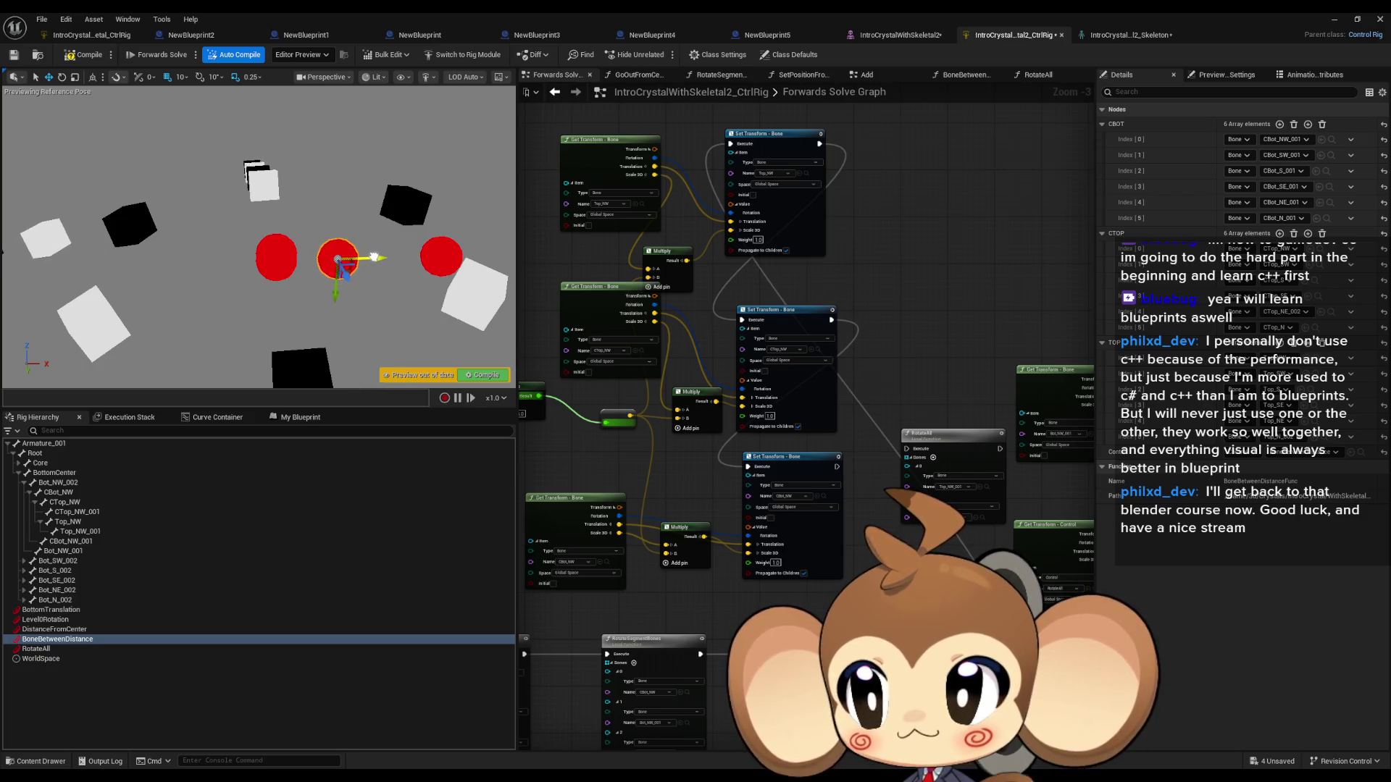
drag(337, 256, 275, 255)
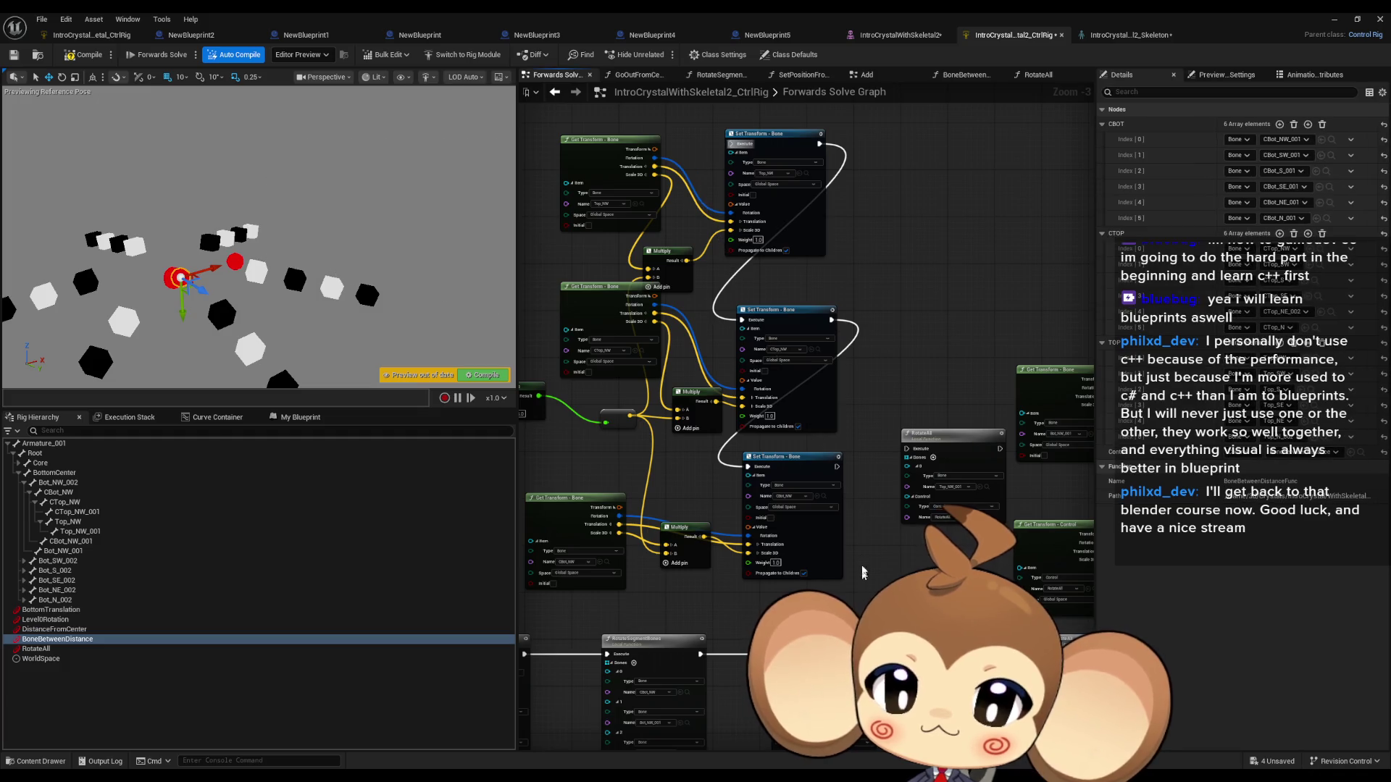
drag(870, 533, 884, 508)
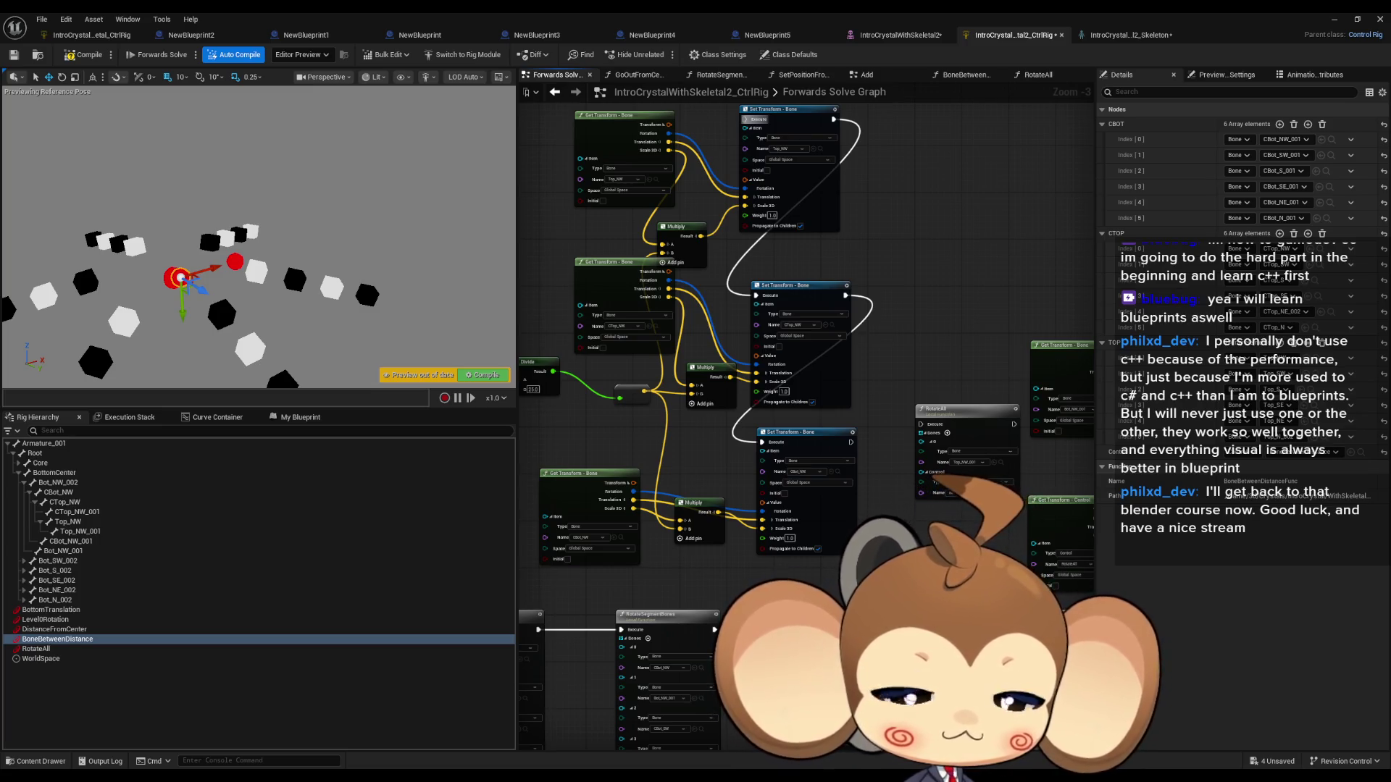
scroll(858, 528, up, 2)
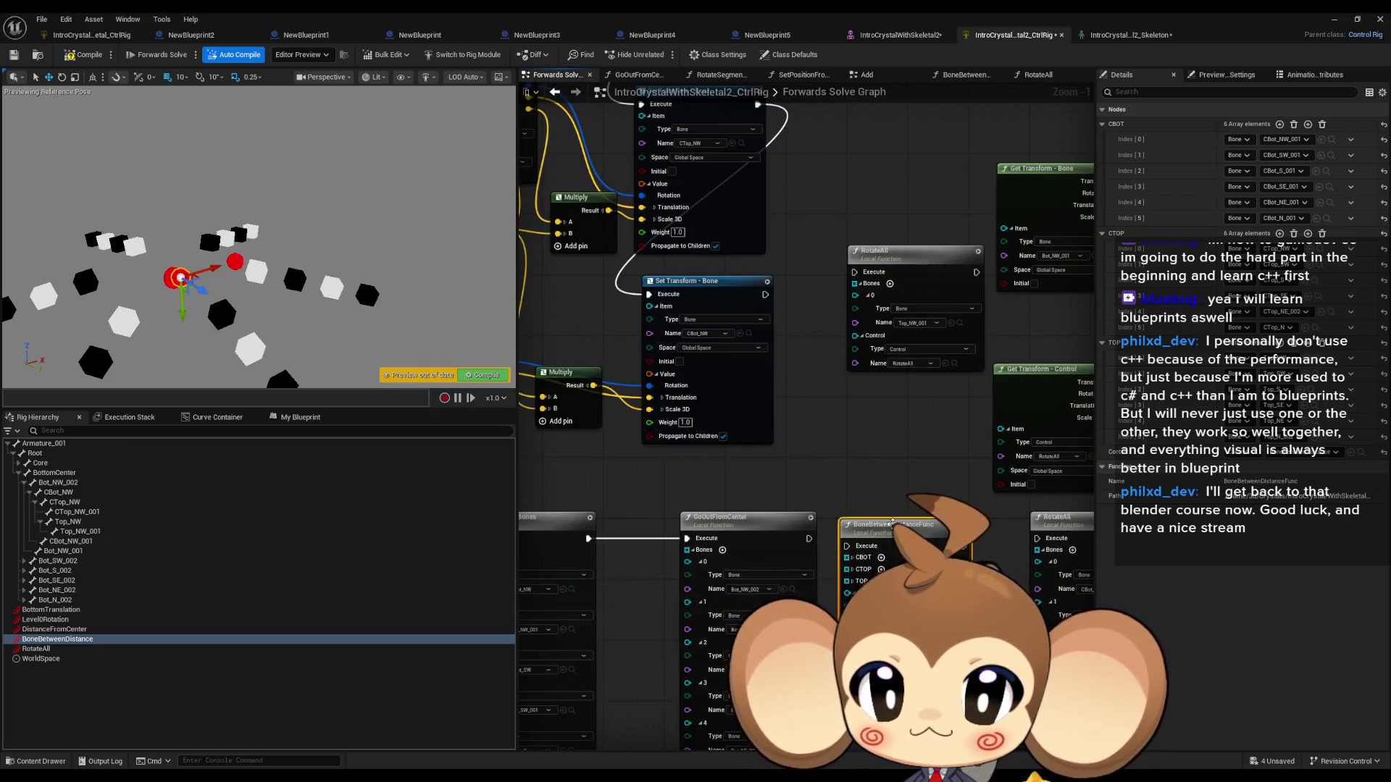
double_click(841, 472)
scroll(644, 513, down, 2)
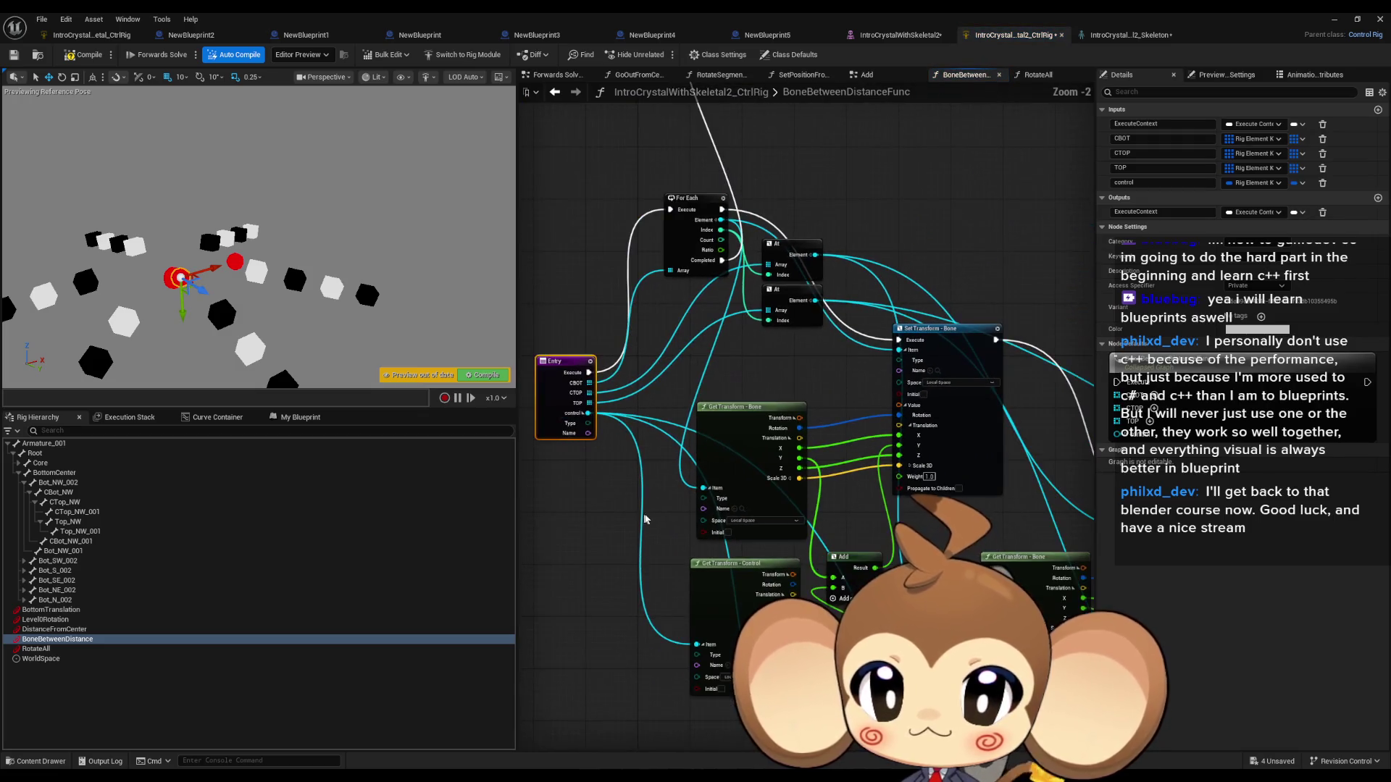
drag(768, 377, 547, 315)
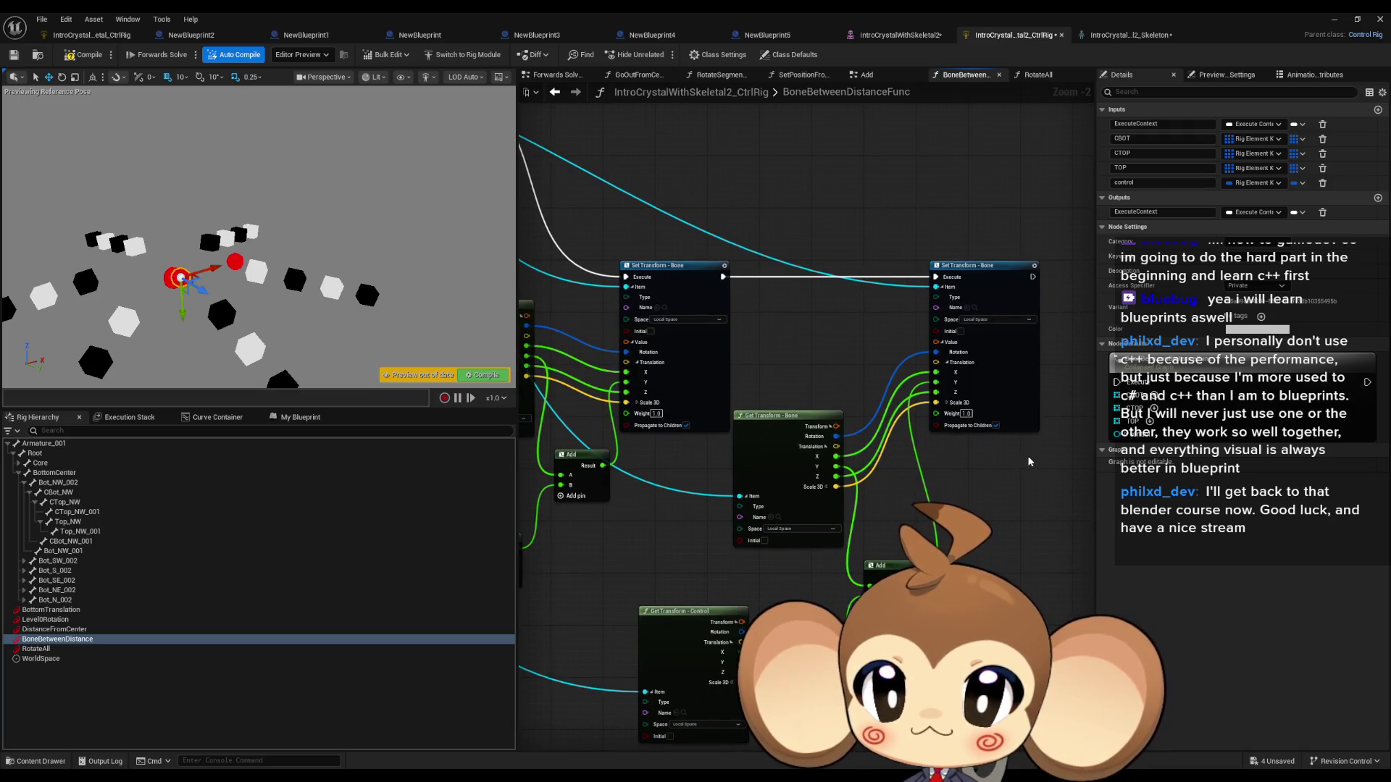
mouse_move(1028, 455)
mouse_down()
mouse_move(1028, 569)
mouse_move(1065, 507)
mouse_move(1000, 595)
mouse_up()
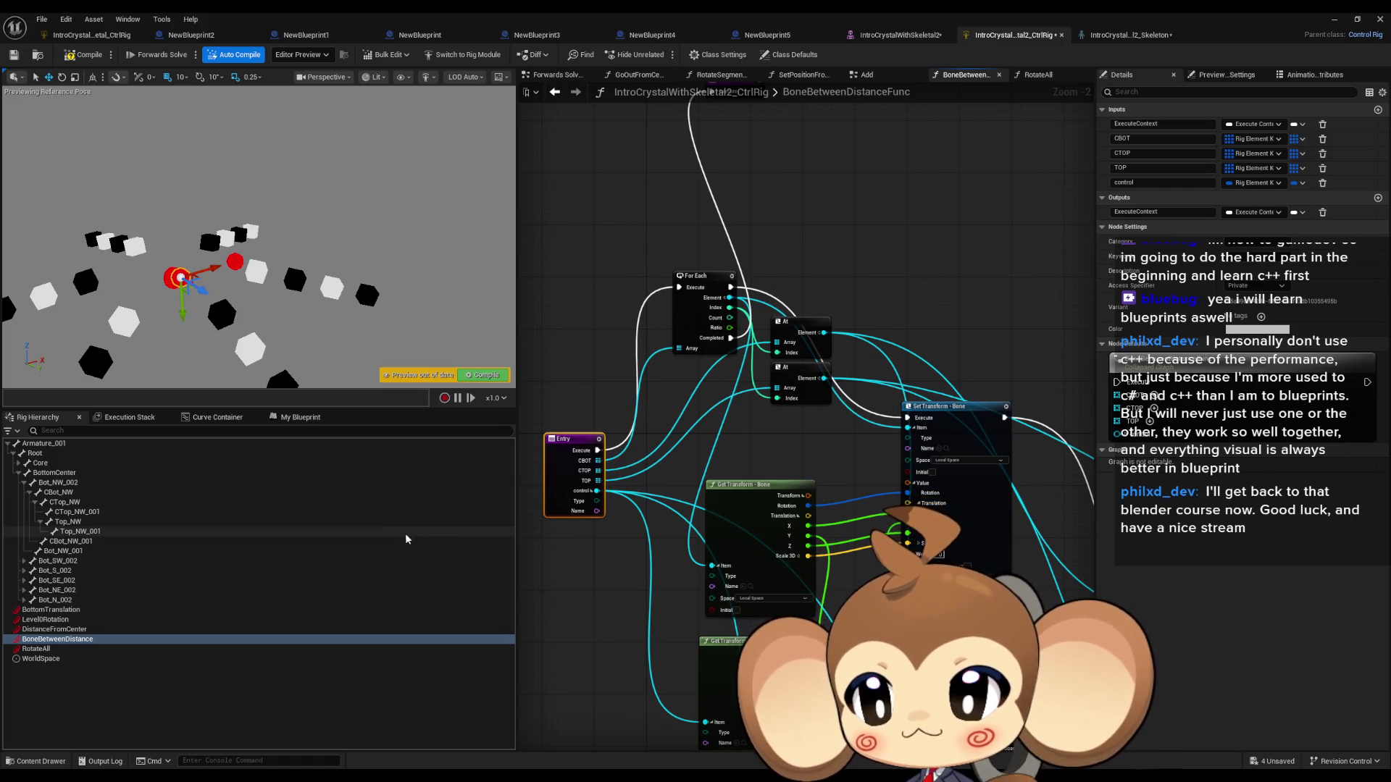
drag(921, 321, 841, 204)
drag(719, 328, 873, 364)
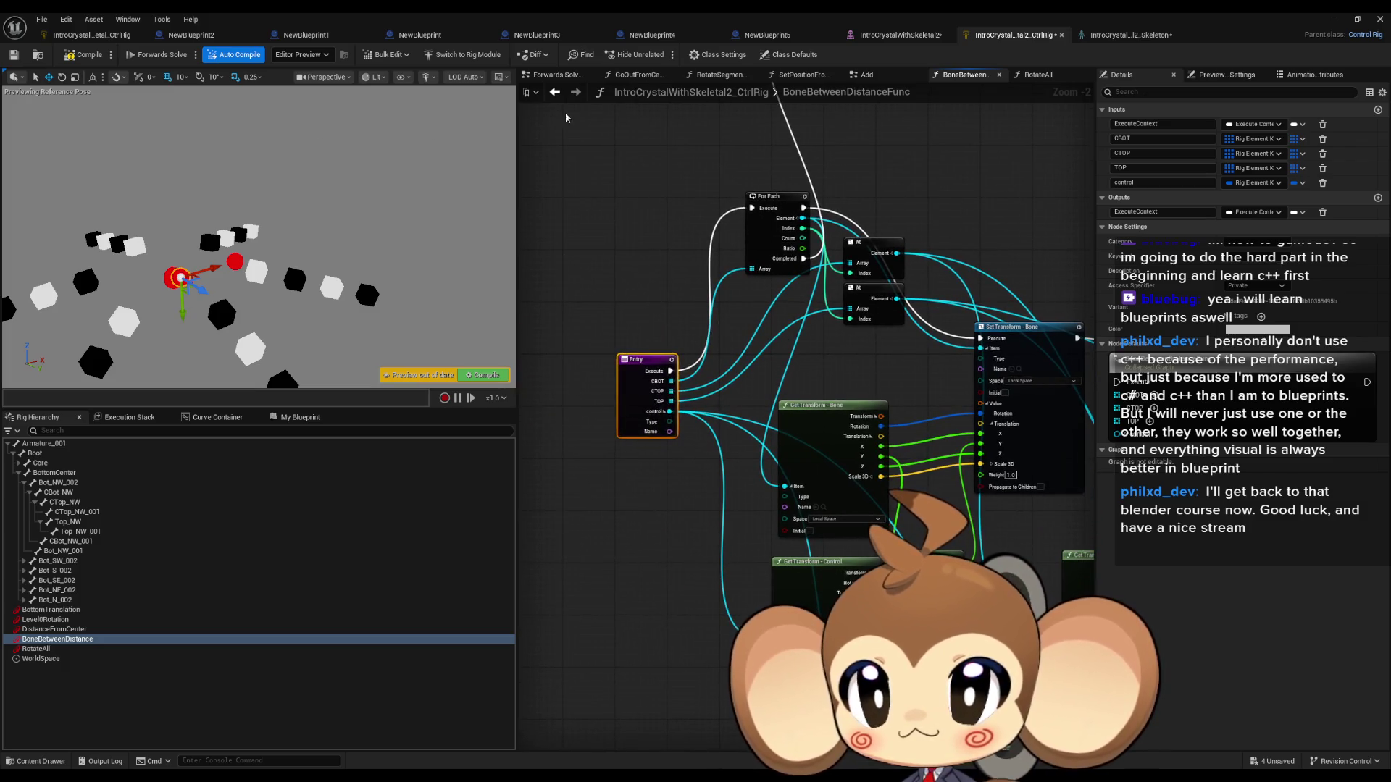
click(558, 74)
drag(816, 339, 997, 480)
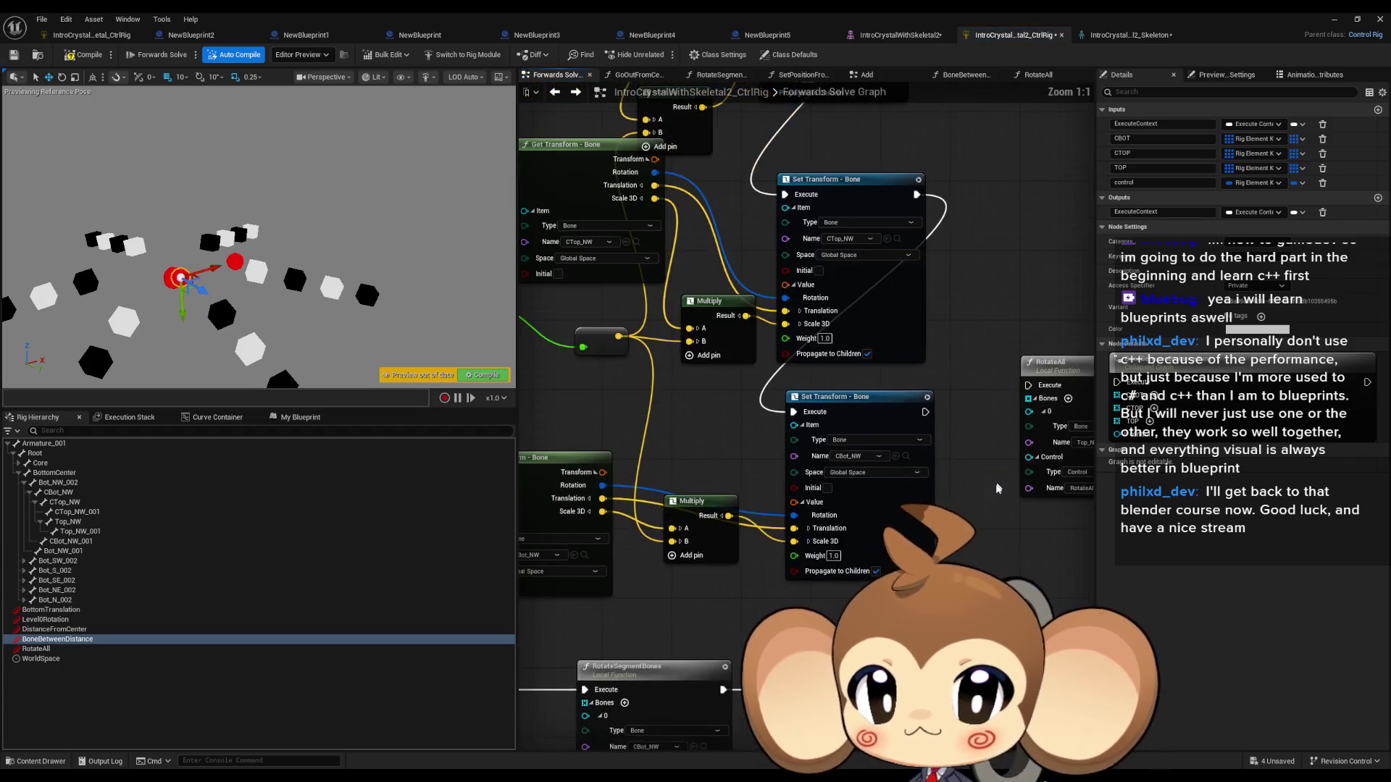
Step: Delete the cluster of Get Transform, Multiply and Set Transform scaling nodes
scroll(730, 355, down, 3)
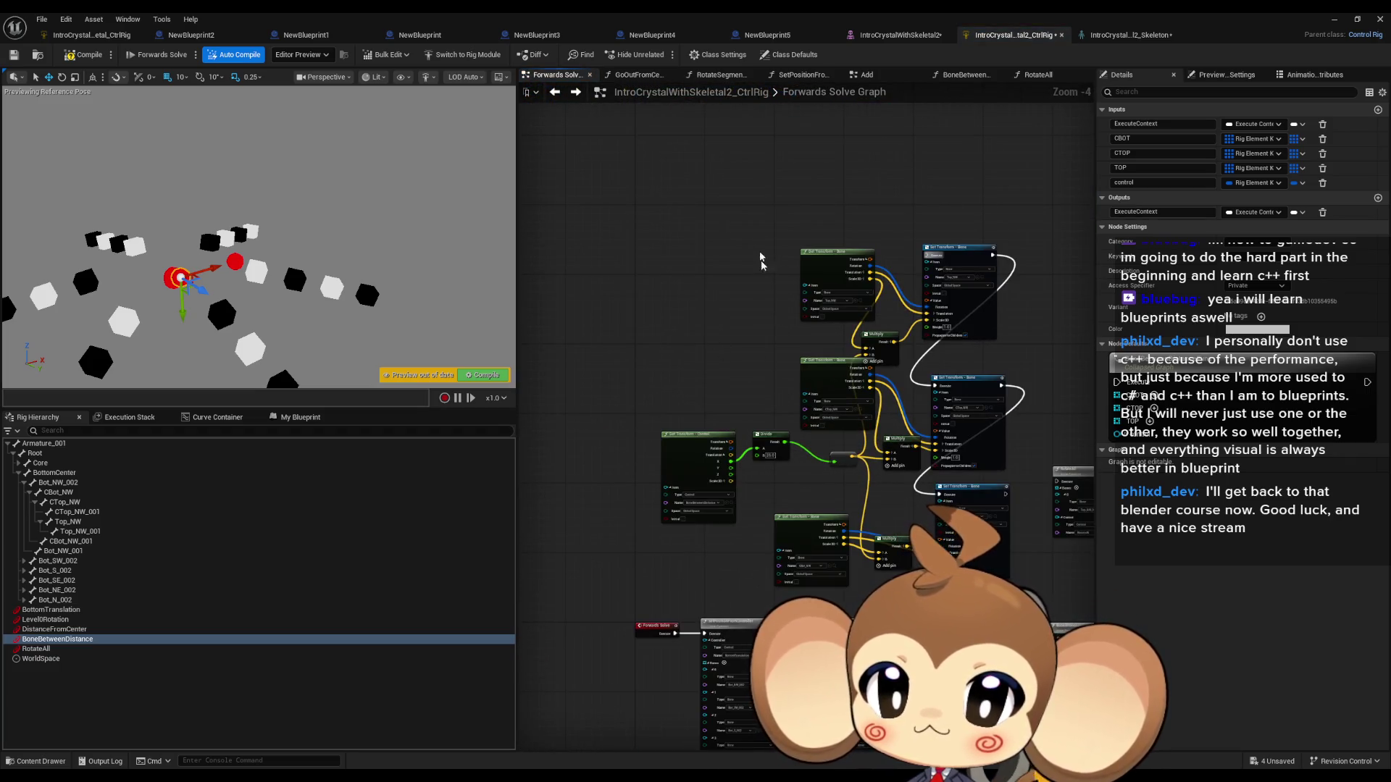
drag(758, 227, 1020, 574)
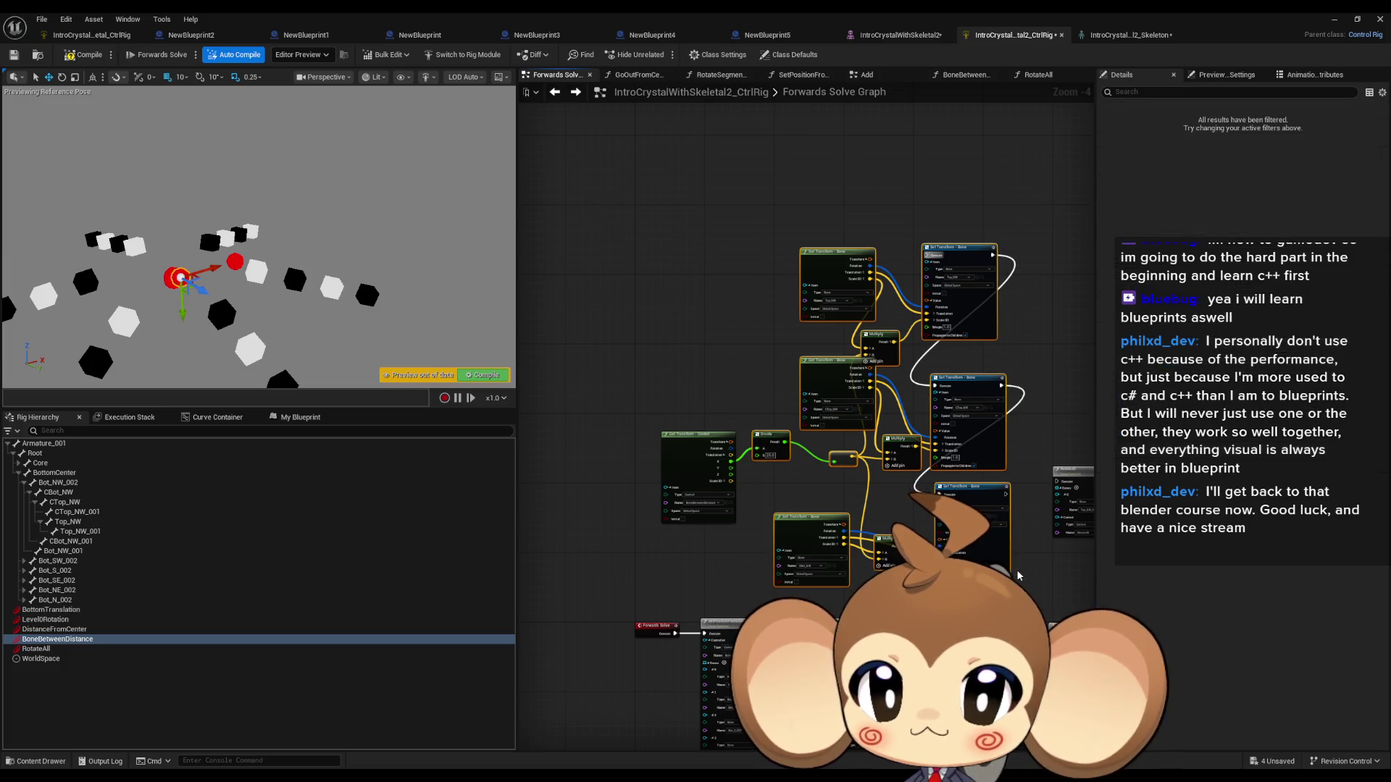
key(Delete)
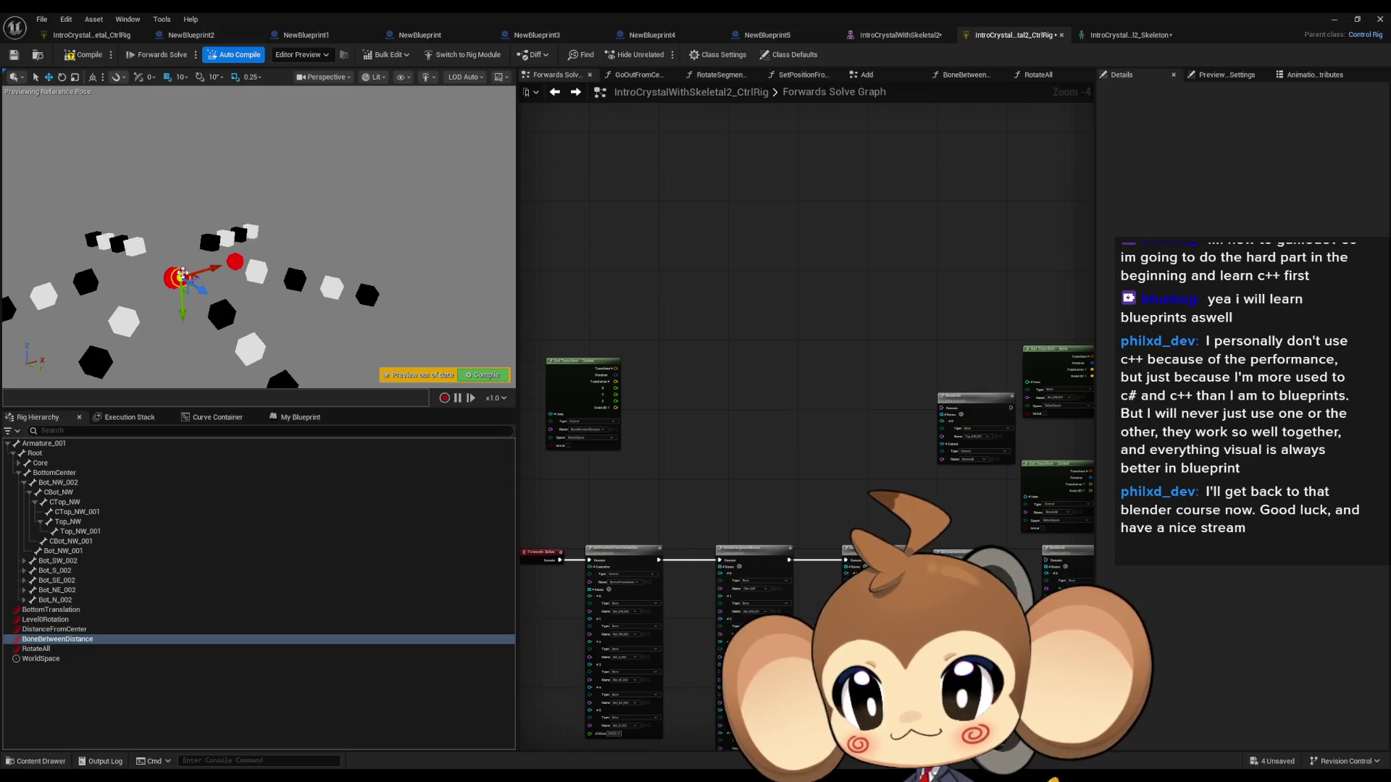
Step: Select the BoneBetweenDistance control, then the CBot_NW bone in the Rig Hierarchy
click(58, 639)
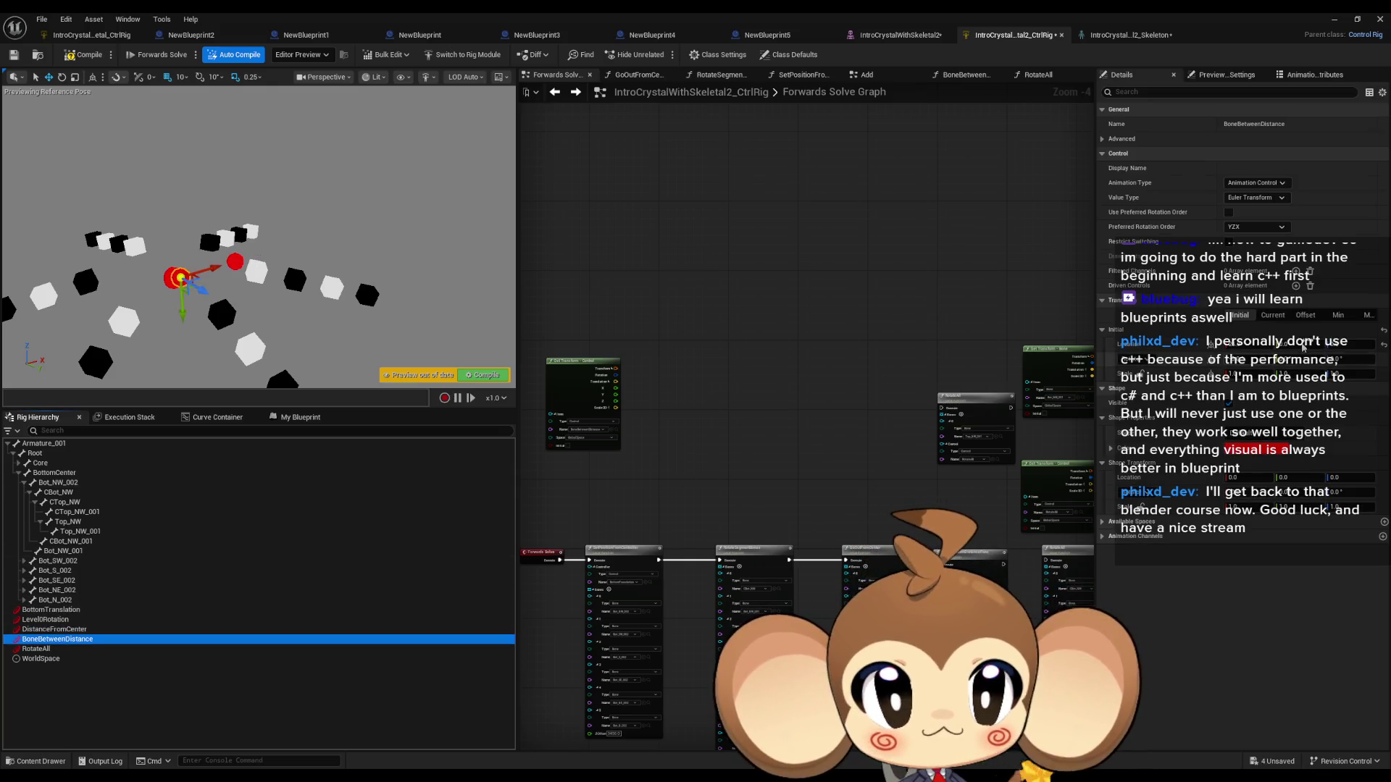
click(1269, 316)
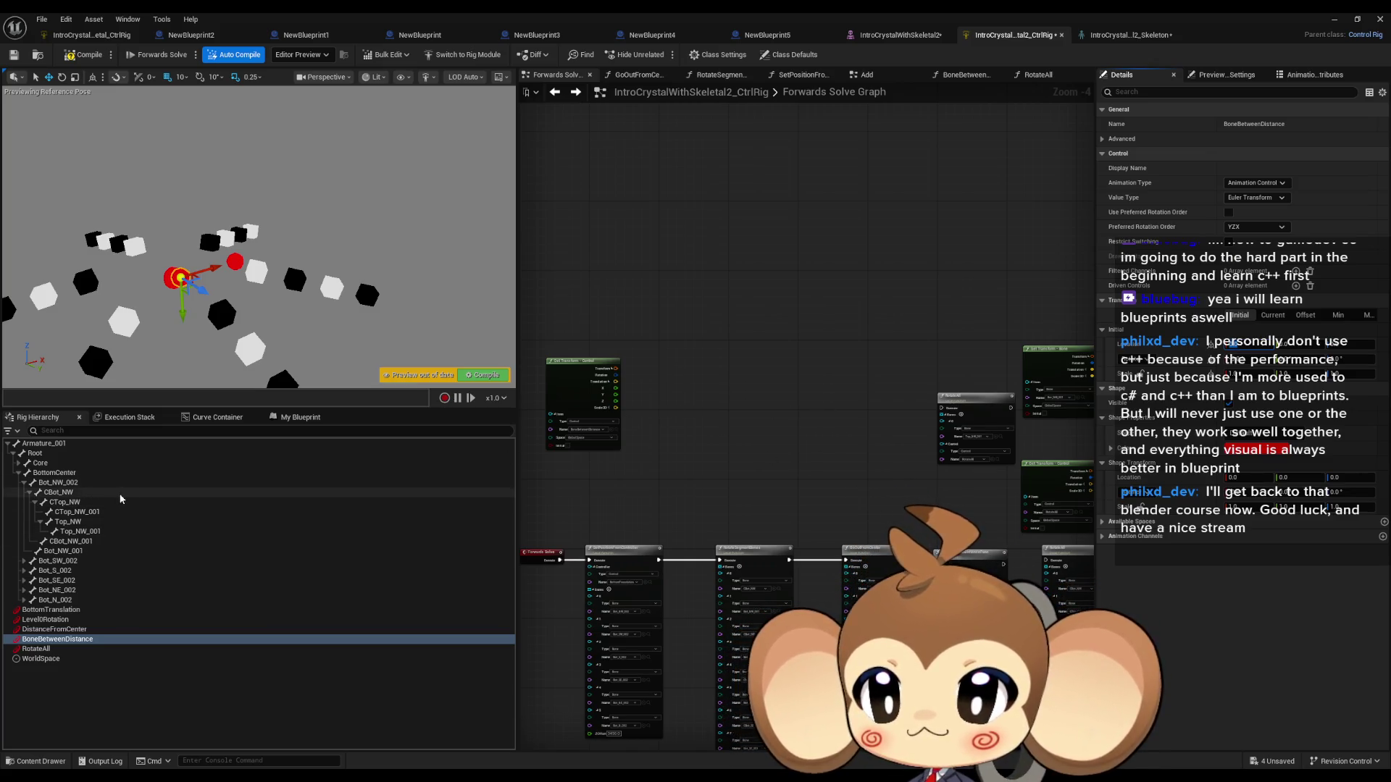
click(73, 493)
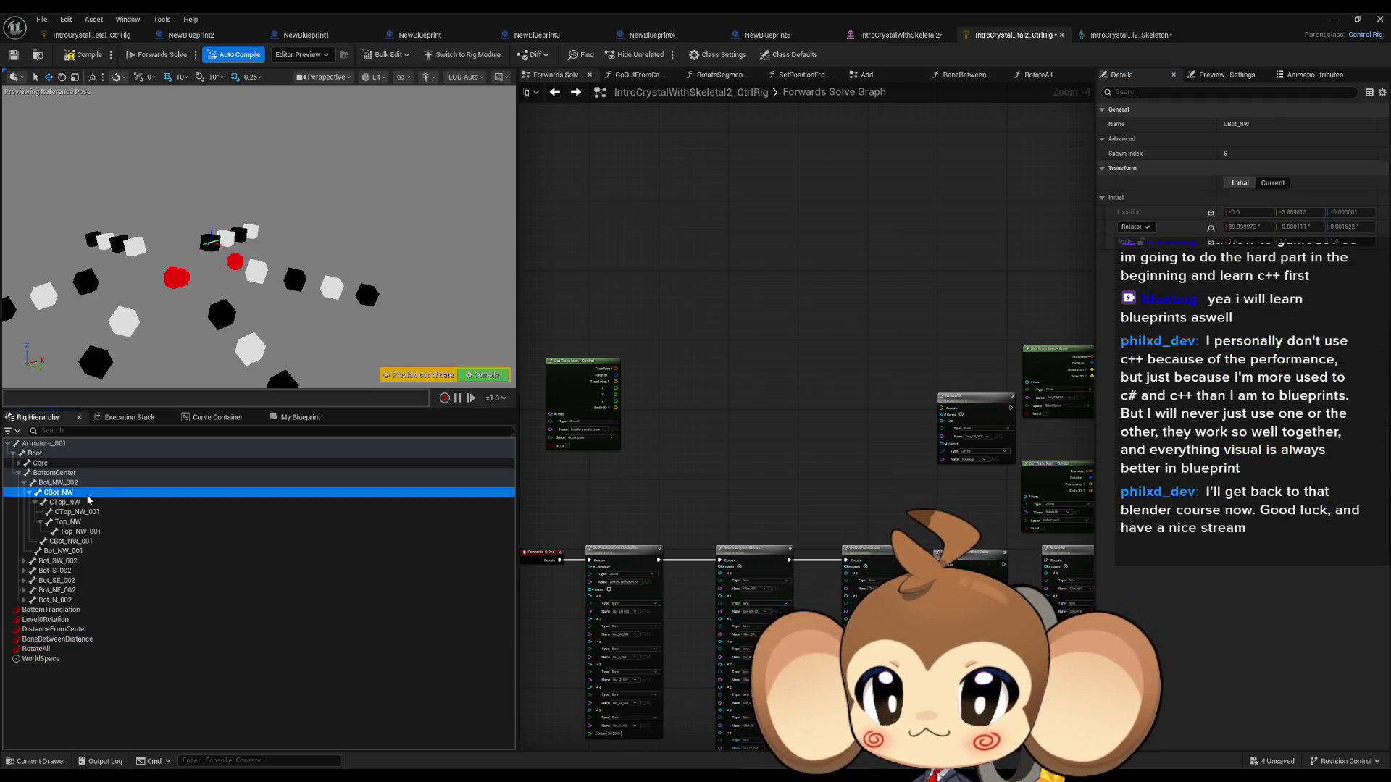
Step: Add Set Transform and Get Transform nodes for CBot_NW and split the bone's transform pin
mouse_move(78, 499)
mouse_down()
mouse_move(290, 464)
mouse_move(833, 263)
mouse_up()
click(852, 301)
mouse_move(65, 493)
mouse_down()
mouse_move(693, 232)
mouse_move(642, 255)
mouse_up()
click(672, 291)
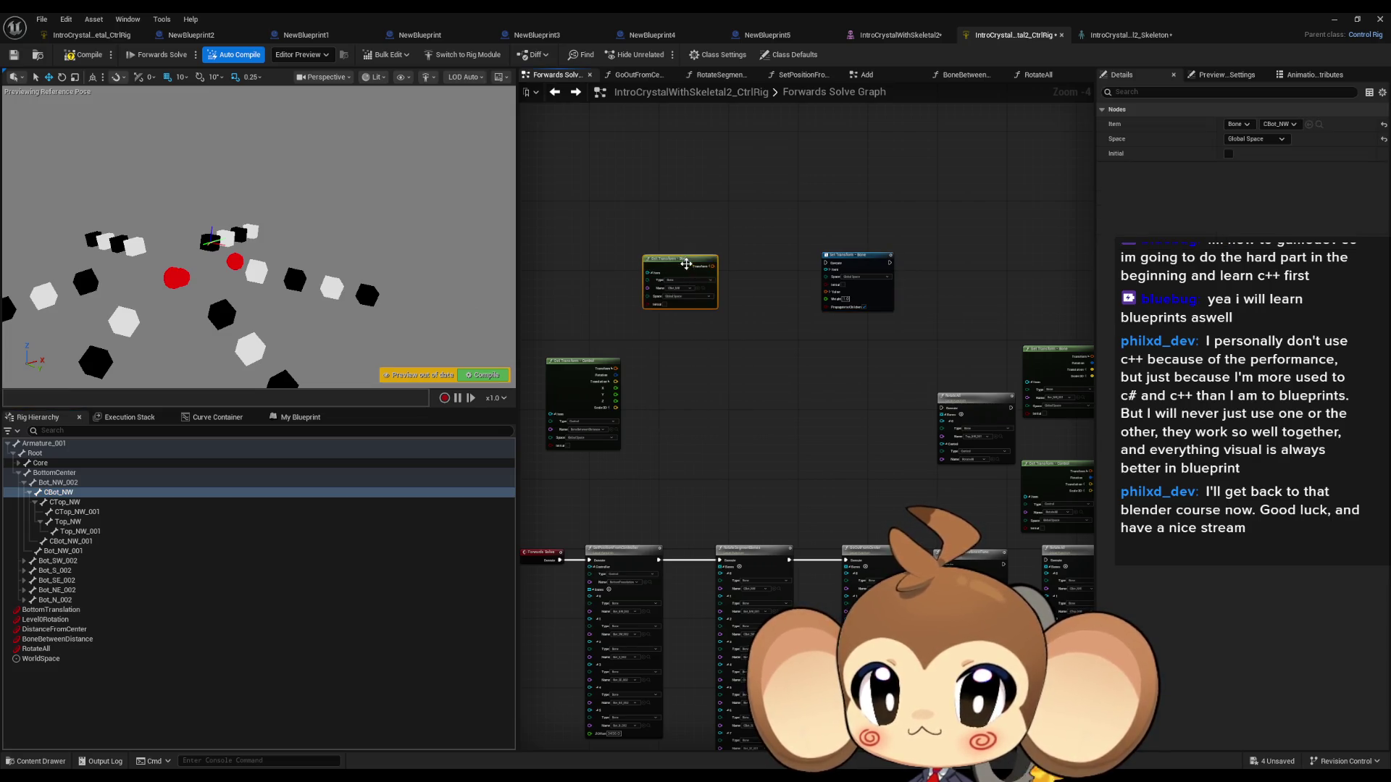
scroll(707, 226, up, 5)
click(707, 234)
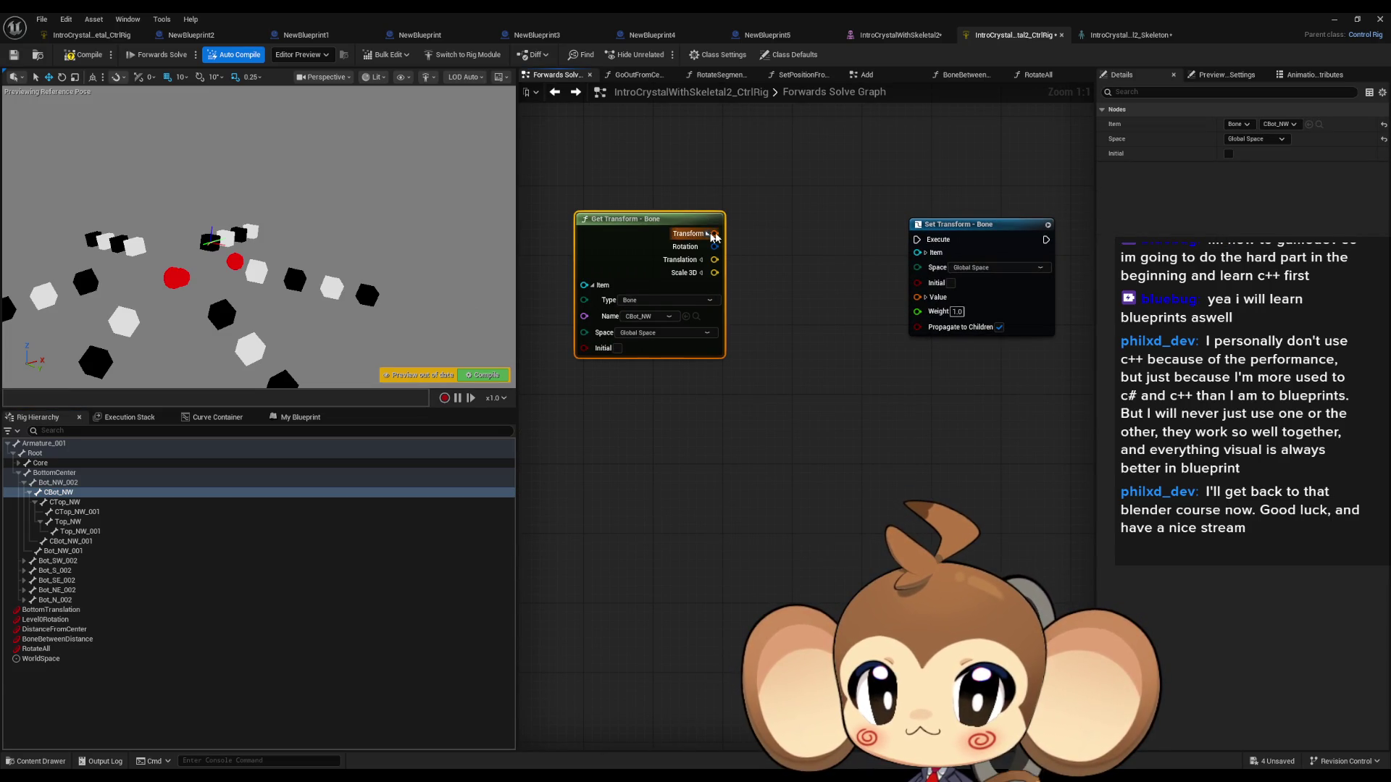
Step: Wire CBot_NW's Scale 3D into Set Transform and split both translation pins into X, Y, Z
click(926, 254)
drag(929, 330, 1105, 234)
drag(623, 342, 677, 347)
drag(924, 308, 731, 363)
mouse_move(693, 232)
mouse_down()
mouse_move(898, 331)
mouse_move(697, 206)
mouse_up()
click(681, 218)
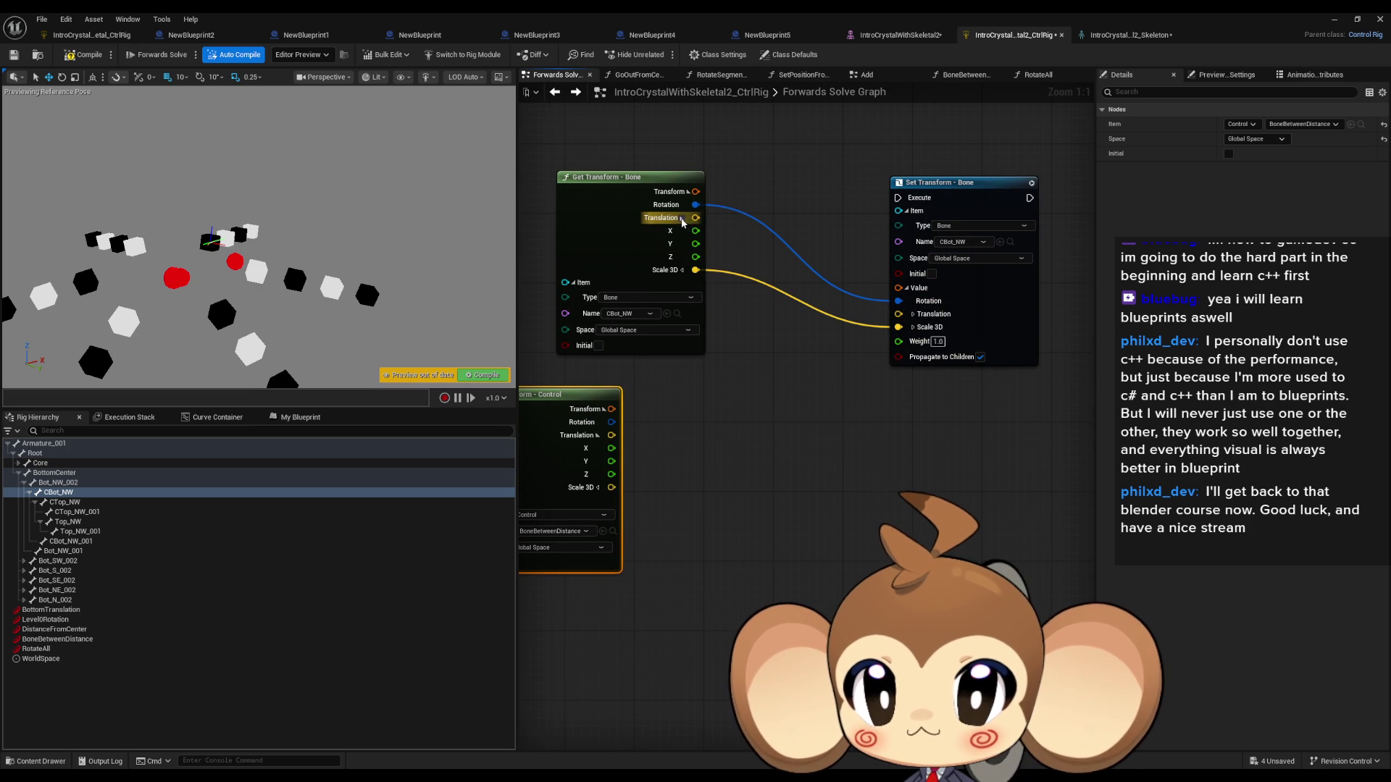
drag(578, 400, 660, 390)
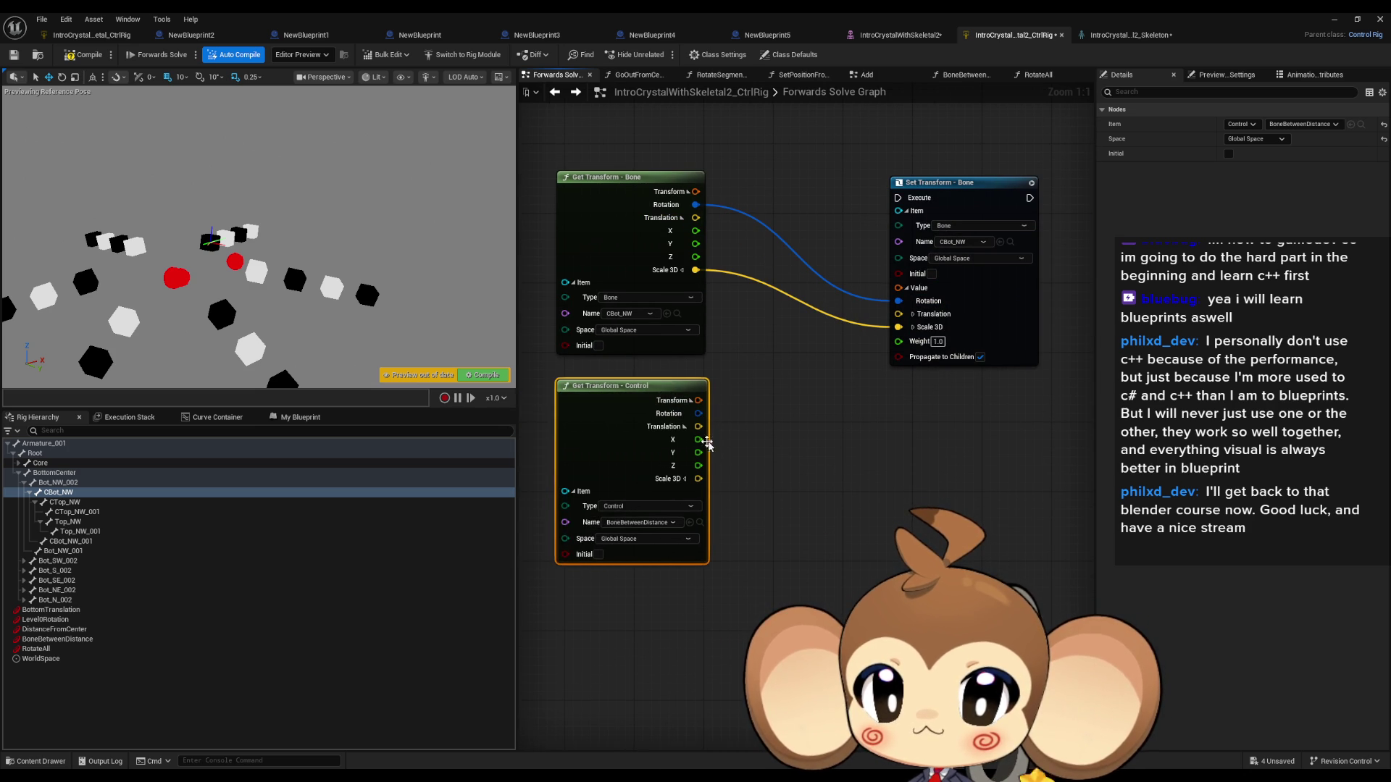
click(931, 313)
mouse_move(899, 360)
mouse_down()
mouse_move(833, 347)
mouse_move(715, 454)
mouse_move(699, 440)
mouse_move(717, 276)
mouse_move(696, 244)
mouse_move(791, 268)
mouse_move(899, 329)
mouse_up()
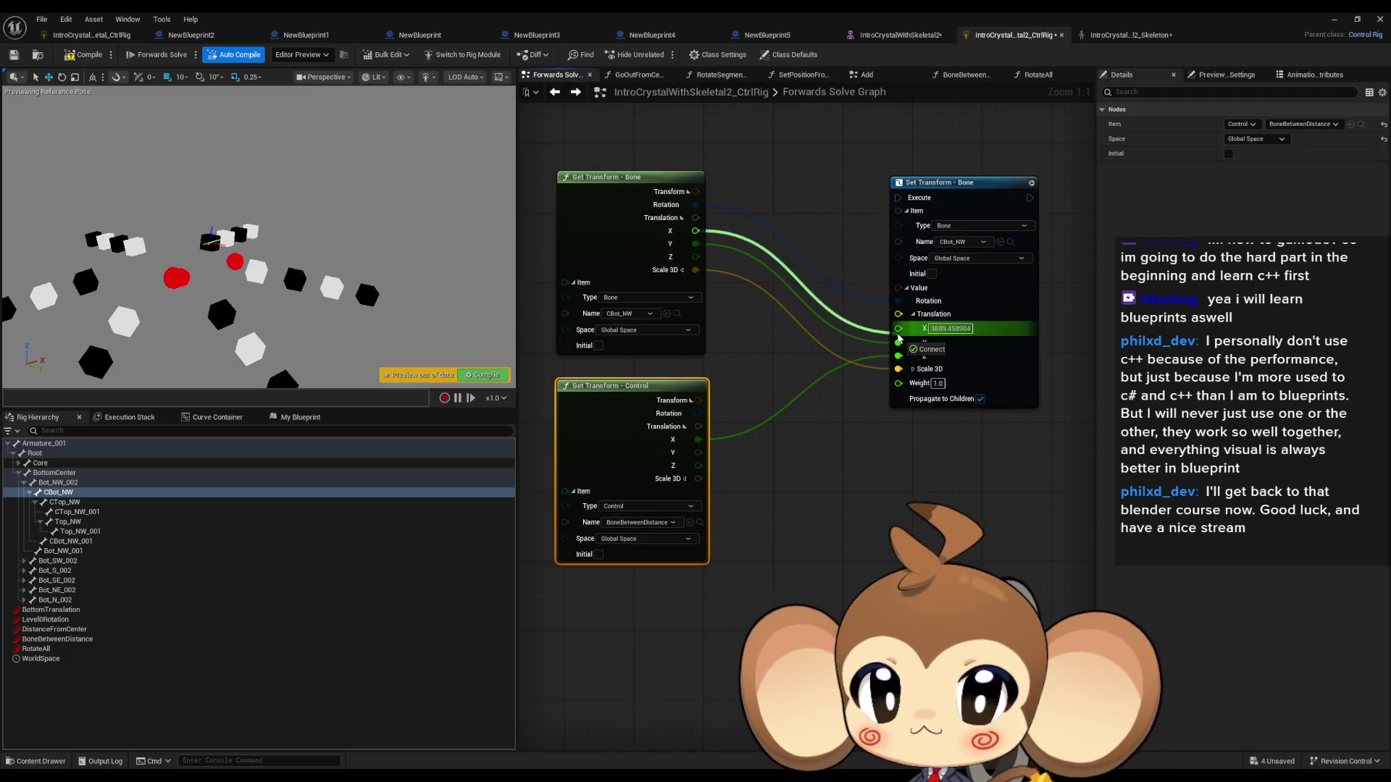
Step: Hook the CBot_NW Set Transform into the execution chain
scroll(898, 334, down, 3)
mouse_move(1007, 478)
mouse_down()
mouse_move(902, 434)
mouse_move(828, 221)
mouse_up()
scroll(790, 342, up, 3)
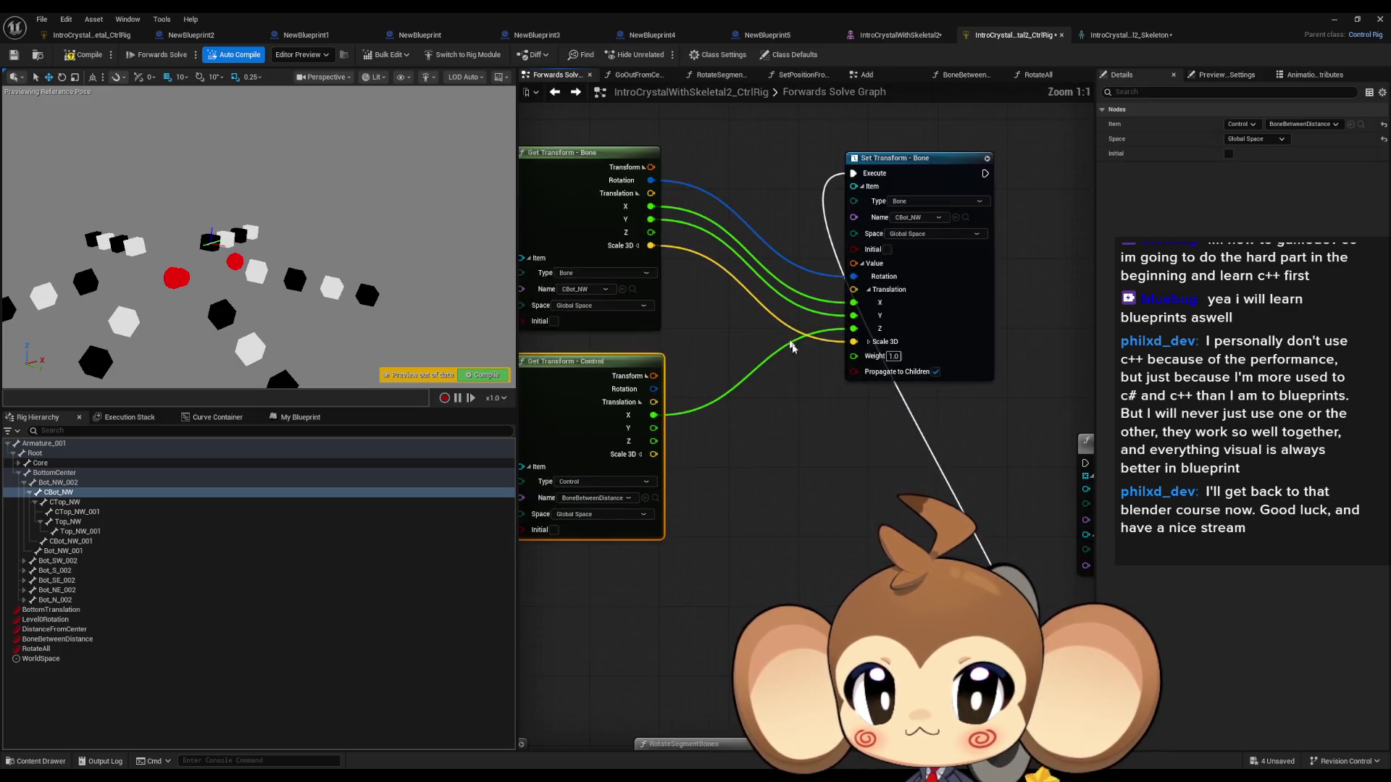
click(949, 200)
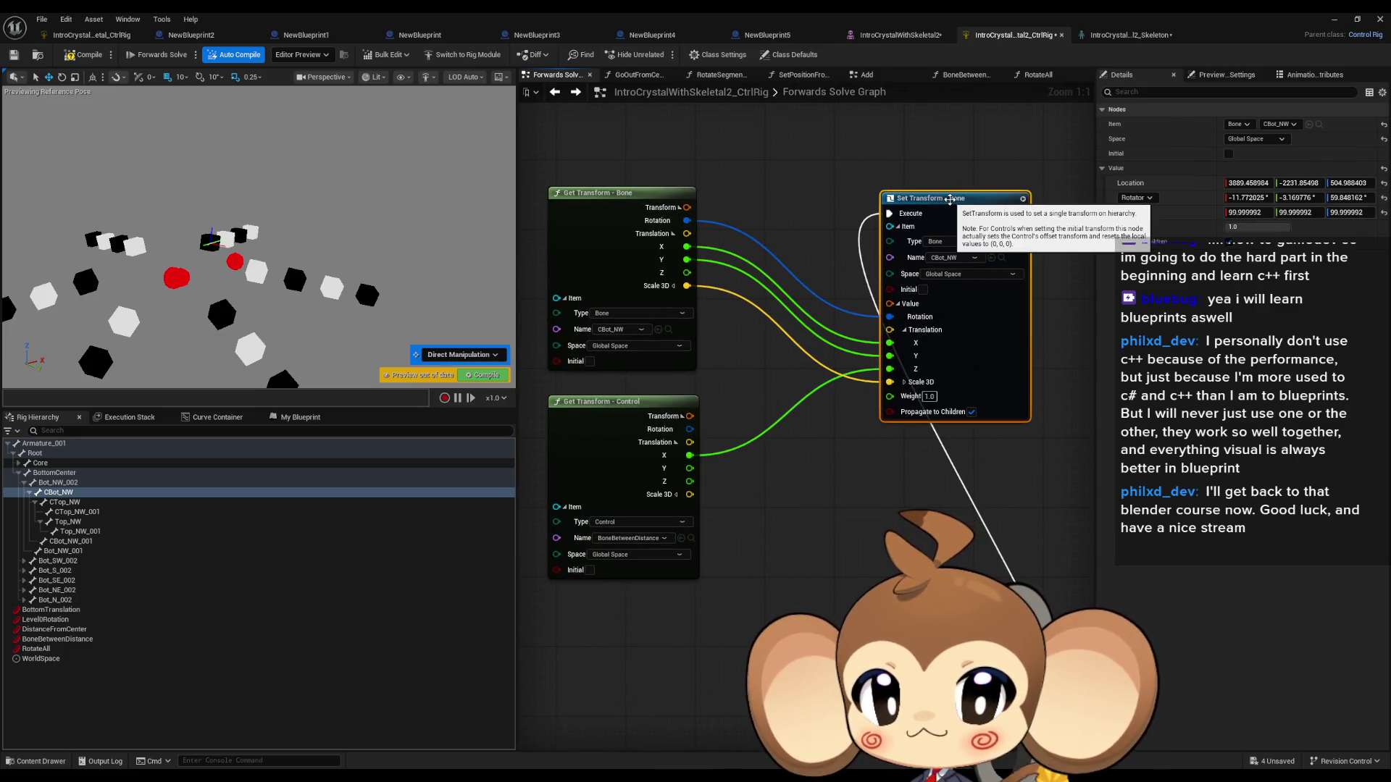
Step: Test the BoneBetweenDistance control, then wire the bone's own Z and Y into Set Transform's translation
click(58, 639)
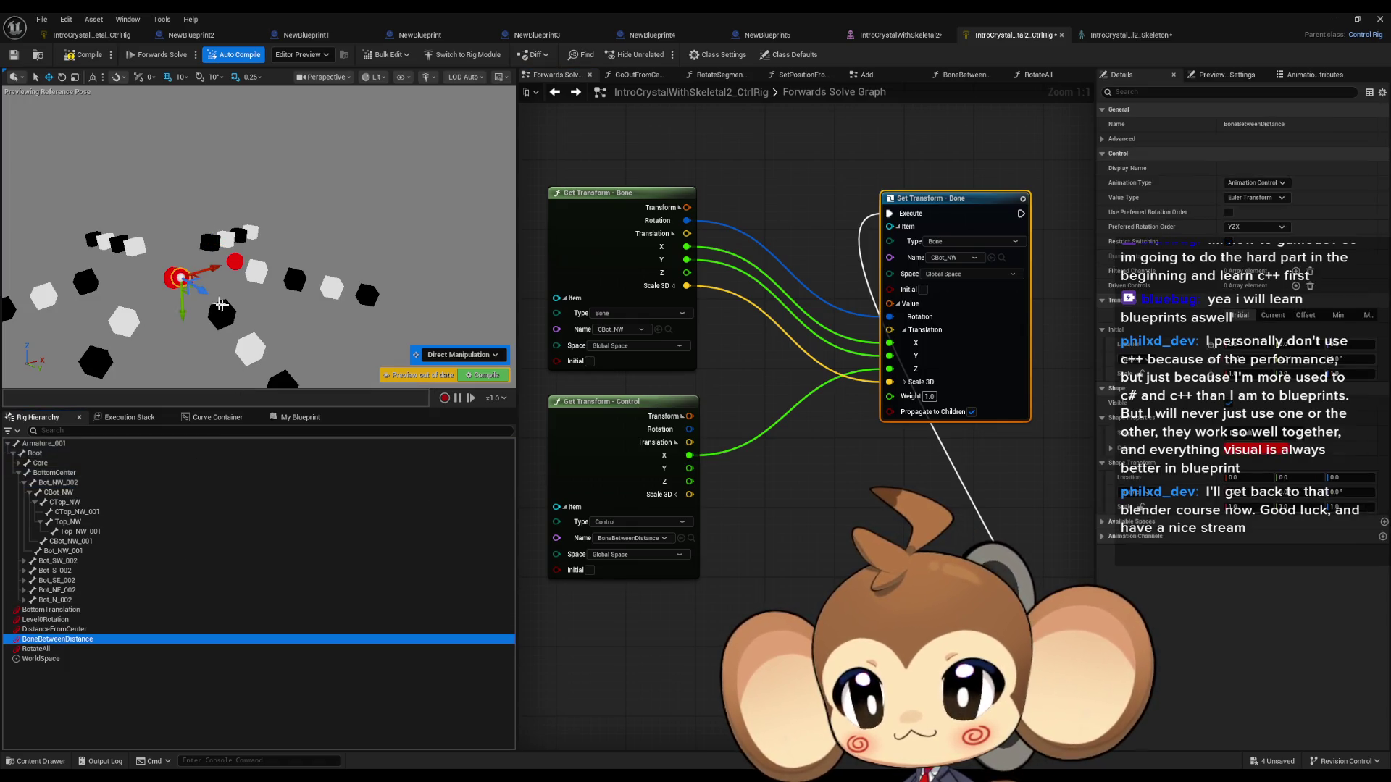
drag(210, 272, 214, 268)
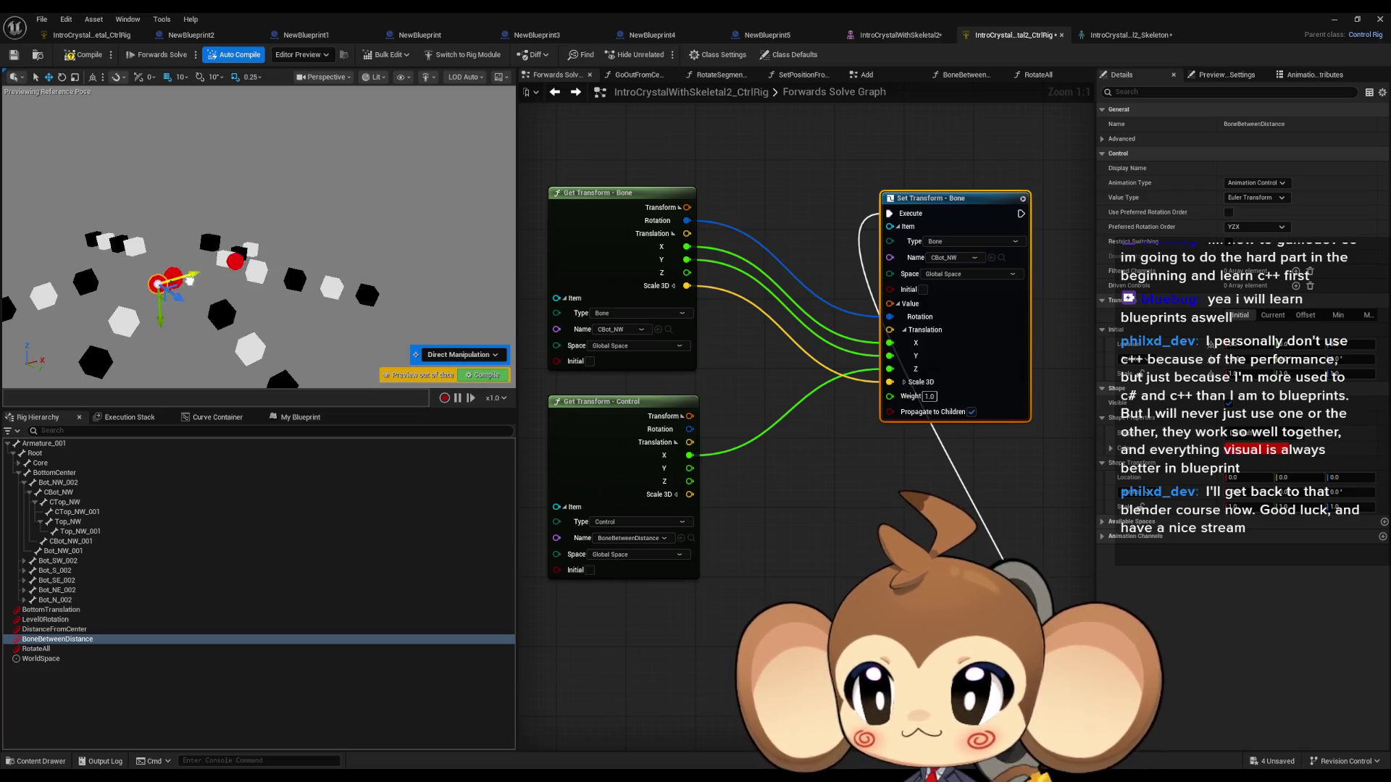
drag(210, 270, 218, 265)
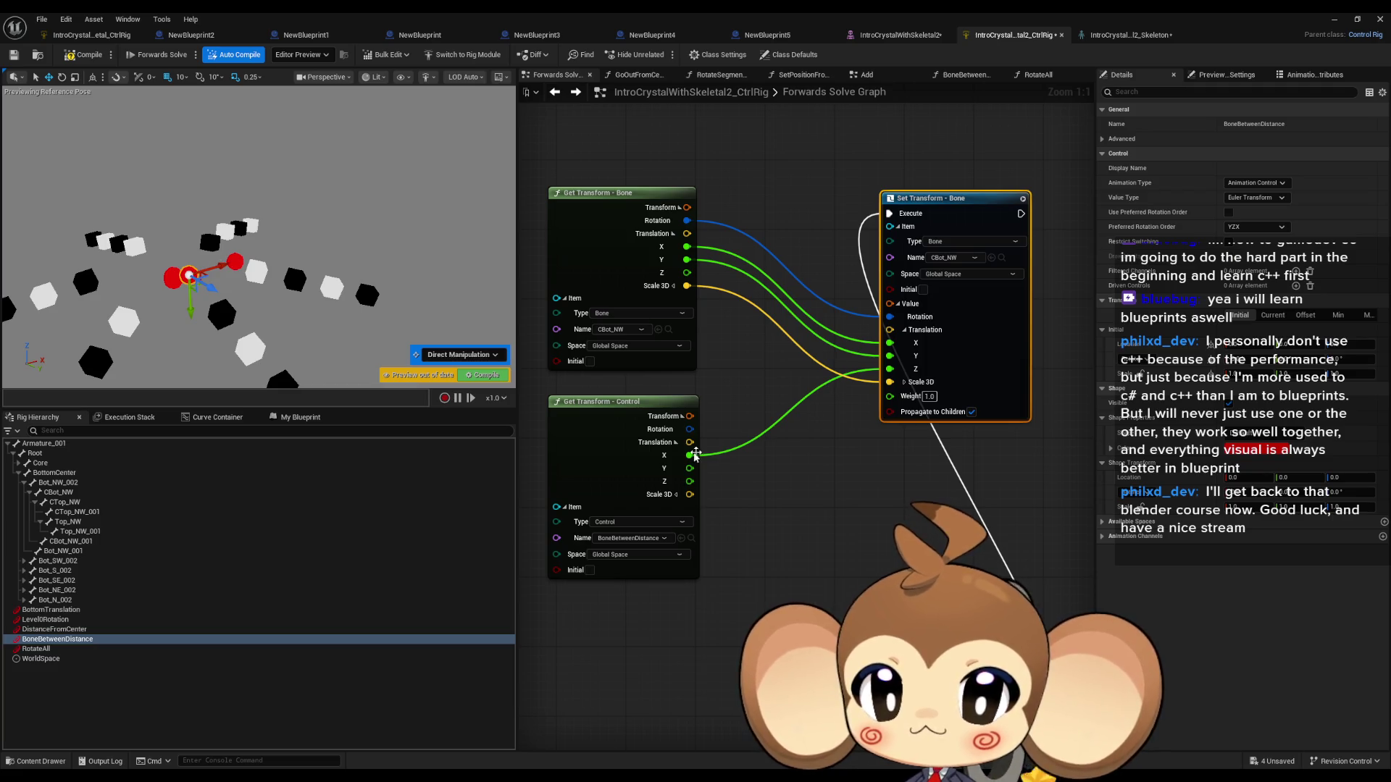
mouse_move(890, 369)
mouse_down()
mouse_move(707, 301)
mouse_move(687, 274)
mouse_up()
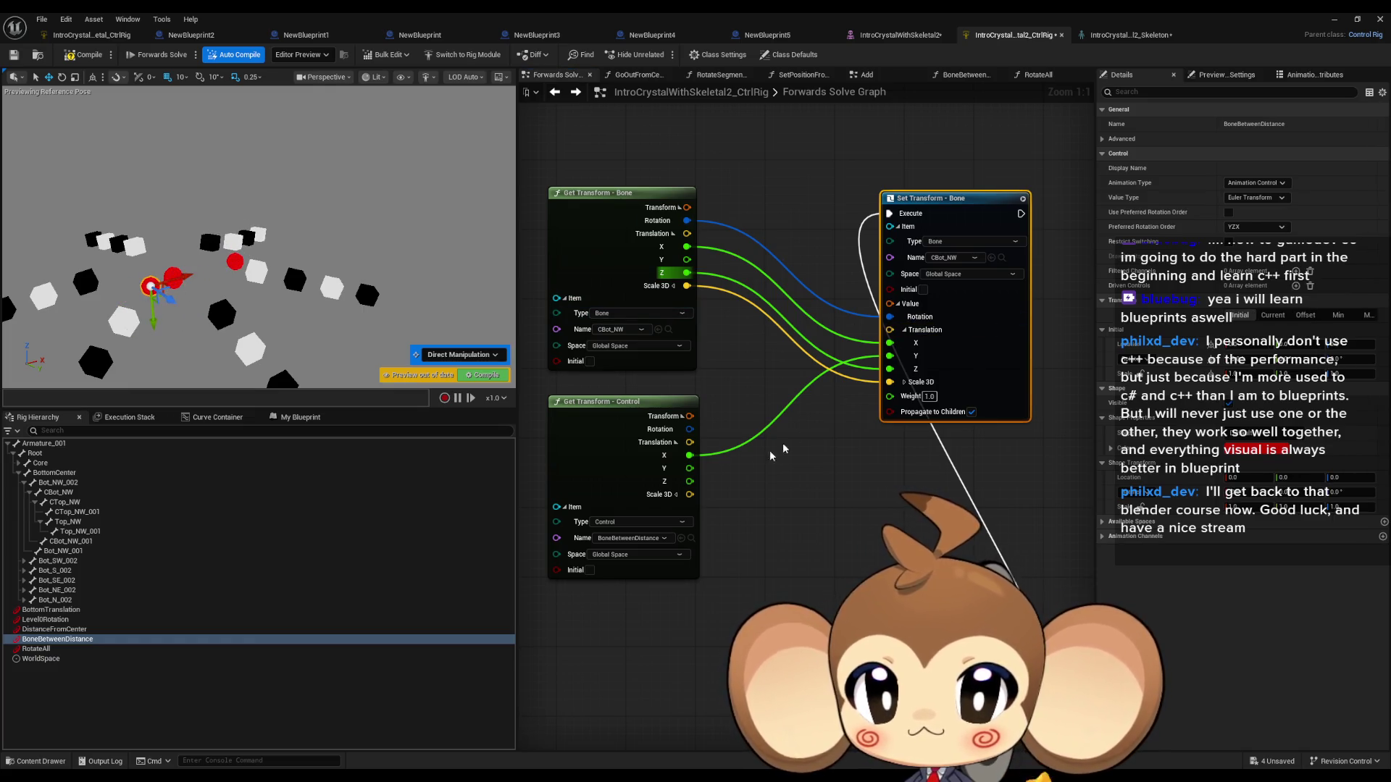
drag(889, 356, 686, 260)
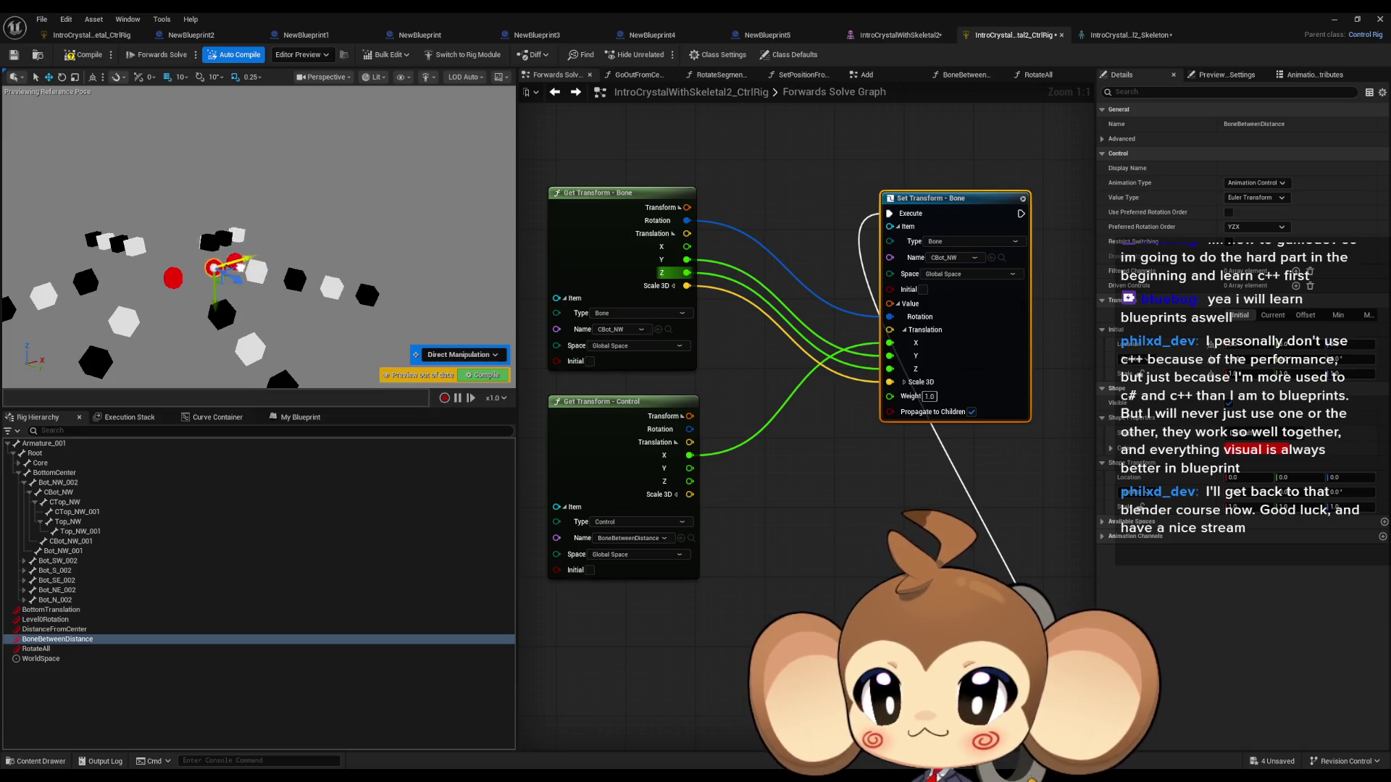
Step: Read the CBot_NW bone transform in Local Space and move the control to test
click(629, 346)
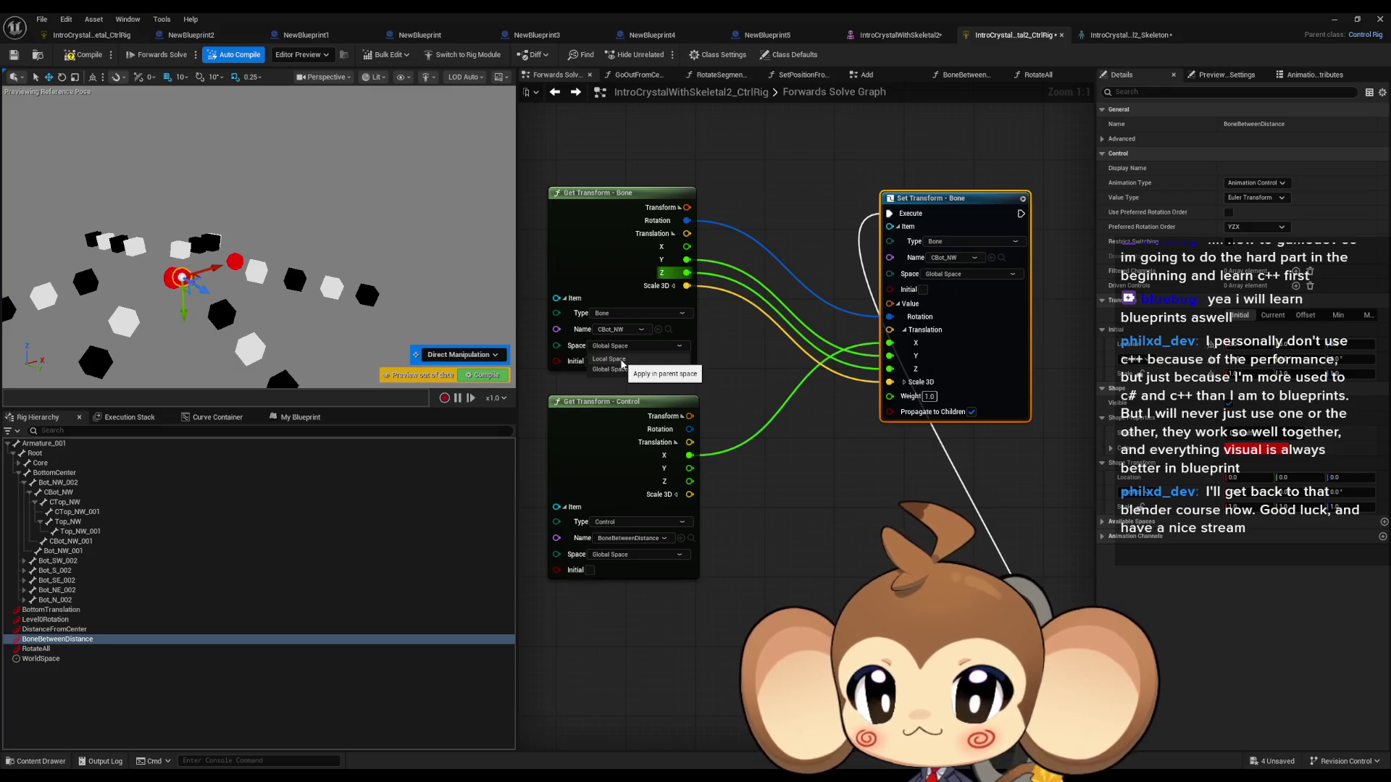
click(620, 360)
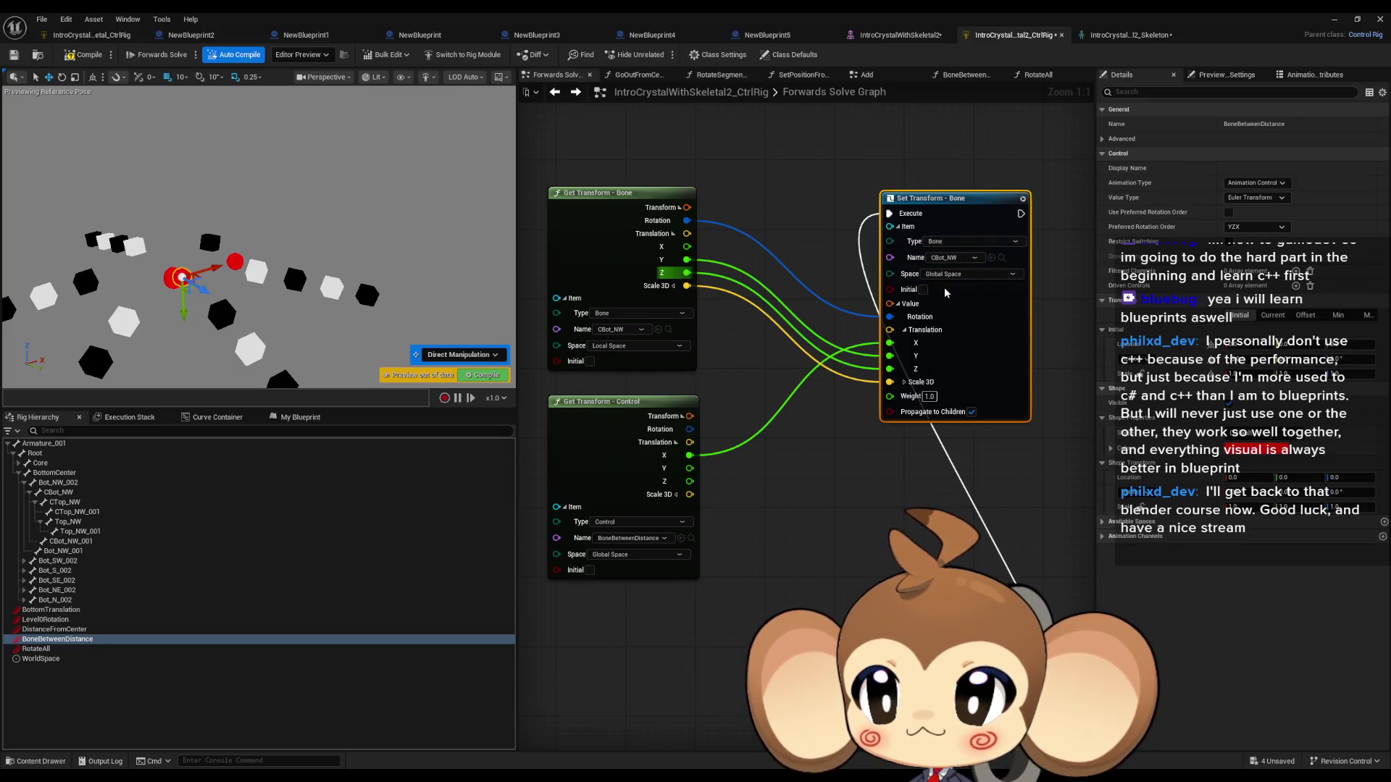
mouse_move(216, 268)
mouse_down()
mouse_move(272, 261)
mouse_move(239, 260)
mouse_up()
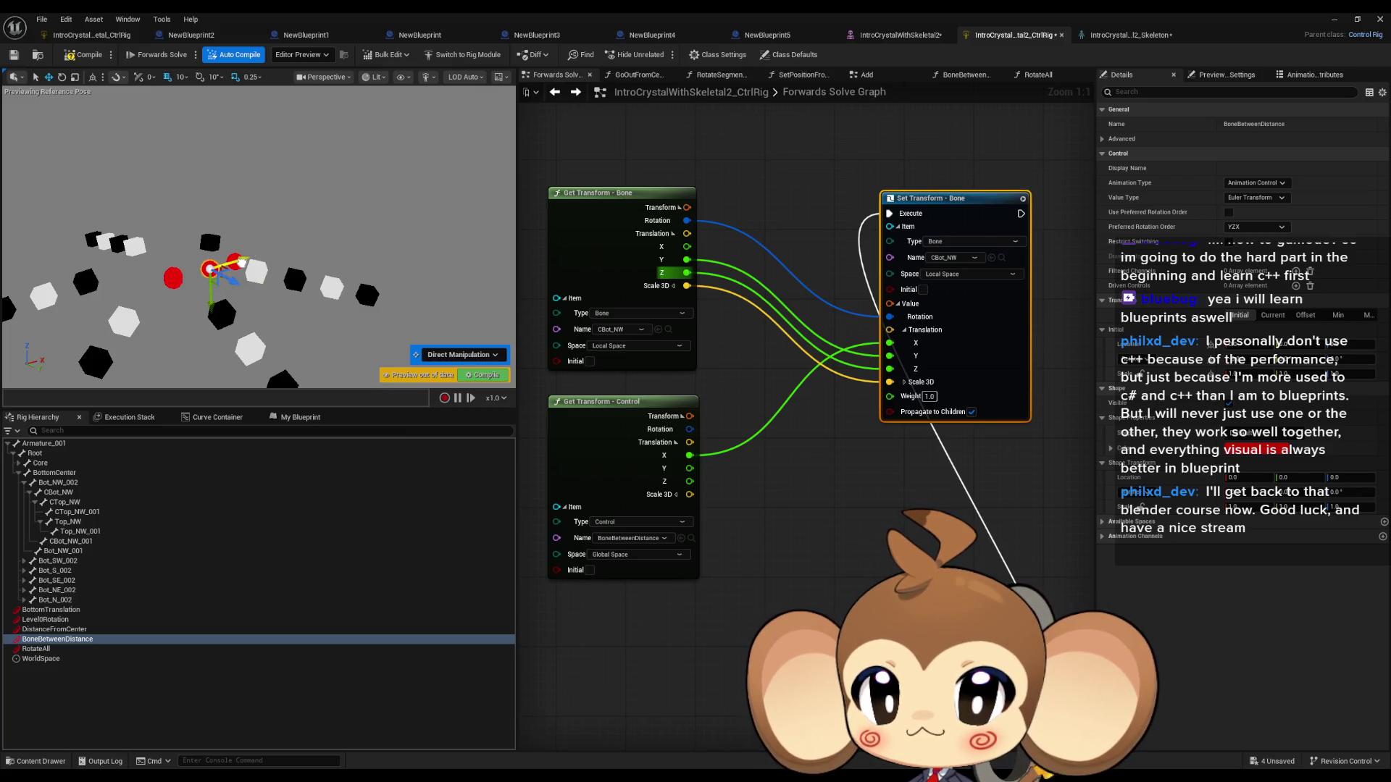
mouse_move(242, 259)
mouse_down()
mouse_move(286, 250)
mouse_move(257, 255)
mouse_up()
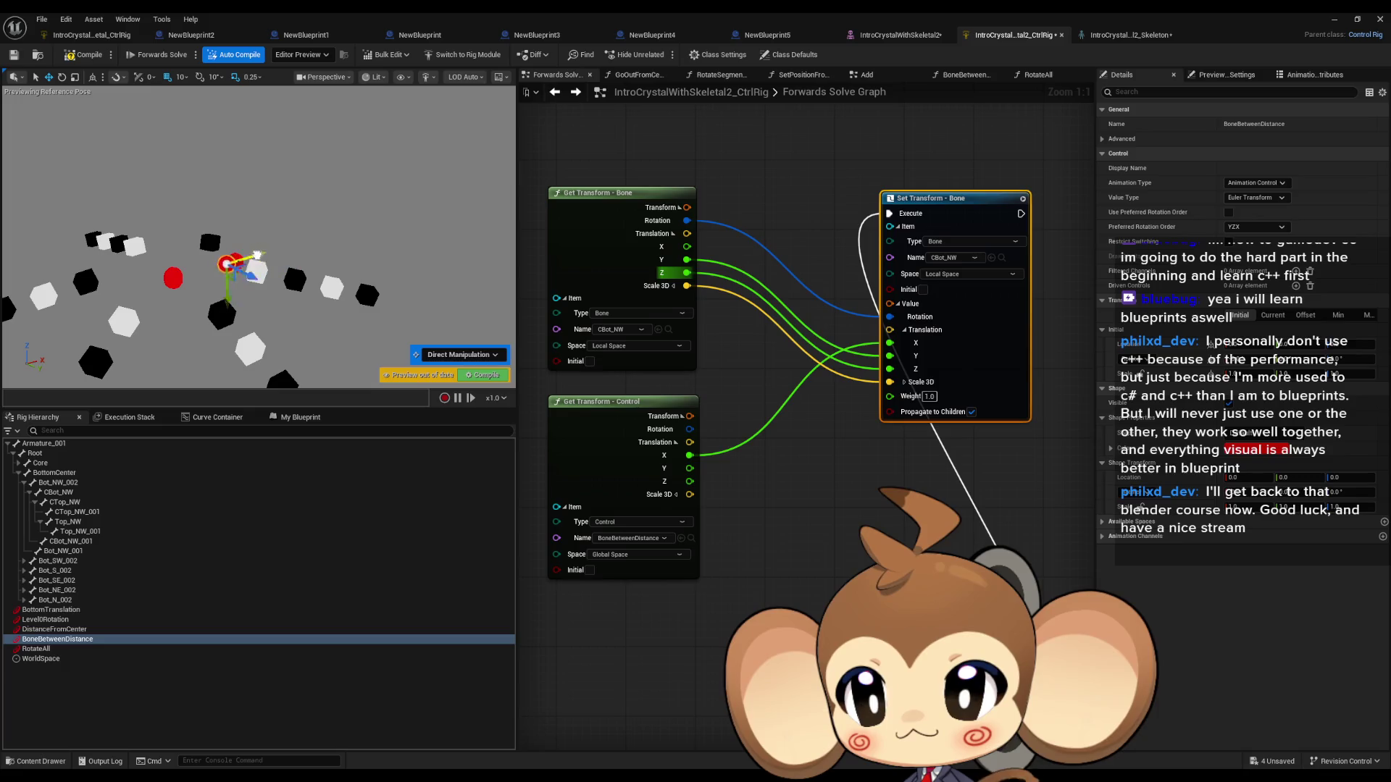
Step: Wire the bone's own X into translation X and test the control again
mouse_move(890, 343)
mouse_down()
mouse_move(724, 290)
mouse_move(687, 247)
mouse_up()
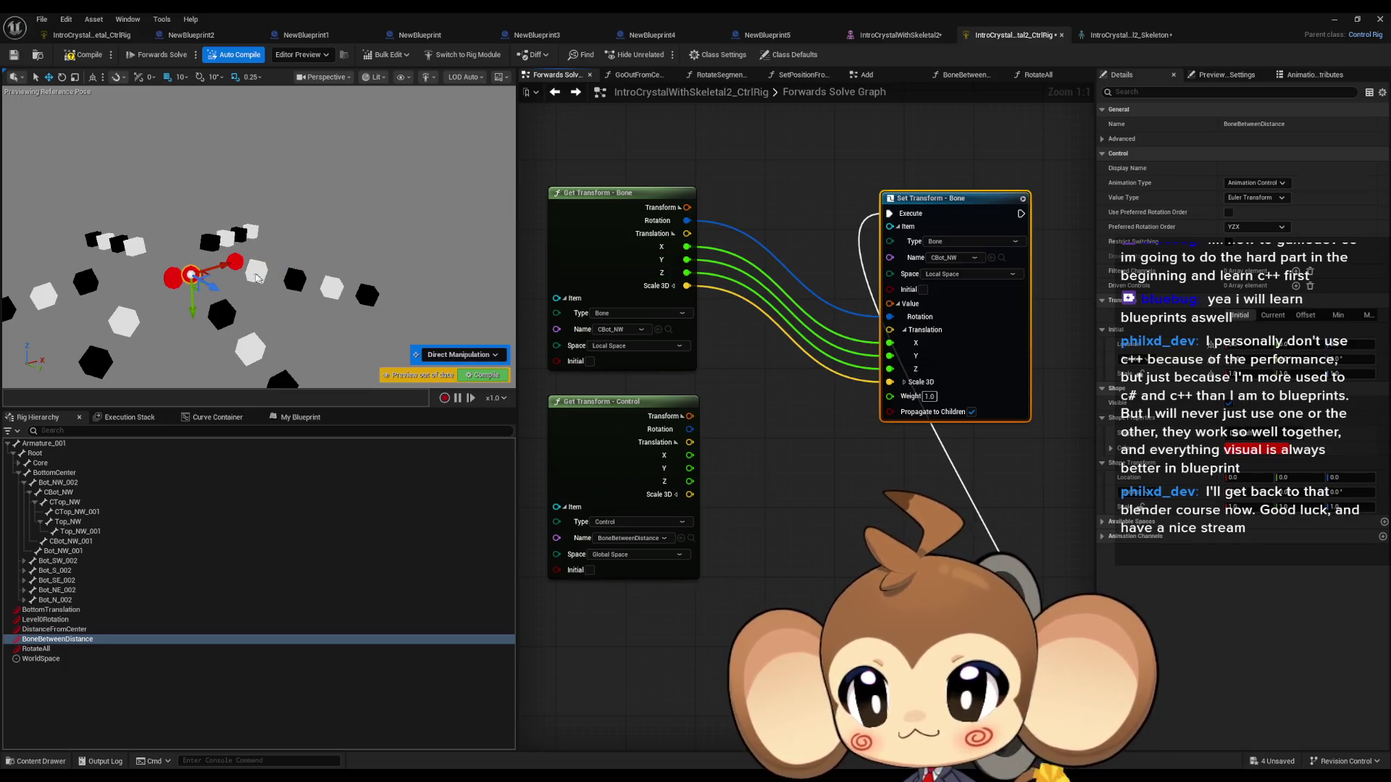
drag(229, 266, 245, 261)
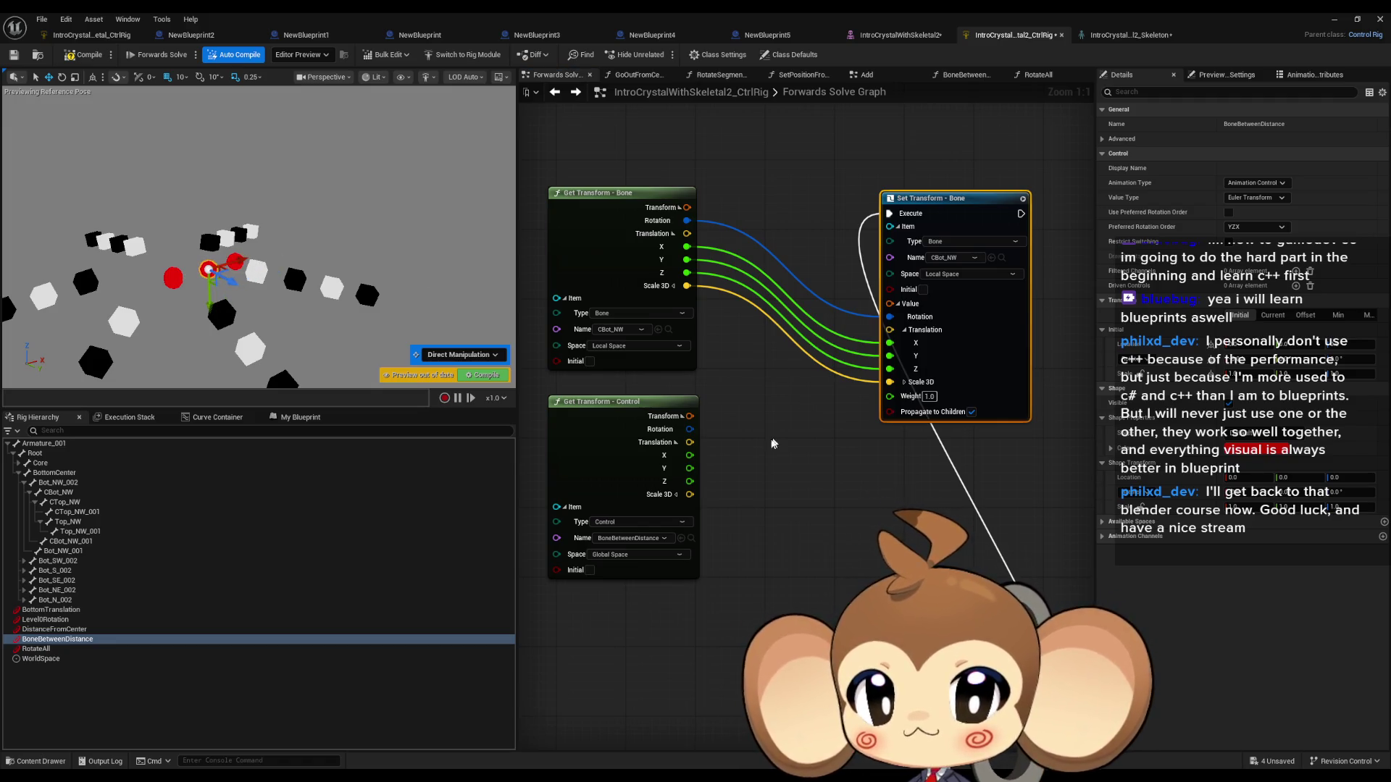
mouse_move(689, 455)
mouse_down()
mouse_move(893, 371)
mouse_move(835, 388)
mouse_move(808, 437)
mouse_up()
click(727, 354)
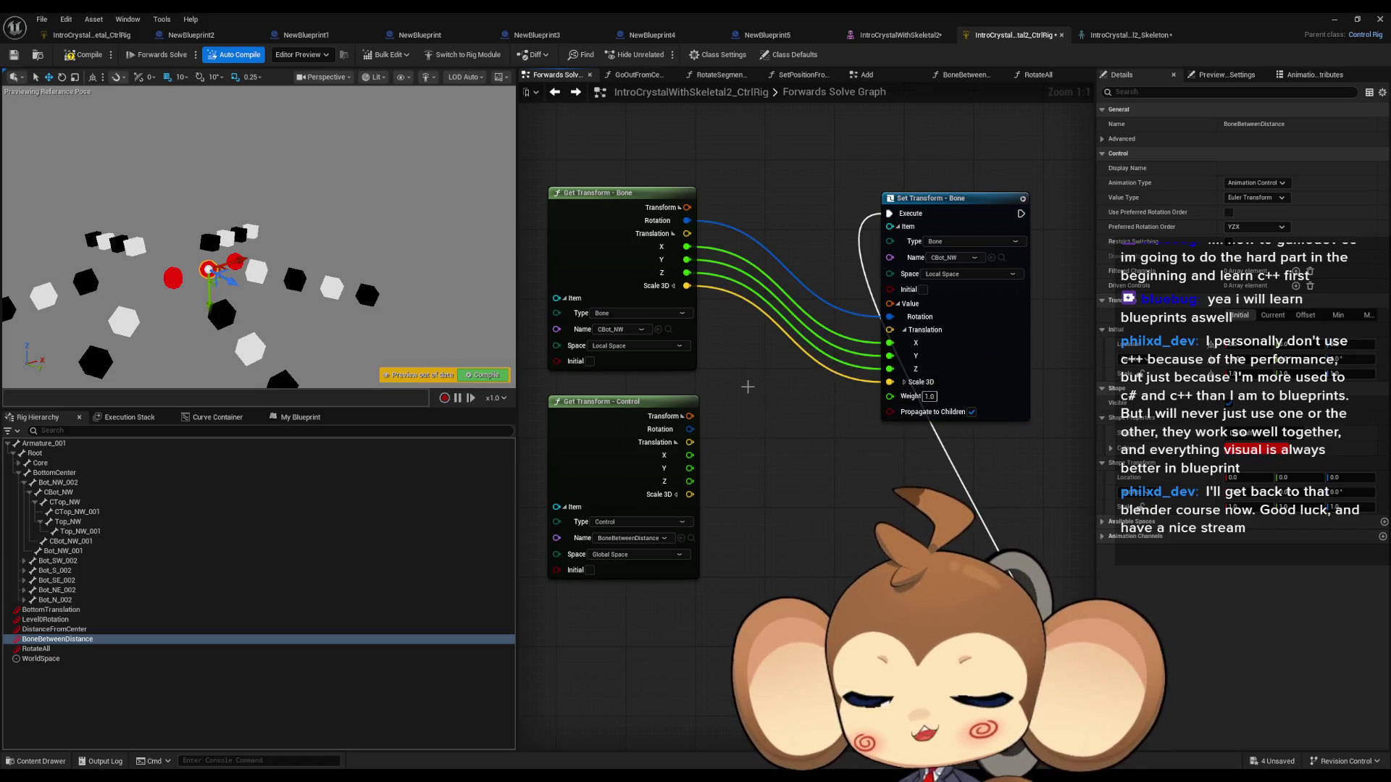
drag(687, 273, 753, 378)
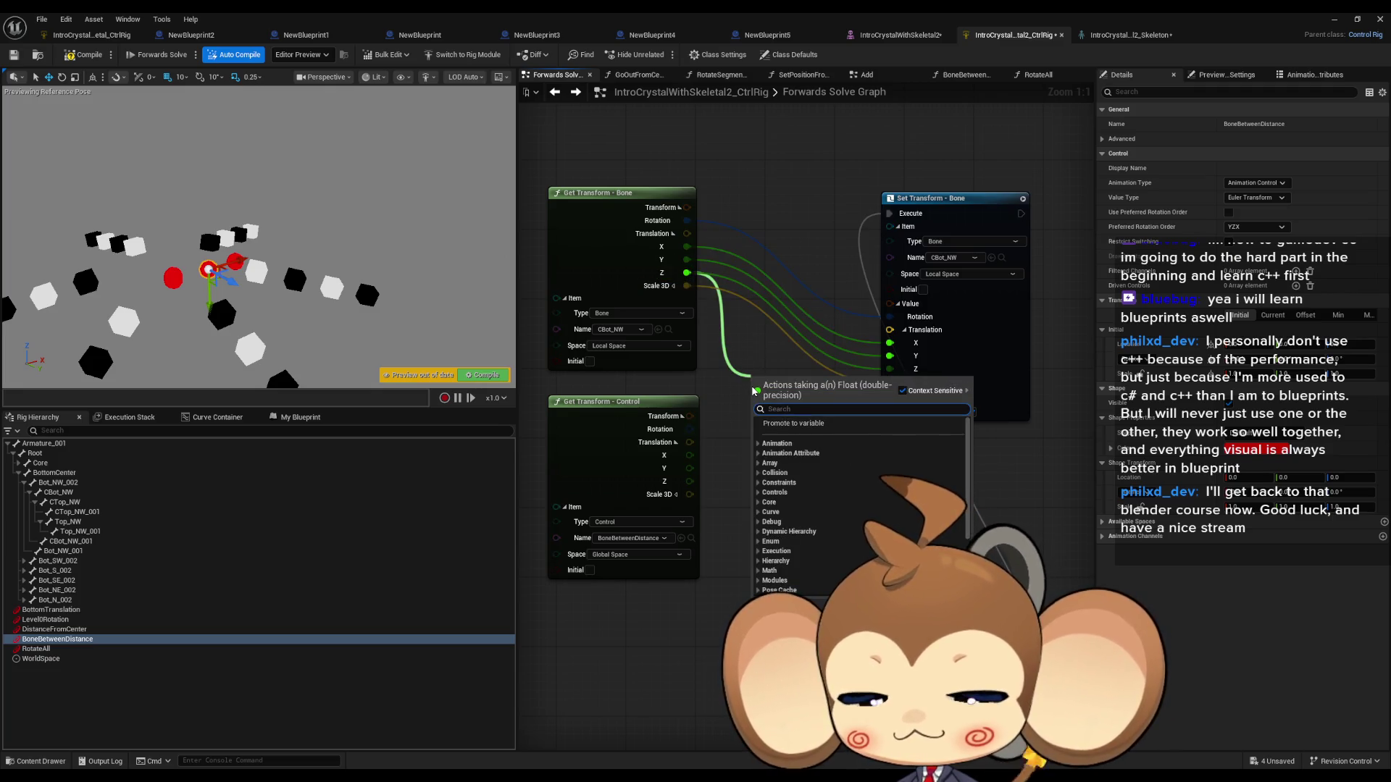
Step: Insert an Add node on the bone's Z wire and feed the control's X into it
text(add)
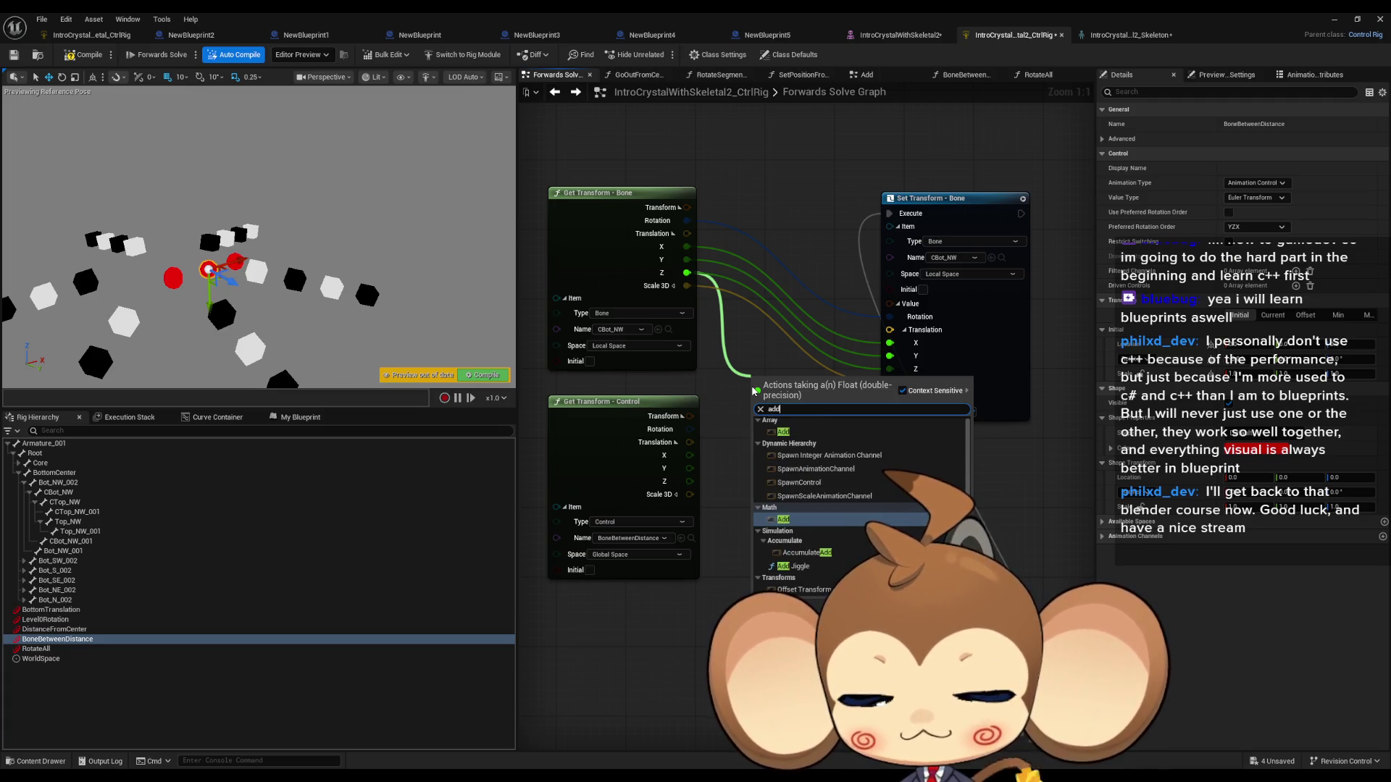
key(BackSpace)
key(BackSpace)
key(BackSpace)
text(+)
key(Up)
key(Up)
key(Up)
key(Return)
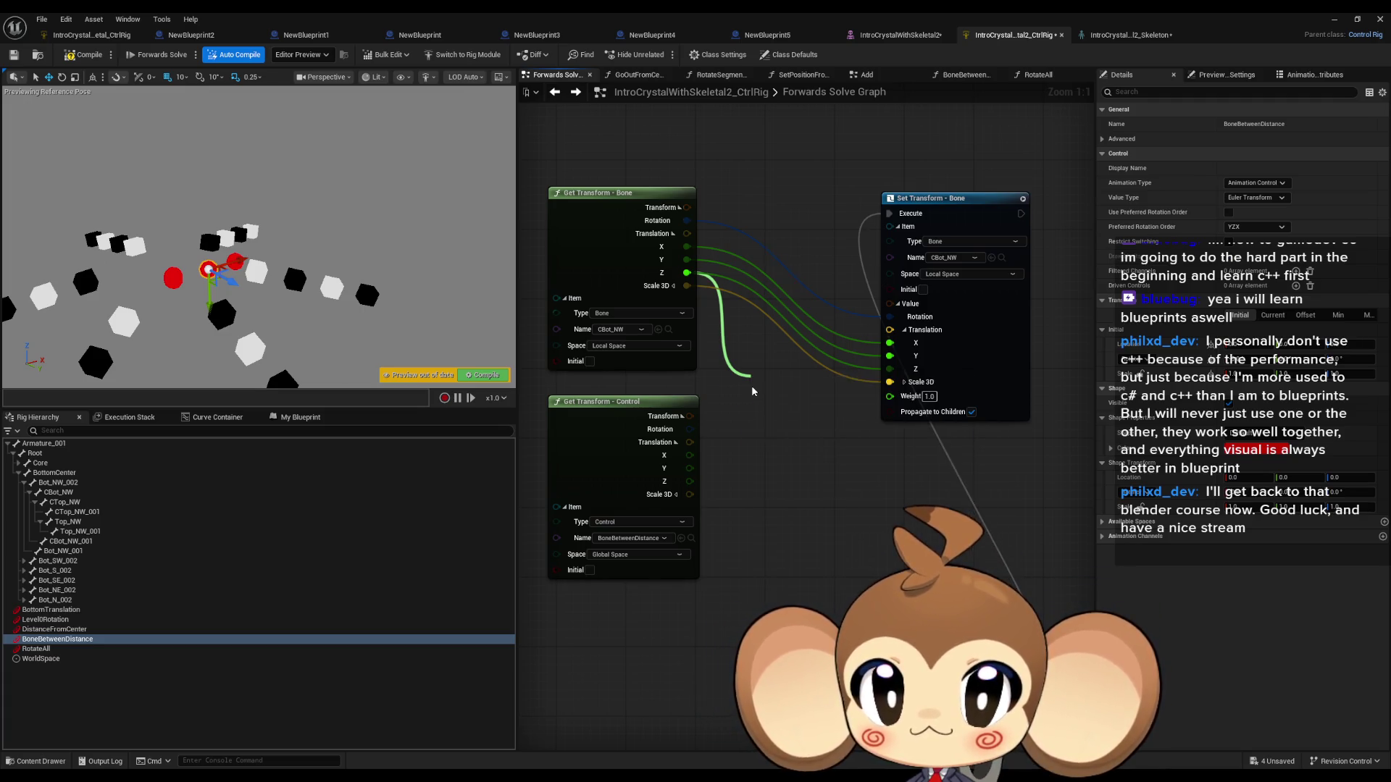
drag(690, 455, 890, 371)
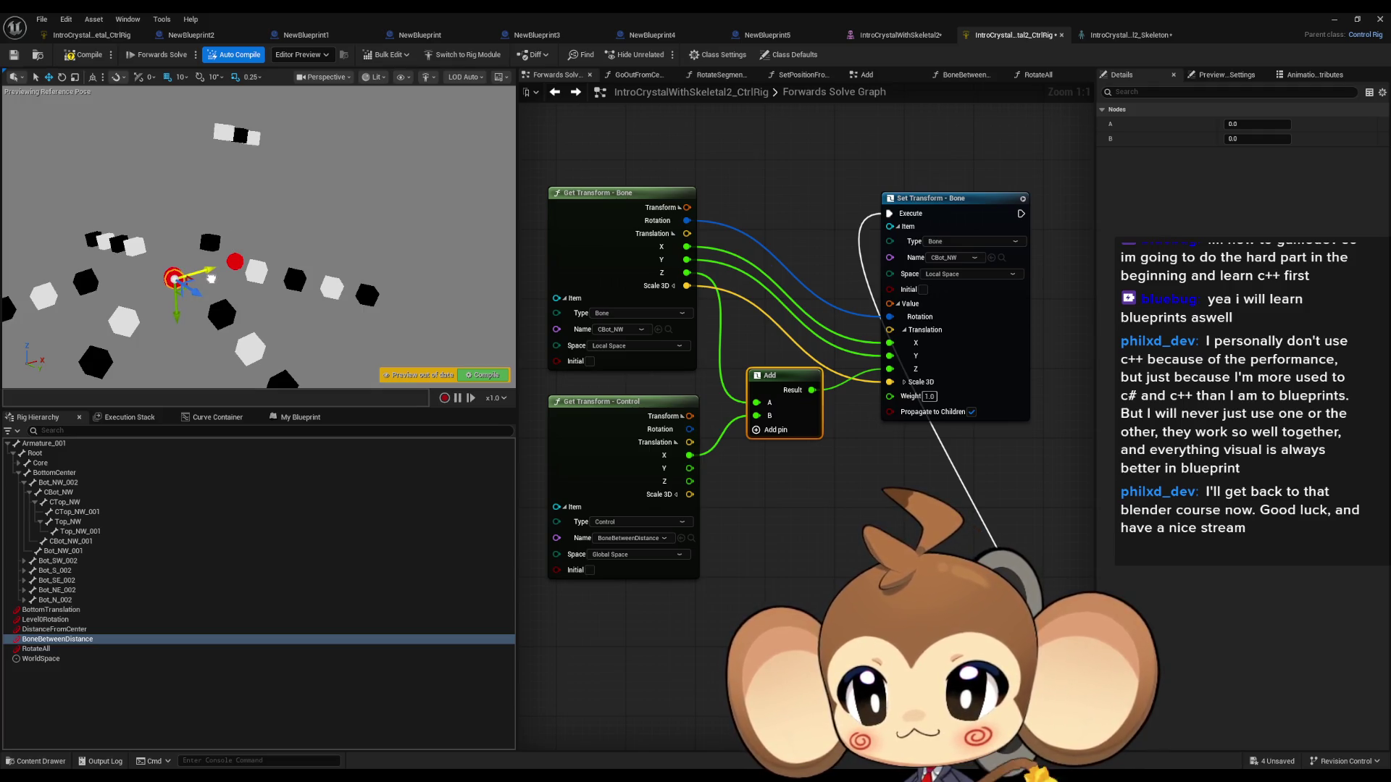
Step: Read the control in Local Space and route the Add result into translation Y, then test
click(624, 555)
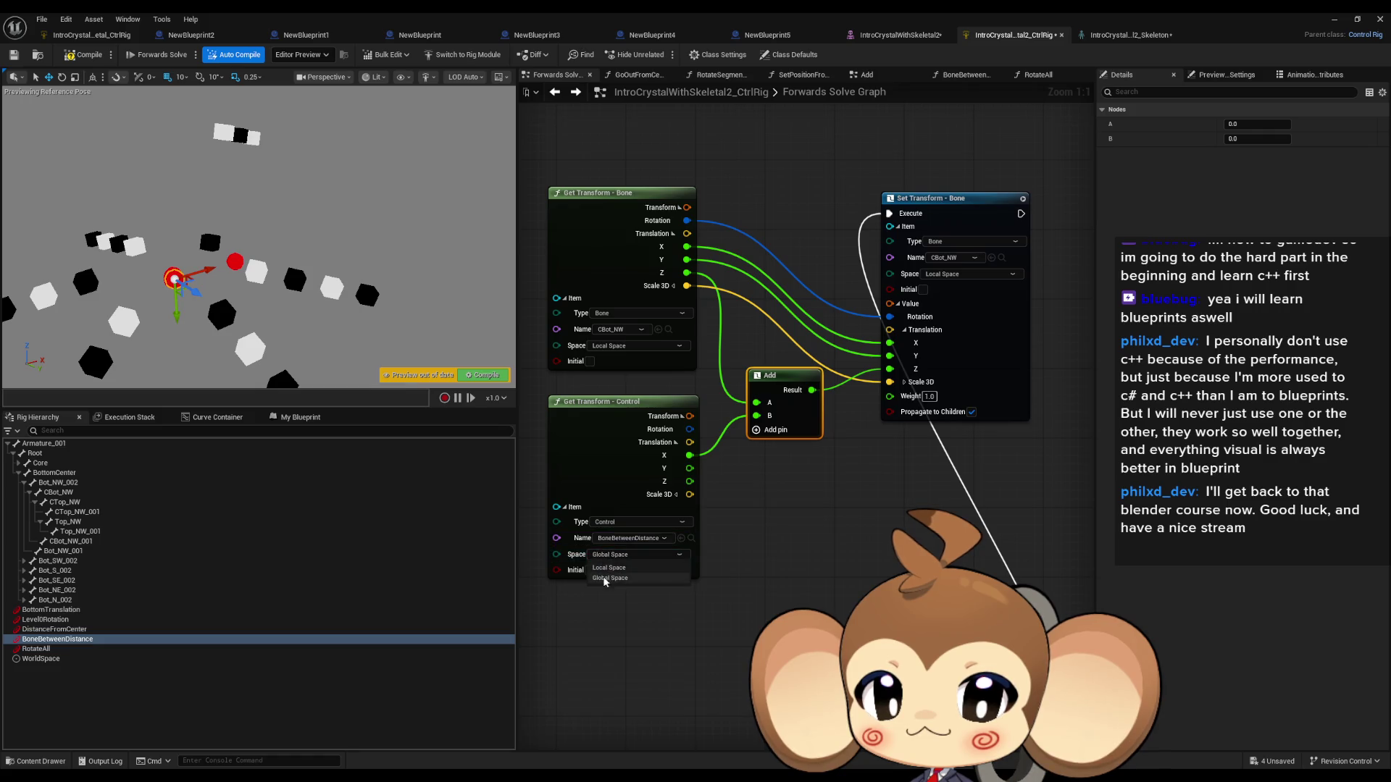
click(608, 569)
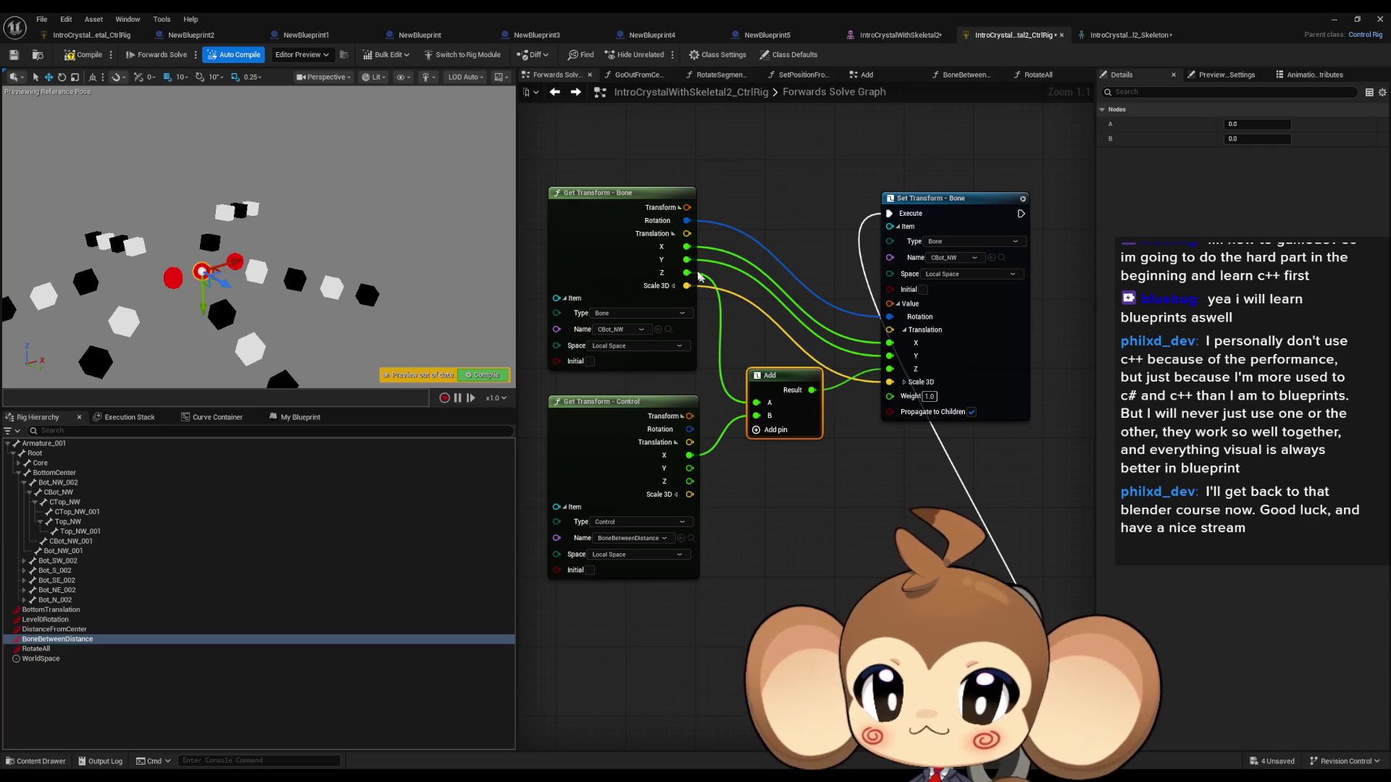
drag(812, 389, 890, 356)
mouse_move(687, 272)
mouse_down()
mouse_move(804, 341)
mouse_move(890, 369)
mouse_up()
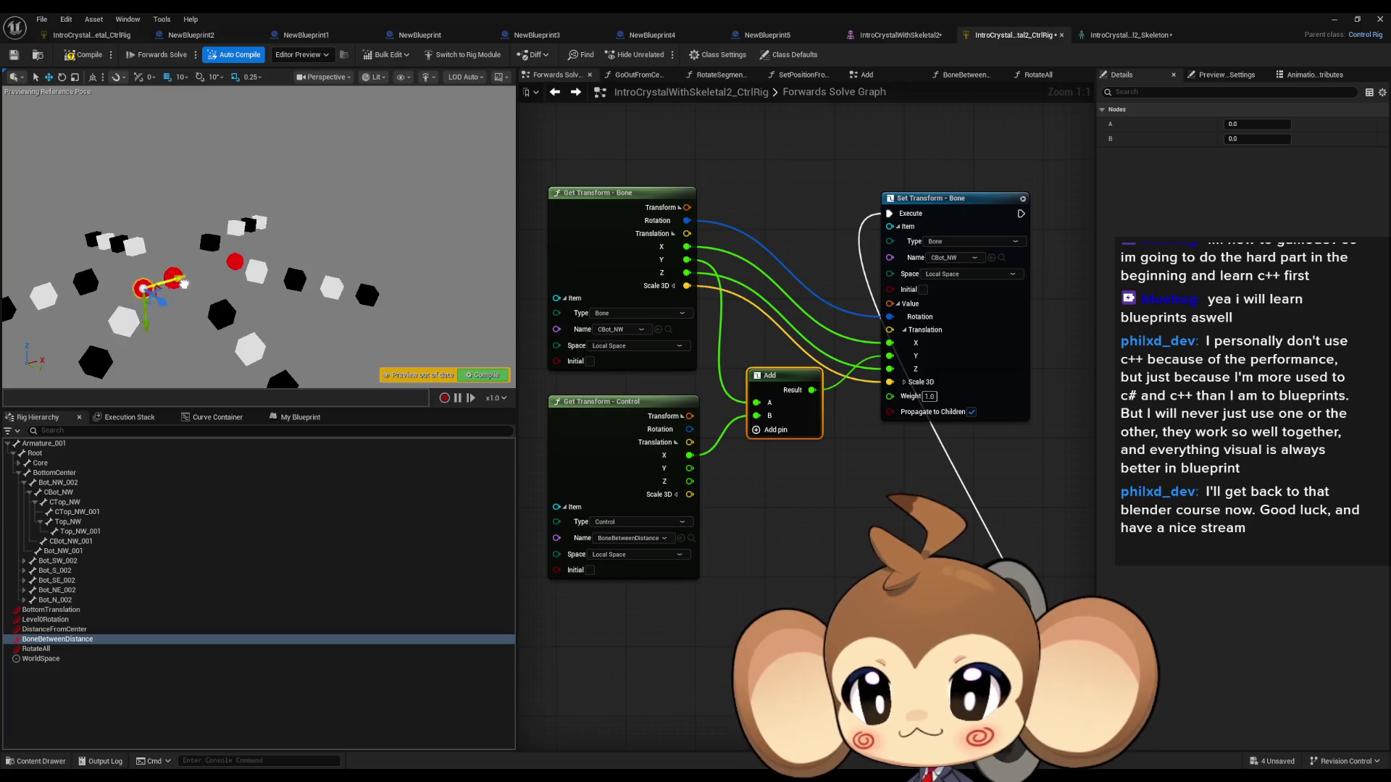
mouse_move(253, 271)
mouse_down()
mouse_move(179, 295)
mouse_move(233, 281)
mouse_up()
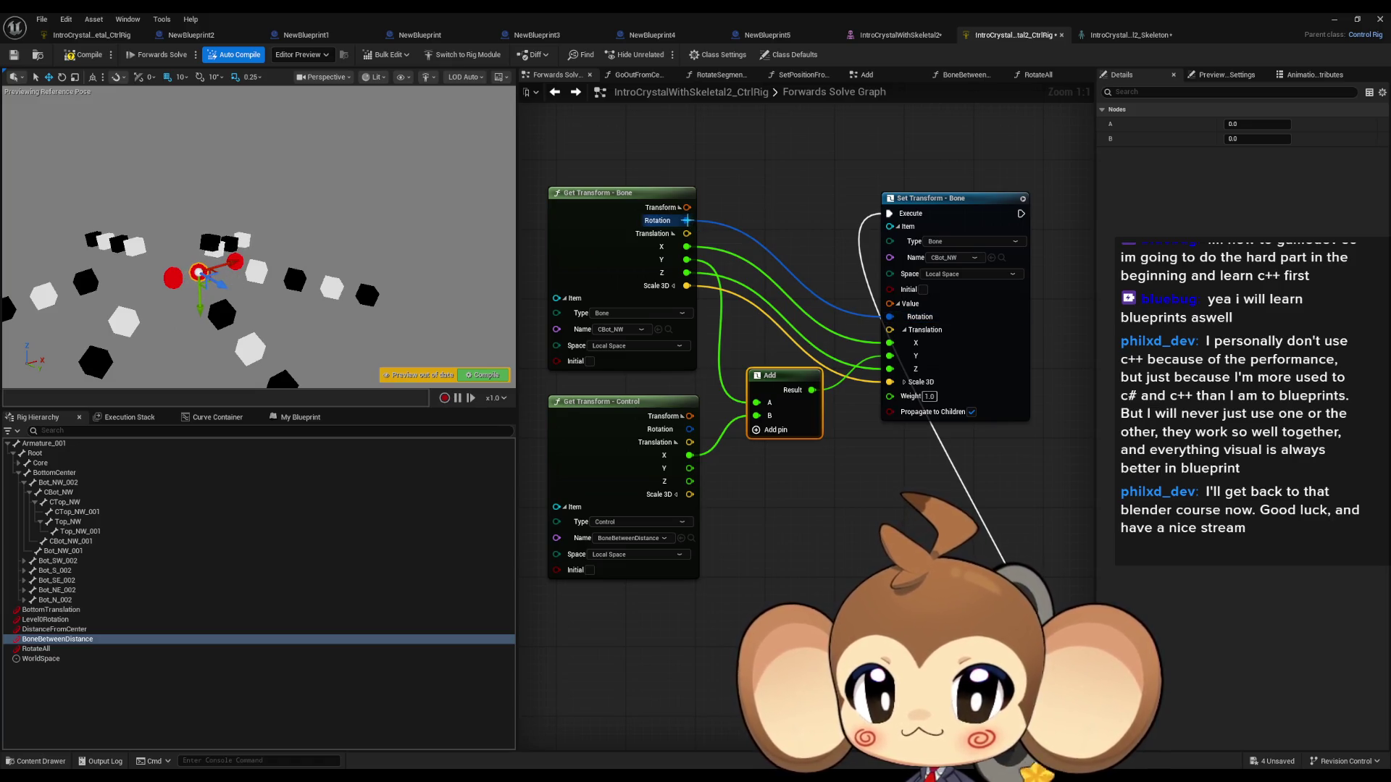
mouse_move(685, 221)
mouse_down()
mouse_move(768, 217)
mouse_move(752, 216)
mouse_up()
Step: Add a To Vectors node from CBot_NW's rotation to get its Forward vector
text(forwa)
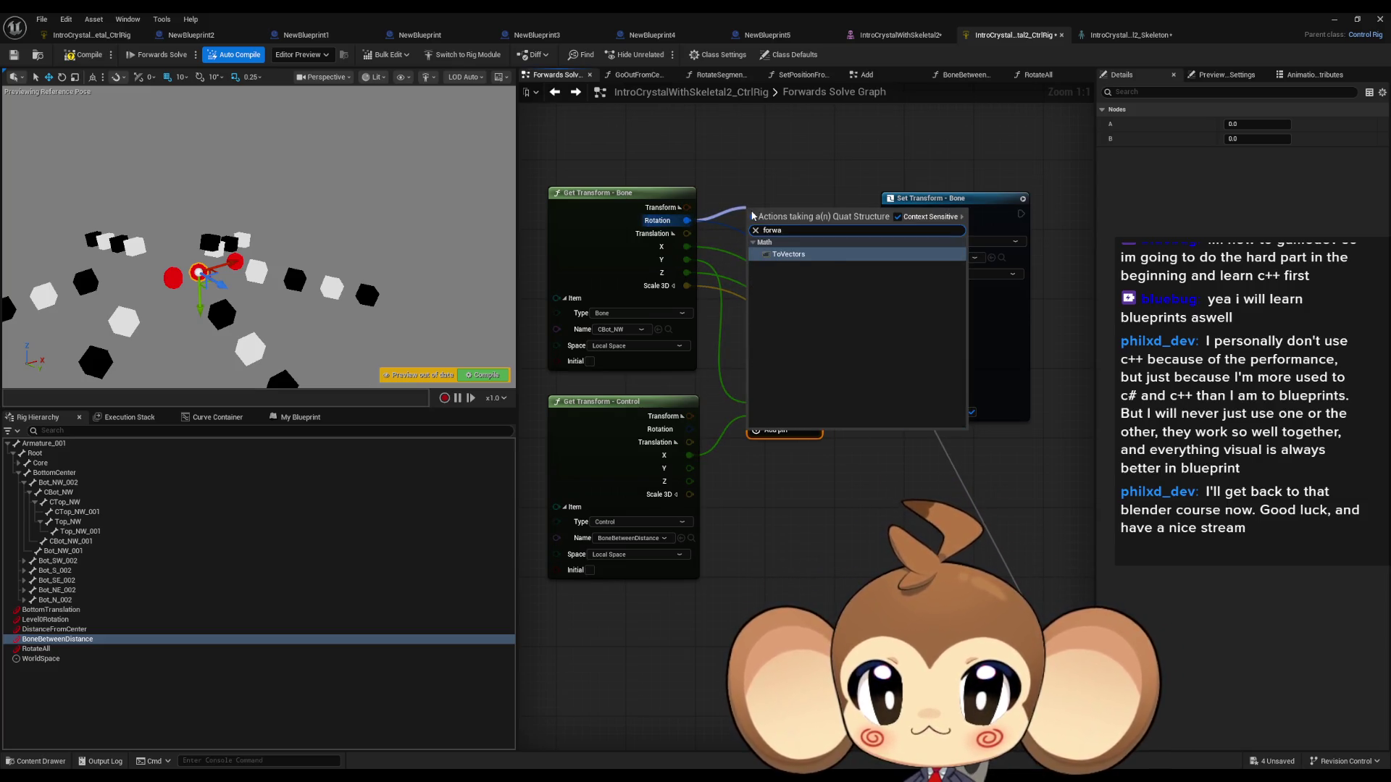
key(Return)
drag(783, 216, 798, 209)
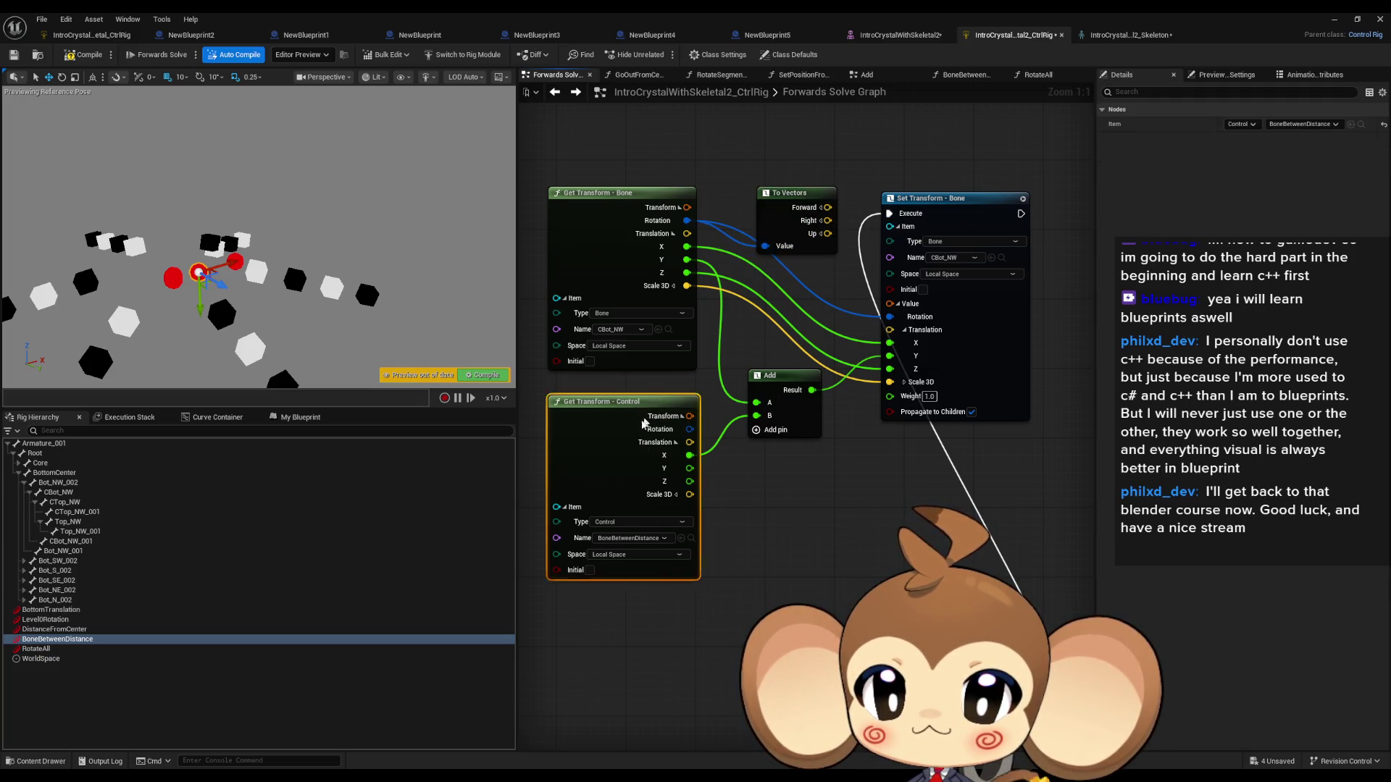
drag(652, 396, 618, 431)
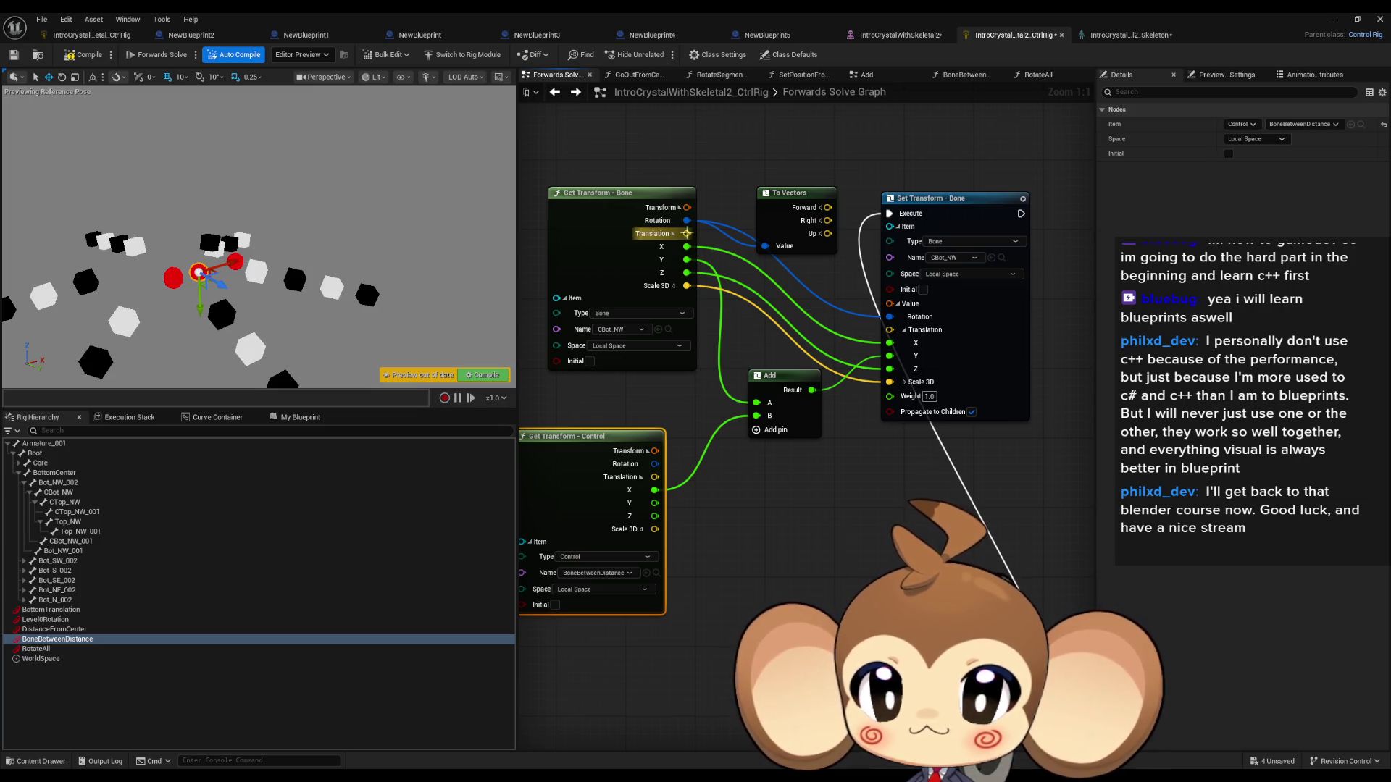
Step: Add a vector Add node on the bone's translation and delete the old float Add node
drag(687, 233, 766, 324)
text(+)
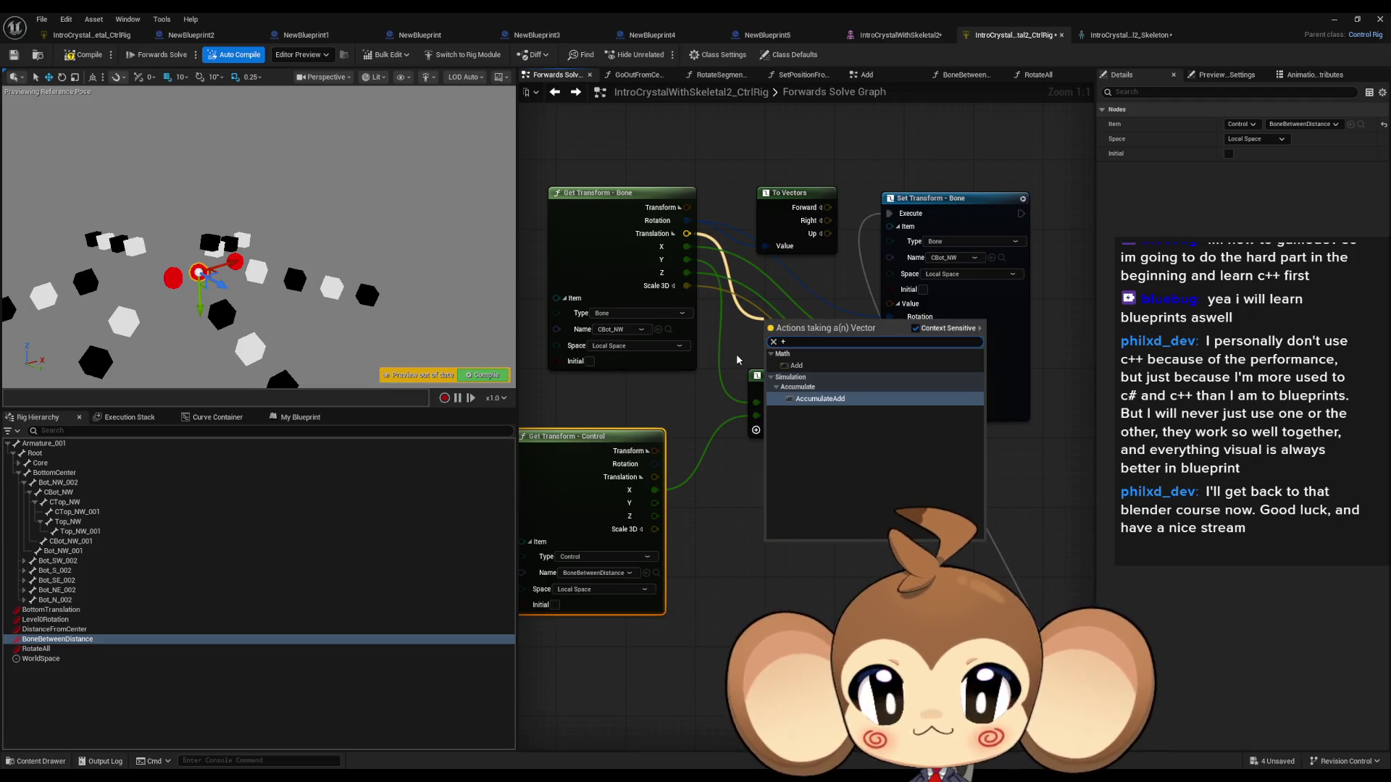
key(Up)
key(Return)
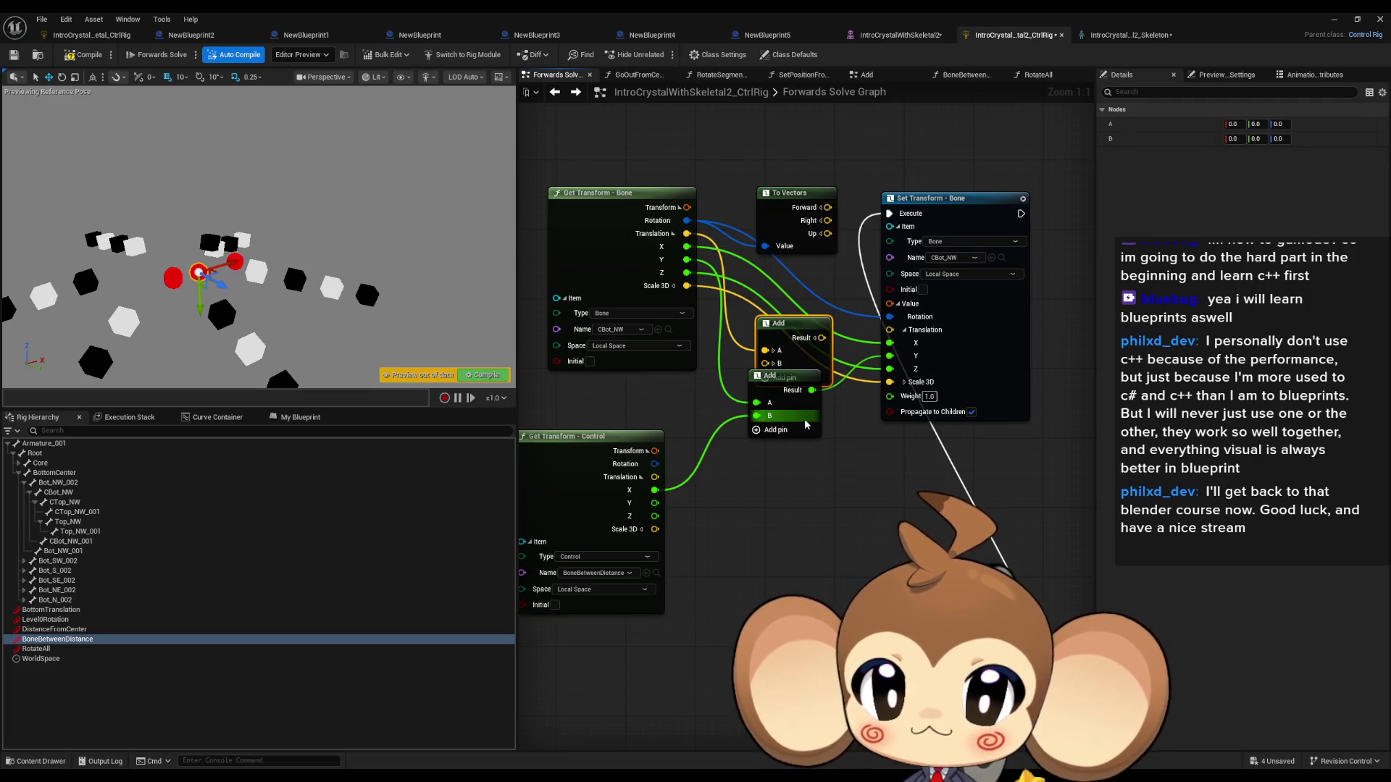
drag(758, 376, 790, 507)
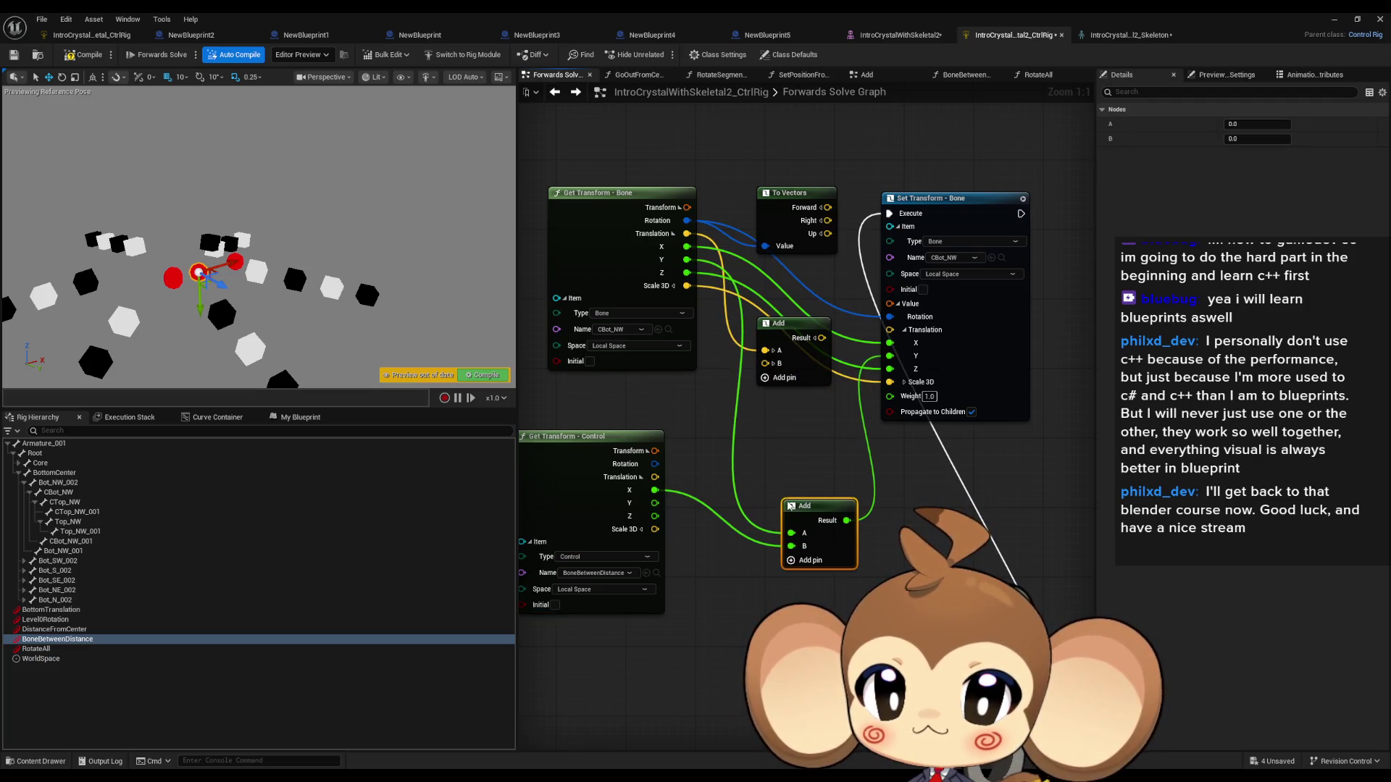
key(Delete)
mouse_move(796, 221)
mouse_down()
mouse_move(752, 421)
mouse_move(751, 525)
mouse_up()
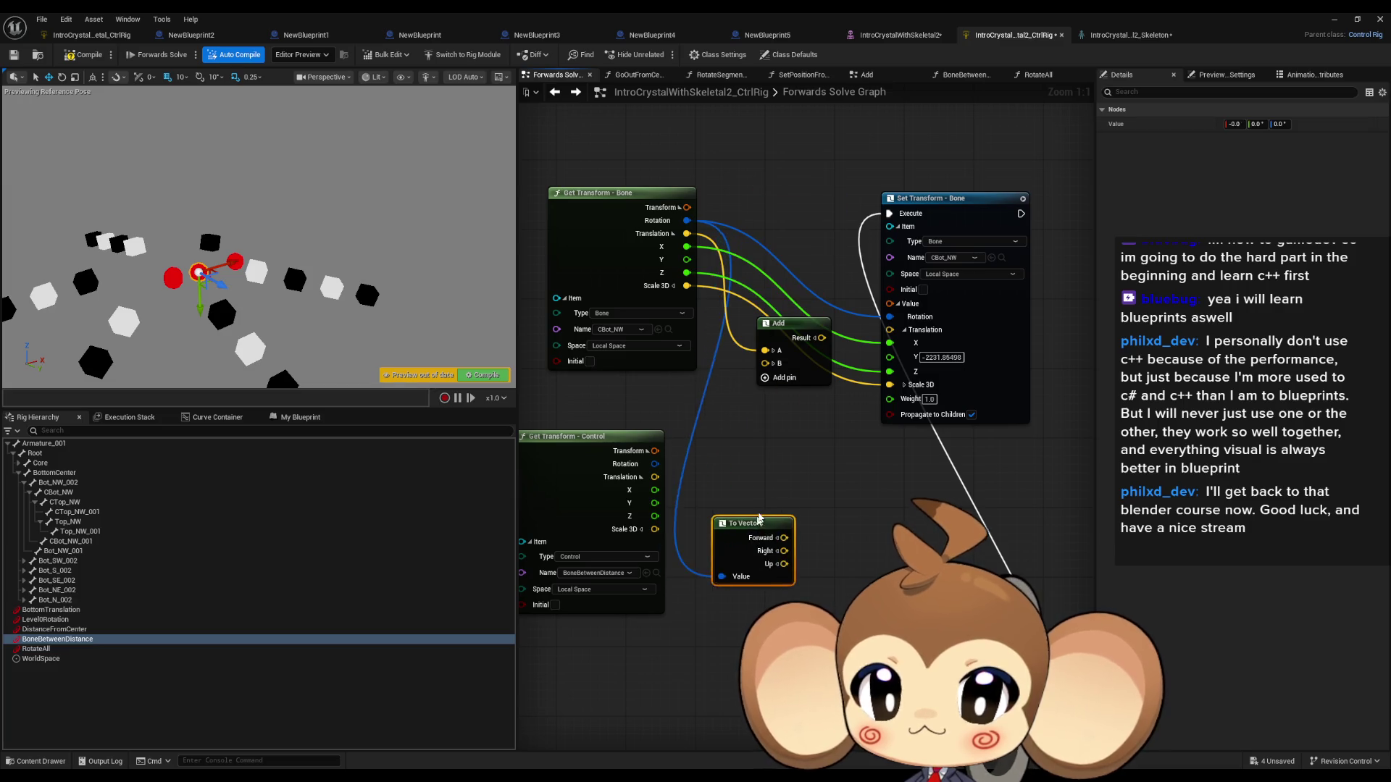
Step: Multiply the Forward vector by the control's X, removing the redundant float Multiply node
drag(654, 490, 725, 447)
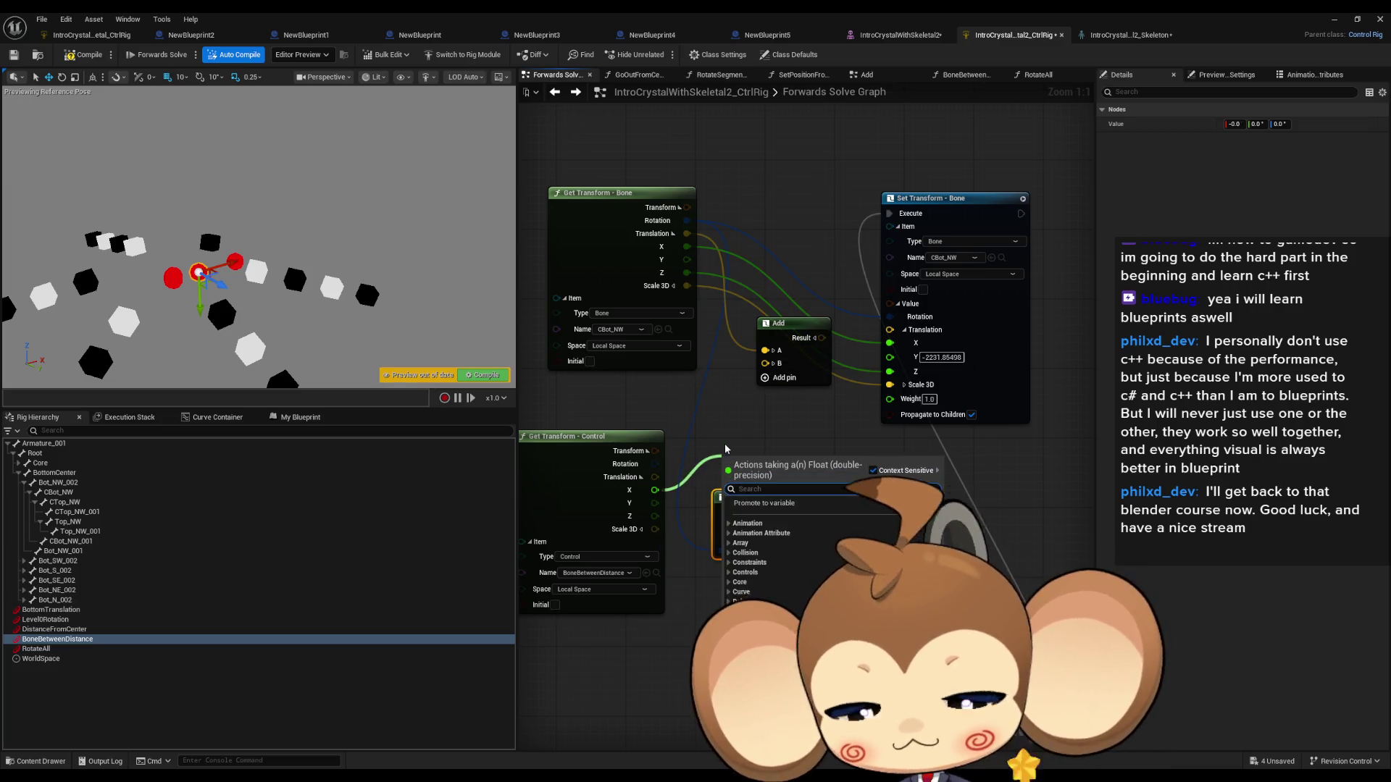
click(760, 513)
drag(804, 475, 836, 435)
mouse_move(760, 510)
mouse_down()
mouse_move(732, 536)
mouse_move(812, 542)
mouse_up()
text(multiply)
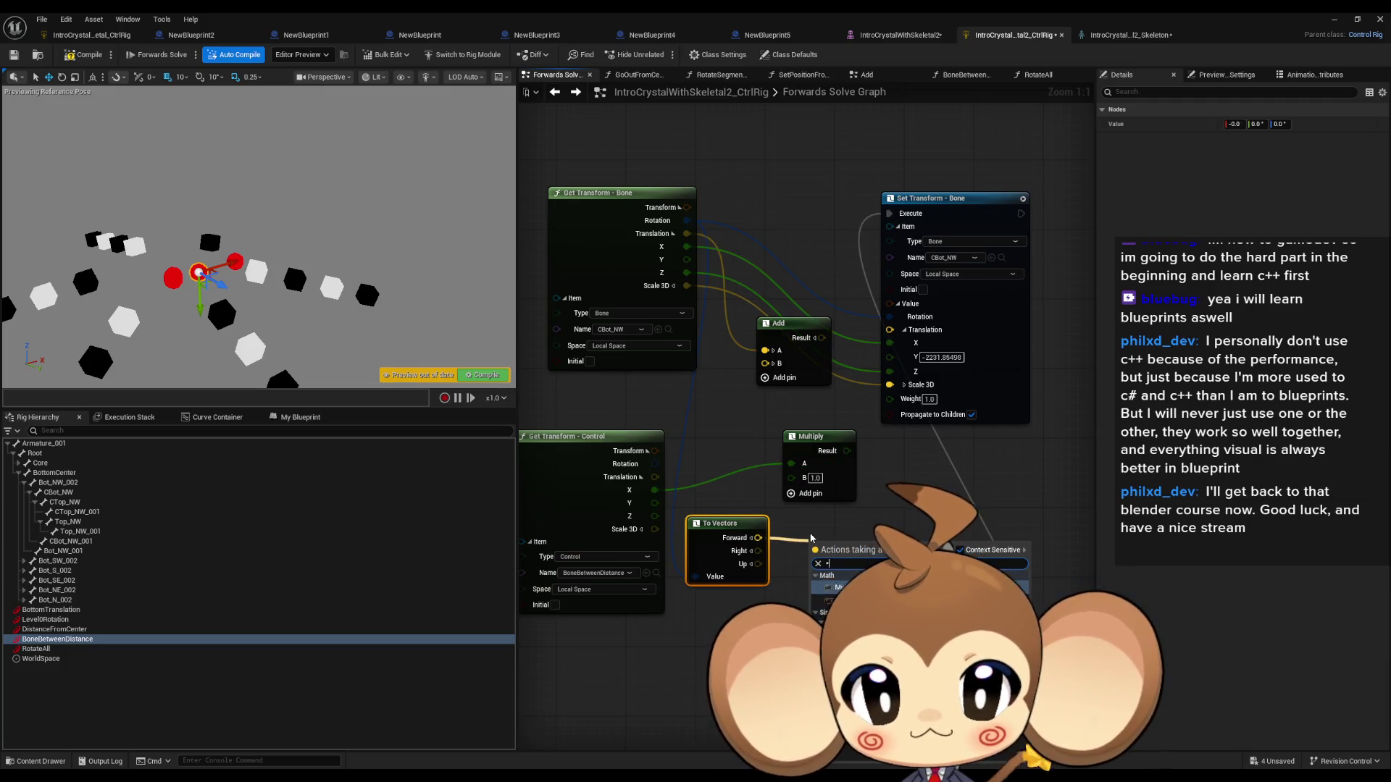
key(Return)
drag(758, 538, 818, 581)
mouse_move(655, 490)
mouse_down()
mouse_move(689, 545)
mouse_move(699, 617)
mouse_up()
click(819, 436)
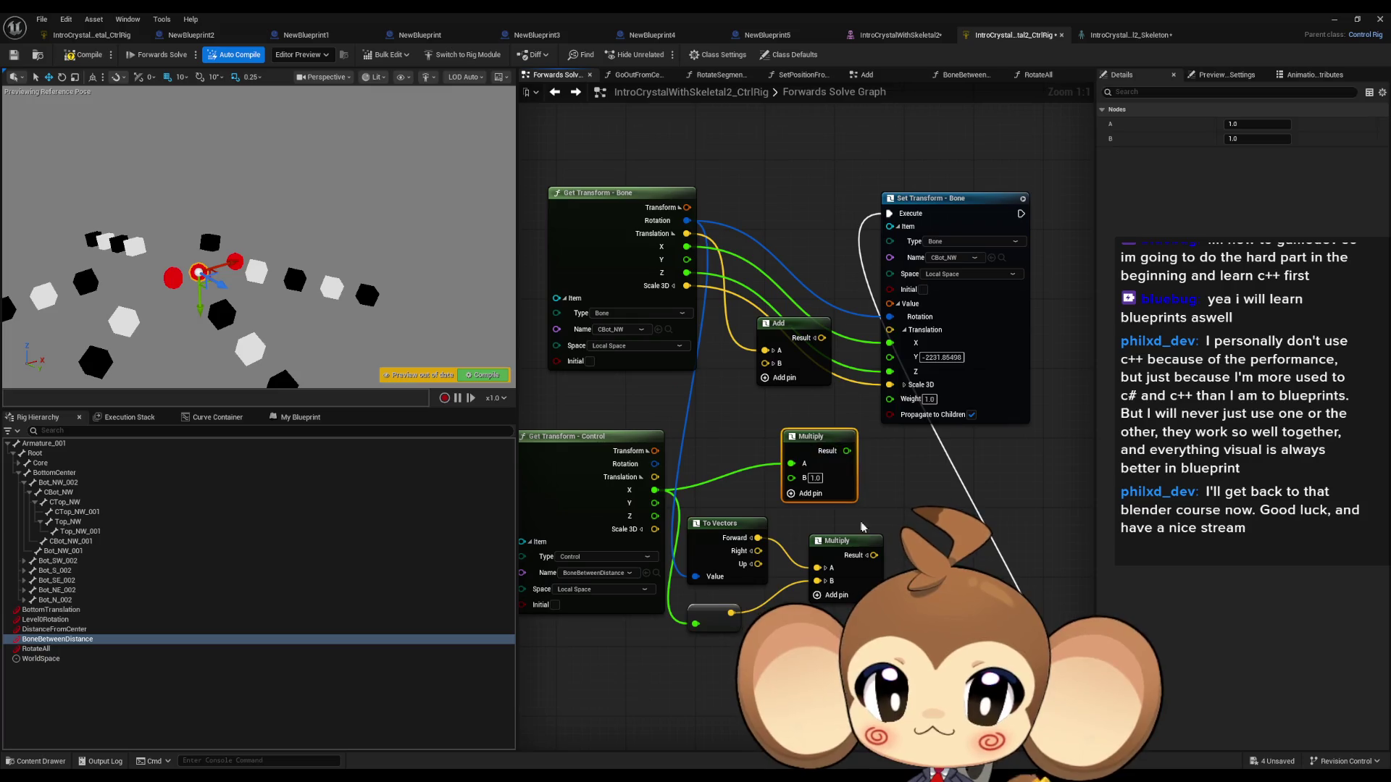
key(Delete)
mouse_move(852, 558)
mouse_down()
mouse_move(835, 479)
mouse_move(766, 364)
mouse_up()
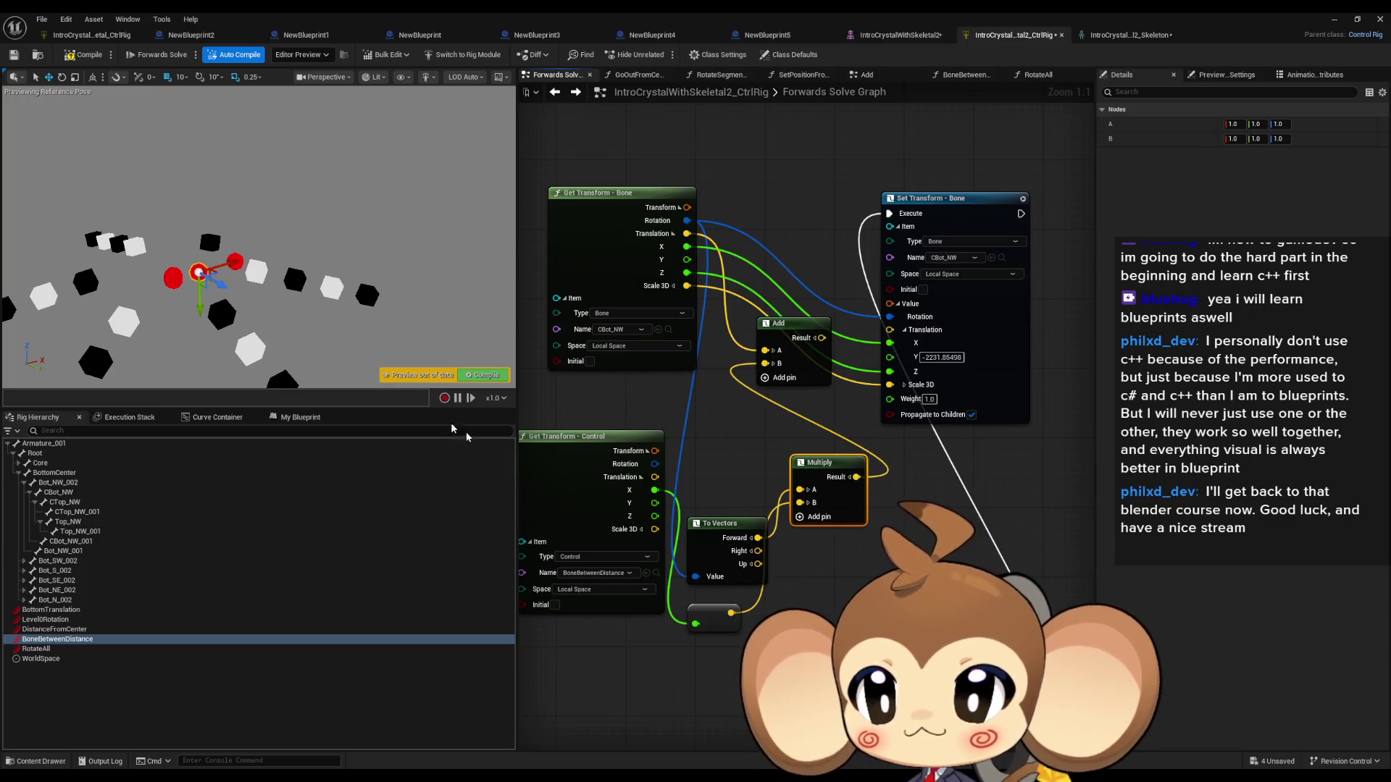
Step: Replace the X, Y, Z translation wires with the vector Add result into Set Transform's Translation
drag(207, 276, 224, 279)
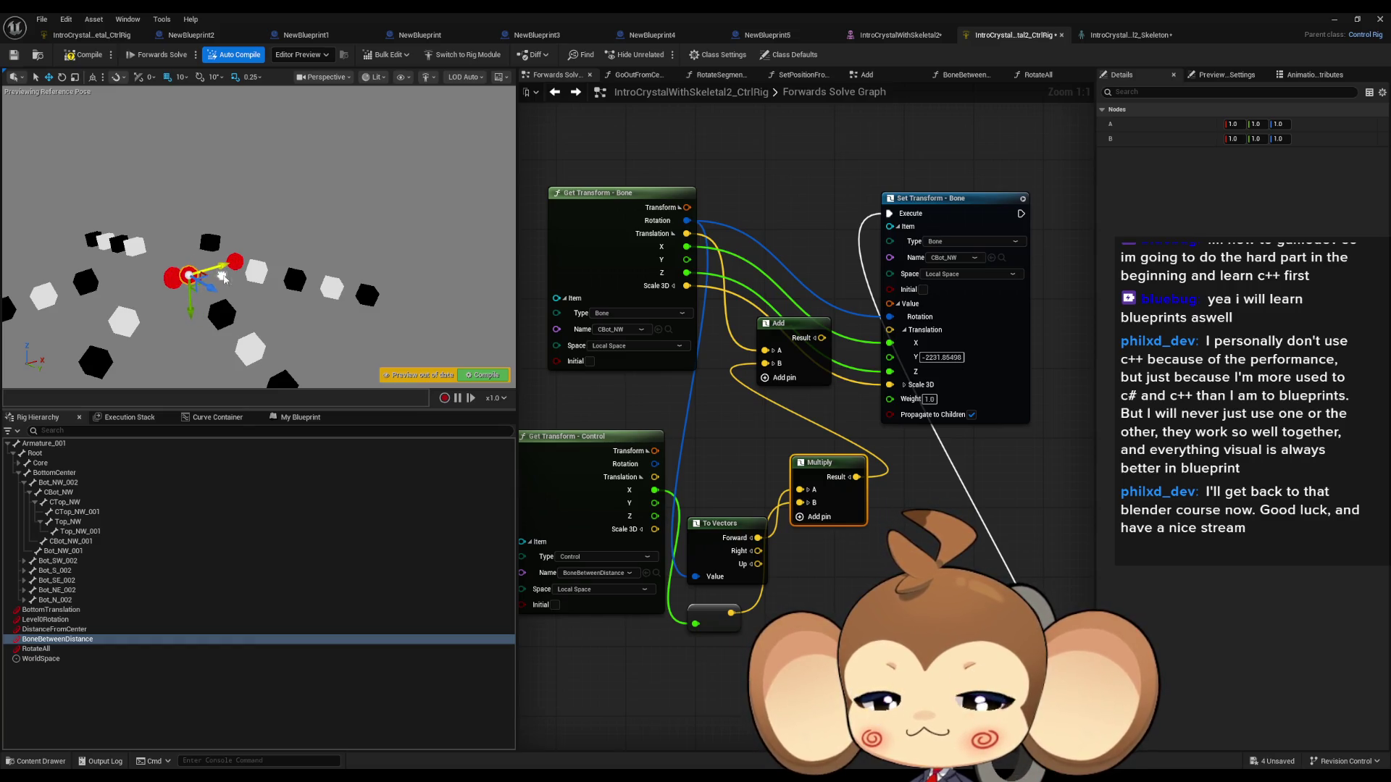
alt+click(890, 342)
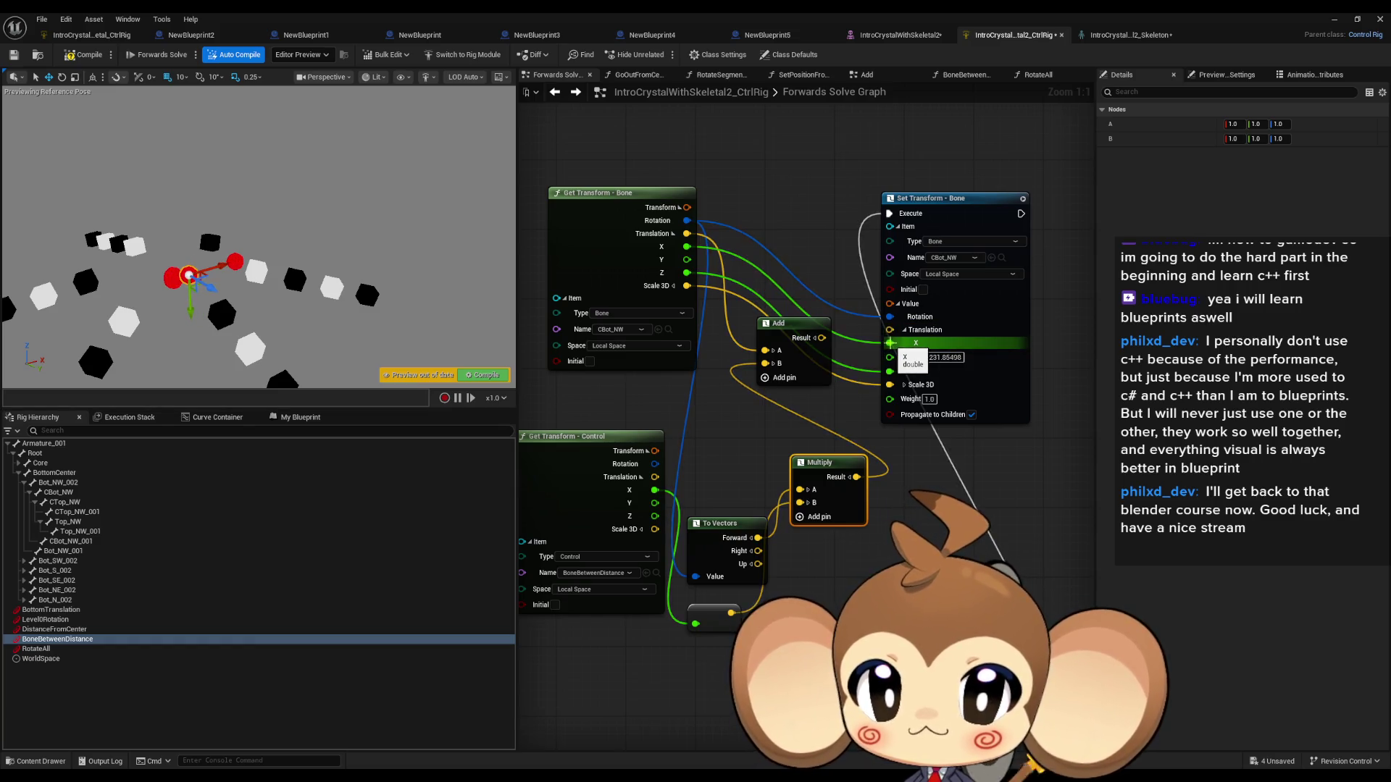
alt+click(890, 360)
alt+click(890, 376)
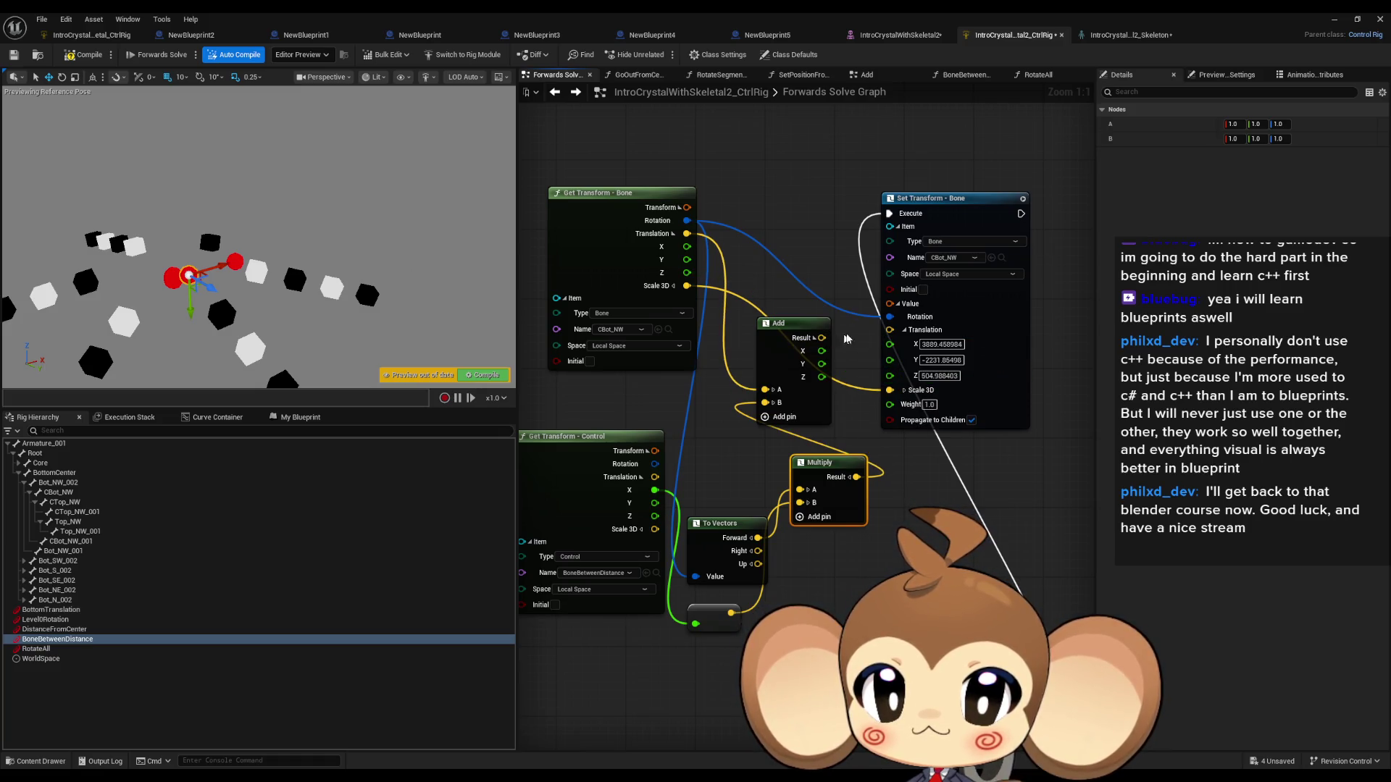
click(815, 338)
click(902, 330)
drag(901, 332, 822, 337)
click(815, 338)
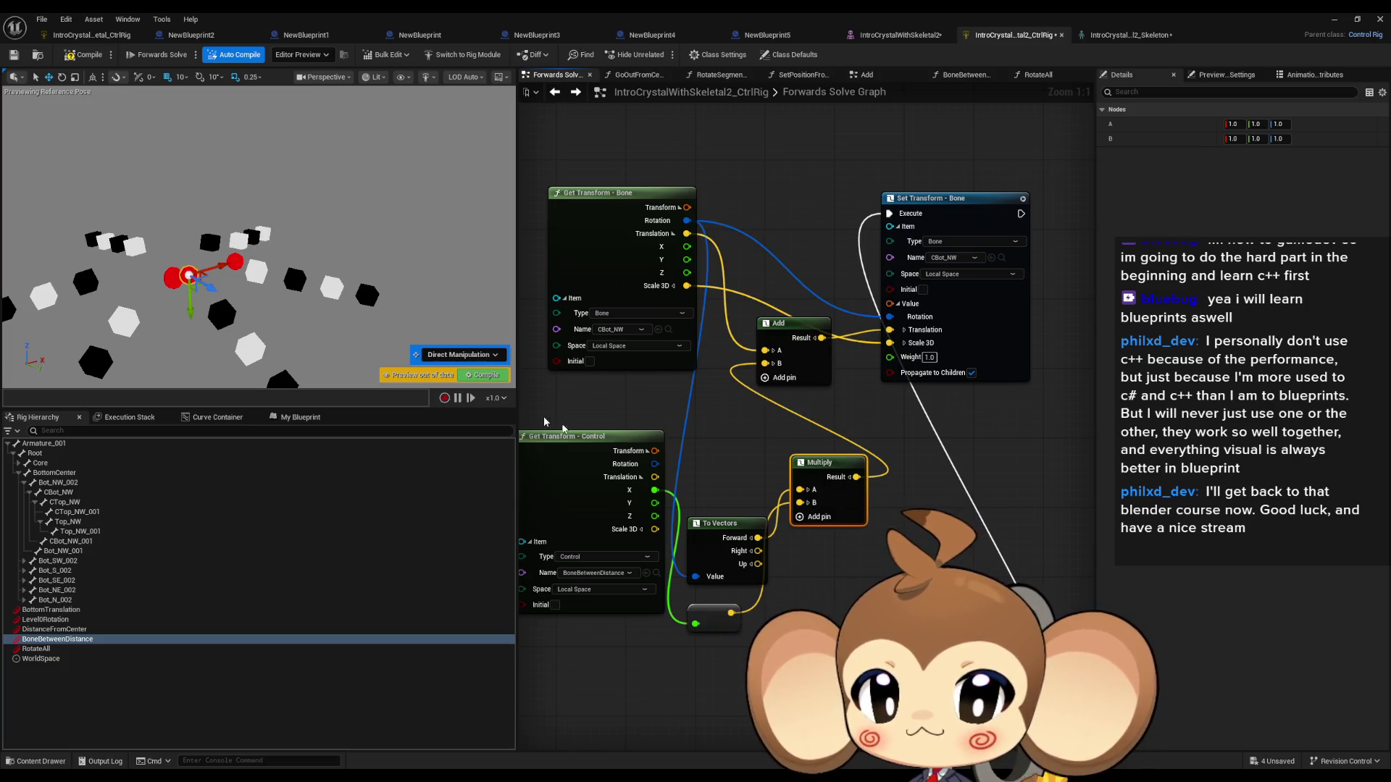
Step: Wire the Right vector into the Multiply and test the control's effect on the cubes
drag(222, 267, 234, 266)
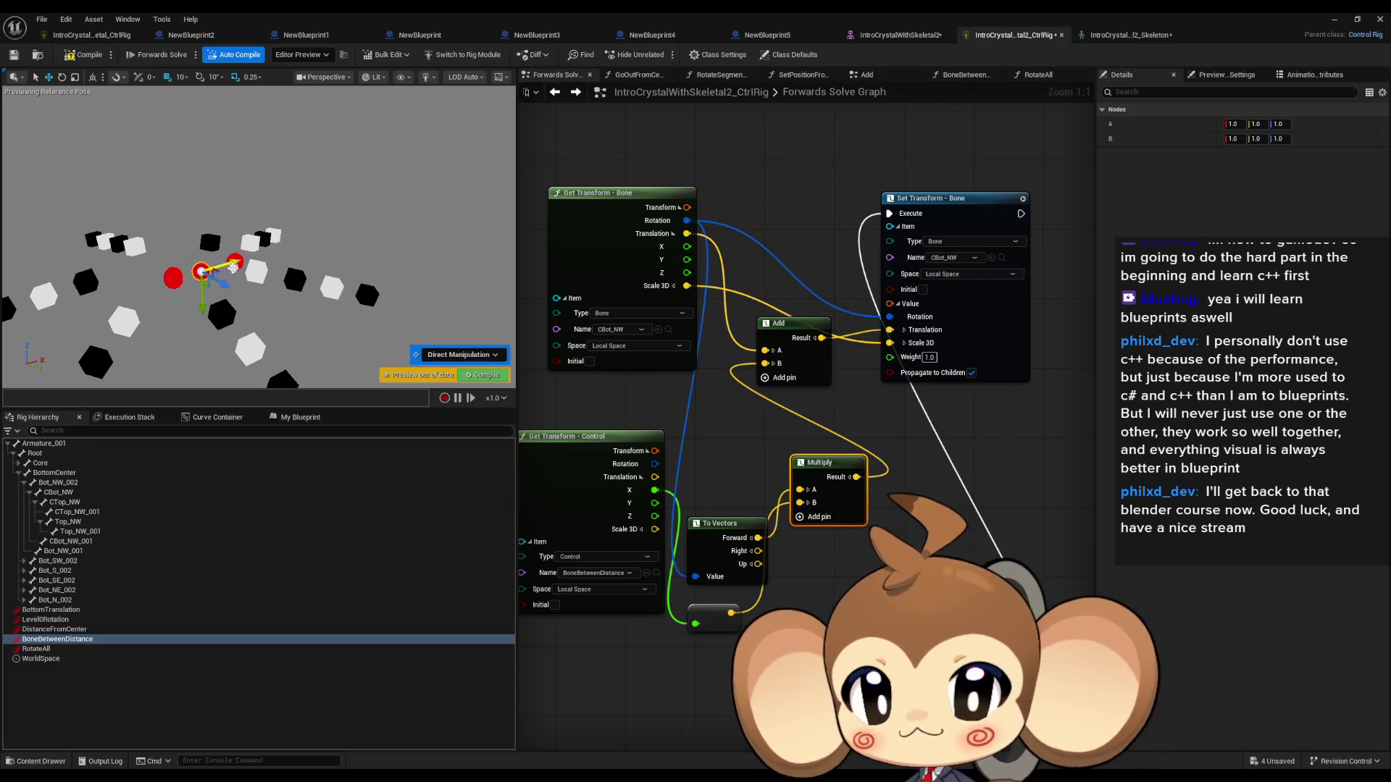
mouse_move(758, 551)
mouse_down()
mouse_move(803, 499)
mouse_move(801, 524)
mouse_move(799, 505)
mouse_up()
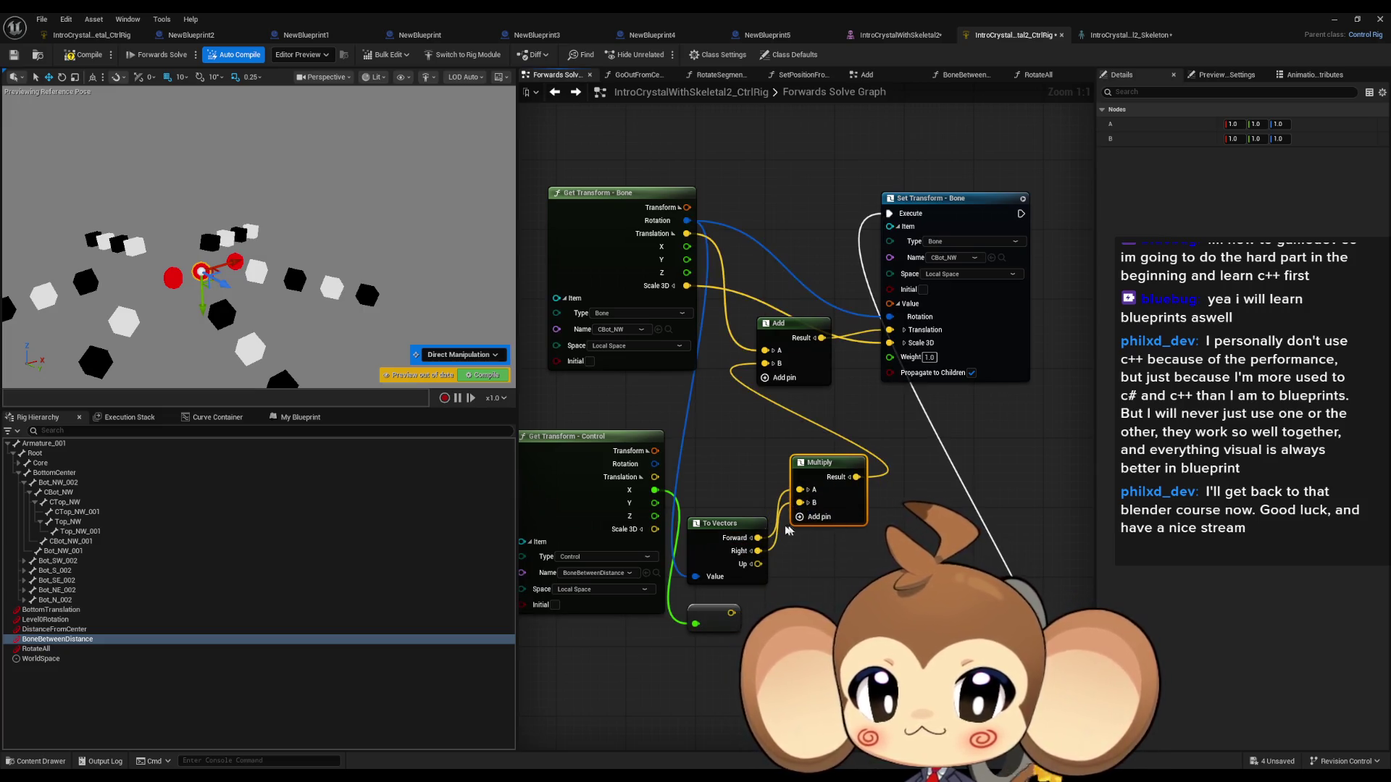
drag(218, 262, 227, 273)
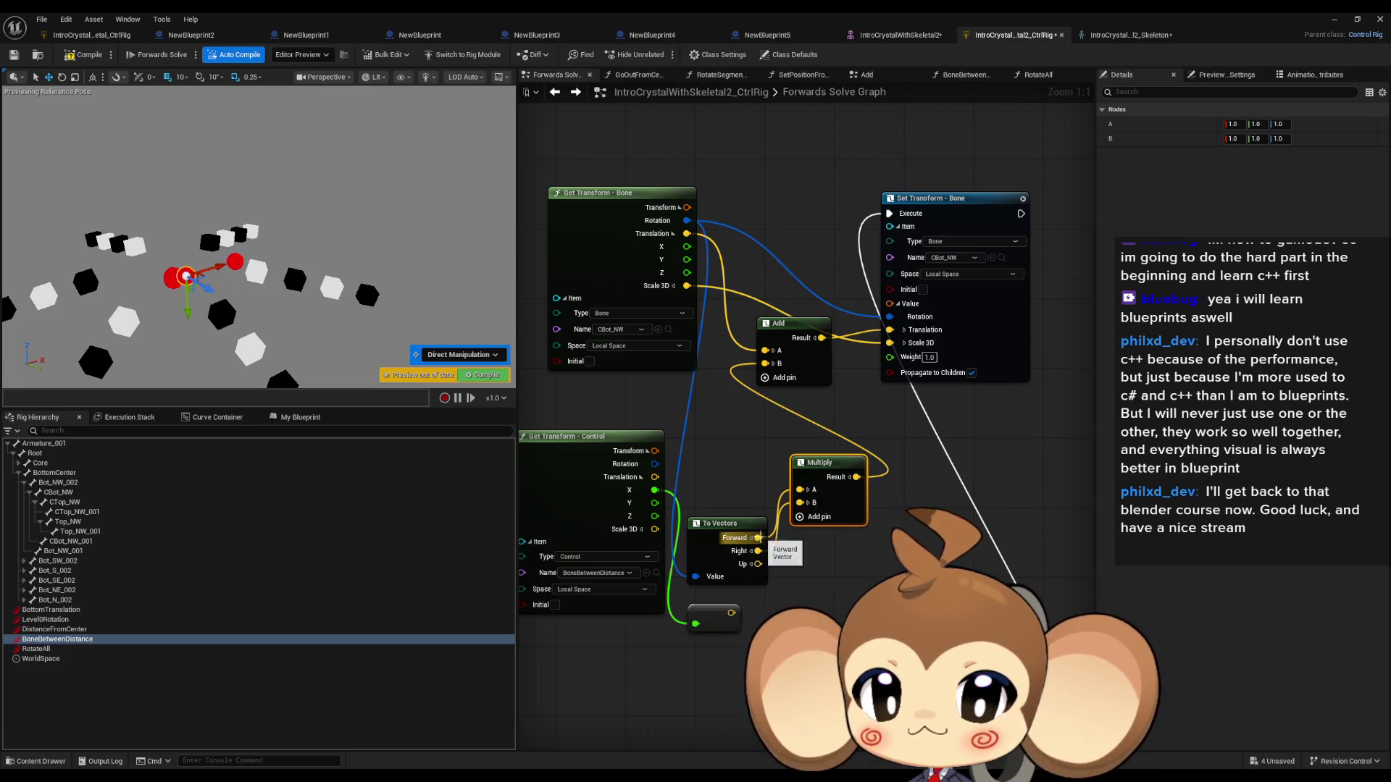
mouse_move(732, 613)
mouse_down()
mouse_move(808, 547)
mouse_move(801, 503)
mouse_move(734, 470)
mouse_up()
mouse_move(223, 268)
mouse_down()
mouse_move(250, 274)
mouse_move(155, 304)
mouse_move(221, 273)
mouse_up()
Step: Pass the control's X through a new float Multiply node with B set to -1.0
drag(579, 439, 499, 479)
mouse_move(571, 533)
mouse_down()
mouse_move(638, 561)
mouse_move(631, 553)
mouse_up()
text(multiply)
key(Return)
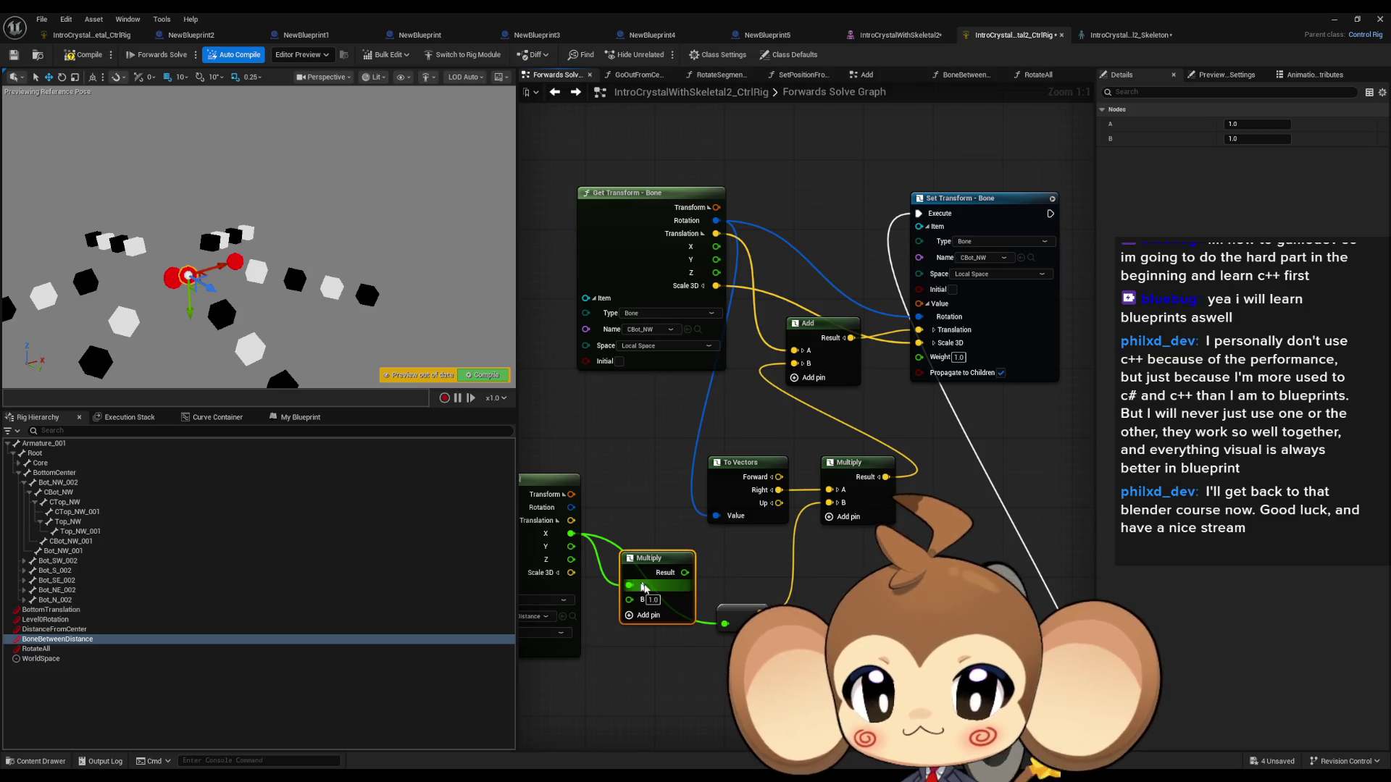
click(652, 599)
text(-1)
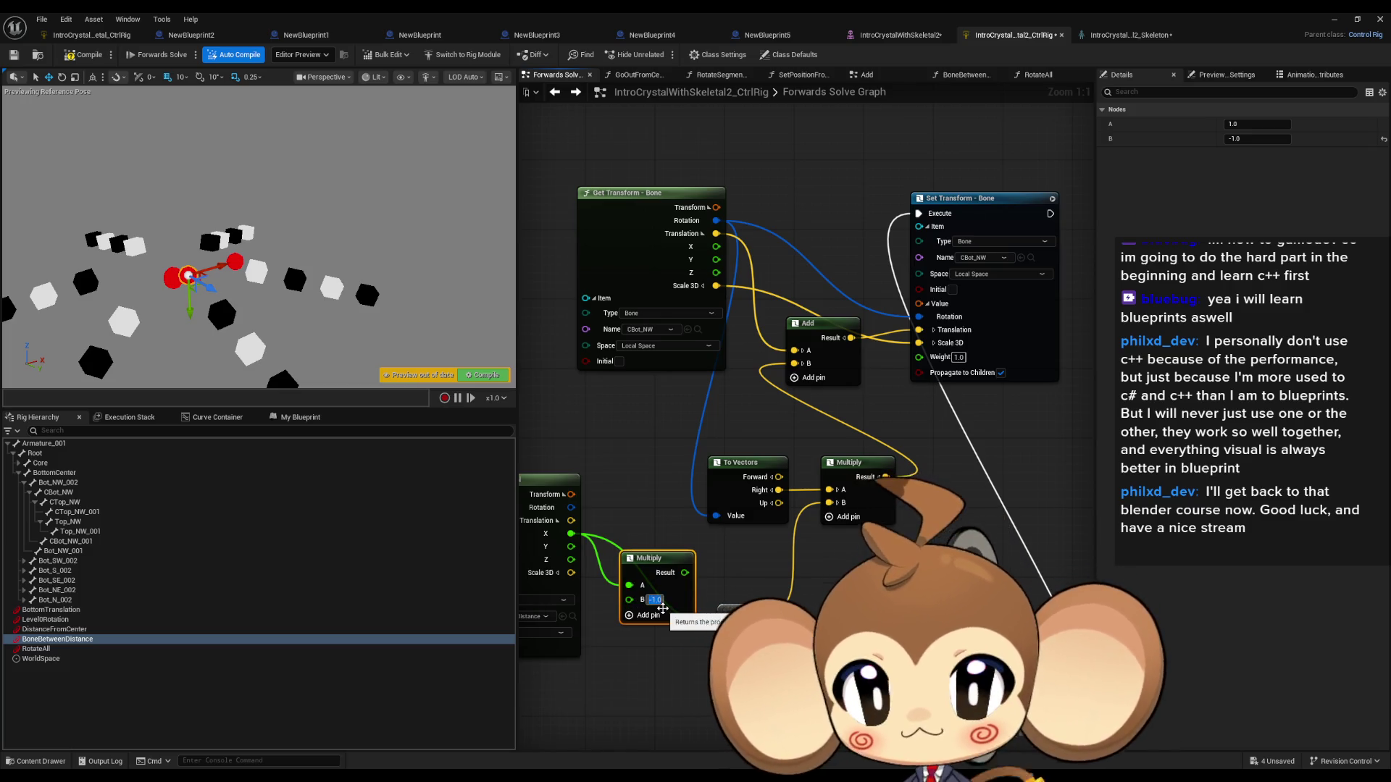
key(Return)
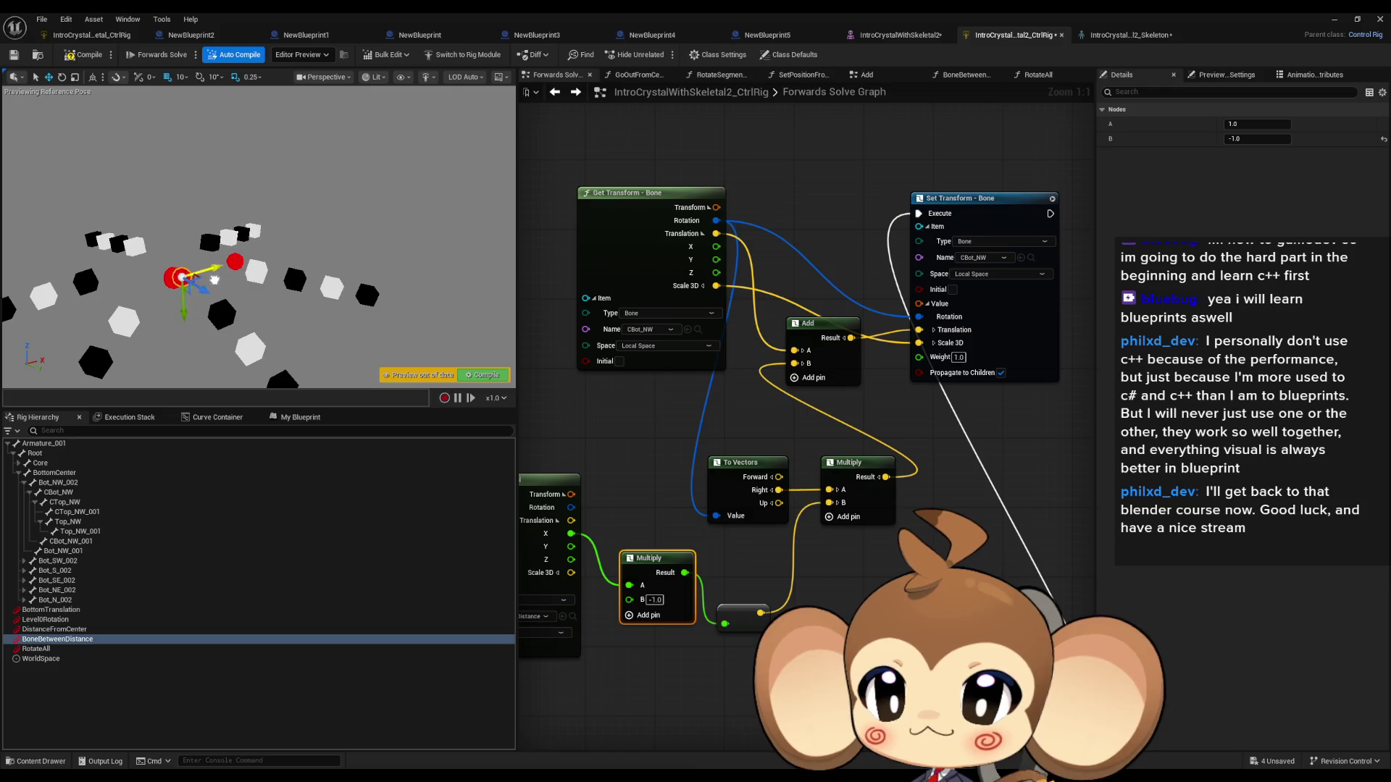
scroll(865, 544, down, 6)
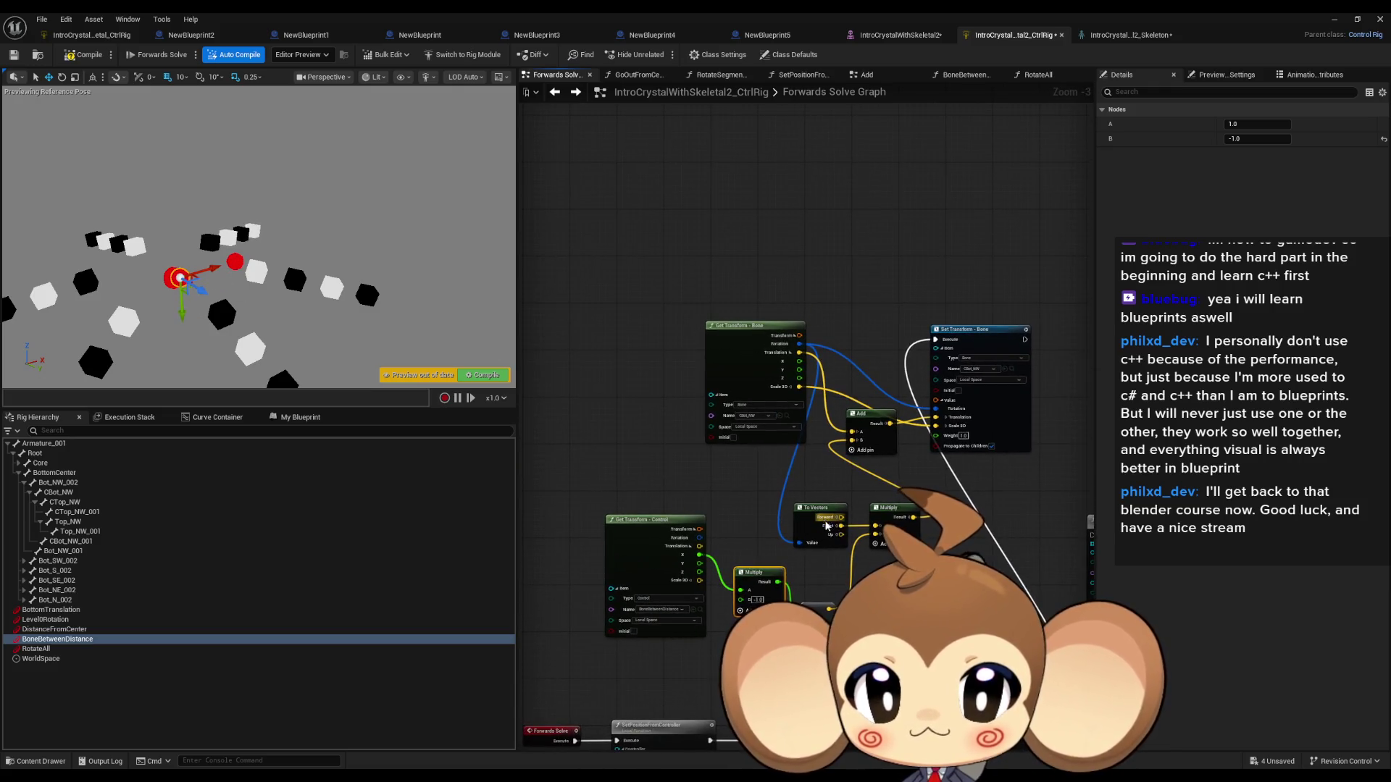
Step: Open the BoneBetweenDistanceFunc graph and box-select its transform nodes for copying
scroll(707, 536, up, 4)
double_click(704, 534)
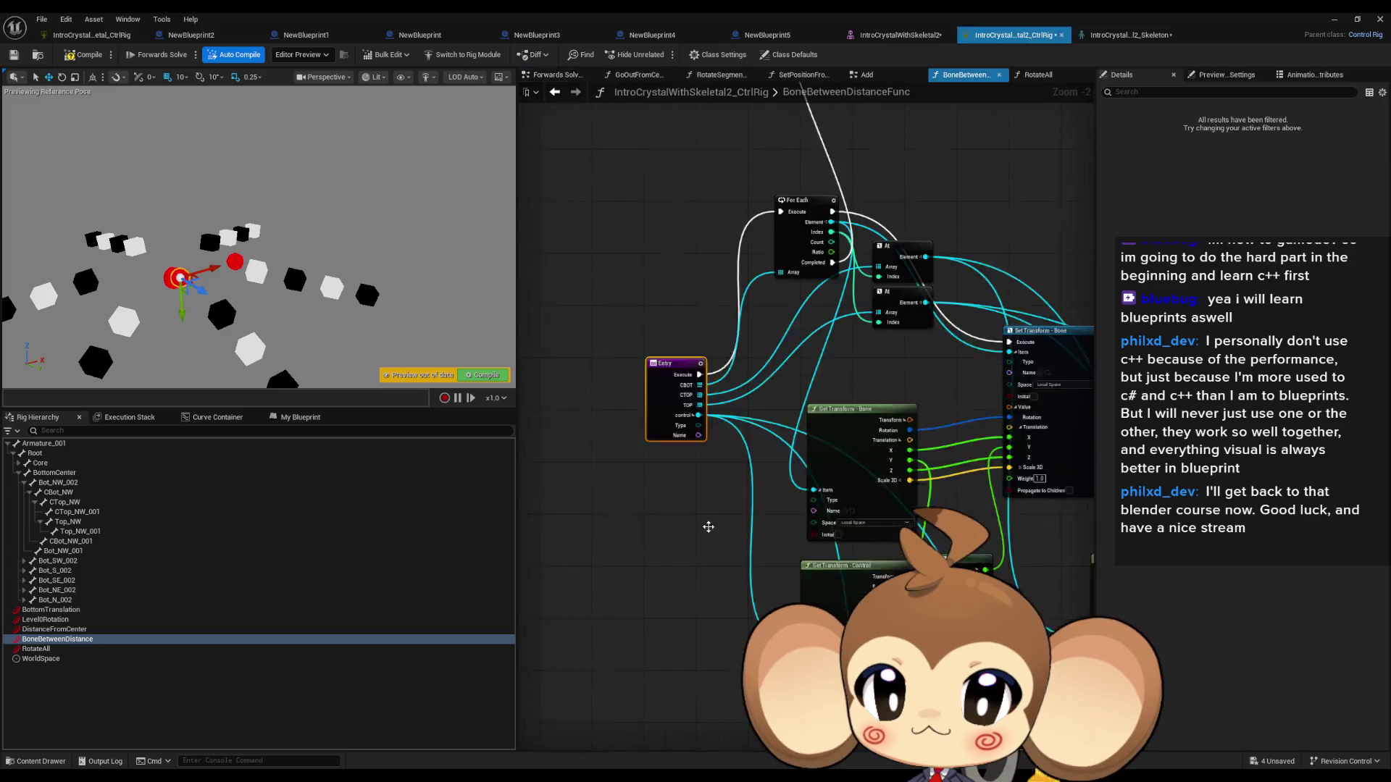
scroll(748, 489, down, 4)
scroll(802, 333, up, 2)
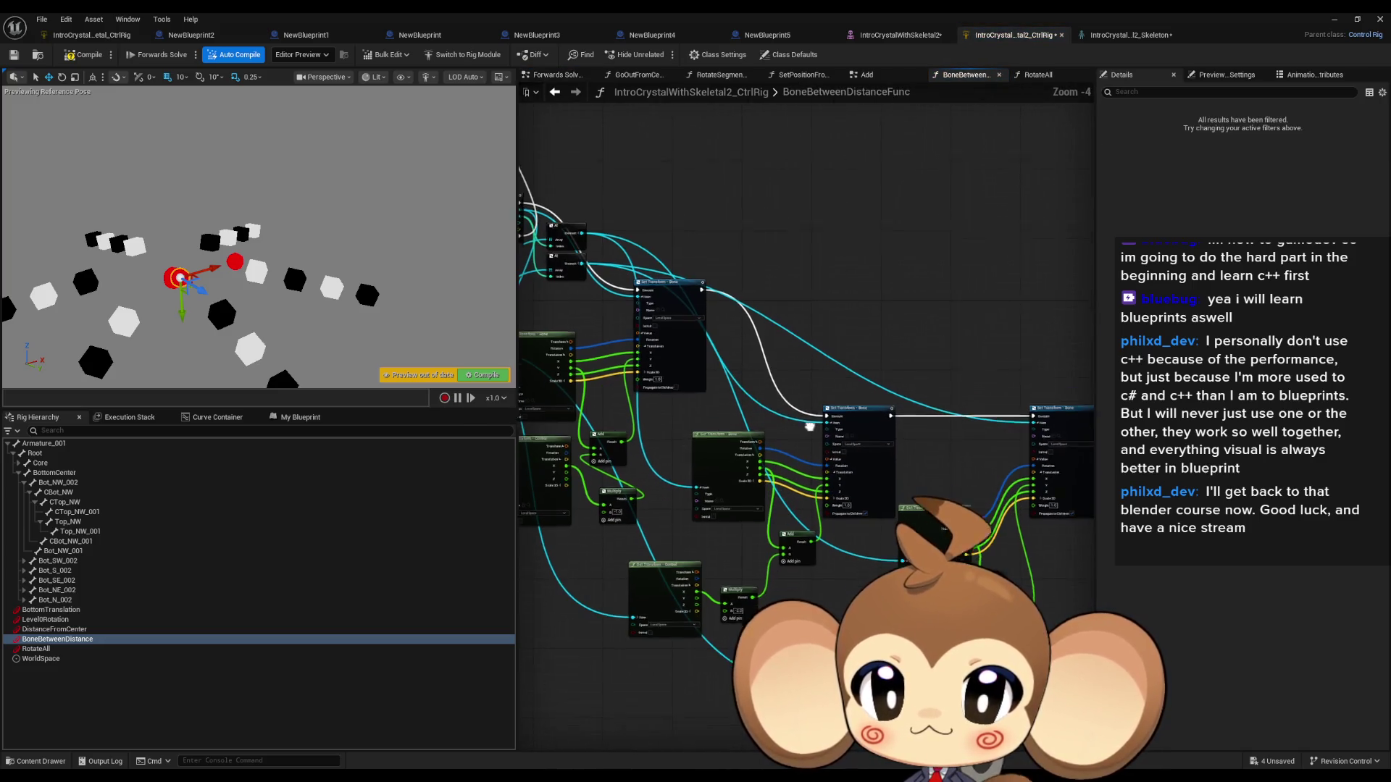
mouse_move(665, 324)
mouse_down()
mouse_move(886, 543)
mouse_move(1054, 624)
mouse_up()
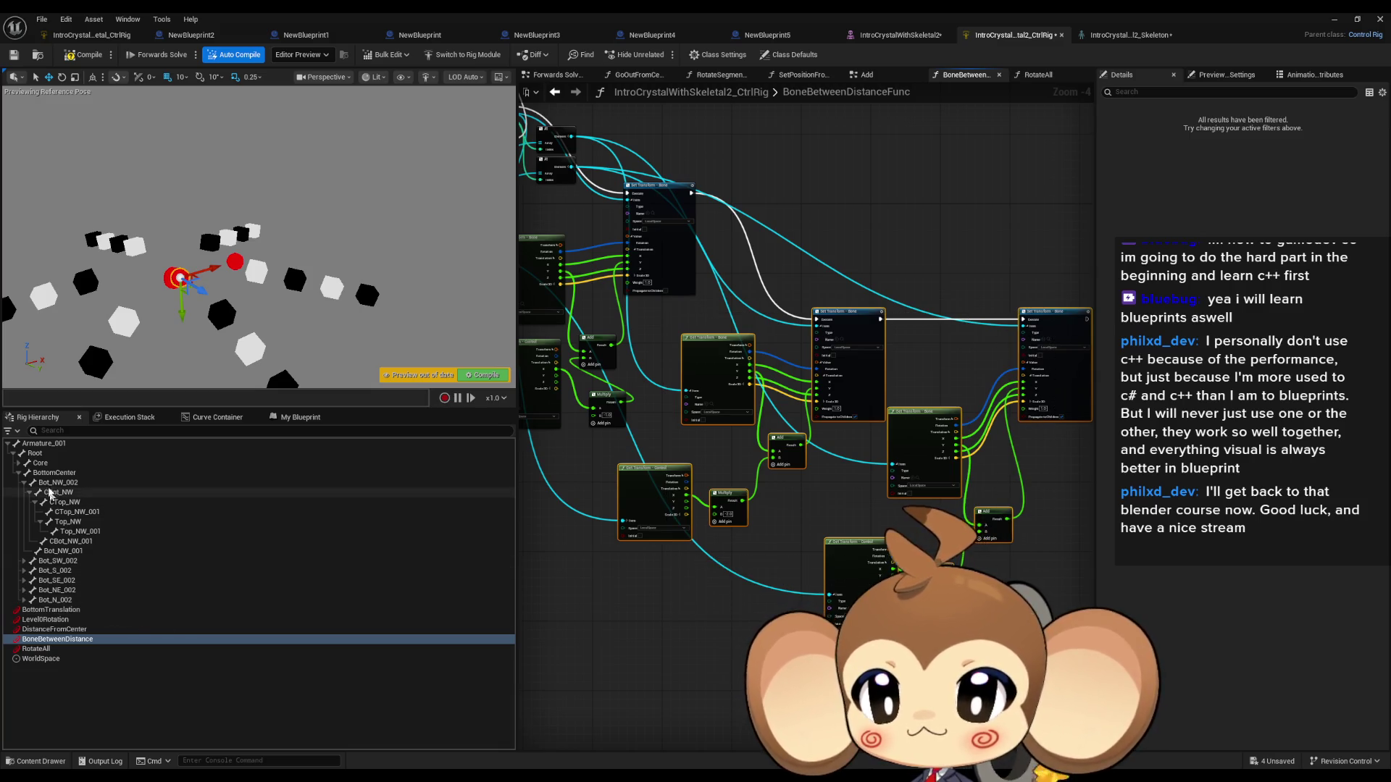
Step: Paste the copied nodes into the Forwards Solve Graph and move them into place
click(562, 93)
scroll(830, 447, down, 2)
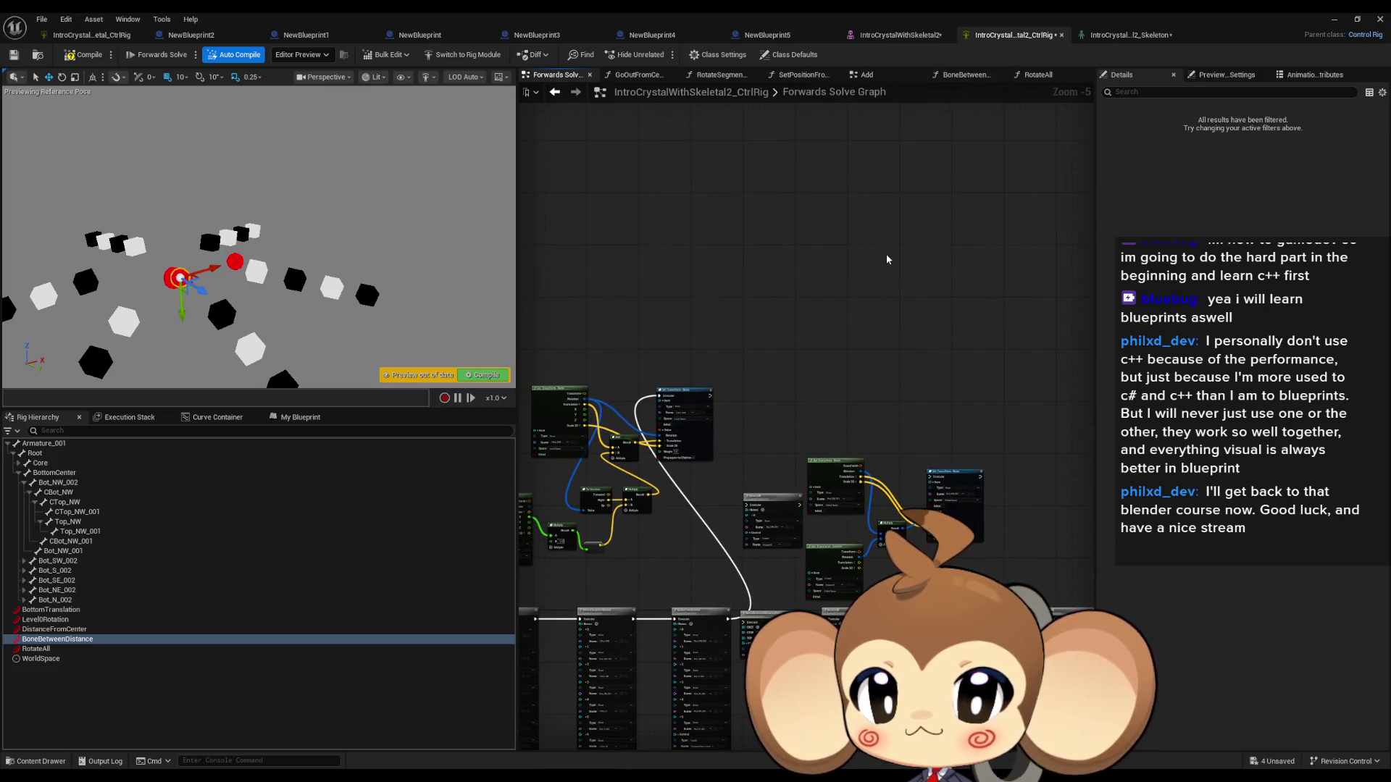
key(ctrl+v)
drag(906, 163, 799, 165)
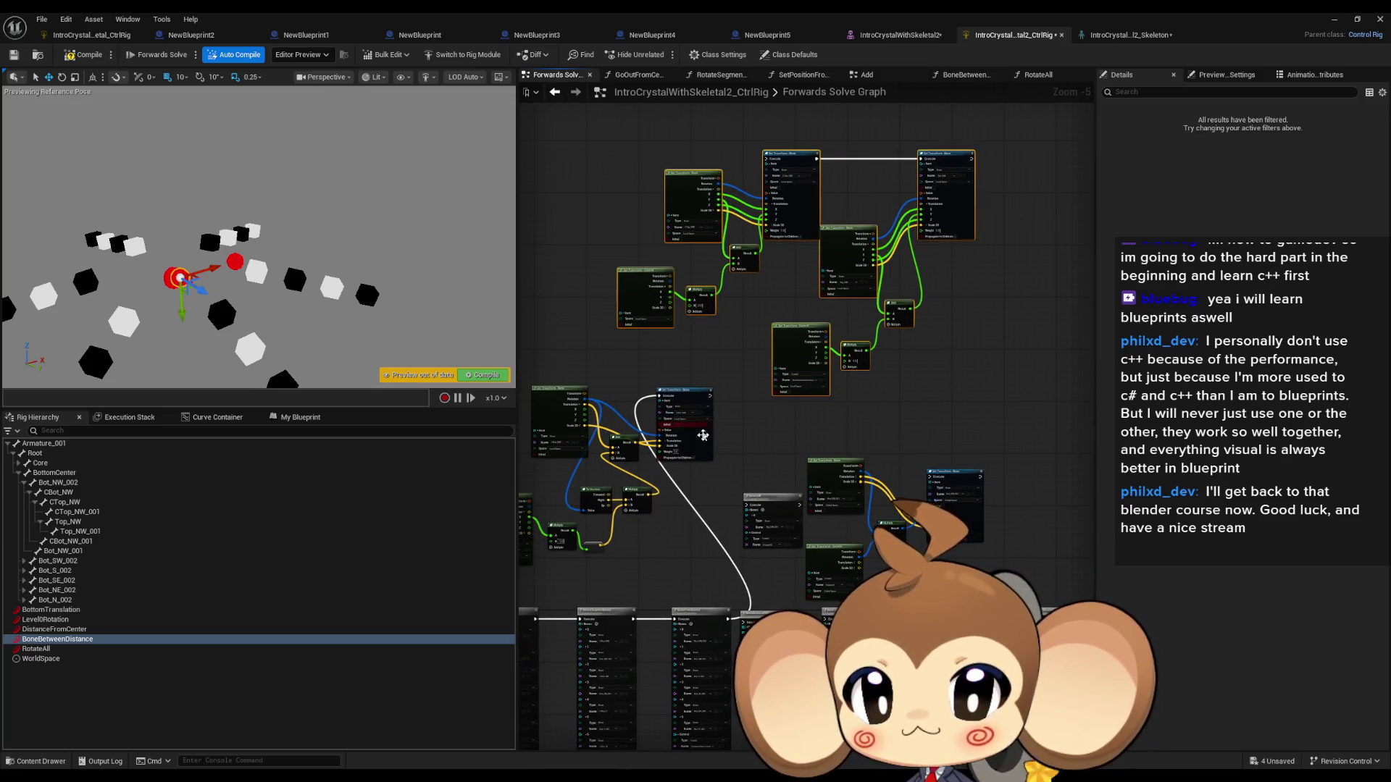
scroll(704, 433, up, 4)
scroll(726, 422, up, 1)
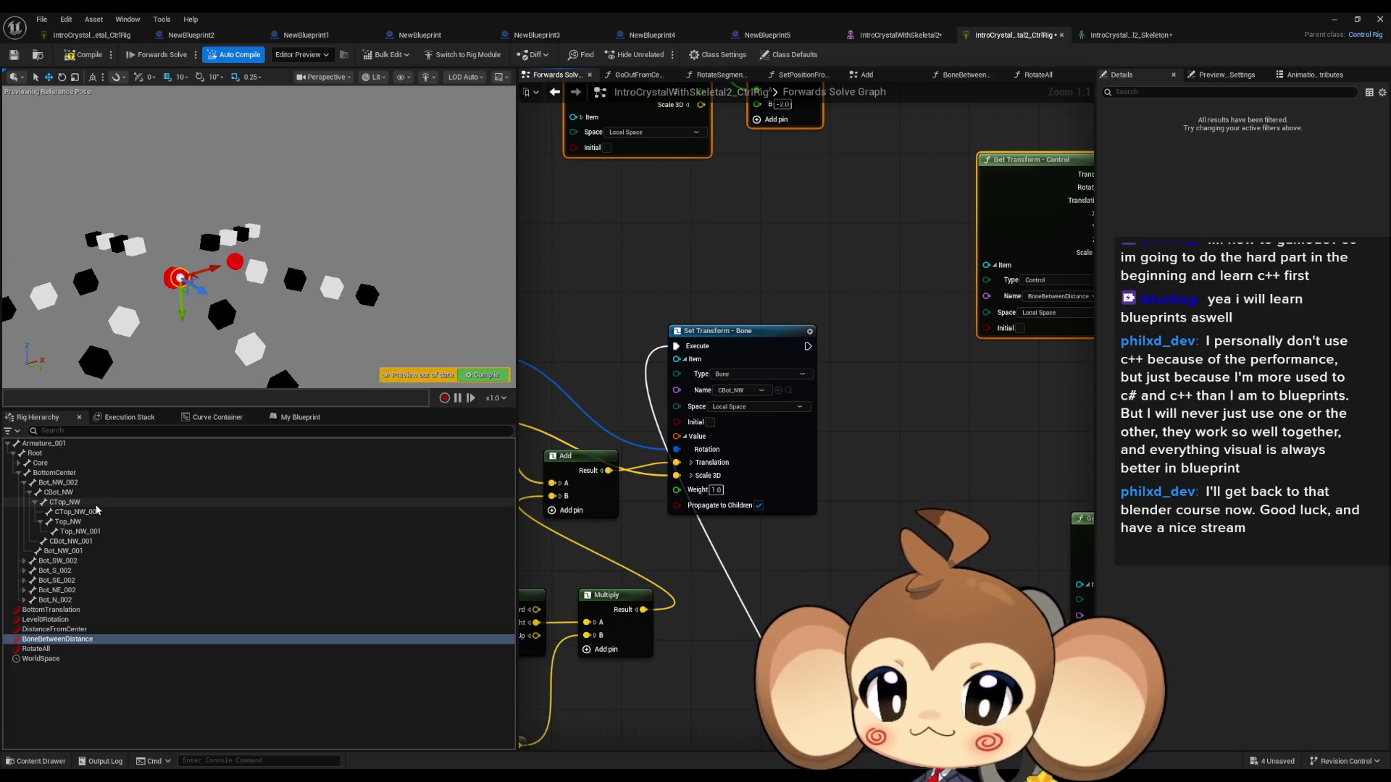
click(72, 502)
Step: Pan across the Get Transform, Multiply and Set Transform node clusters in the graph
mouse_move(820, 230)
mouse_down()
mouse_move(832, 556)
mouse_move(893, 468)
mouse_move(747, 571)
mouse_up()
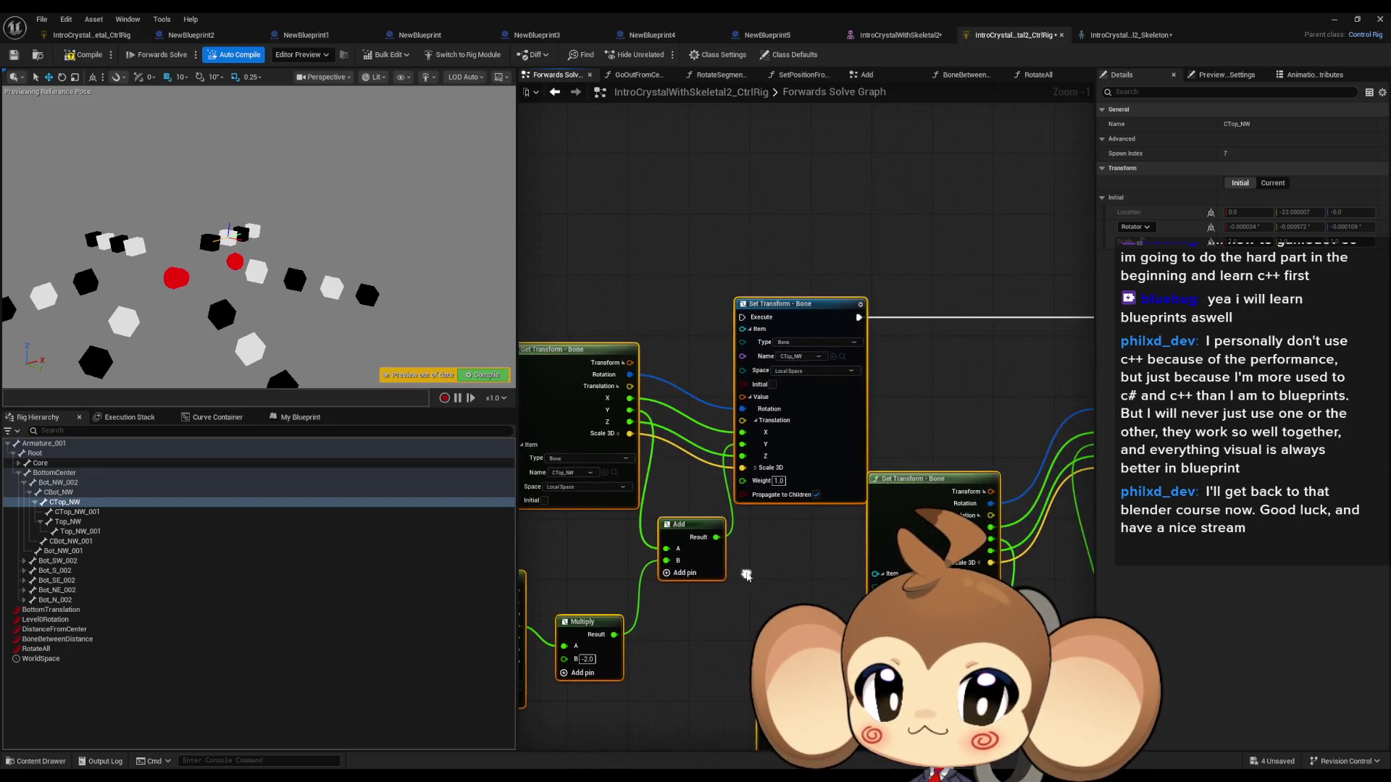
mouse_move(923, 410)
mouse_down()
mouse_move(640, 395)
mouse_move(1076, 347)
mouse_up()
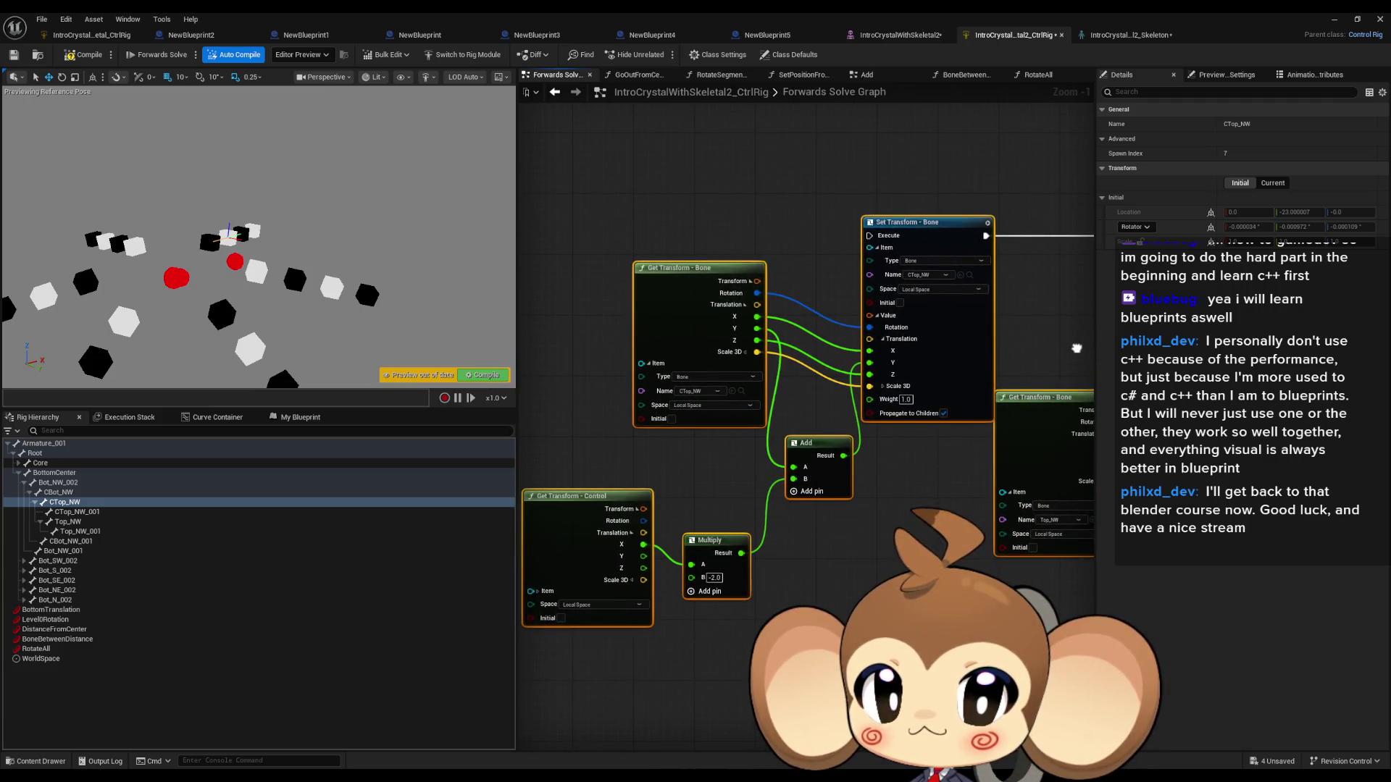
drag(912, 425, 620, 415)
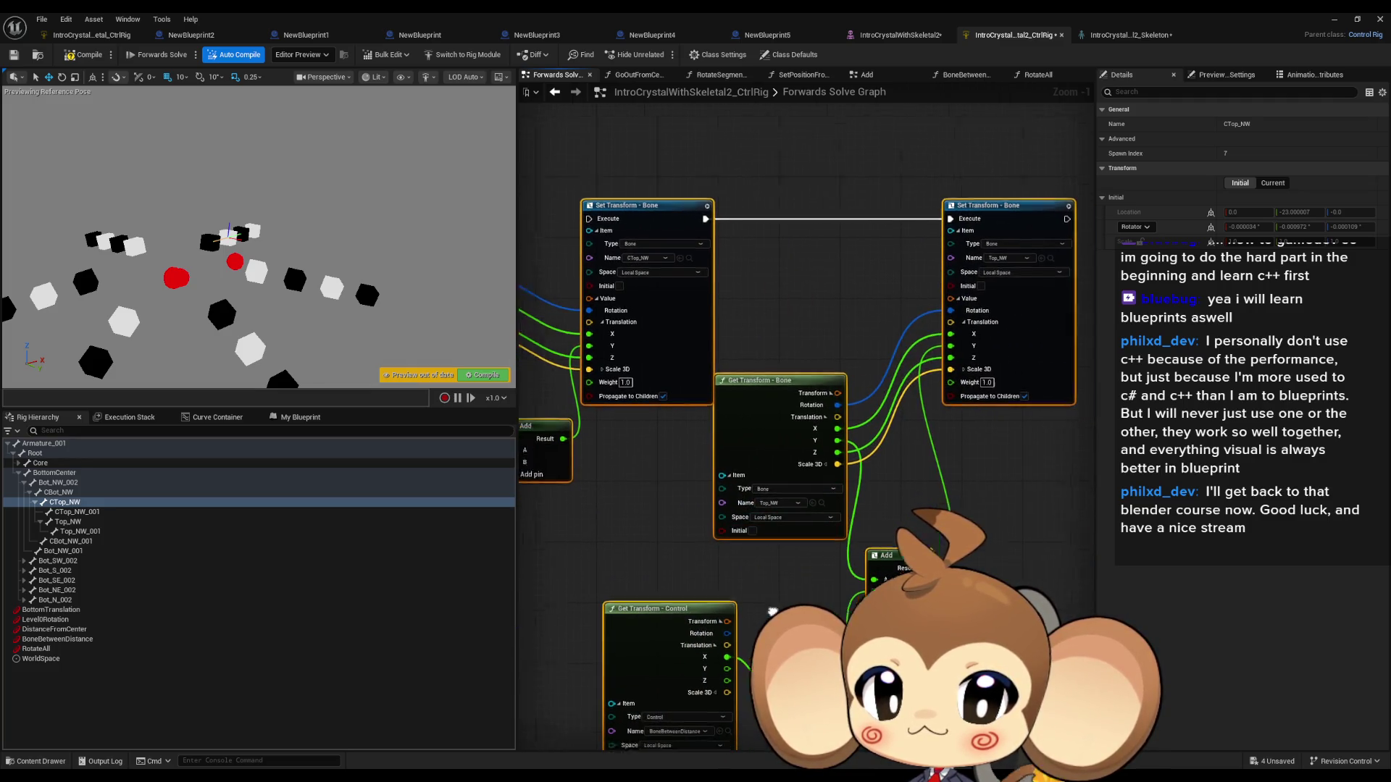
scroll(830, 538, down, 2)
drag(750, 539, 930, 377)
scroll(941, 407, down, 1)
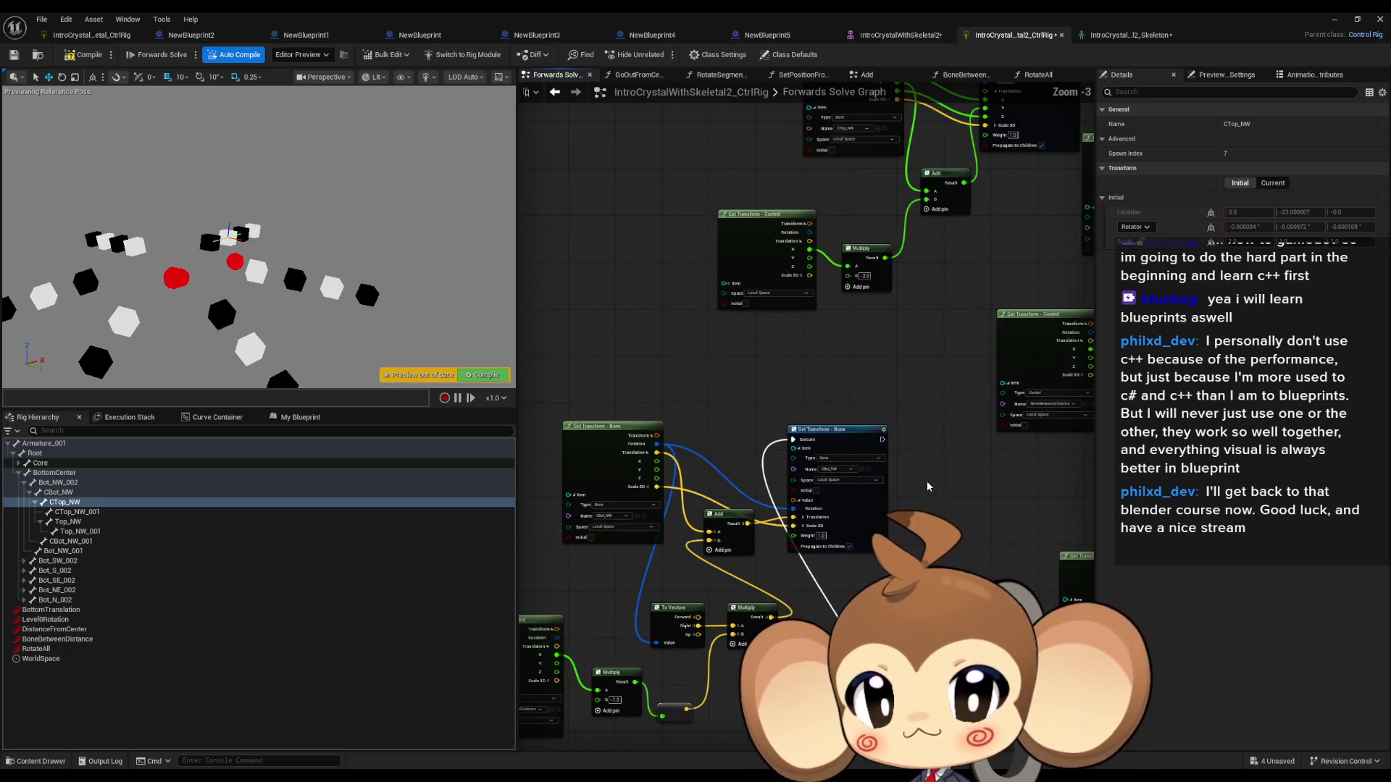
drag(931, 477, 887, 520)
scroll(886, 520, down, 1)
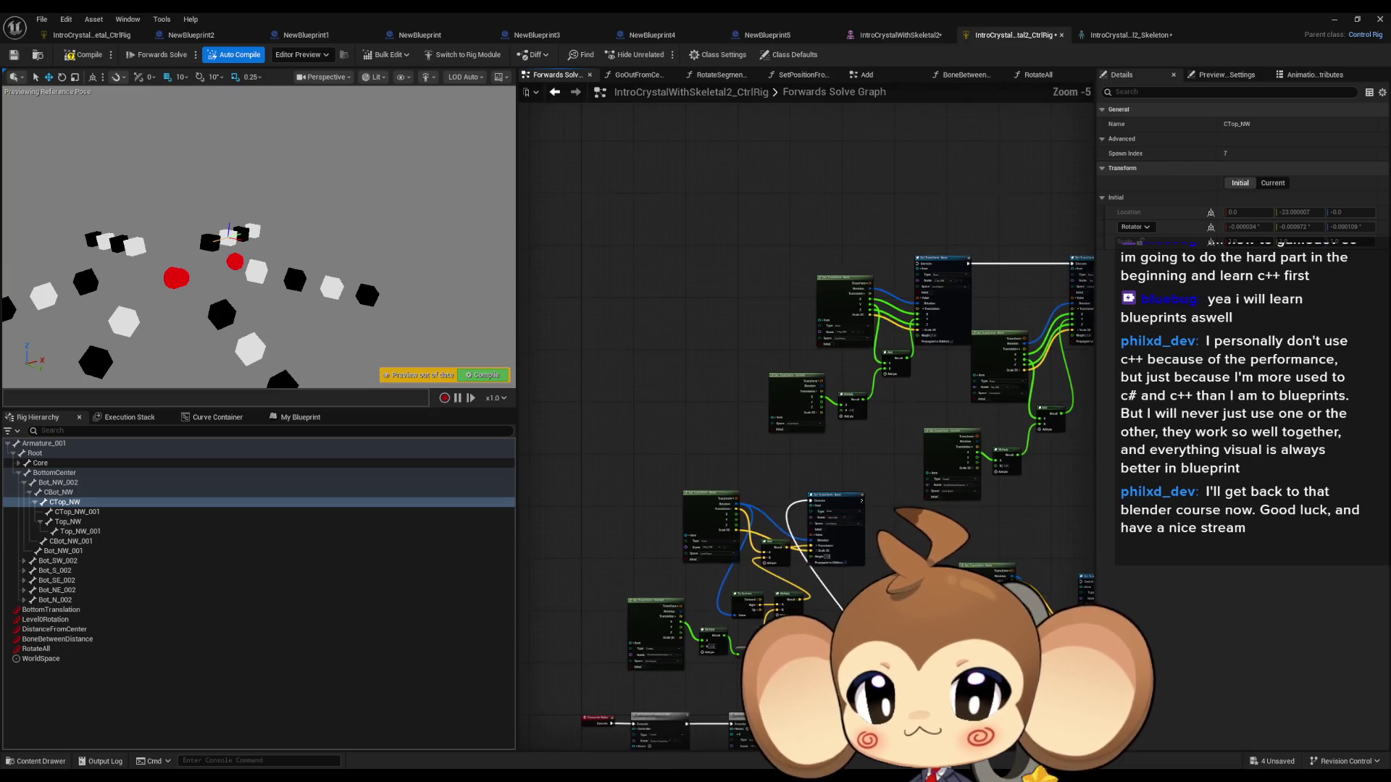
drag(687, 261, 1057, 478)
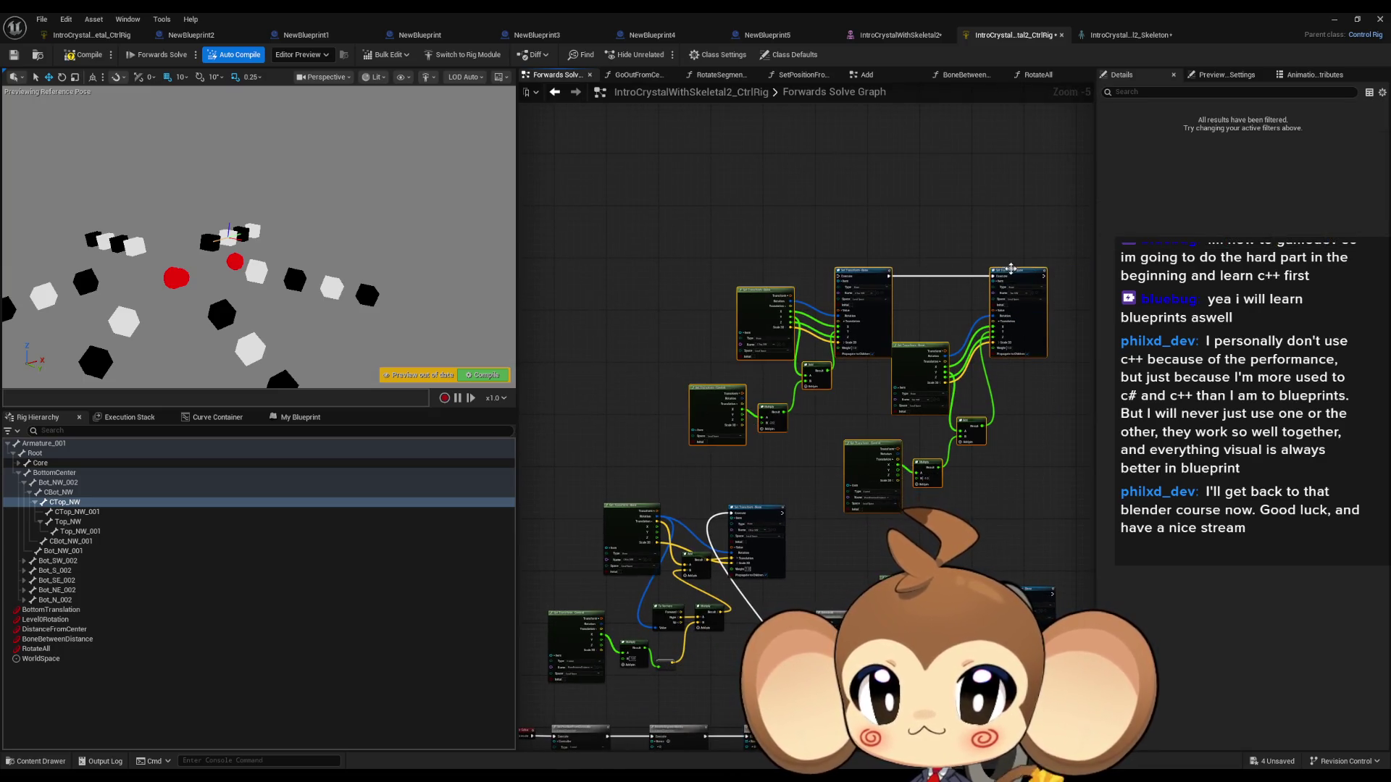
scroll(1011, 268, down, 1)
mouse_move(1011, 268)
mouse_down()
mouse_move(833, 218)
mouse_move(785, 436)
mouse_up()
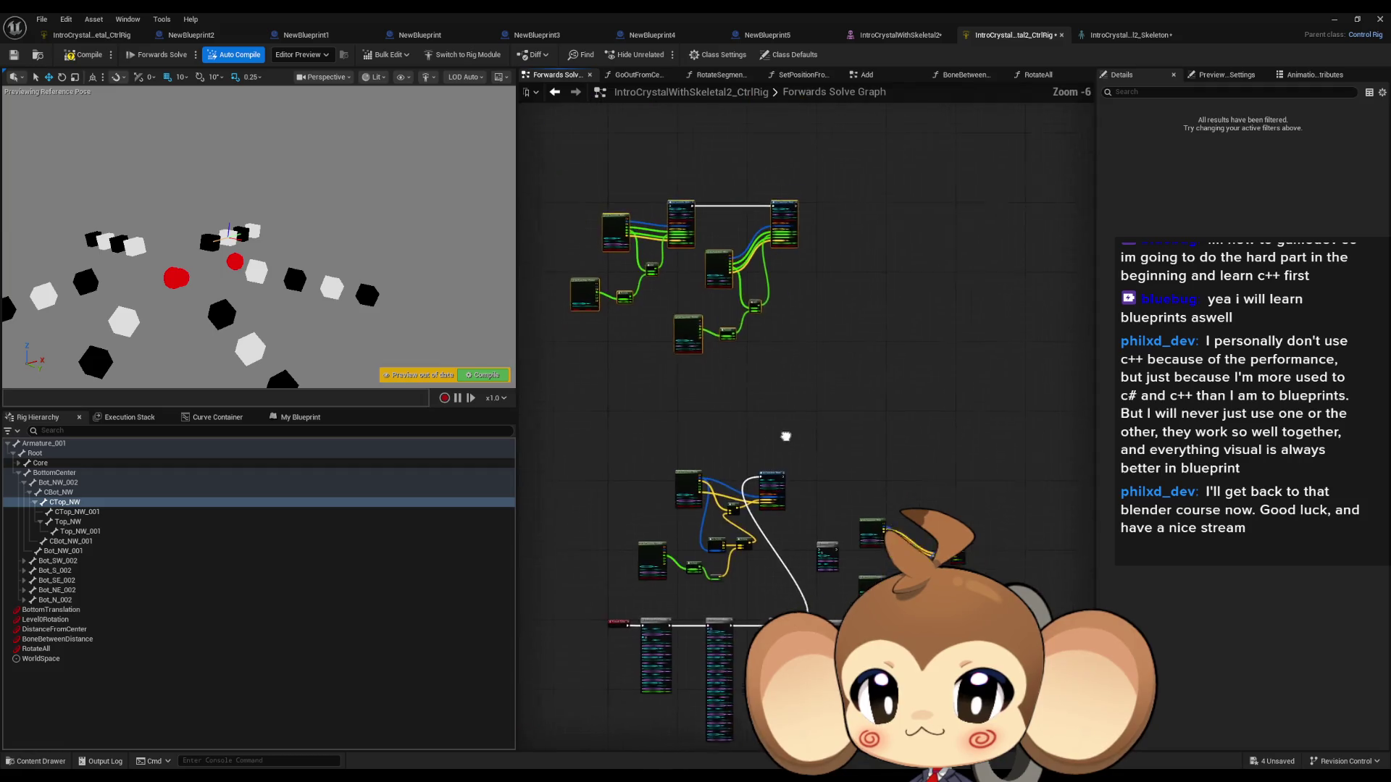
scroll(786, 436, up, 1)
scroll(859, 418, up, 3)
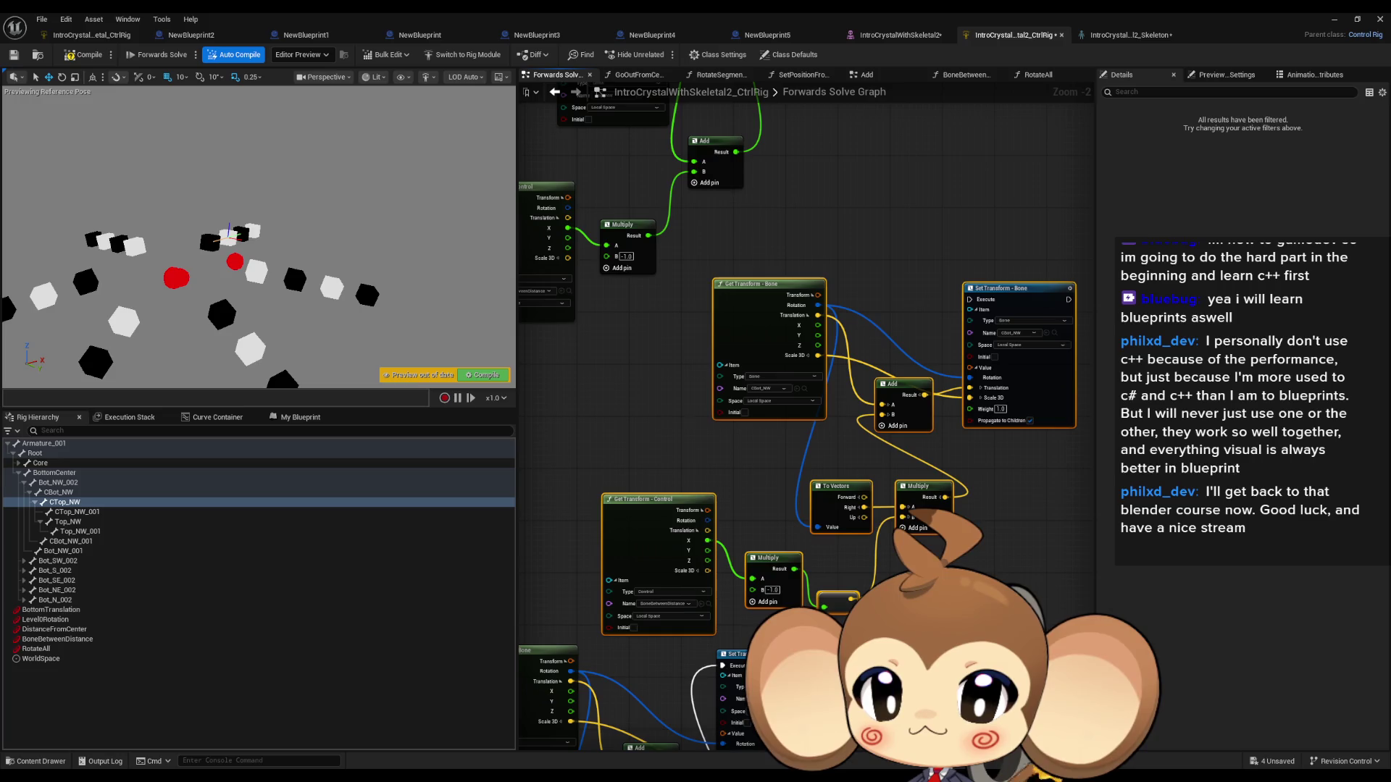
Step: Bring the Top_NW and CBot_NW transform nodes into view
drag(732, 427, 817, 464)
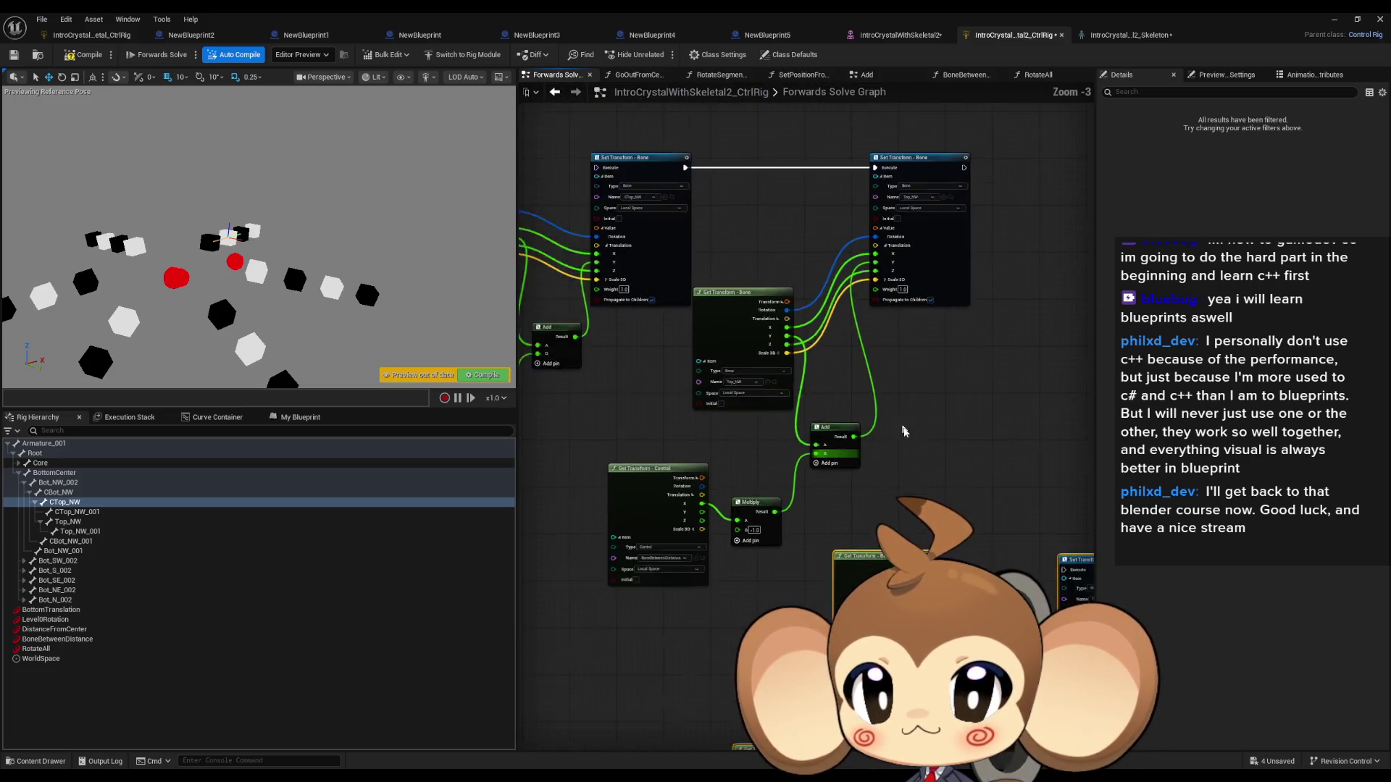
scroll(831, 321, up, 1)
scroll(818, 293, down, 1)
drag(819, 293, 823, 437)
scroll(823, 437, up, 2)
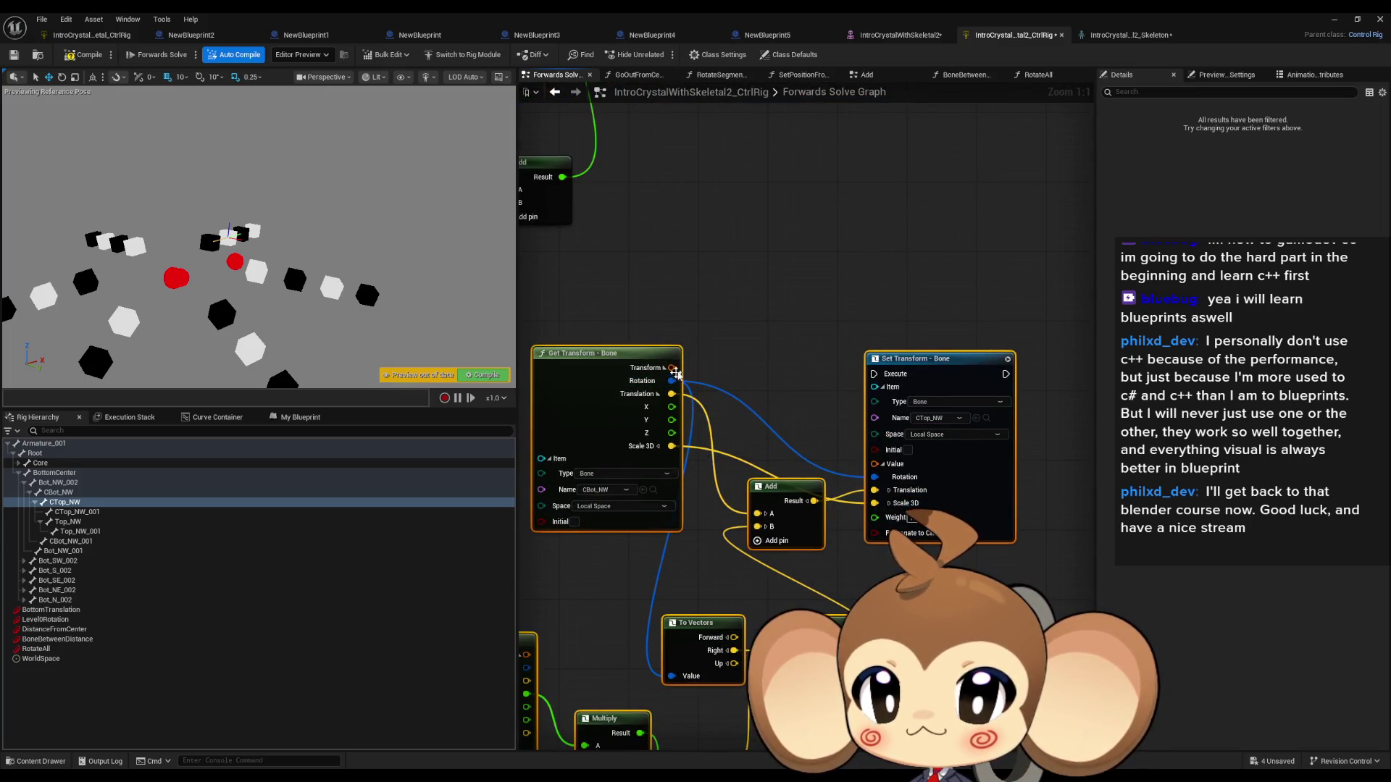
drag(728, 528, 720, 482)
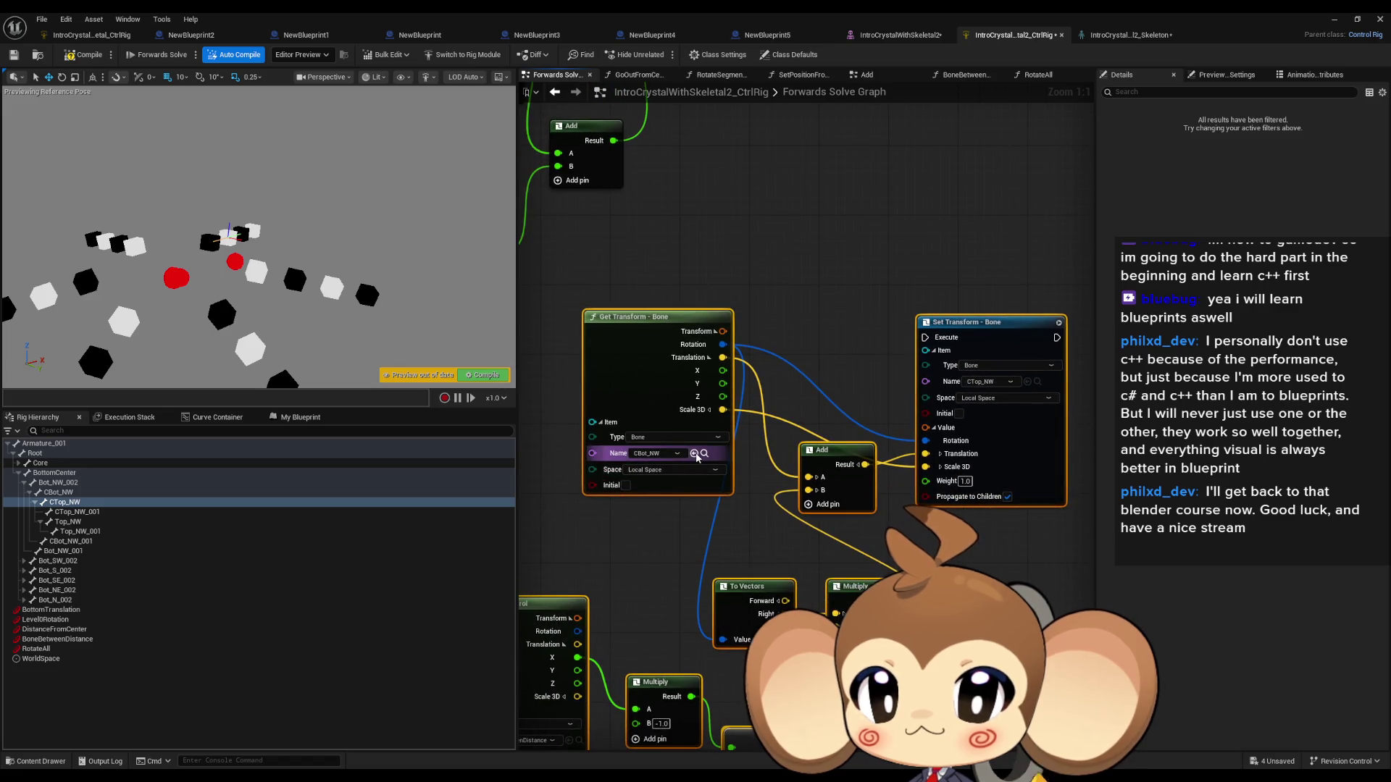
scroll(697, 456, down, 2)
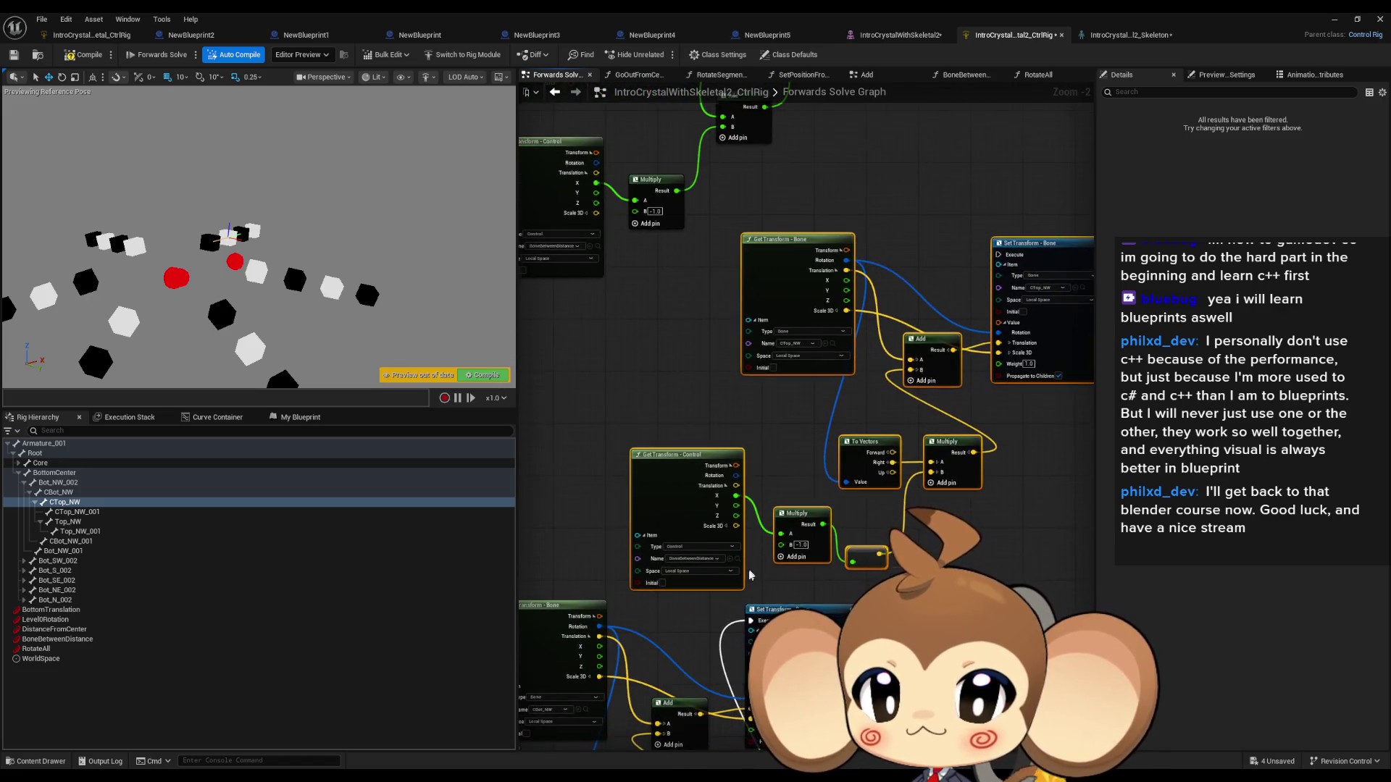
scroll(750, 573, up, 2)
scroll(750, 574, down, 3)
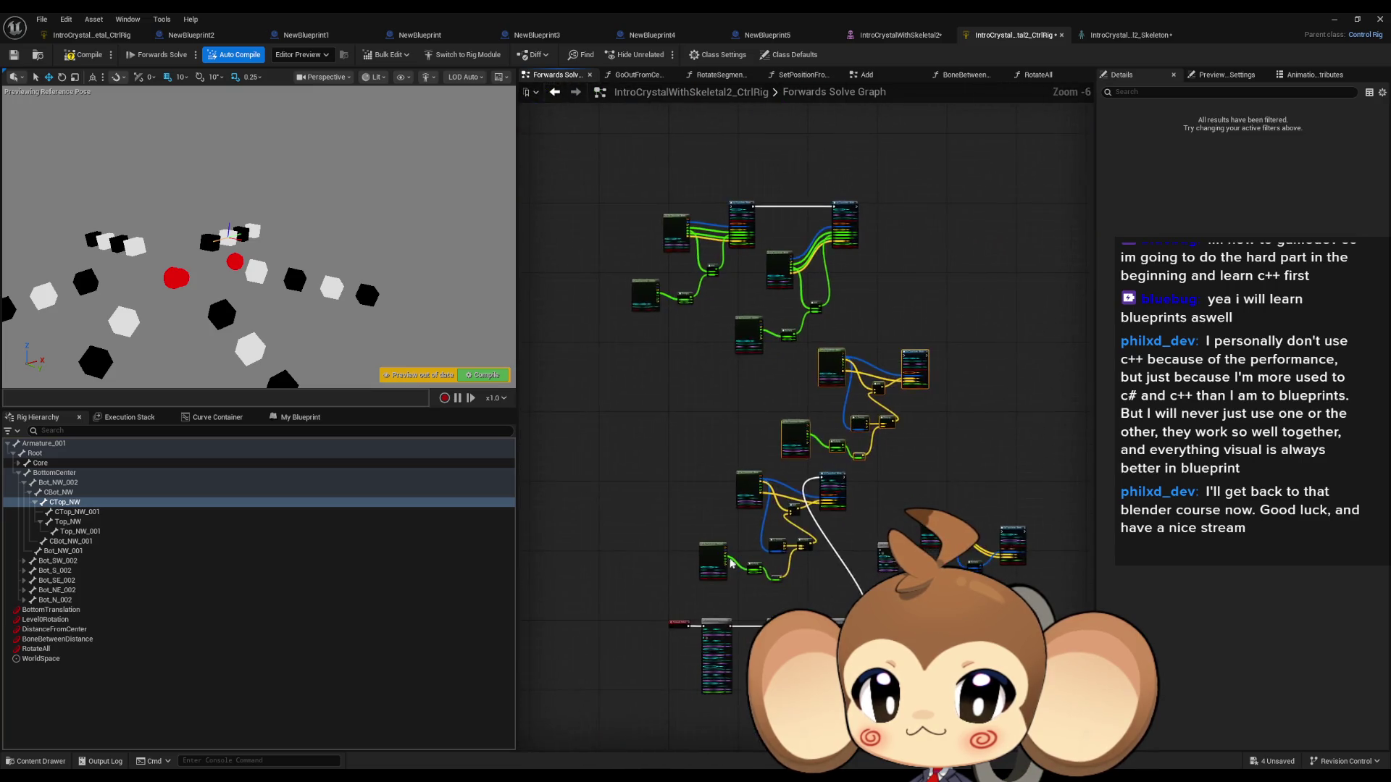
scroll(739, 570, up, 2)
scroll(739, 570, down, 3)
scroll(802, 582, up, 3)
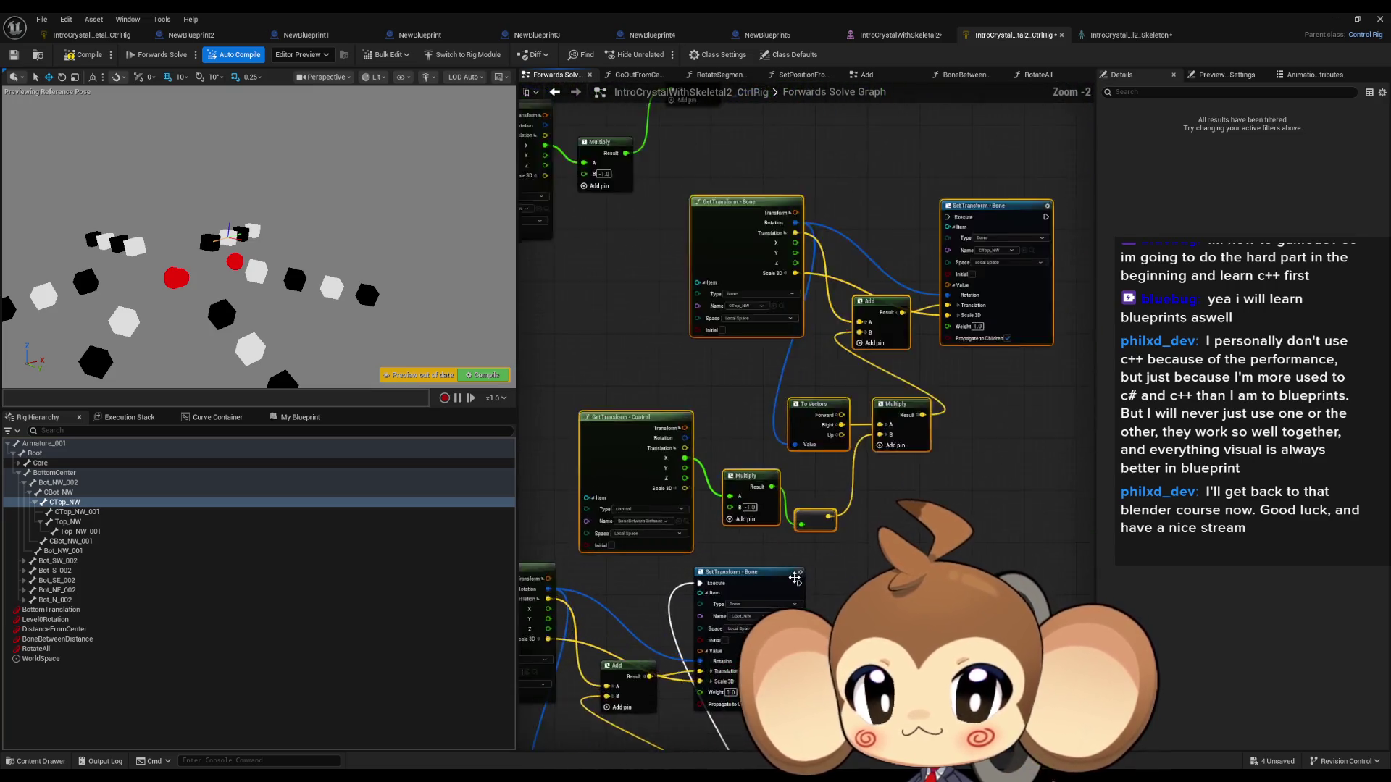
Step: Chain the lower Set Transform's execution into the upper one and test the BoneBetweenDistance control
mouse_move(799, 584)
mouse_down()
mouse_move(909, 264)
mouse_move(976, 158)
mouse_up()
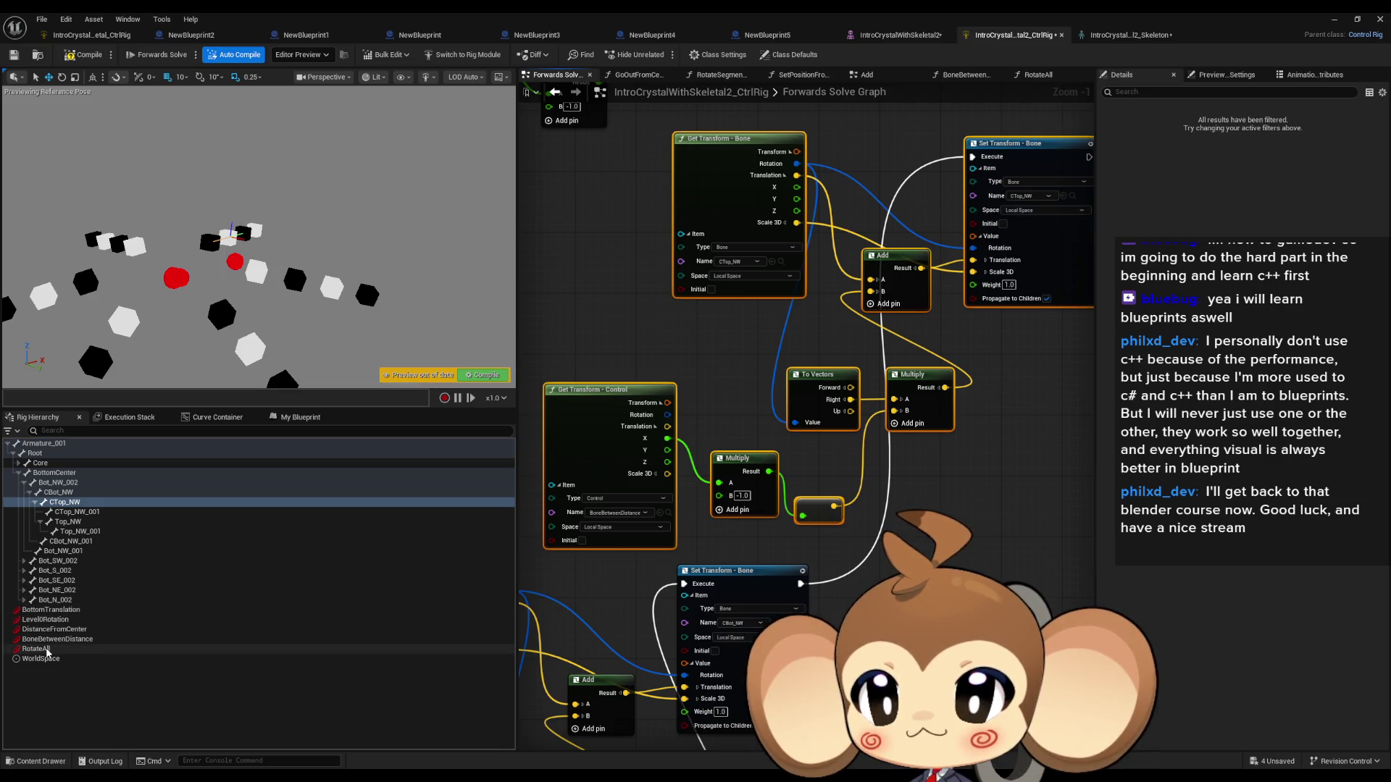
drag(690, 408, 706, 592)
scroll(707, 591, up, 1)
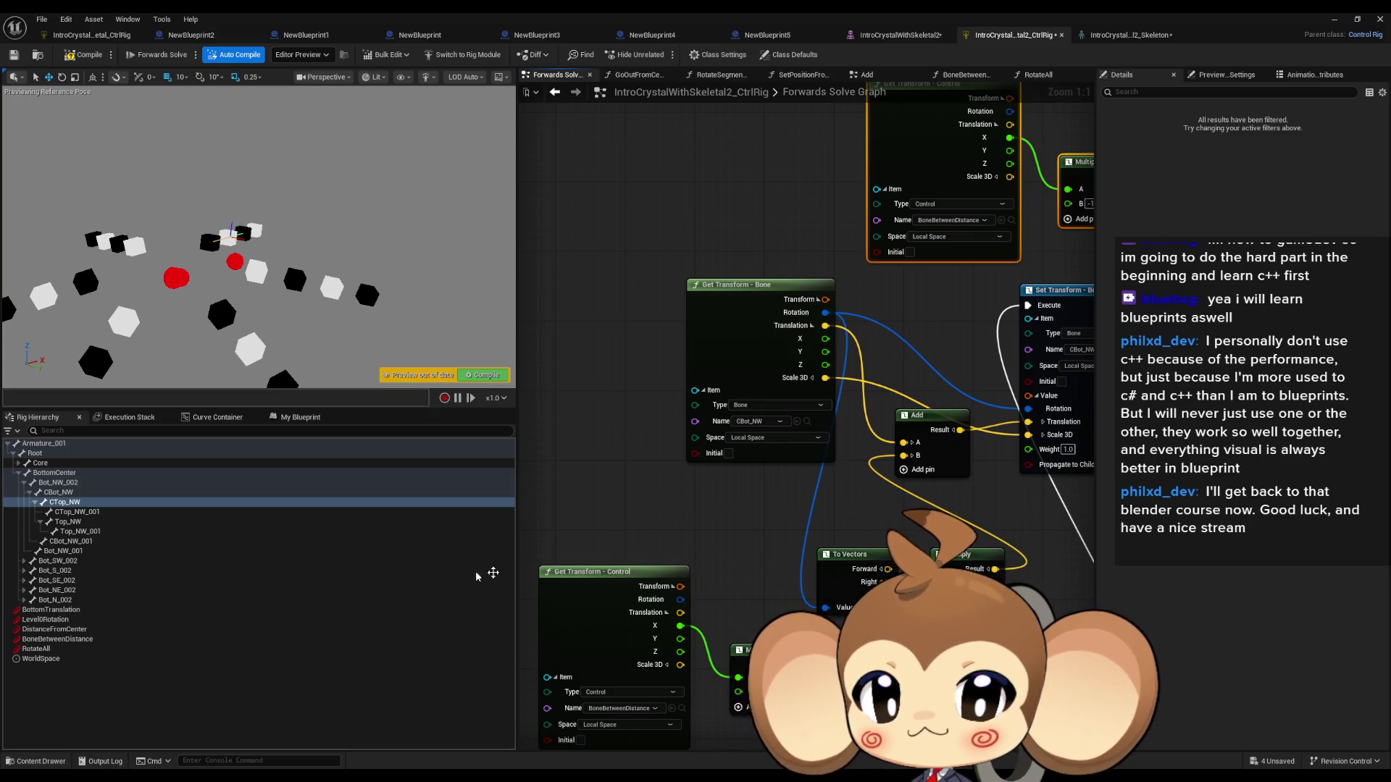
click(43, 640)
drag(212, 265, 218, 269)
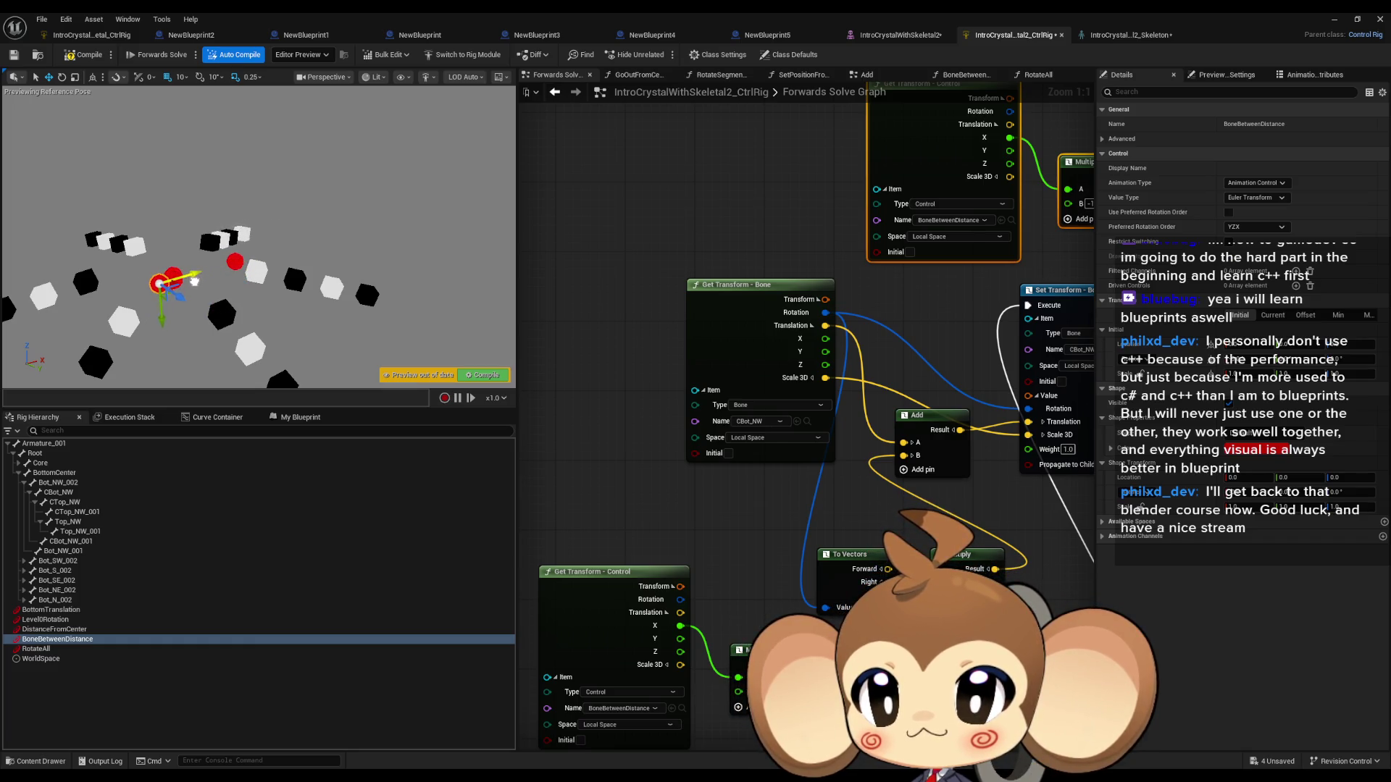
drag(190, 282, 203, 278)
scroll(880, 450, down, 4)
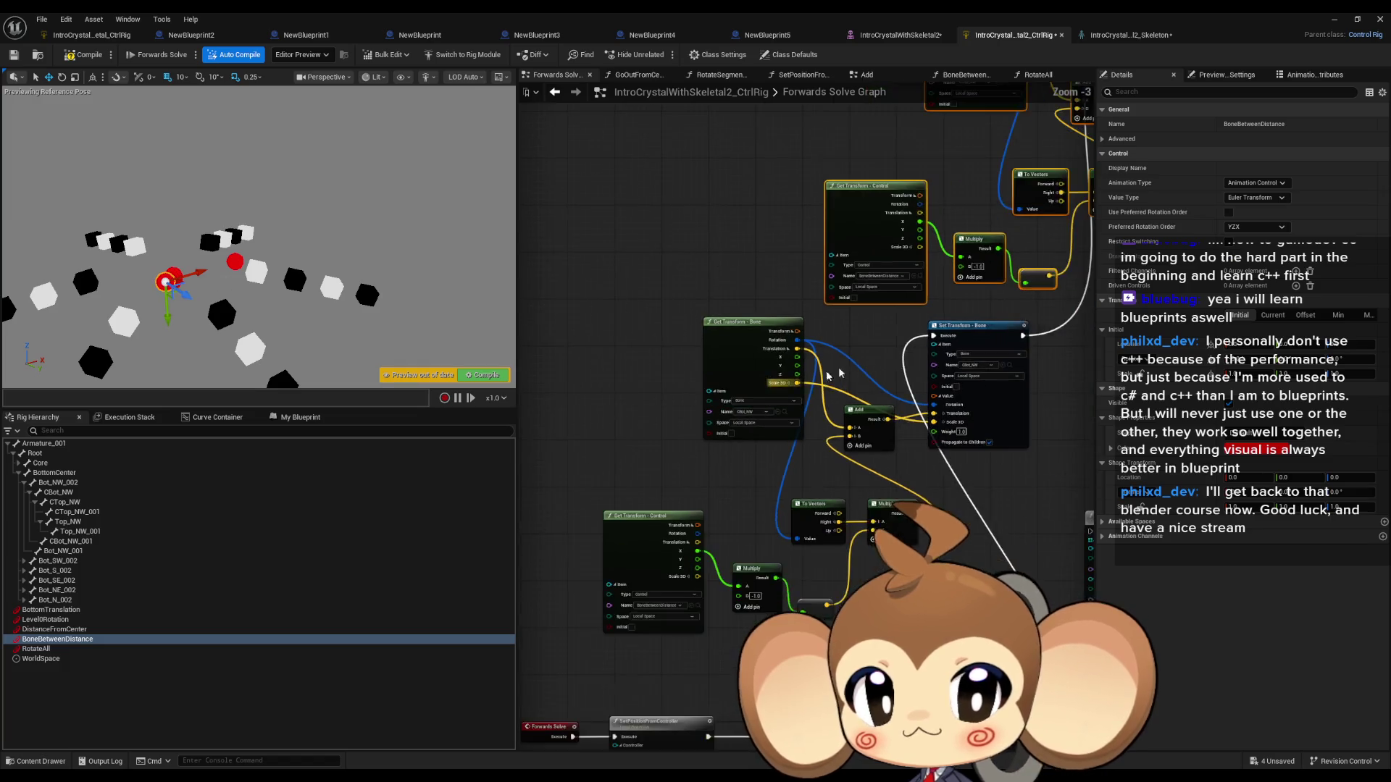
Step: Box-select a node group, move it up-right, and wire execution from the right Set Transform
mouse_move(880, 450)
mouse_down()
mouse_move(833, 444)
mouse_move(994, 445)
mouse_up()
mouse_move(957, 464)
mouse_down()
mouse_move(764, 536)
mouse_move(688, 648)
mouse_up()
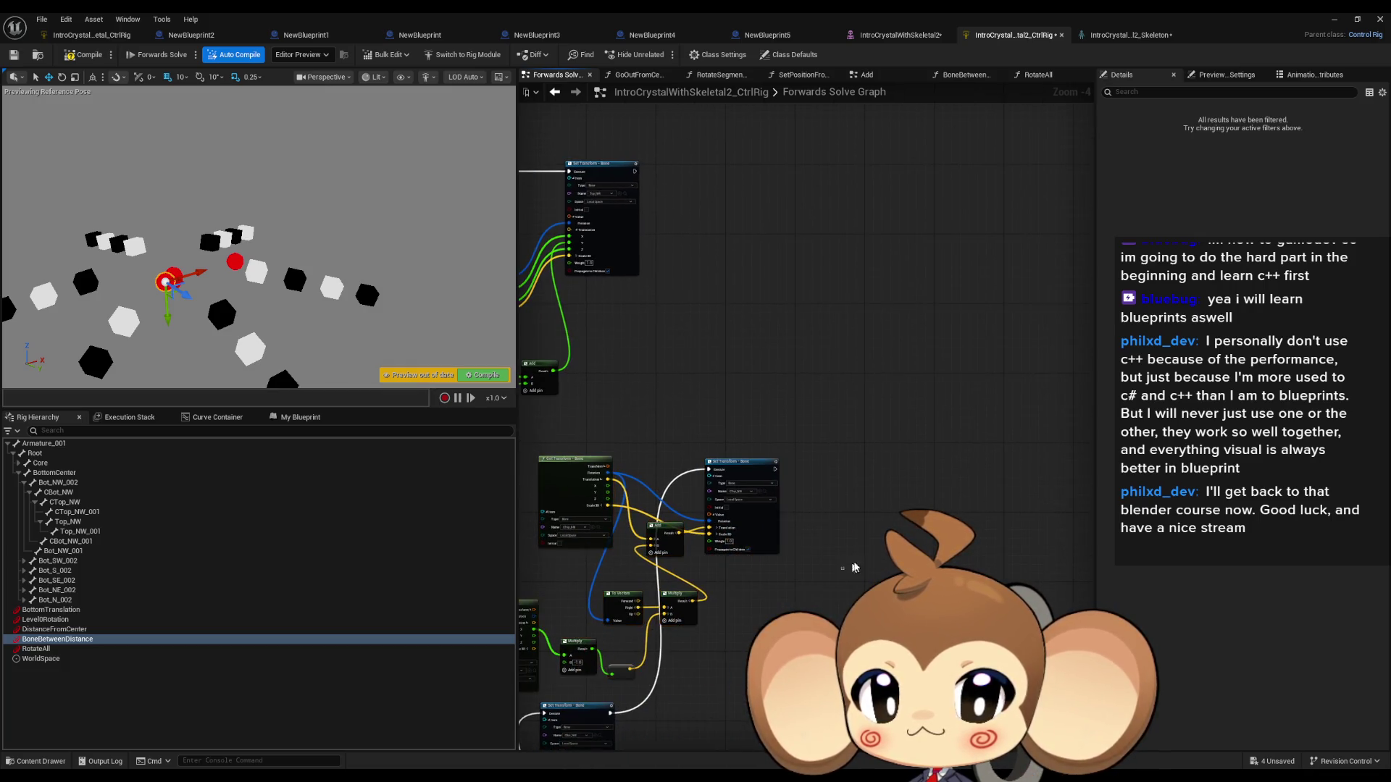
drag(879, 445, 966, 439)
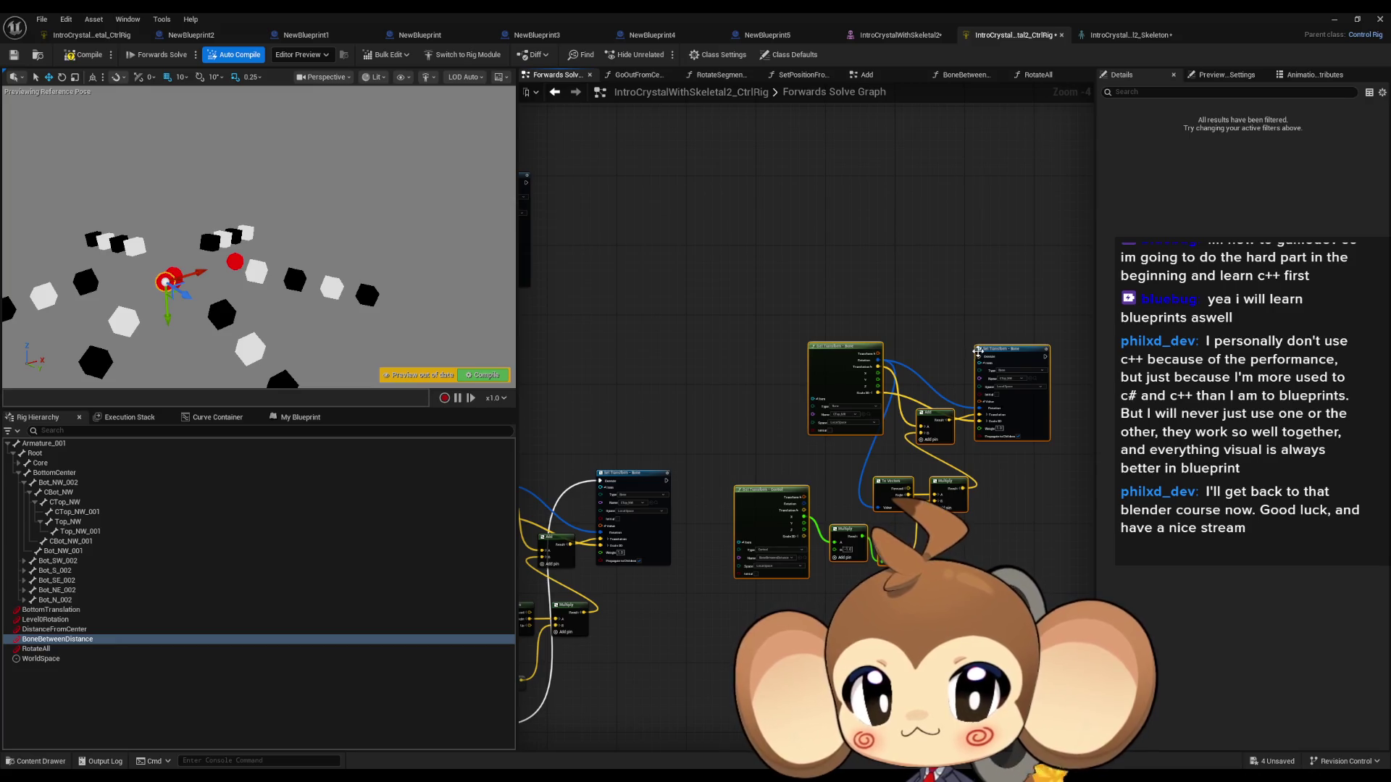
drag(979, 357, 668, 490)
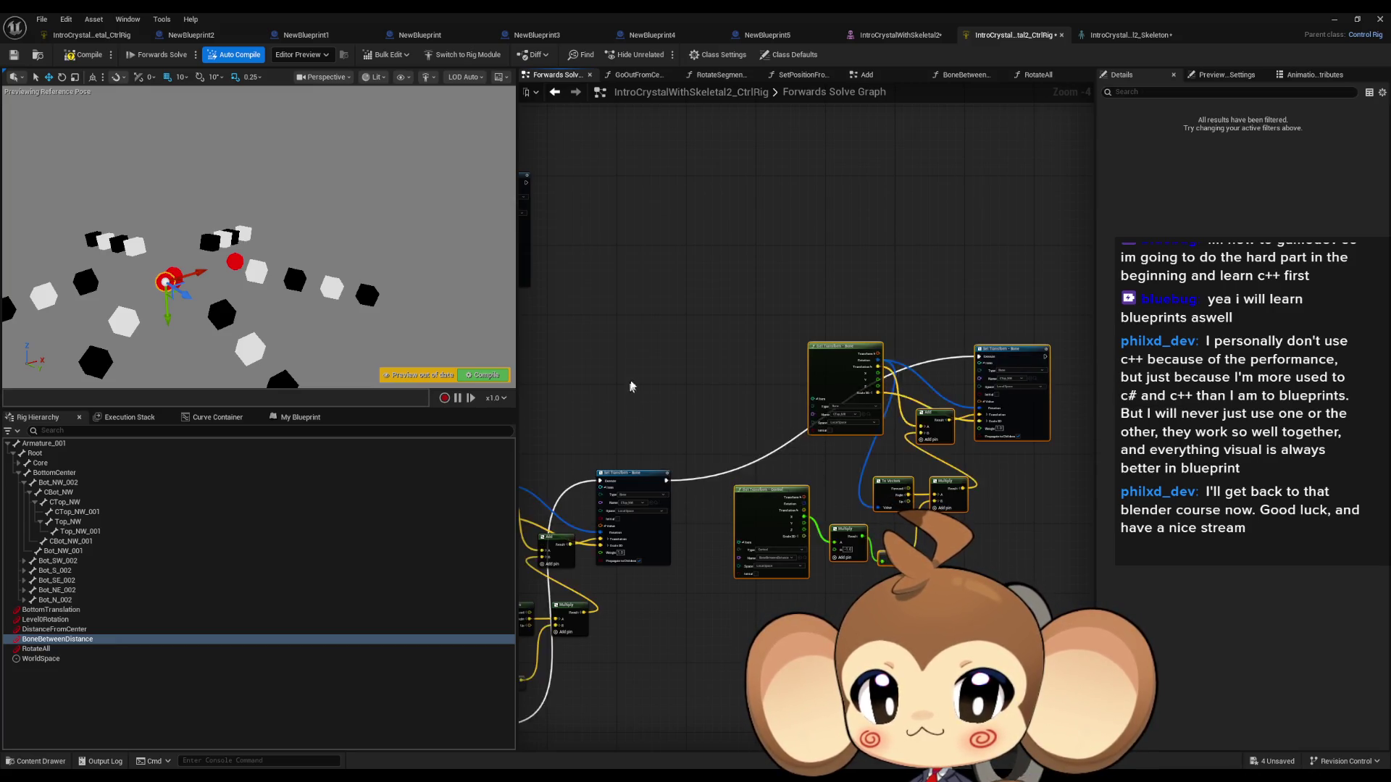
scroll(668, 490, up, 2)
Step: Set the Set Transform node's Name pin to the Top_NW bone
click(701, 264)
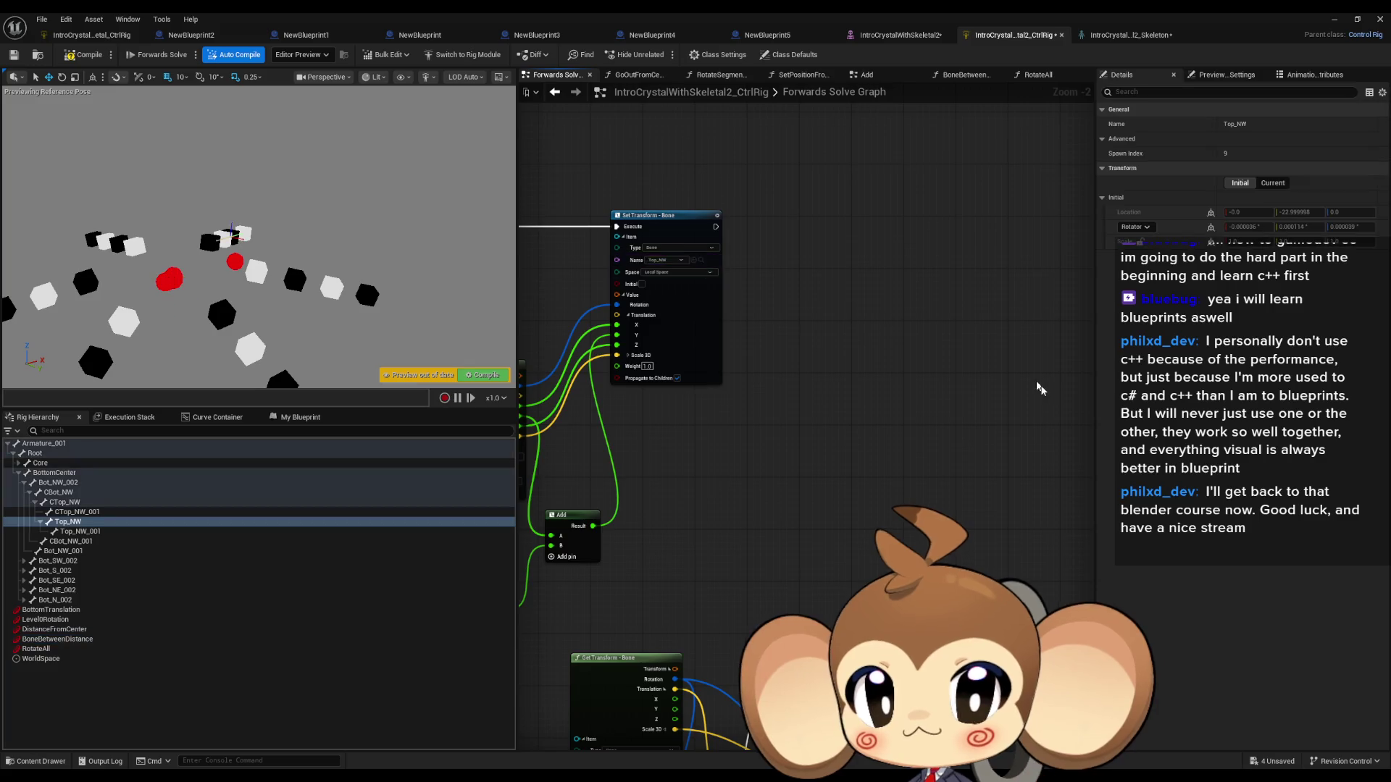
scroll(1024, 373, up, 2)
click(1050, 465)
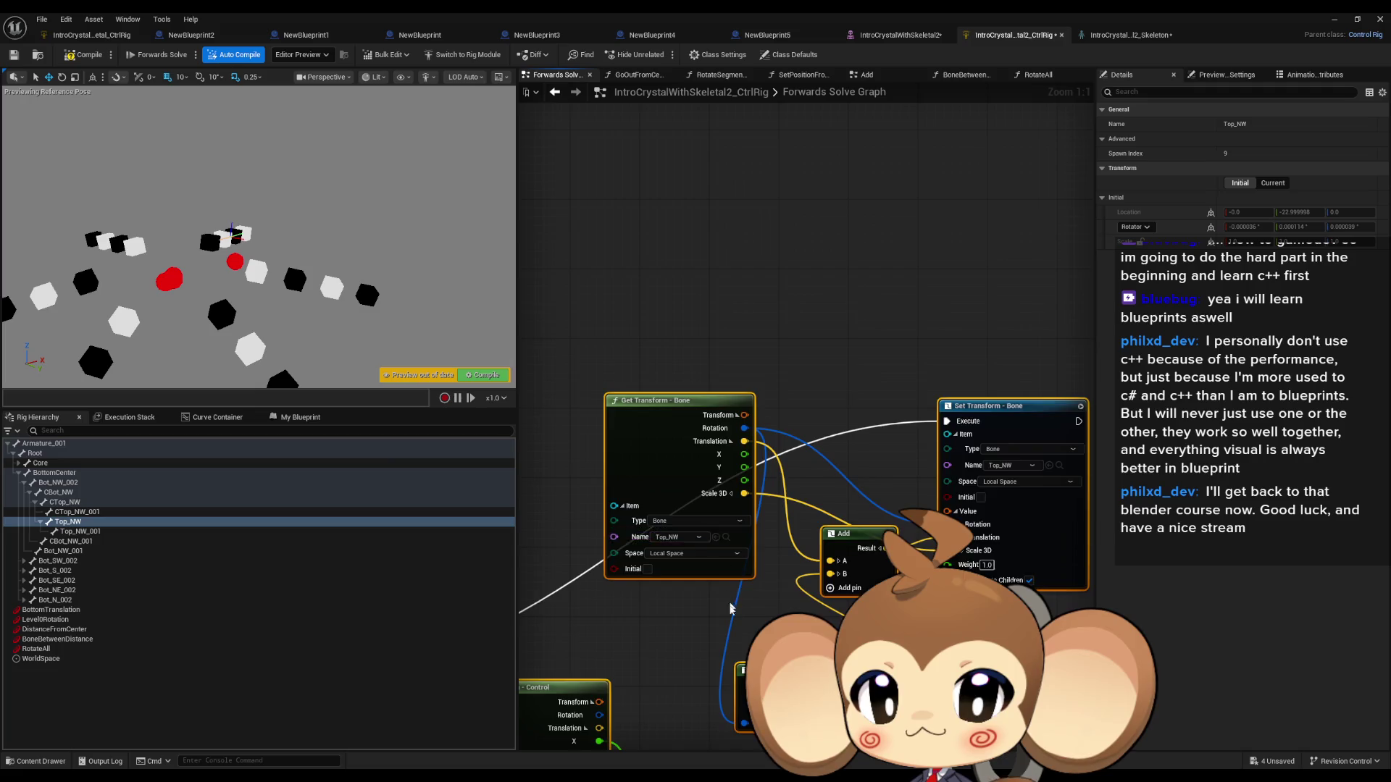
scroll(836, 446, down, 6)
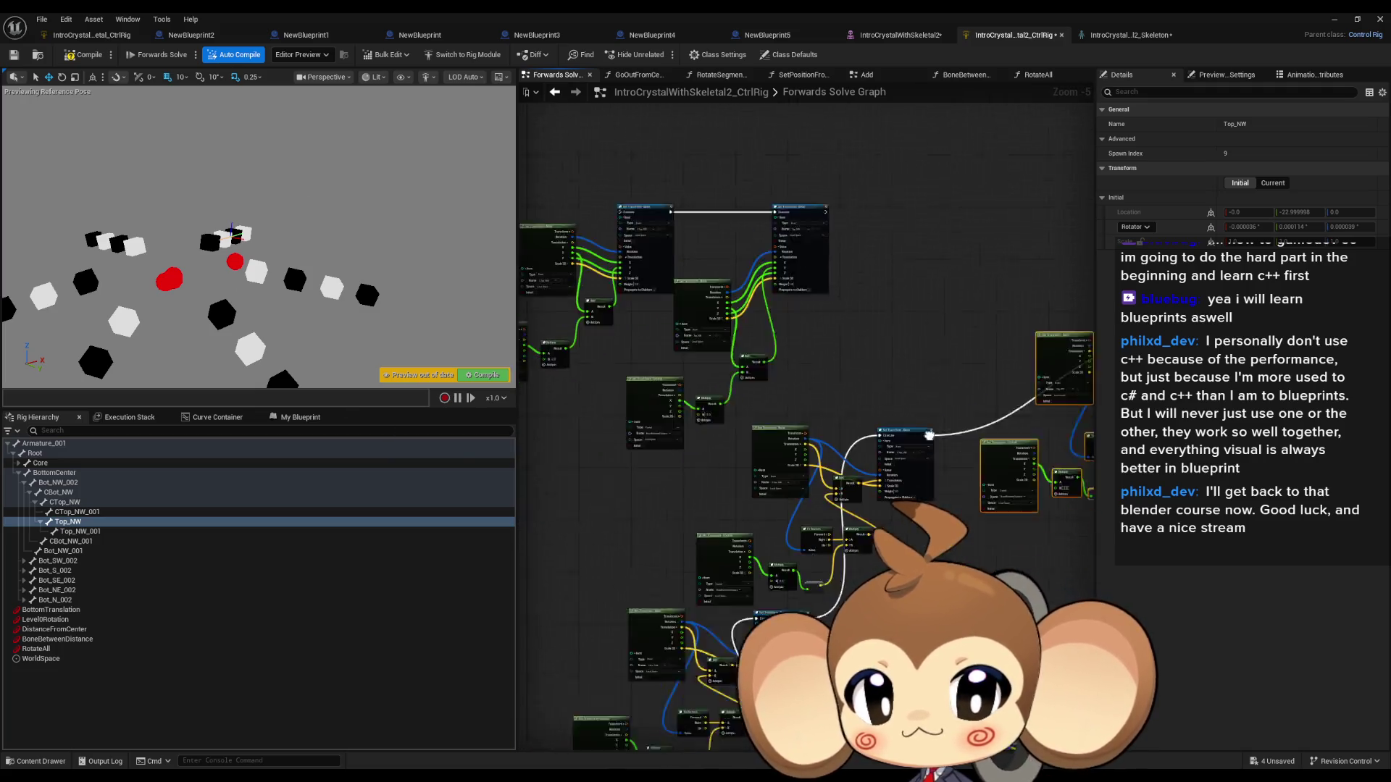
scroll(929, 436, up, 2)
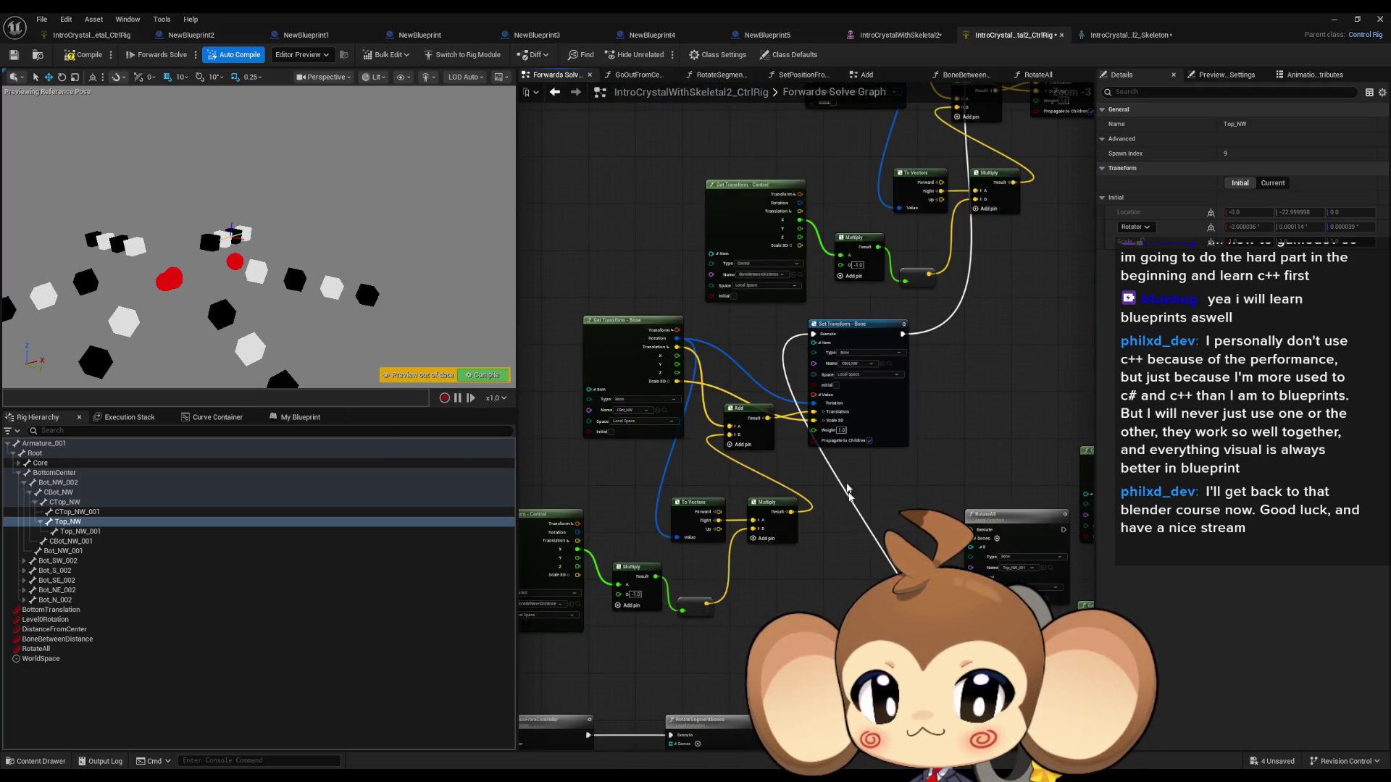
Step: Drag the BoneBetweenDistance control gizmo to test the driven cubes
click(57, 639)
mouse_move(176, 275)
mouse_down()
mouse_move(204, 271)
mouse_move(192, 271)
mouse_up()
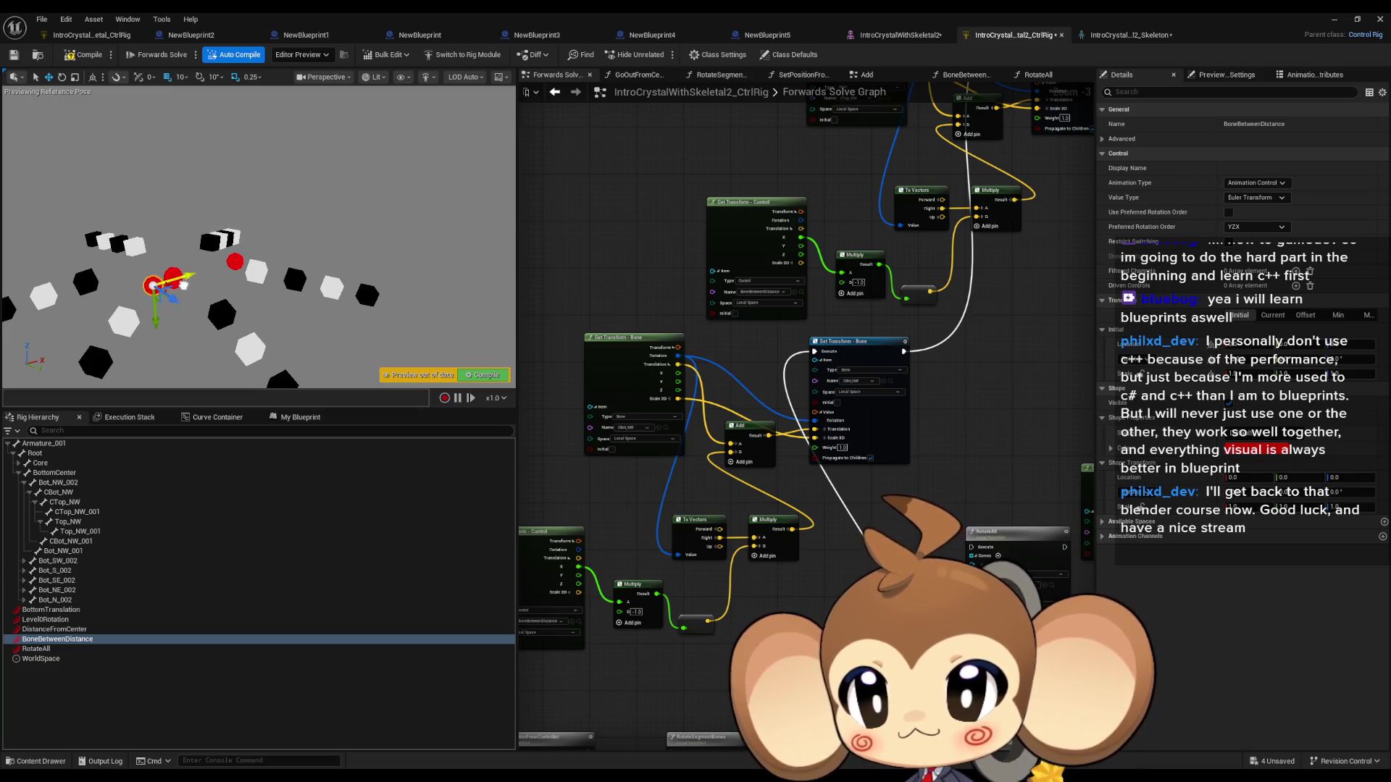
scroll(751, 486, down, 2)
scroll(754, 481, down, 1)
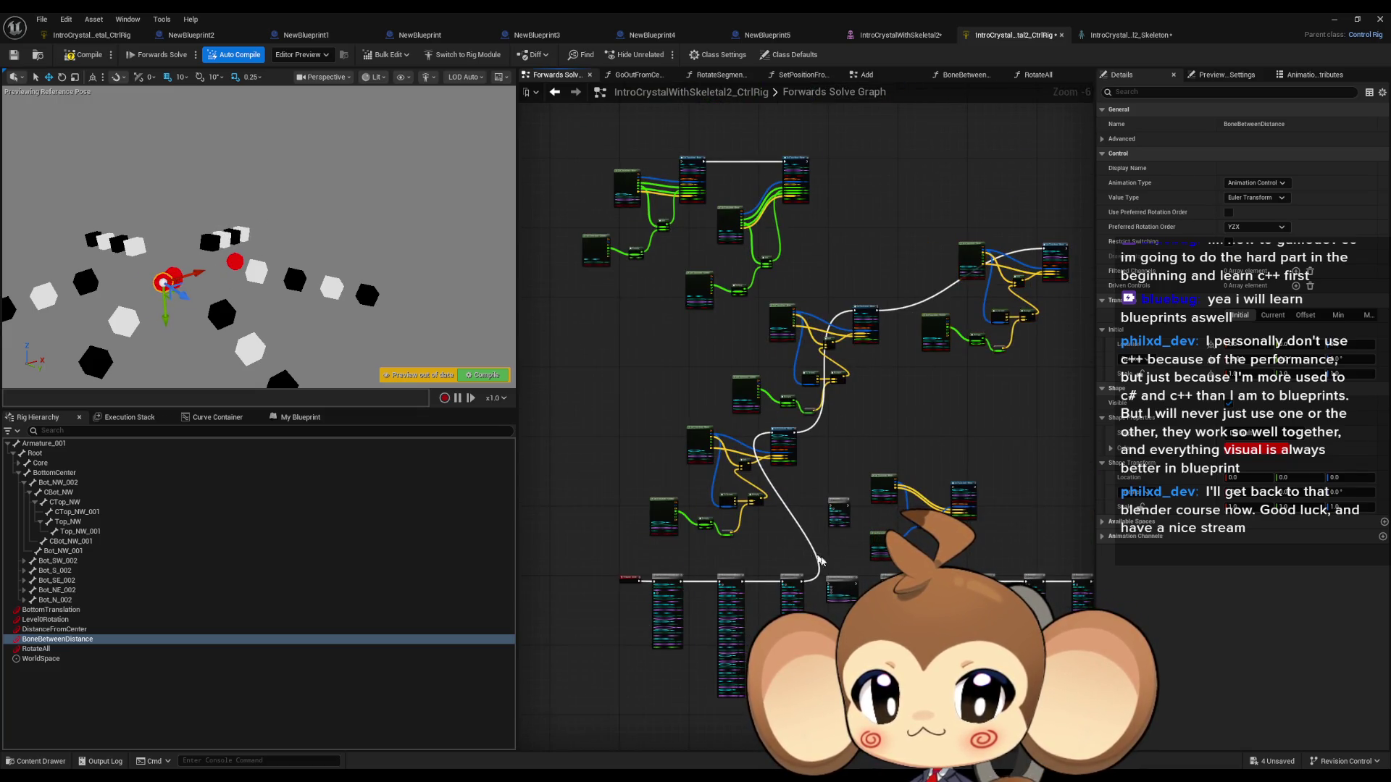
scroll(813, 558, up, 4)
Step: Marquee-select the bone transform nodes and show the rig's graphs and functions list
click(833, 593)
scroll(849, 546, down, 1)
mouse_move(849, 545)
mouse_down()
mouse_move(768, 478)
mouse_move(904, 521)
mouse_up()
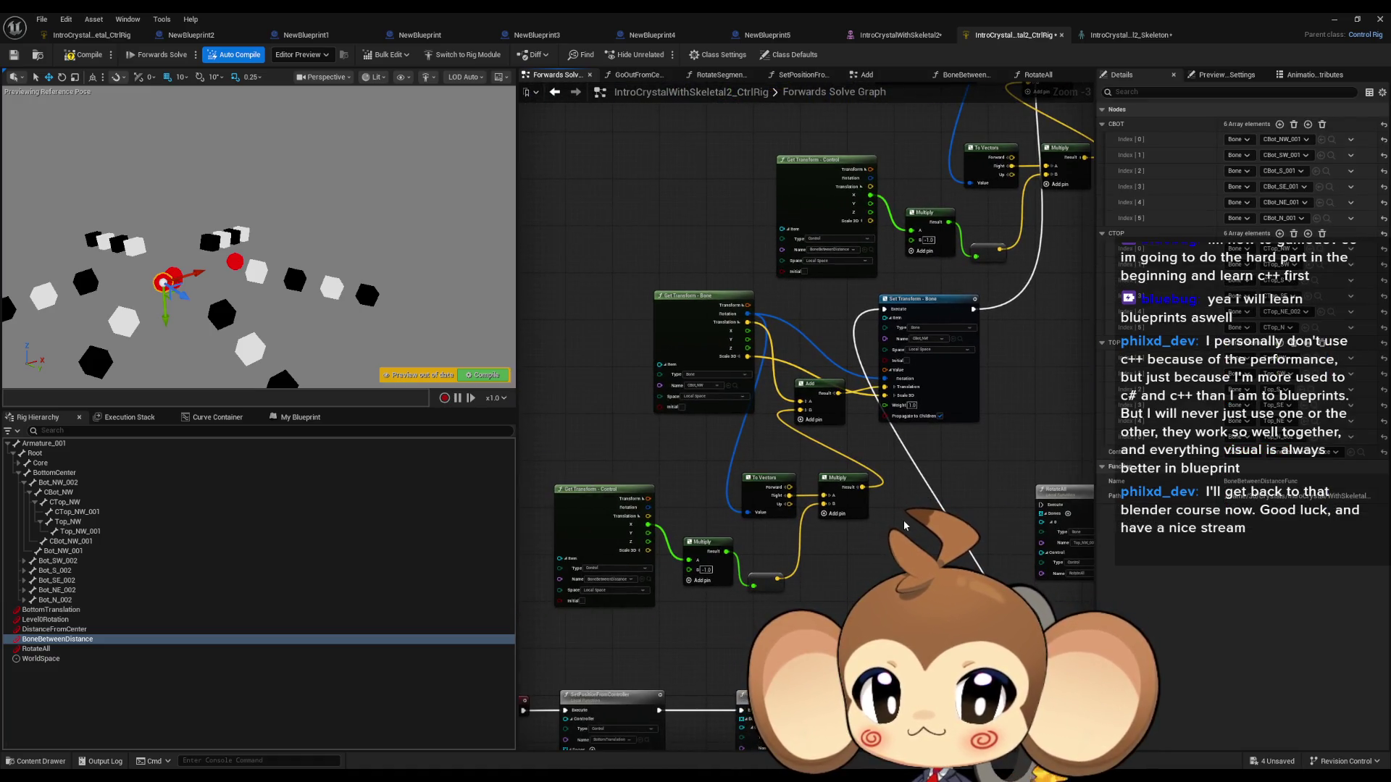
mouse_move(585, 338)
mouse_down()
mouse_move(833, 609)
mouse_move(949, 599)
mouse_move(837, 496)
mouse_up()
click(302, 418)
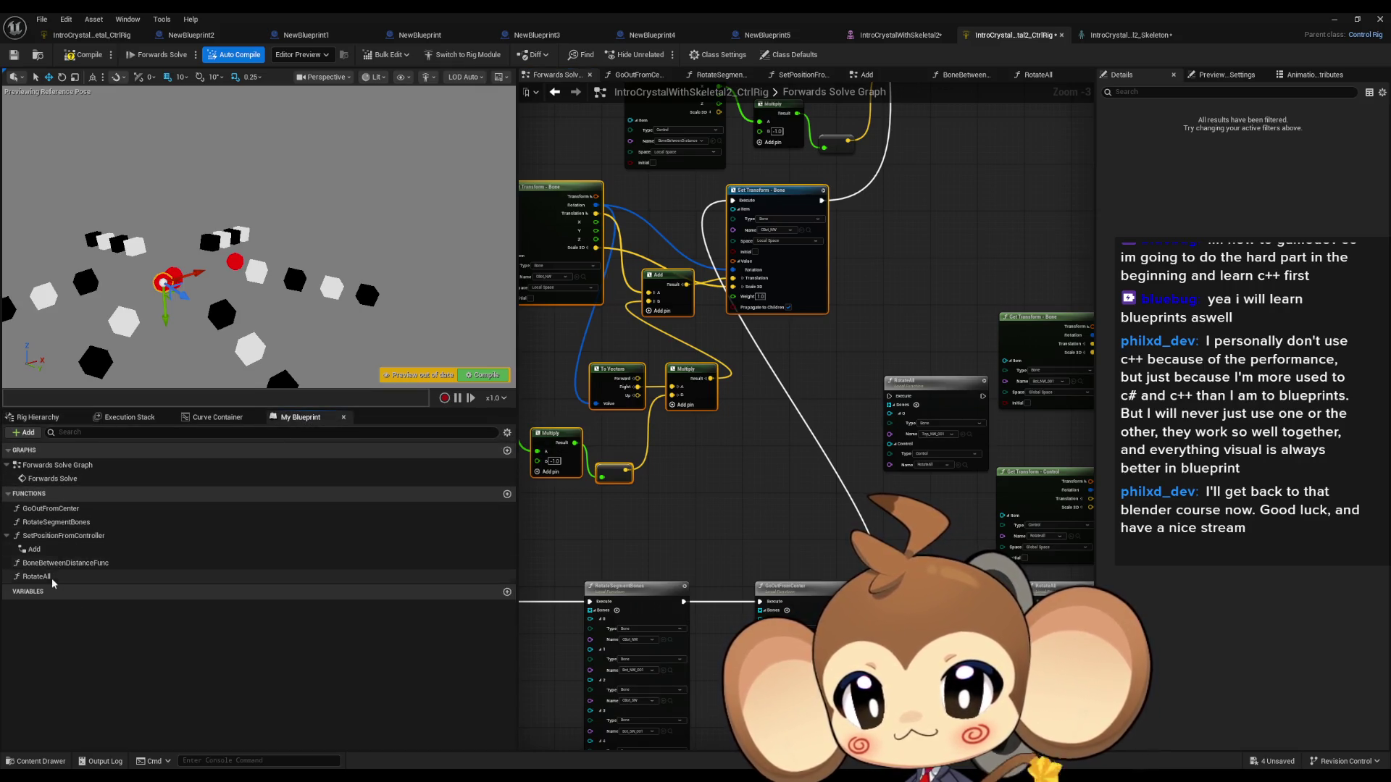
Step: Rename BoneBetweenDistanceFunc to BoneBetweenDistanceFuncOld
click(74, 565)
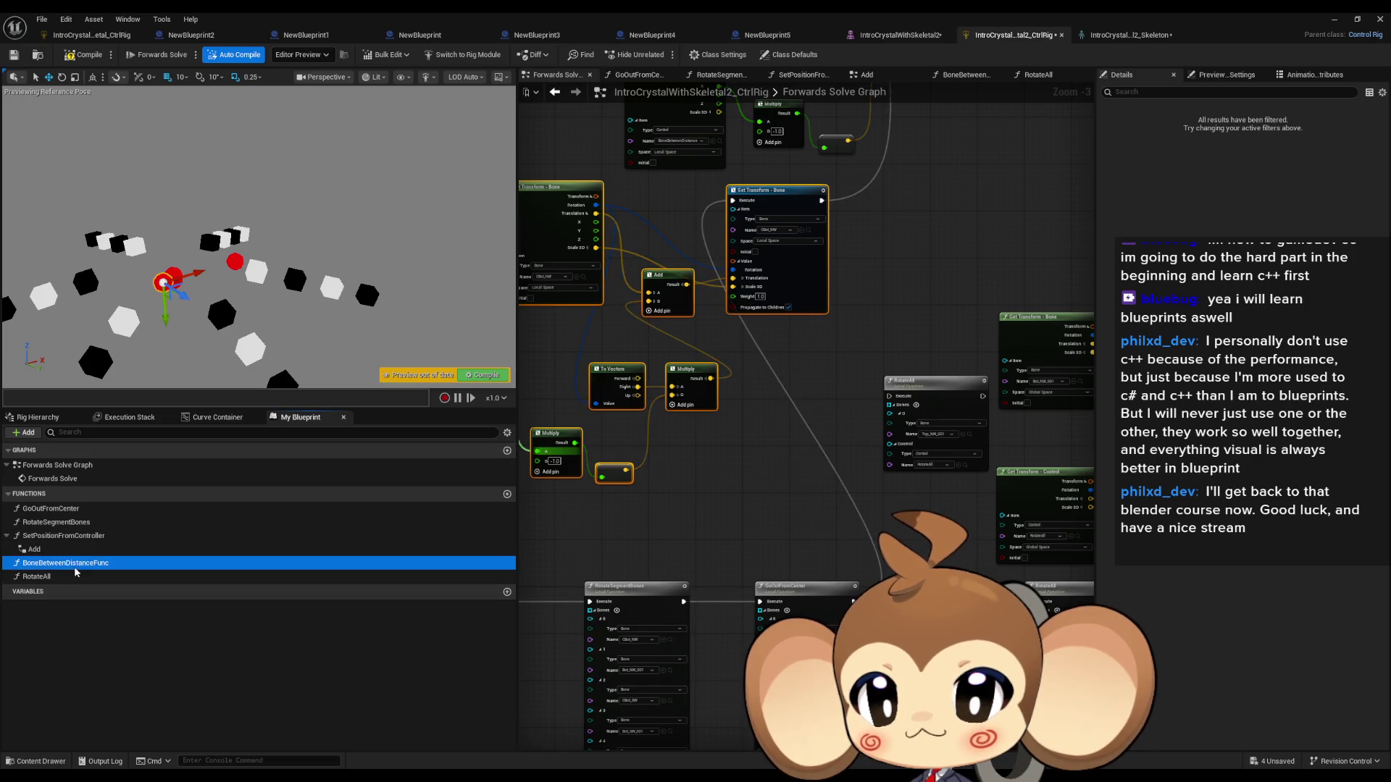
key(F2)
key(End)
text(ld)
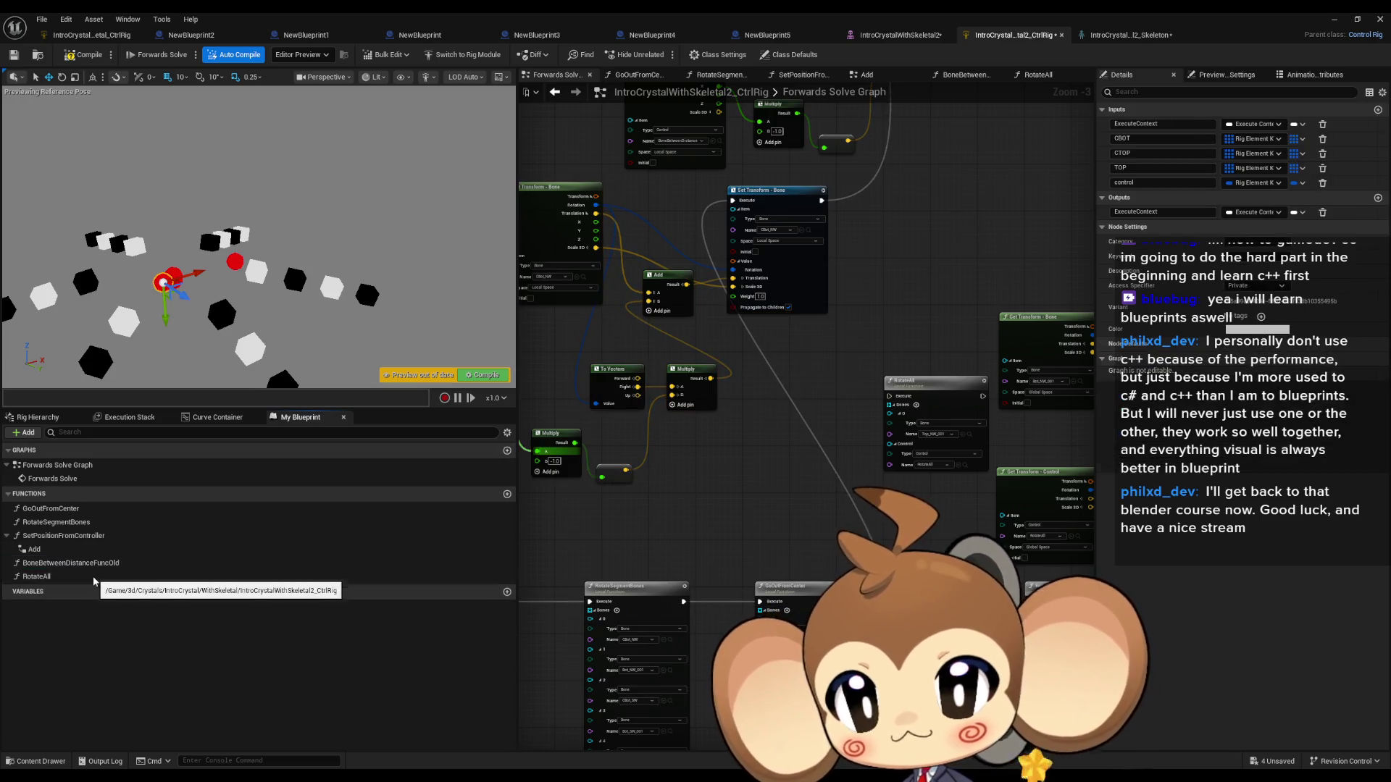
Step: Add a new function named BoneBetweenDistanceFunc and return to the Forwards Solve Graph
click(507, 494)
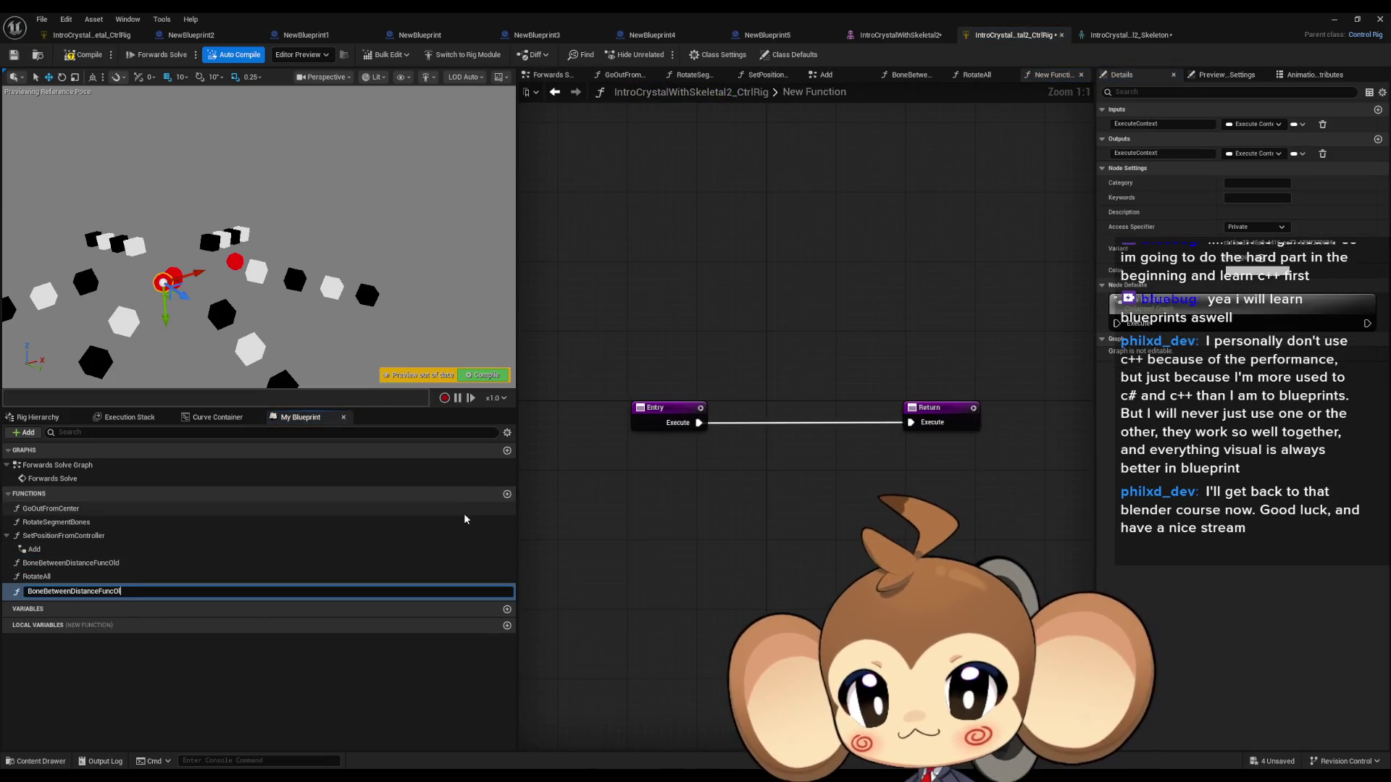
text(BoneBetweenDistanceFunc)
key(Return)
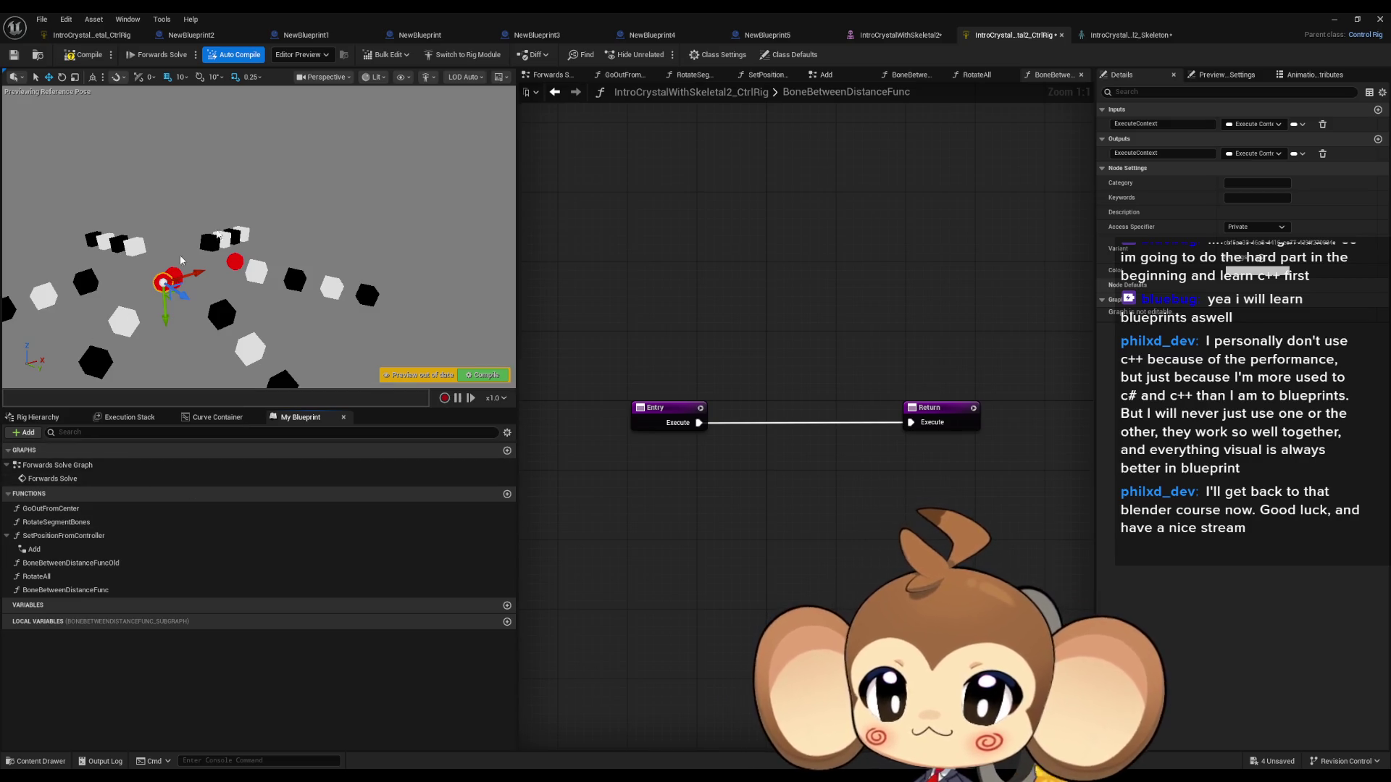
click(554, 91)
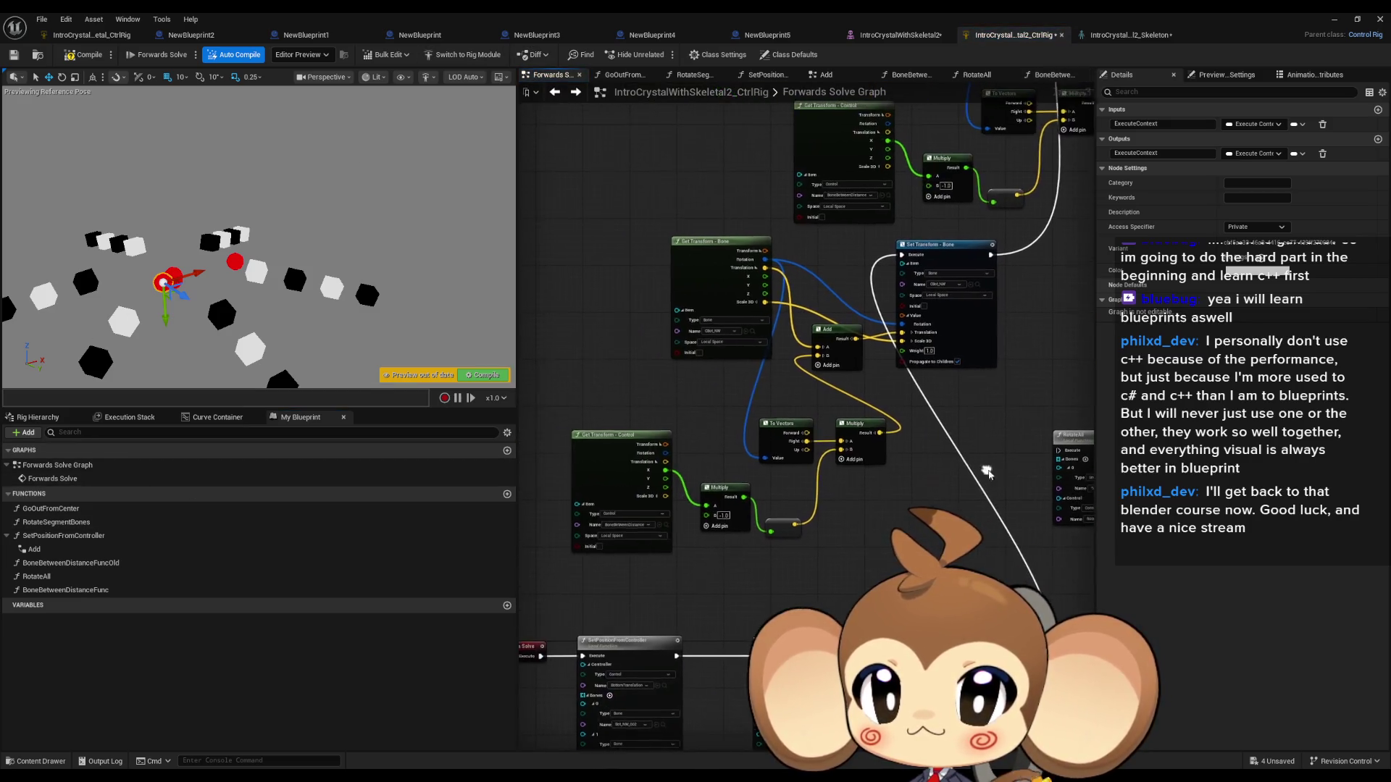
Step: Paste the bone transform nodes into BoneBetweenDistanceFunc, wiring Entry through Set Transform to Return
drag(607, 293, 949, 551)
click(85, 592)
double_click(85, 590)
key(ctrl+v)
mouse_move(991, 341)
mouse_down()
mouse_move(941, 447)
mouse_move(814, 491)
mouse_move(798, 454)
mouse_move(863, 407)
mouse_up()
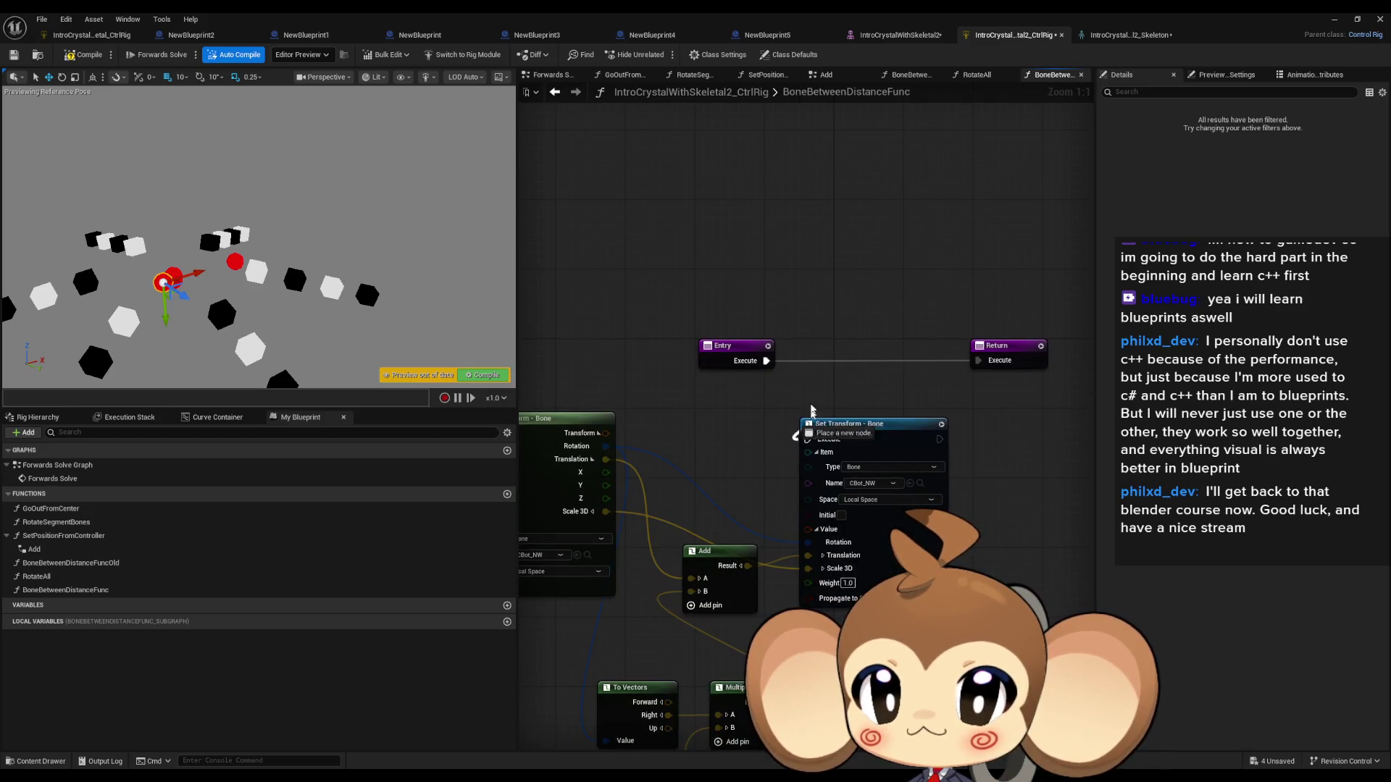
drag(771, 364, 770, 365)
drag(938, 439, 984, 366)
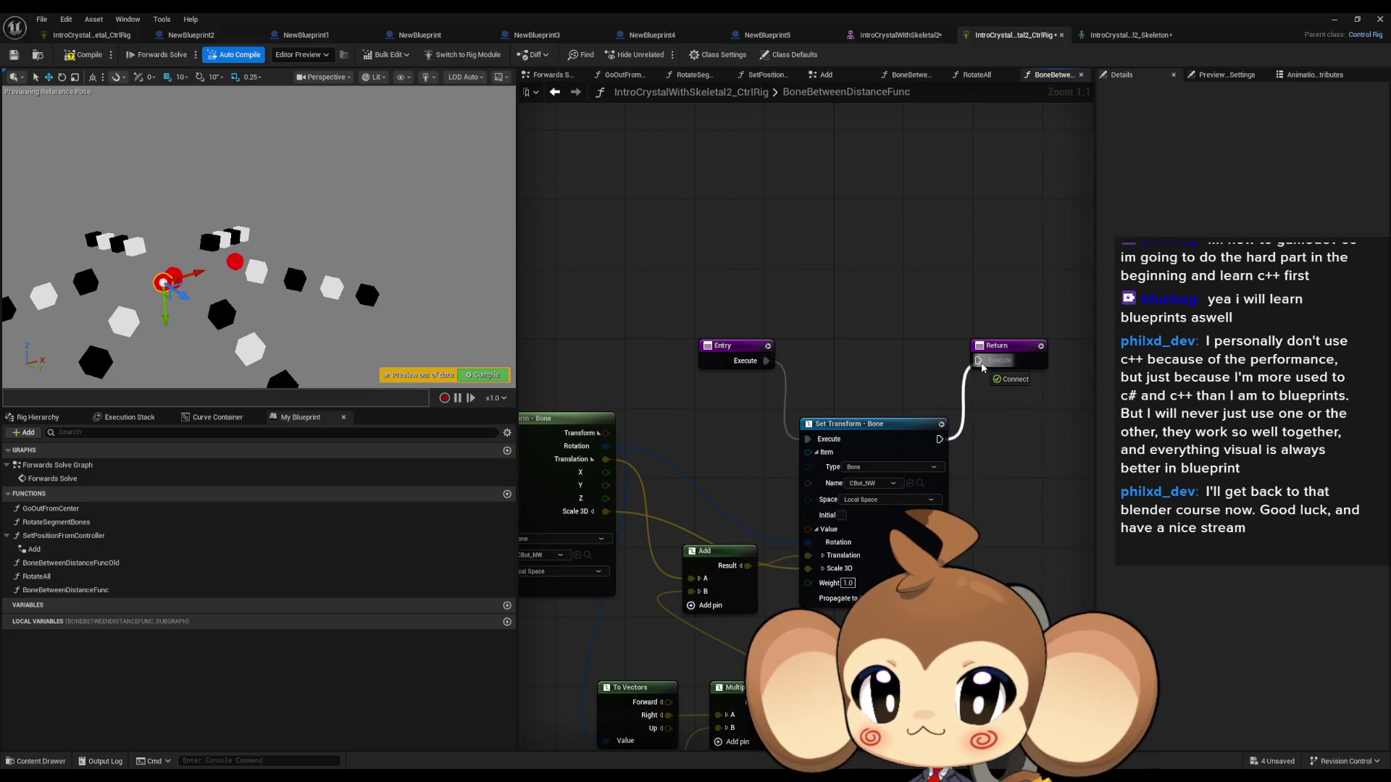
drag(983, 410, 757, 346)
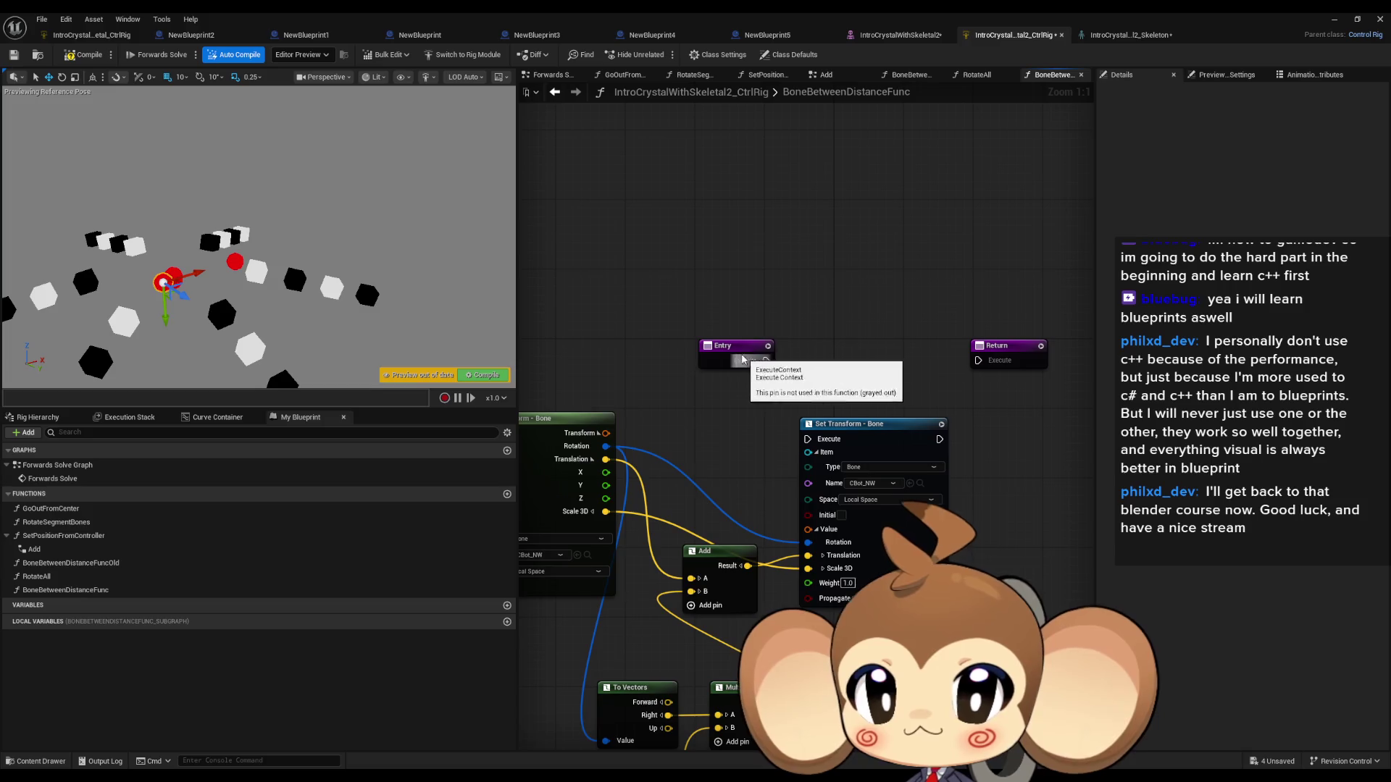
Step: Add two Rig Element Key inputs named Bones and control to the Entry node
click(768, 362)
click(1377, 111)
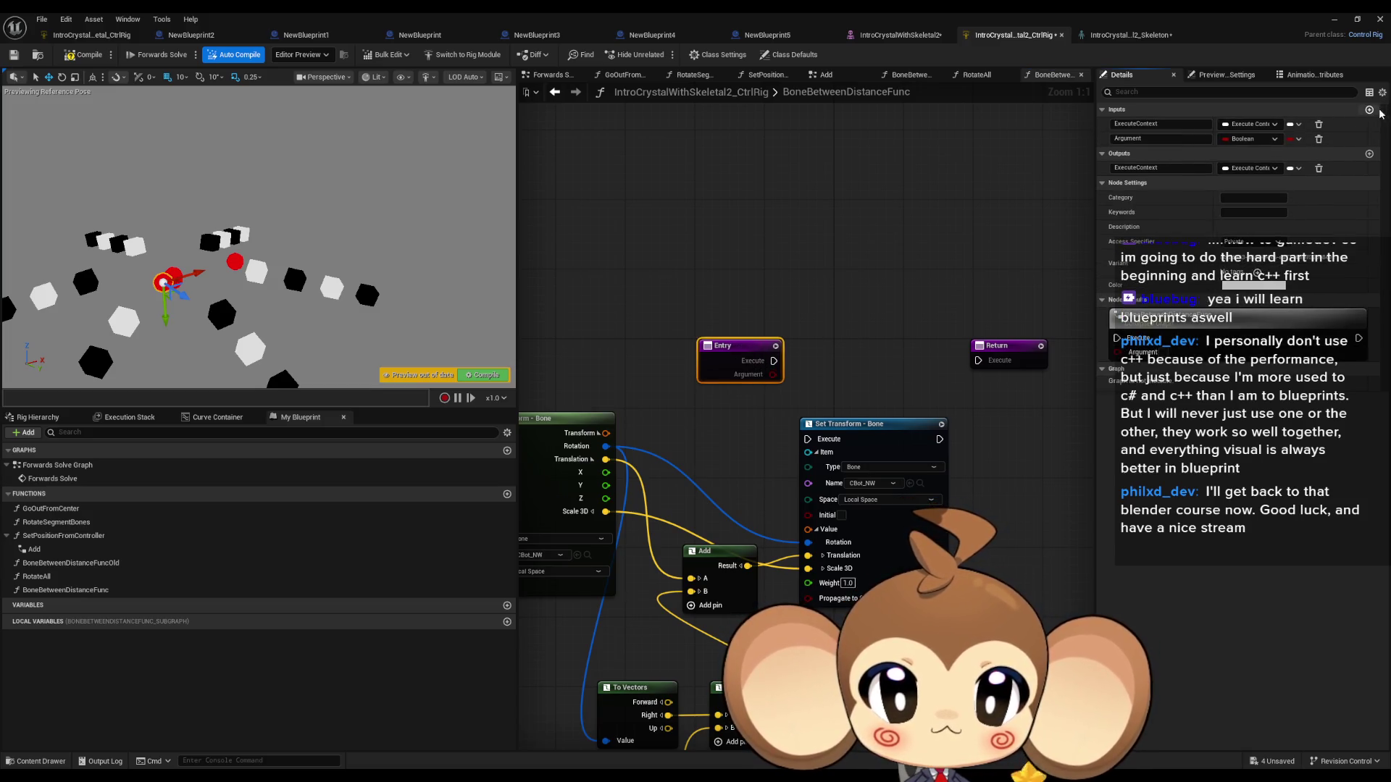
click(1257, 138)
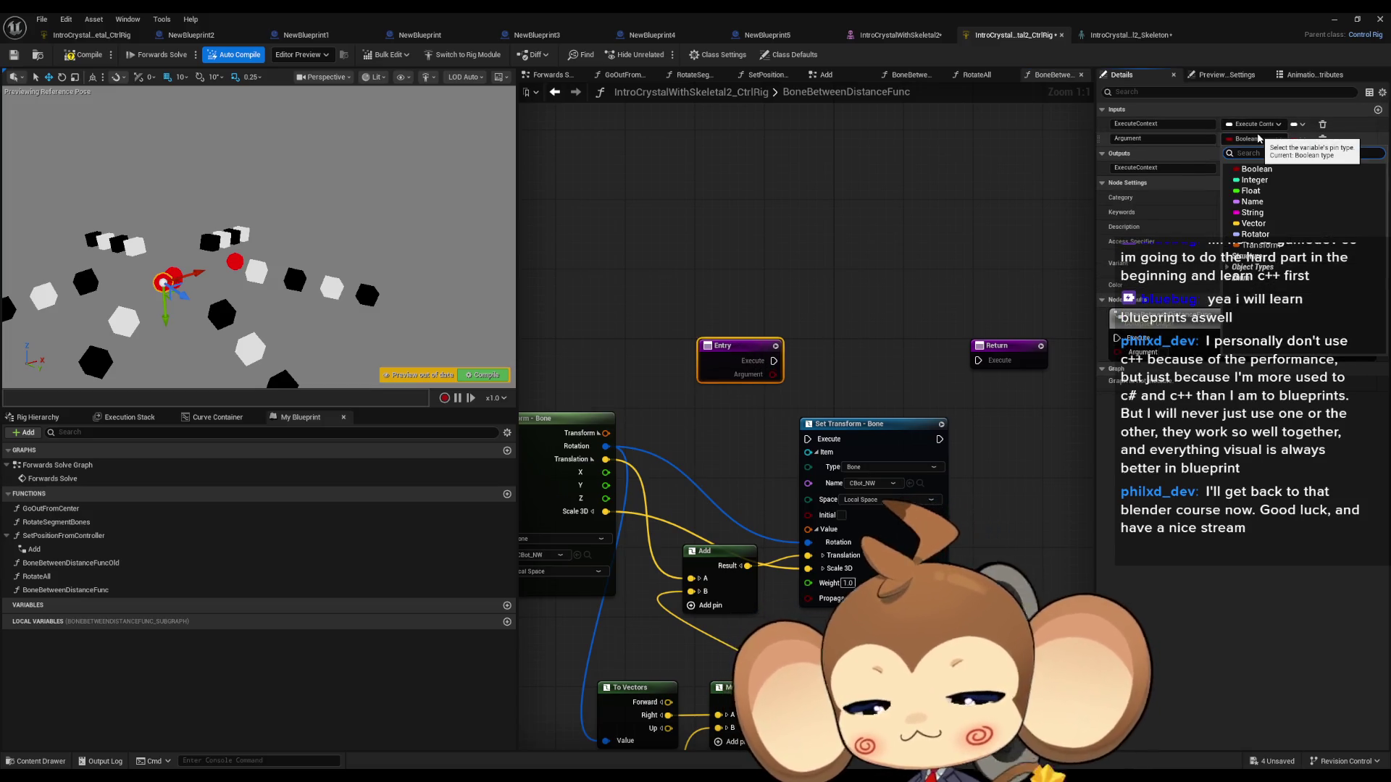
text(ey rig)
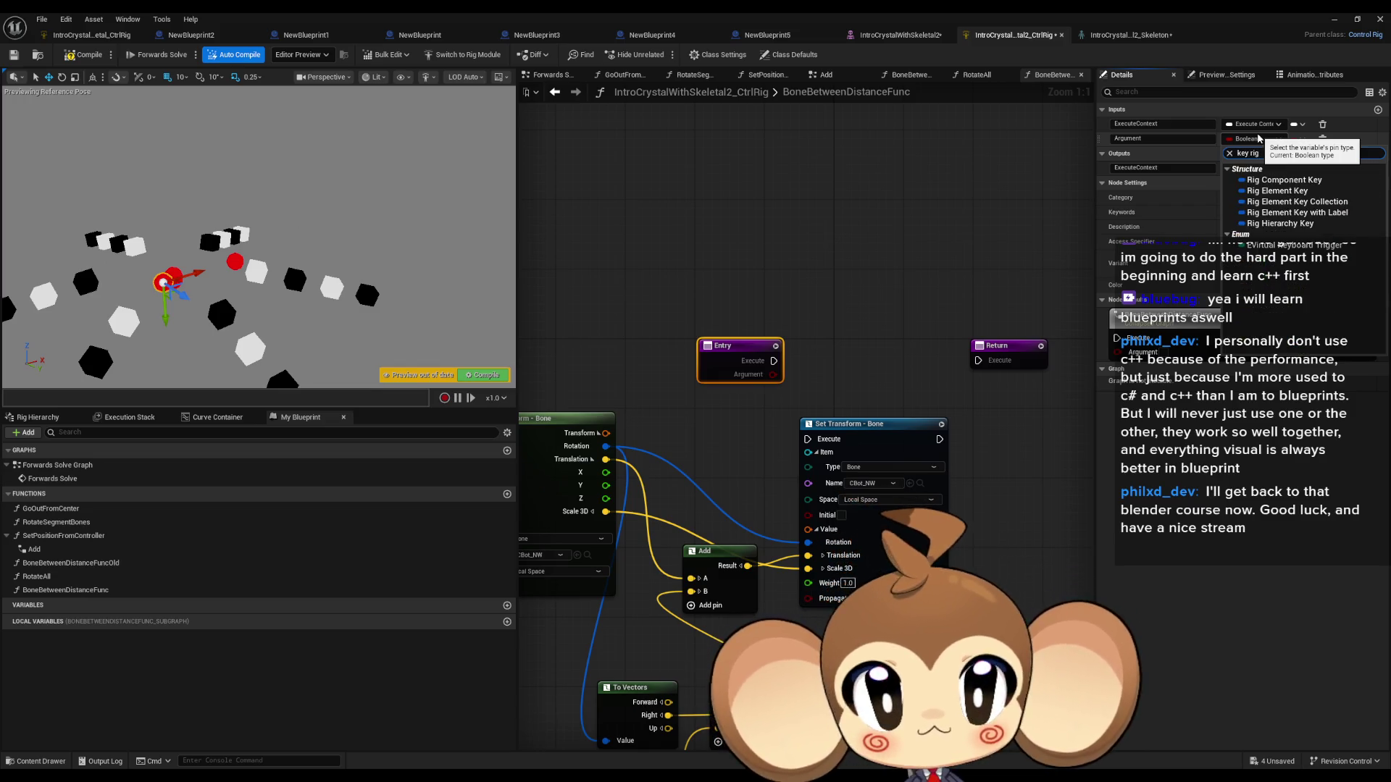
click(1304, 192)
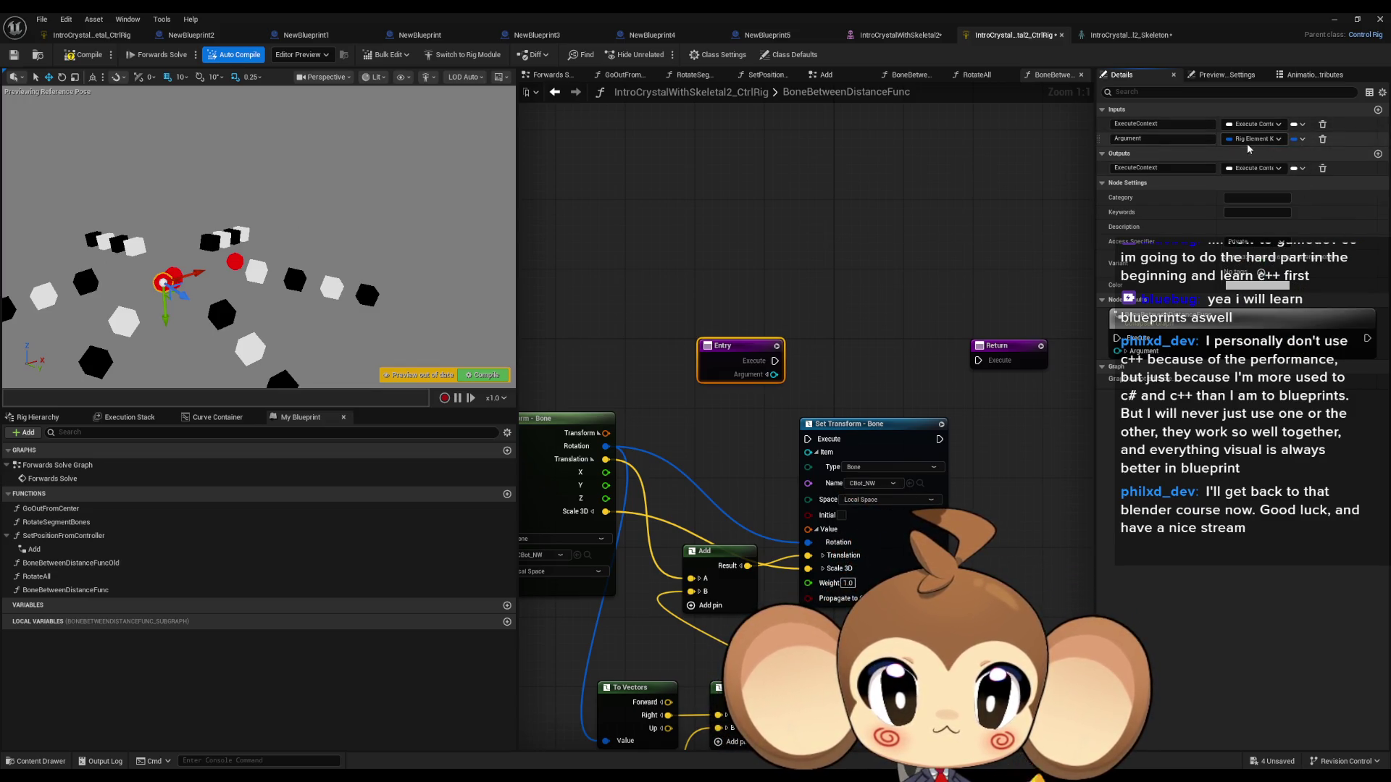
click(1378, 110)
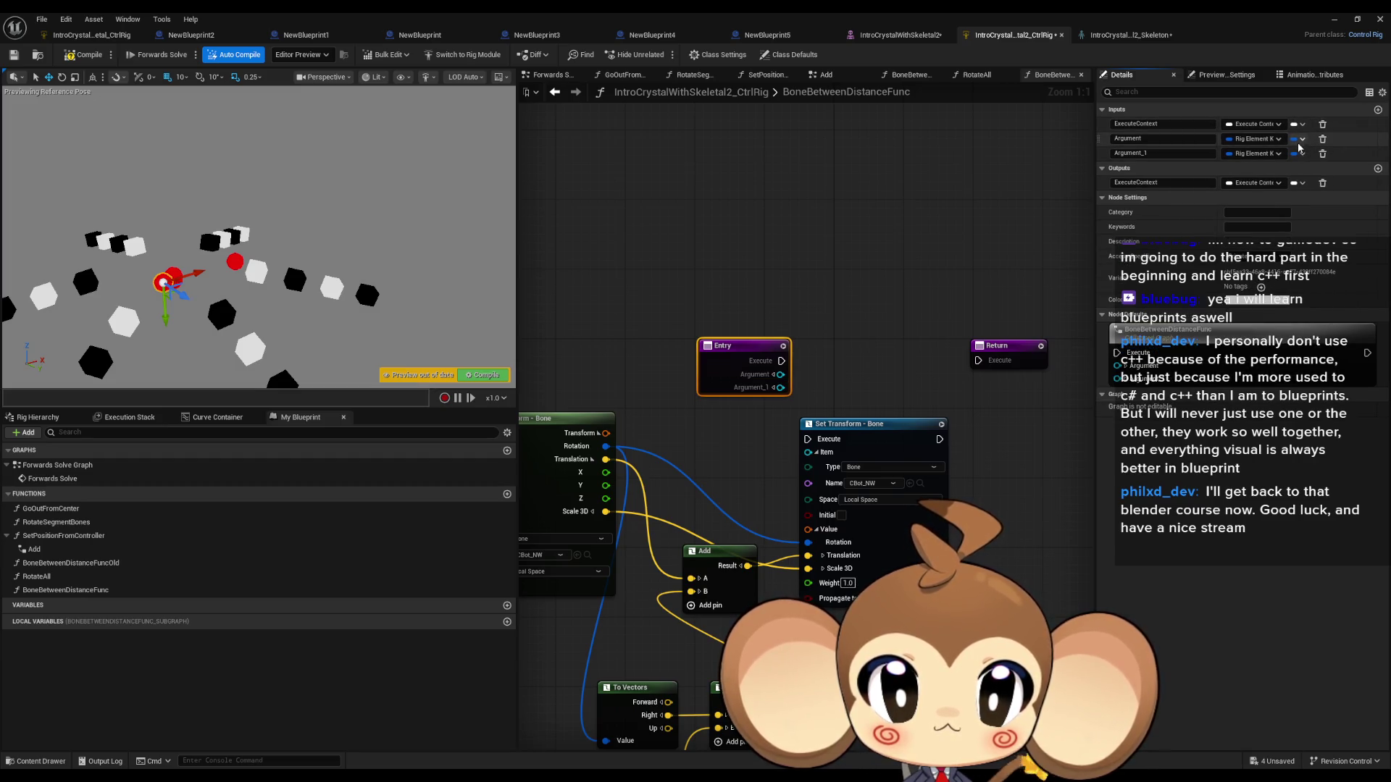
double_click(1145, 138)
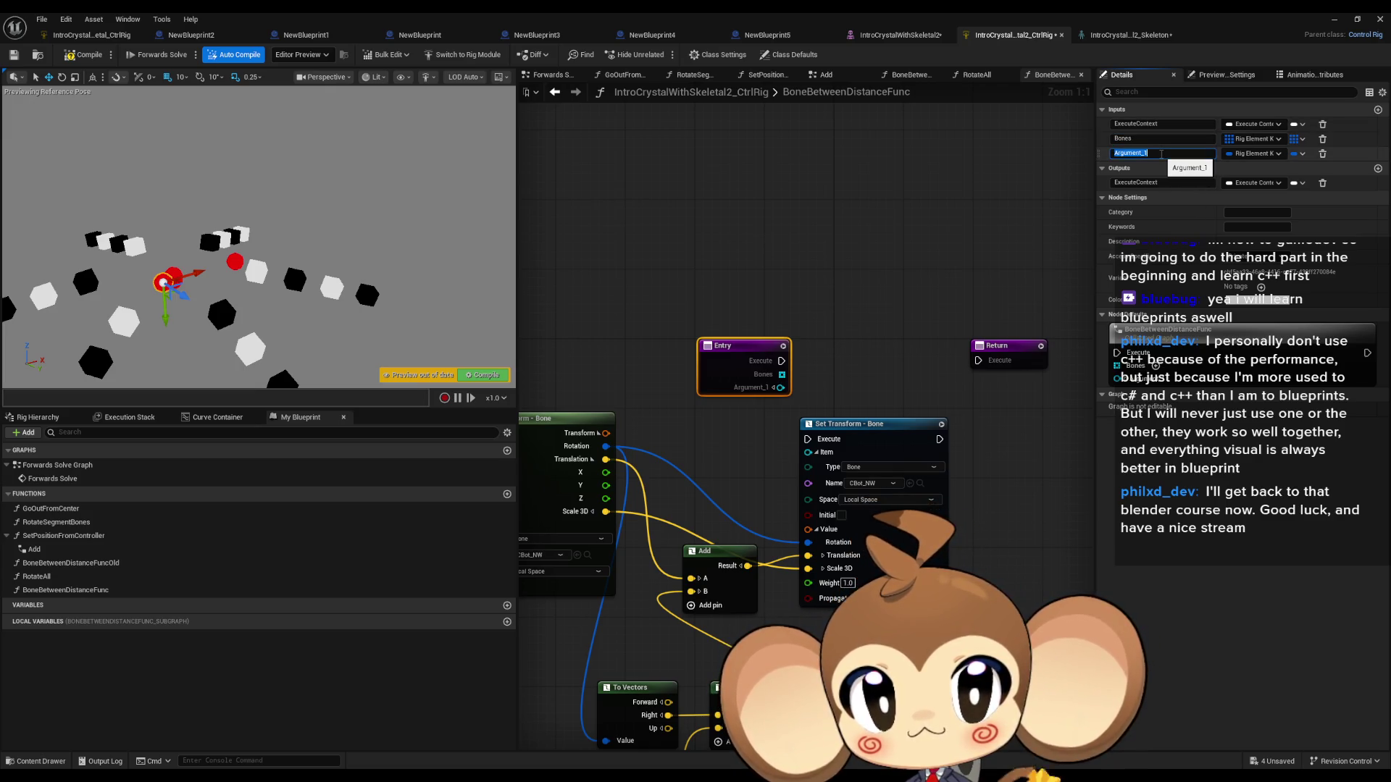
text(control)
key(Return)
Step: Add a For Each loop over Bones, with its completion linked to Return
mouse_move(857, 421)
mouse_down()
mouse_move(692, 368)
mouse_move(854, 345)
mouse_move(916, 438)
mouse_up()
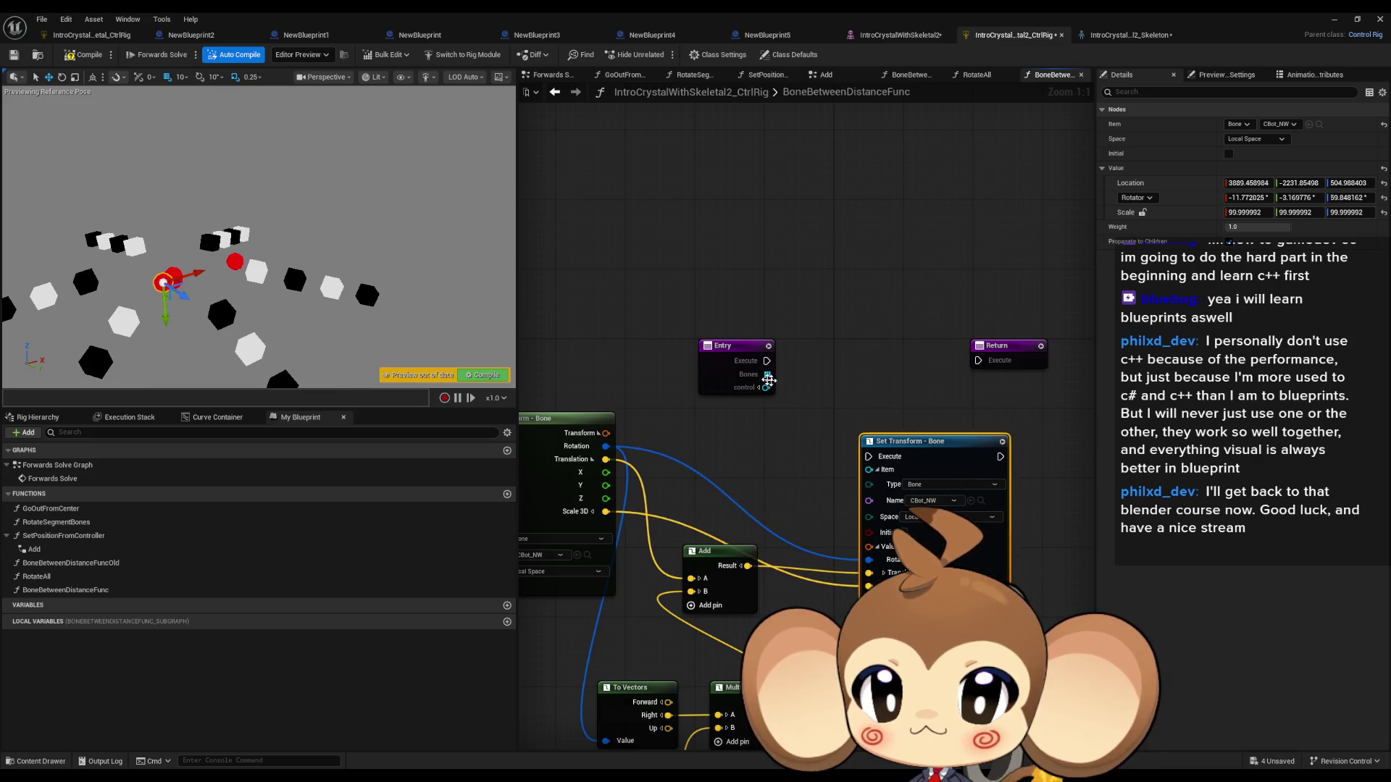
drag(767, 374, 823, 366)
text(f)
key(BackSpace)
key(BackSpace)
key(BackSpace)
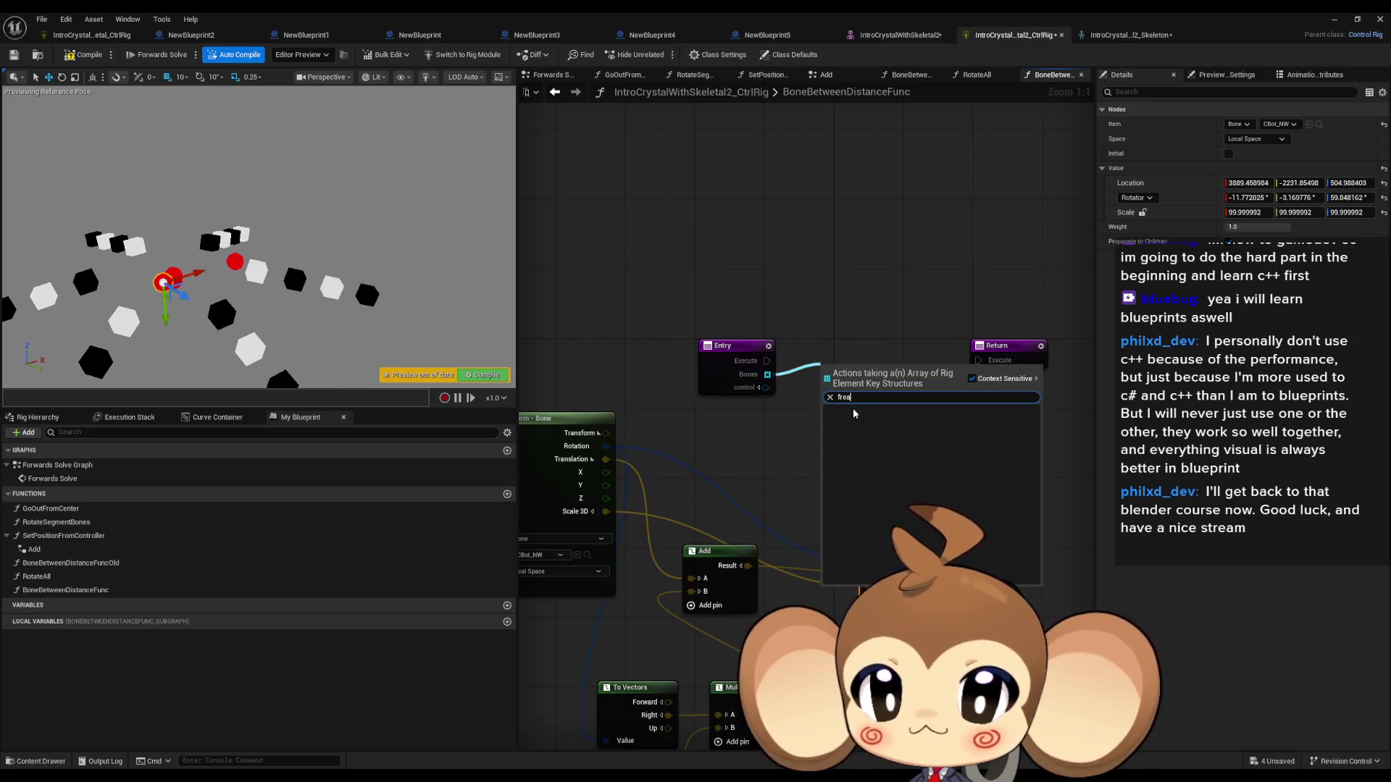
text(o)
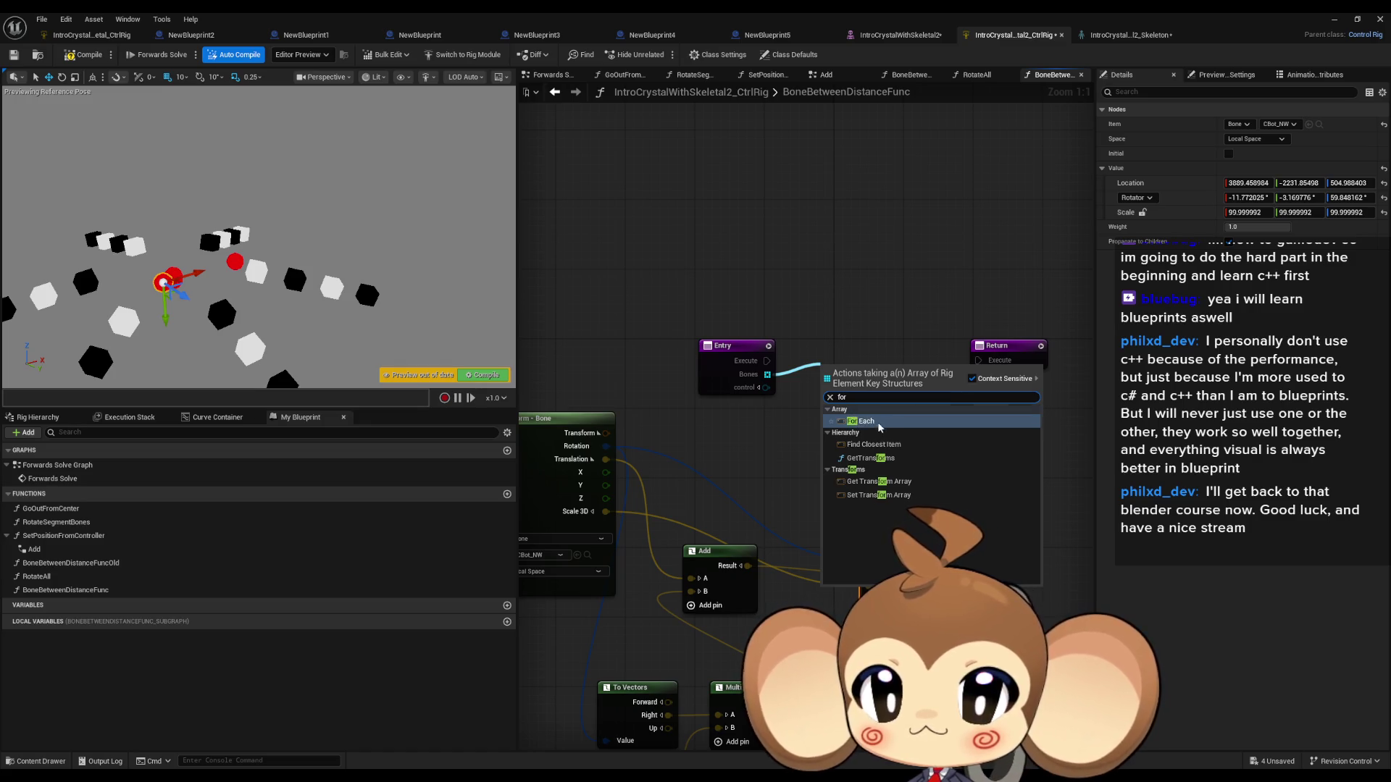
click(882, 429)
drag(942, 441, 983, 501)
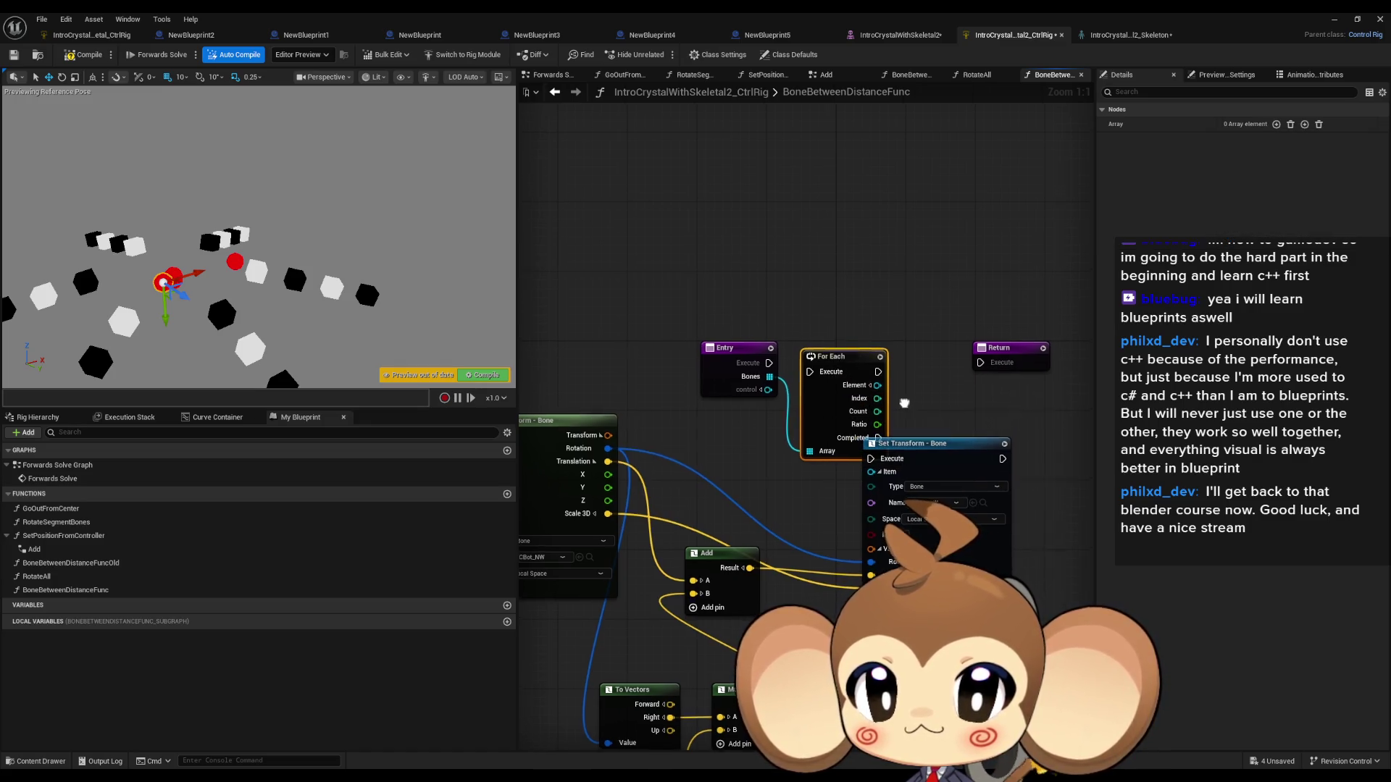
drag(889, 444, 992, 370)
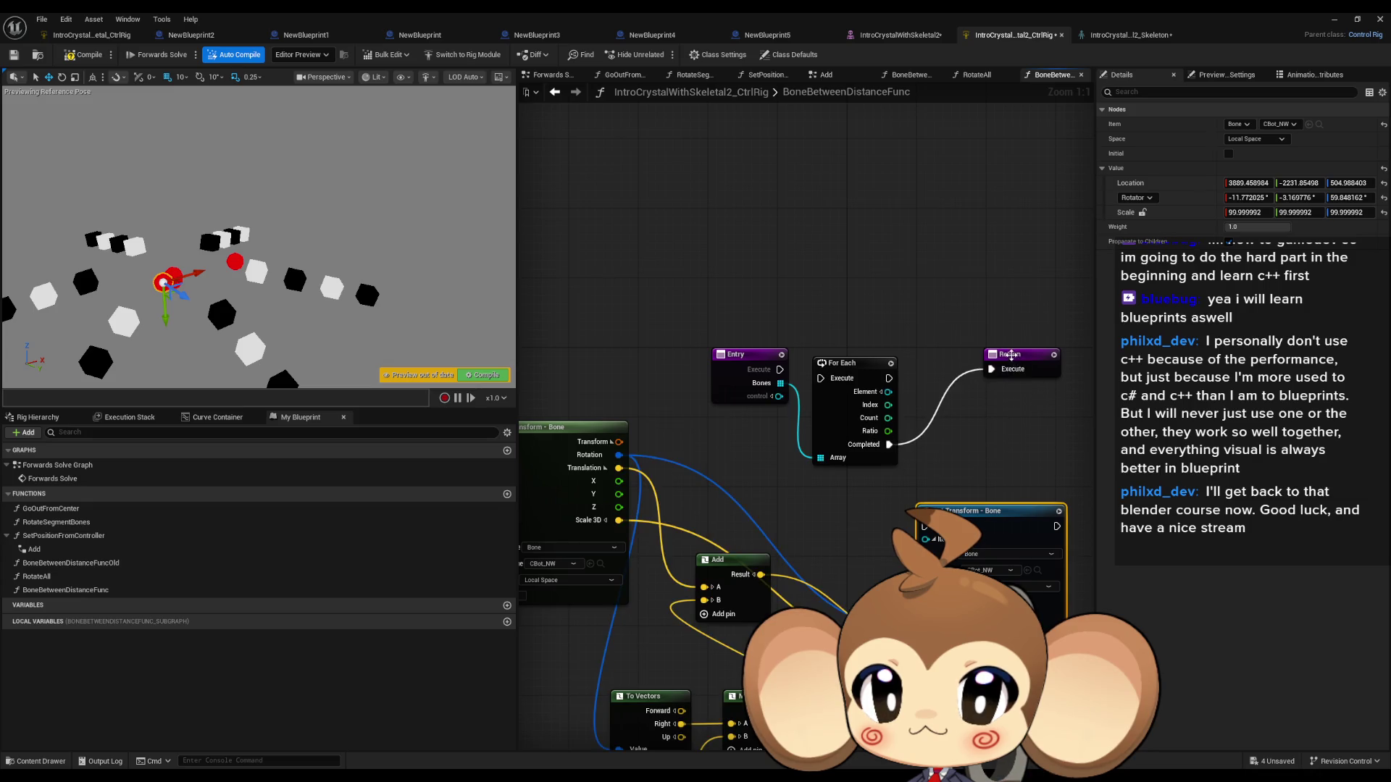
Step: Feed control into Get Transform and each loop element into Get and Set Transform, run from Entry
mouse_move(861, 330)
mouse_down()
mouse_move(561, 655)
mouse_move(604, 670)
mouse_up()
mouse_move(1050, 276)
mouse_down()
mouse_move(942, 340)
mouse_move(849, 360)
mouse_up()
drag(946, 330, 547, 471)
click(940, 331)
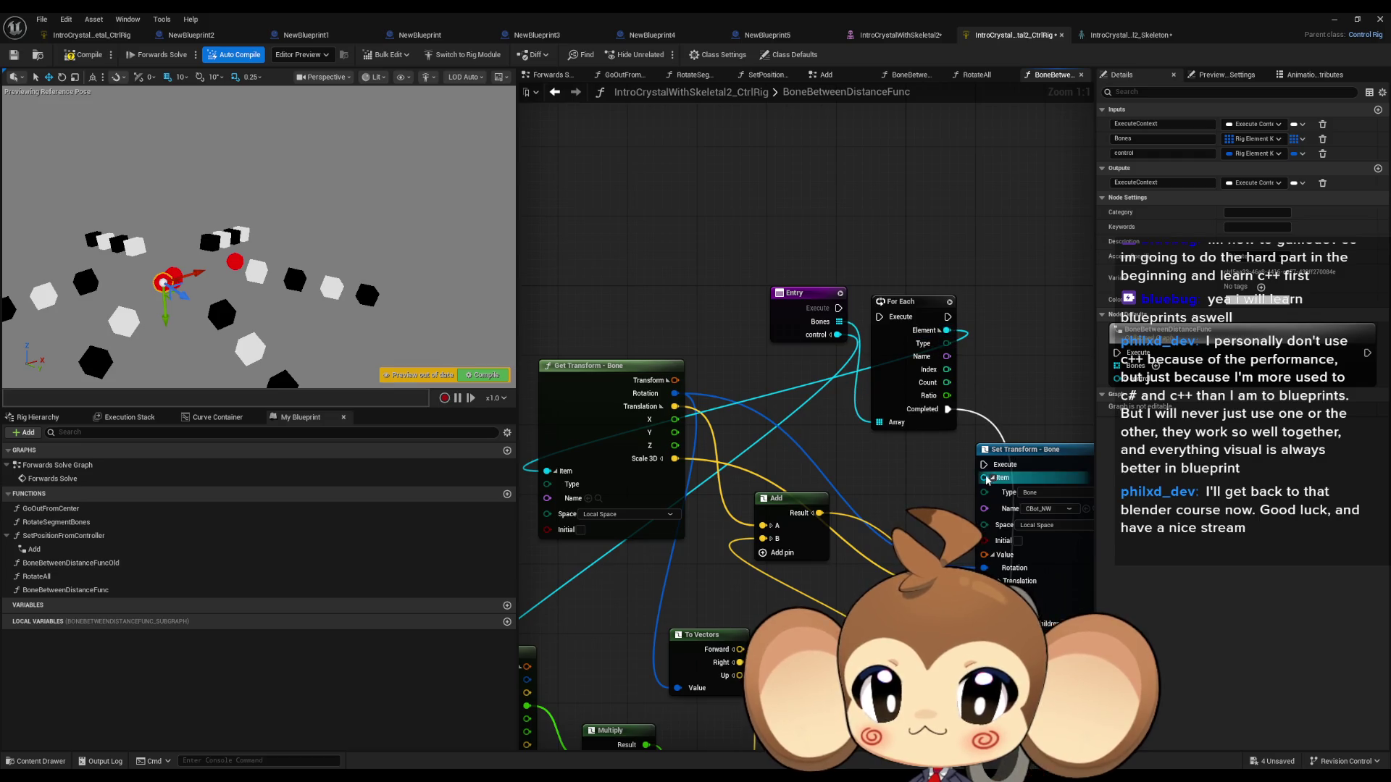
mouse_move(946, 330)
mouse_down()
mouse_move(976, 490)
mouse_move(985, 478)
mouse_up()
click(941, 331)
drag(947, 317, 984, 464)
drag(880, 317, 838, 308)
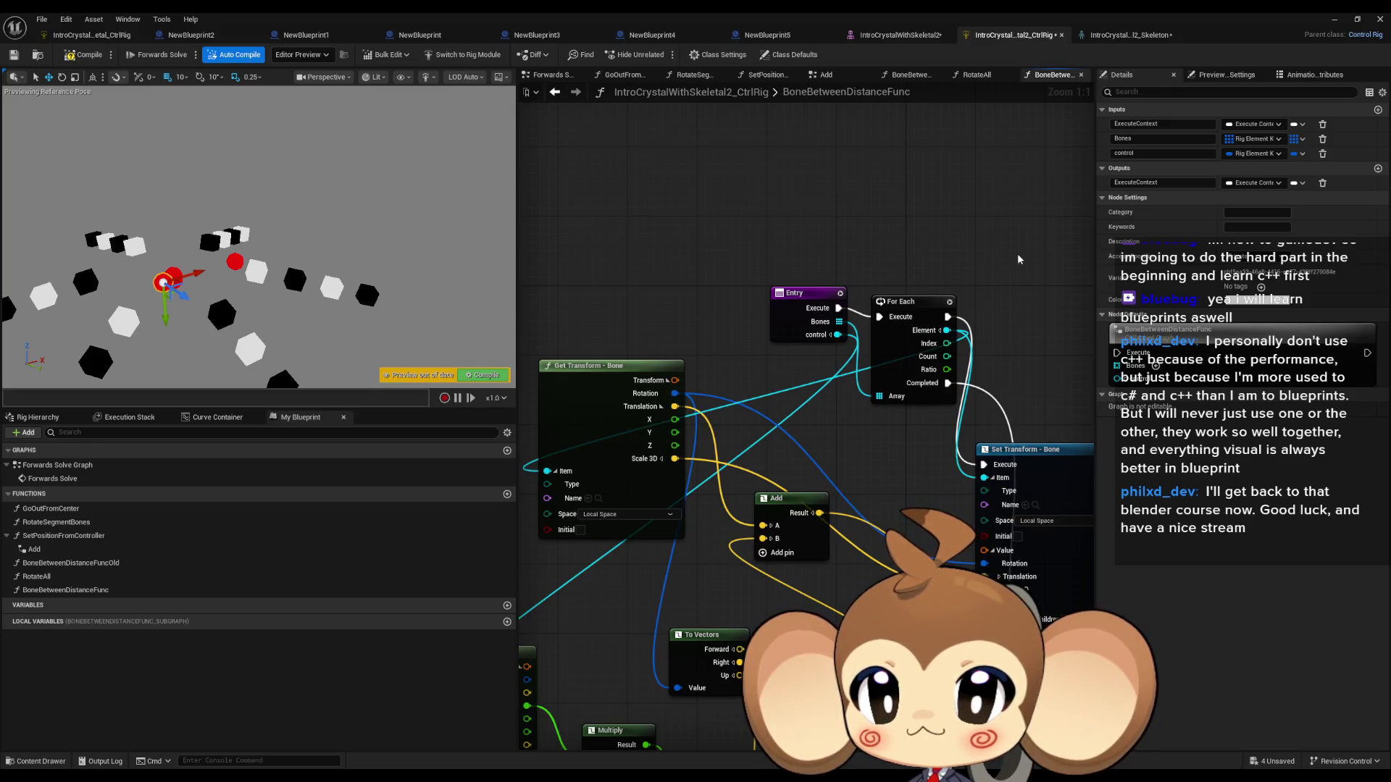
scroll(901, 309, down, 2)
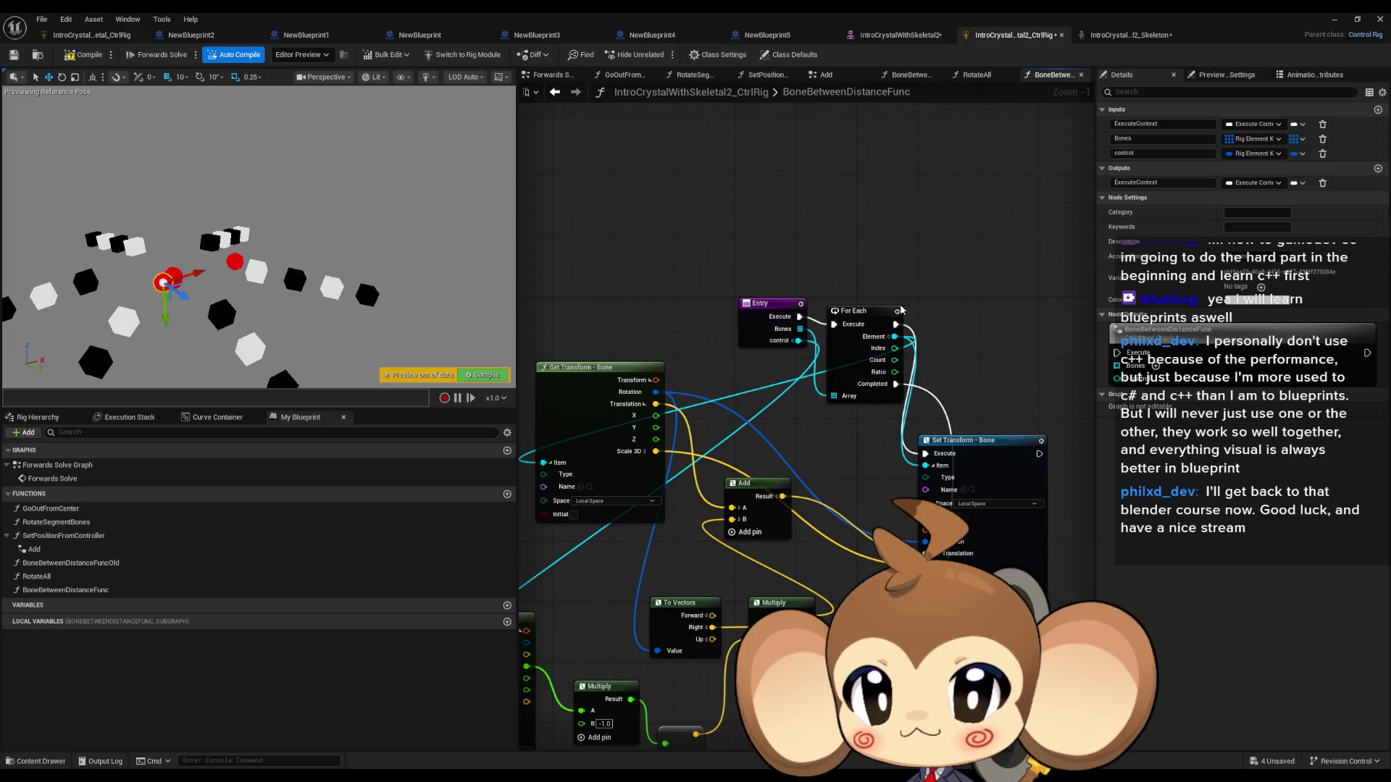
double_click(32, 468)
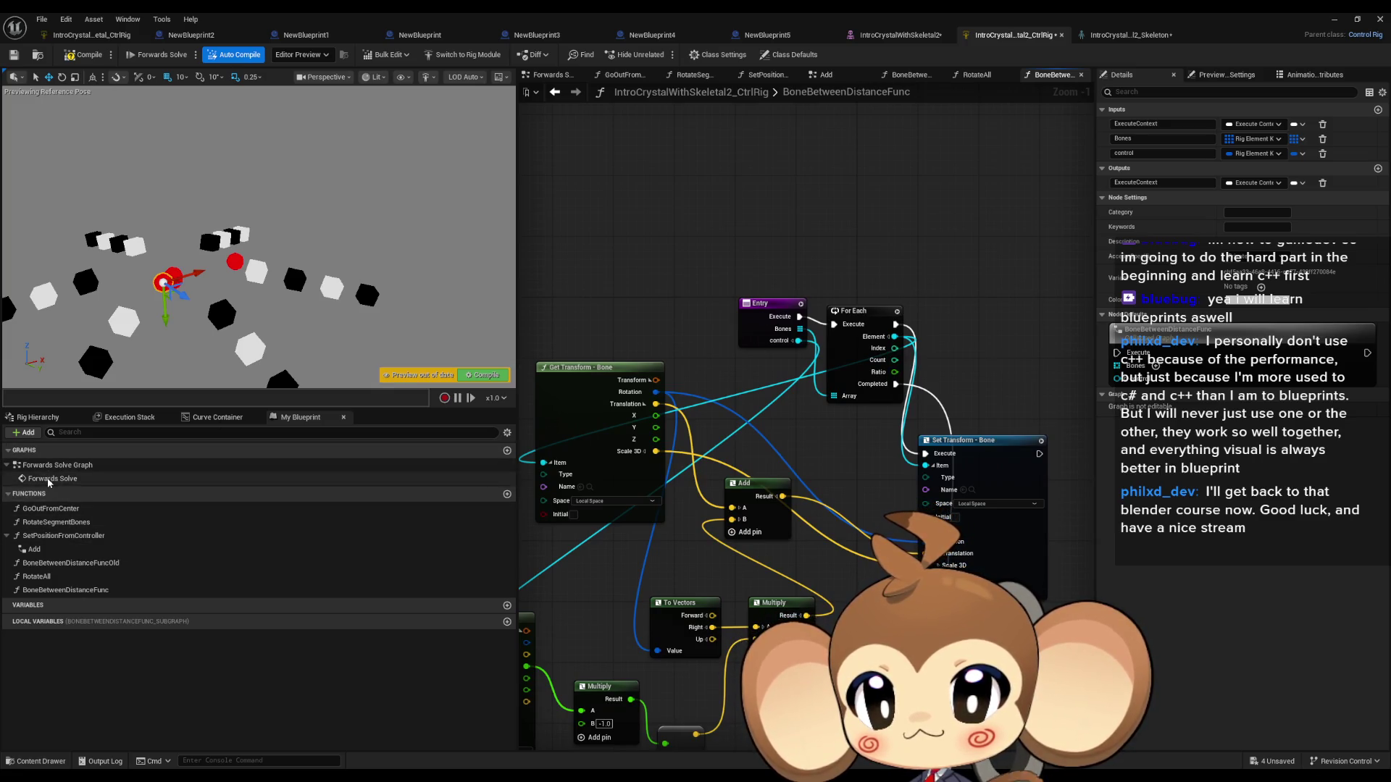
scroll(650, 278, down, 3)
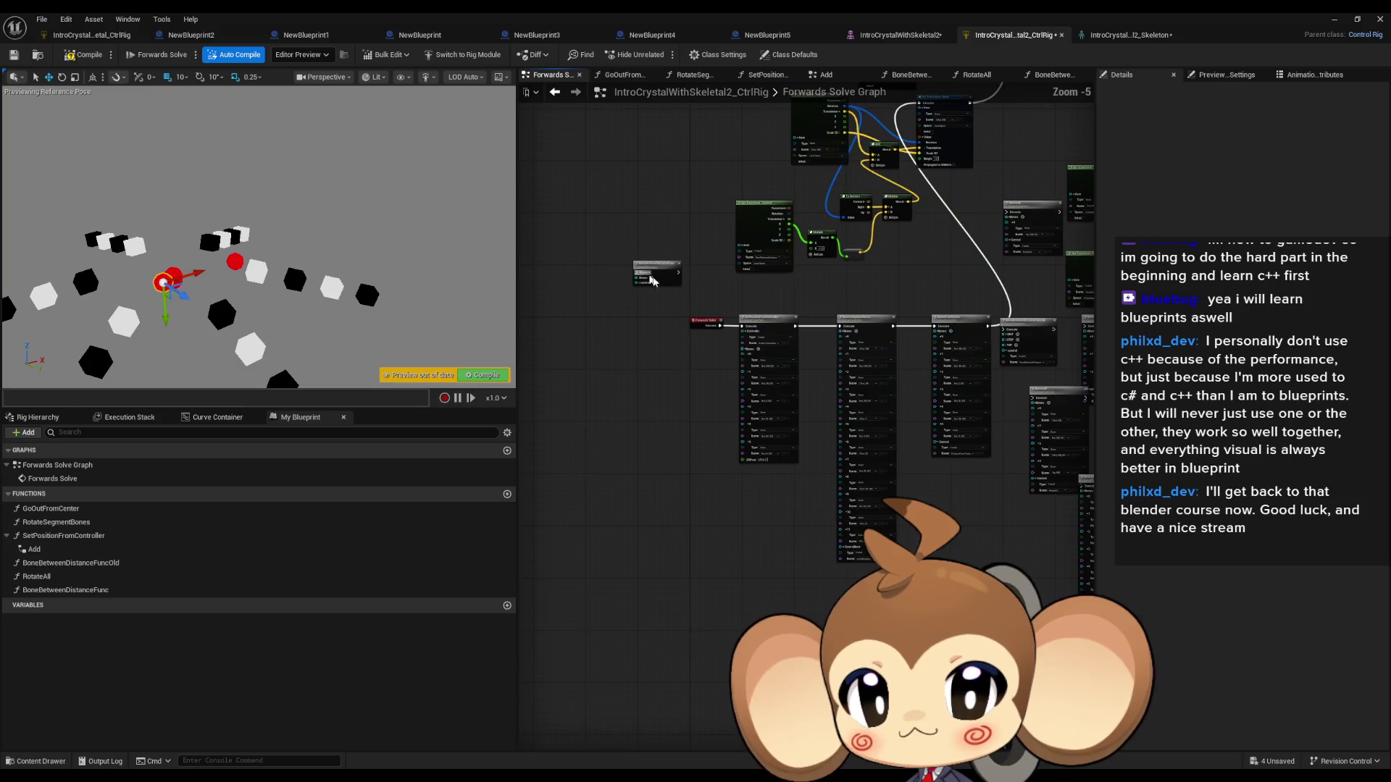
Step: Set the BoneBetweenDistanceFunc call's Control to BoneBetweenDistance and add three Bones slots
drag(655, 273, 971, 300)
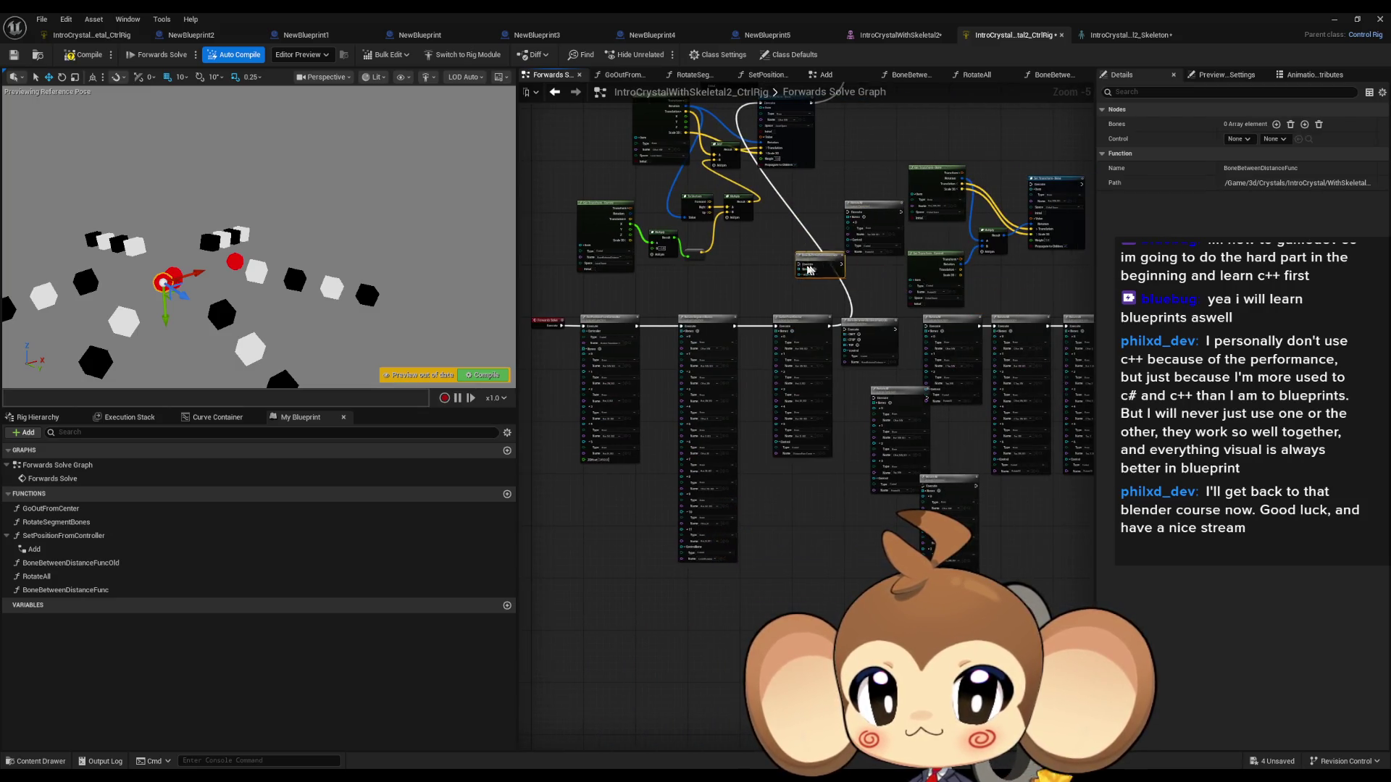
scroll(882, 567, up, 4)
drag(777, 431, 878, 533)
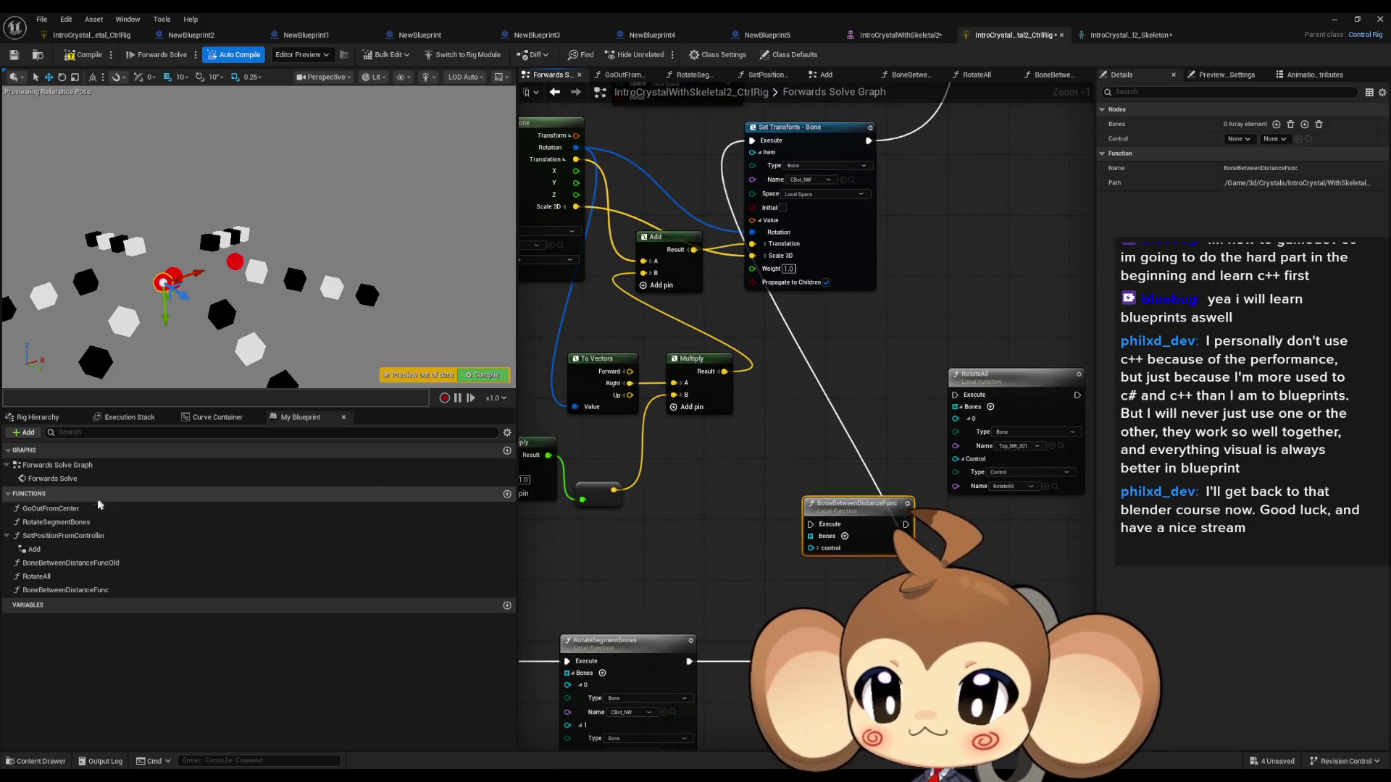
click(38, 417)
scroll(920, 568, up, 1)
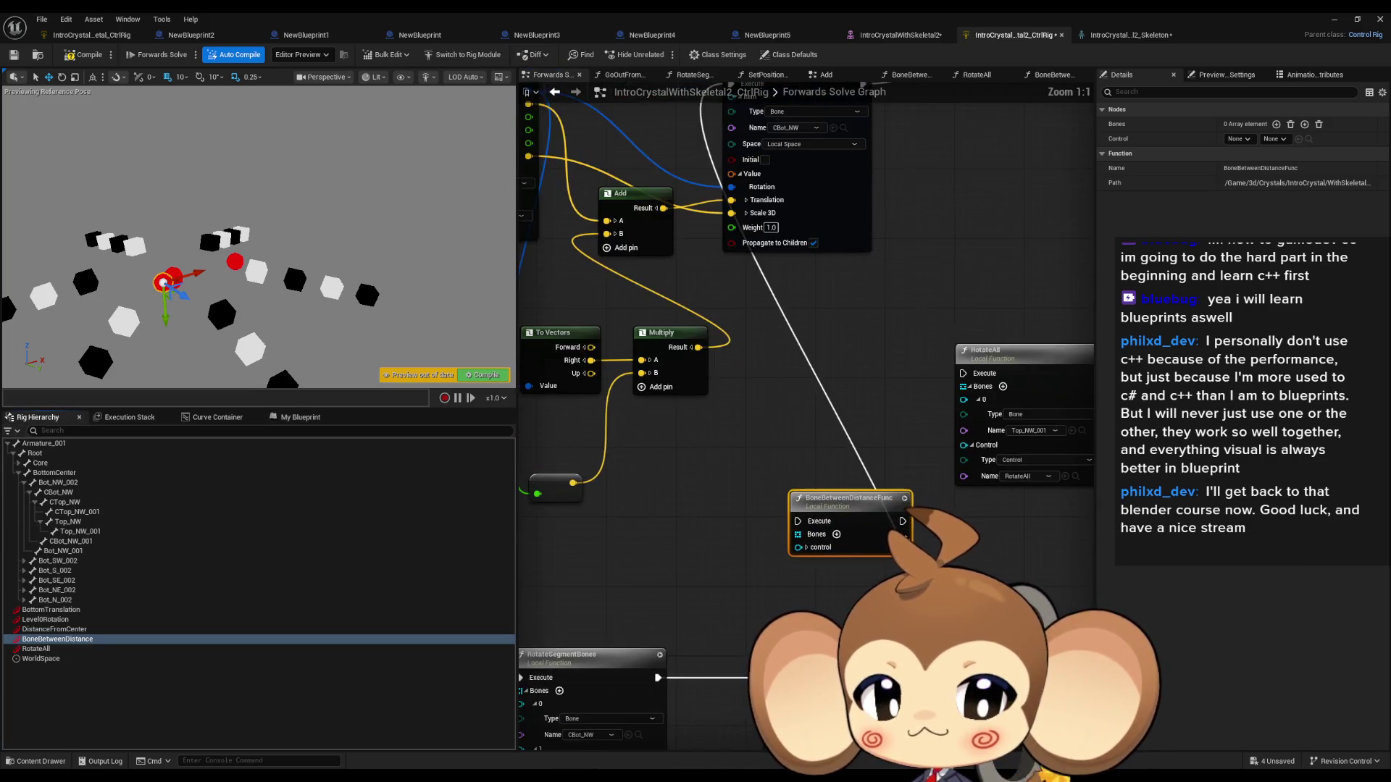
mouse_move(864, 509)
mouse_down()
mouse_move(652, 583)
mouse_move(773, 427)
mouse_move(742, 478)
mouse_move(747, 560)
mouse_move(779, 552)
mouse_up()
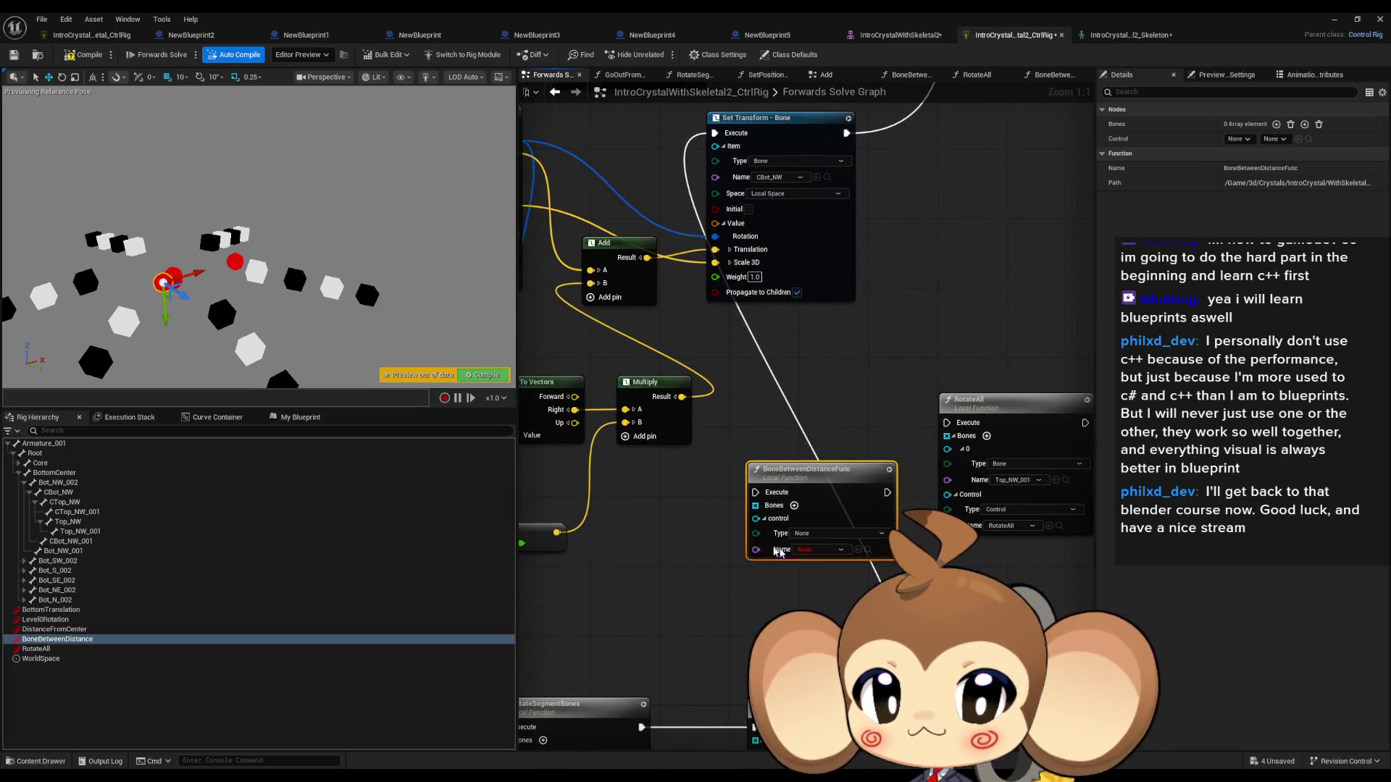
click(858, 550)
click(796, 505)
click(795, 505)
click(795, 506)
drag(834, 467, 835, 458)
drag(843, 382, 819, 429)
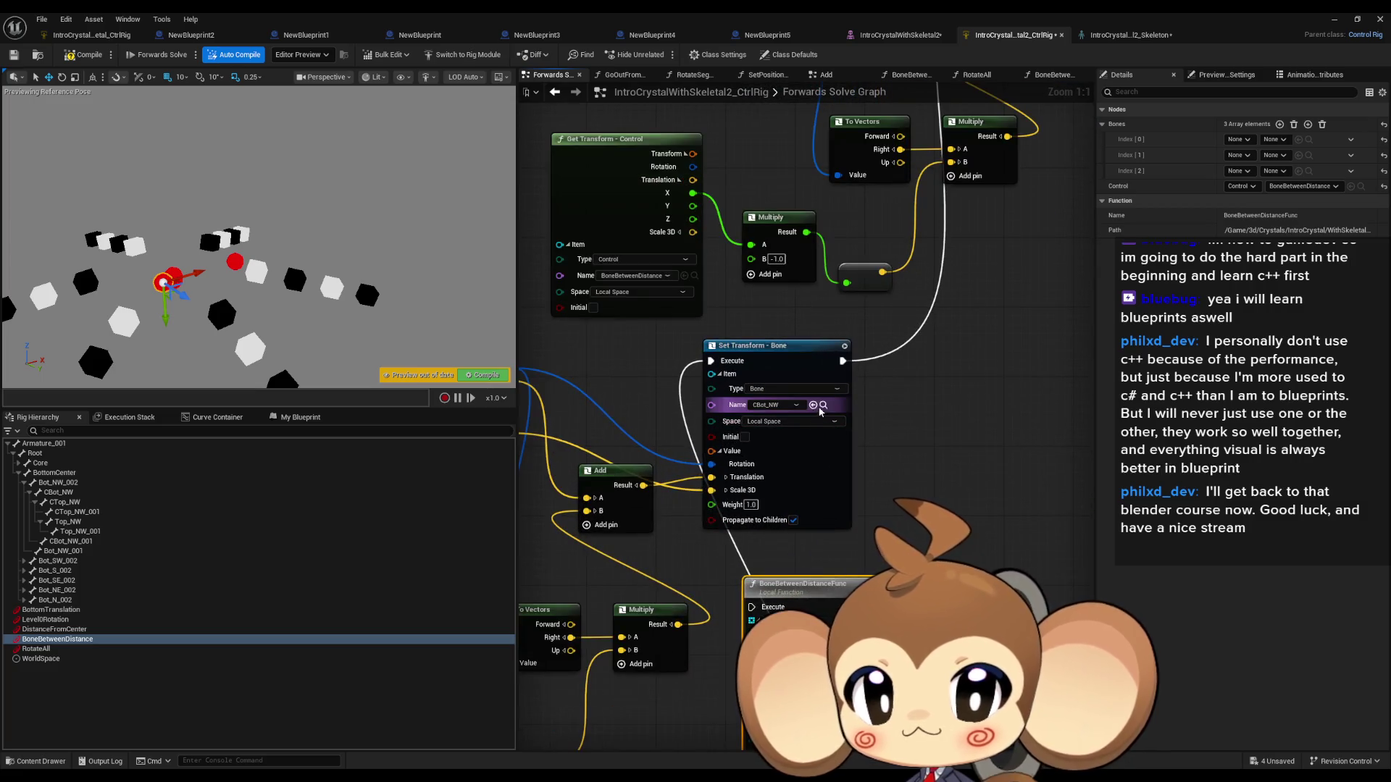
Step: Assign CBot_NW, CTop_NW and Top_NW to bone slots 0, 1 and 2
click(823, 405)
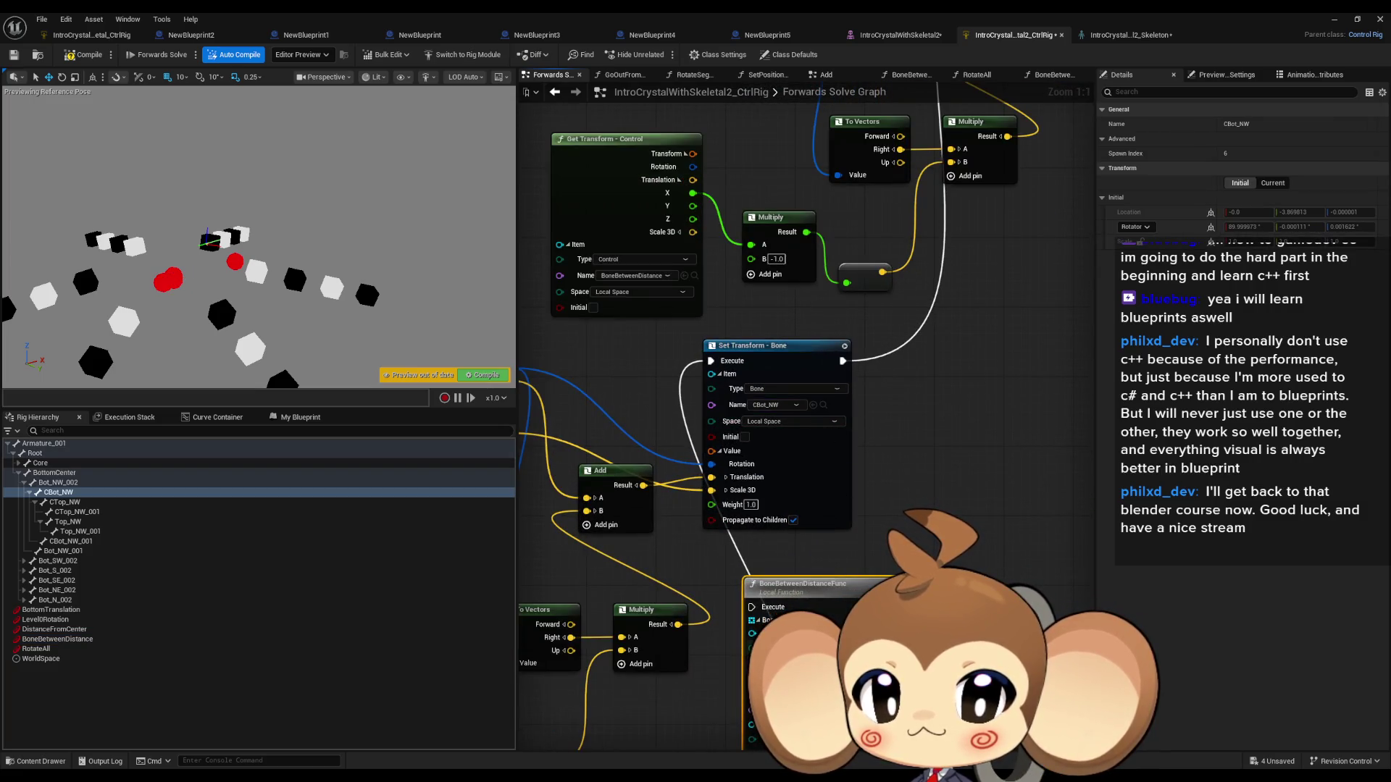
drag(834, 604, 794, 705)
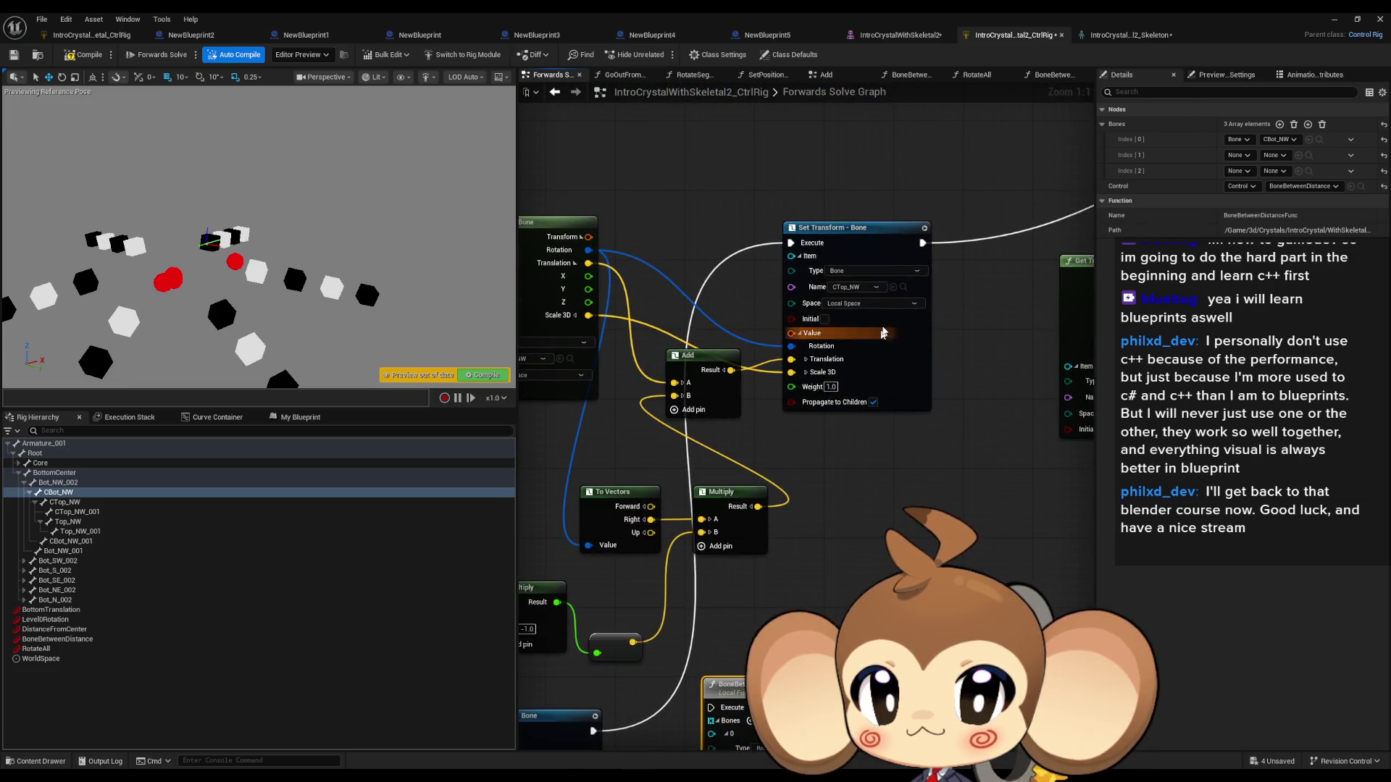
click(903, 287)
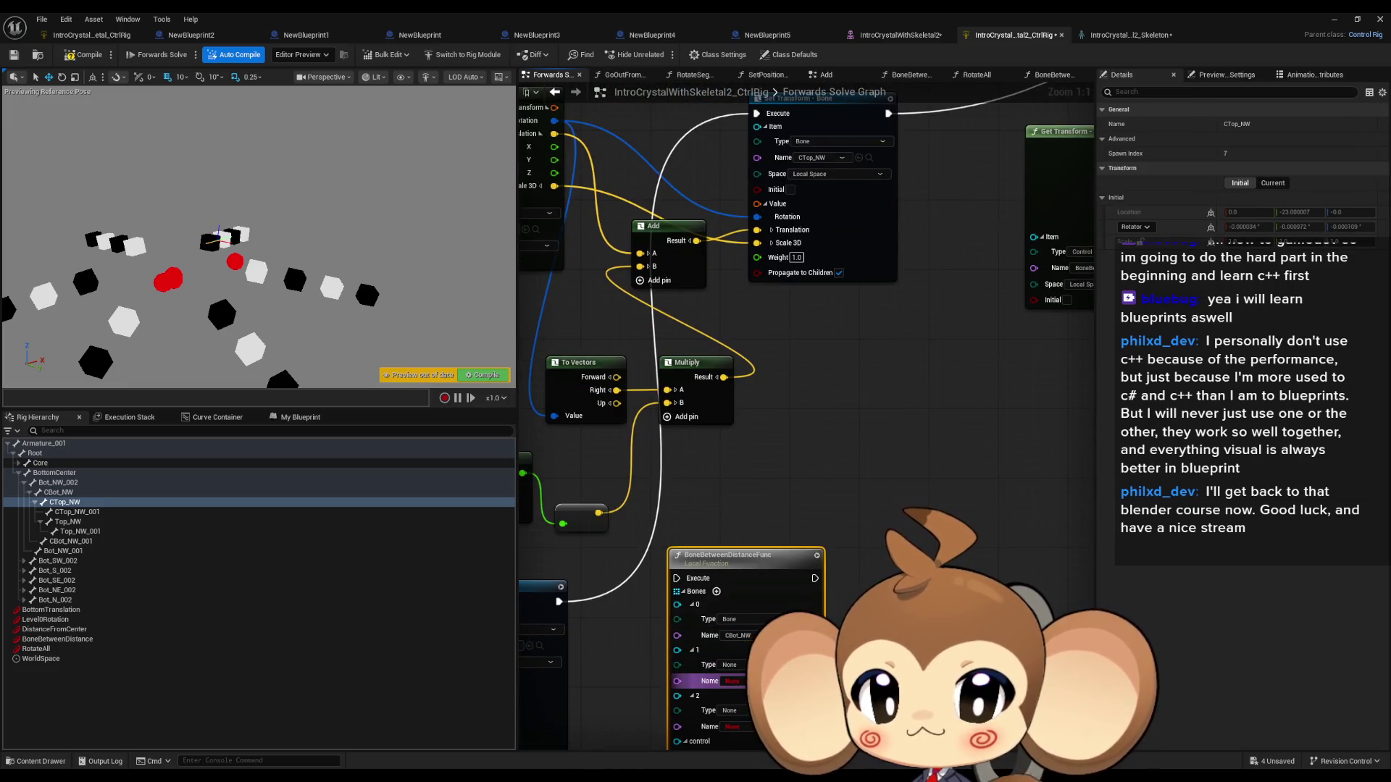
mouse_move(493, 259)
mouse_down()
mouse_move(855, 290)
mouse_move(928, 318)
mouse_up()
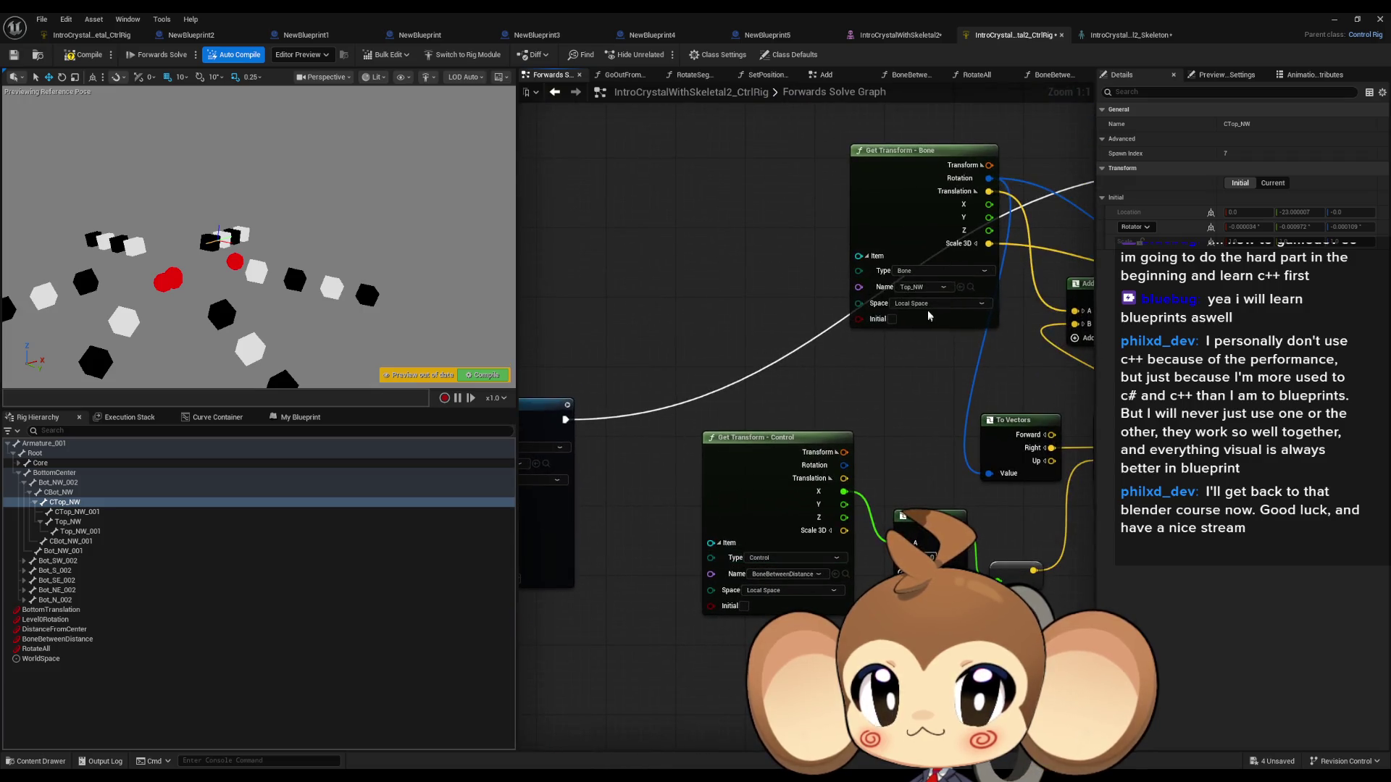
click(966, 287)
drag(965, 287, 554, 188)
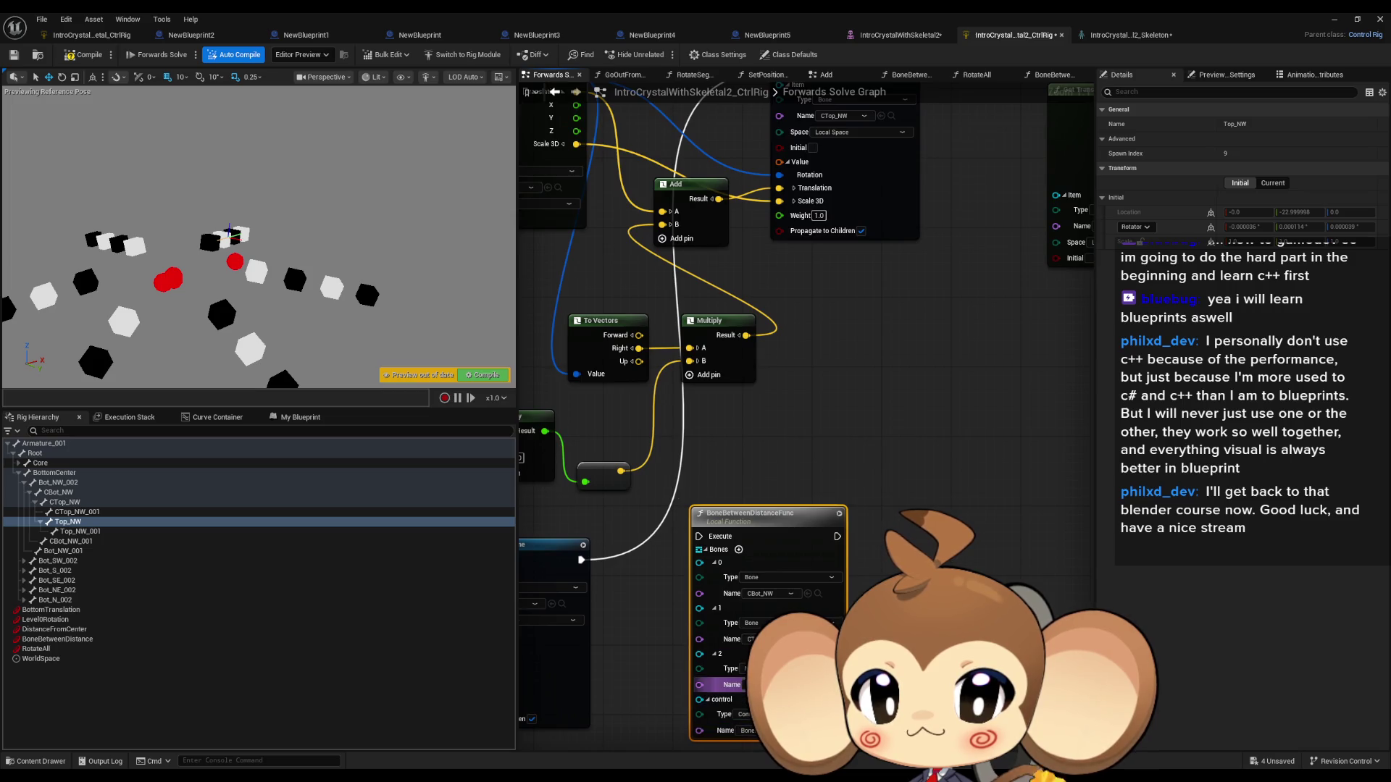
scroll(763, 449, down, 5)
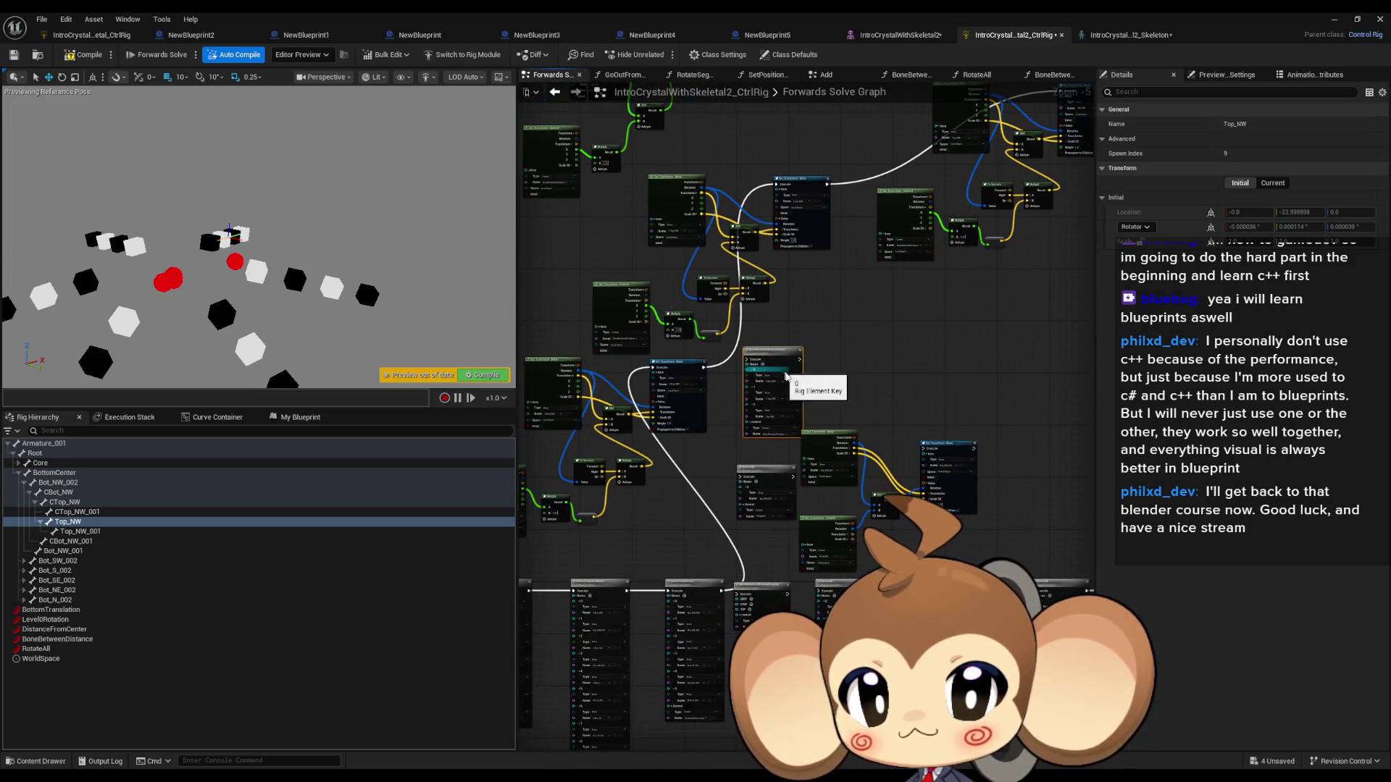
scroll(764, 449, down, 3)
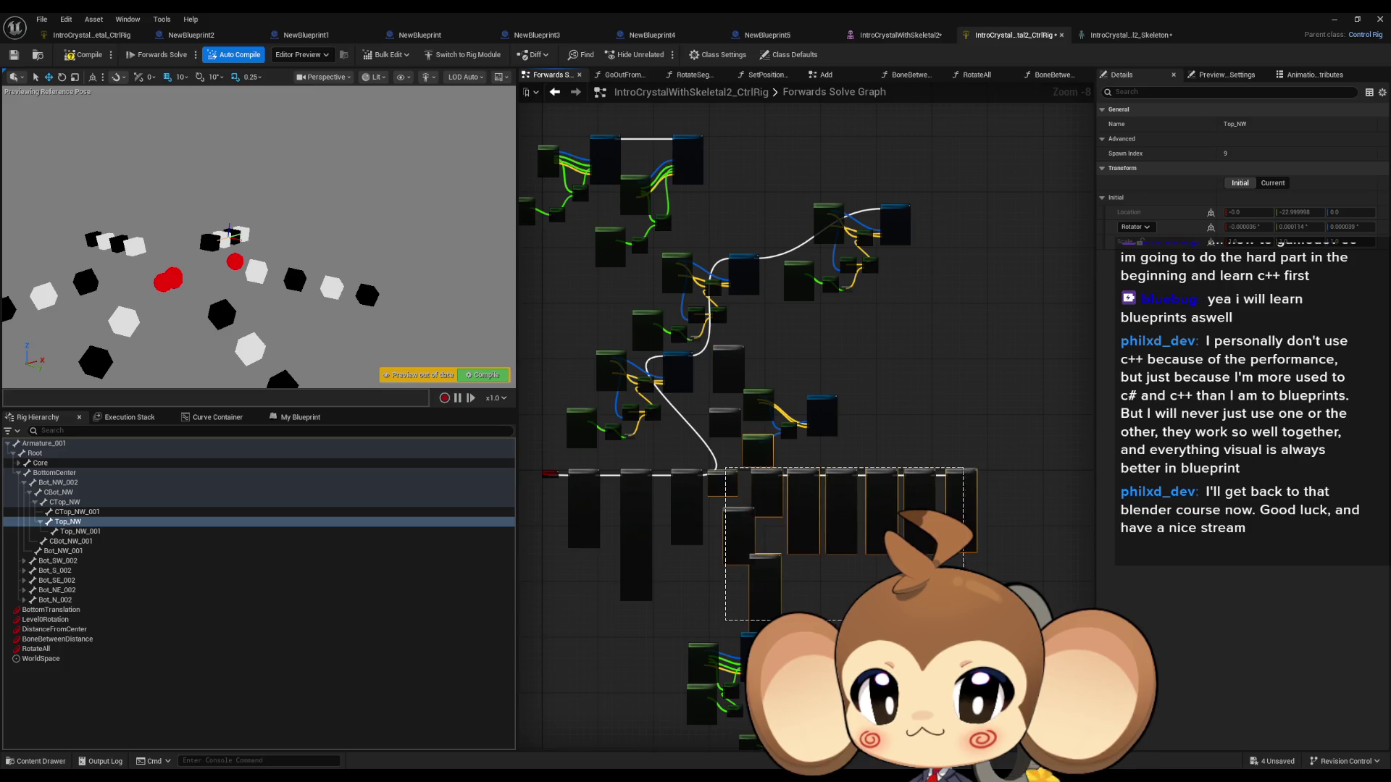
Step: Shift RotateAll right and wire GoOutFromCenter's execution into BoneBetweenDistanceFunc
drag(1017, 726, 1017, 726)
scroll(712, 412, up, 4)
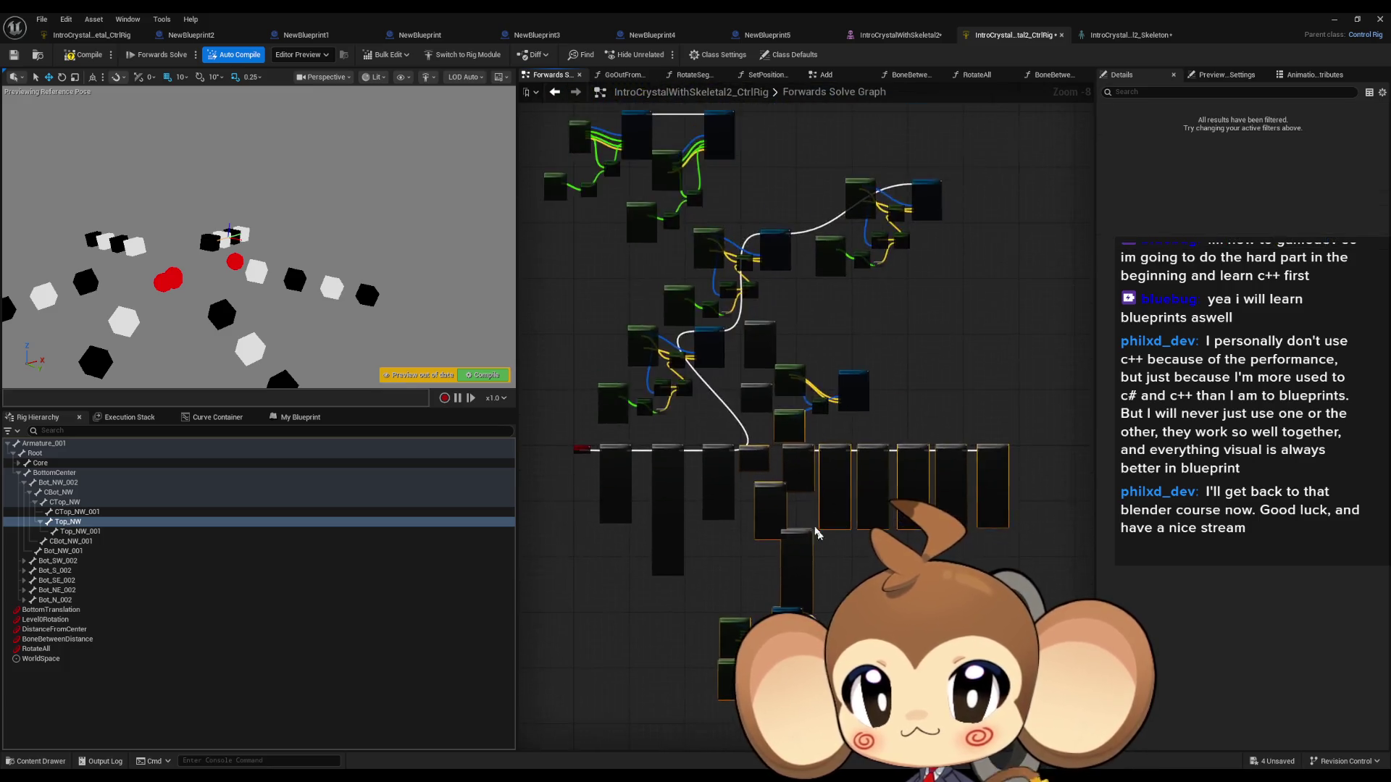
drag(815, 330, 806, 353)
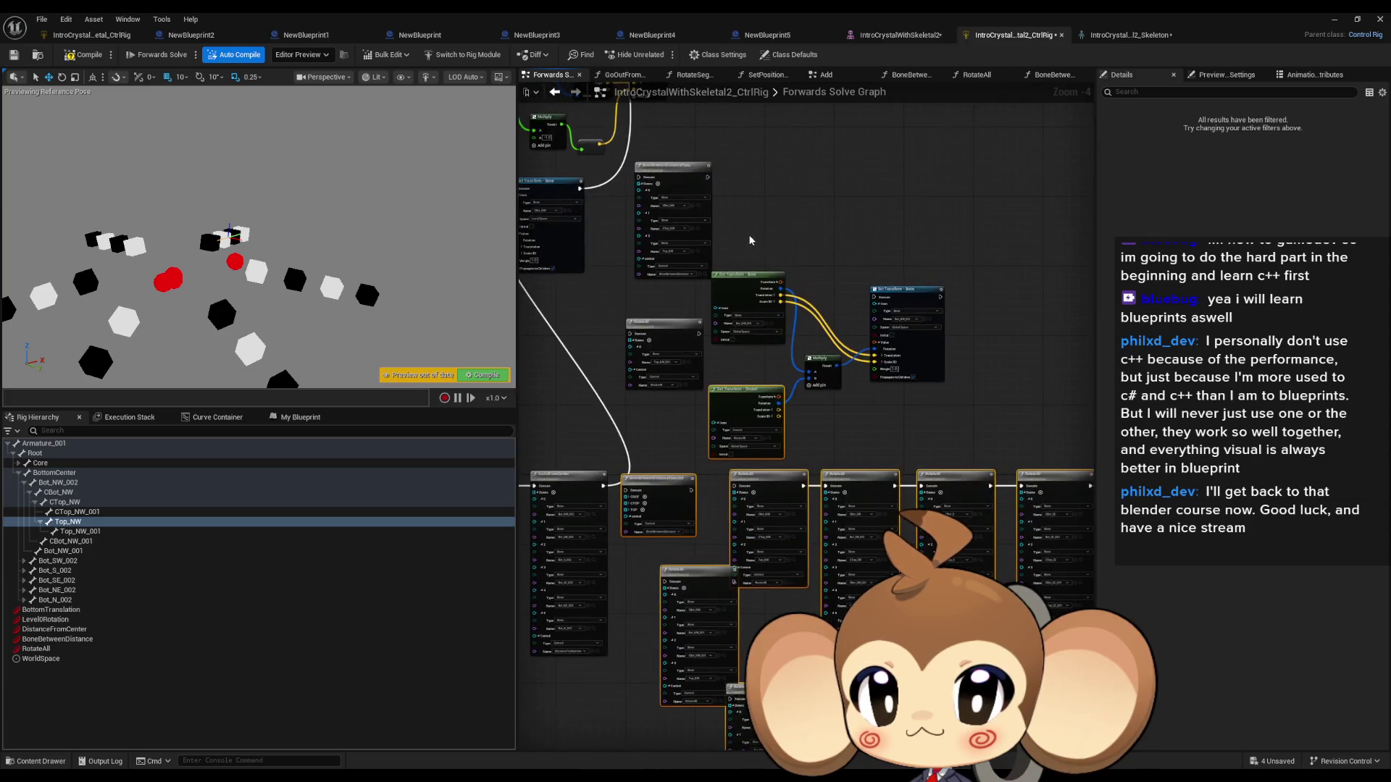
scroll(750, 438, up, 2)
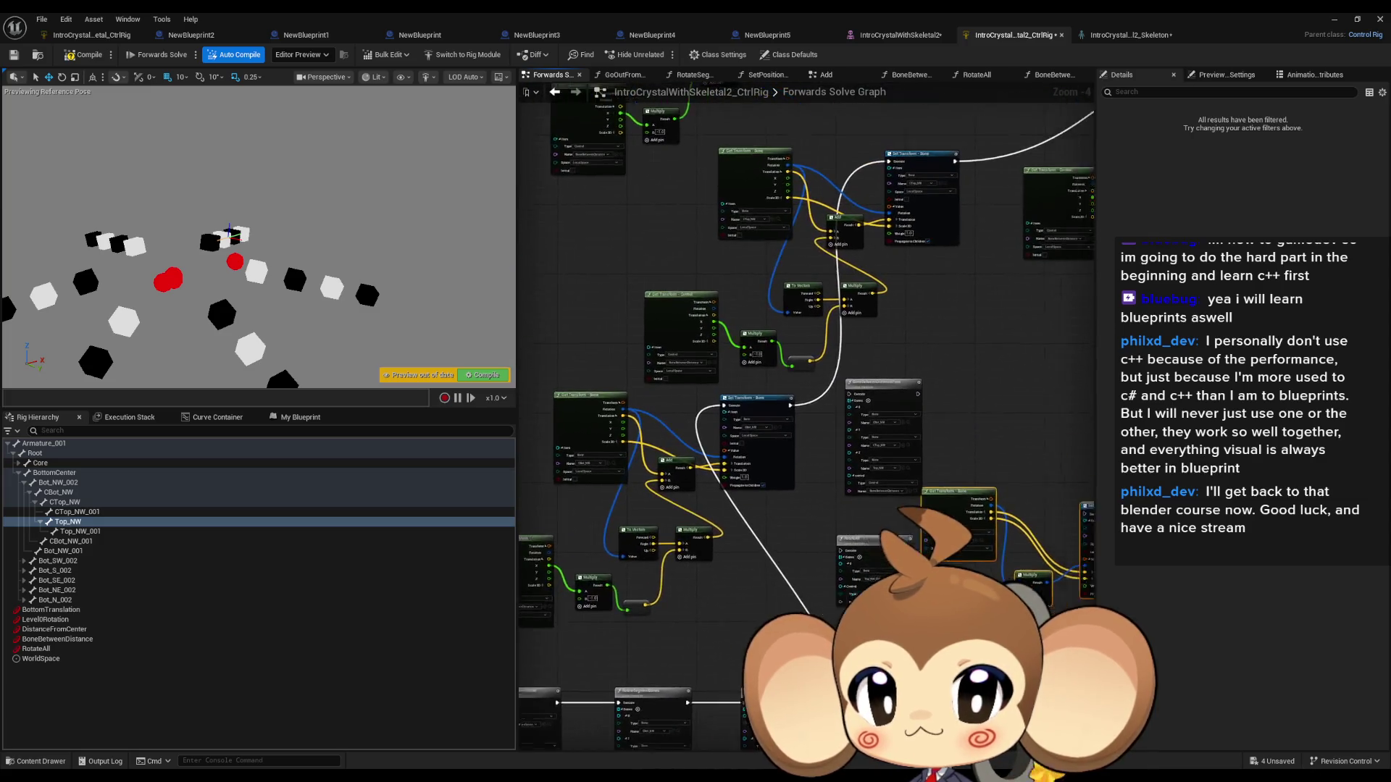
mouse_move(750, 438)
mouse_down()
mouse_move(647, 378)
mouse_move(850, 413)
mouse_up()
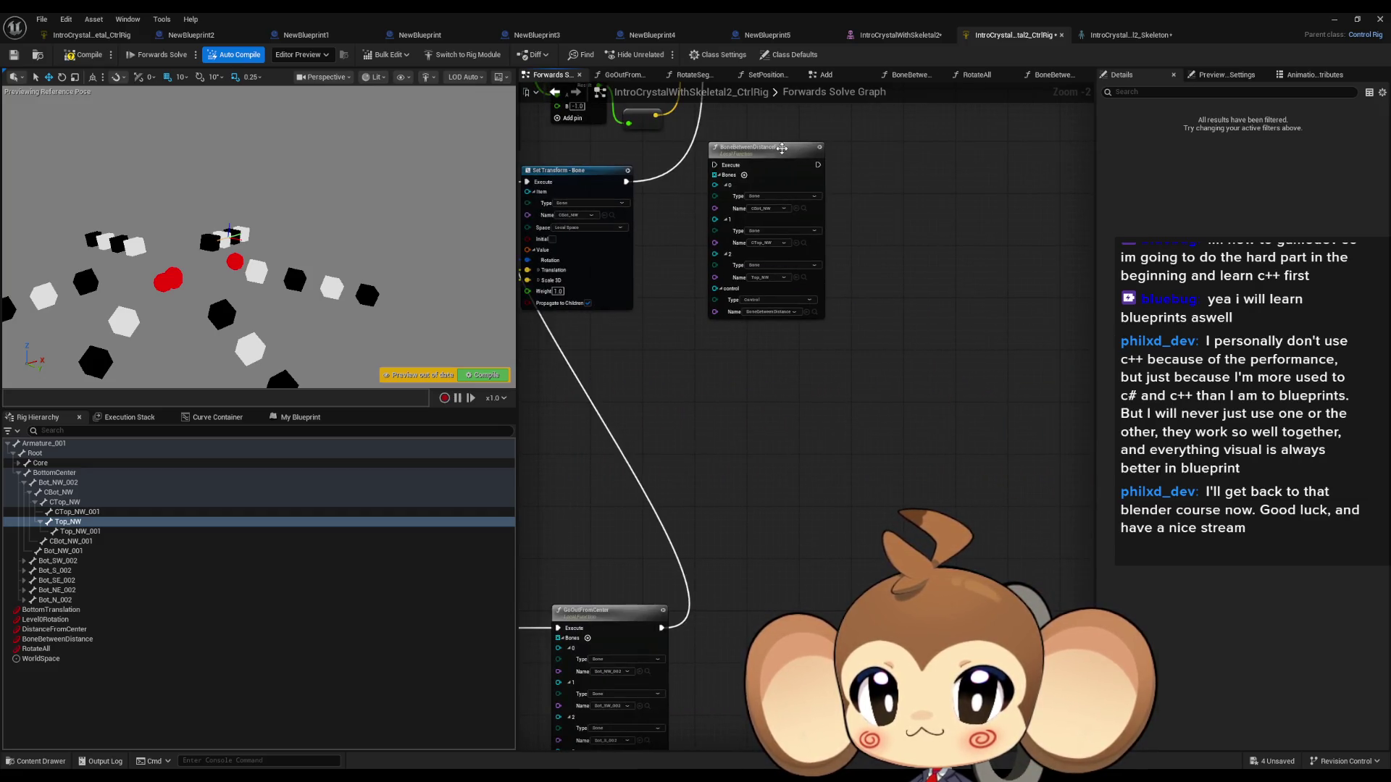
drag(783, 148, 820, 565)
scroll(806, 397, up, 2)
drag(804, 397, 778, 510)
mouse_move(654, 434)
mouse_down()
mouse_move(753, 478)
mouse_move(804, 444)
mouse_move(804, 421)
mouse_up()
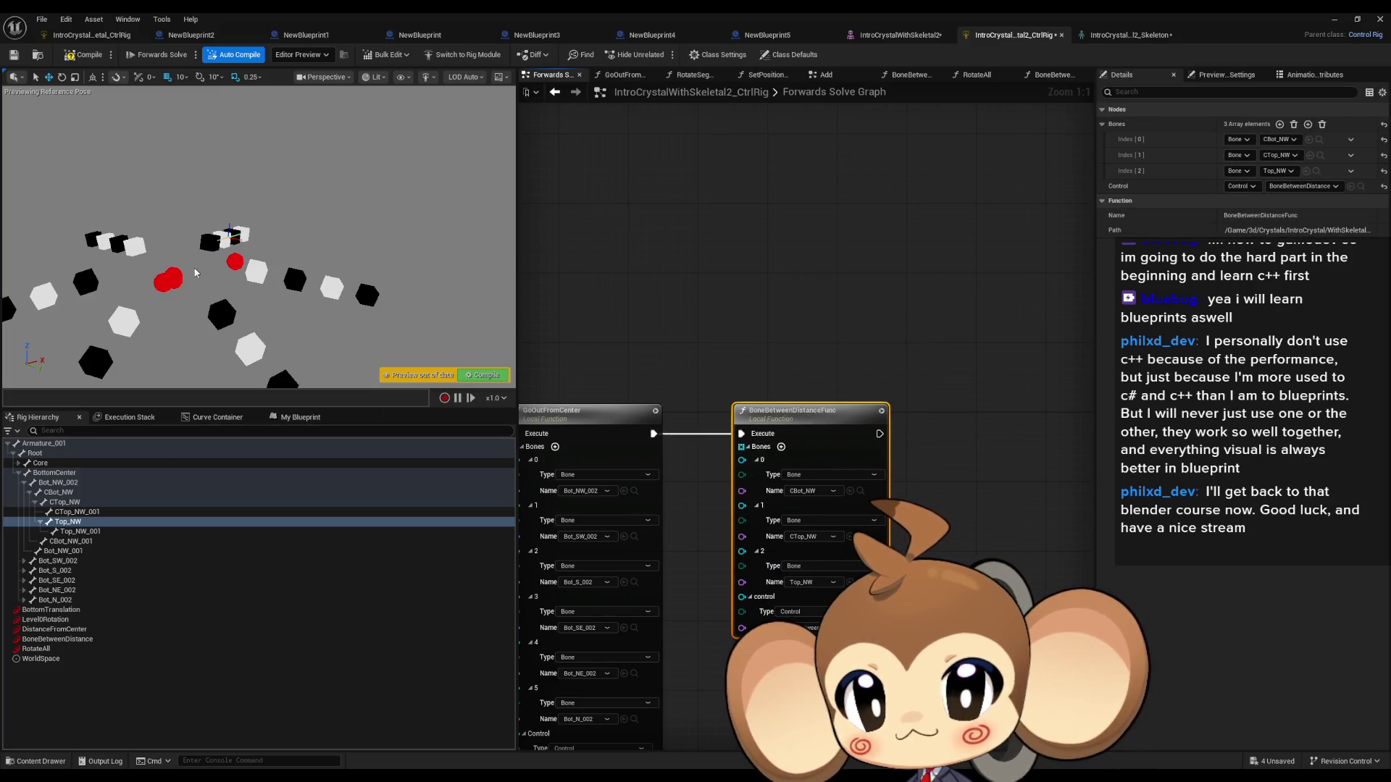
Step: Move the BoneBetweenDistance control to test the rig, then select the function node
click(58, 639)
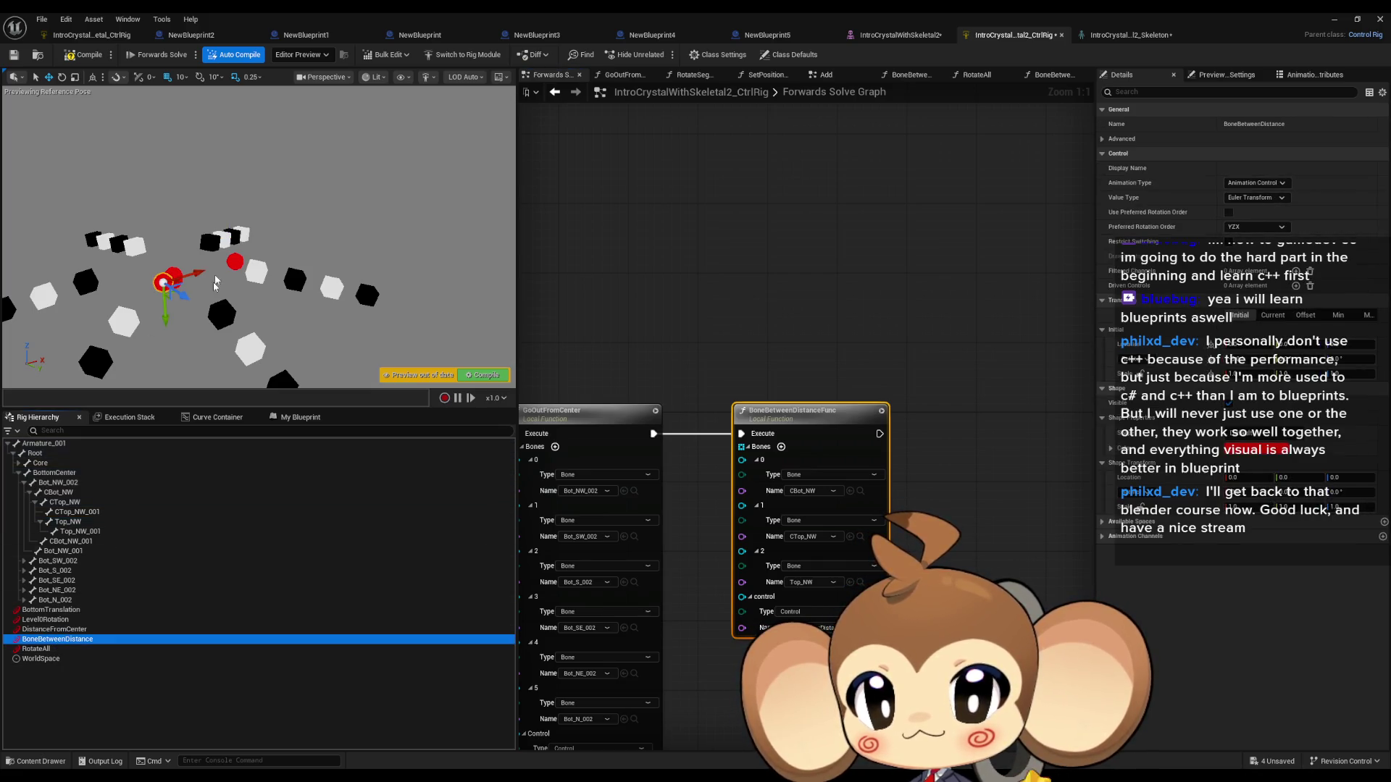
drag(198, 275, 200, 279)
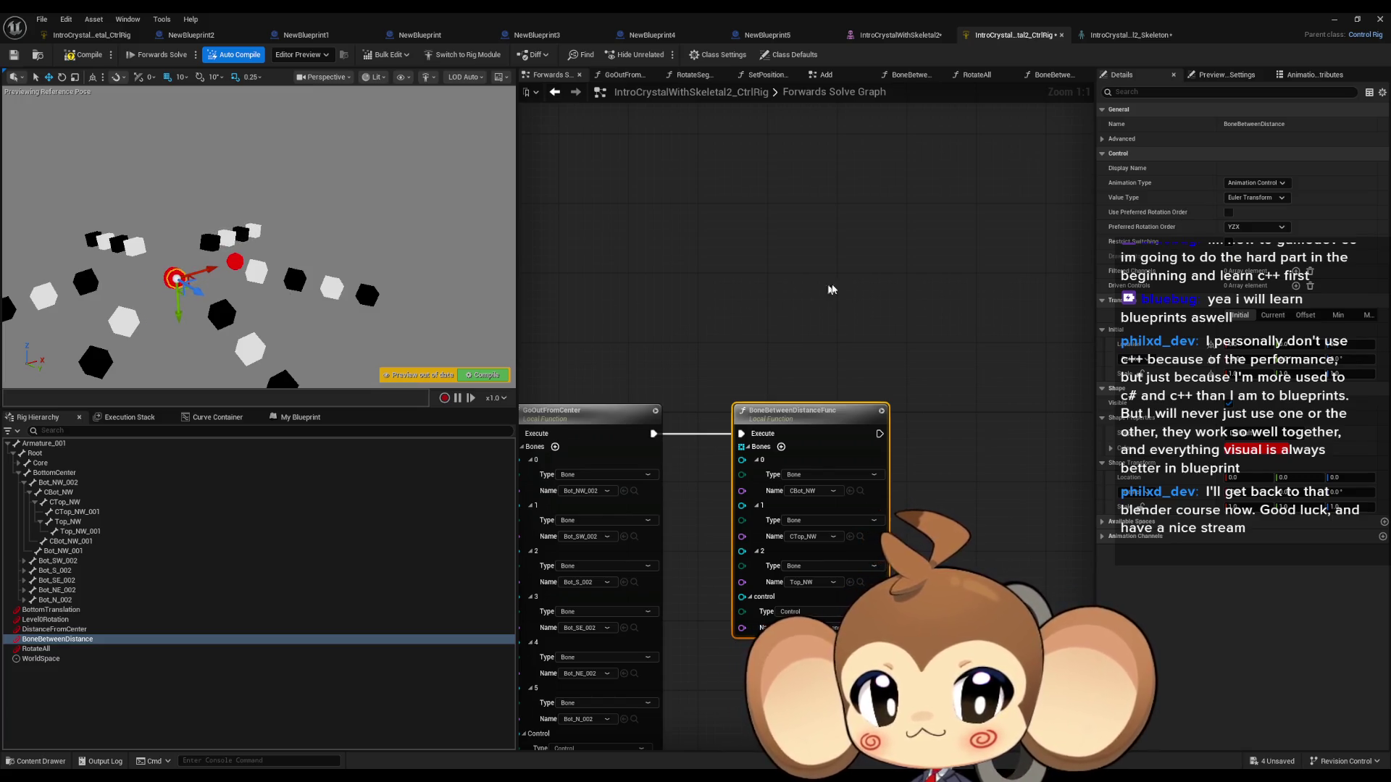
mouse_move(893, 447)
mouse_down()
mouse_move(817, 343)
mouse_move(923, 355)
mouse_up()
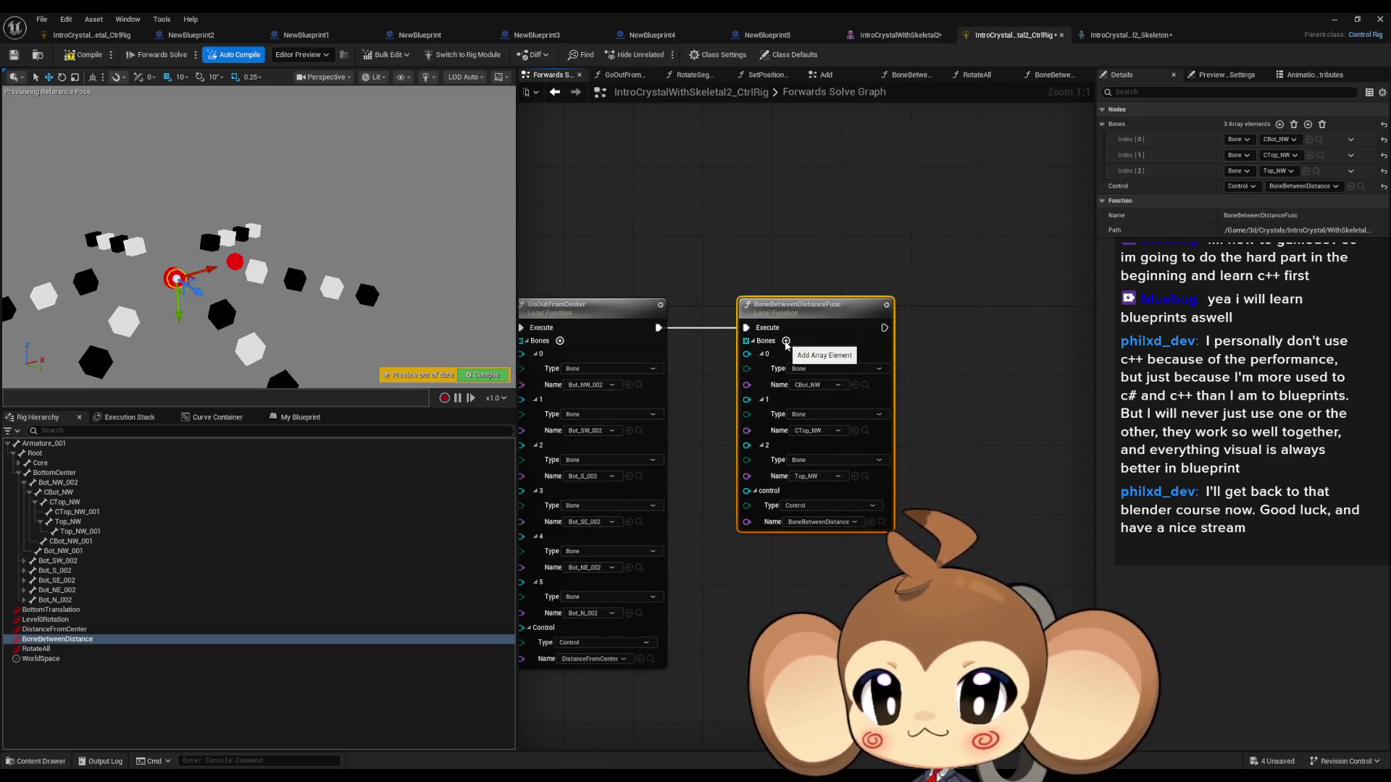
Step: Add more Bones slots, reveal the SW arm bones, and assign Top_SW to slot 5
click(786, 341)
click(786, 341)
click(786, 341)
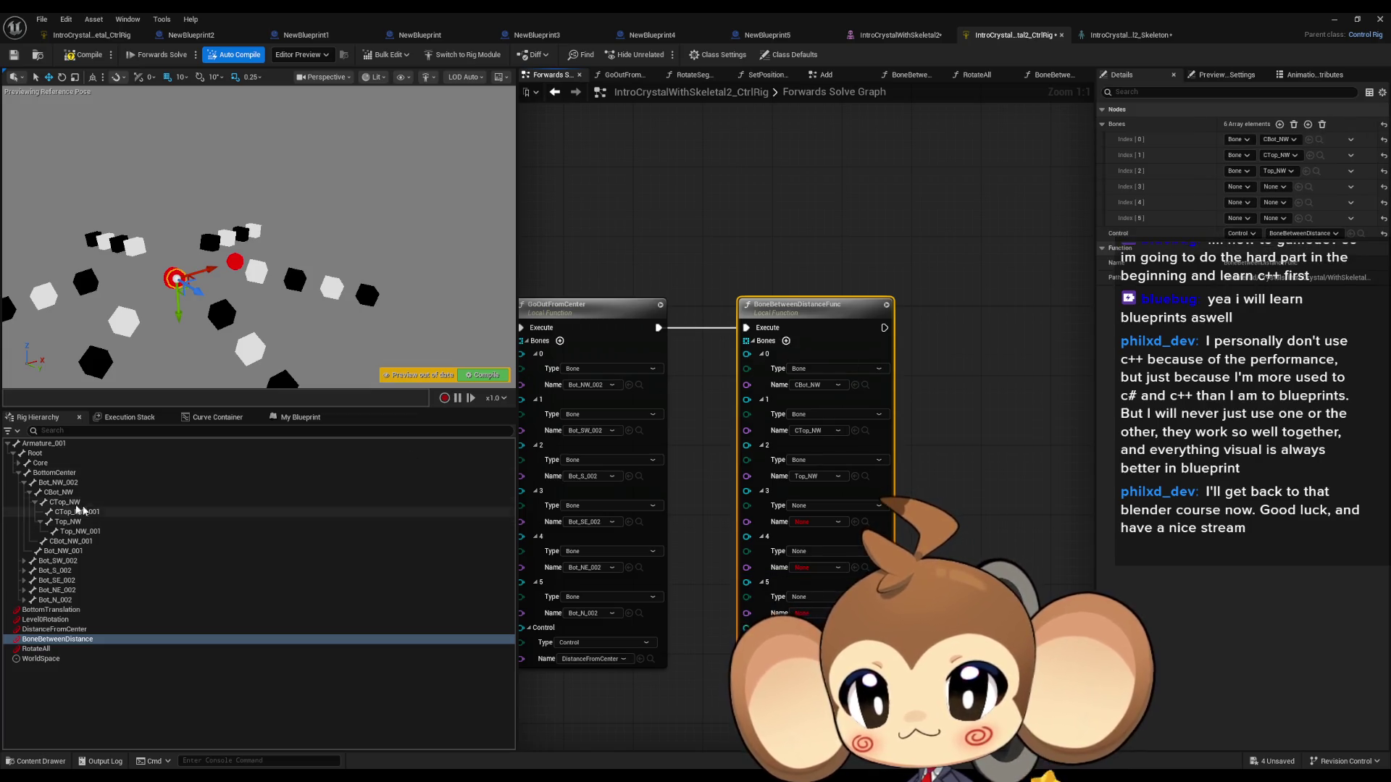
click(29, 493)
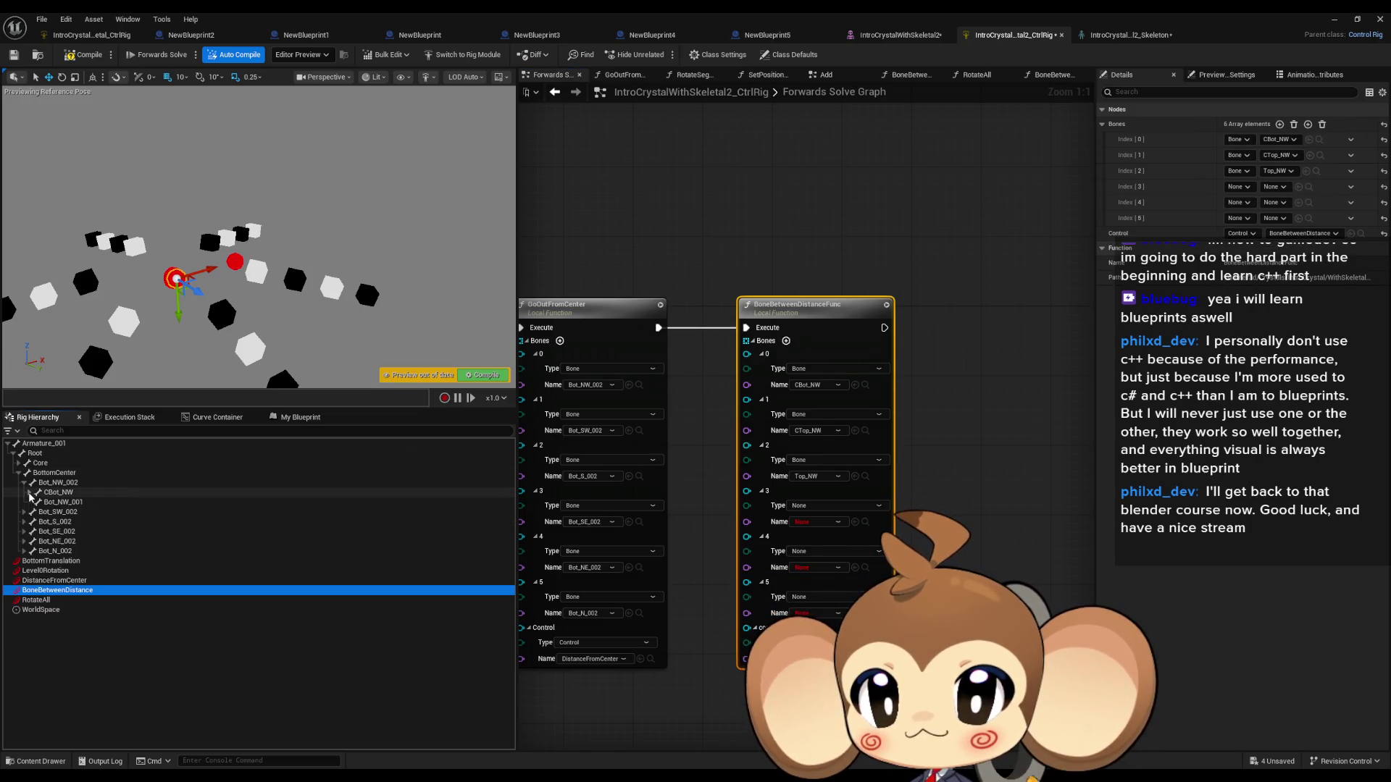
click(24, 483)
click(23, 492)
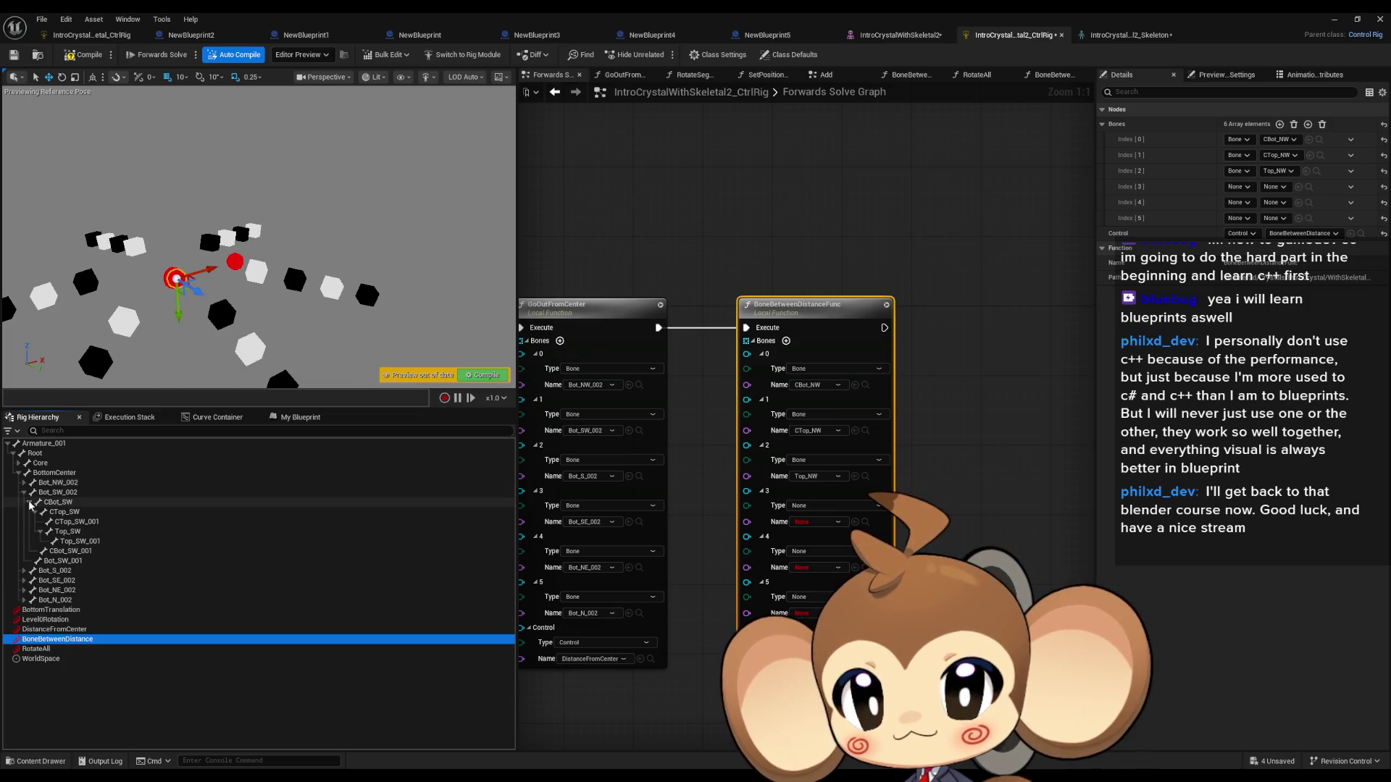
click(34, 513)
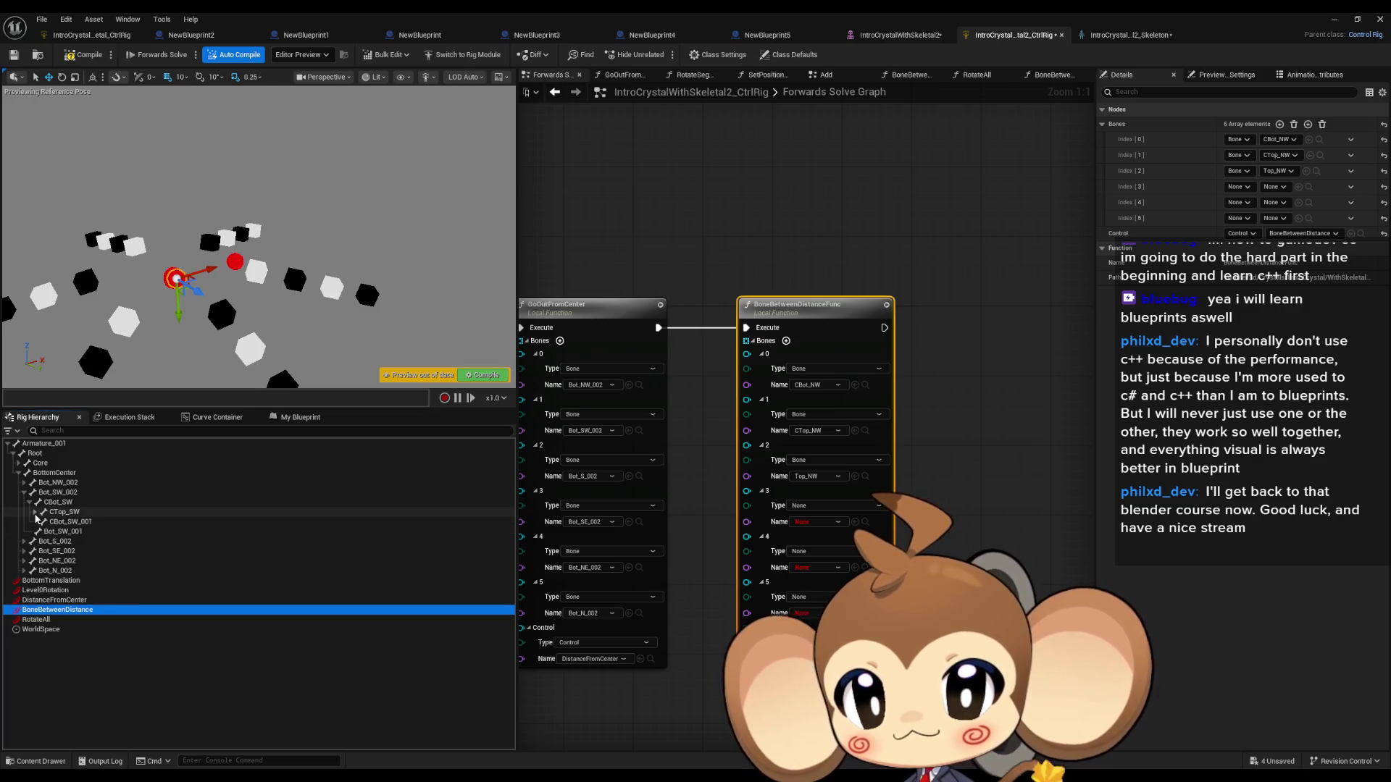
click(34, 513)
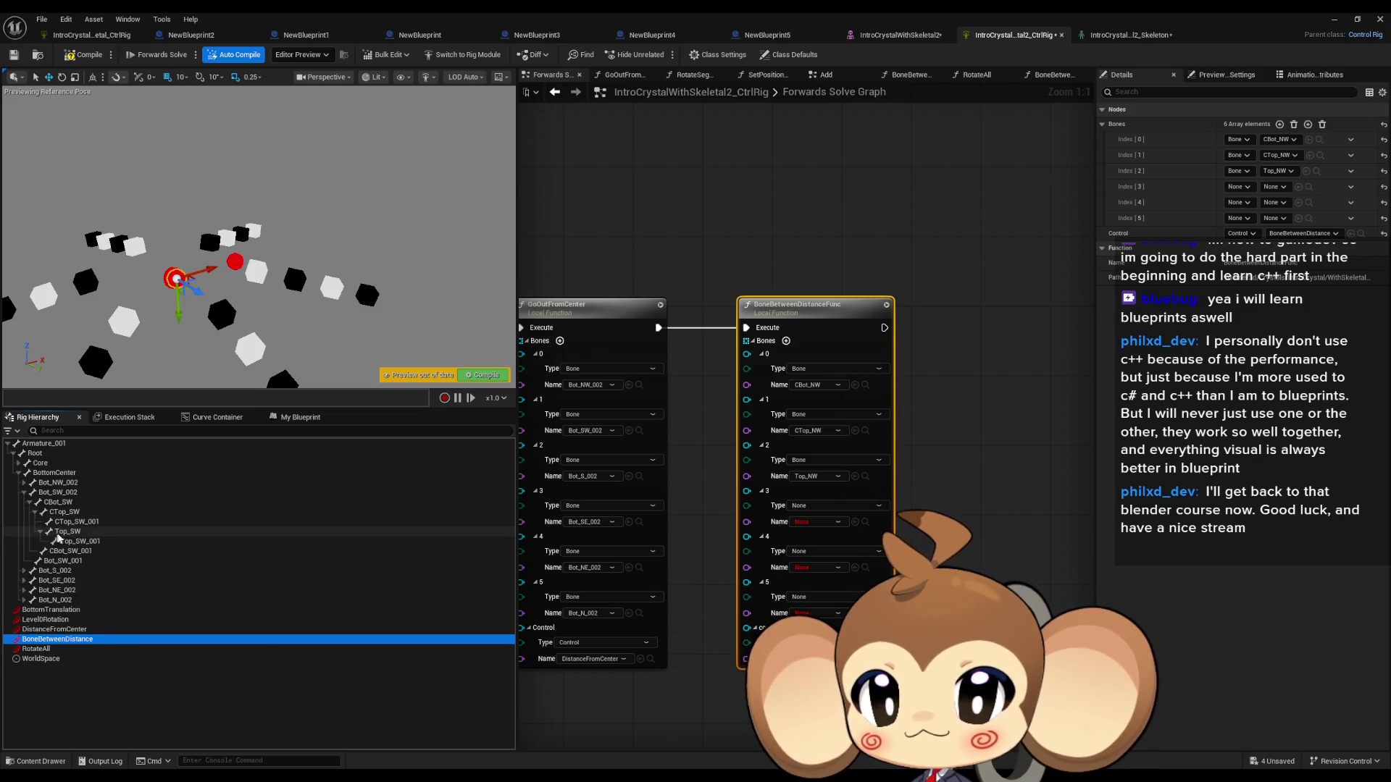
click(65, 532)
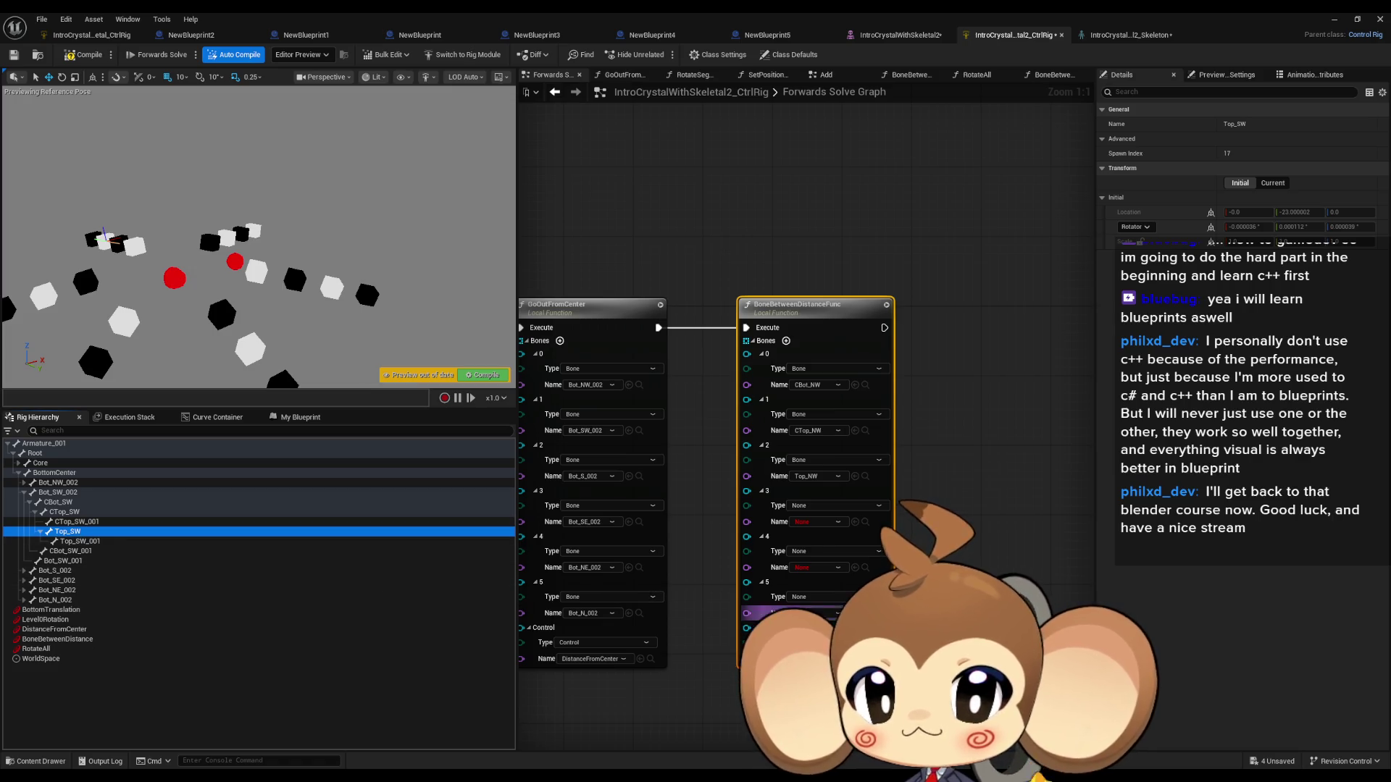
drag(747, 613, 746, 613)
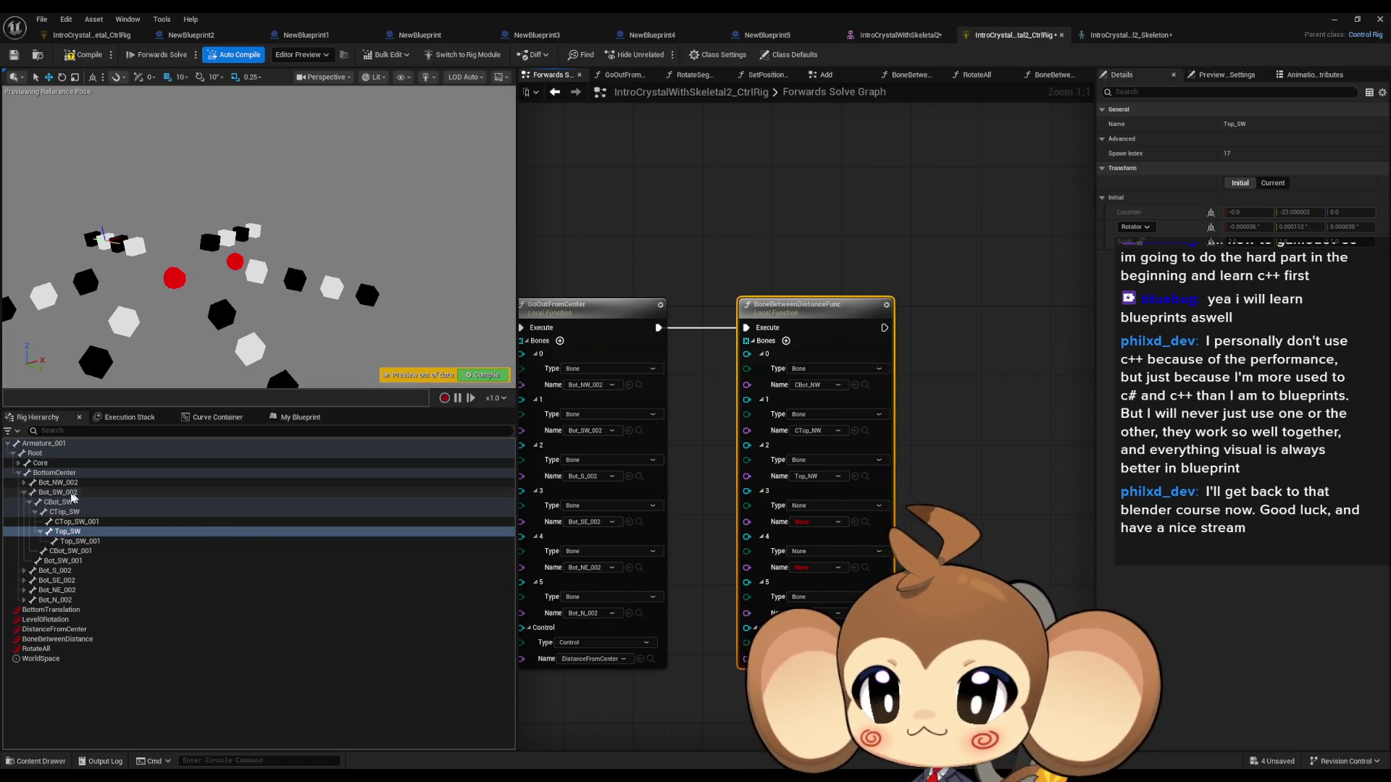
Step: Assign CTop_SW to Bones slot 4 and CBot_SW to slot 3
drag(64, 513, 626, 563)
drag(862, 582, 819, 568)
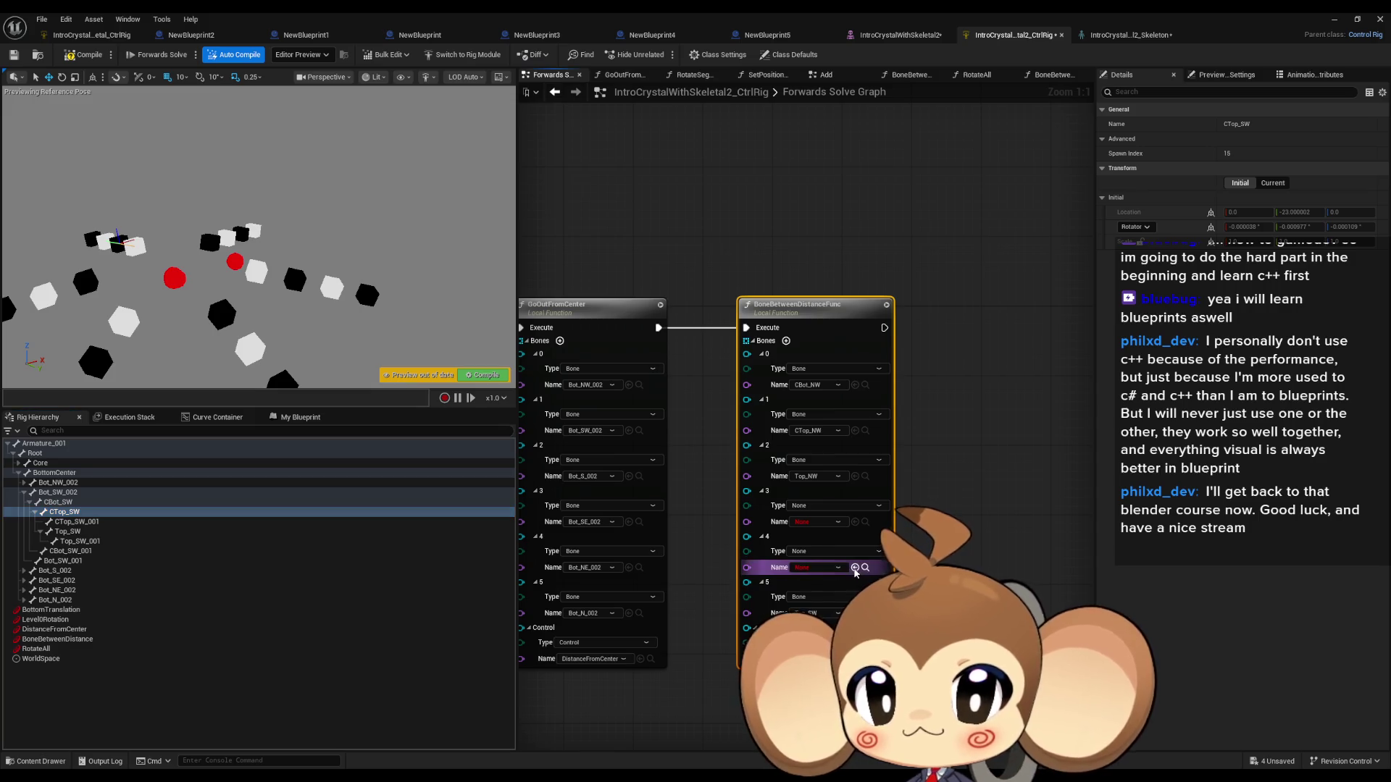
click(58, 502)
mouse_move(61, 509)
mouse_down()
mouse_move(860, 531)
mouse_move(826, 531)
mouse_up()
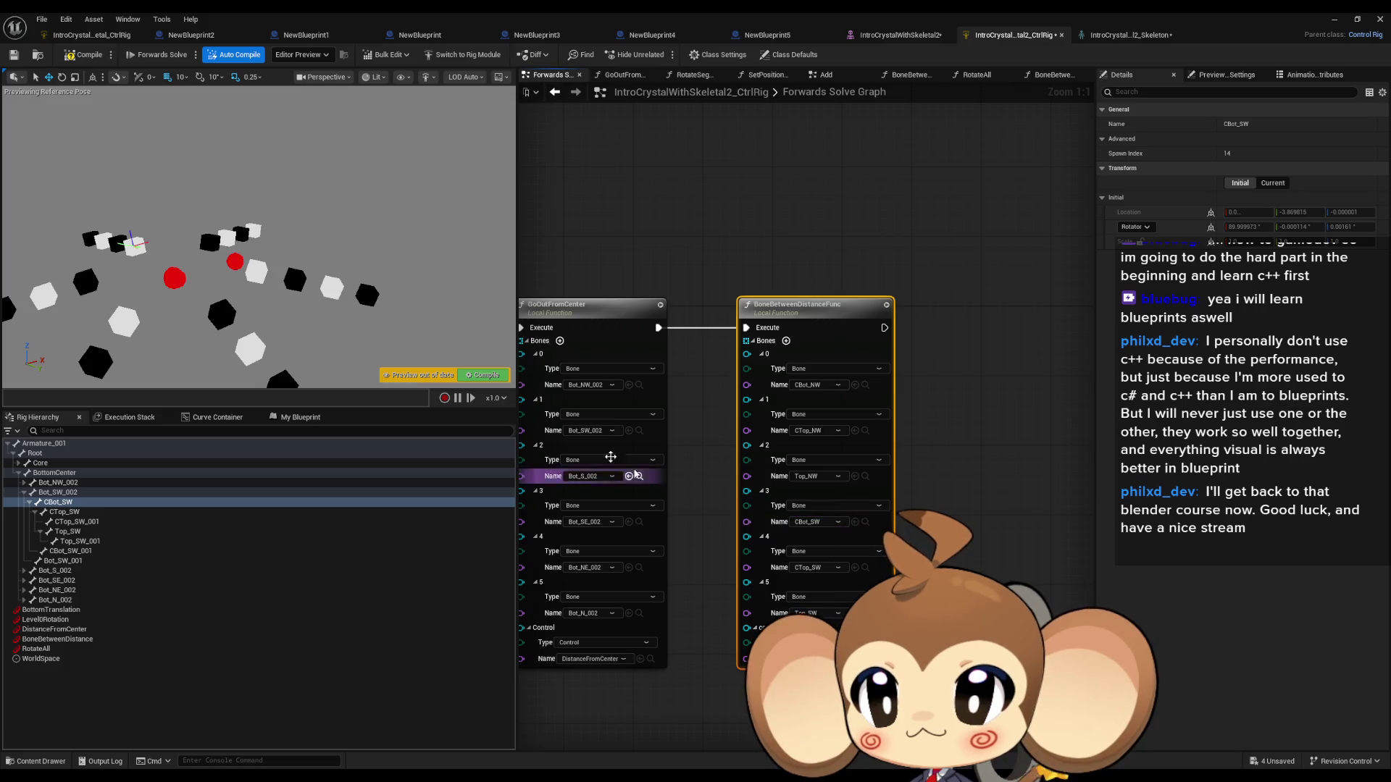
Step: Select the BoneBetweenDistance control and move it in the viewport to test the arms
click(54, 630)
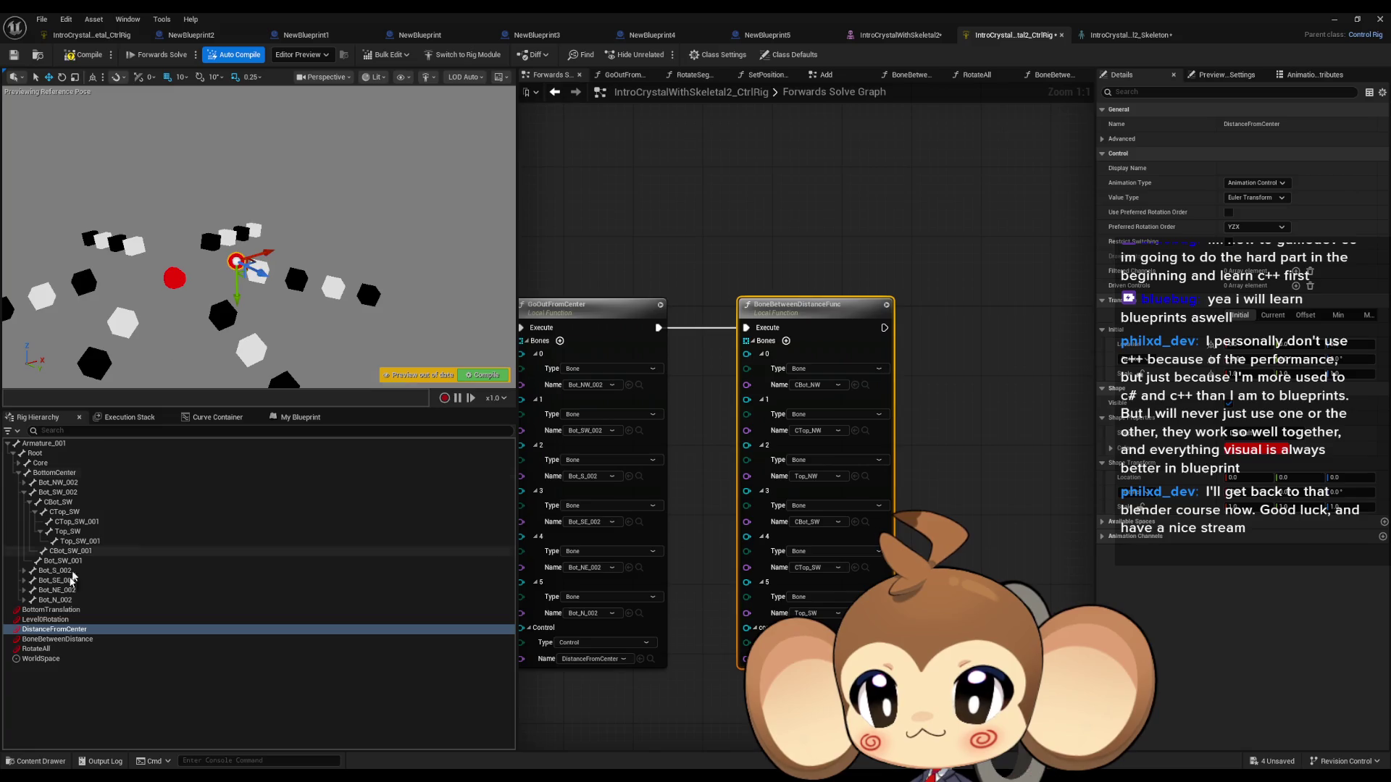
click(57, 638)
mouse_move(210, 258)
mouse_down()
mouse_move(190, 277)
mouse_move(461, 201)
mouse_move(203, 289)
mouse_move(413, 244)
mouse_move(301, 268)
mouse_move(295, 249)
mouse_move(515, 212)
mouse_move(379, 223)
mouse_move(326, 188)
mouse_move(349, 200)
mouse_move(348, 223)
mouse_move(388, 186)
mouse_move(392, 235)
mouse_up()
Step: Drag the BoneBetweenDistance control back toward the centre and fine-tune its position
drag(379, 186, 263, 230)
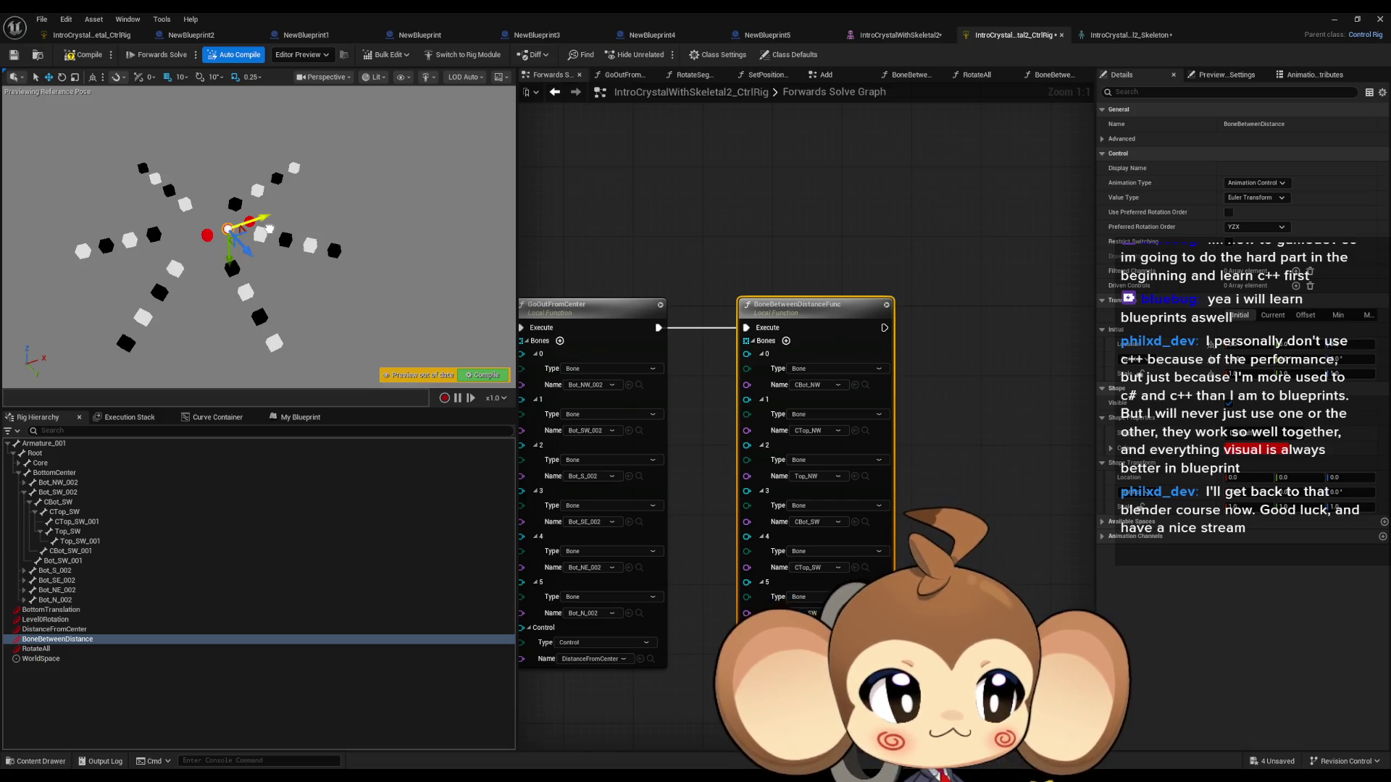
drag(271, 228, 280, 228)
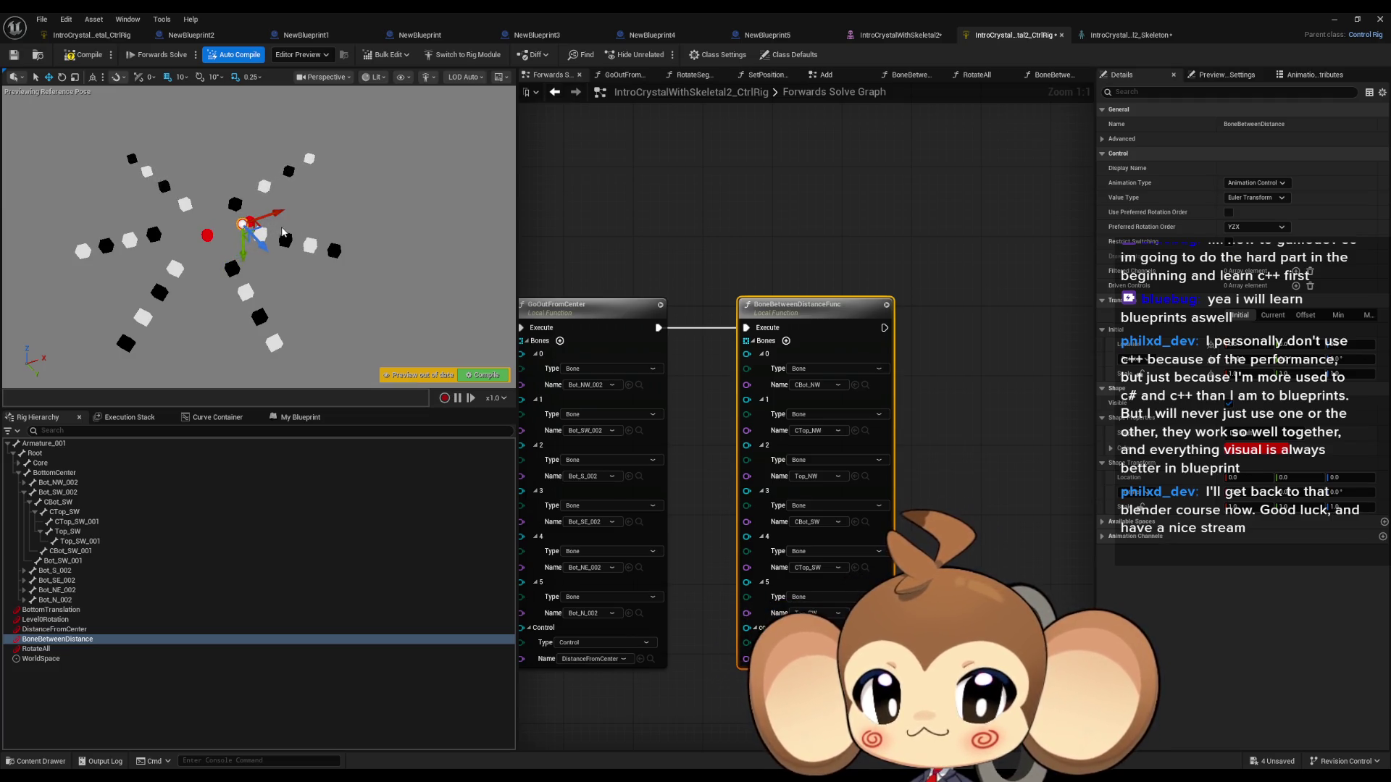
scroll(783, 353, down, 2)
click(946, 382)
scroll(903, 389, up, 2)
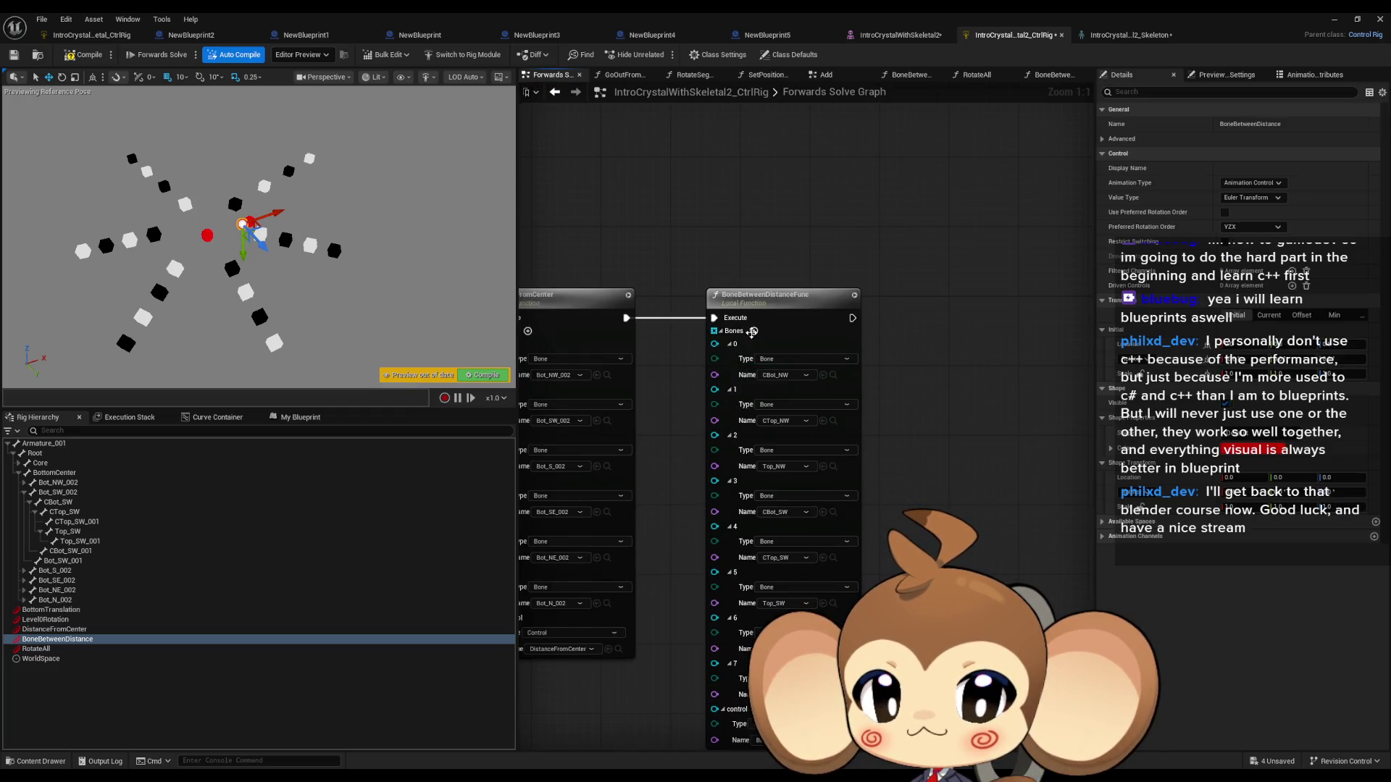
Step: Assign CBot_S, CTop_S and Top_S to Bones elements 6–8
click(753, 331)
click(753, 331)
click(753, 331)
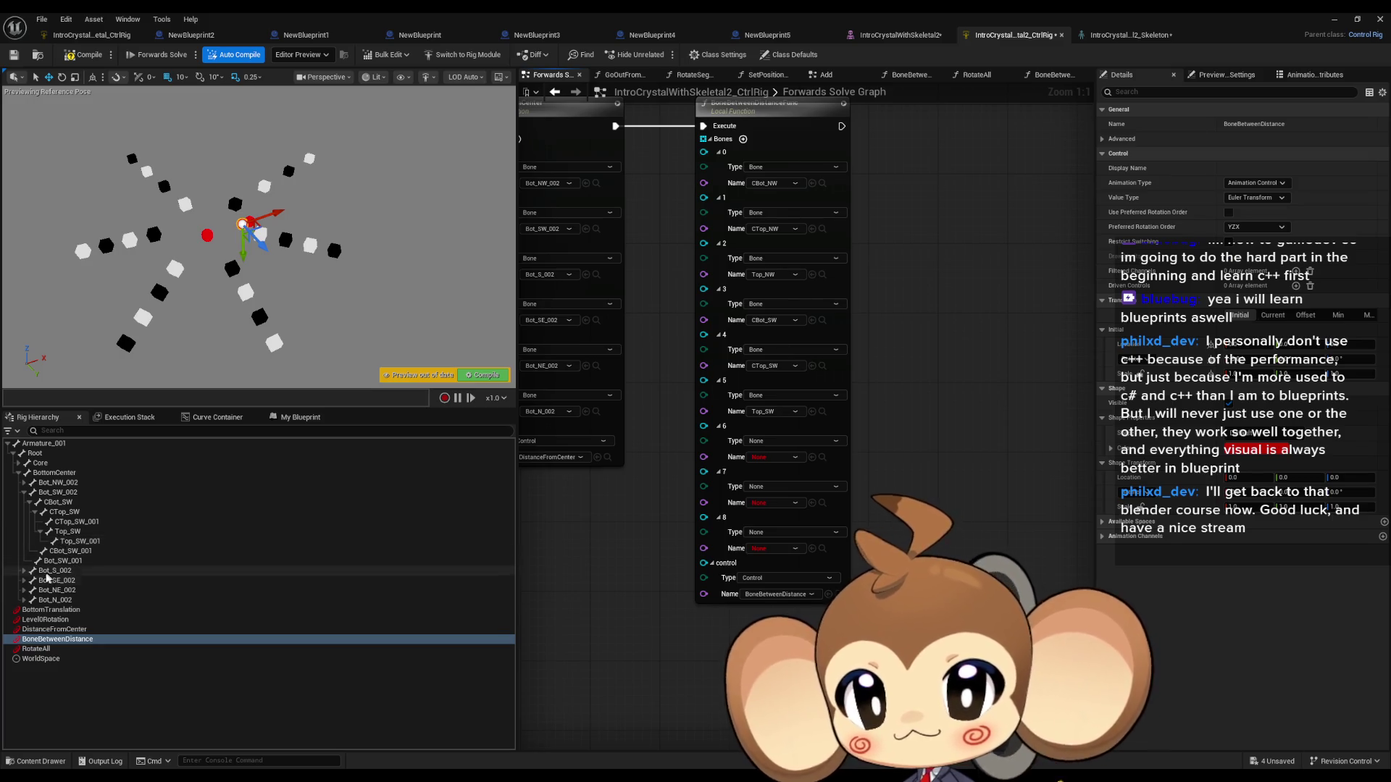
click(24, 571)
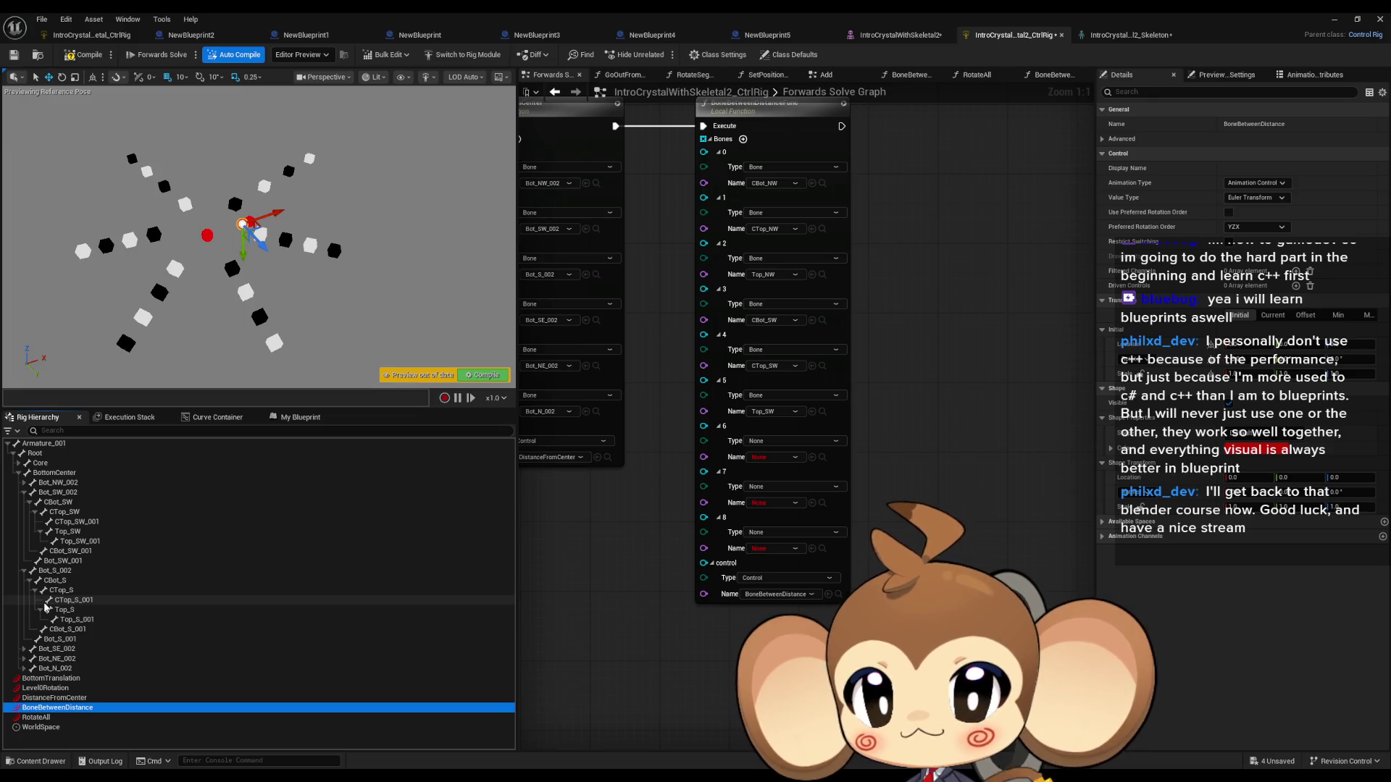
mouse_move(55, 580)
mouse_down()
mouse_move(818, 462)
mouse_move(62, 591)
mouse_move(659, 538)
mouse_up()
drag(823, 511, 823, 507)
click(70, 611)
drag(71, 610, 812, 551)
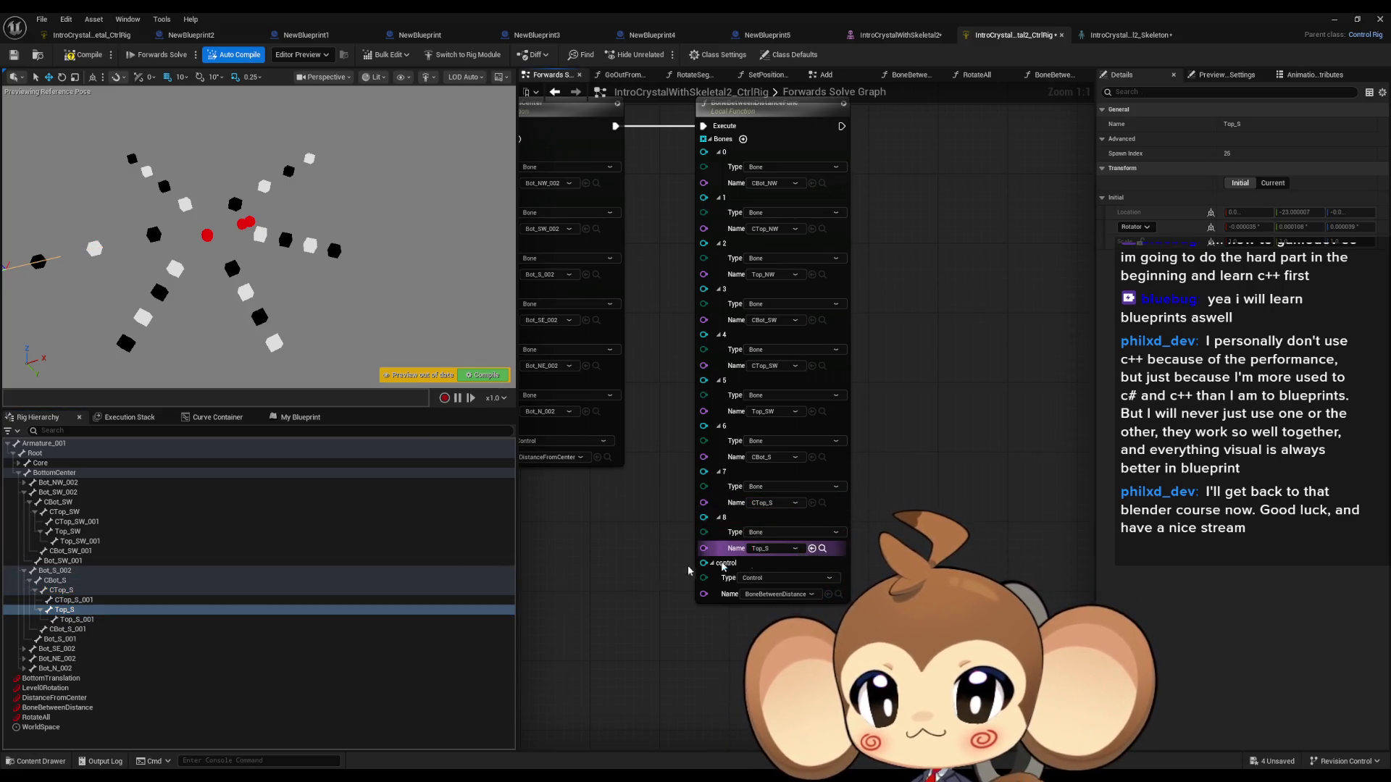
click(34, 580)
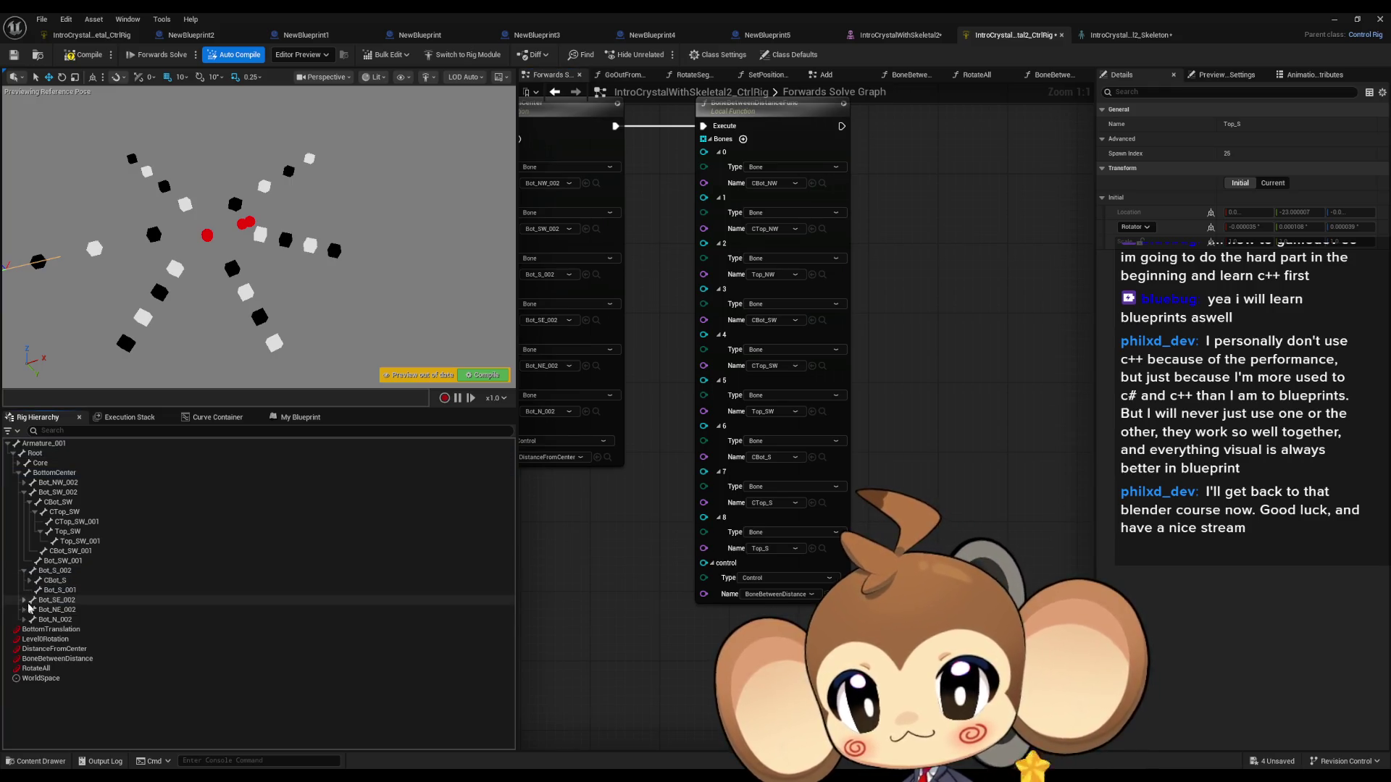
Step: Add three more Bones entries and assign CBot_SE, CTop_SE and Top_SE to elements 9–11
click(24, 600)
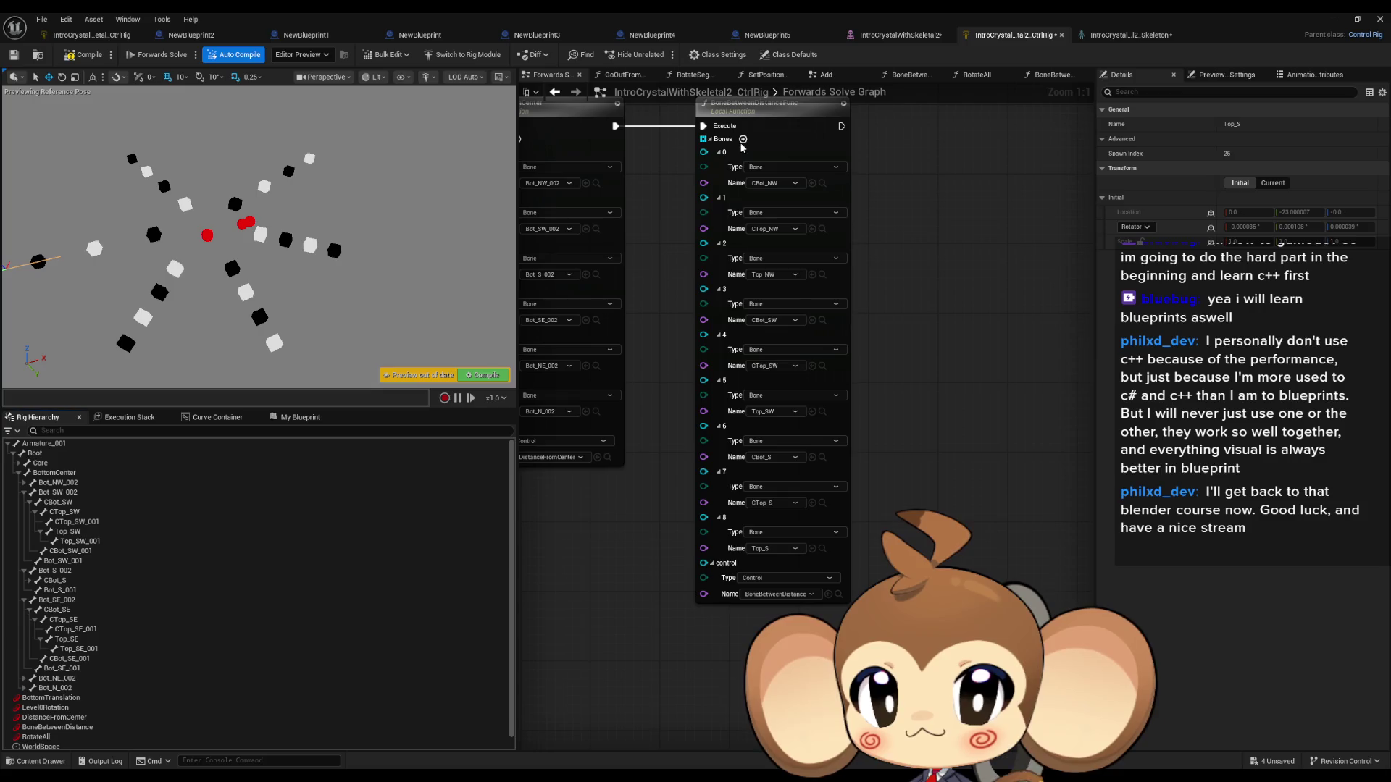
click(743, 138)
click(743, 138)
click(742, 138)
drag(749, 239, 737, 55)
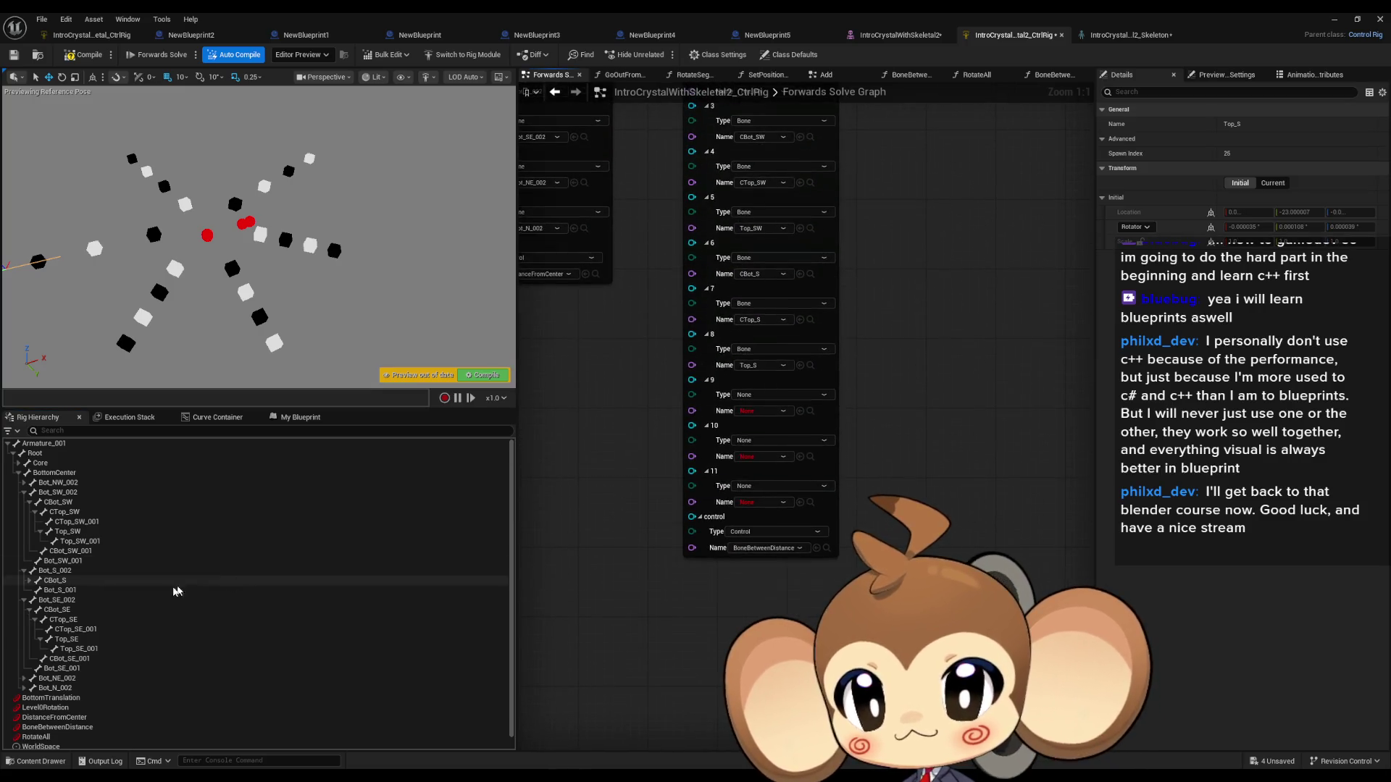
click(54, 612)
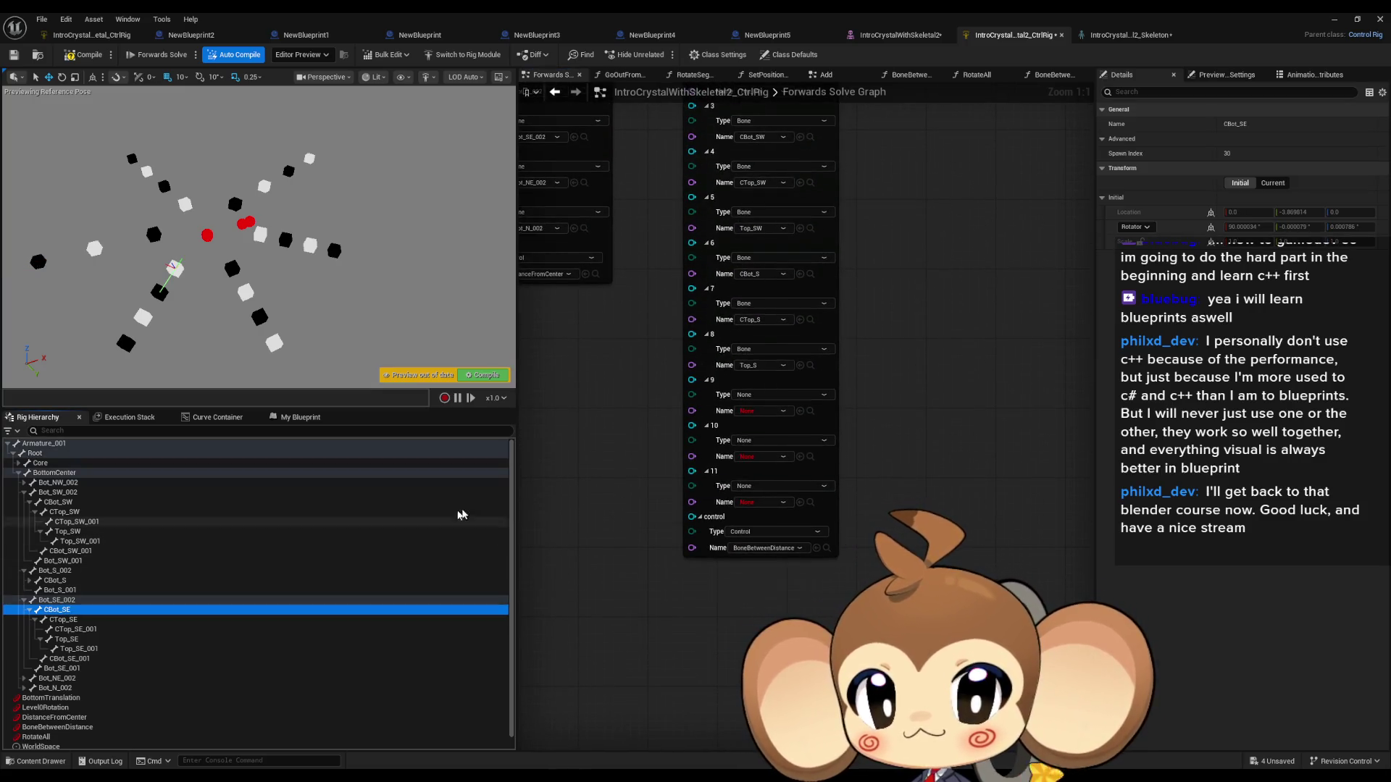
click(800, 410)
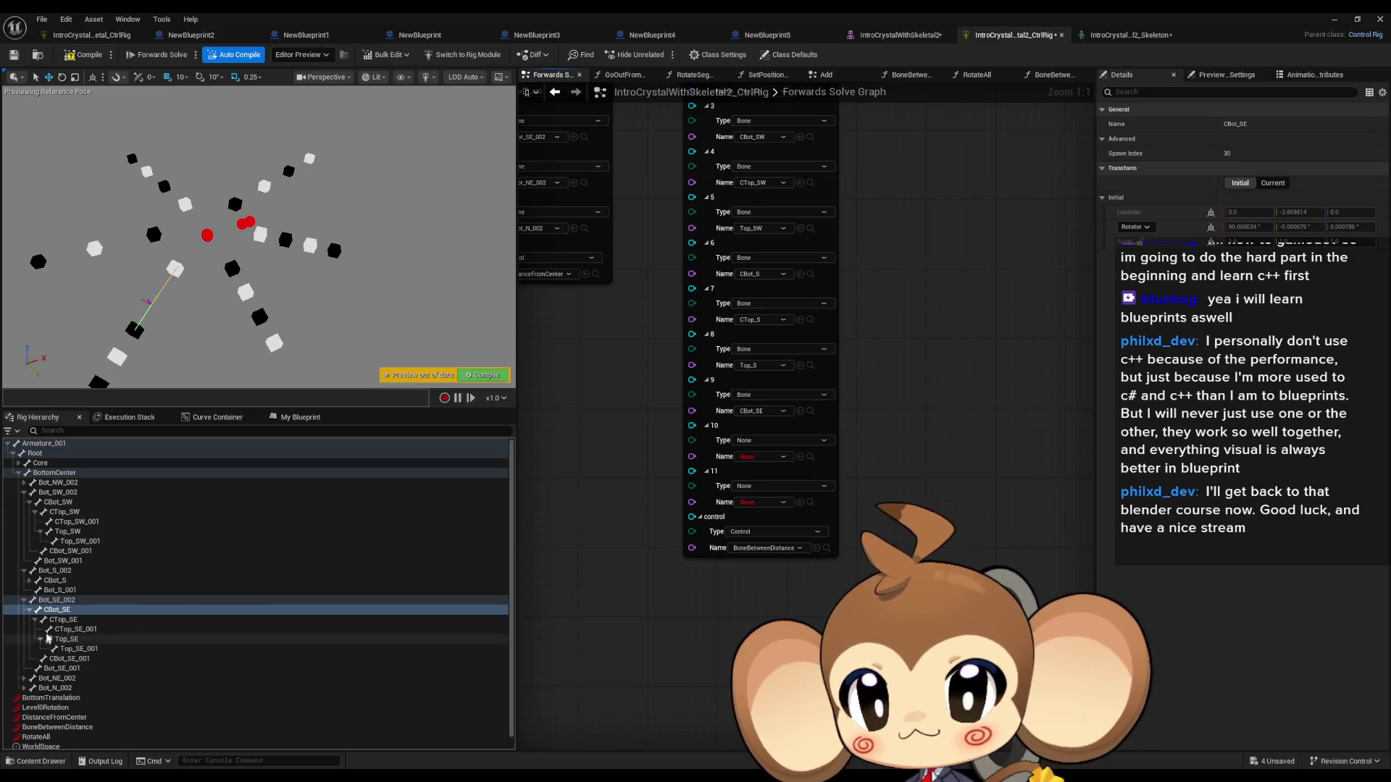
click(63, 620)
click(799, 456)
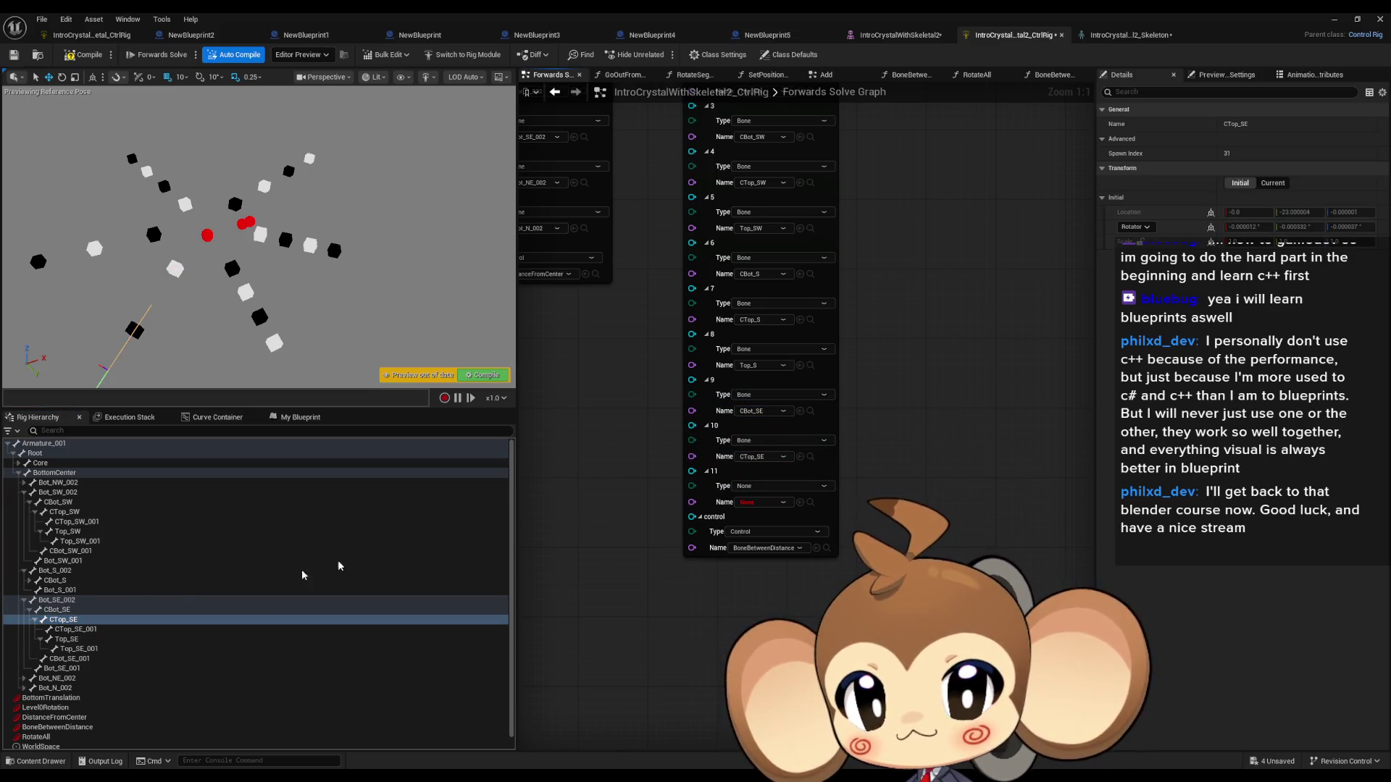
click(66, 641)
click(800, 502)
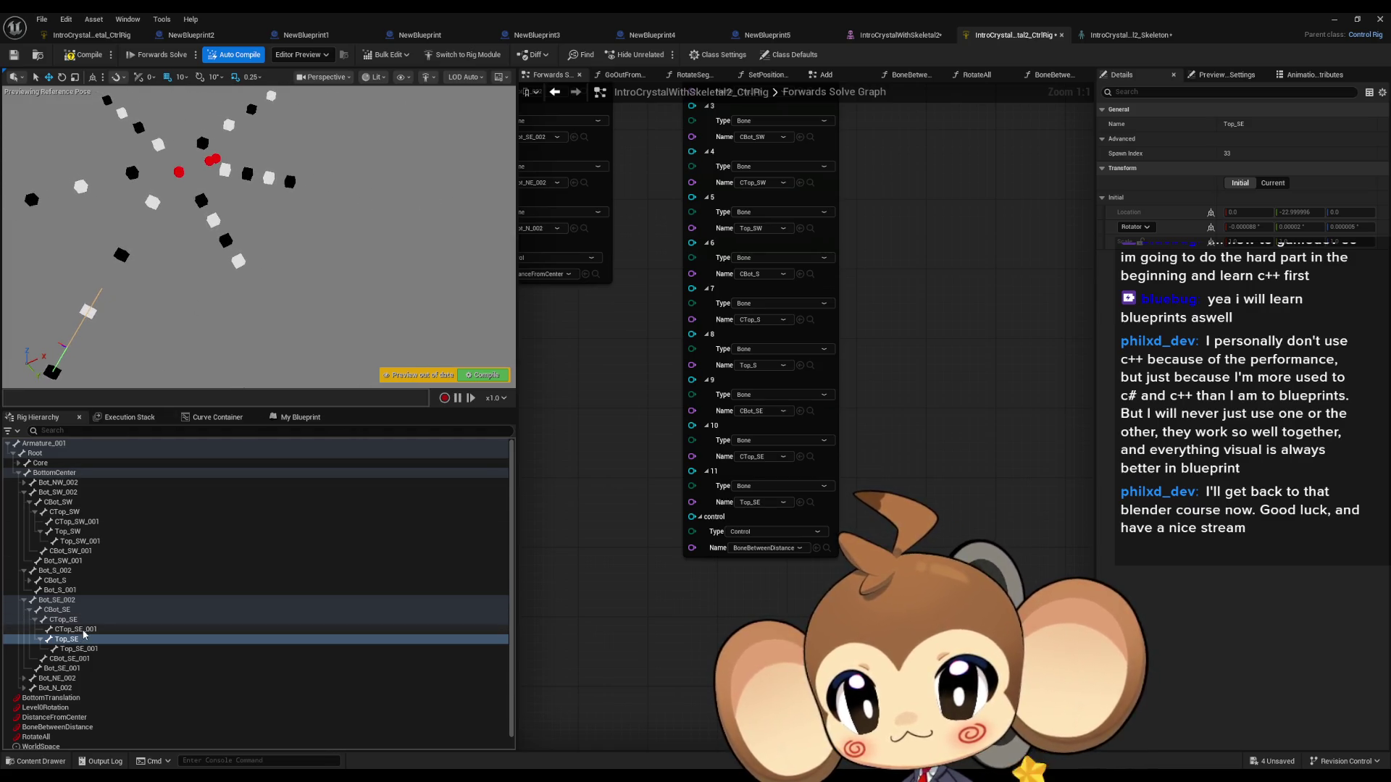
click(29, 609)
click(24, 629)
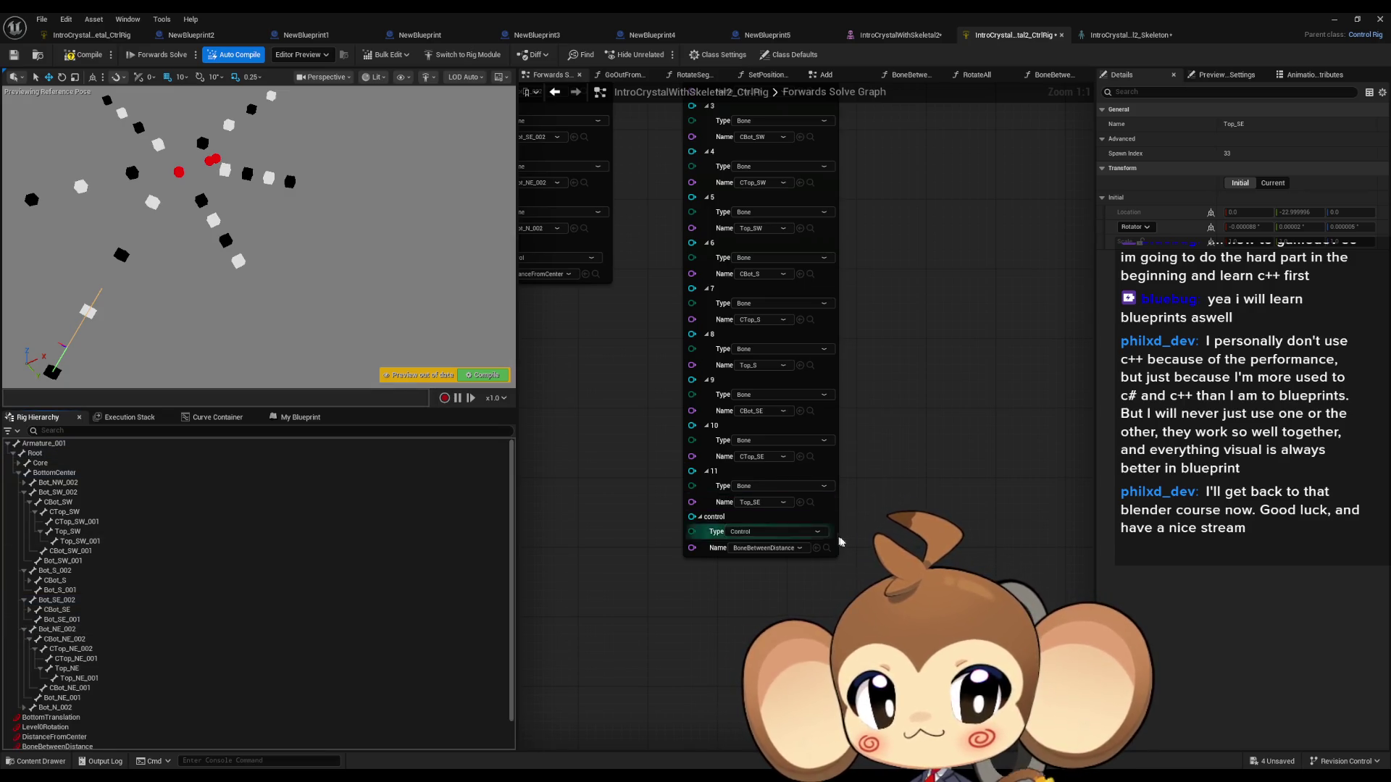
Step: Add three Bones entries and assign CBot_NE_002, CTop_NE_002 and Top_NE to elements 12–14
scroll(797, 290, up, 5)
click(739, 167)
click(739, 167)
click(739, 167)
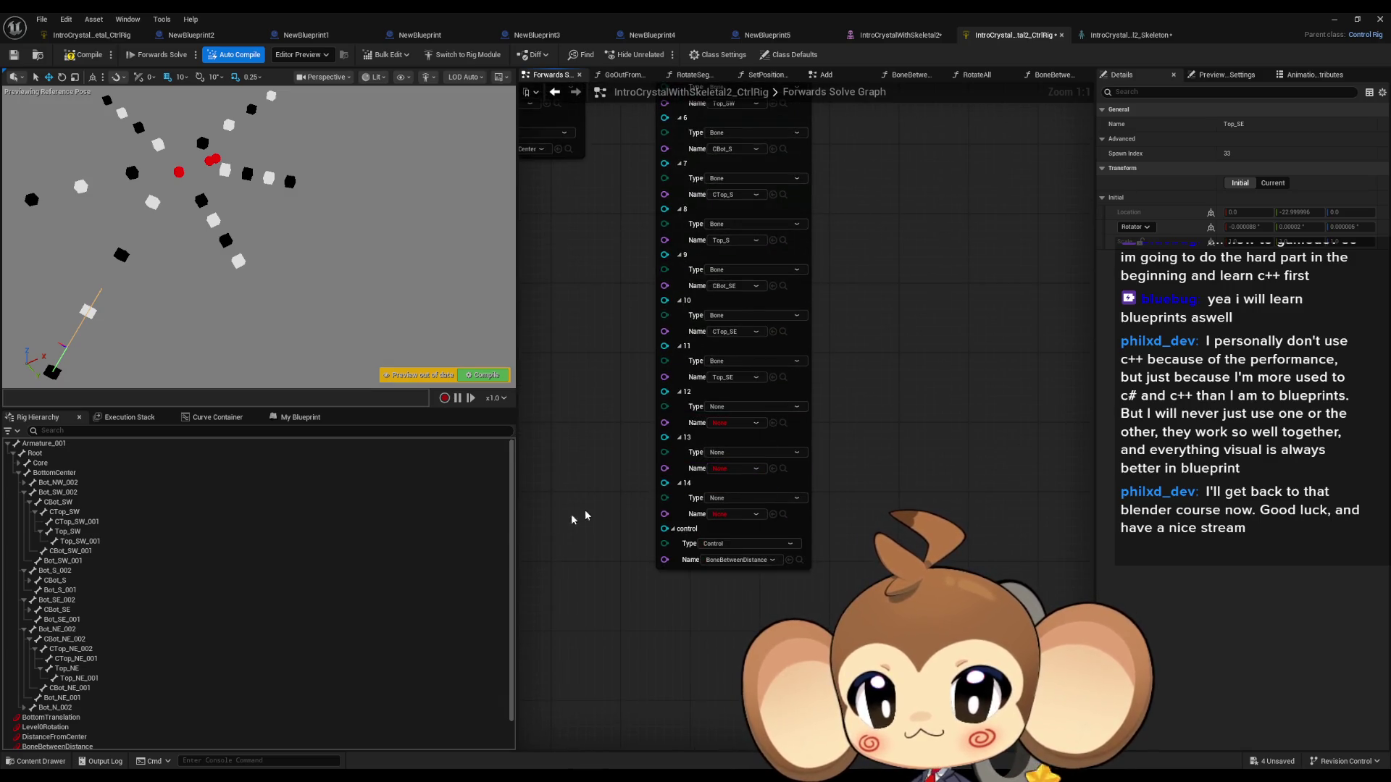
click(92, 643)
mouse_move(92, 645)
mouse_down()
mouse_move(775, 500)
mouse_move(781, 433)
mouse_up()
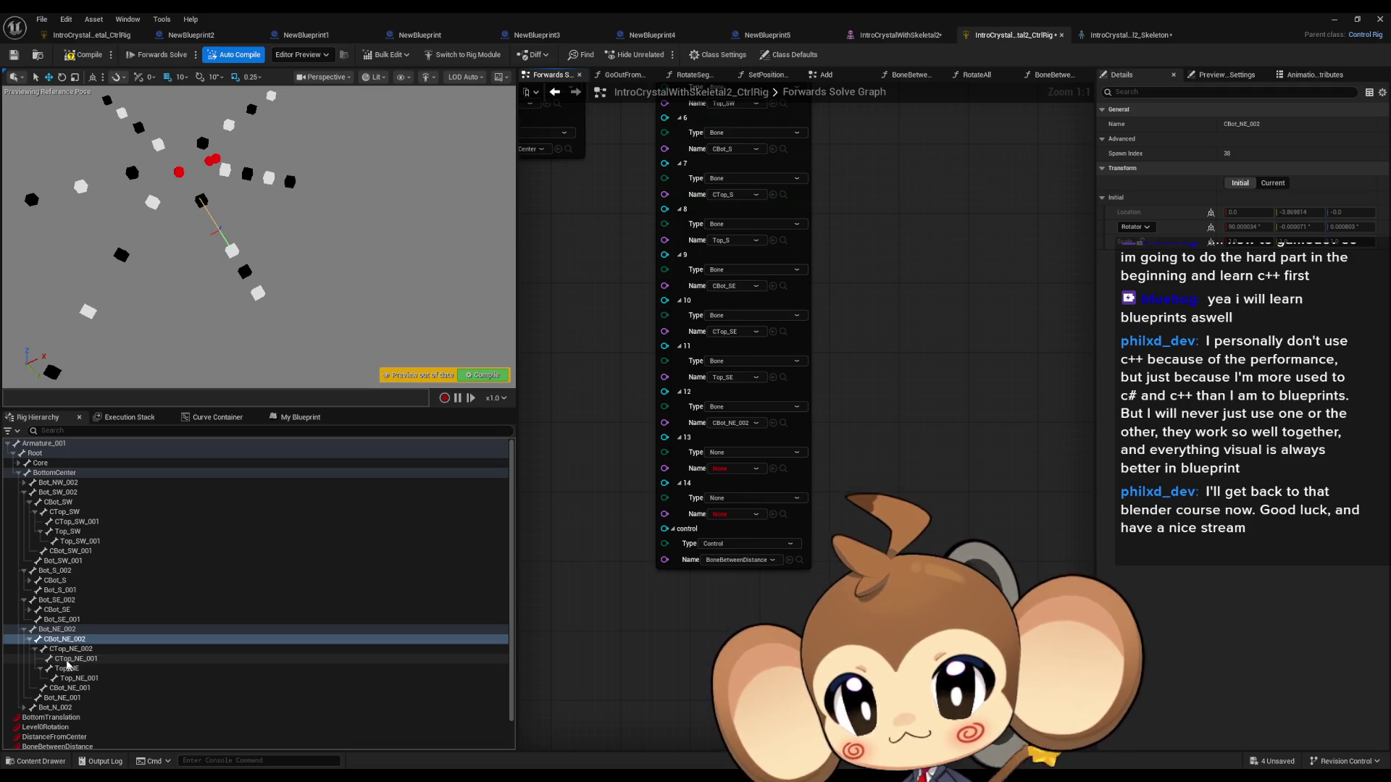
mouse_move(70, 649)
mouse_down()
mouse_move(793, 474)
mouse_move(773, 472)
mouse_up()
mouse_move(73, 669)
mouse_down()
mouse_move(239, 608)
mouse_move(717, 482)
mouse_move(778, 471)
mouse_move(790, 516)
mouse_move(774, 514)
mouse_up()
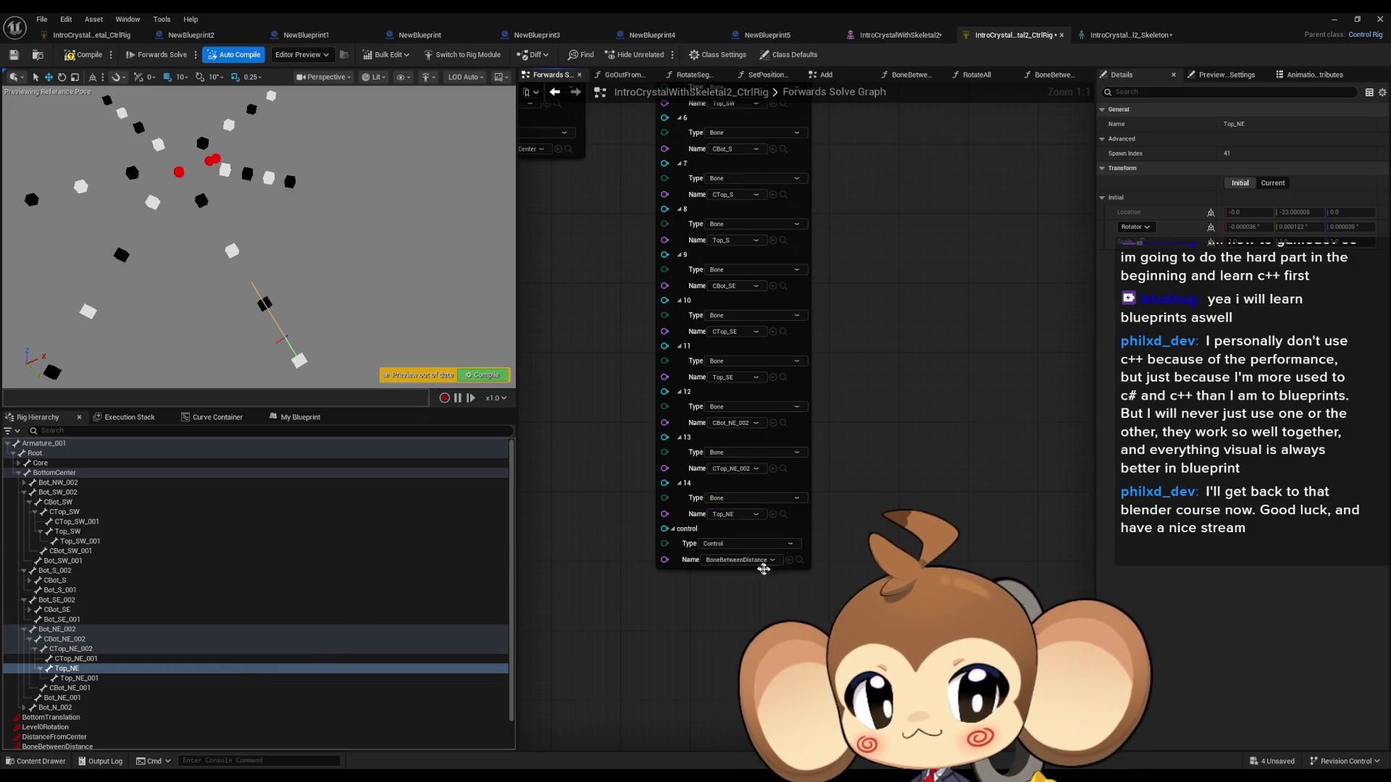
scroll(705, 384, up, 5)
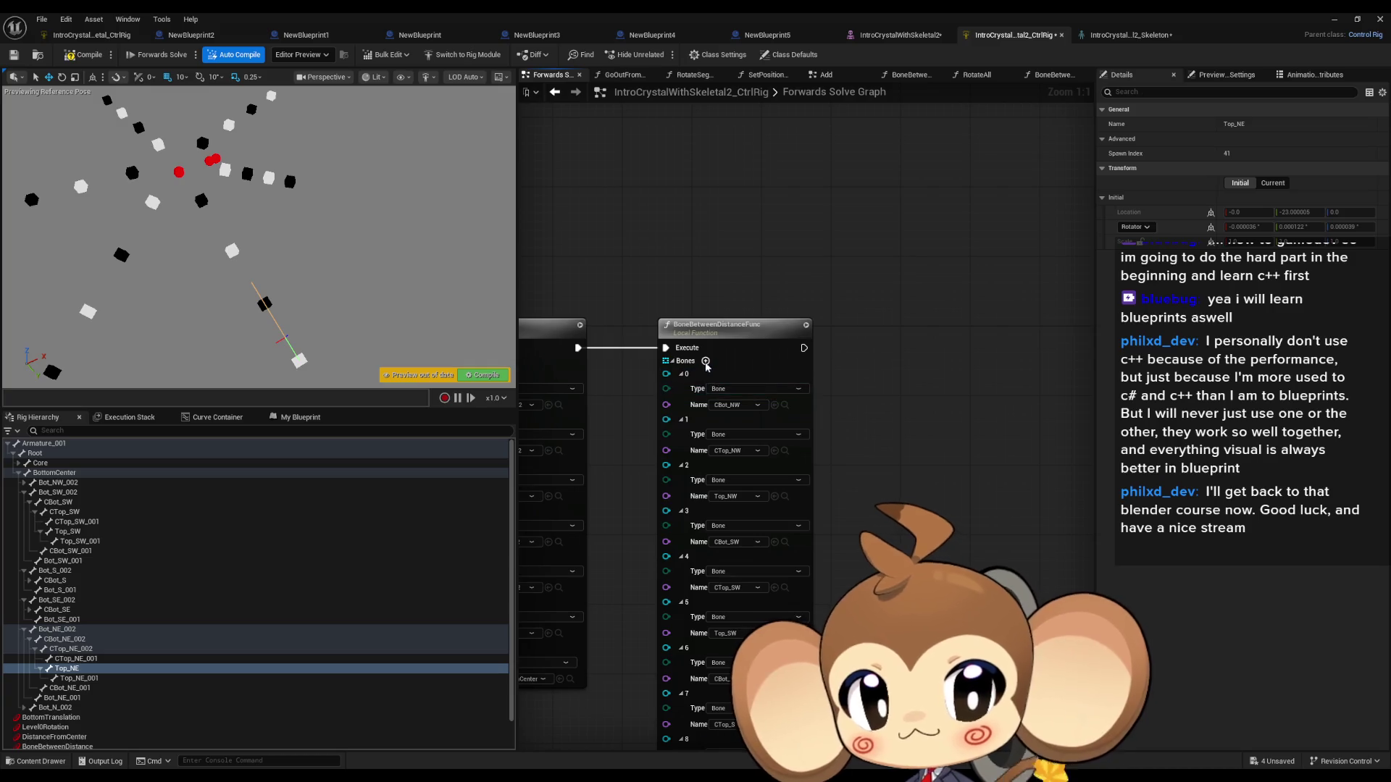
scroll(742, 555, down, 10)
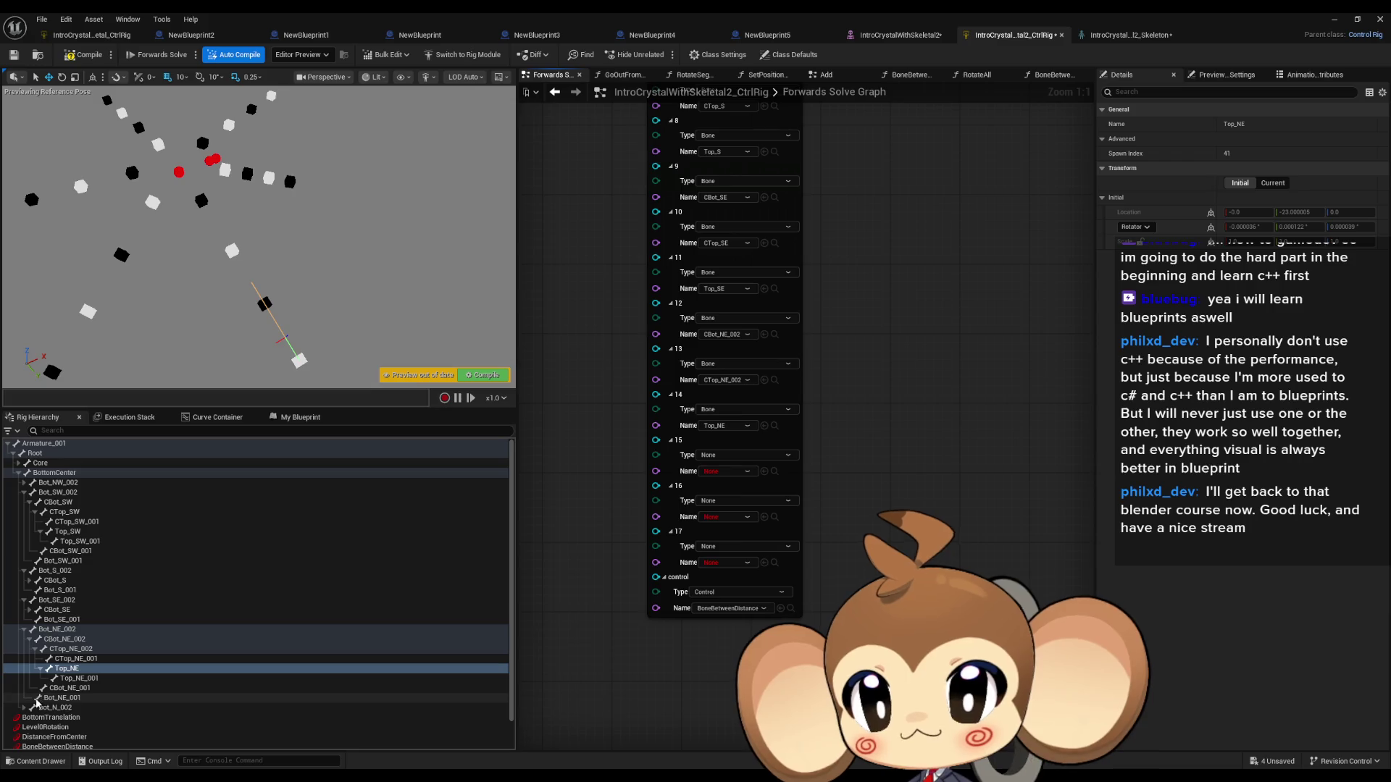
Step: Assign CBot_N, CTop_N and Top_N_002 to Bones elements 15–17
click(31, 638)
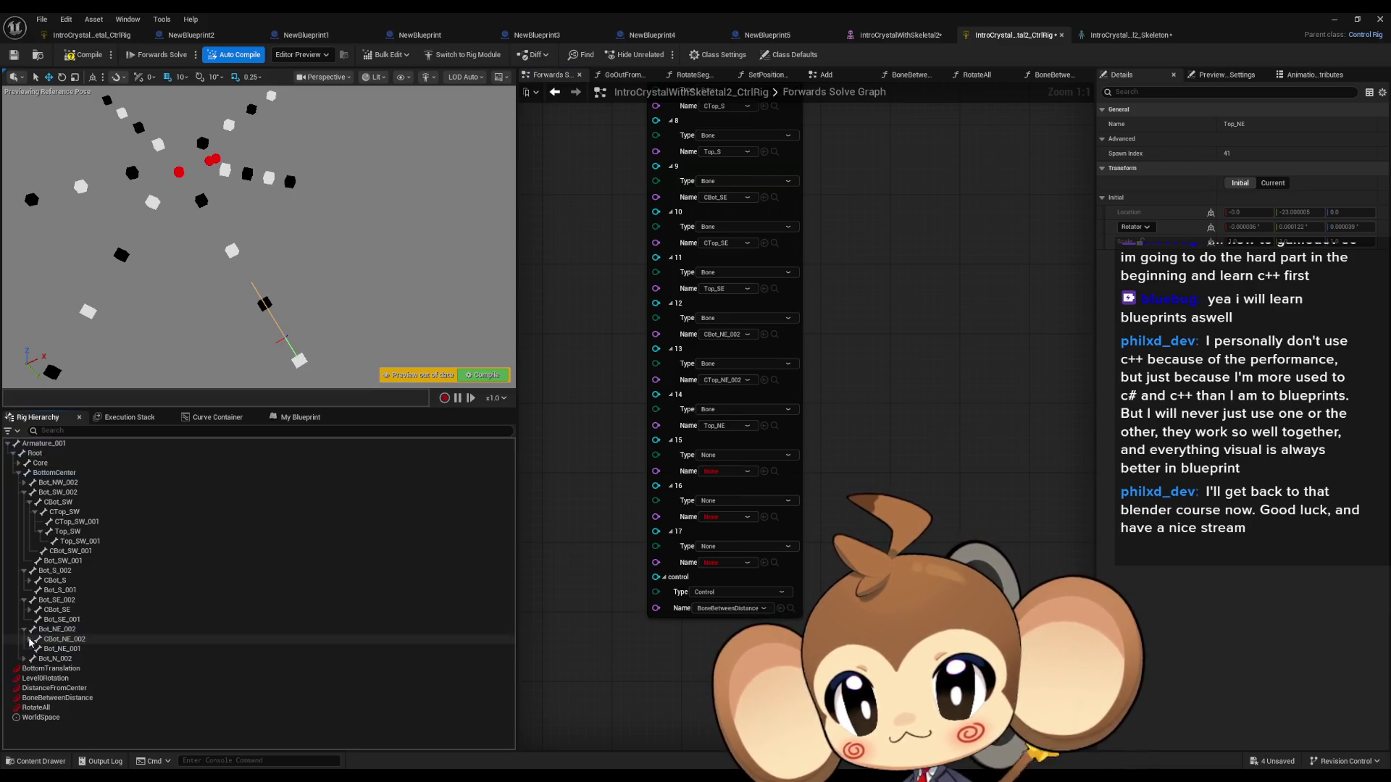
click(25, 659)
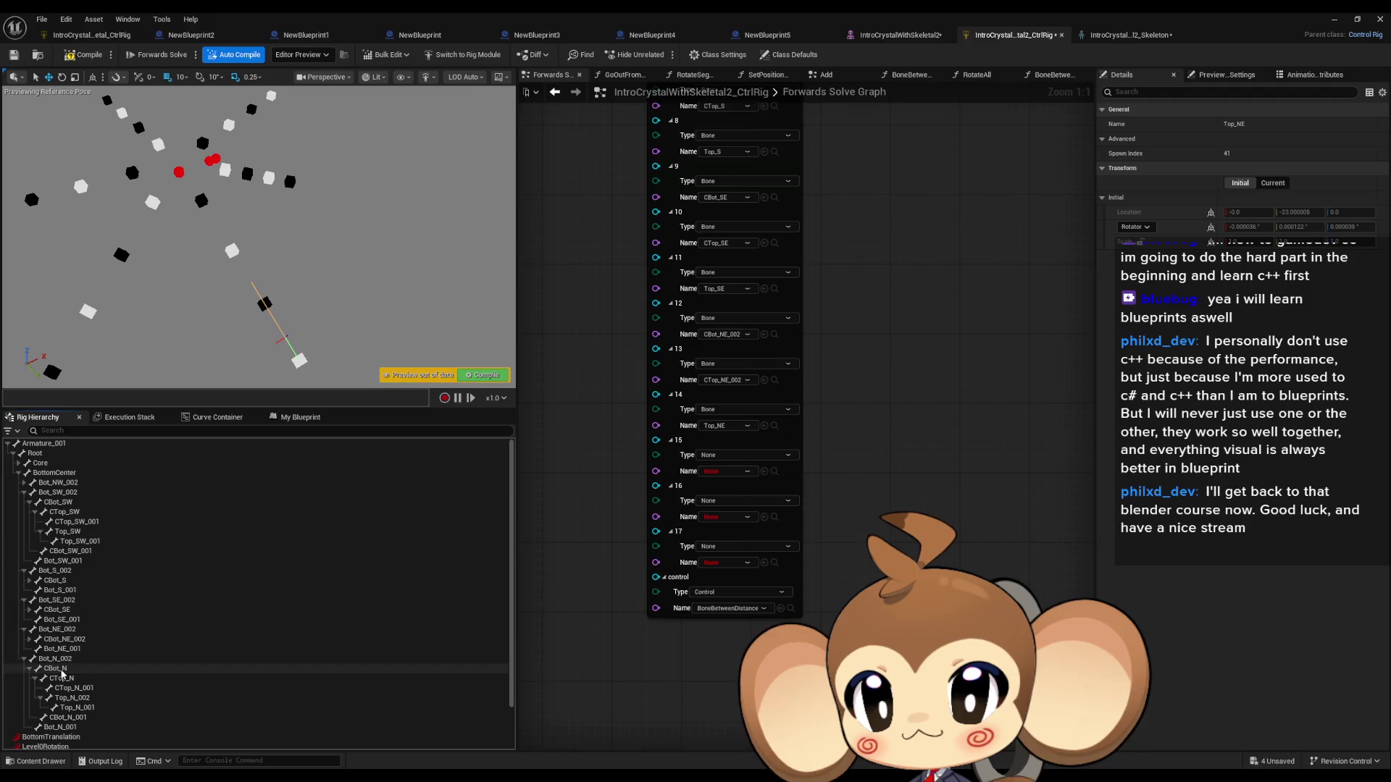
click(54, 668)
click(765, 471)
click(61, 678)
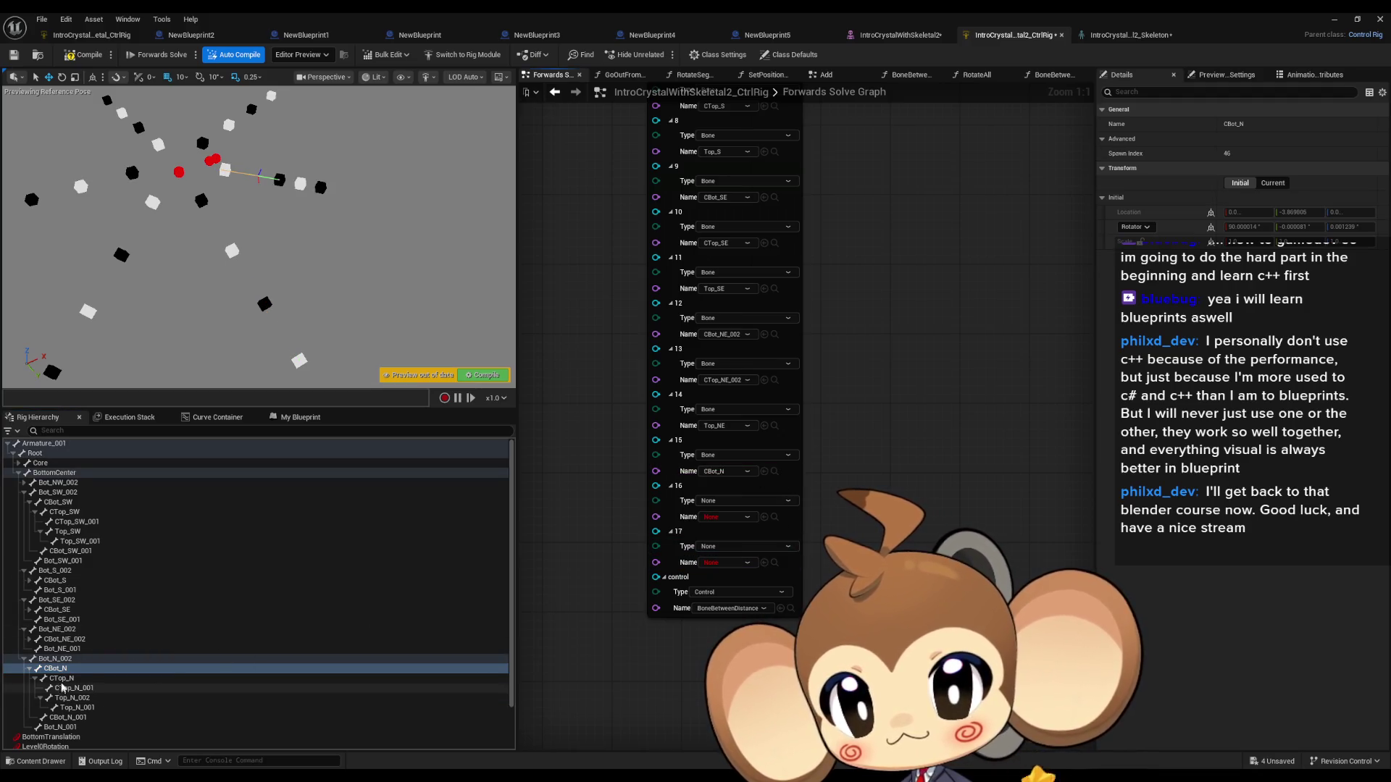
click(763, 517)
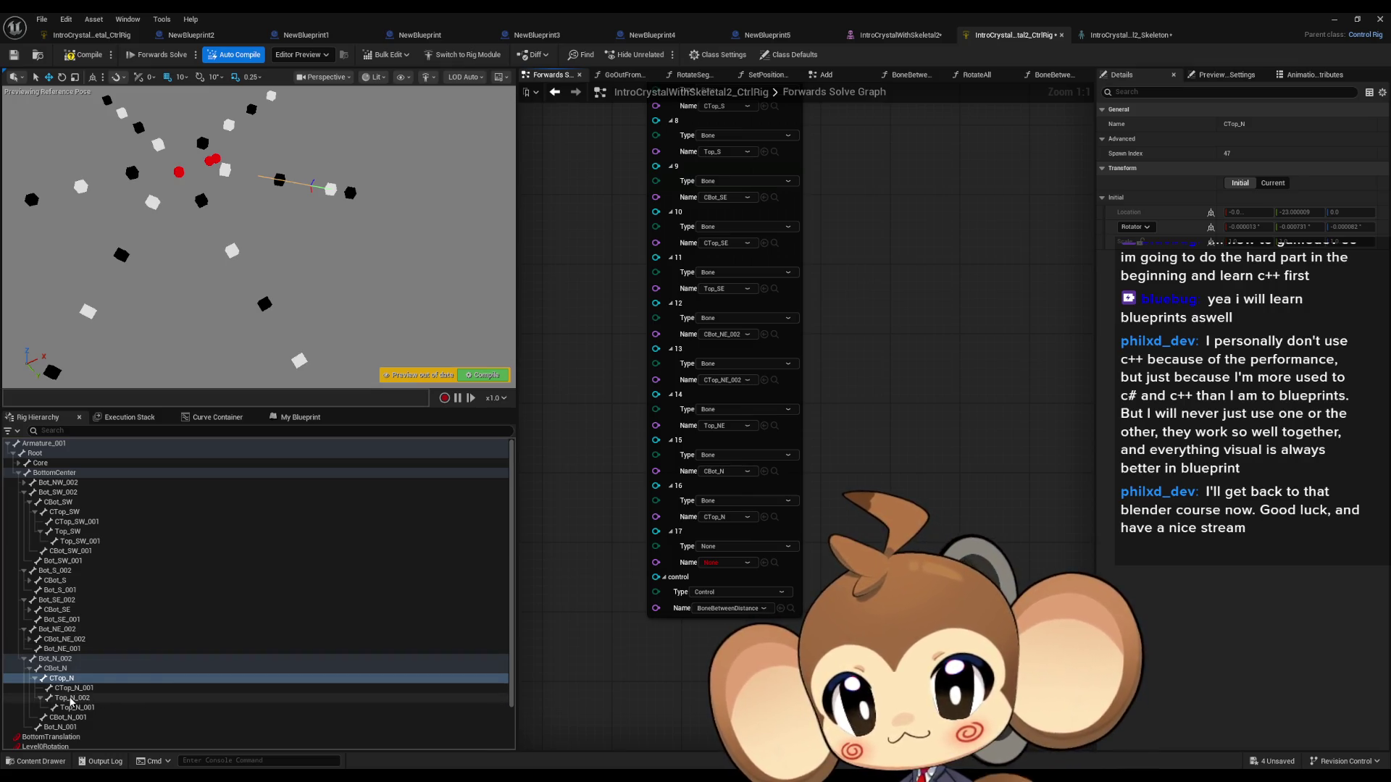
click(86, 698)
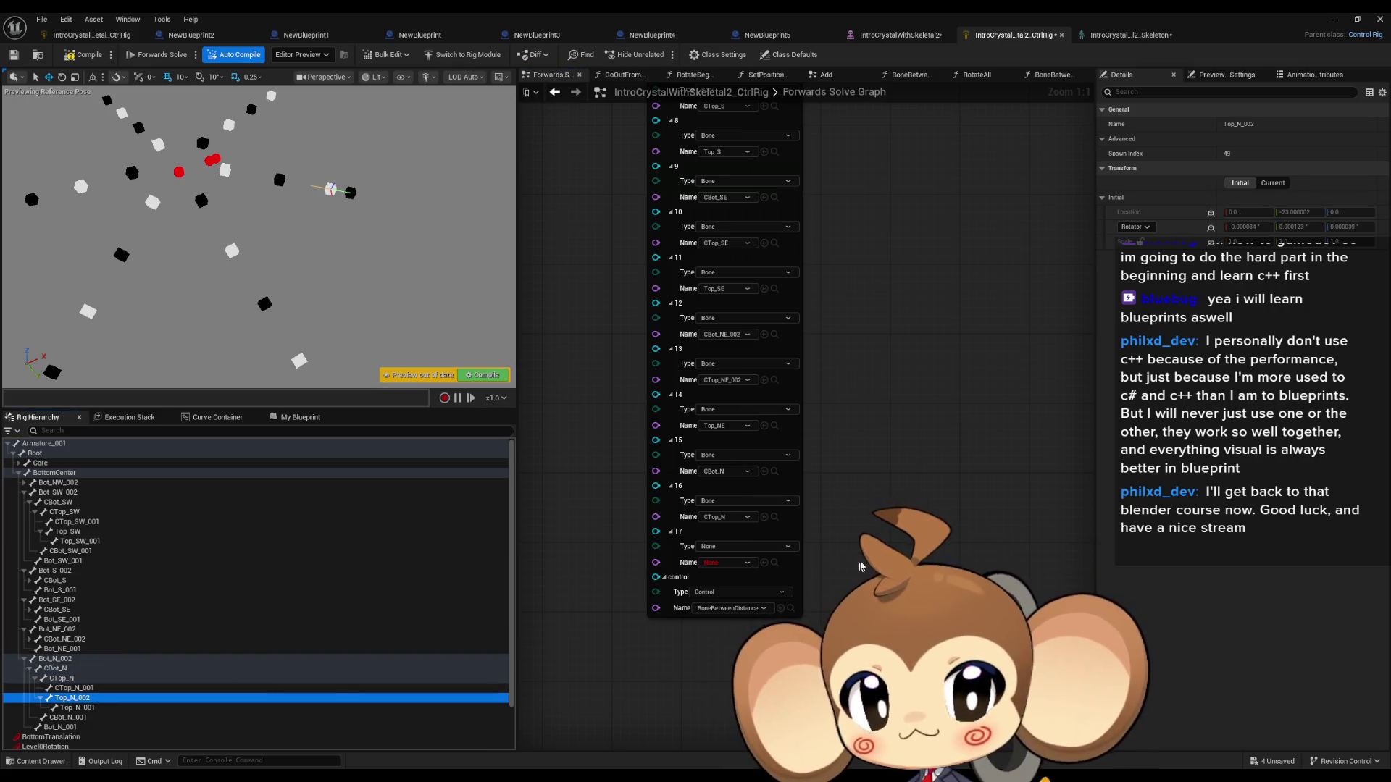
click(764, 563)
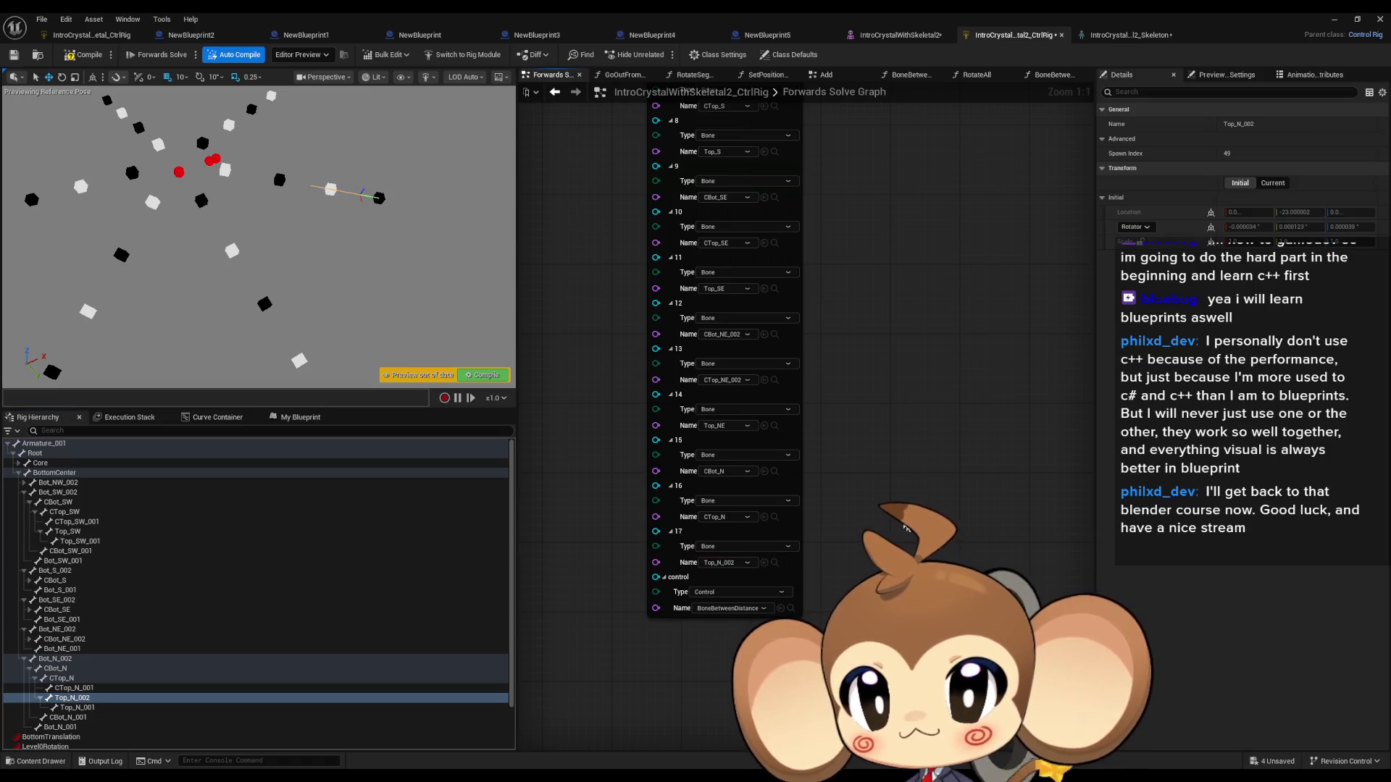
Step: Move the DistanceFromCenter control in the viewport to test the arm spacing
scroll(143, 652, down, 3)
click(54, 707)
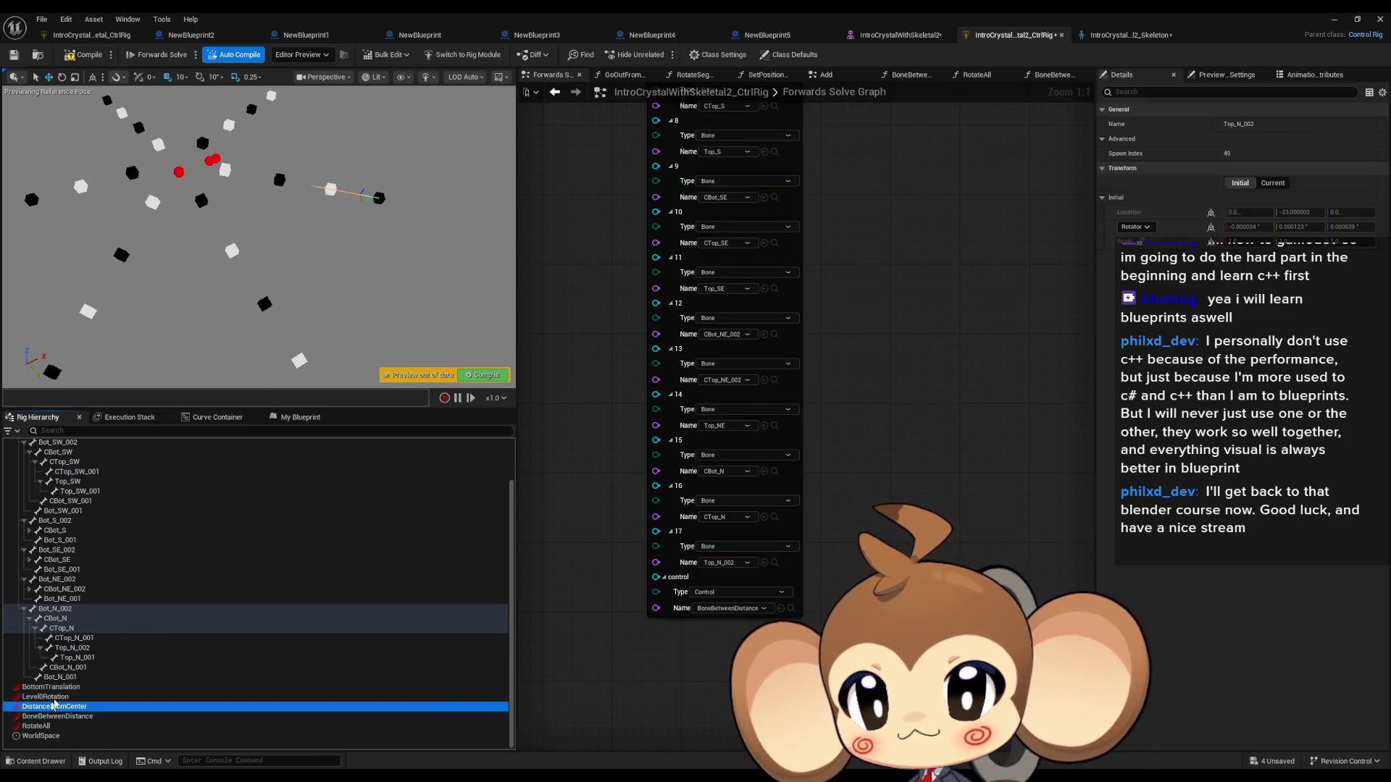
drag(254, 148, 186, 168)
click(57, 717)
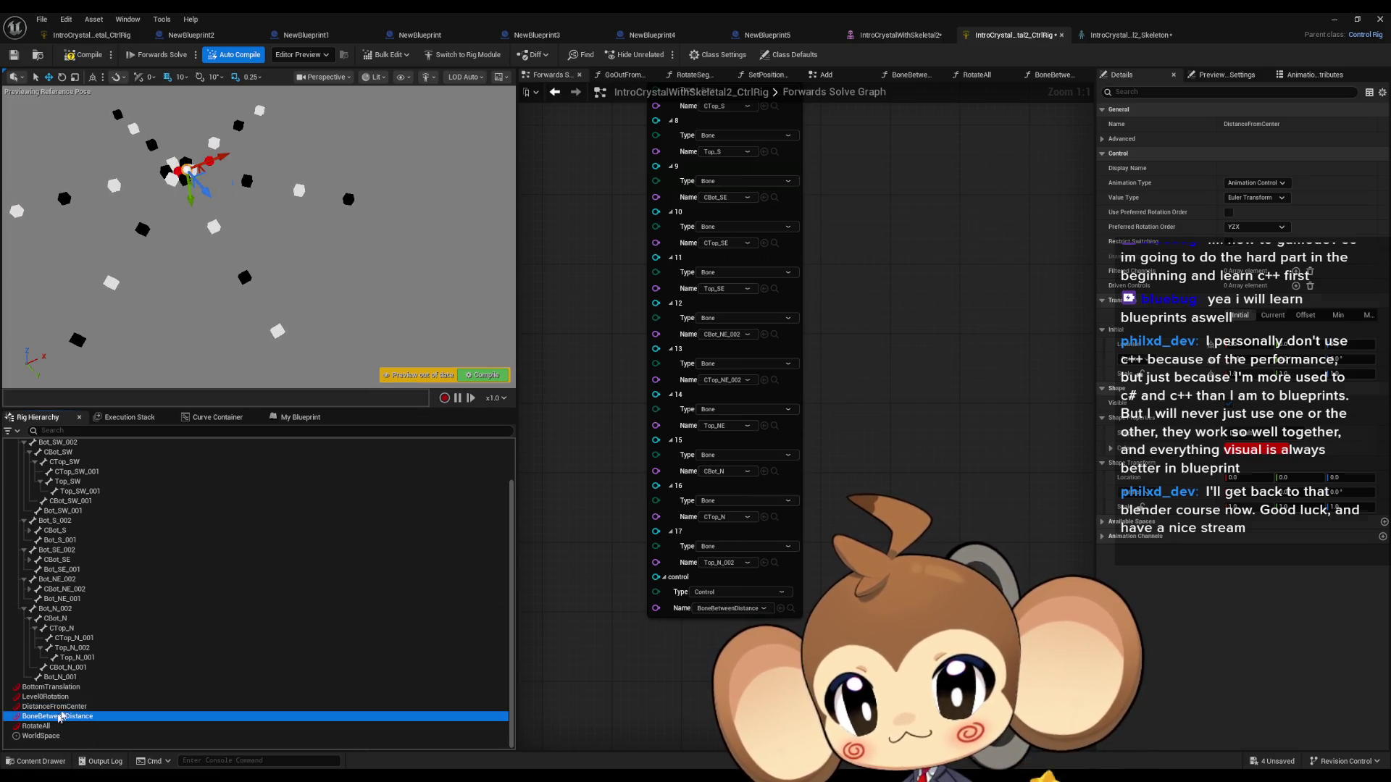
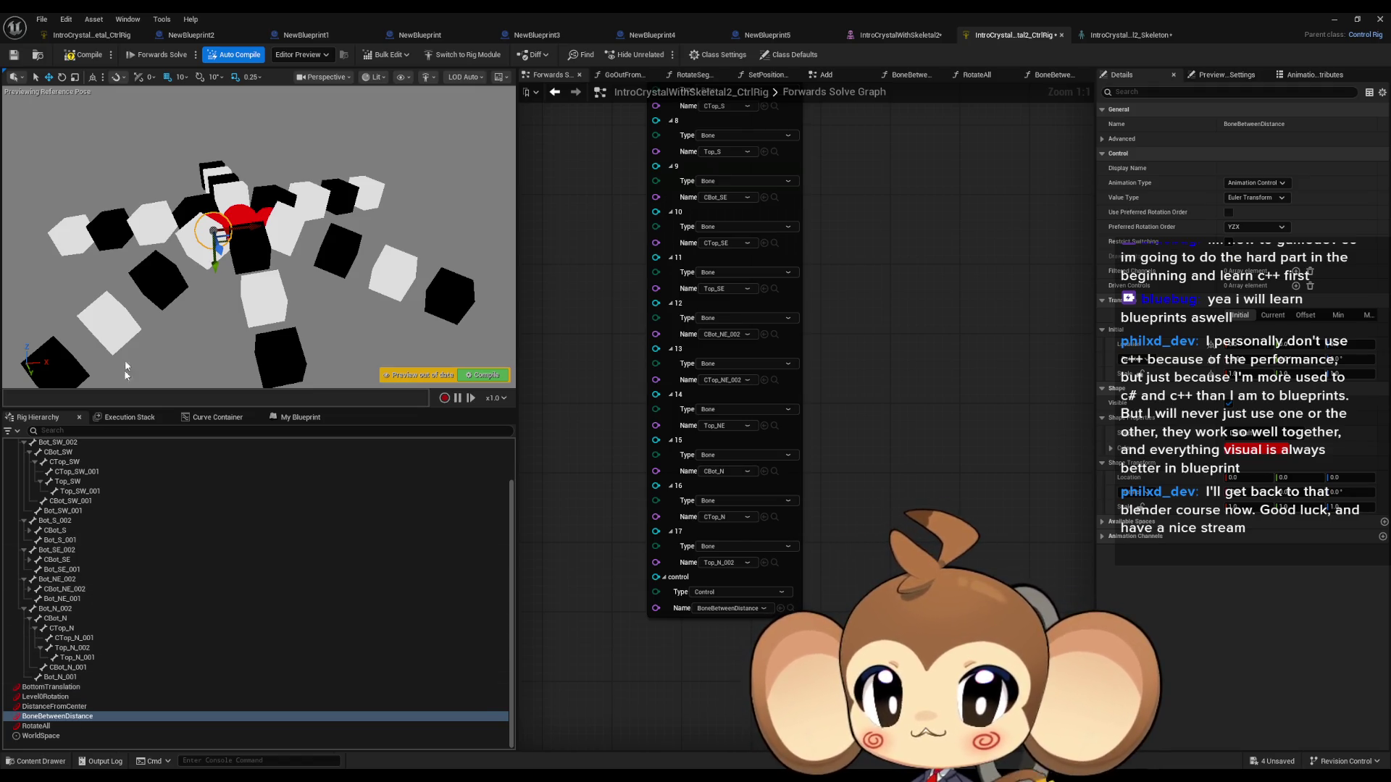
Step: Rotate the level rotation control to swing the cube segments, then select BottomTranslation
click(45, 708)
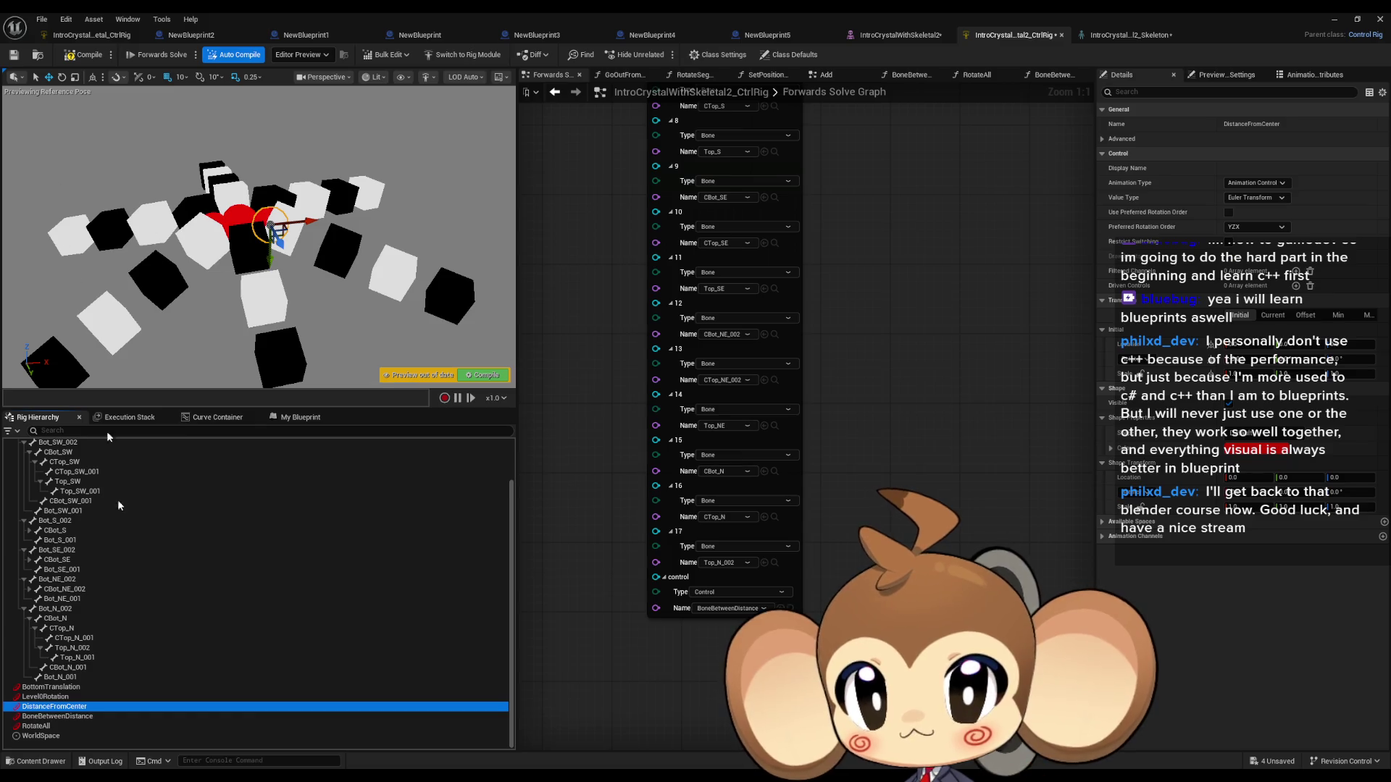
click(51, 697)
click(61, 77)
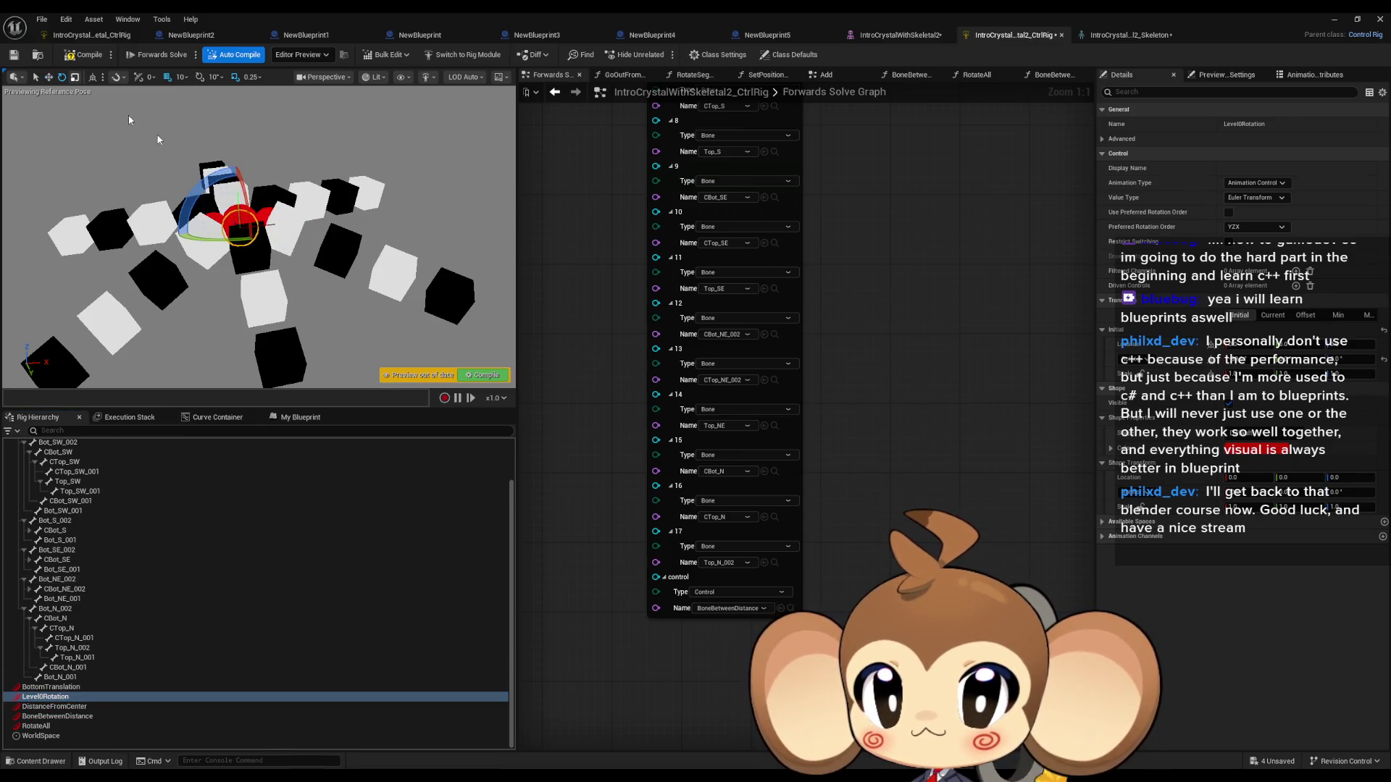
drag(199, 190, 205, 193)
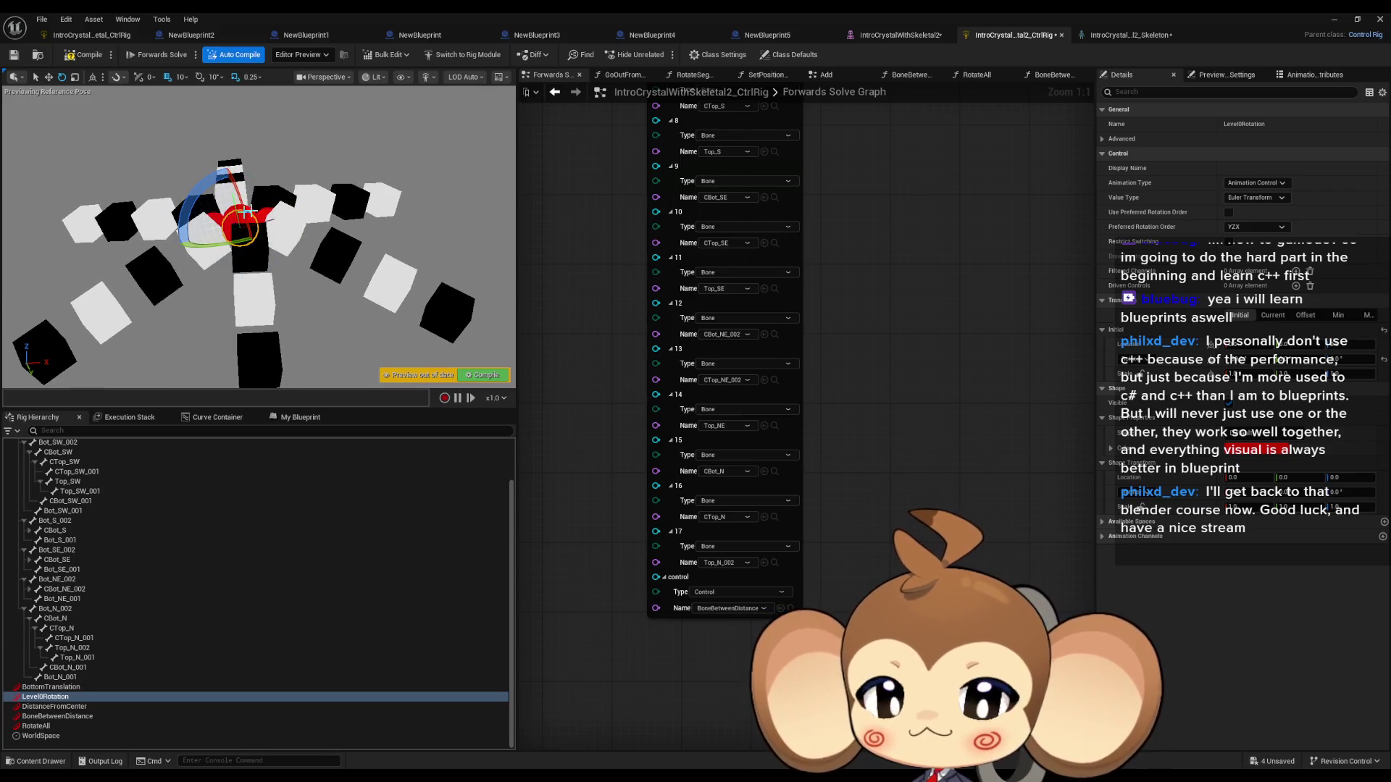
mouse_move(286, 181)
mouse_down()
mouse_move(250, 210)
mouse_move(245, 199)
mouse_move(258, 209)
mouse_move(276, 189)
mouse_move(250, 217)
mouse_move(270, 298)
mouse_move(306, 299)
mouse_move(217, 507)
mouse_up()
click(51, 687)
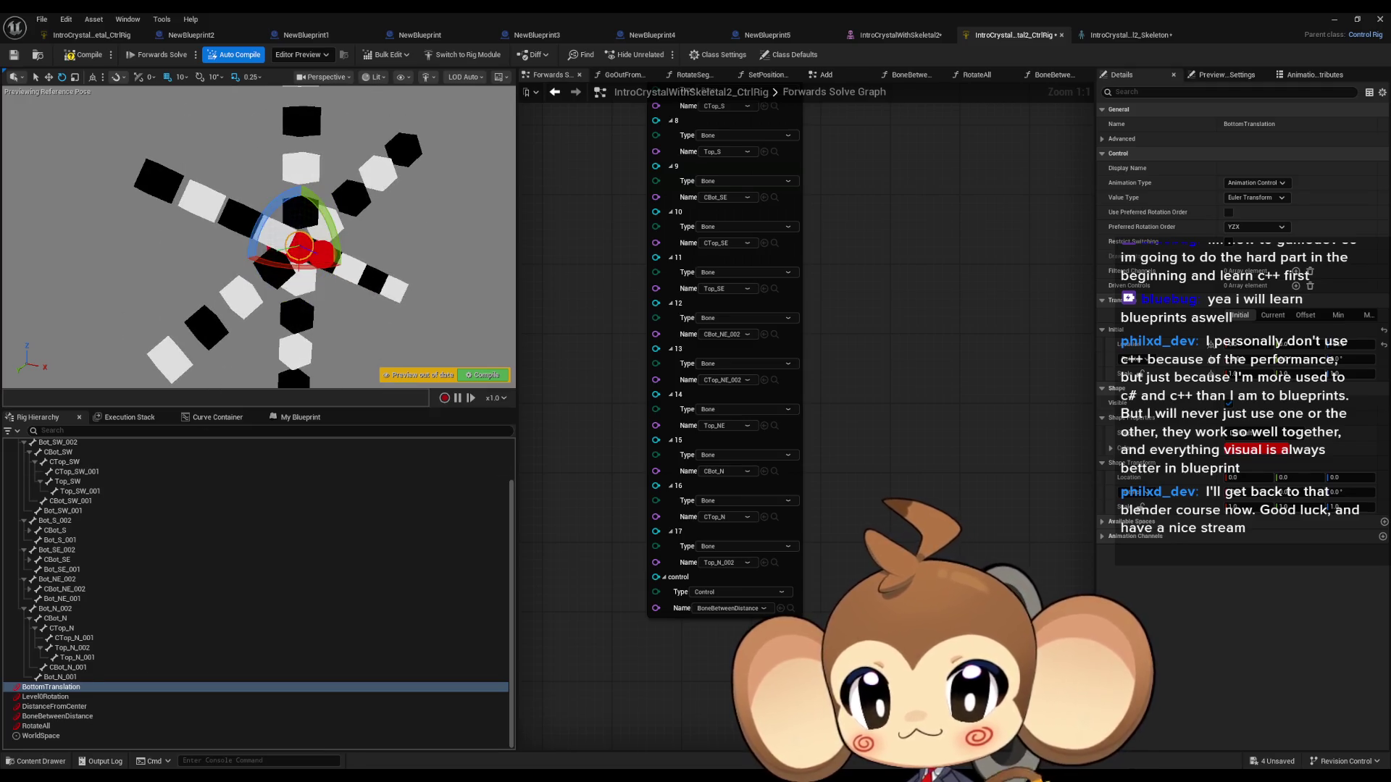
Step: Chain the bottom RotateAll node's Execute into the second RotateAll node
scroll(565, 352, down, 4)
scroll(889, 392, up, 2)
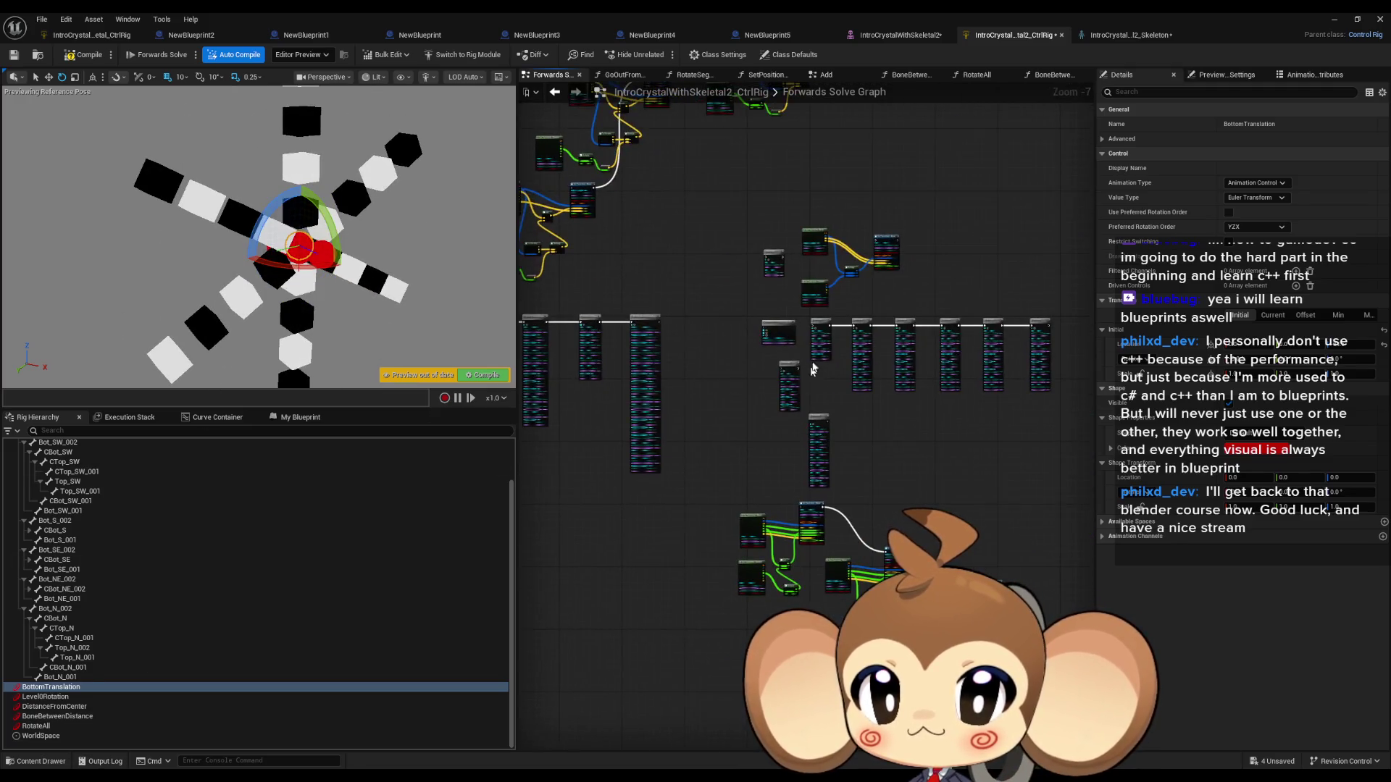
scroll(890, 392, up, 3)
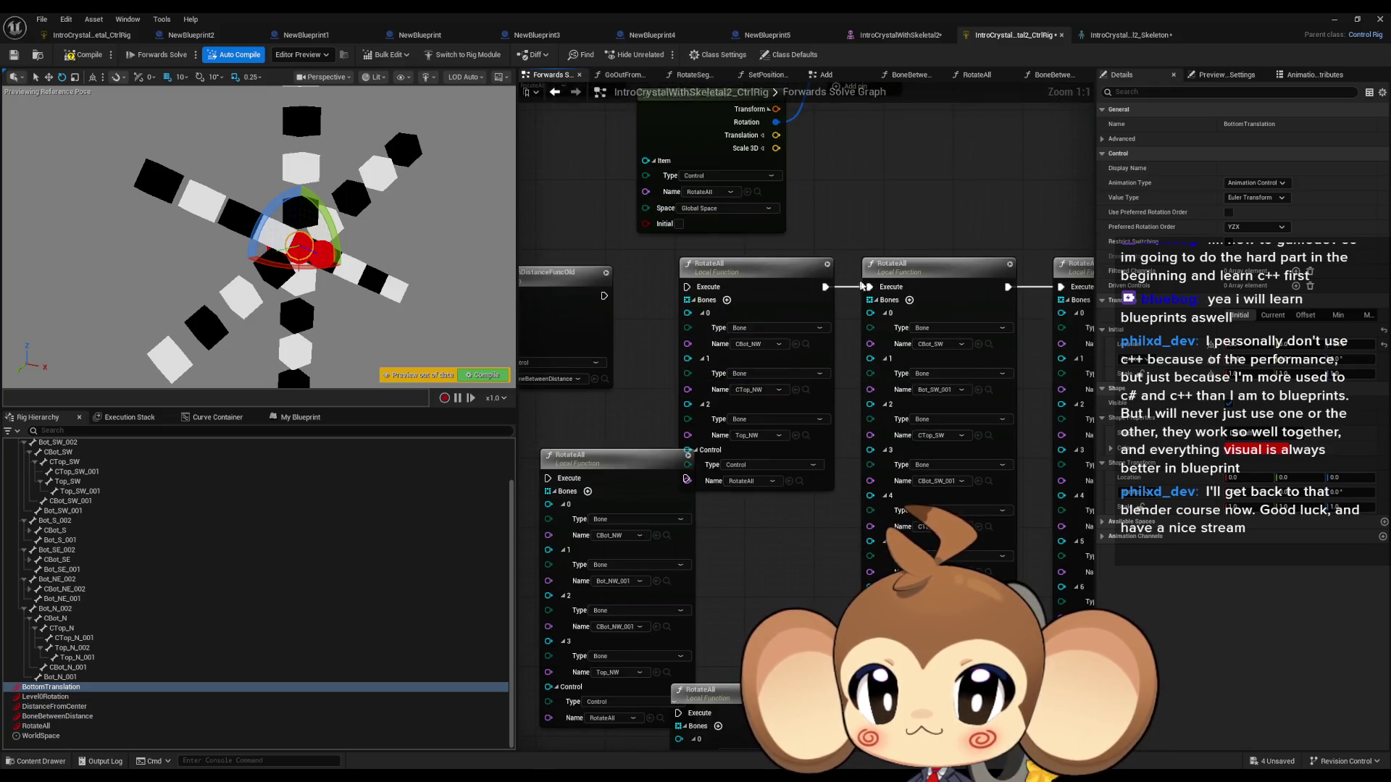
mouse_move(730, 330)
mouse_down()
mouse_move(694, 325)
mouse_move(772, 337)
mouse_up()
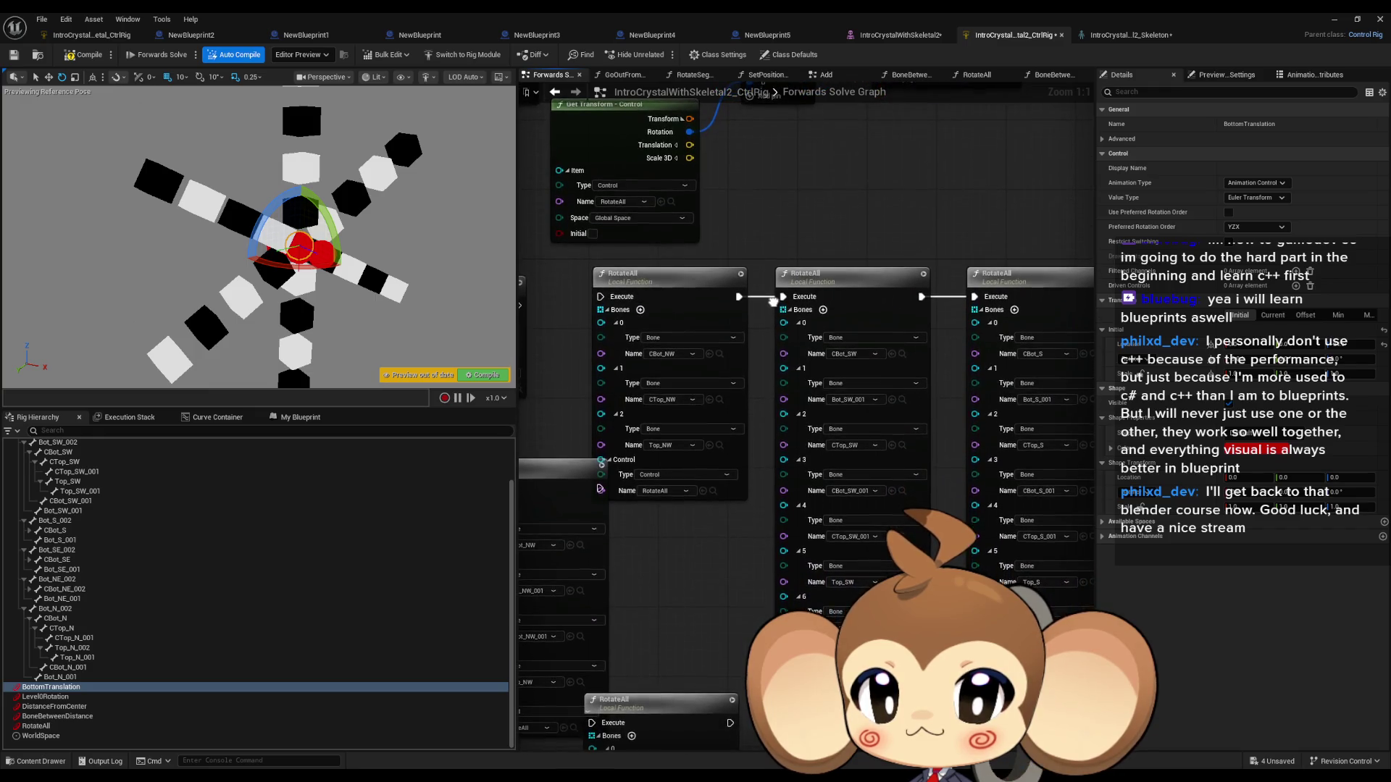
scroll(767, 373, down, 2)
scroll(767, 373, down, 1)
mouse_move(767, 373)
mouse_down()
mouse_move(774, 339)
mouse_move(690, 312)
mouse_move(935, 305)
mouse_move(831, 335)
mouse_up()
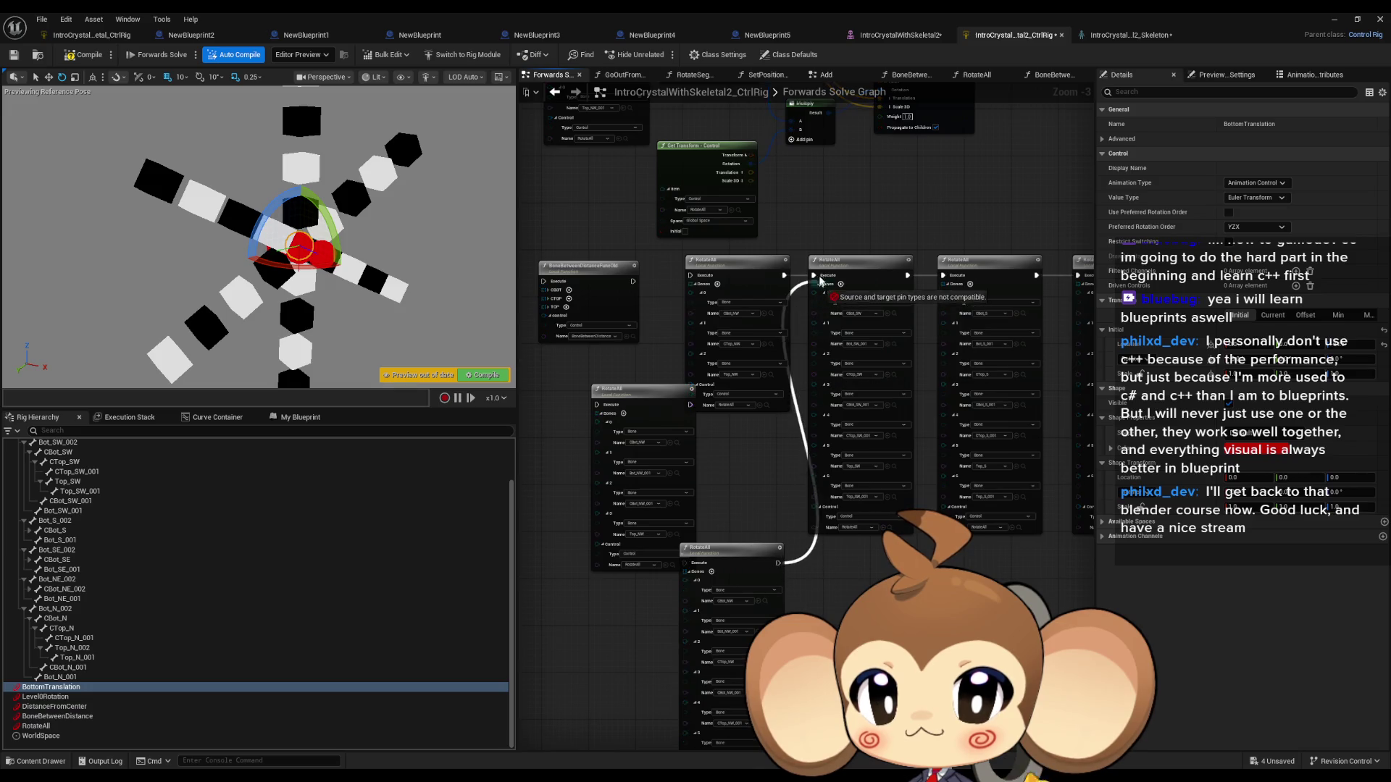
drag(817, 279, 816, 277)
Step: Move the bottom RotateAll node up and select the RotateAll row to straighten it
click(770, 353)
drag(746, 549, 746, 472)
scroll(810, 389, down, 4)
drag(1012, 454, 1012, 454)
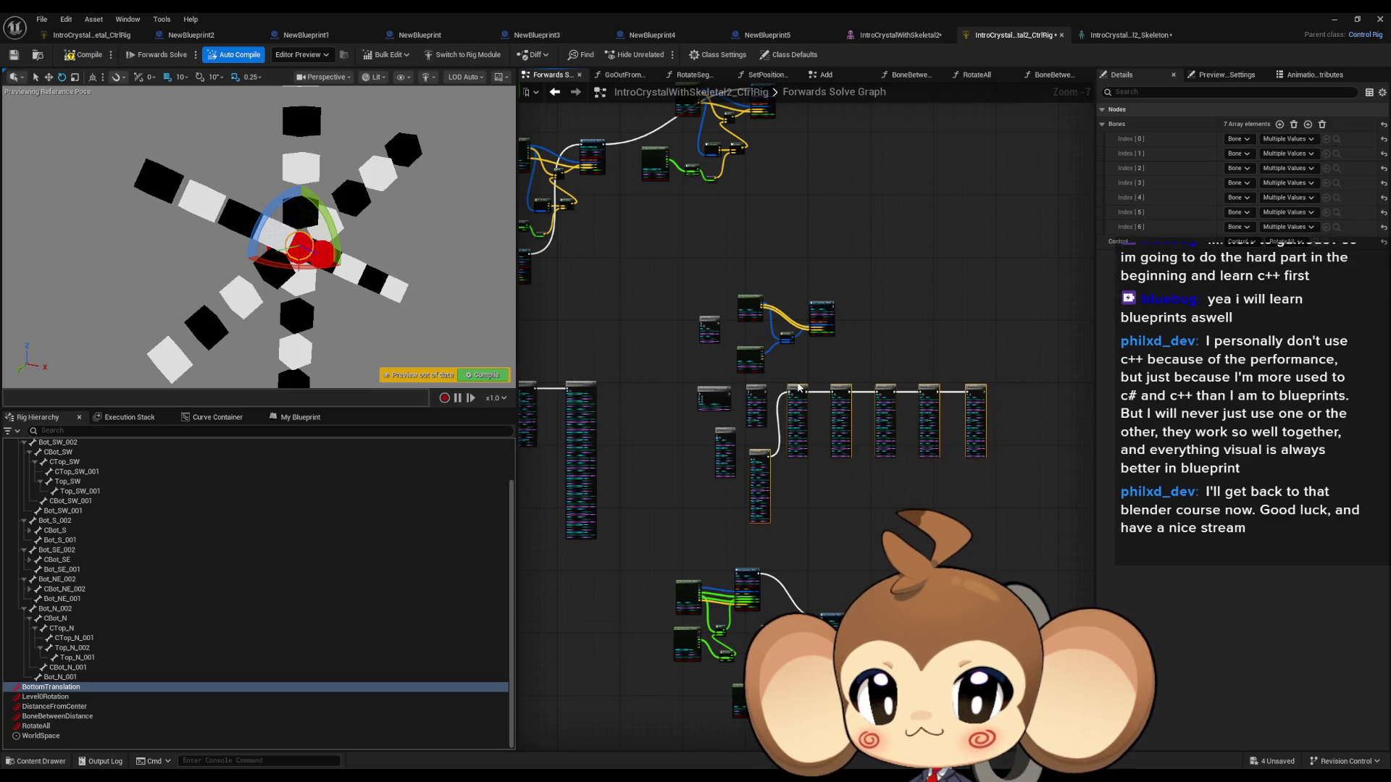
drag(751, 442, 751, 440)
scroll(779, 391, up, 2)
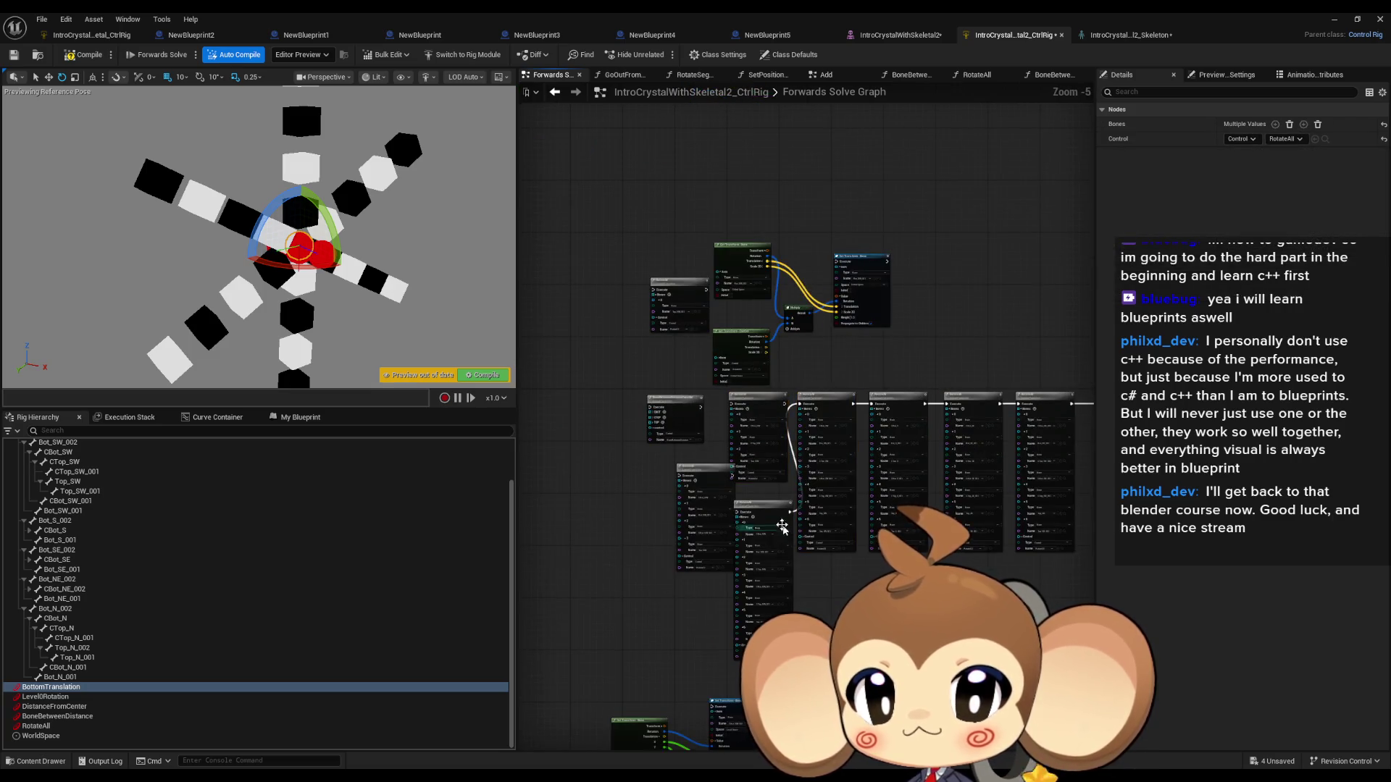
mouse_move(767, 509)
mouse_down()
mouse_move(667, 507)
mouse_move(833, 458)
mouse_move(804, 246)
mouse_move(922, 87)
mouse_up()
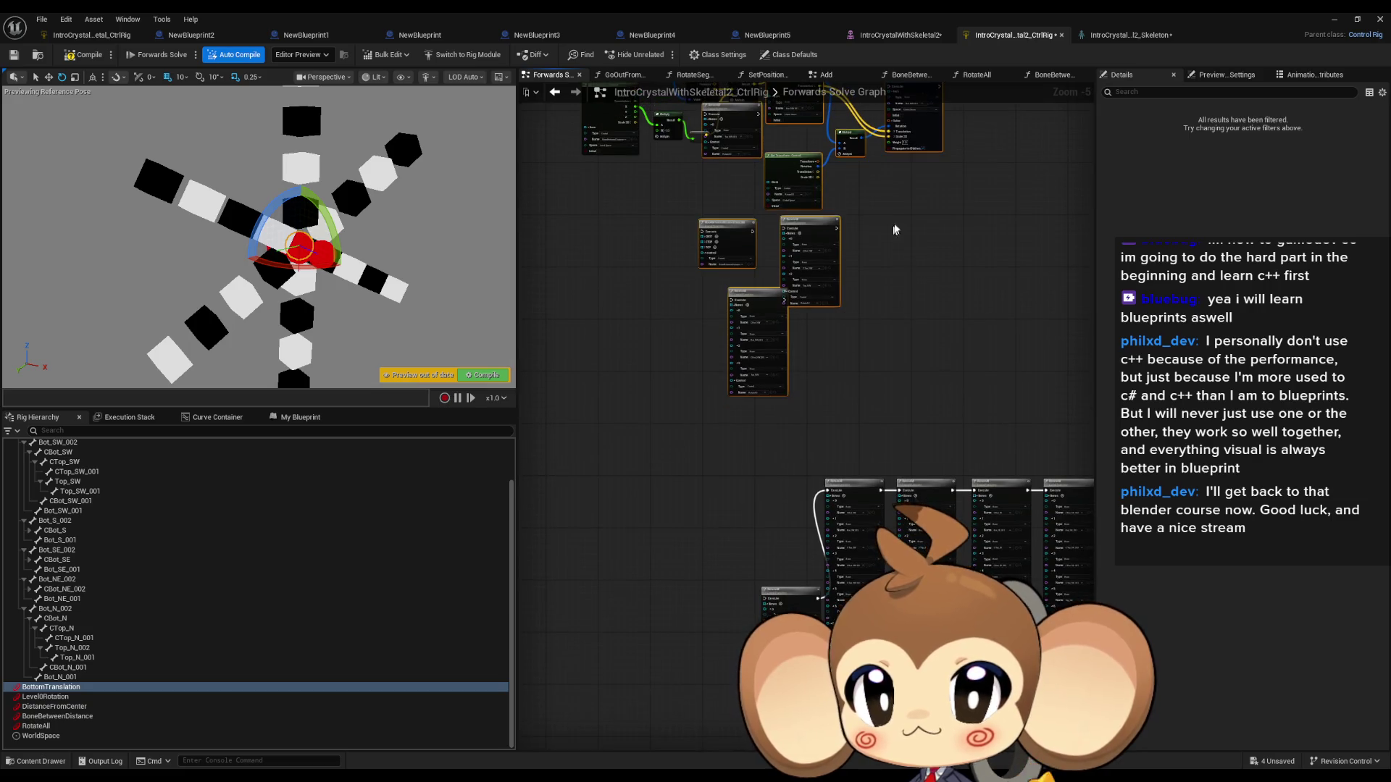
drag(893, 234, 783, 330)
key(ctrl+z)
key(ctrl+z)
Step: Line three RotateAll nodes up with the row and run RotateAll after BoneBetweenDistanceFunc
scroll(769, 520, down, 1)
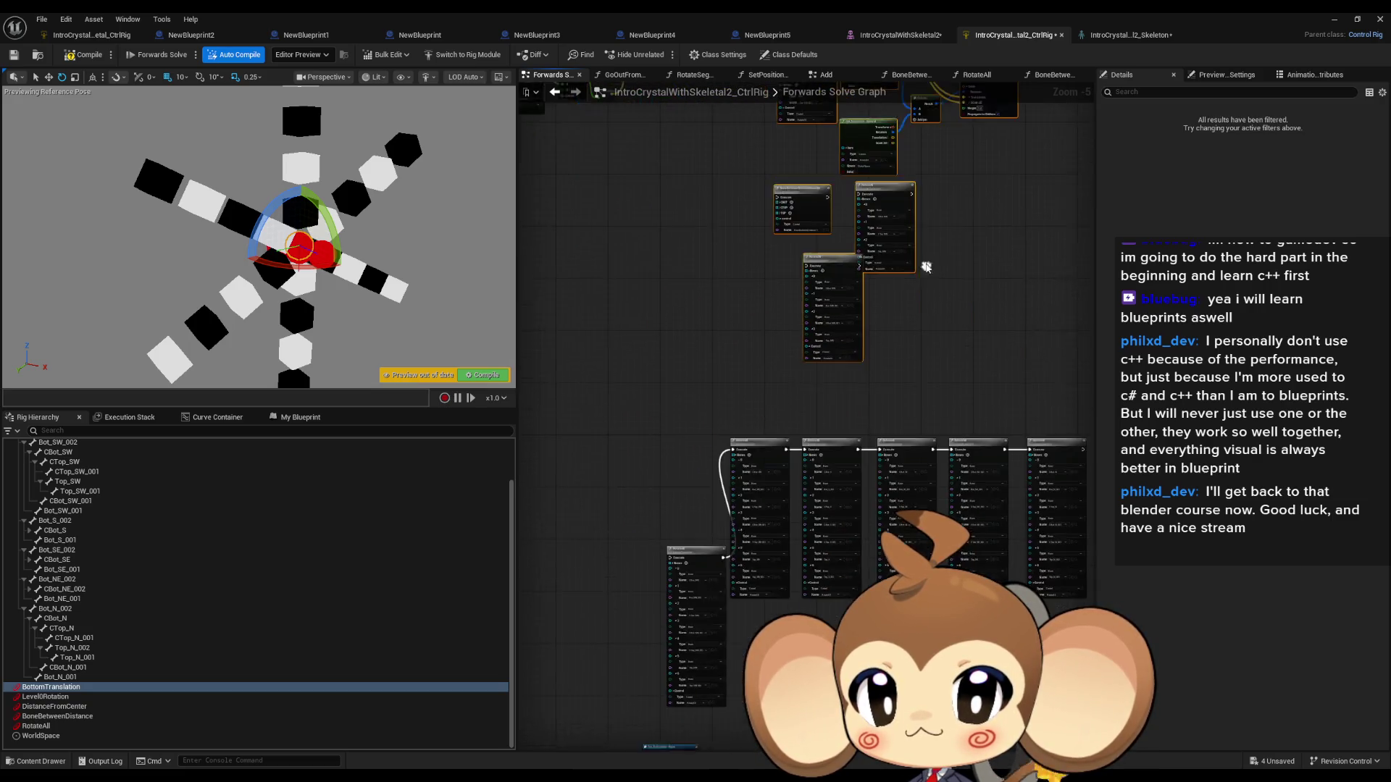
scroll(768, 519, up, 2)
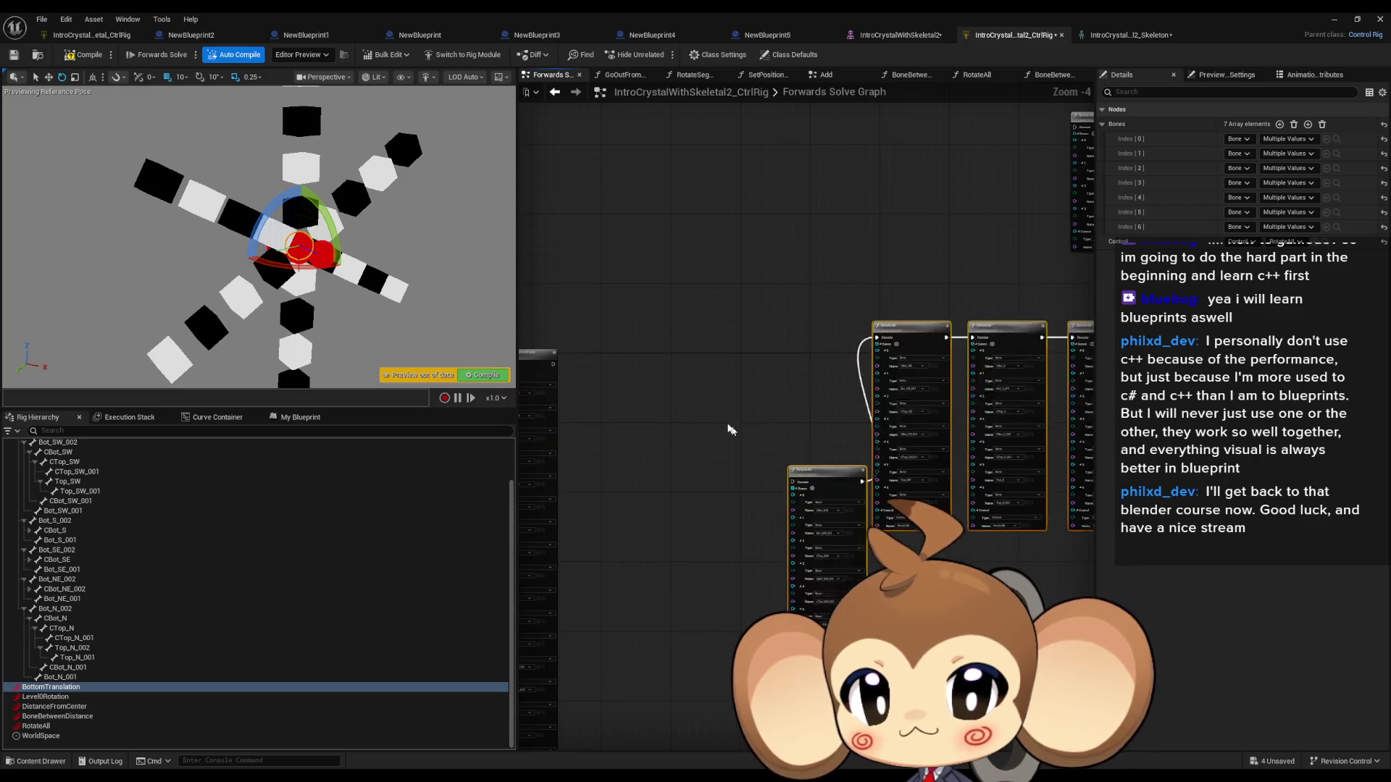
drag(751, 259, 589, 324)
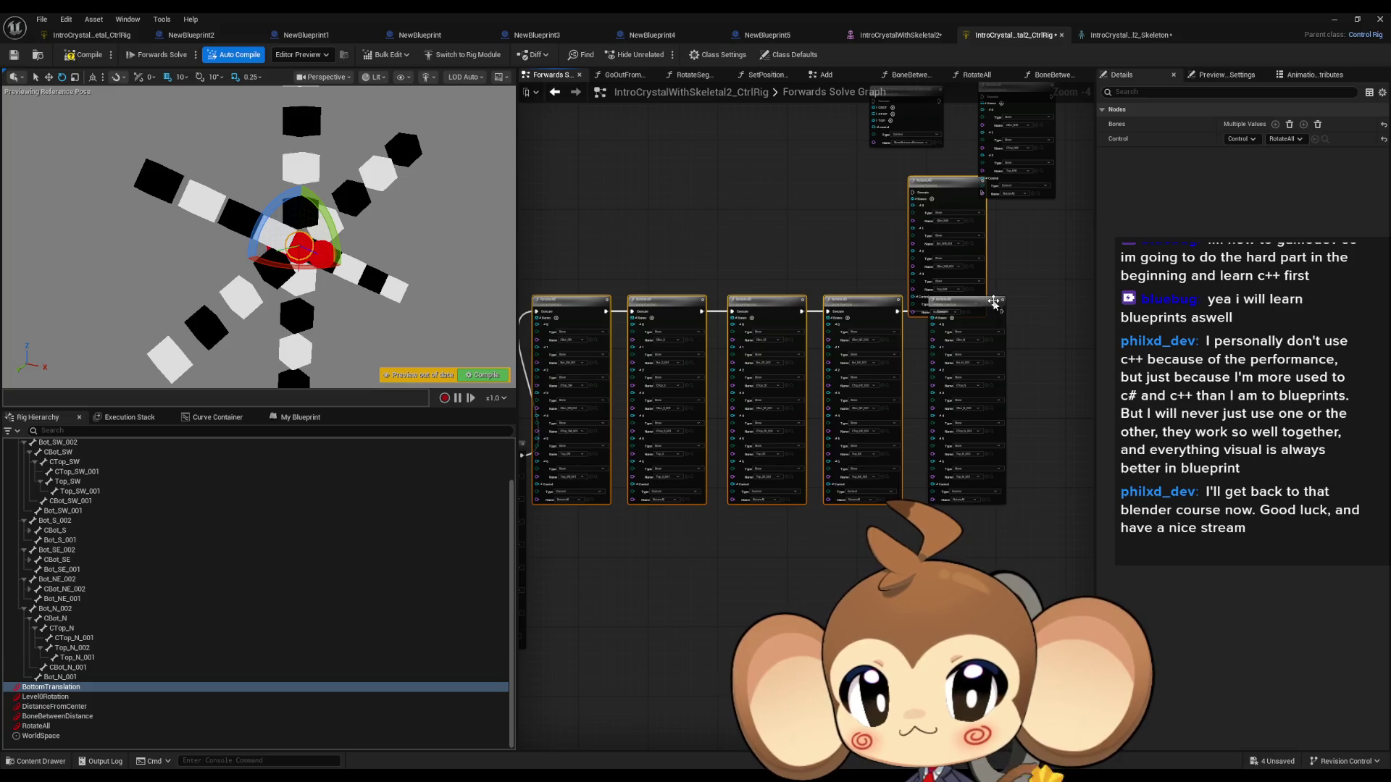
mouse_move(934, 311)
mouse_down()
mouse_move(939, 363)
mouse_move(827, 430)
mouse_up()
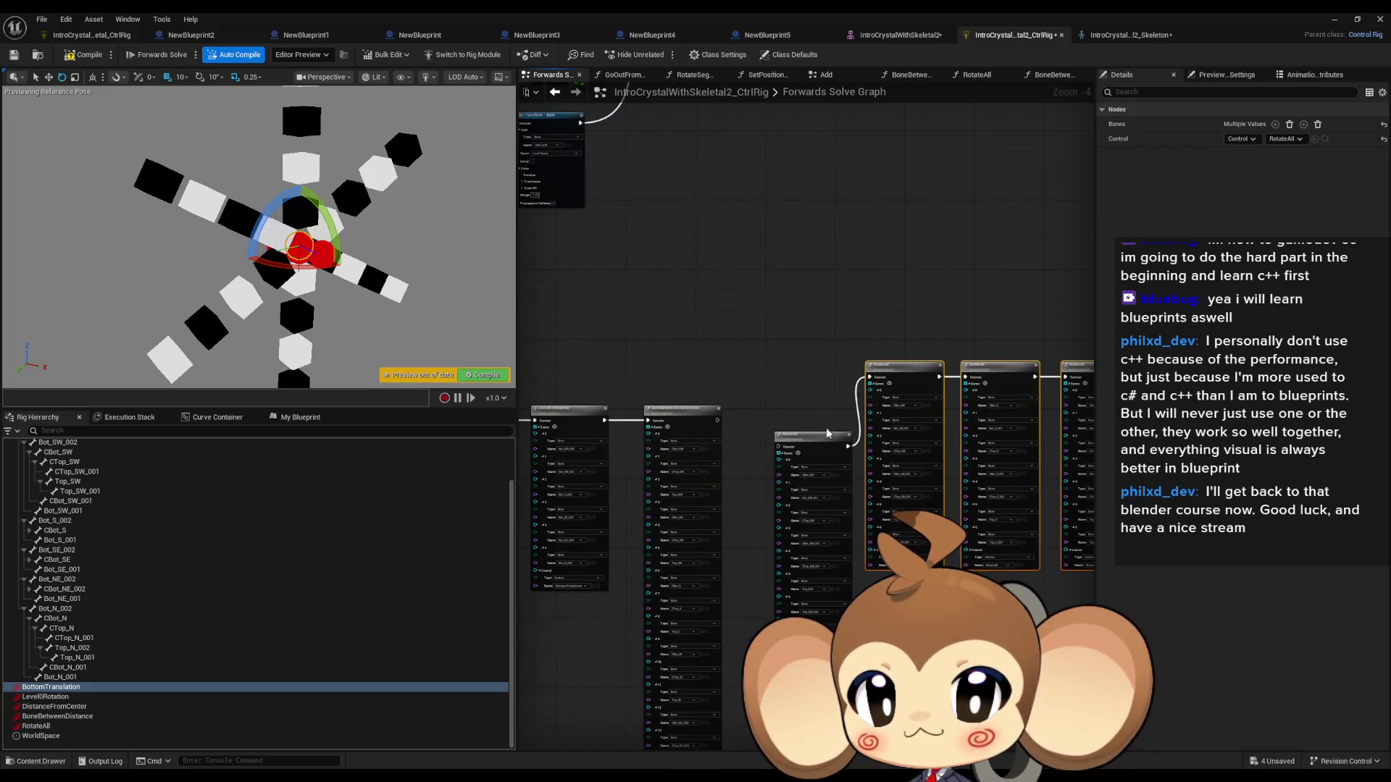
drag(905, 370, 905, 438)
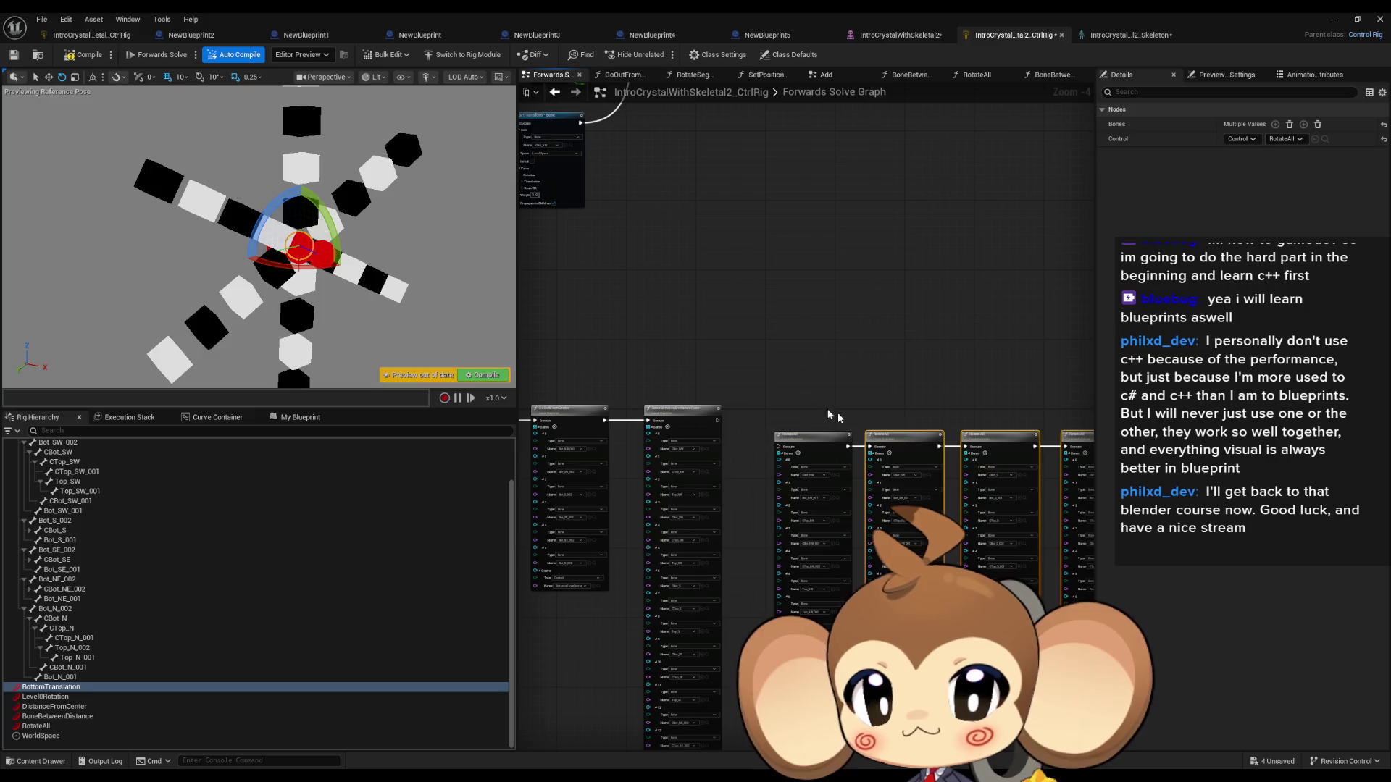
mouse_move(802, 442)
mouse_down()
mouse_move(670, 319)
mouse_move(855, 337)
mouse_move(873, 224)
mouse_up()
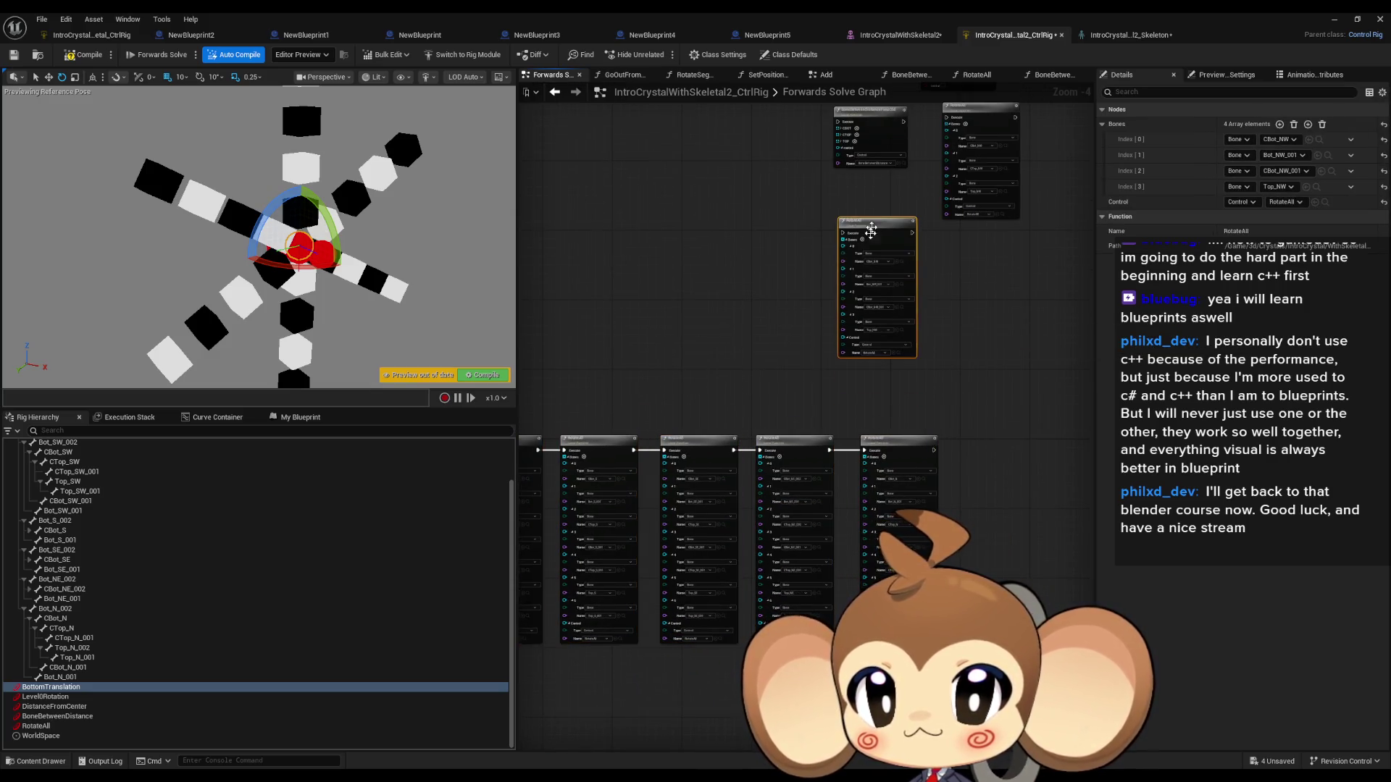
scroll(677, 401, up, 4)
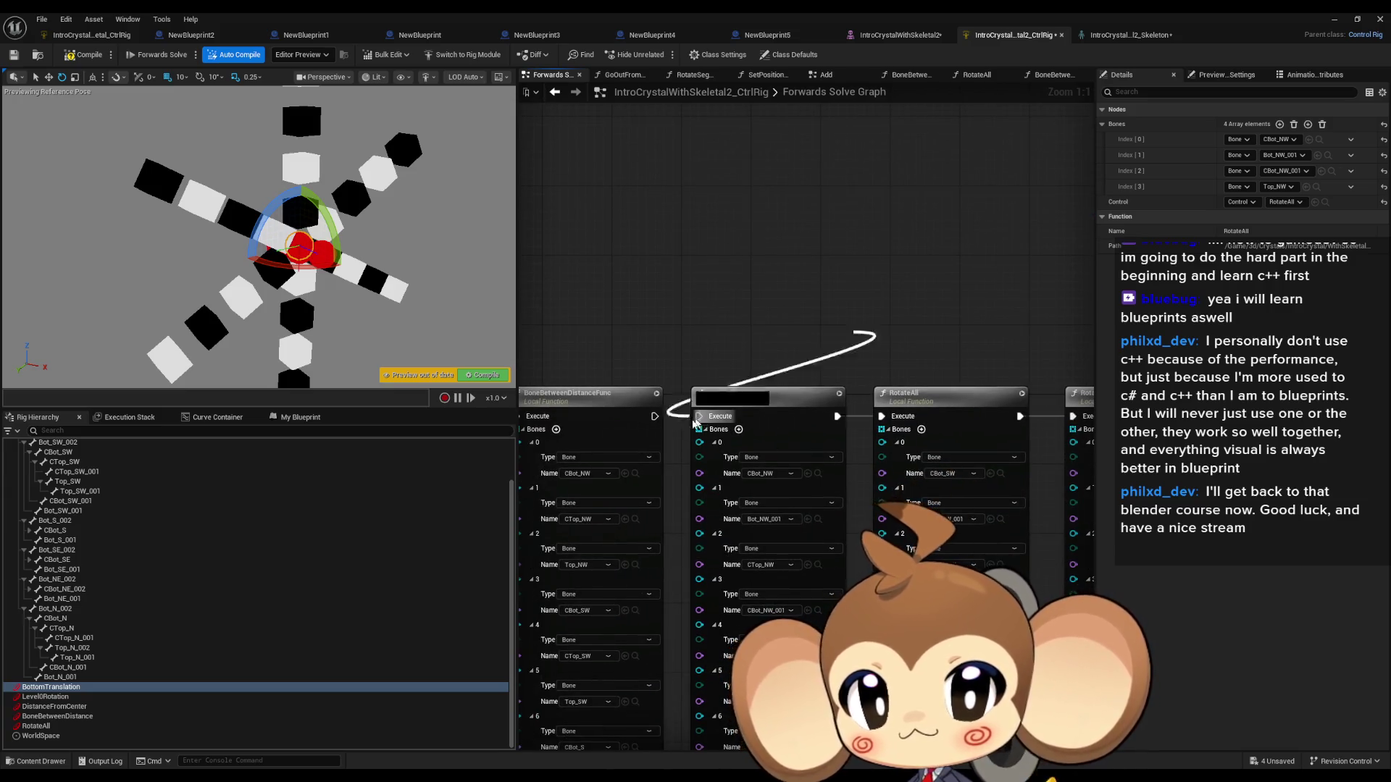
drag(656, 422, 656, 420)
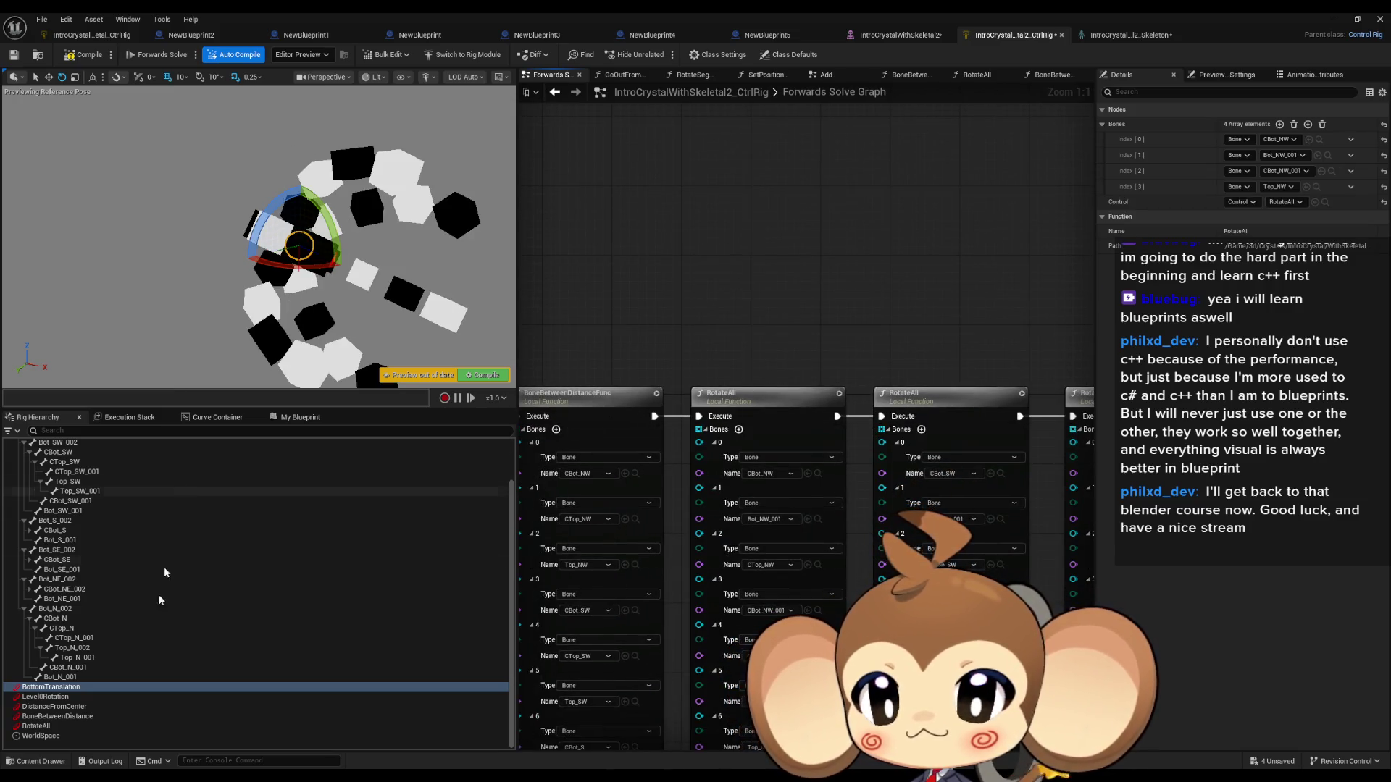
Step: Move the RotateAll control, rotate it about 90 degrees, and centre the view on it
click(44, 726)
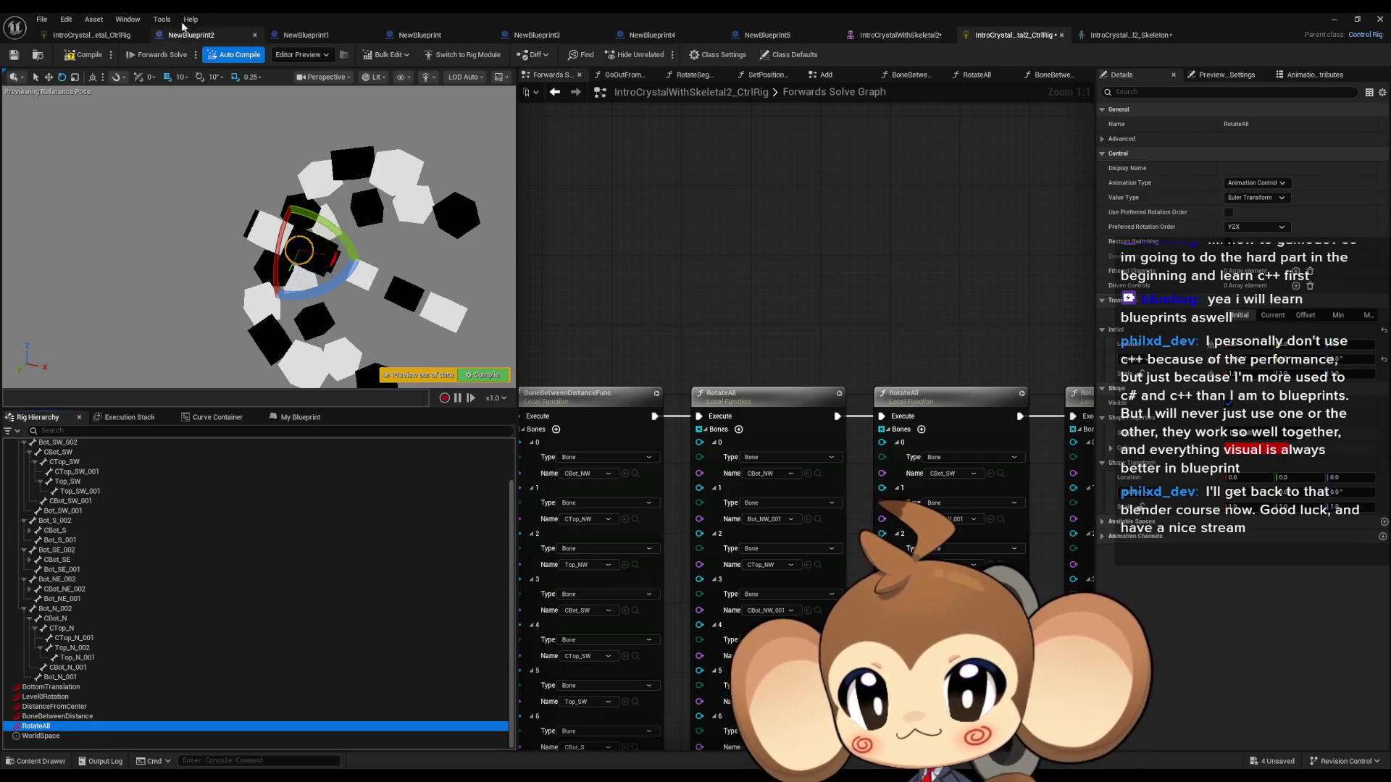
click(48, 77)
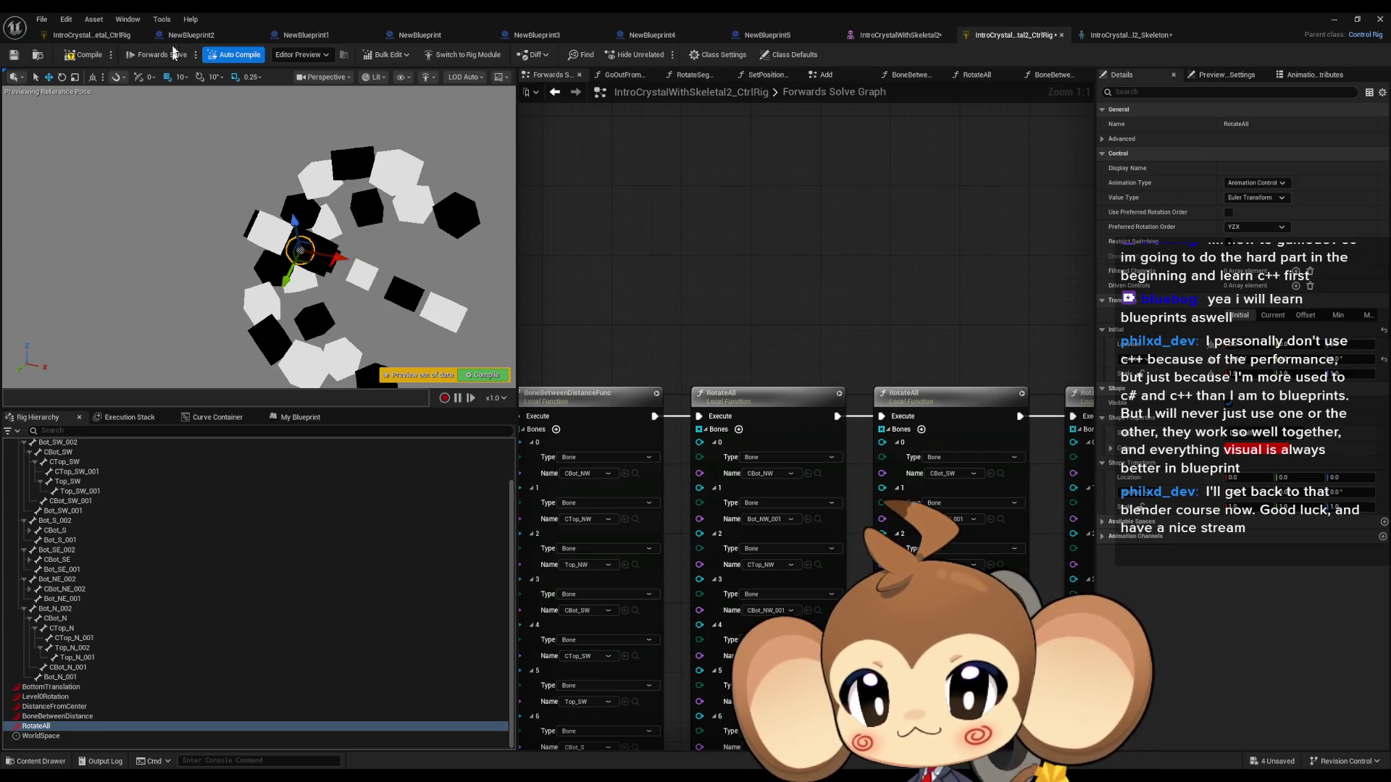
mouse_move(271, 246)
mouse_down()
mouse_move(118, 239)
mouse_move(134, 225)
mouse_move(210, 220)
mouse_up()
click(63, 78)
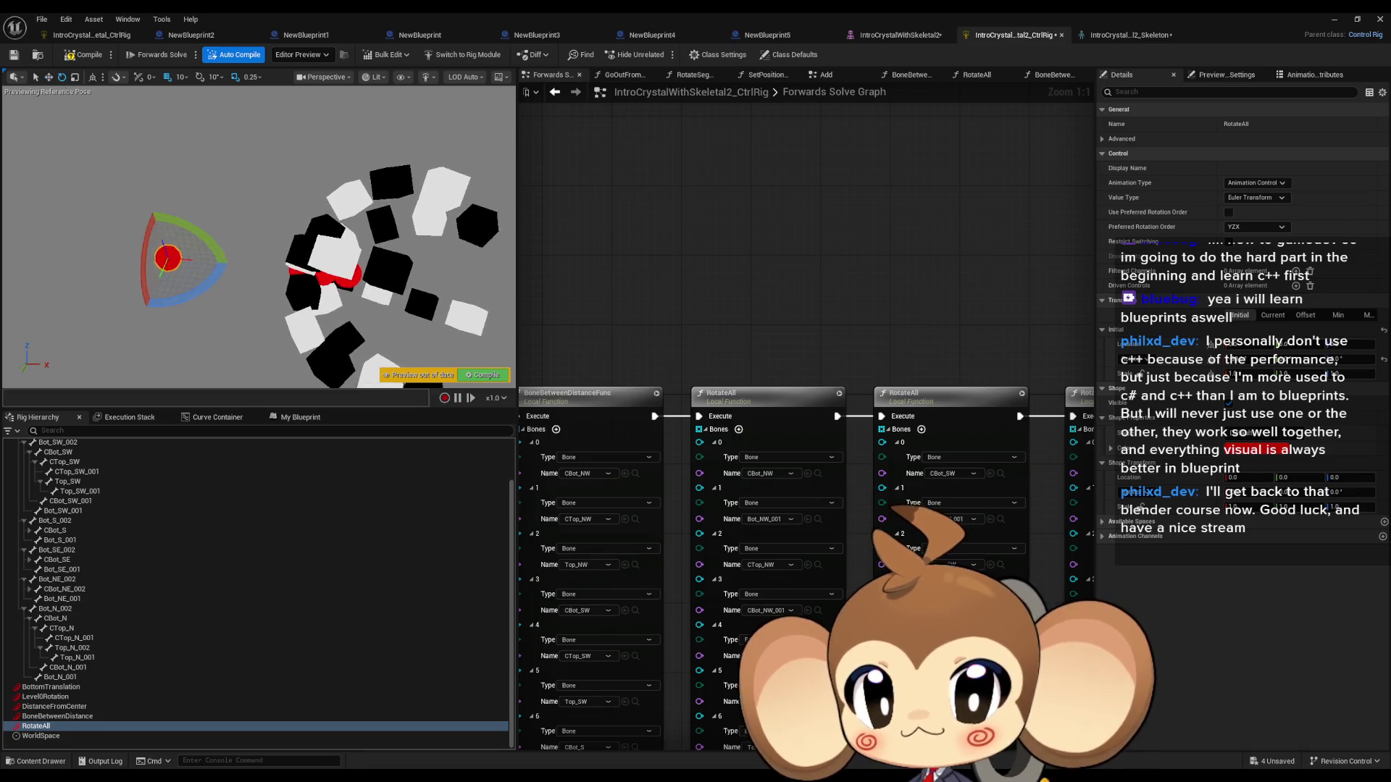
drag(127, 289, 147, 241)
key(f)
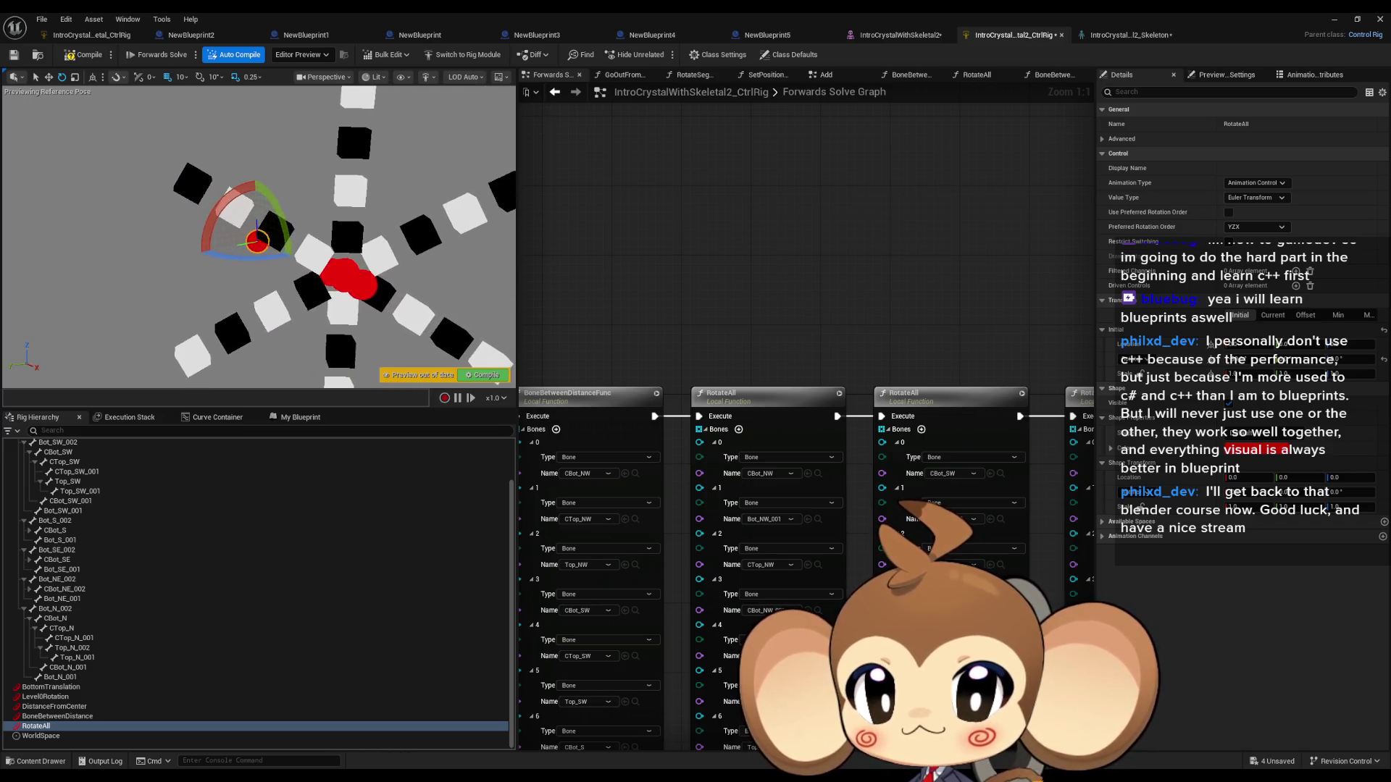
Step: Select BoneBetweenDistance, then rotate the RotateAll control back about 90 degrees
click(80, 716)
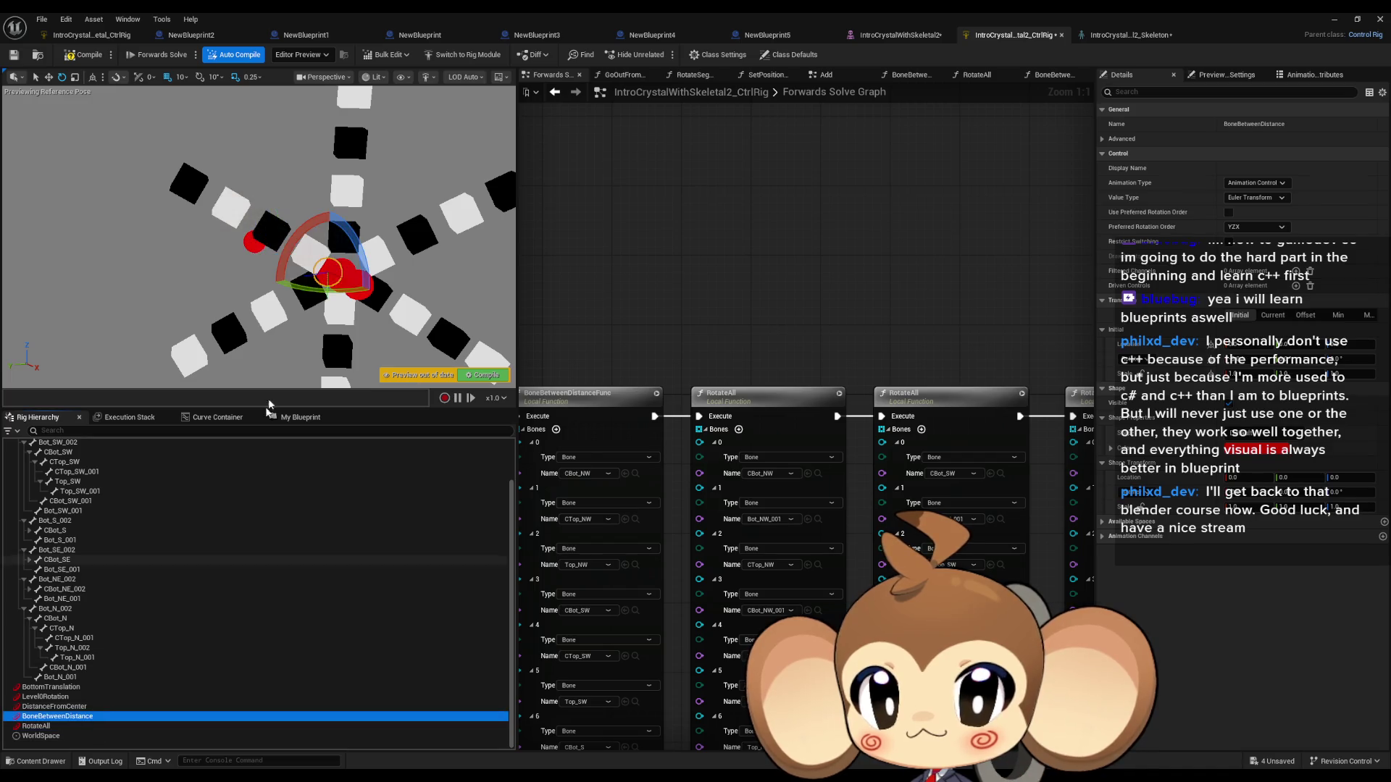
click(51, 79)
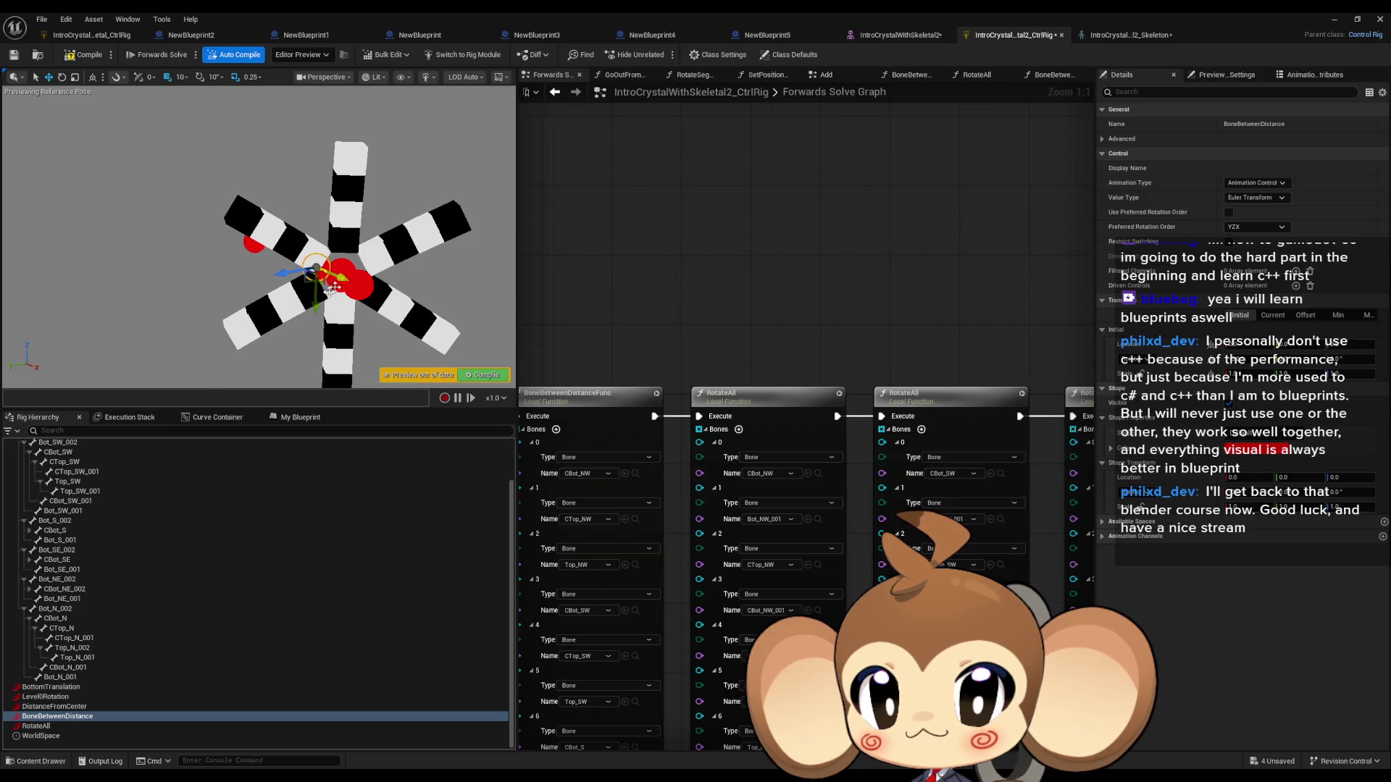
click(58, 726)
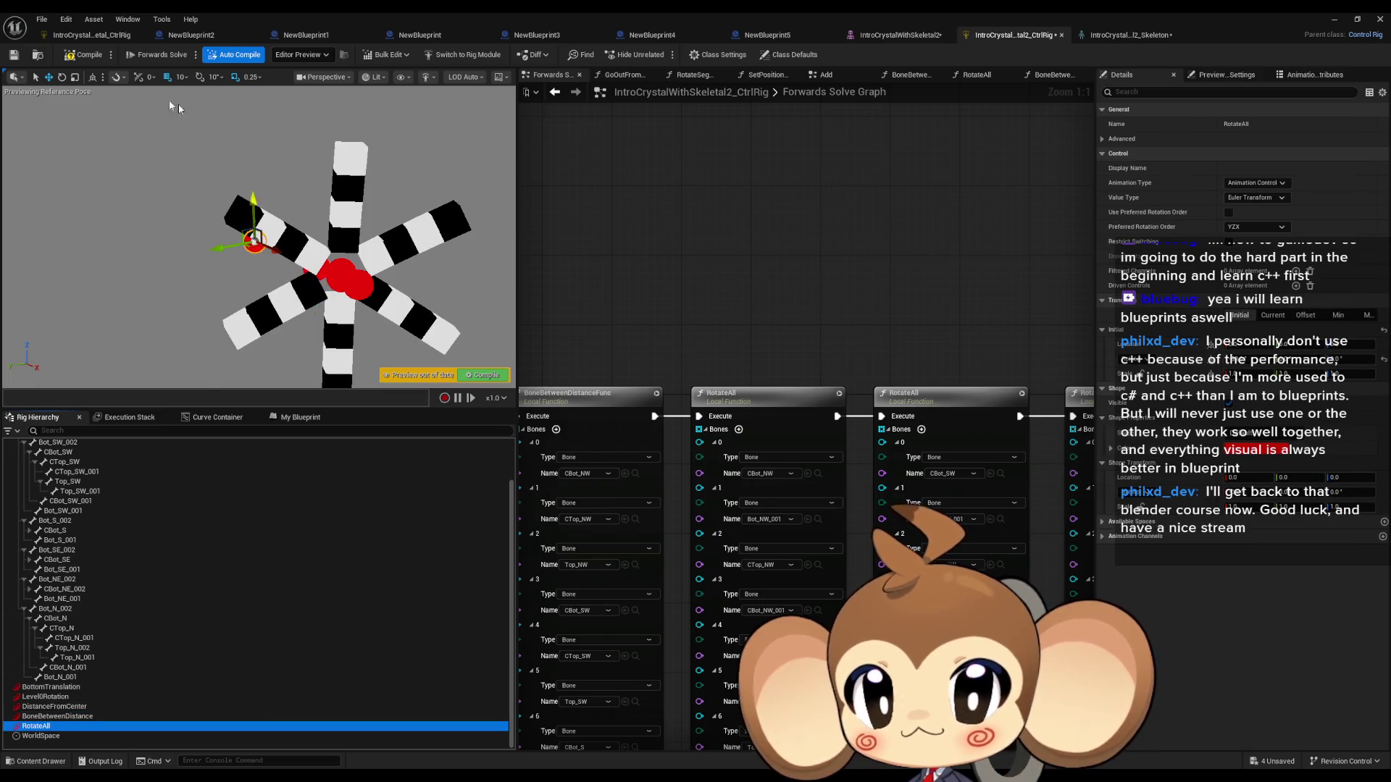
click(63, 78)
mouse_move(212, 213)
mouse_down()
mouse_move(250, 192)
mouse_move(303, 233)
mouse_move(286, 217)
mouse_move(250, 225)
mouse_up()
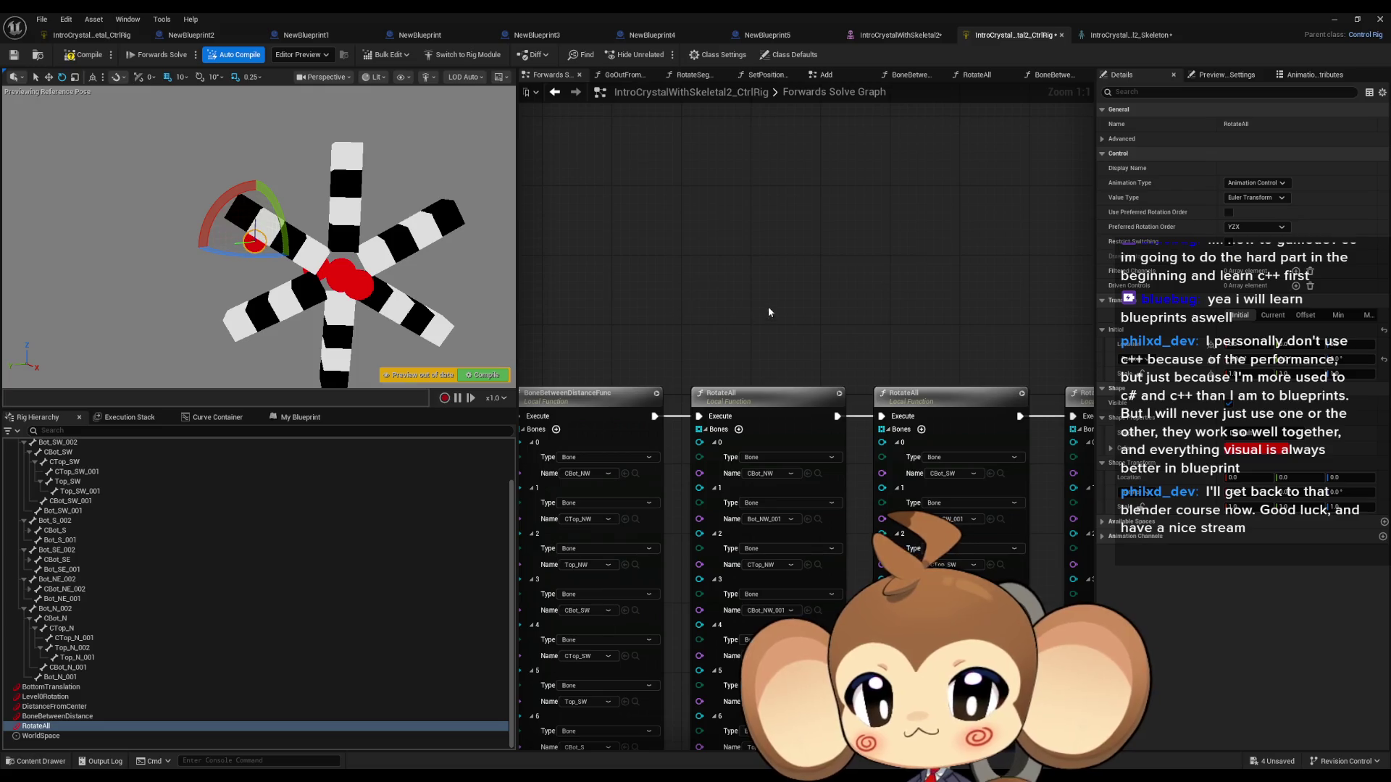
Step: Zoom out over the function node row, then open RotateAll from My Blueprint's Functions list
drag(769, 311, 802, 206)
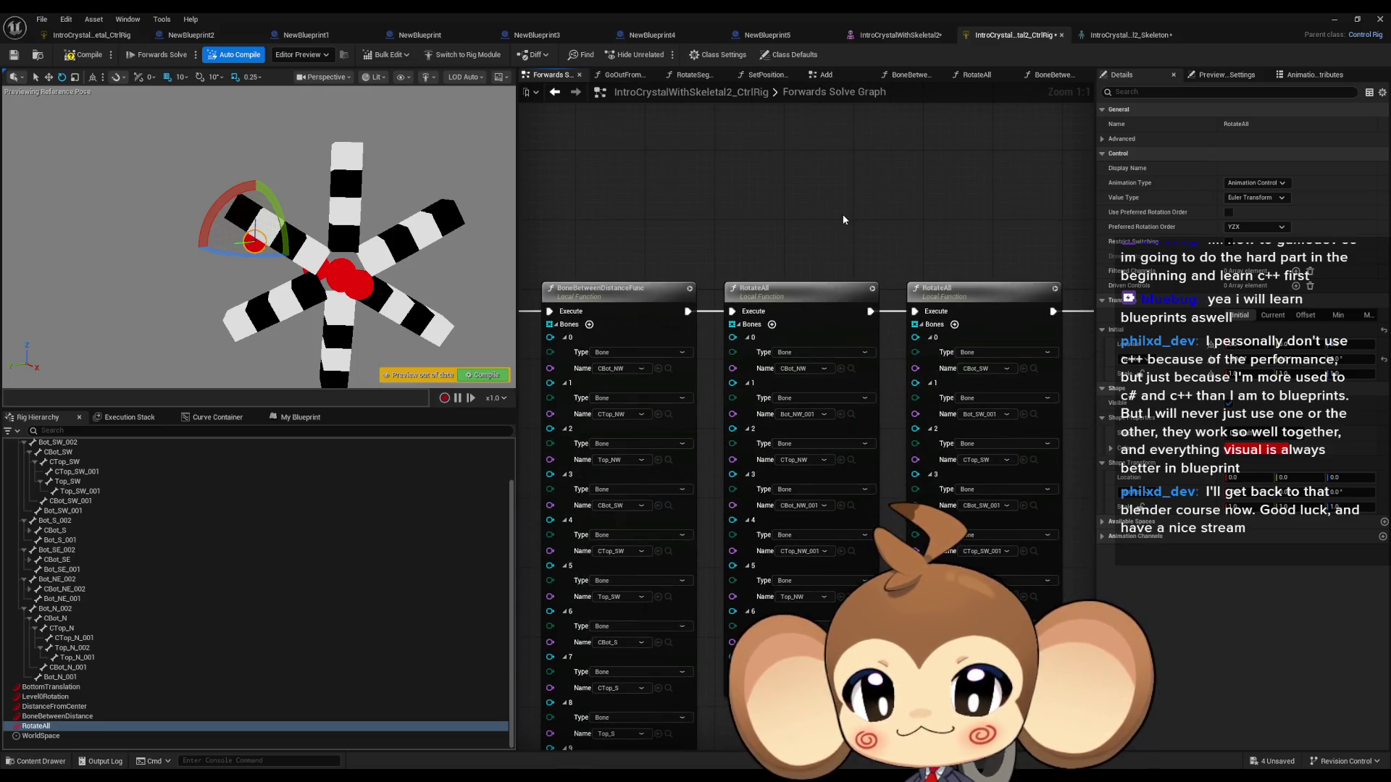
scroll(765, 244, down, 4)
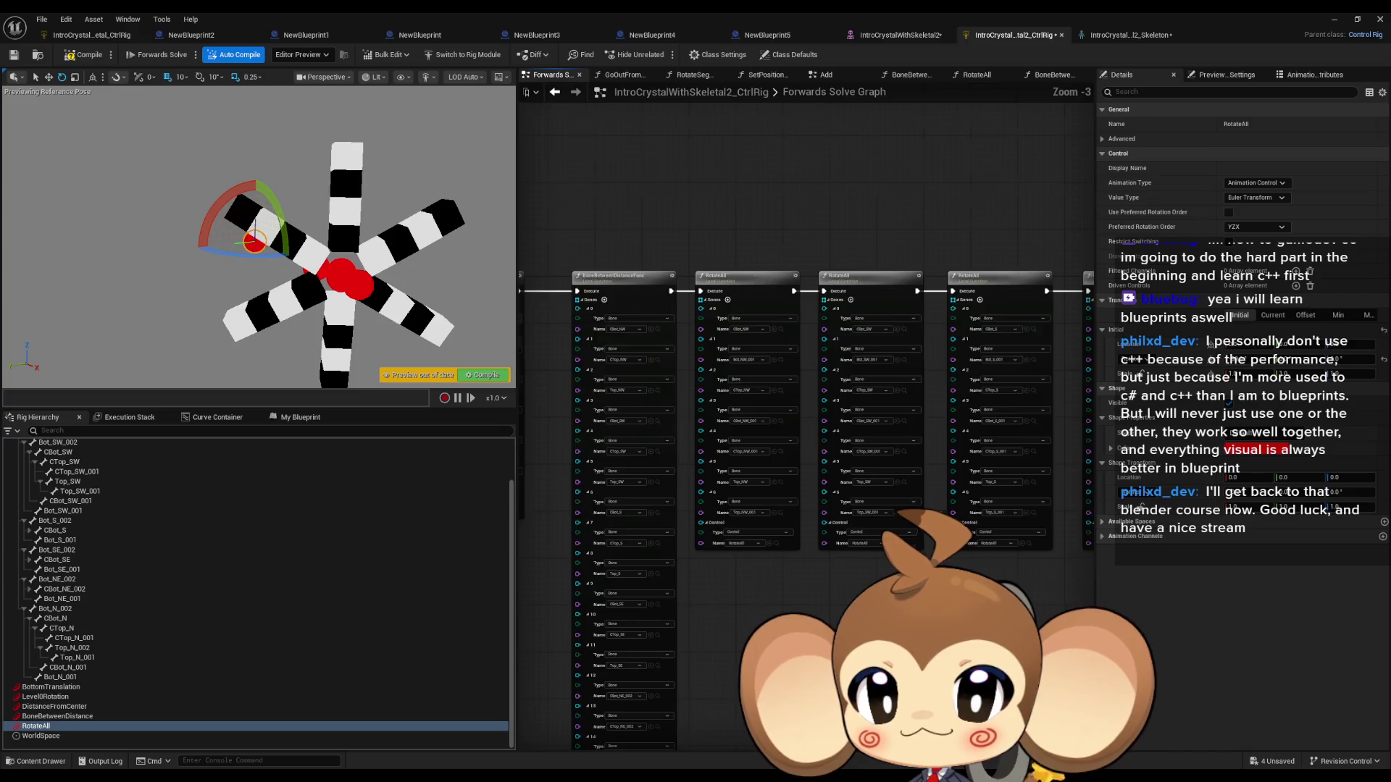
mouse_move(707, 281)
mouse_down()
mouse_move(641, 338)
mouse_move(784, 320)
mouse_move(697, 362)
mouse_move(684, 345)
mouse_move(858, 349)
mouse_up()
scroll(698, 327, down, 3)
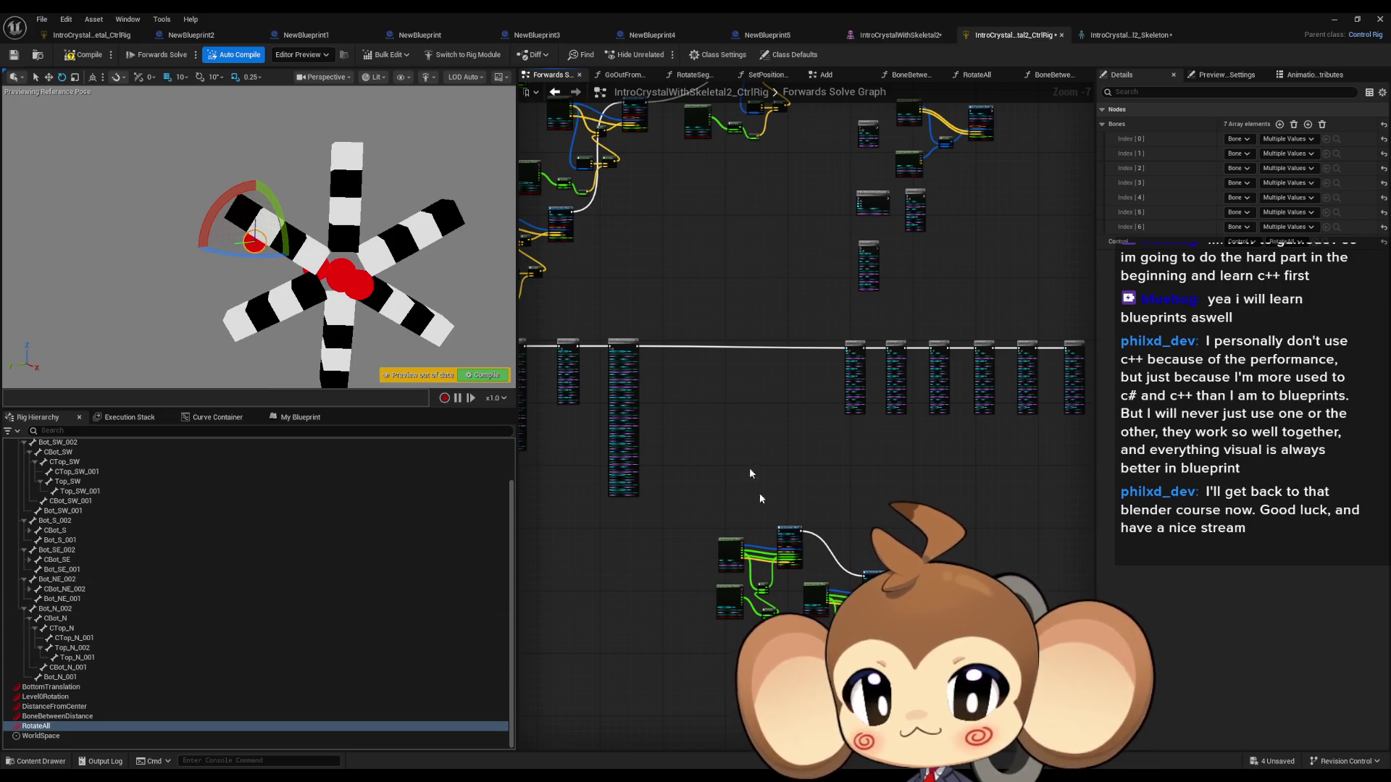
scroll(751, 476, up, 6)
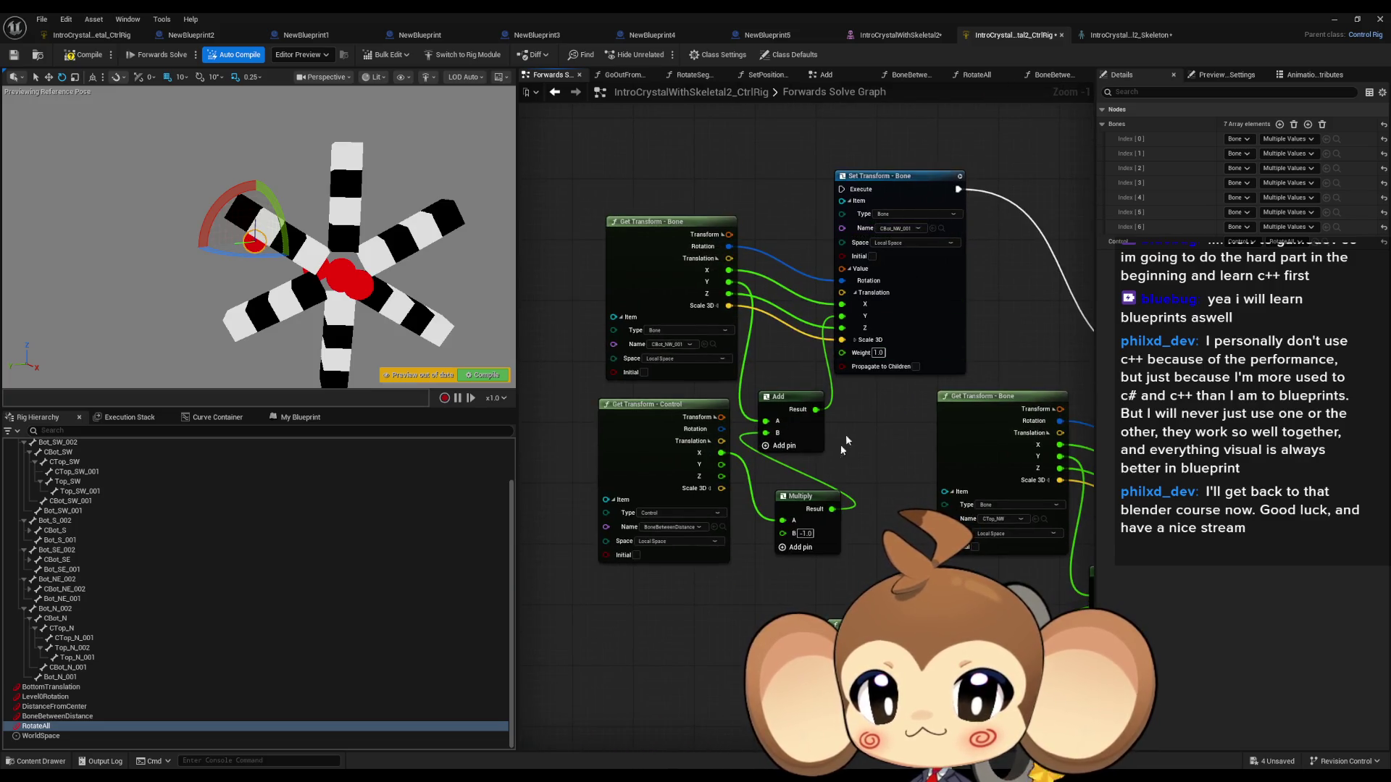
scroll(830, 474, down, 4)
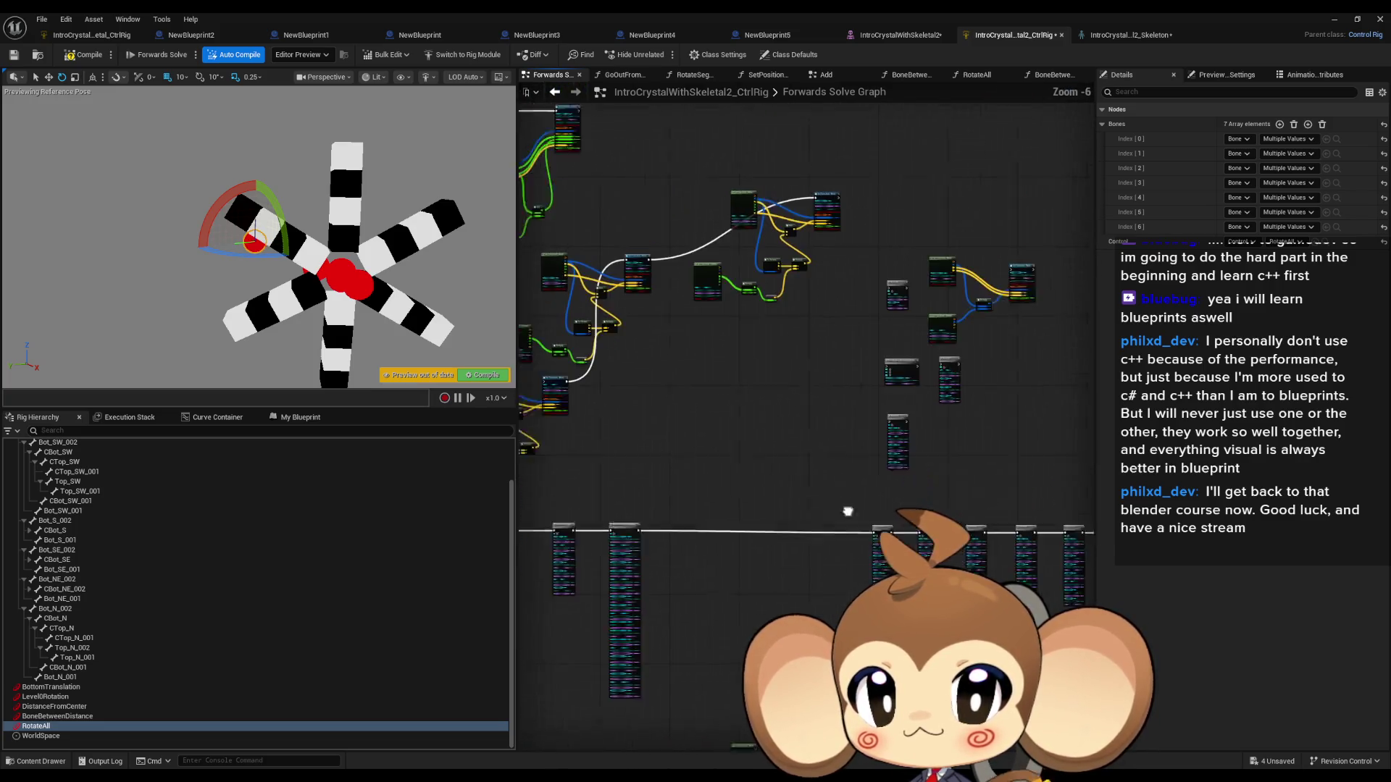
drag(857, 469, 883, 390)
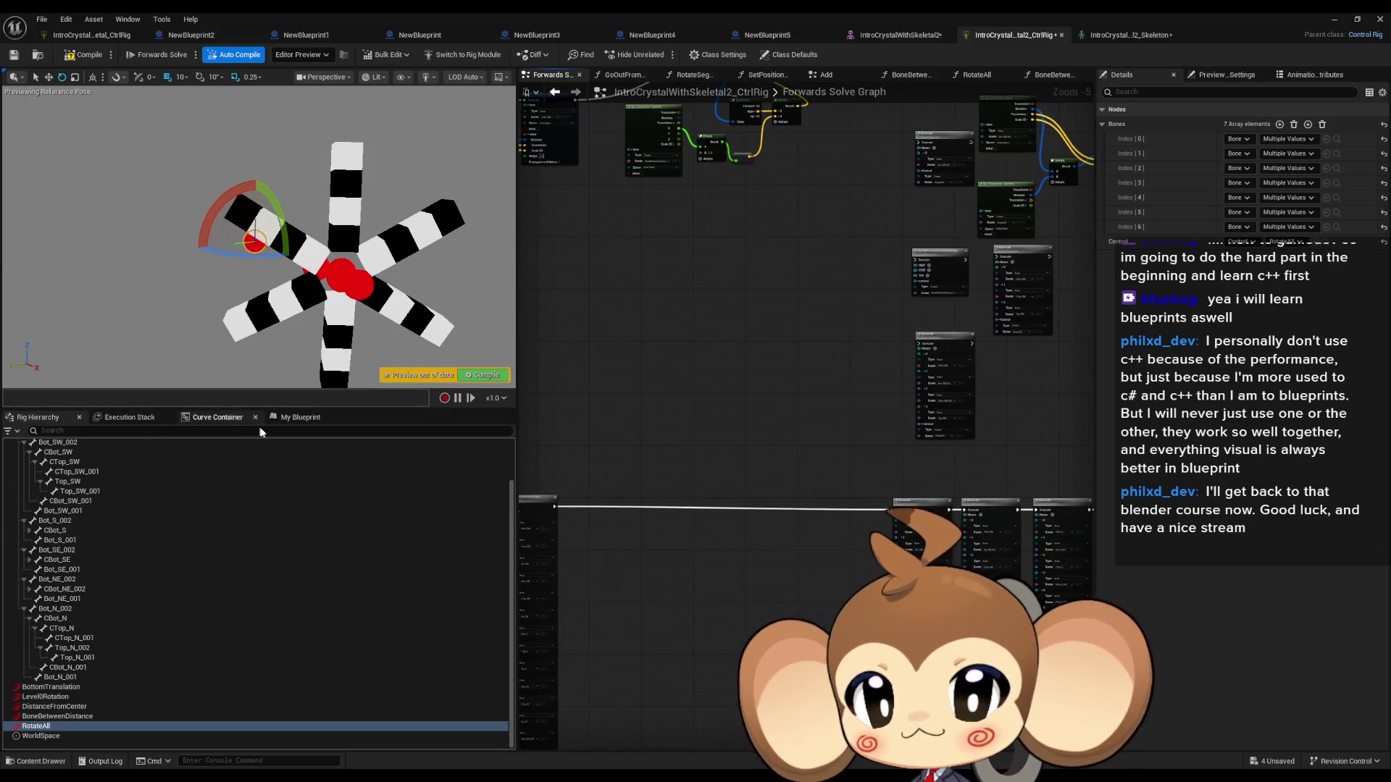
click(300, 418)
double_click(36, 577)
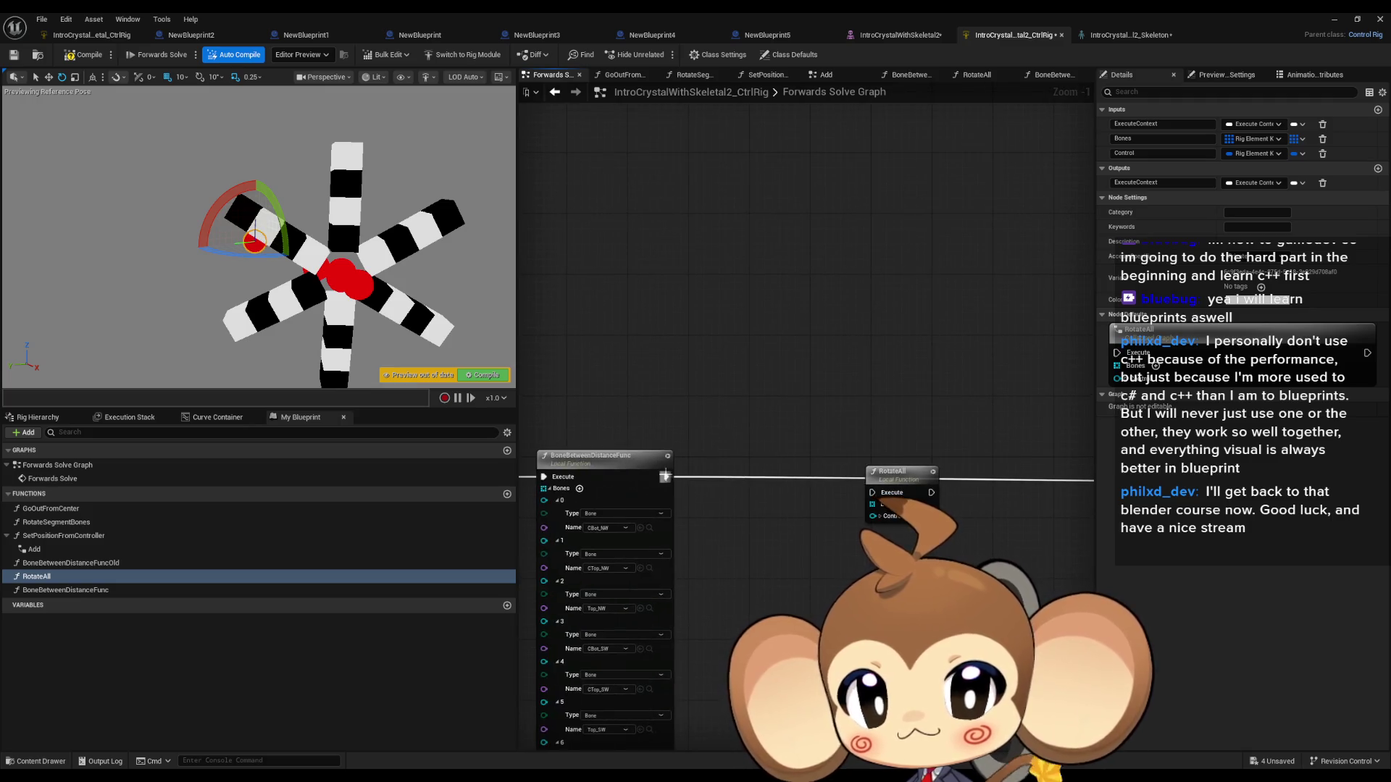
double_click(892, 473)
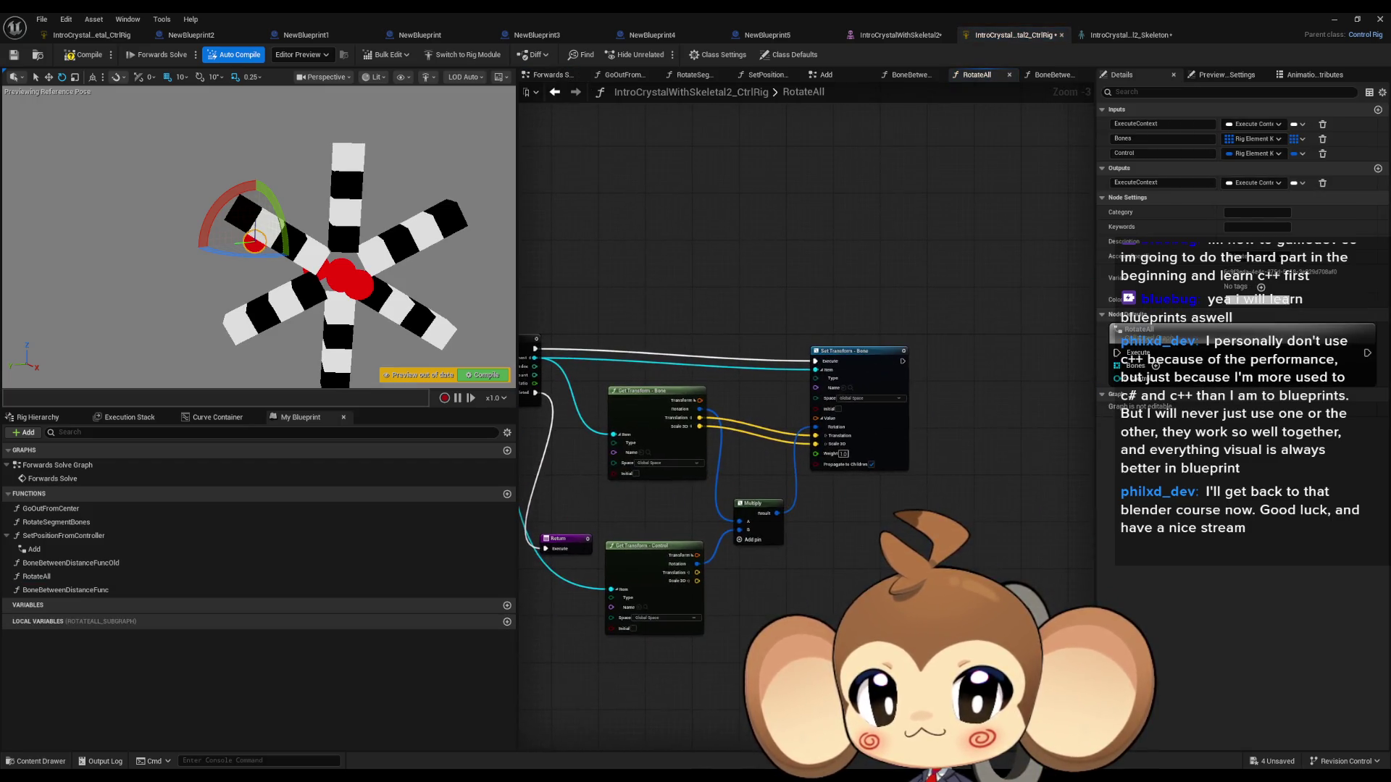
scroll(731, 491, up, 3)
mouse_move(731, 490)
mouse_down()
mouse_move(875, 477)
mouse_move(805, 479)
mouse_up()
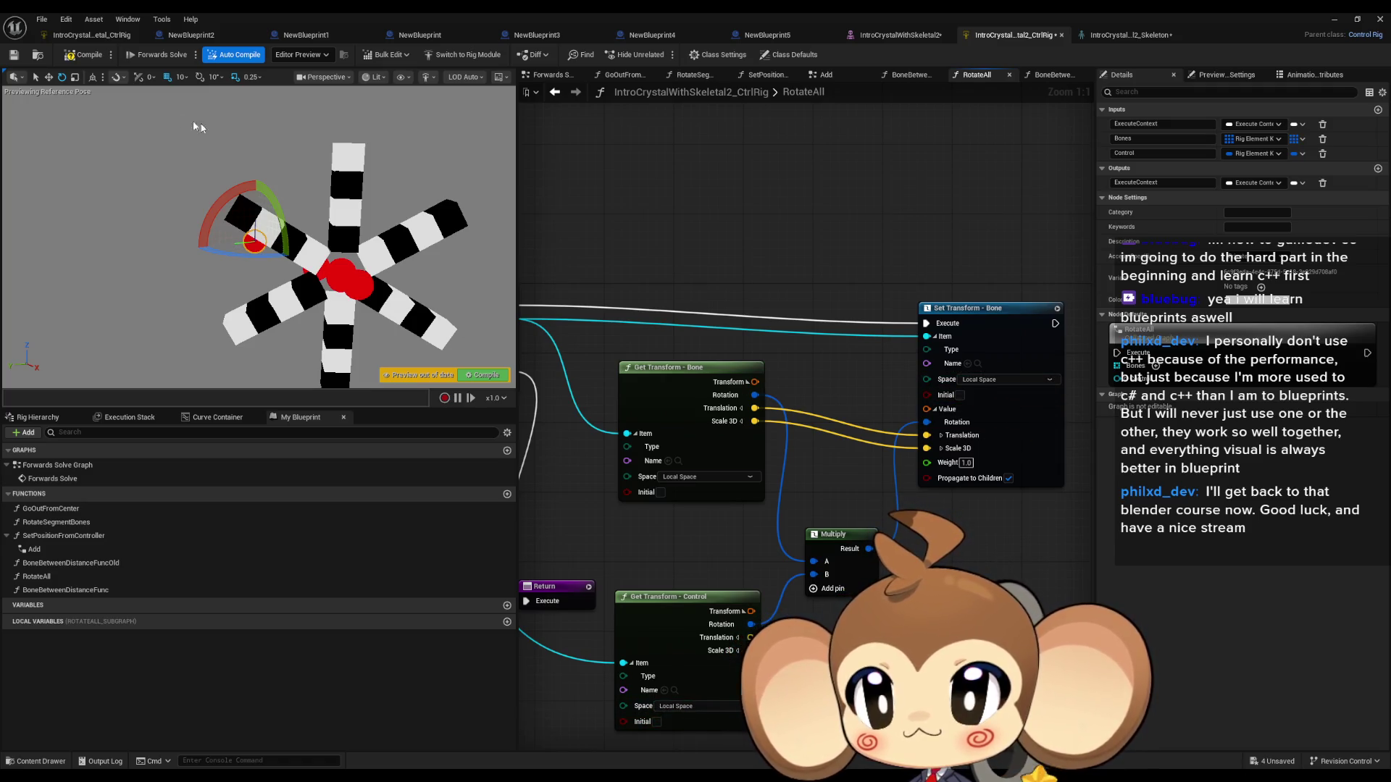
double_click(54, 467)
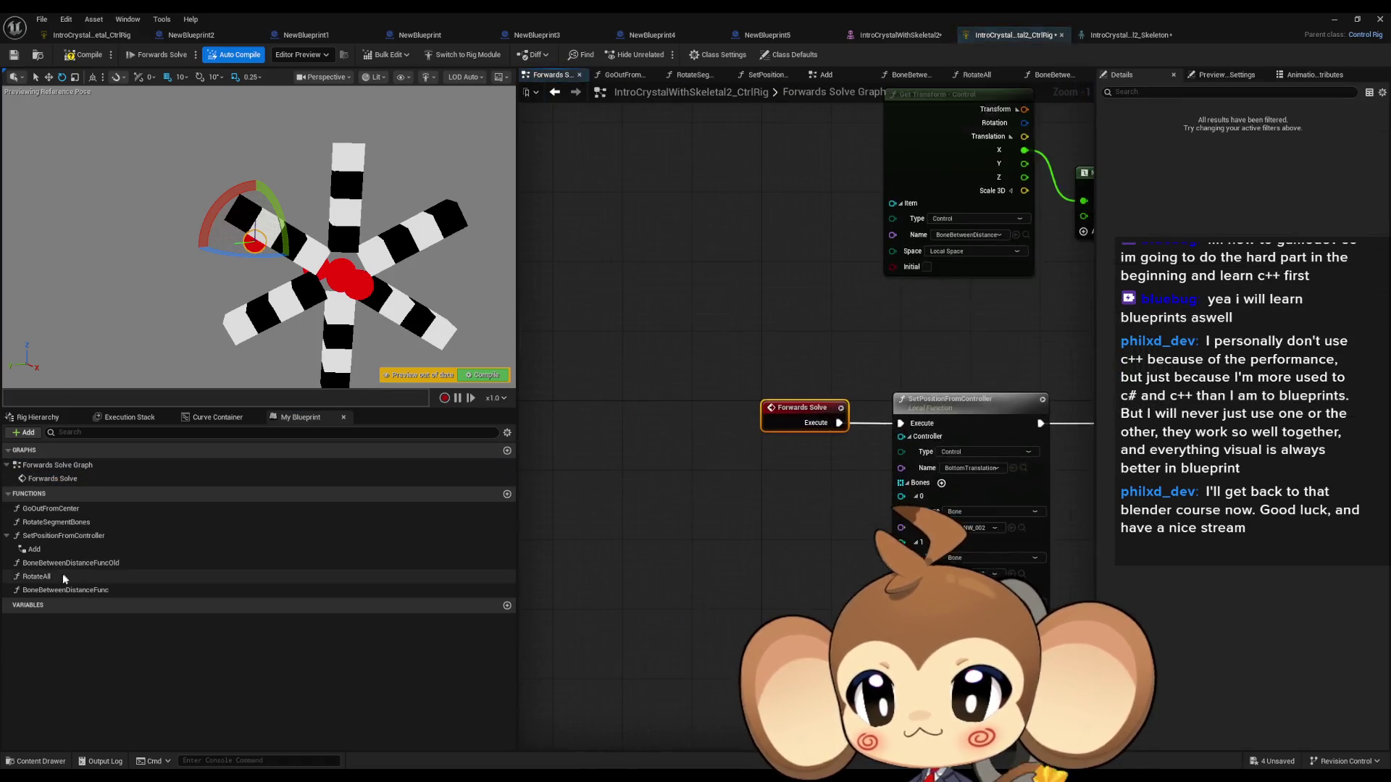
Step: Place a RotateAll call with one bone entry and its Control set to RotateAll
mouse_move(65, 574)
mouse_down()
mouse_move(522, 493)
mouse_move(539, 464)
mouse_move(757, 472)
mouse_up()
click(766, 476)
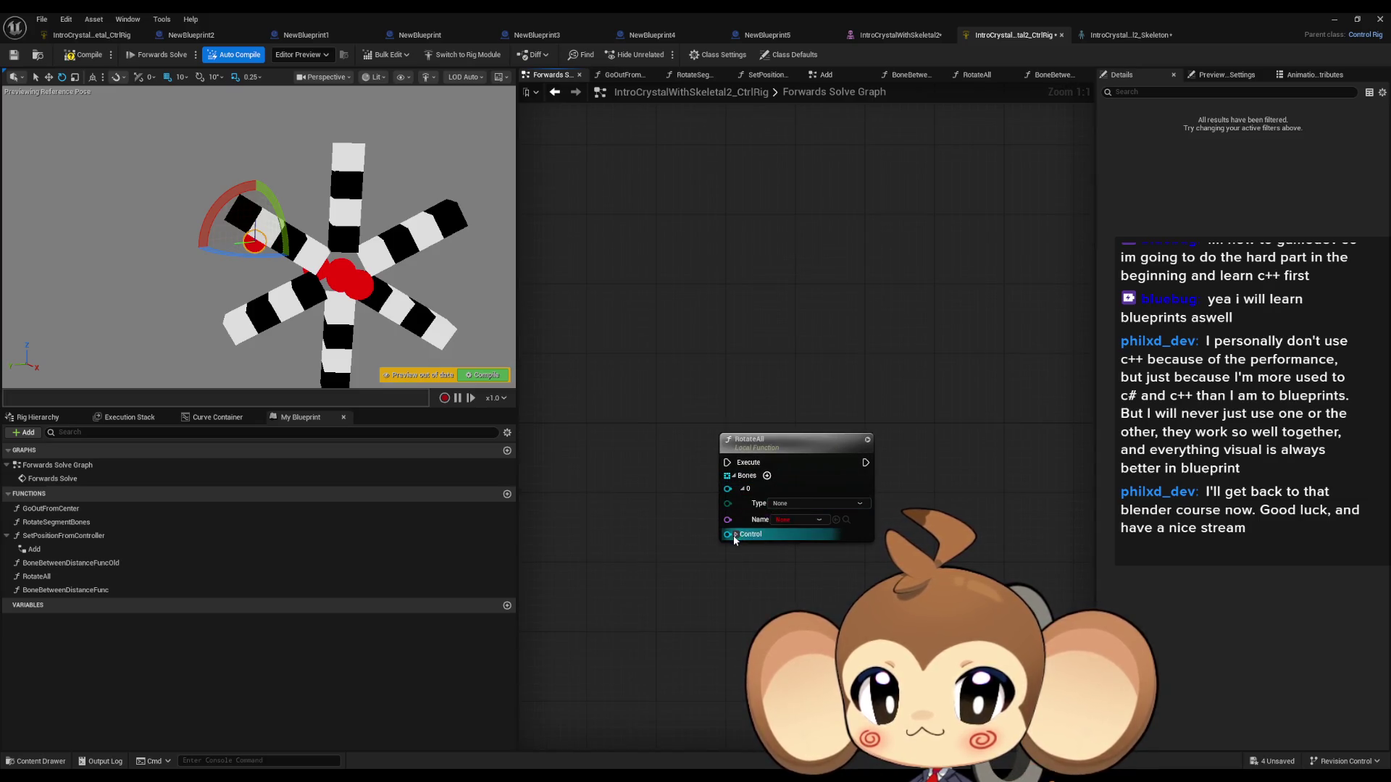
click(38, 418)
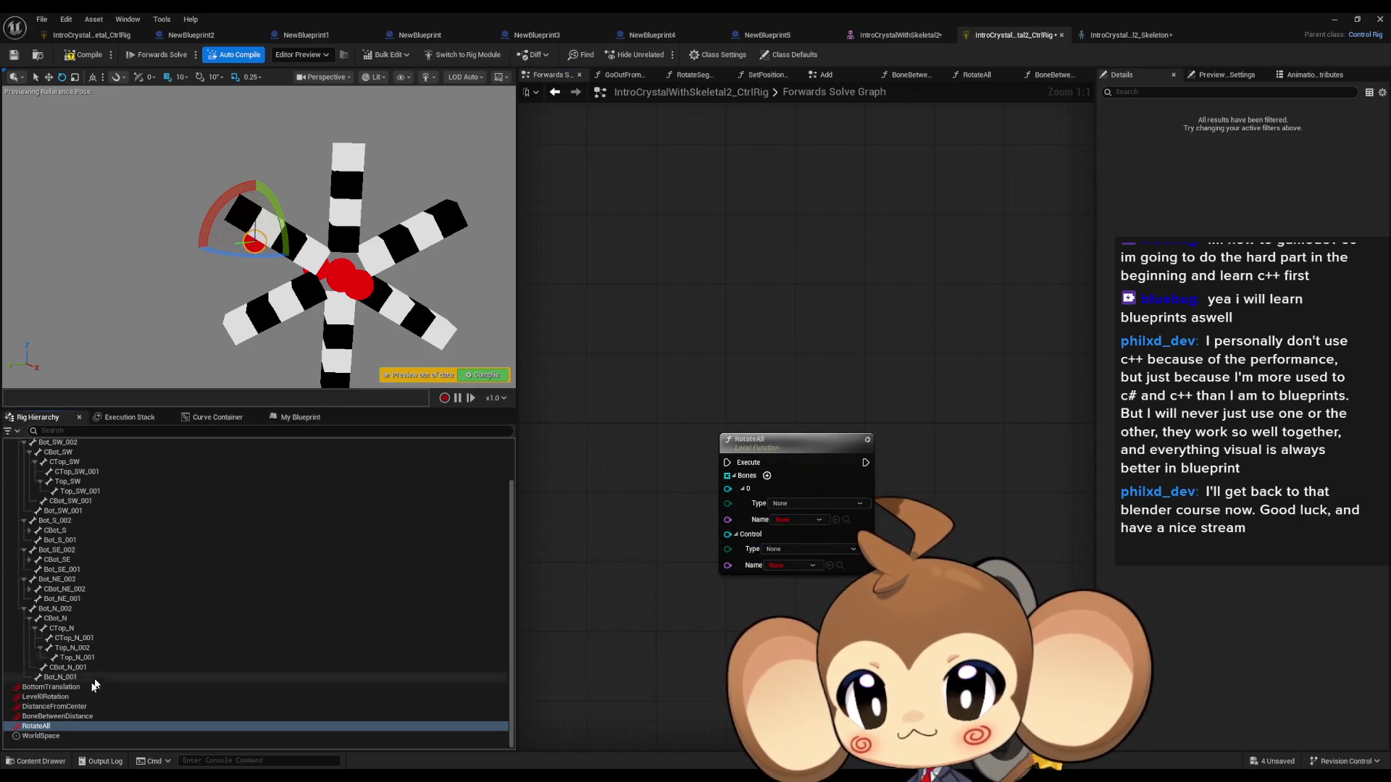
click(829, 565)
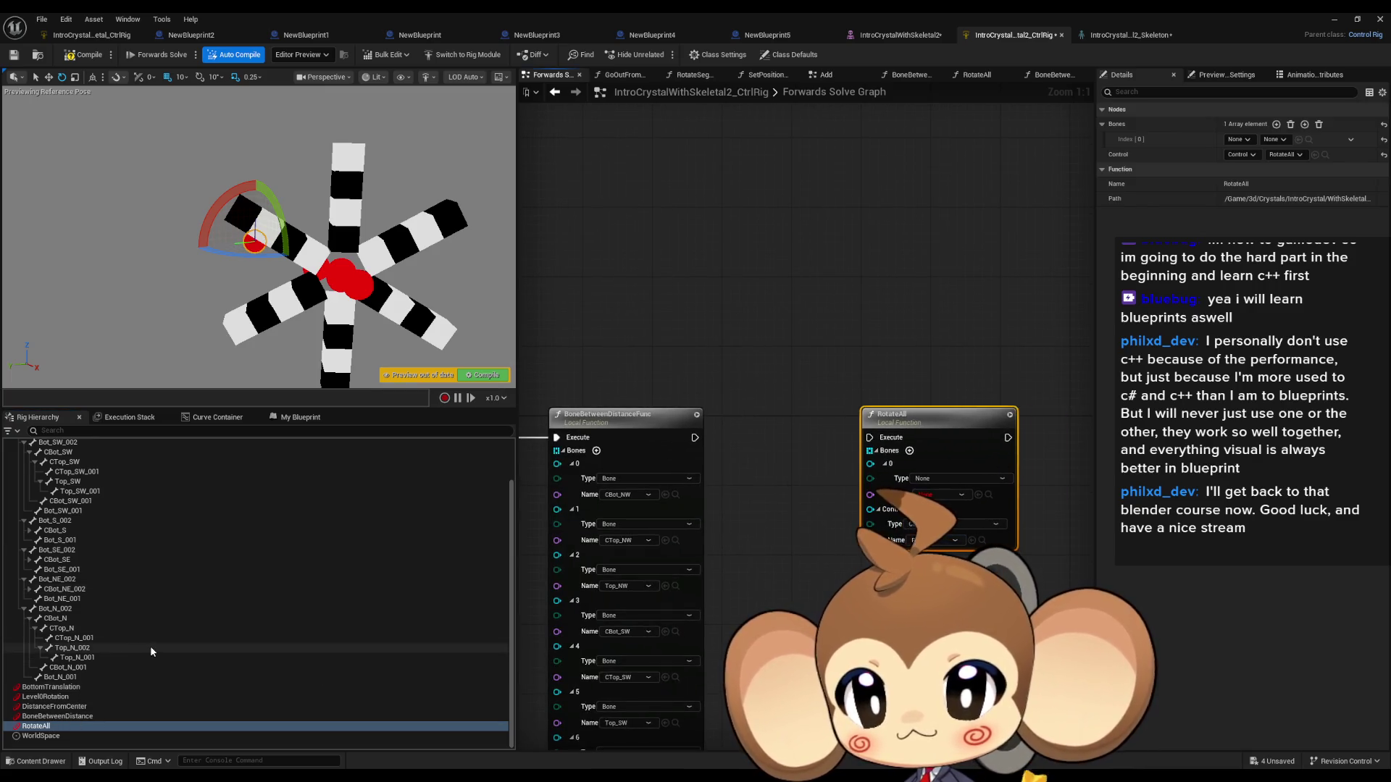
scroll(125, 633, up, 3)
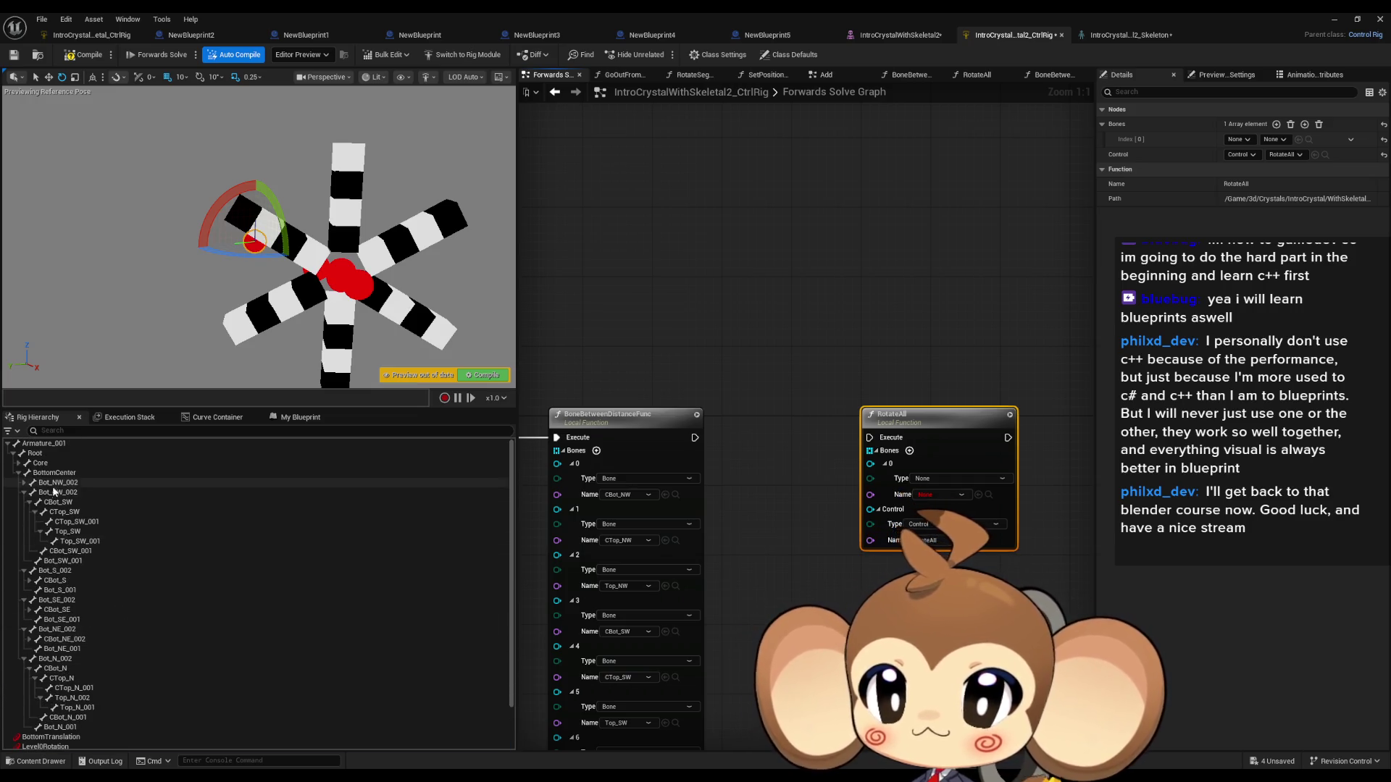
Step: Assign bone CBot_NW to the RotateAll node and run it after BoneBetweenDistanceFunc
click(24, 494)
click(24, 504)
click(25, 513)
click(25, 522)
click(25, 532)
click(24, 482)
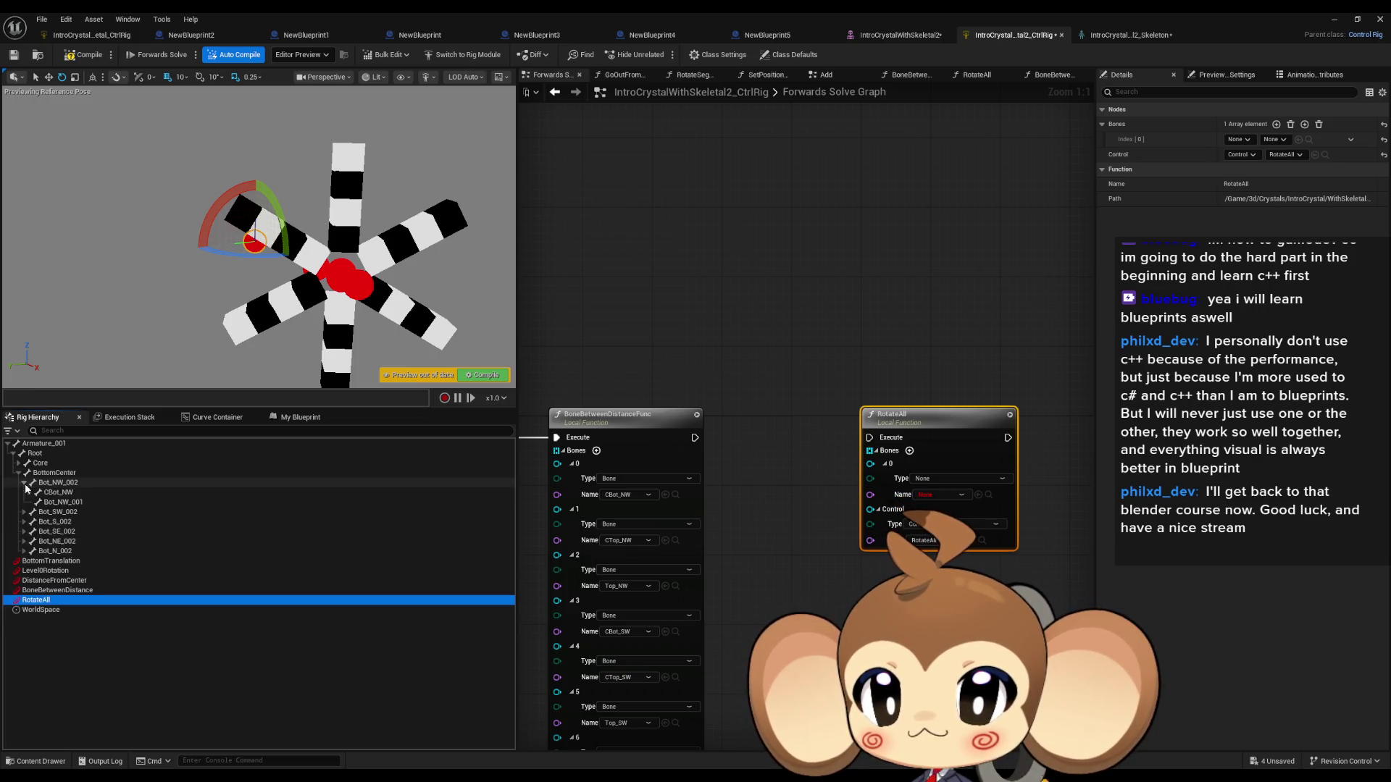
click(58, 493)
drag(56, 498, 888, 501)
drag(980, 497, 979, 497)
drag(870, 439, 870, 438)
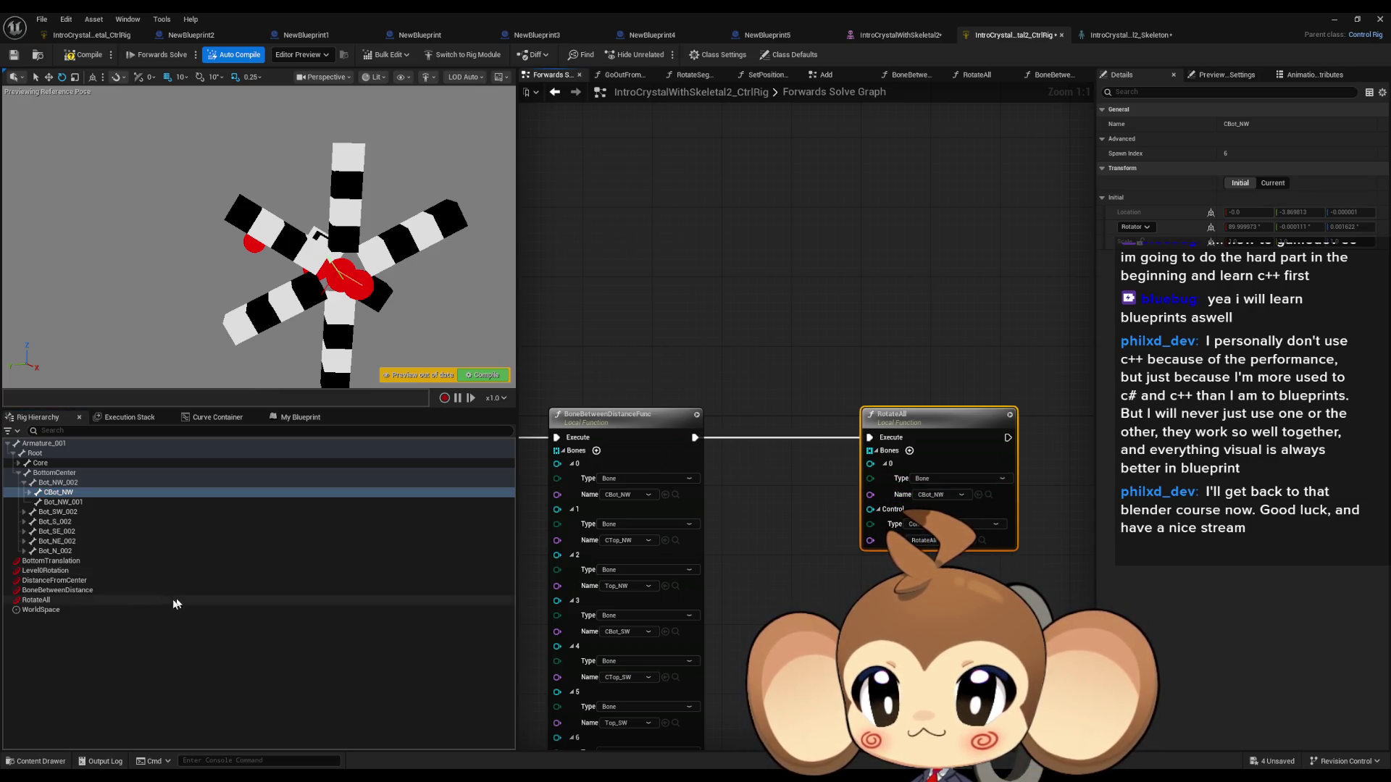
Step: Test by rotating the RotateAll control, checking its transform, then rotating it back
click(72, 600)
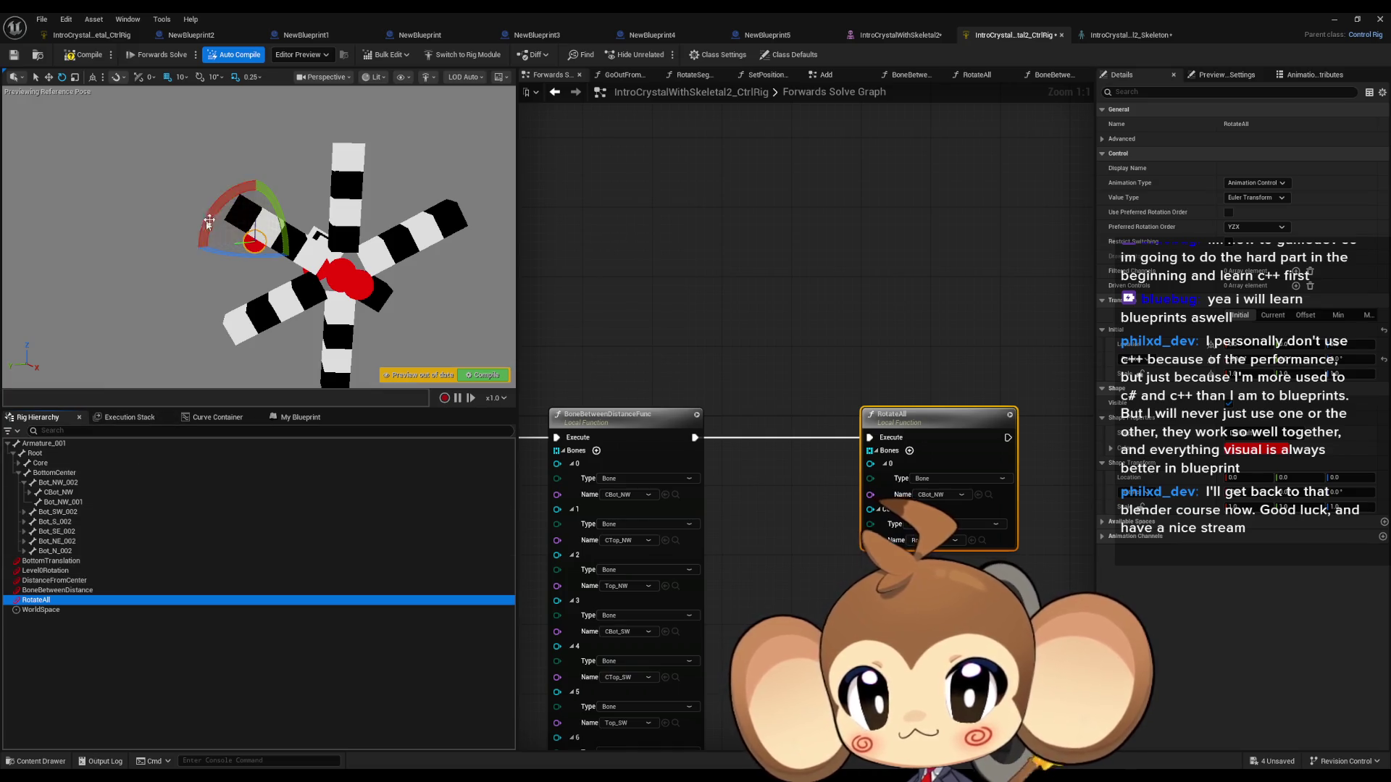
drag(204, 228, 206, 237)
mouse_move(260, 177)
mouse_down()
mouse_move(190, 221)
mouse_move(199, 274)
mouse_move(210, 197)
mouse_move(197, 279)
mouse_move(195, 248)
mouse_up()
click(1272, 316)
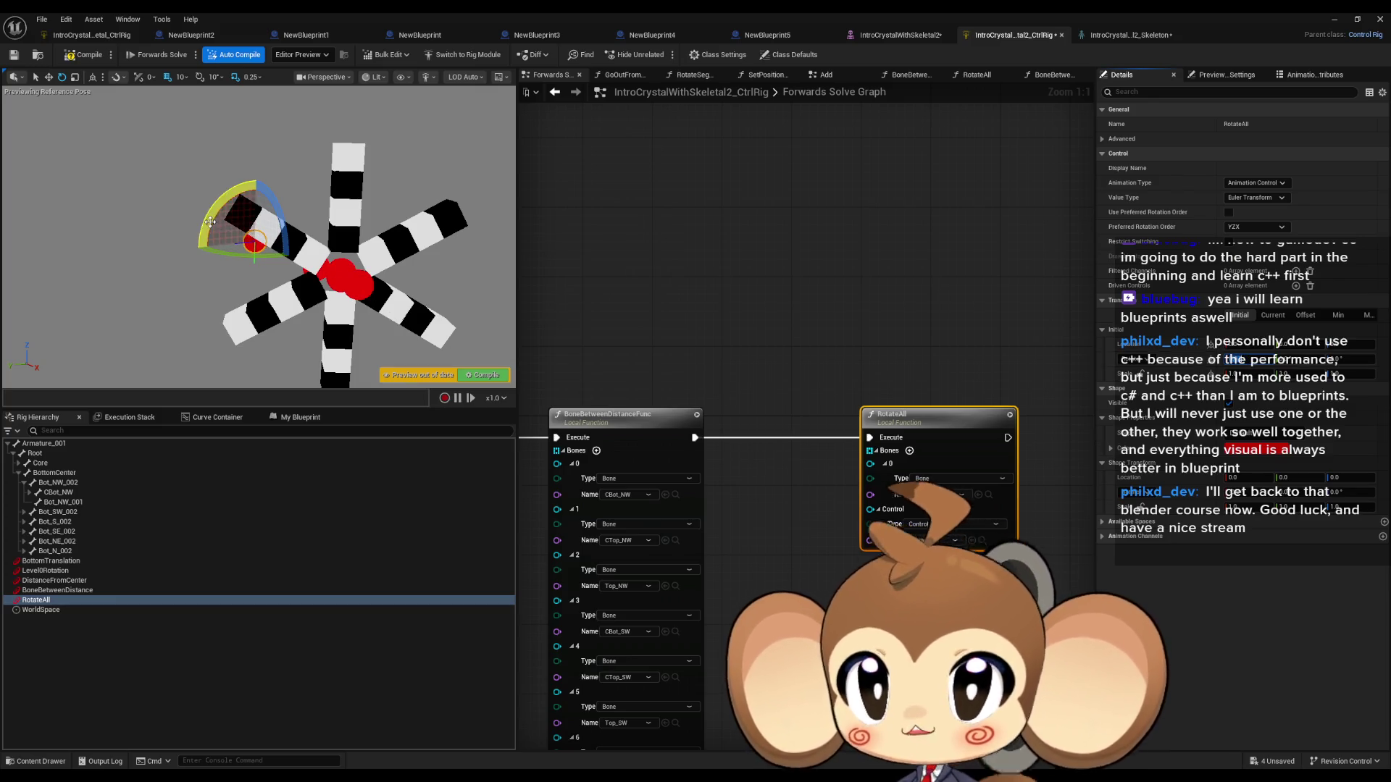
mouse_move(201, 290)
mouse_down()
mouse_move(201, 219)
mouse_move(220, 183)
mouse_move(199, 246)
mouse_up()
mouse_move(200, 187)
mouse_down()
mouse_move(134, 187)
mouse_move(199, 187)
mouse_move(141, 163)
mouse_up()
Step: Duplicate the RotateAll node for bone Bot_NW_001 and chain it after the first
drag(887, 377, 857, 221)
key(ctrl+d)
drag(866, 427, 850, 421)
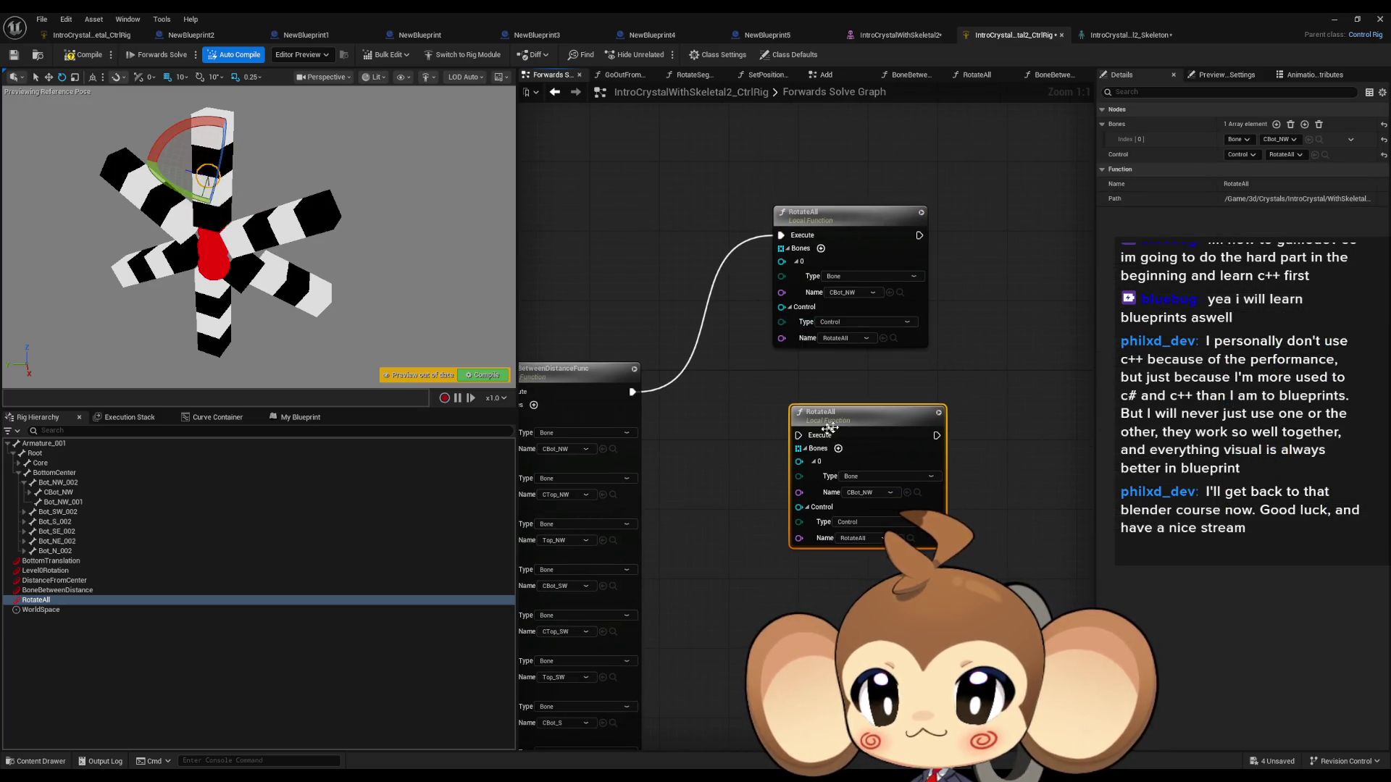
click(65, 502)
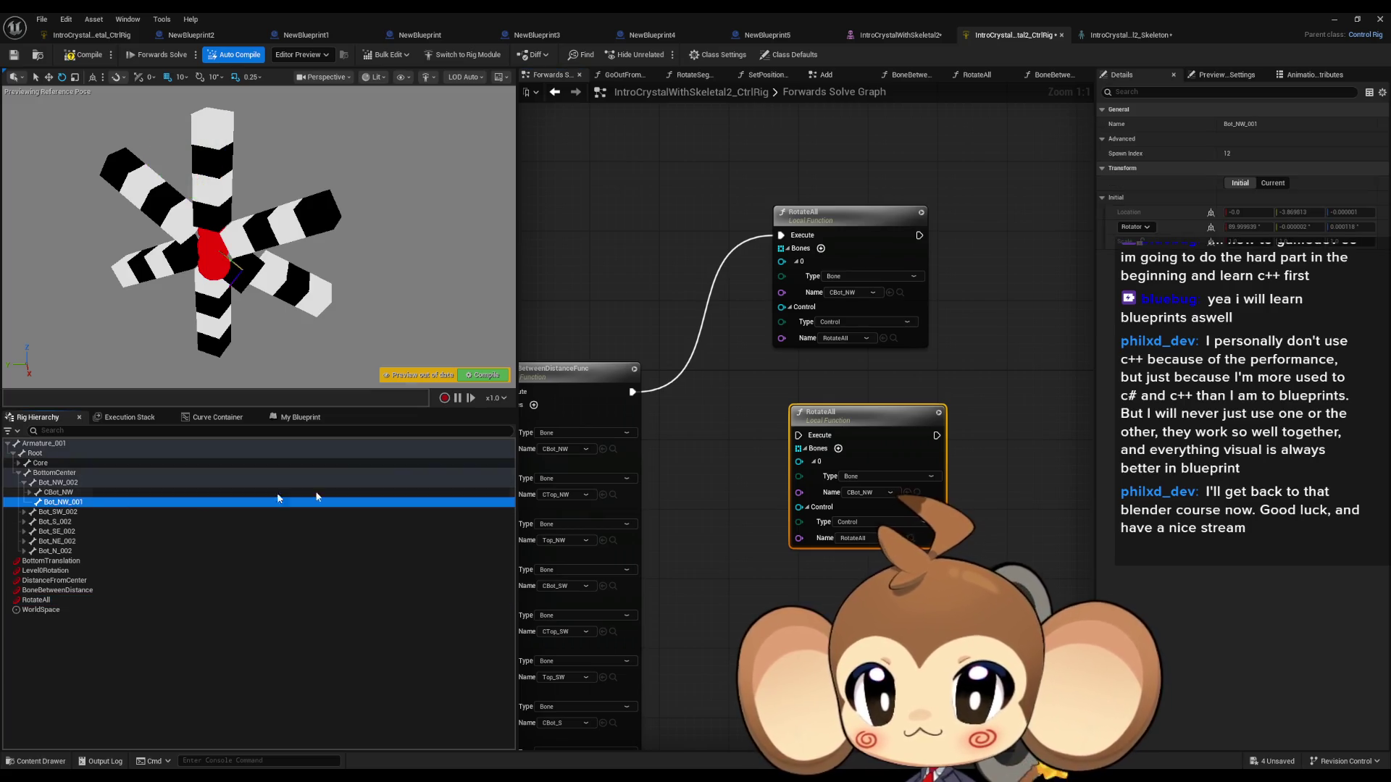
drag(884, 494, 840, 492)
drag(801, 435, 920, 235)
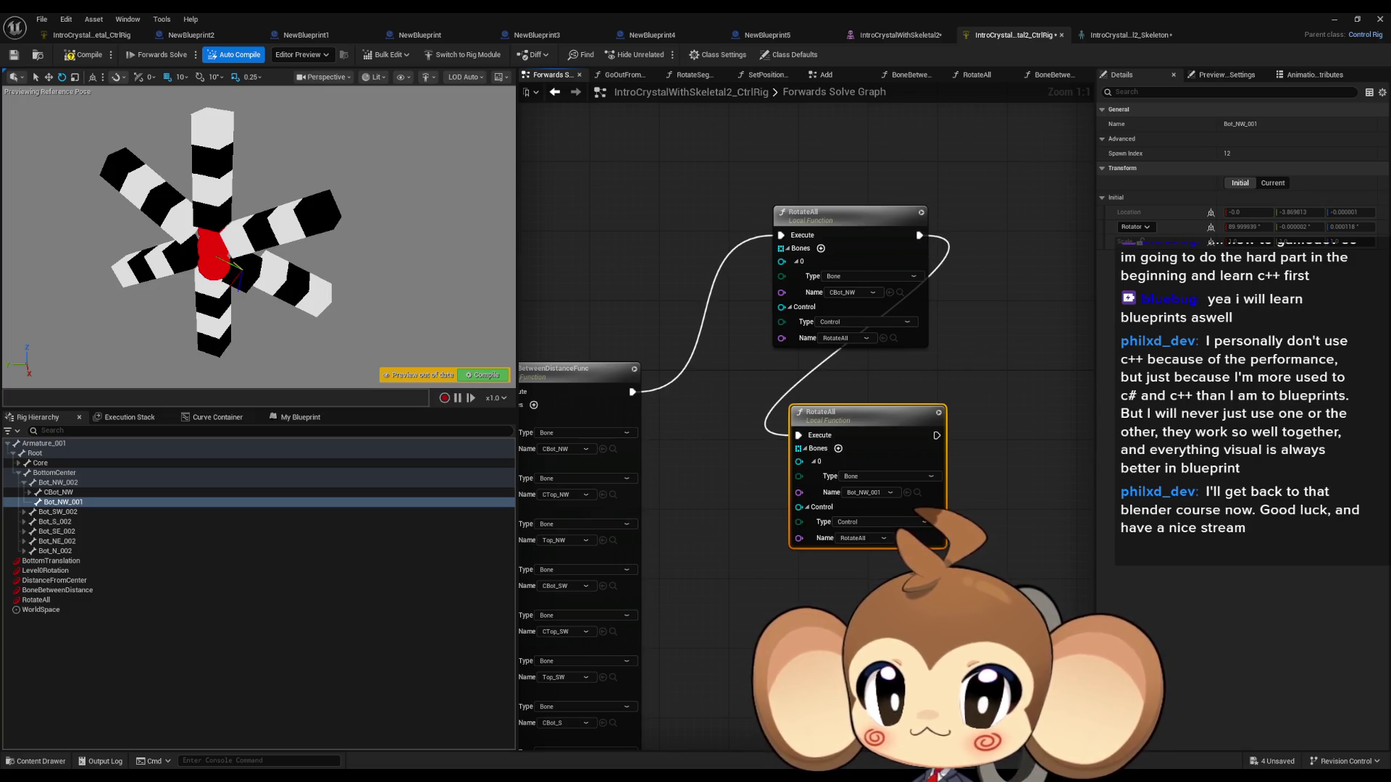
click(43, 600)
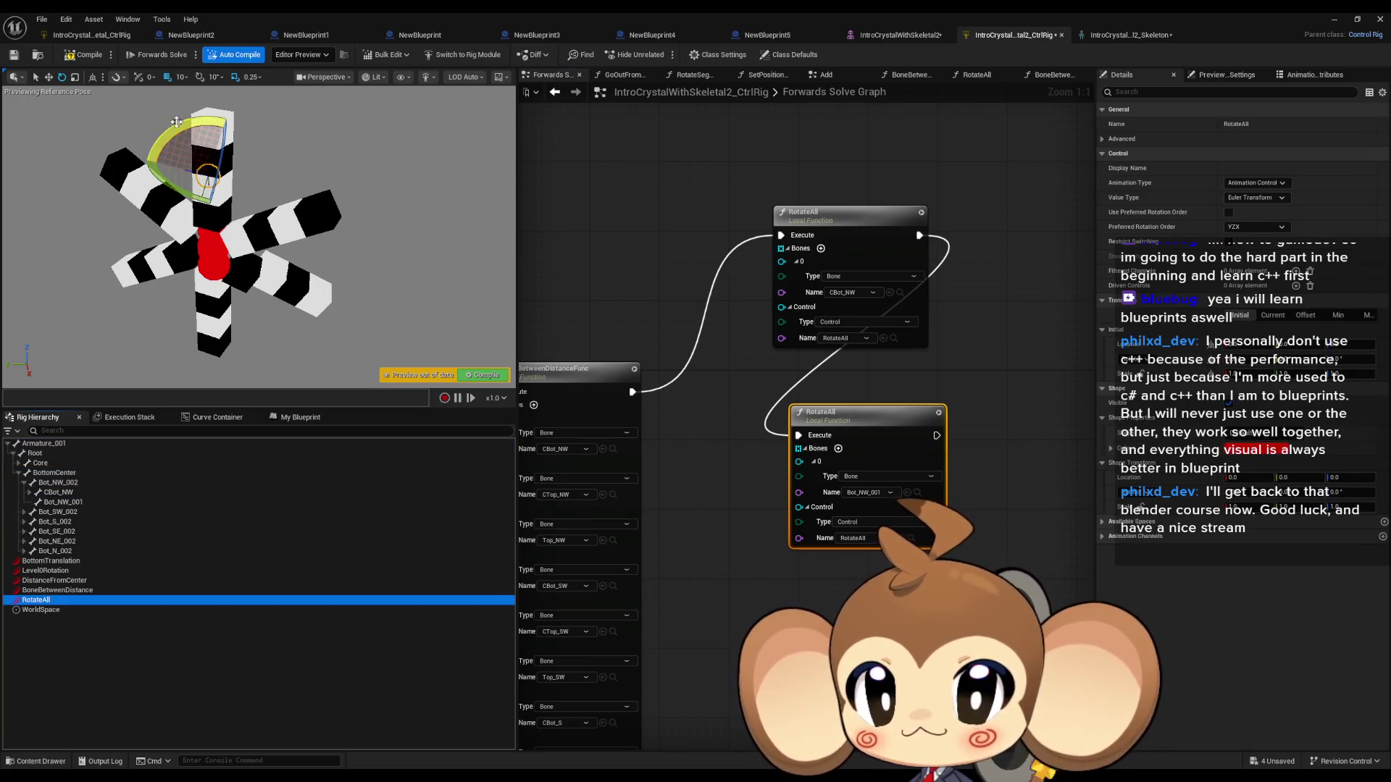
Step: Compile the rig, spread segments with DistanceFromCenter and pull them together with BoneBetweenDistance
mouse_move(176, 132)
mouse_down()
mouse_move(156, 141)
mouse_move(160, 127)
mouse_move(152, 145)
mouse_move(155, 236)
mouse_move(141, 195)
mouse_move(197, 112)
mouse_move(174, 116)
mouse_move(149, 130)
mouse_move(138, 185)
mouse_move(158, 211)
mouse_move(144, 174)
mouse_move(156, 130)
mouse_move(210, 112)
mouse_move(271, 169)
mouse_move(261, 210)
mouse_move(218, 236)
mouse_move(167, 221)
mouse_move(142, 179)
mouse_move(148, 145)
mouse_move(184, 116)
mouse_up()
click(72, 56)
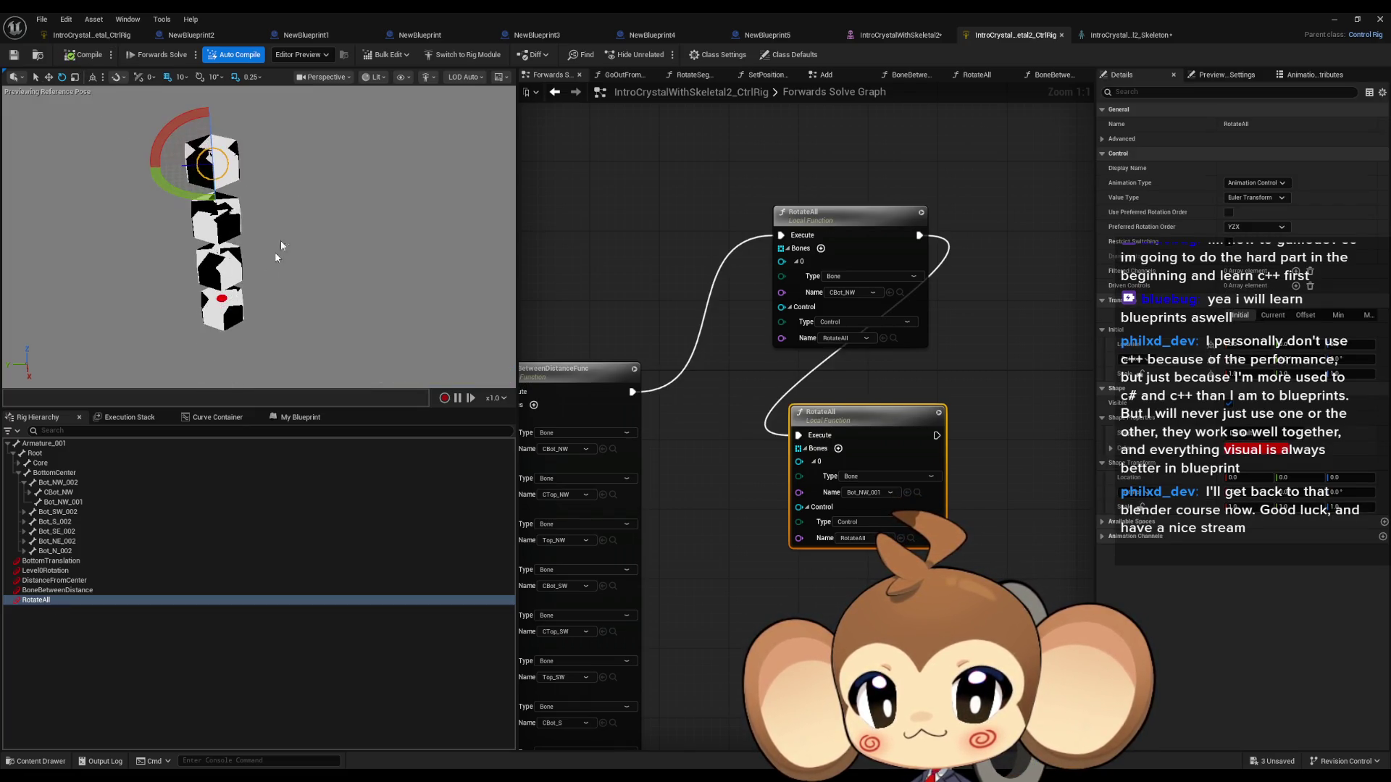
click(53, 562)
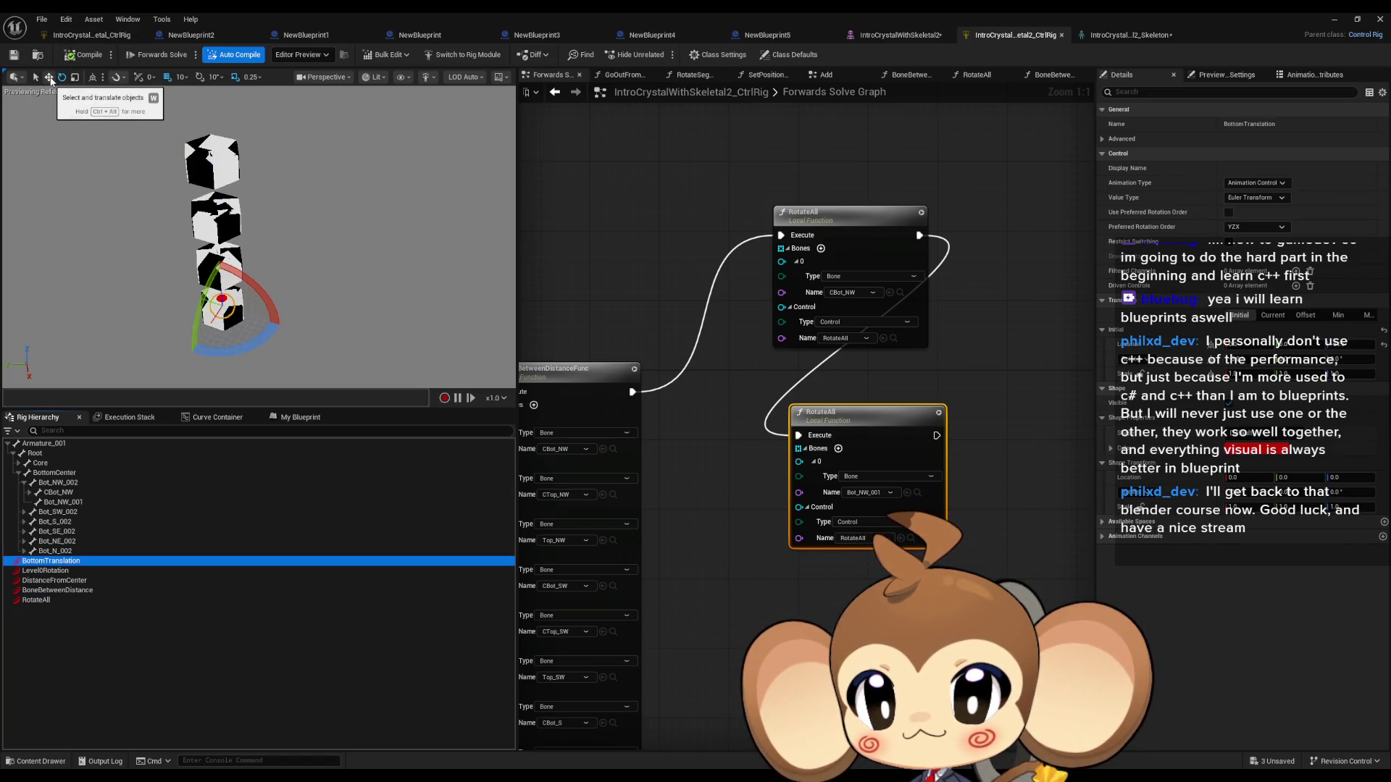
click(55, 580)
drag(213, 185, 205, 208)
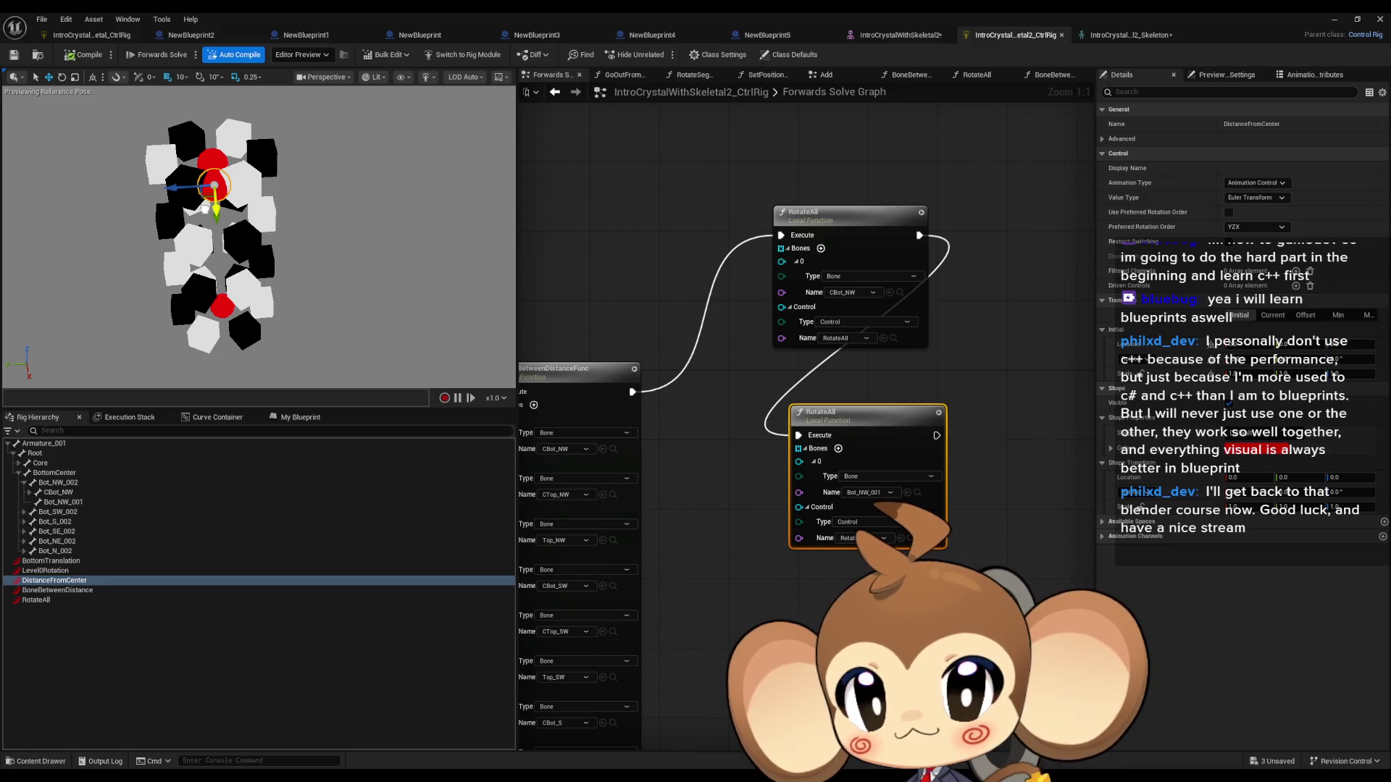
click(54, 590)
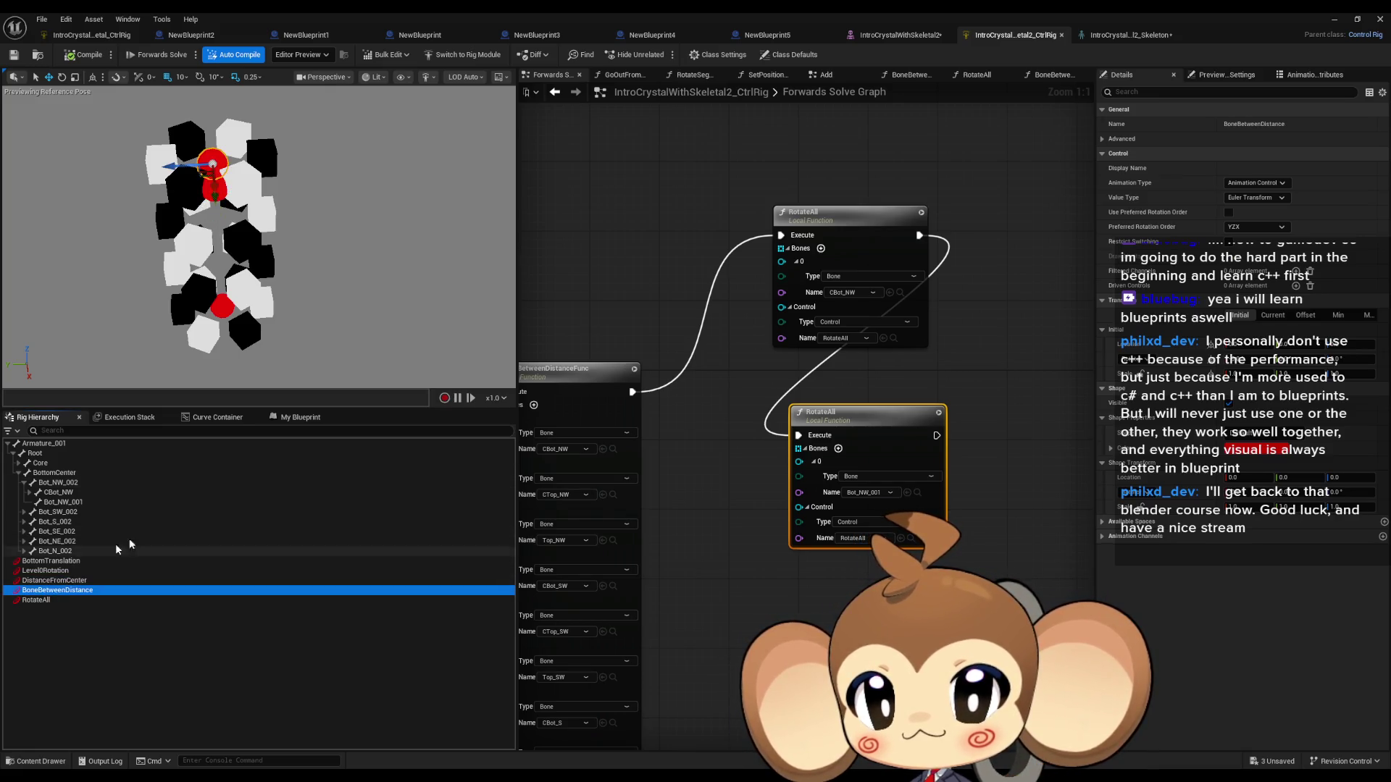
drag(218, 189, 222, 157)
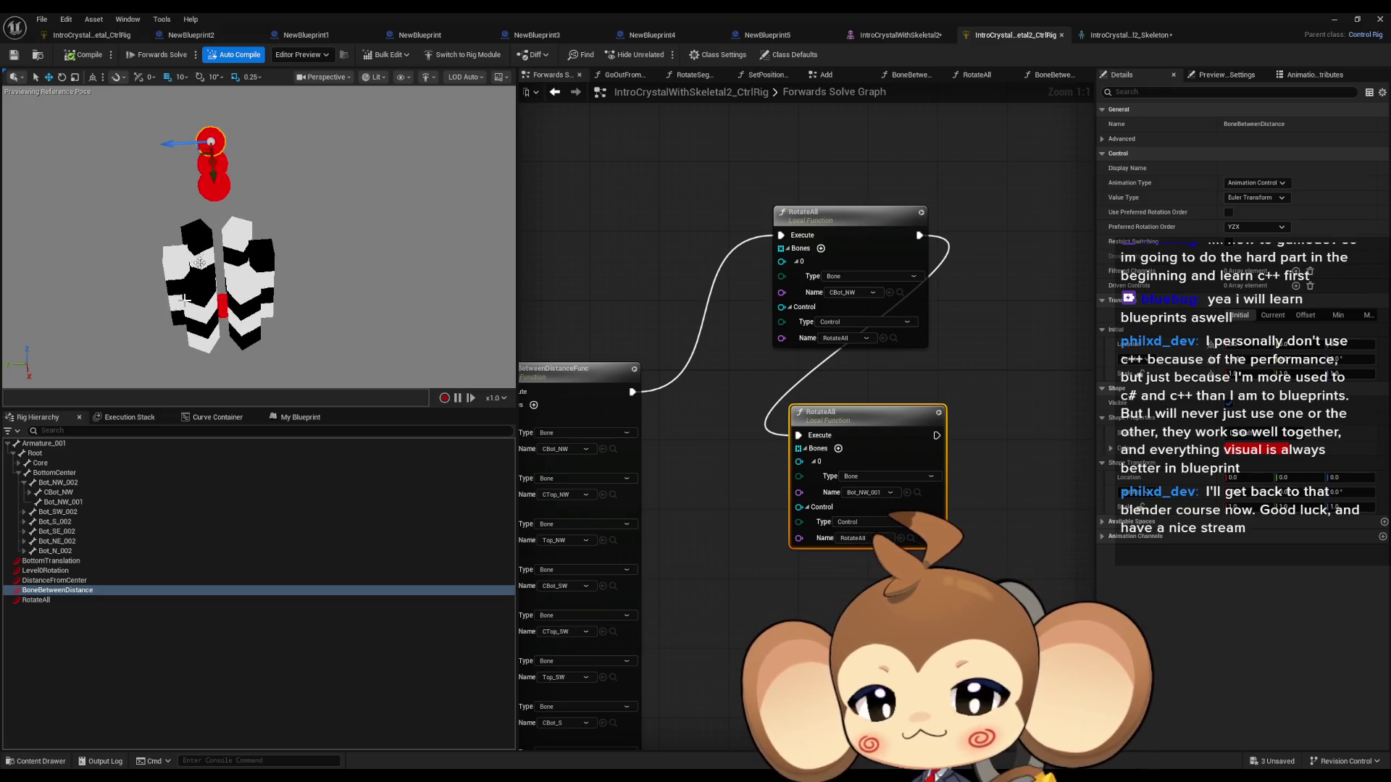
Step: Rotate Level0Rotation and move DistanceFromCenter so the arms splay into a star
click(45, 571)
click(61, 76)
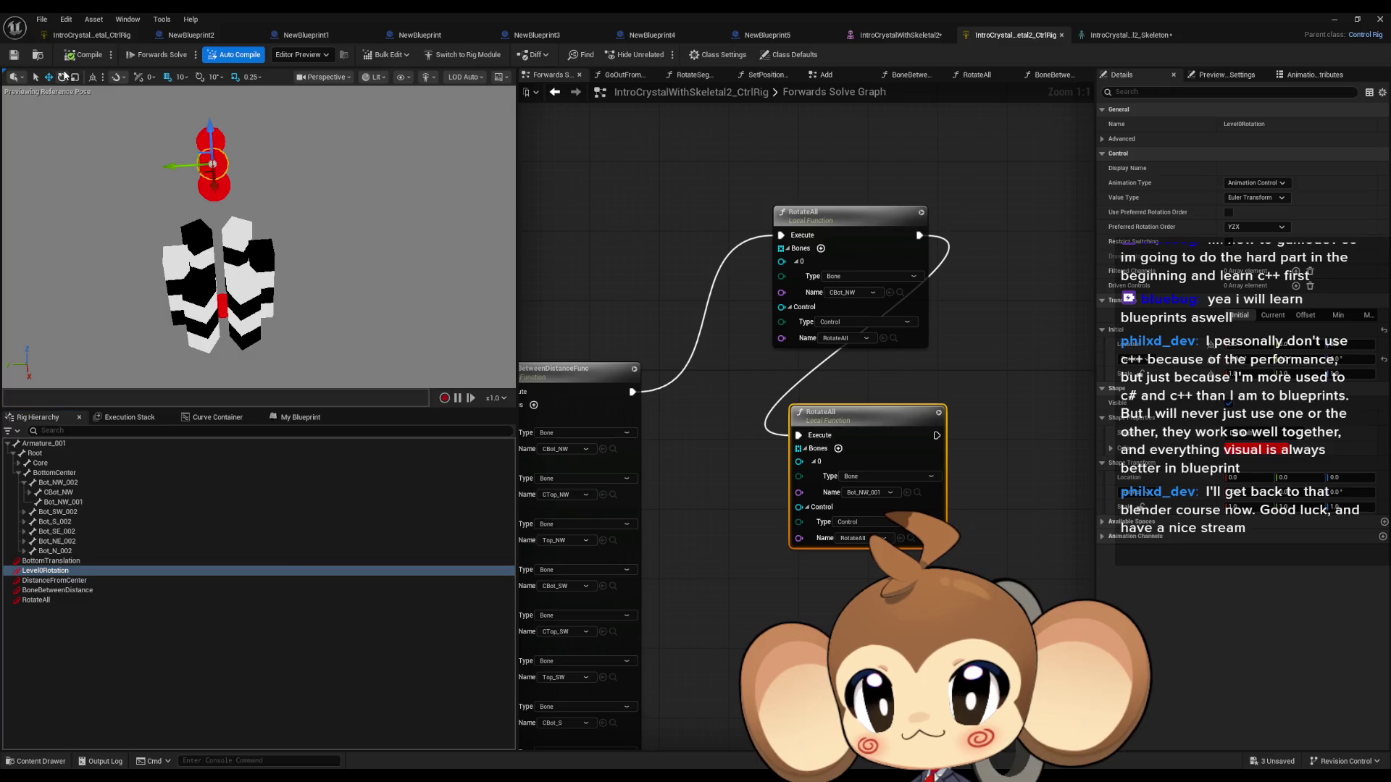
mouse_move(189, 166)
mouse_down()
mouse_move(214, 122)
mouse_move(254, 130)
mouse_move(275, 161)
mouse_up()
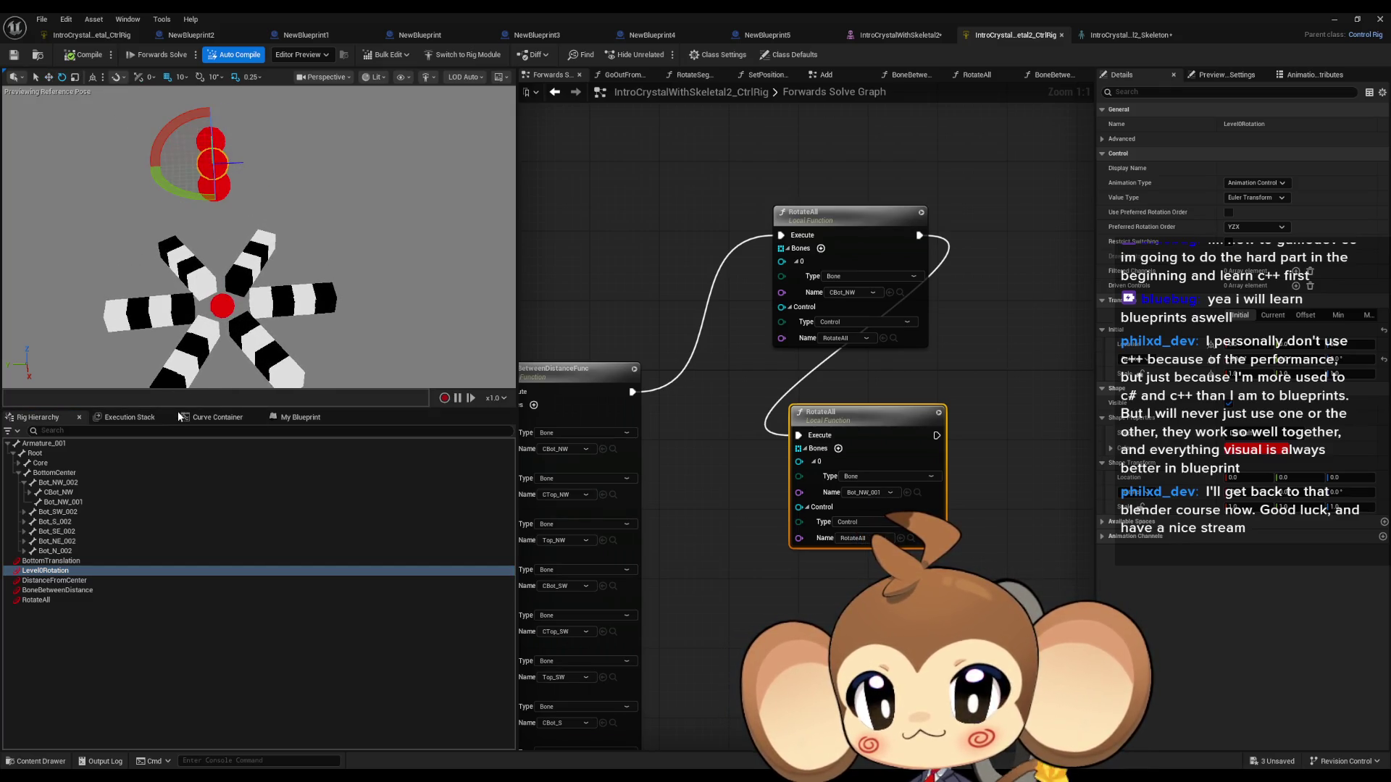
click(65, 580)
click(49, 78)
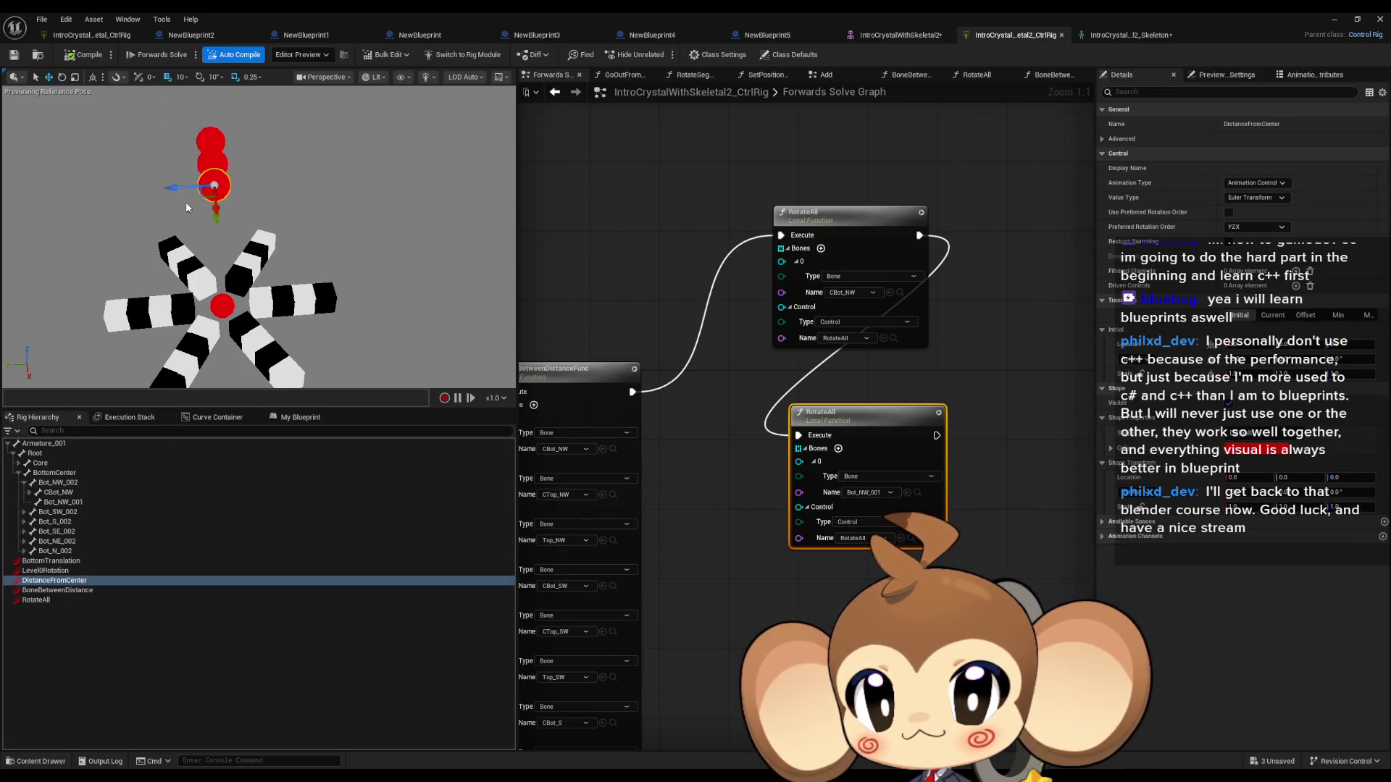
drag(218, 209, 215, 202)
Step: Rotate the RotateAll control to test the arms, then select the first RotateAll node
click(45, 602)
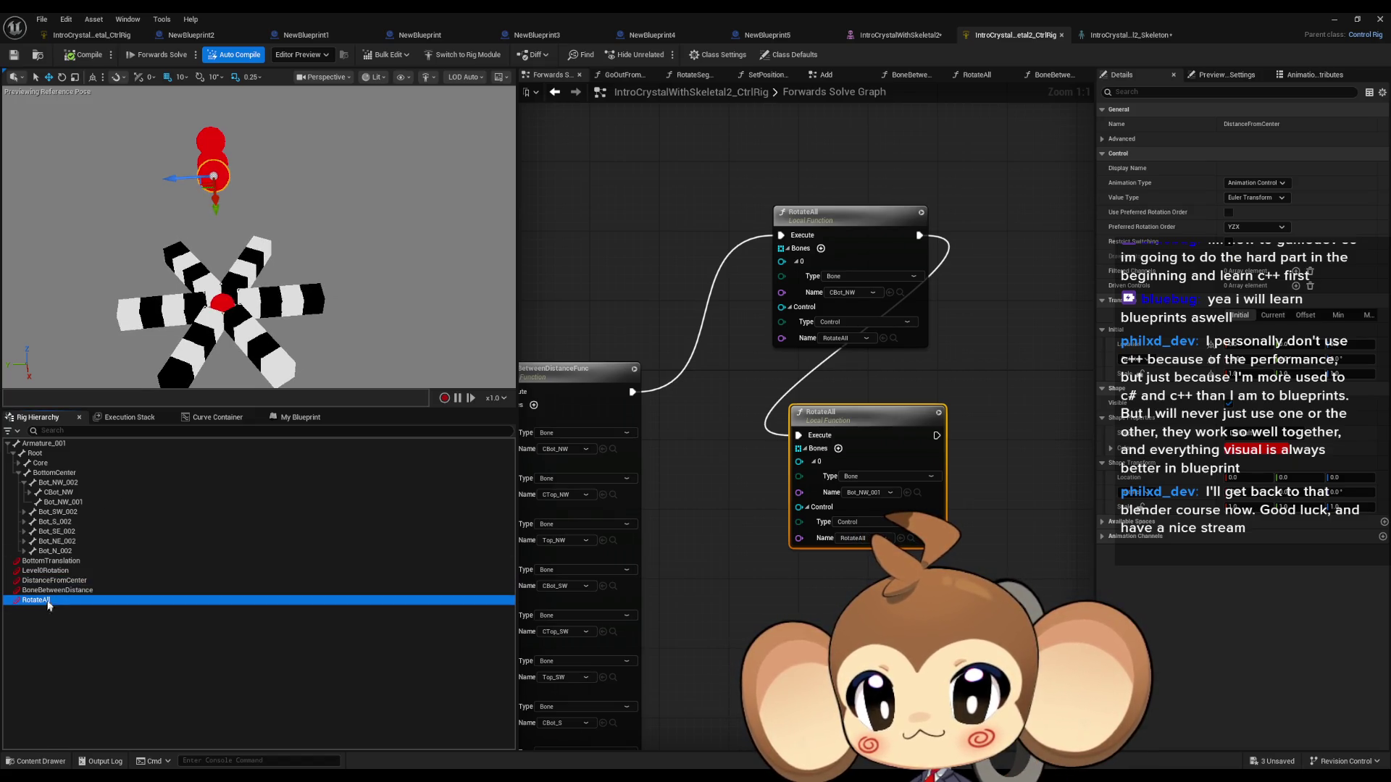
click(63, 78)
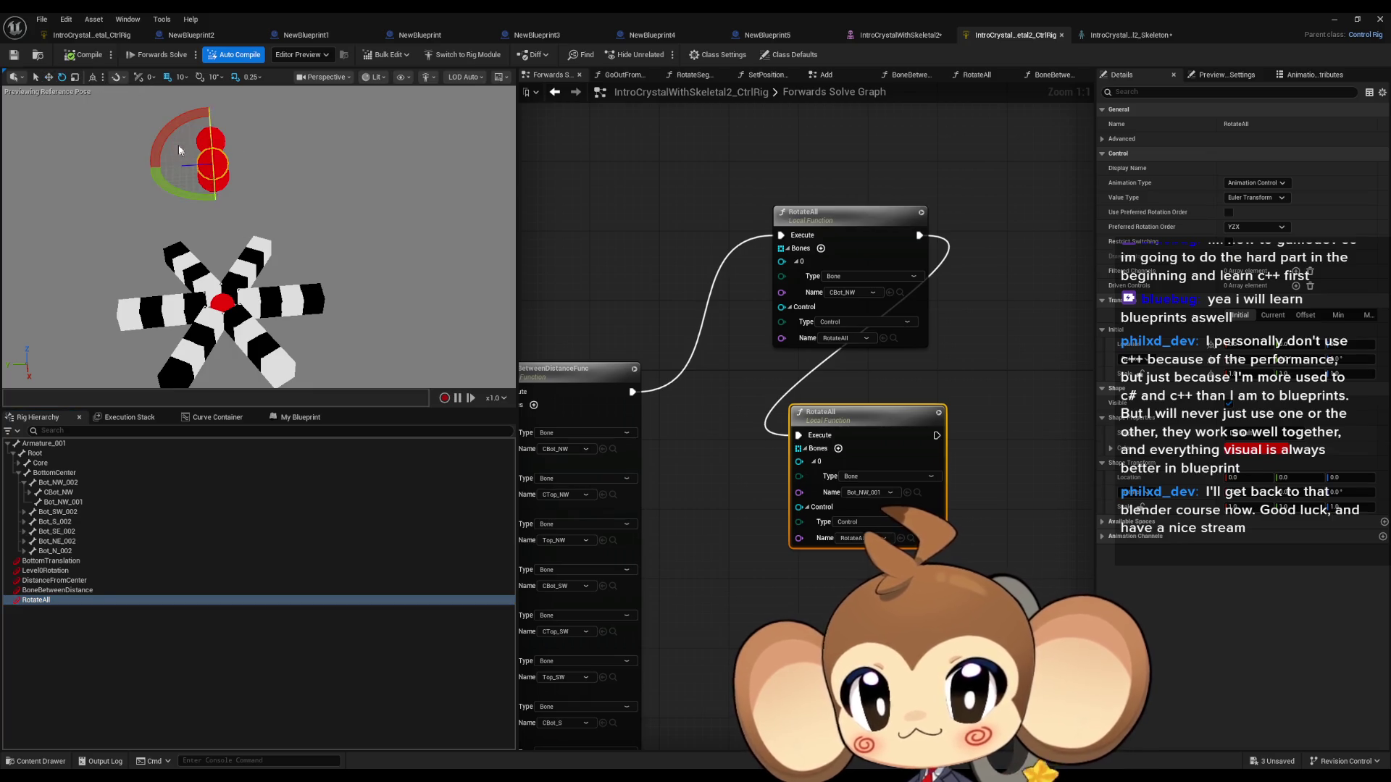
drag(153, 153, 160, 146)
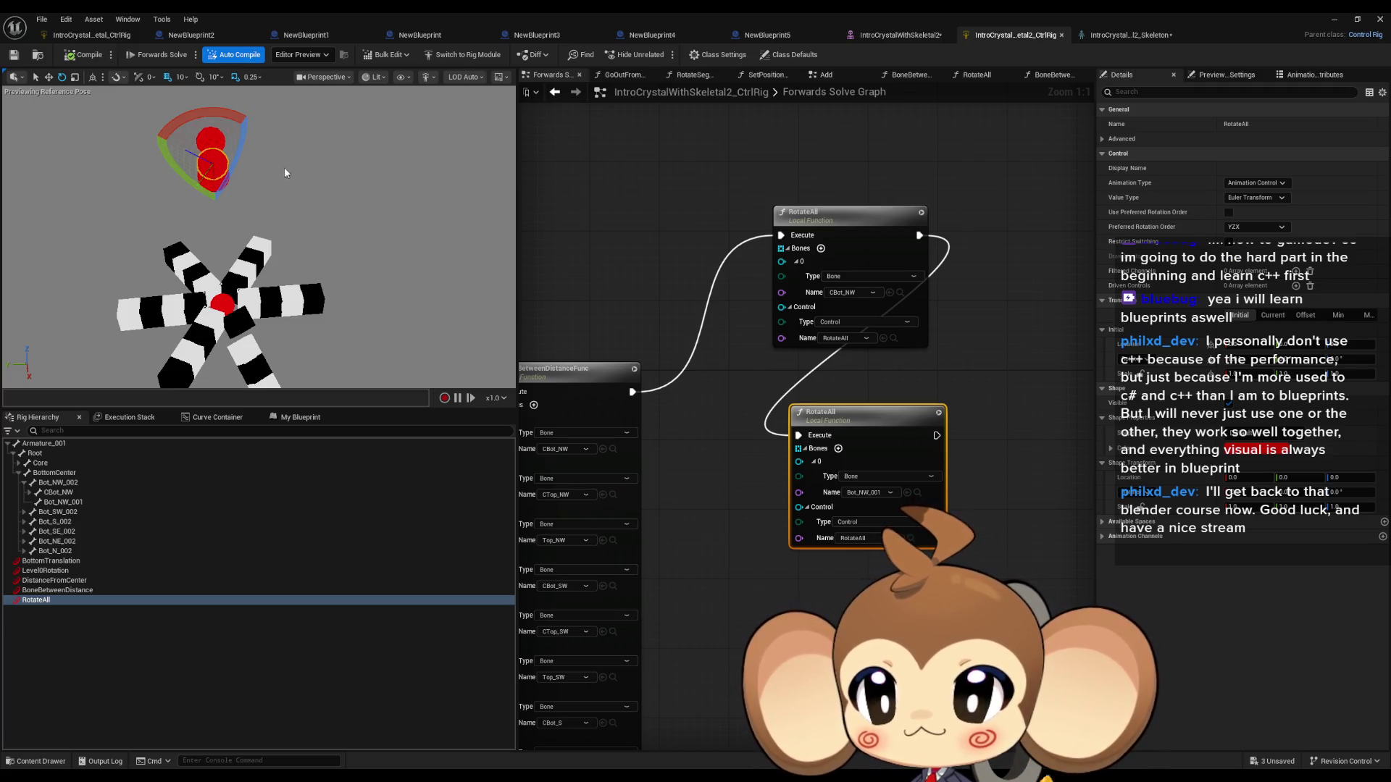
click(857, 237)
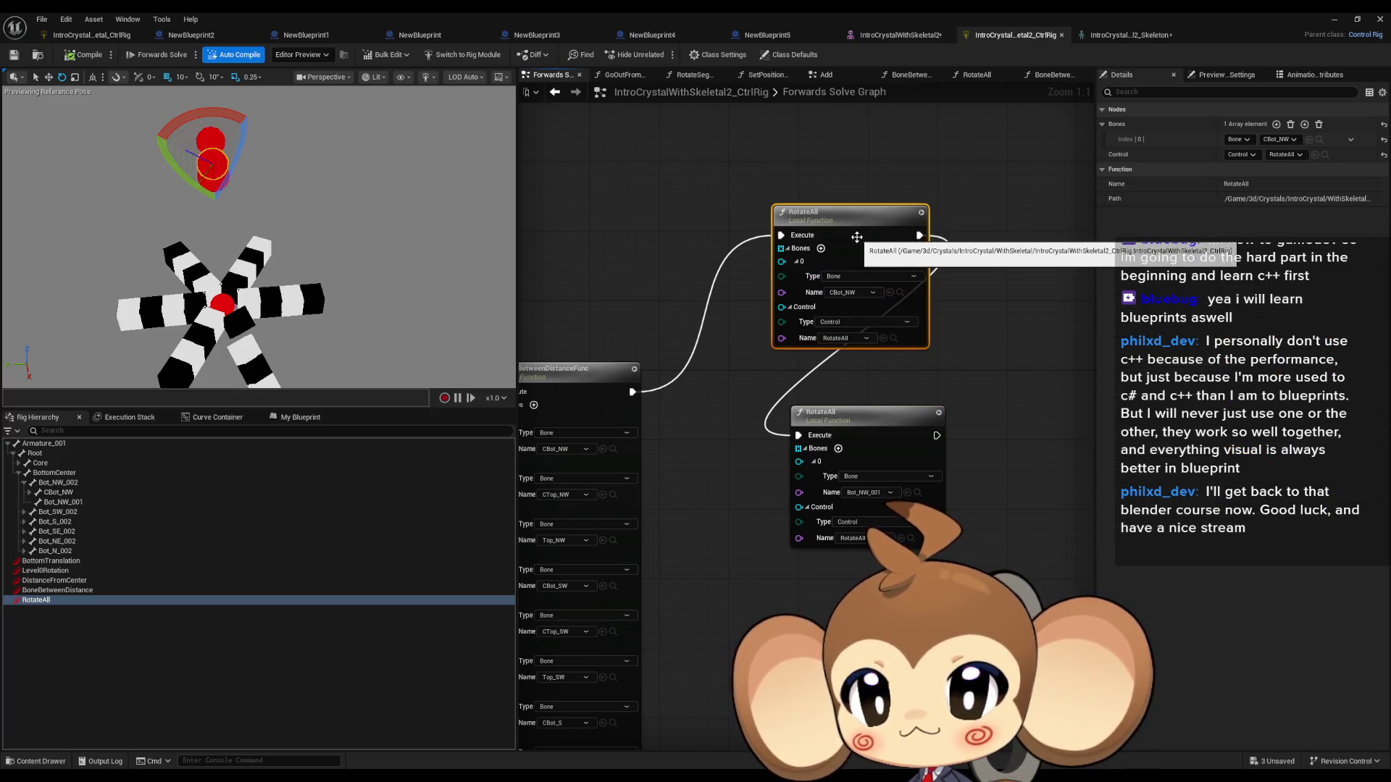
Step: Set RotateAll's Get and Set Transform nodes to Global Space, then turn the control to test
double_click(856, 237)
click(661, 425)
click(661, 444)
click(645, 653)
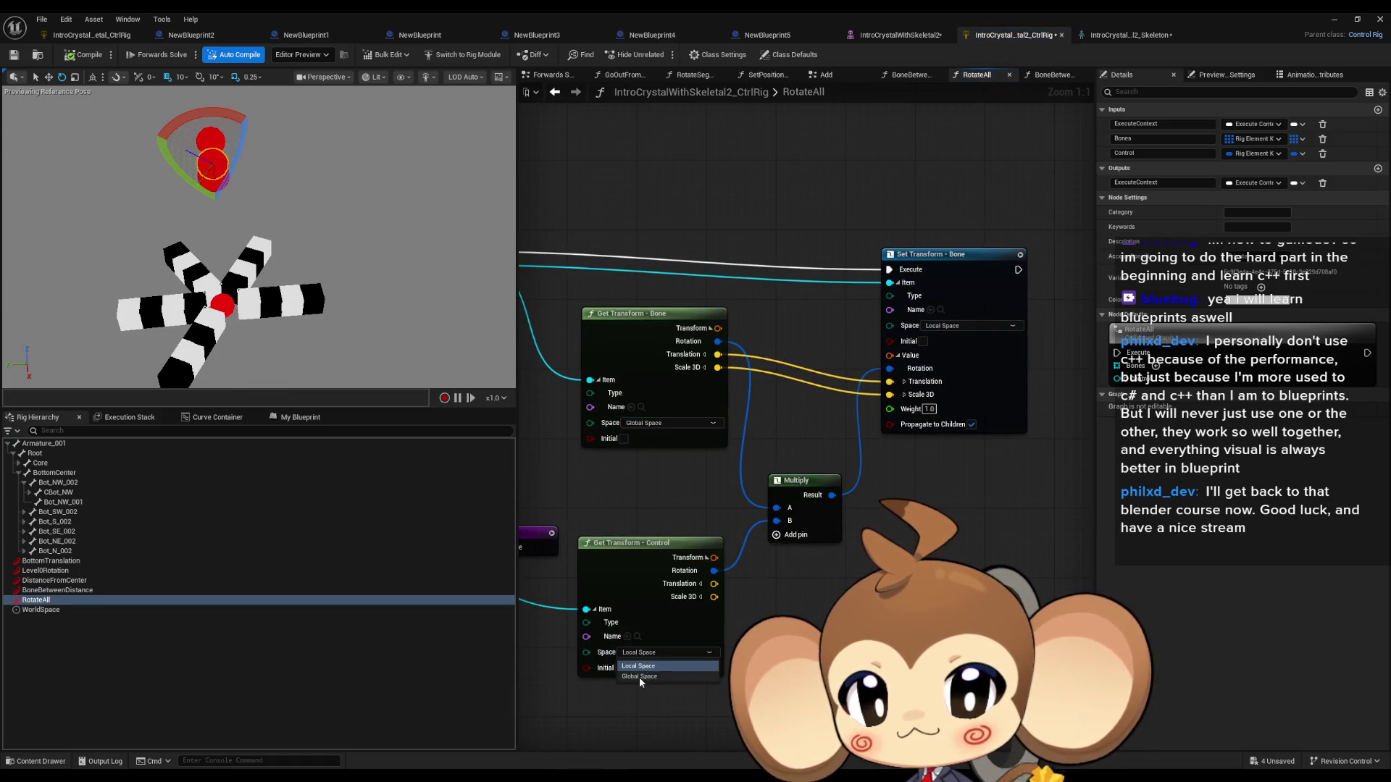
click(965, 322)
click(947, 351)
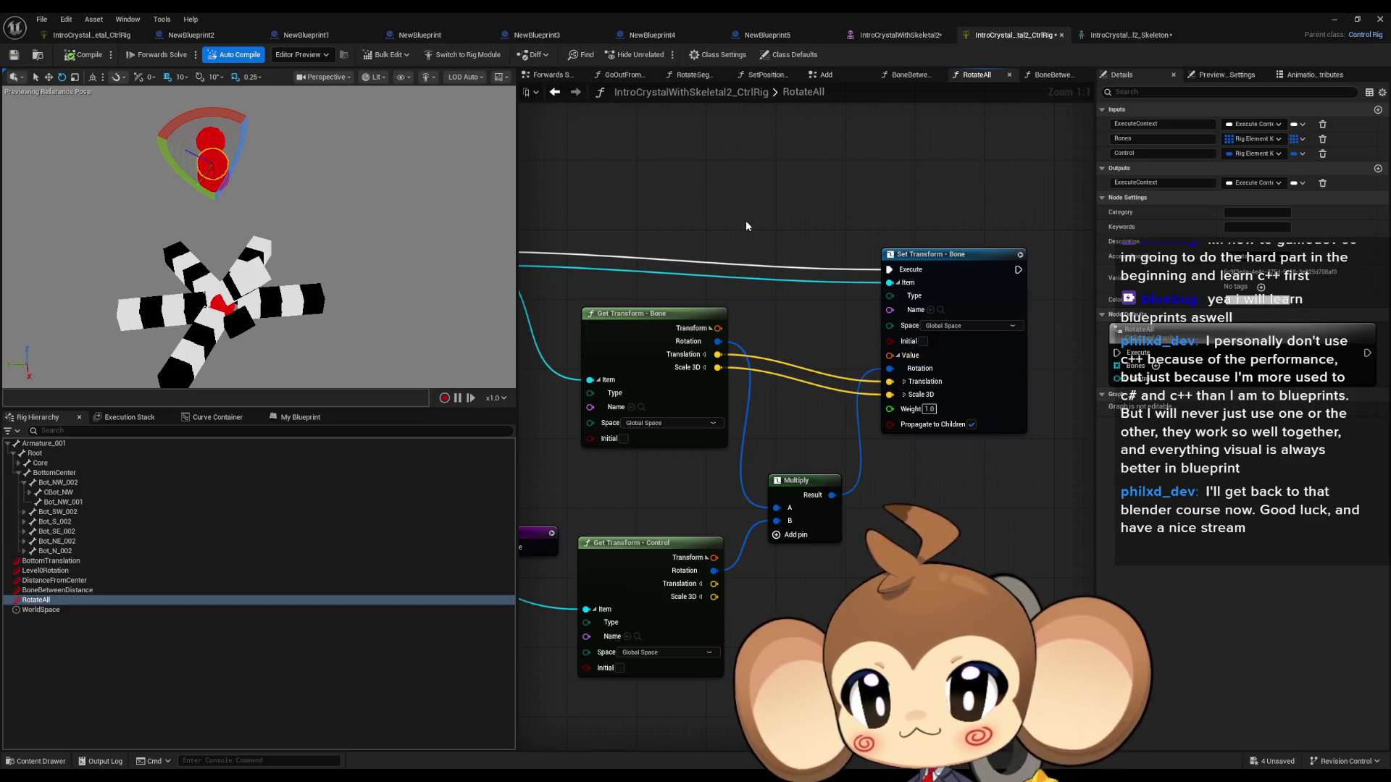
mouse_move(154, 134)
mouse_down()
mouse_move(183, 109)
mouse_move(270, 122)
mouse_move(207, 91)
mouse_move(155, 132)
mouse_up()
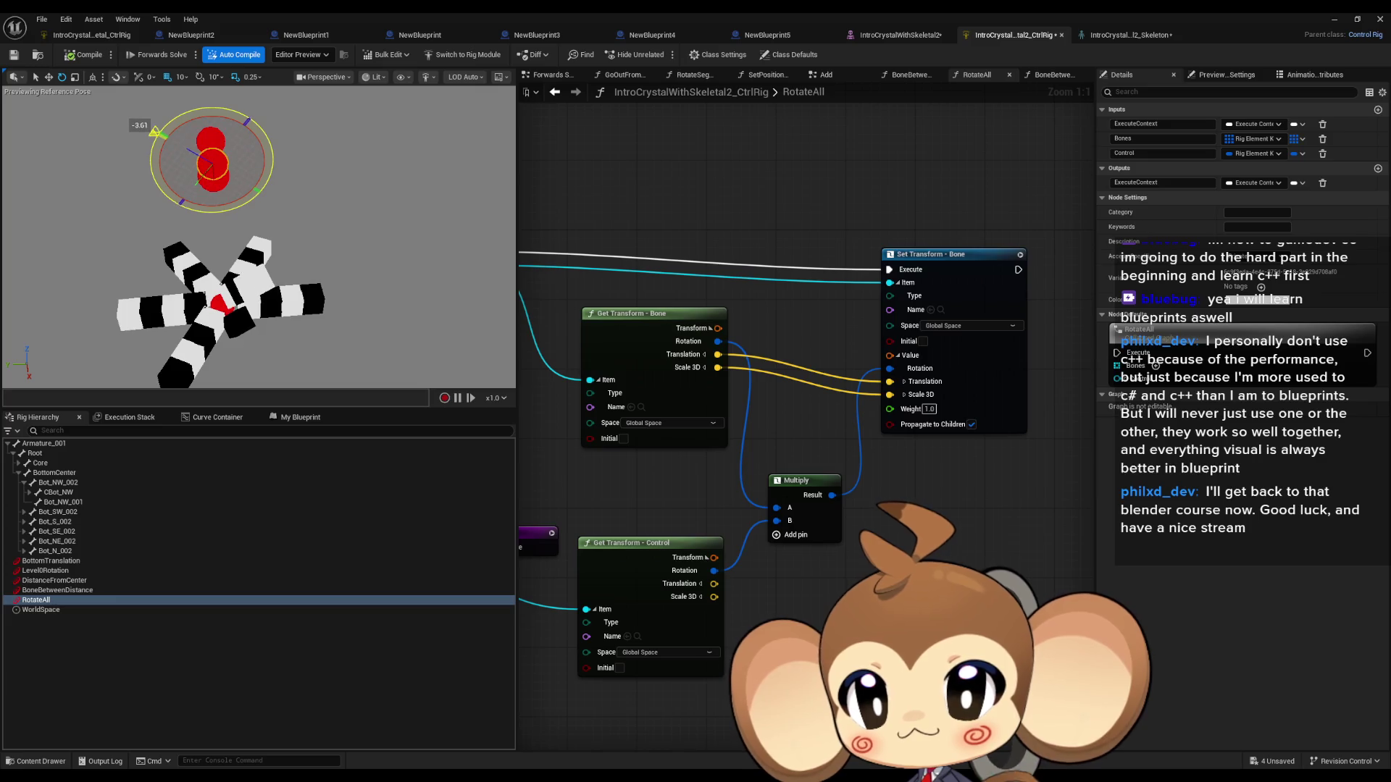
mouse_move(155, 132)
mouse_down()
mouse_move(181, 107)
mouse_move(238, 104)
mouse_move(258, 120)
mouse_move(260, 108)
mouse_up()
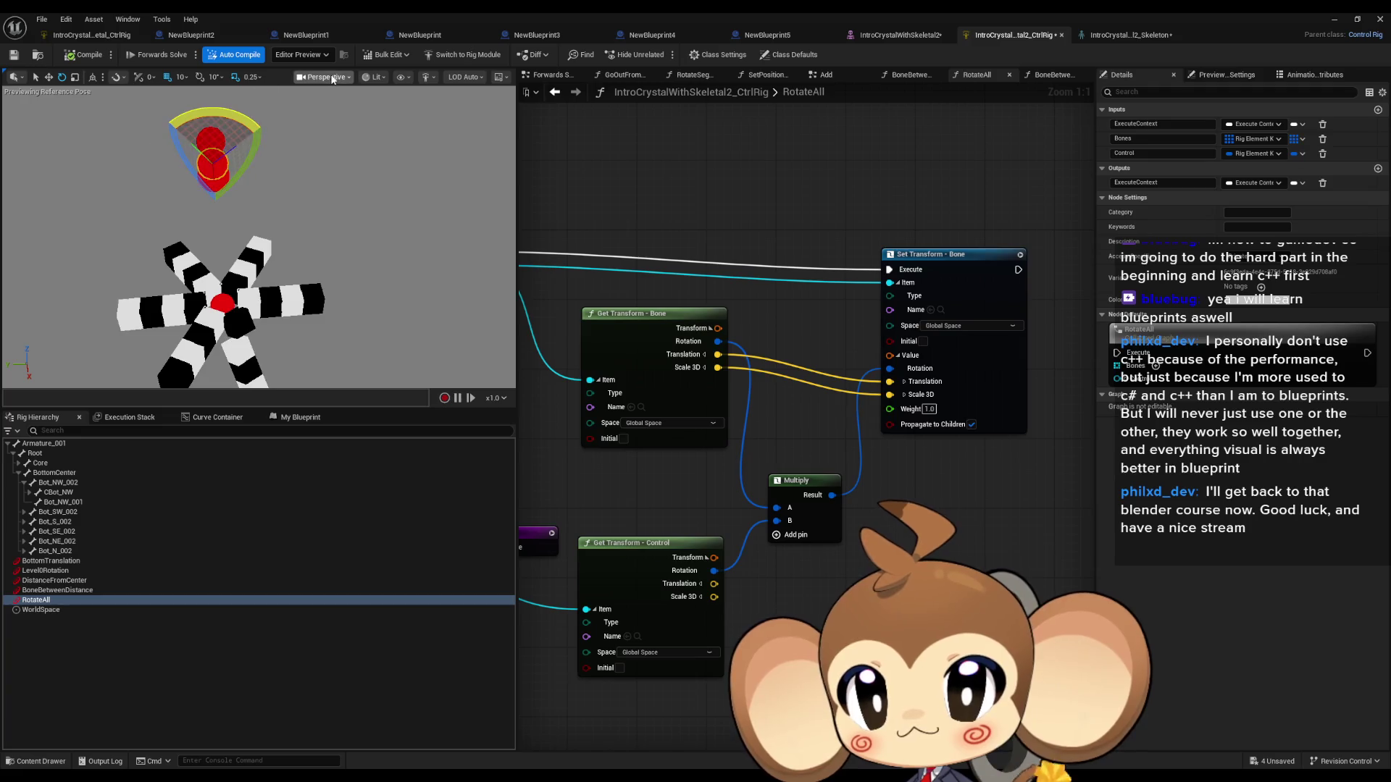
Step: Show Bones for All Hierarchy in the viewport, then rotate the control to test
click(402, 78)
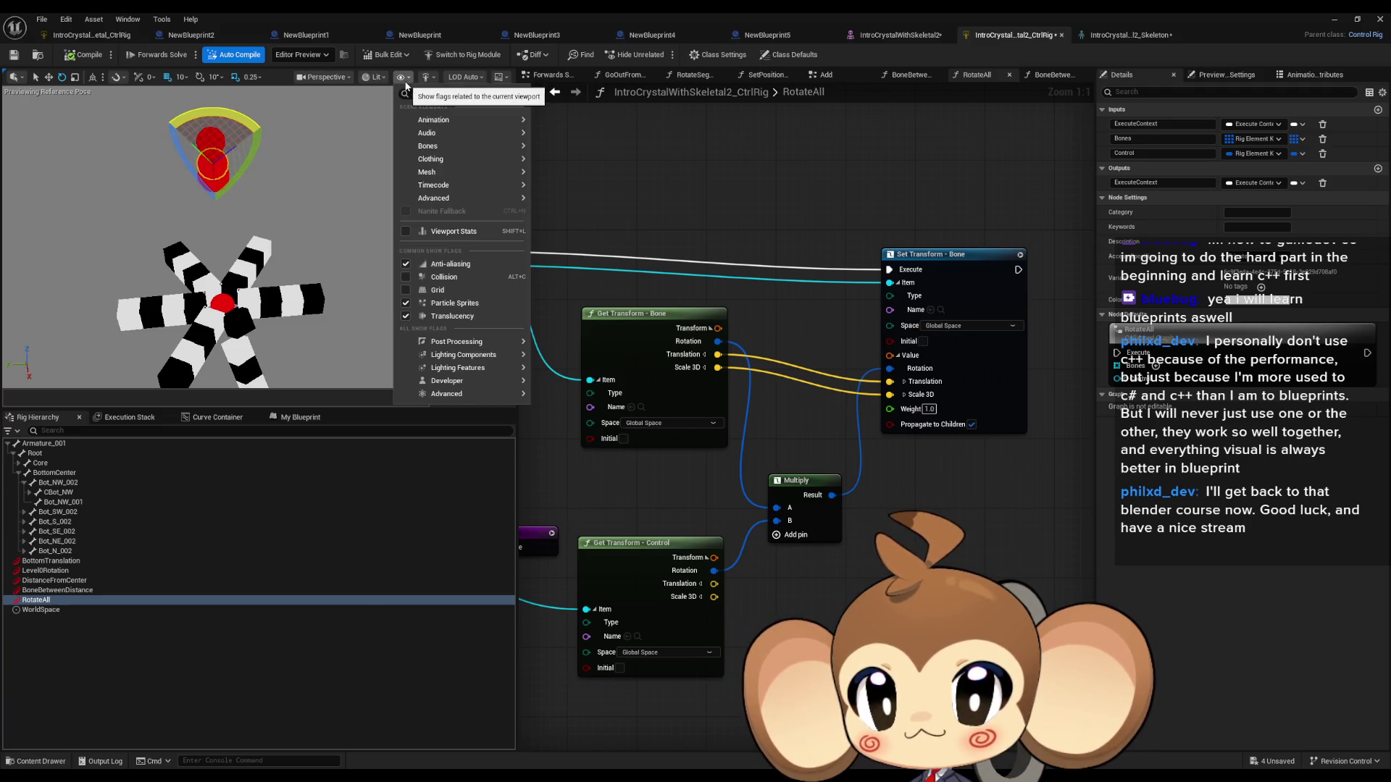
text(bone)
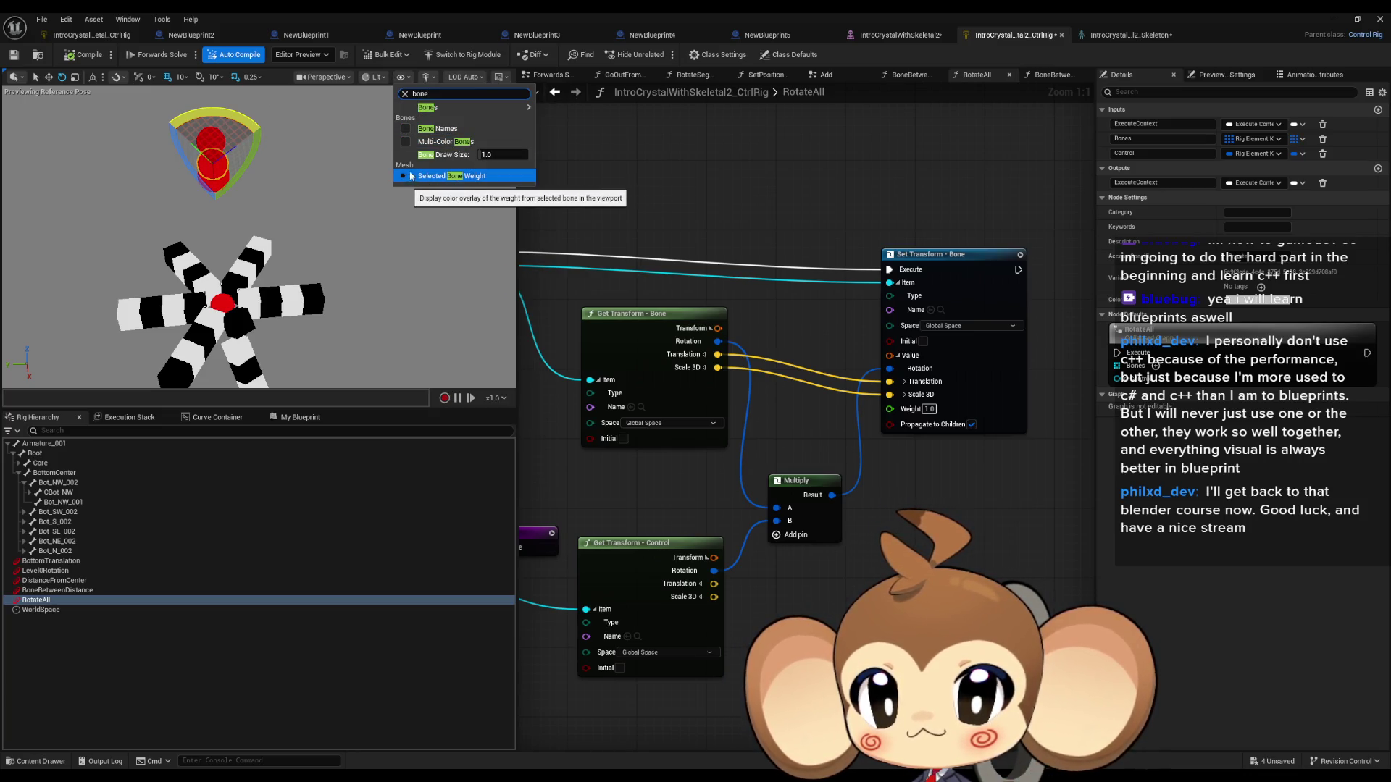
mouse_move(483, 112)
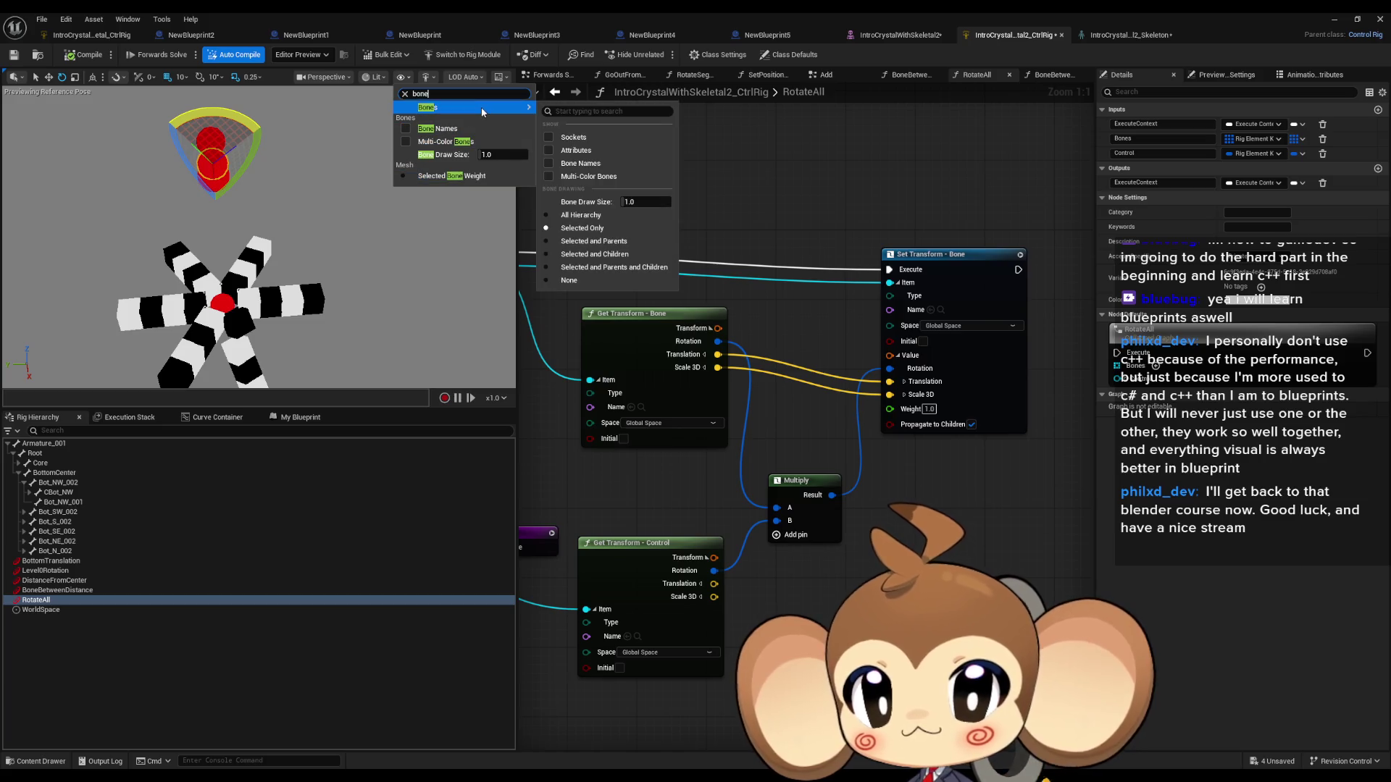
click(527, 214)
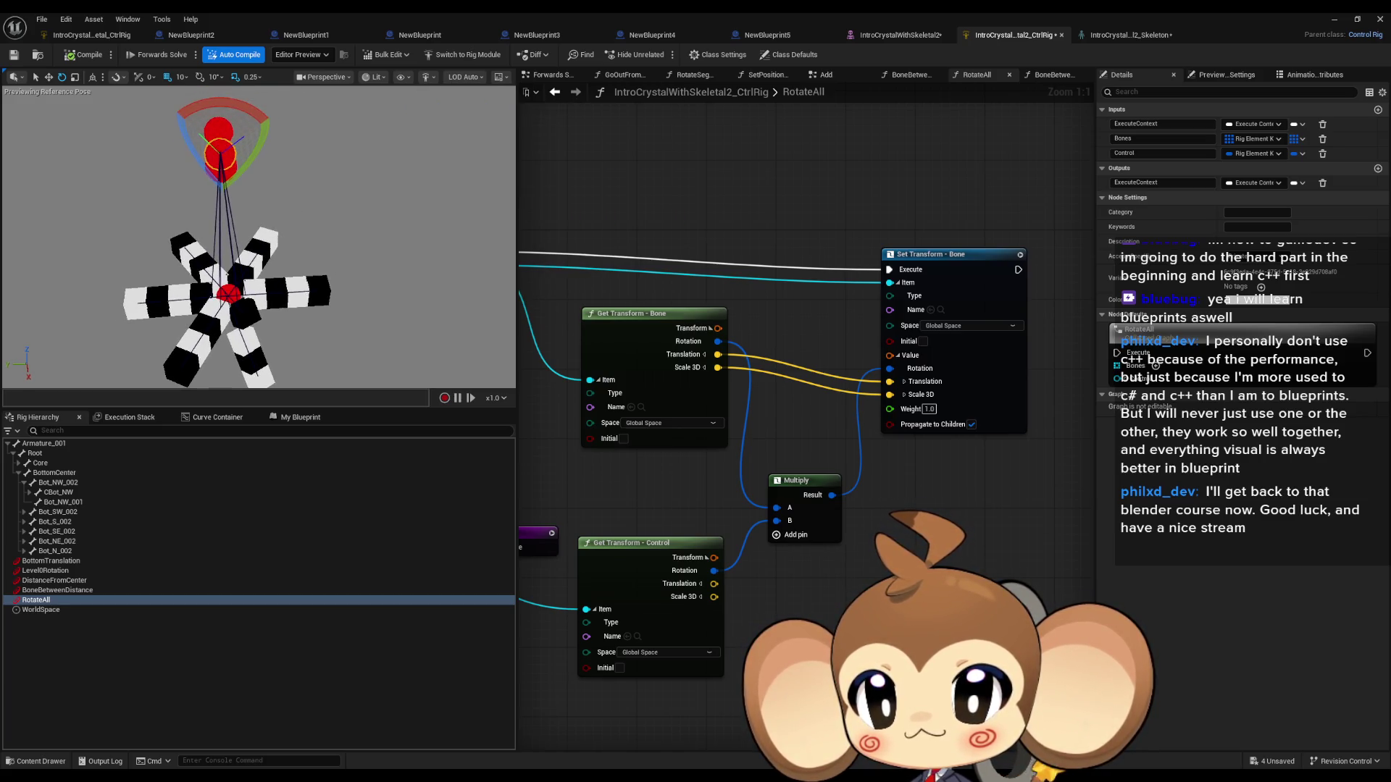
drag(215, 97, 269, 113)
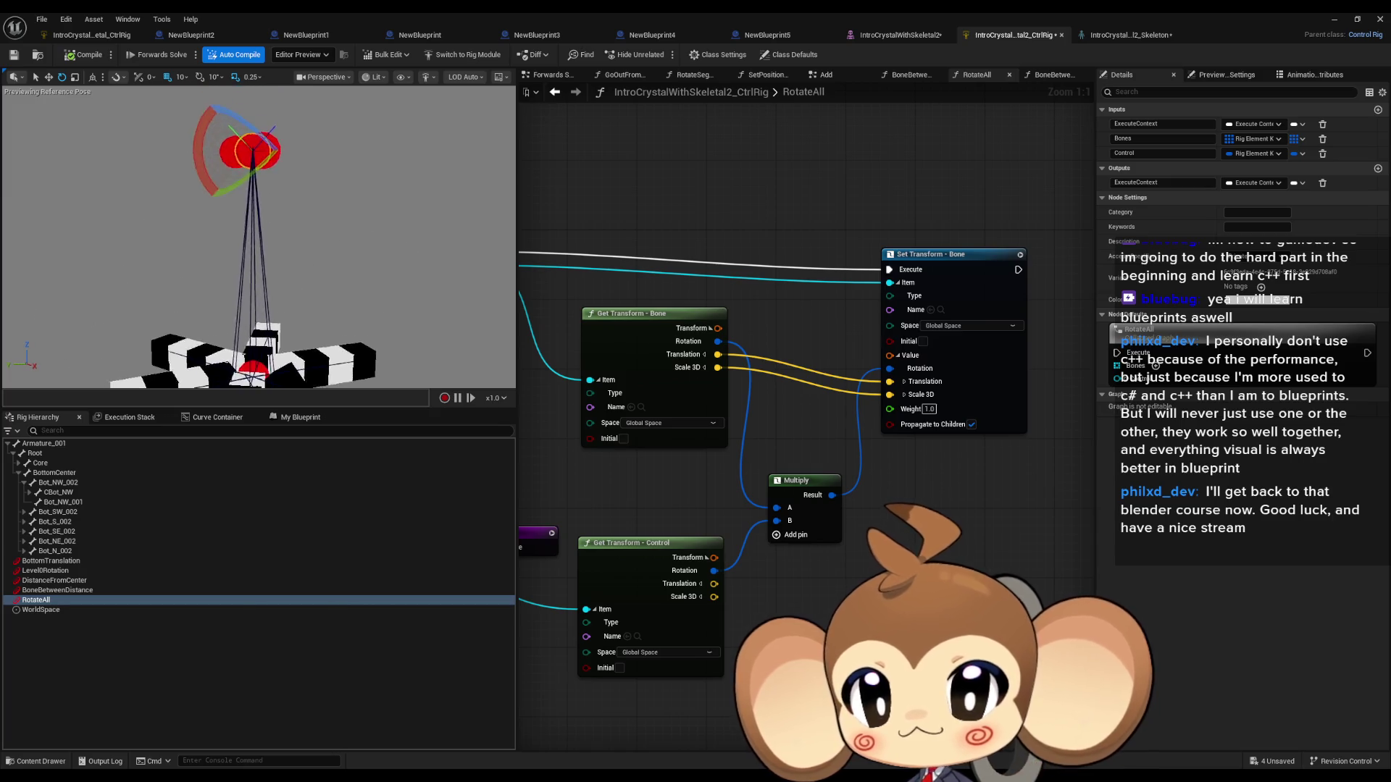
Step: Rotate the control further and inspect the BottomCenter, Bot_NW_002 and CBot_NW bones
drag(197, 134, 210, 203)
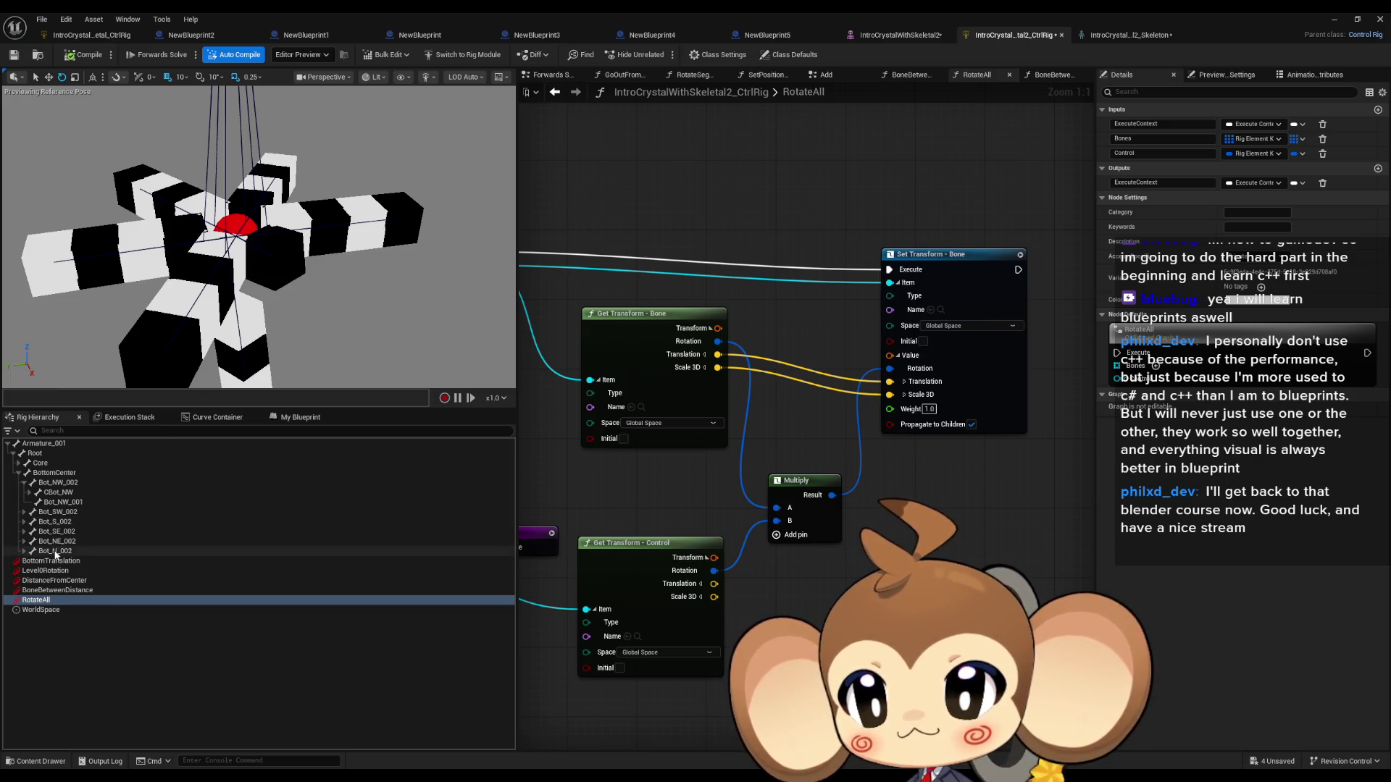
click(62, 476)
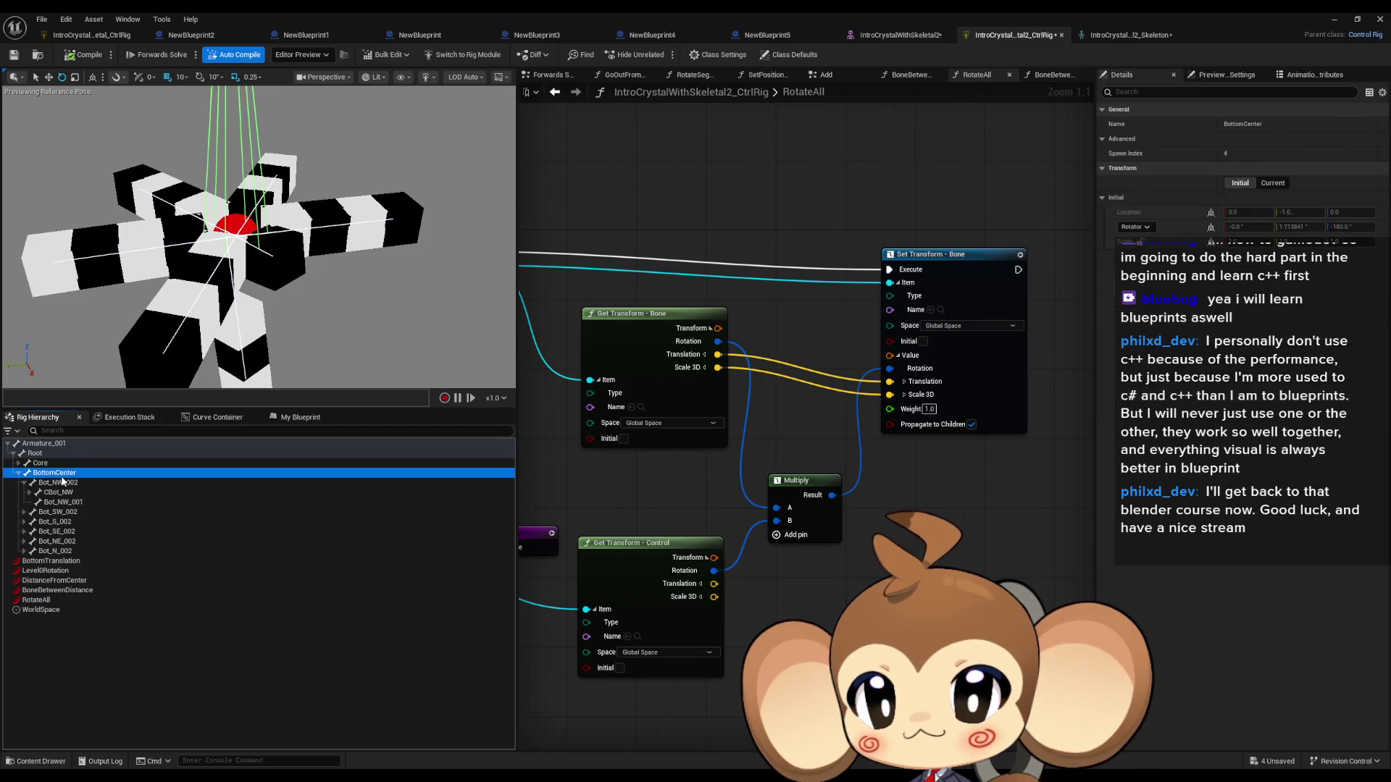
click(71, 483)
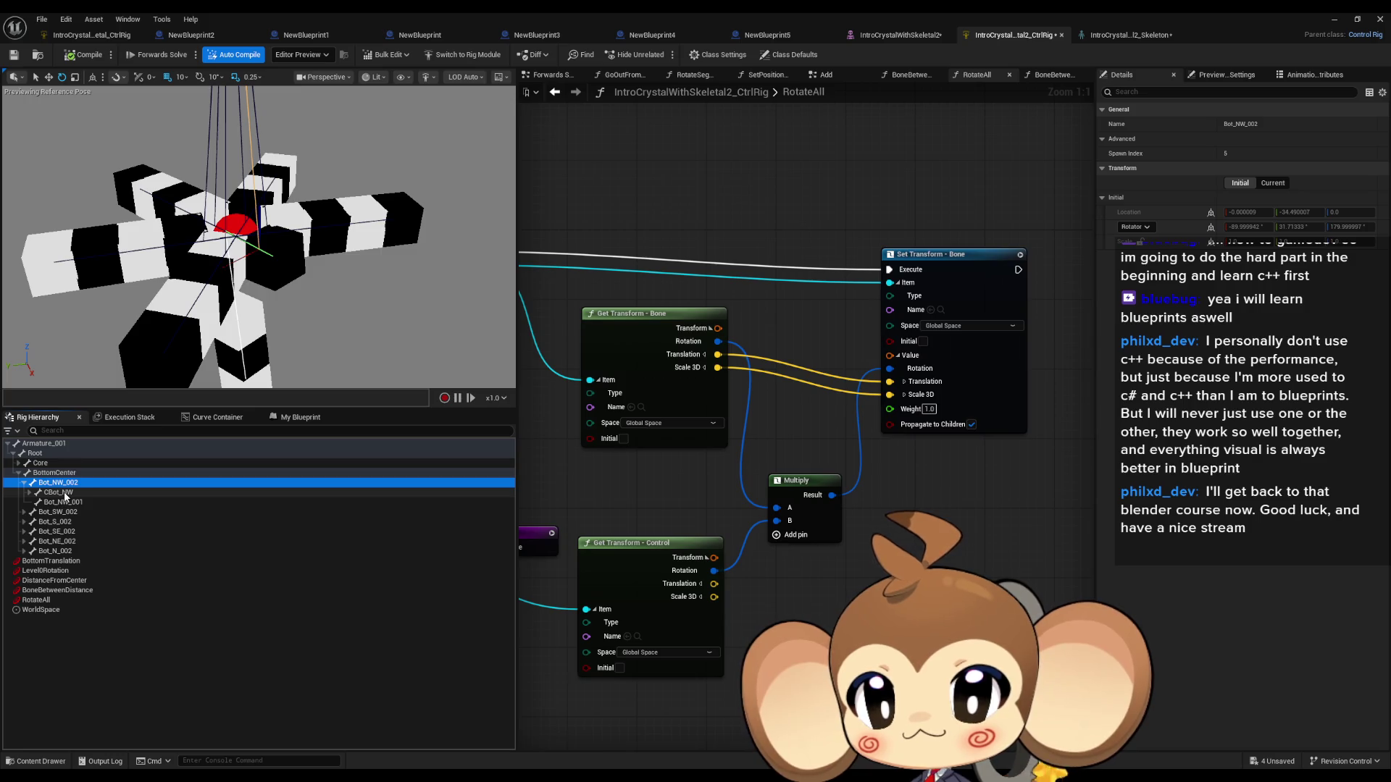
click(66, 494)
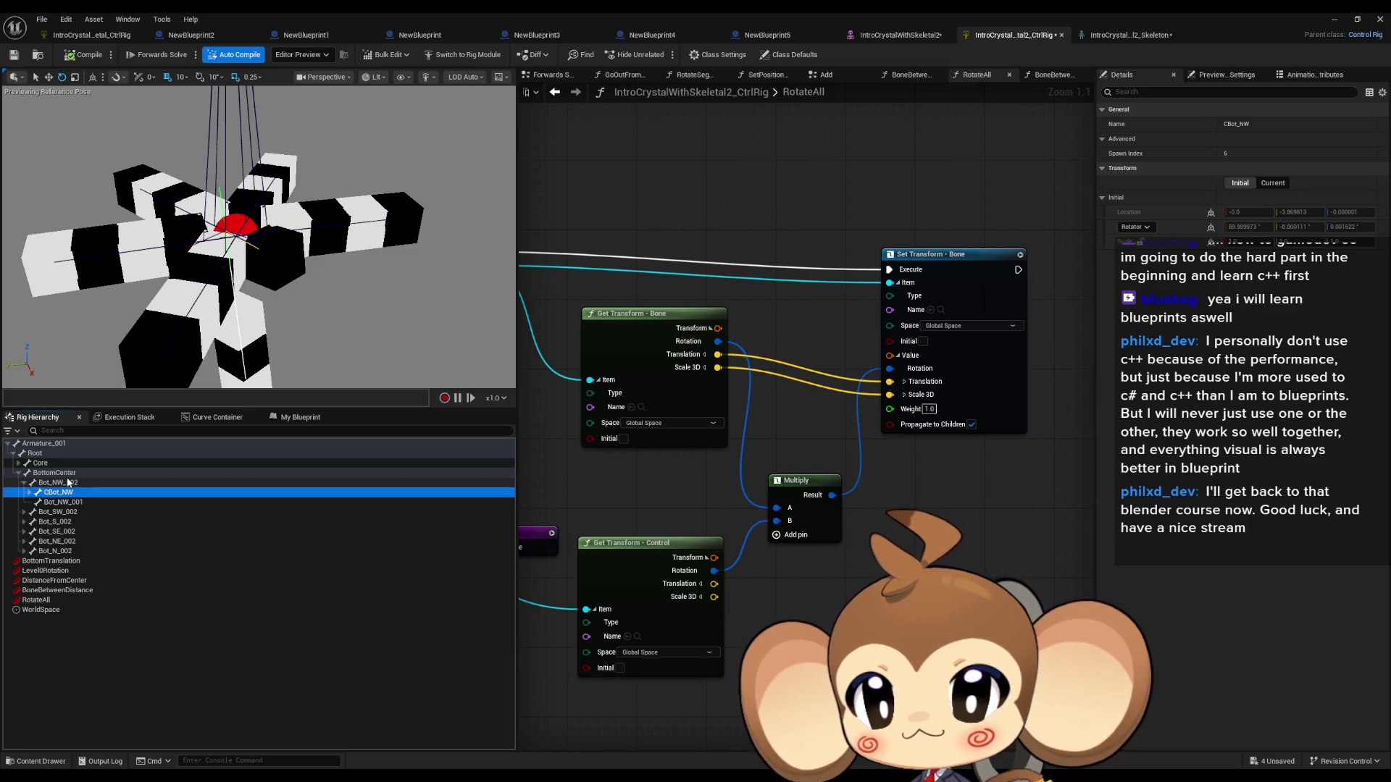
click(61, 474)
Step: Orbit the view down and select BottomTranslation with the move gizmo
drag(261, 239, 261, 384)
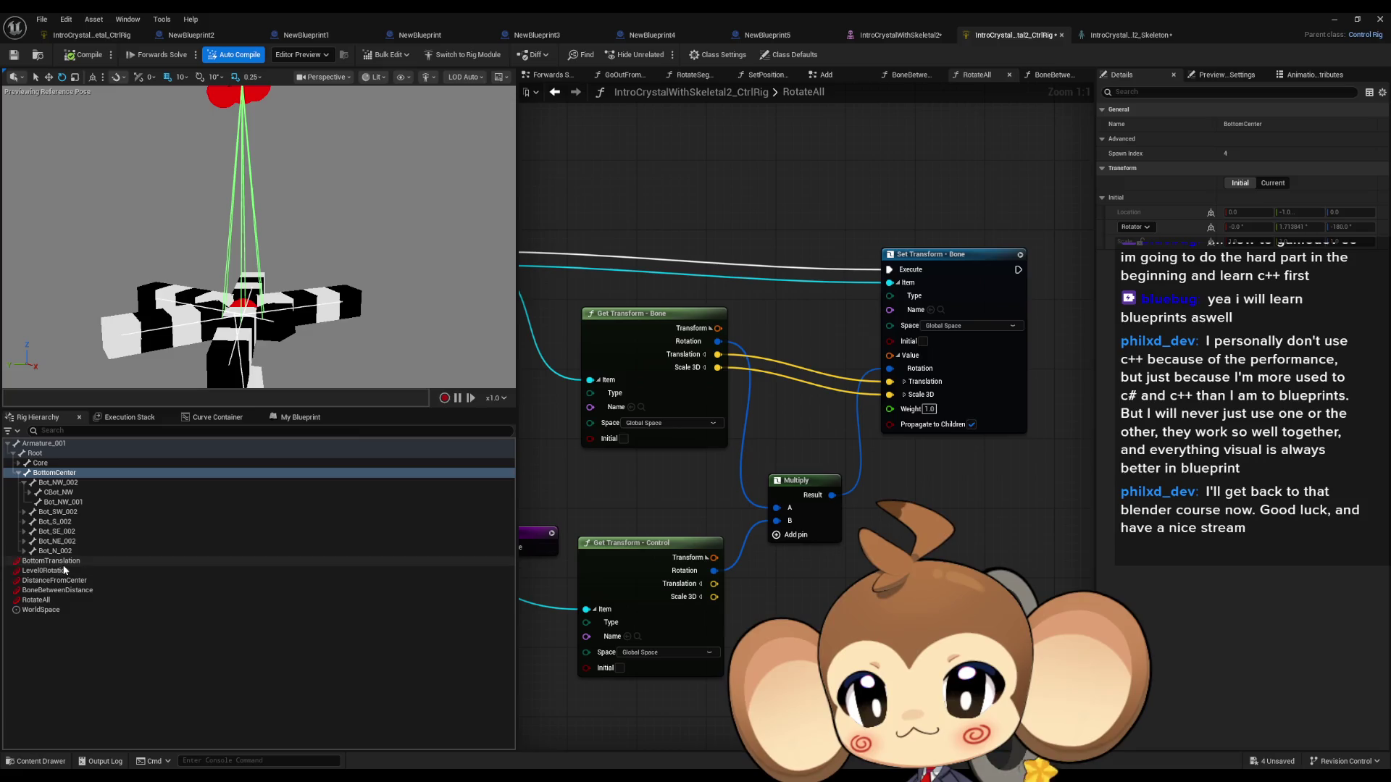
click(51, 560)
click(49, 76)
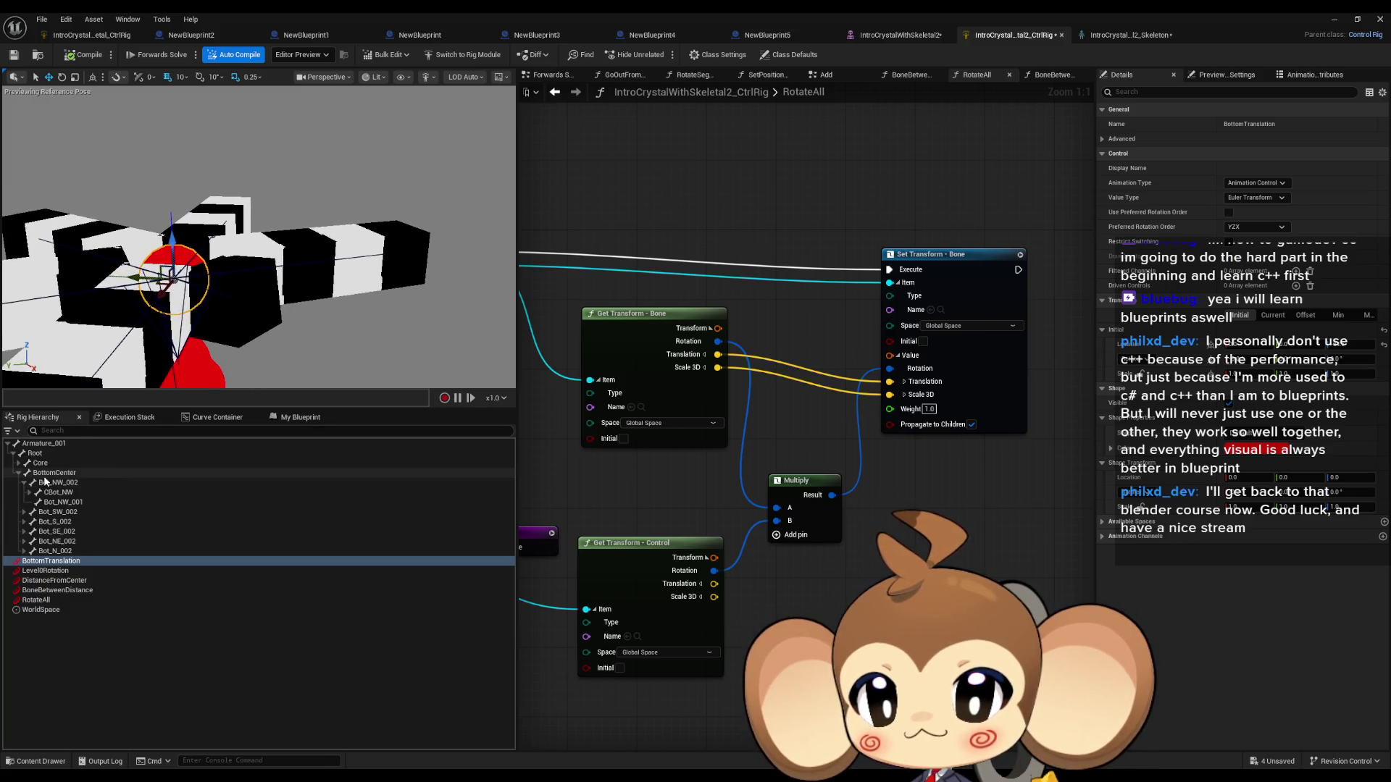
Step: Expand Core and frame the view on the Bot_NW_002 bone
click(47, 473)
click(42, 464)
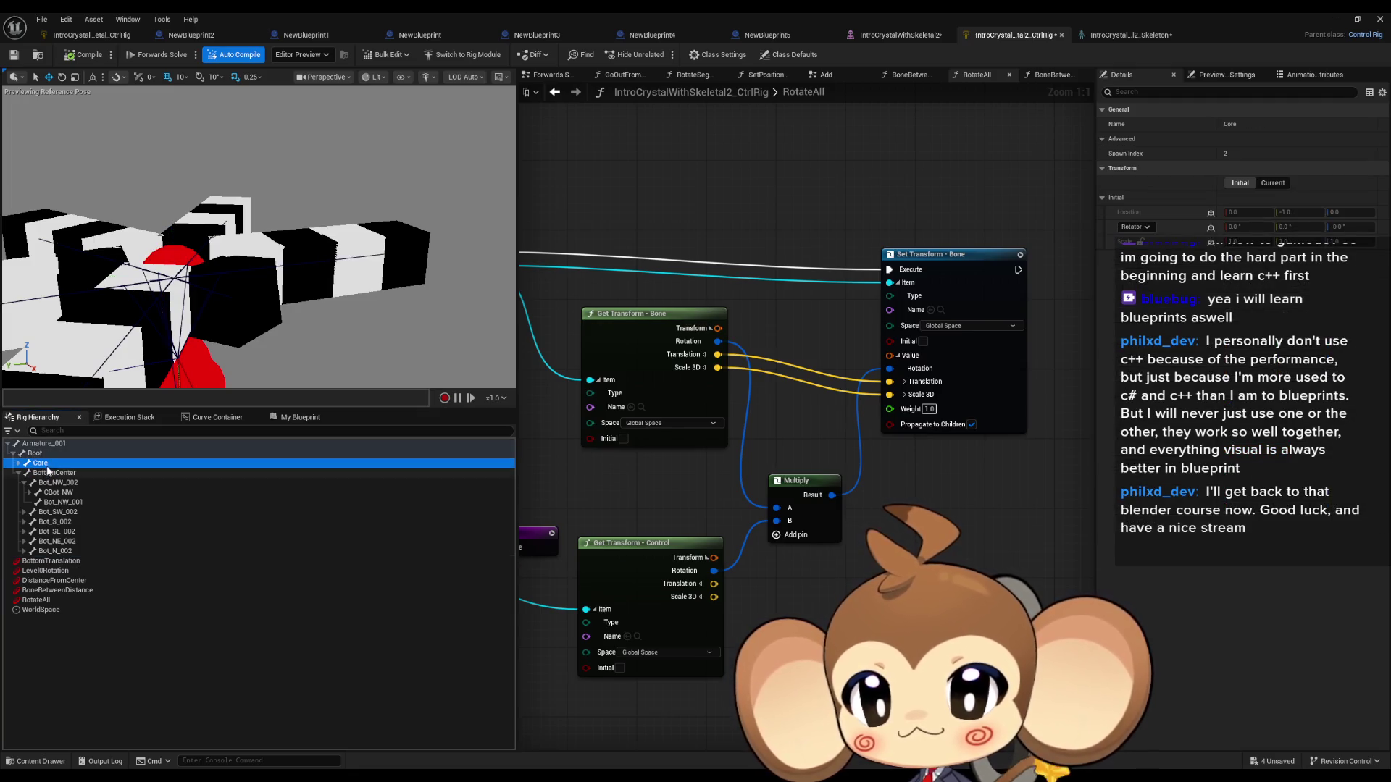
key(ctrl+n)
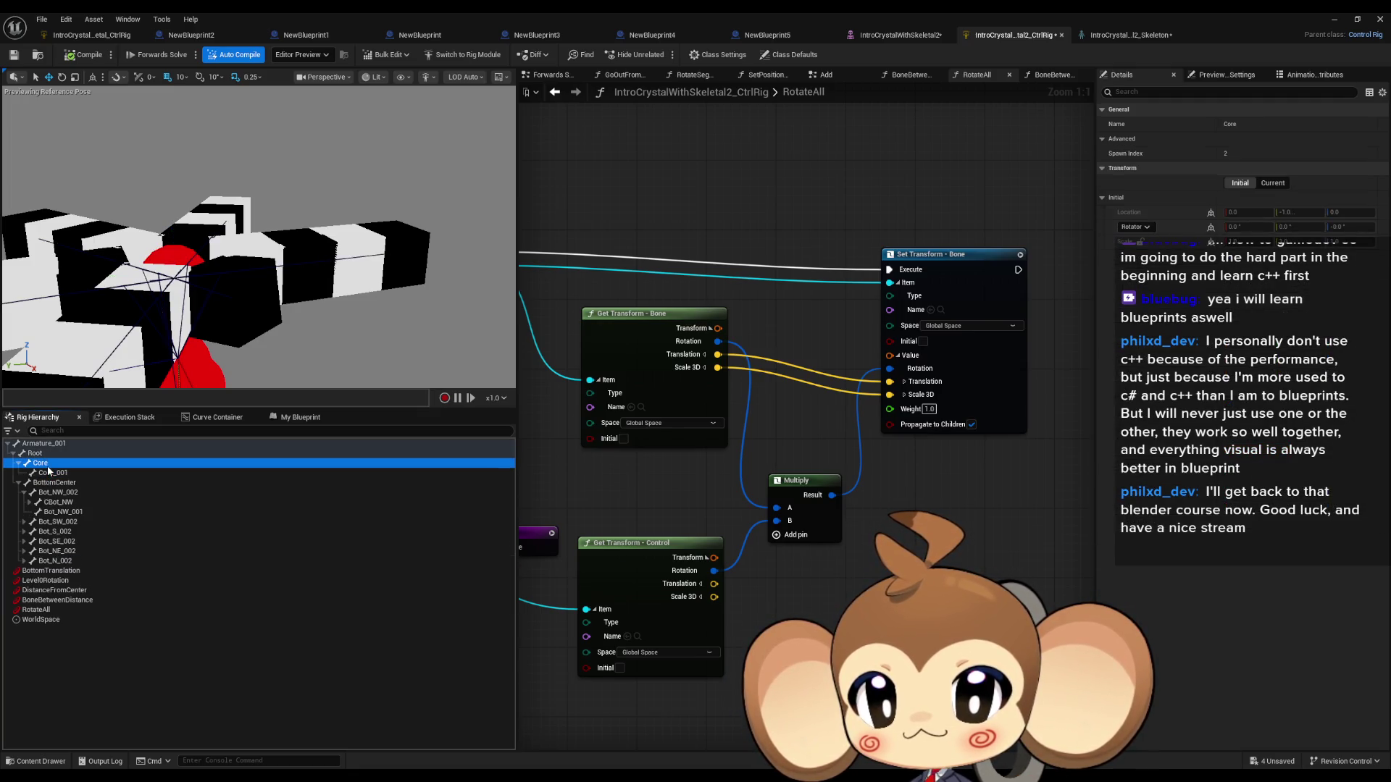
click(47, 483)
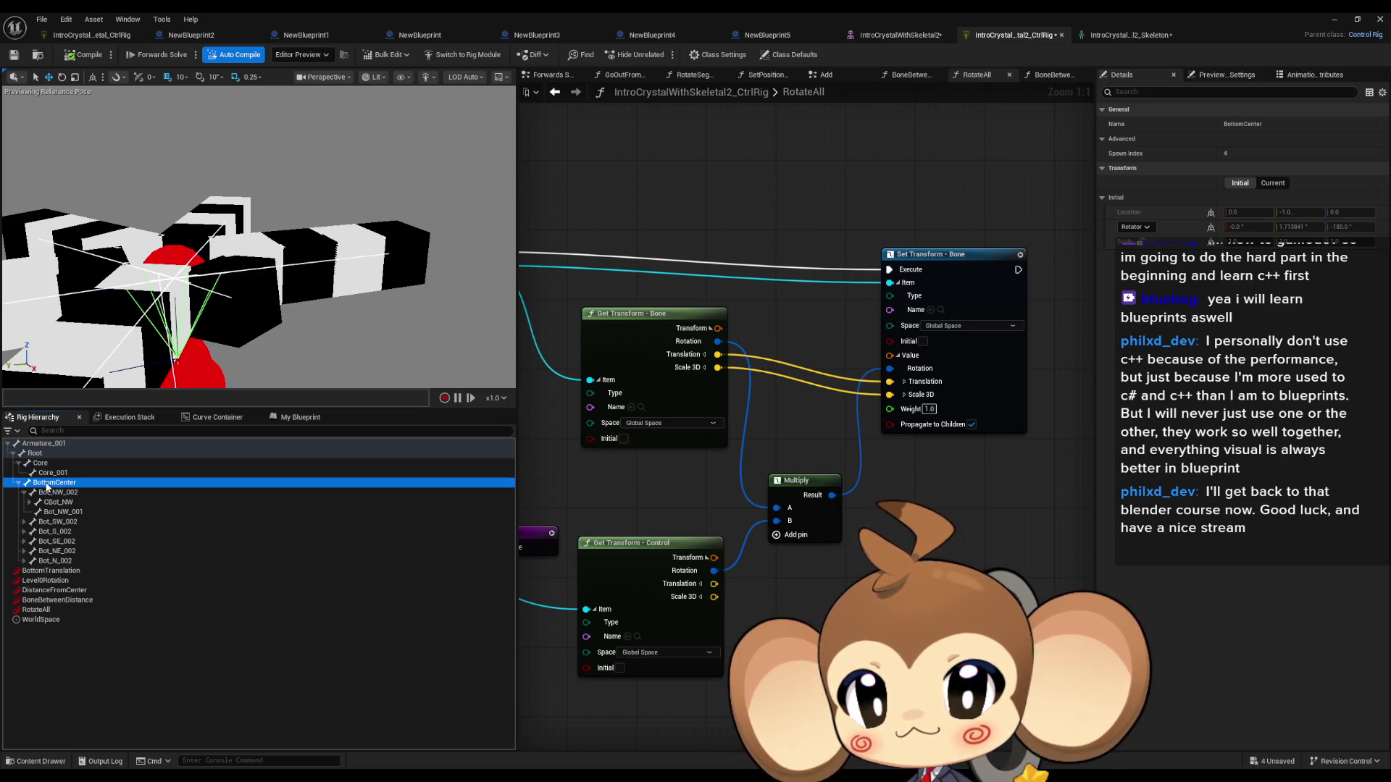
click(57, 493)
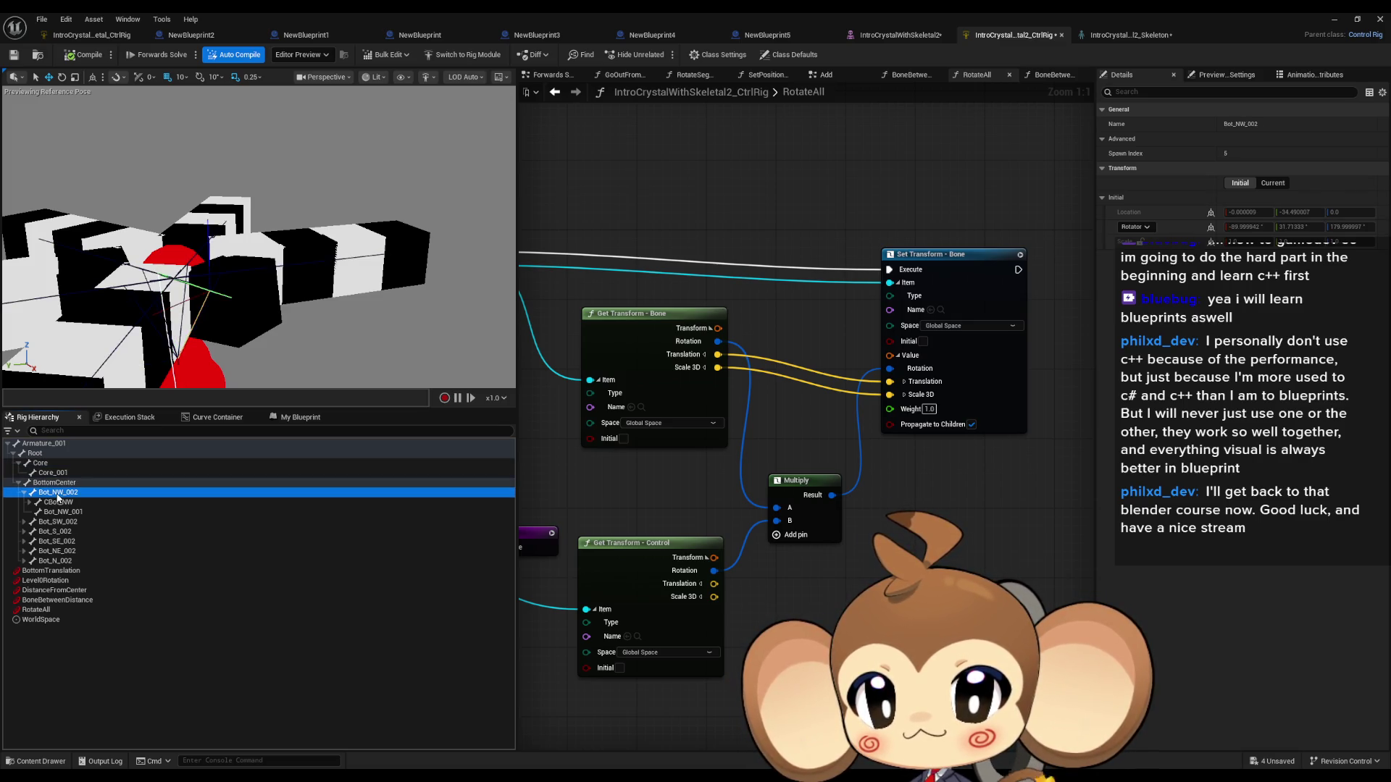
key(f)
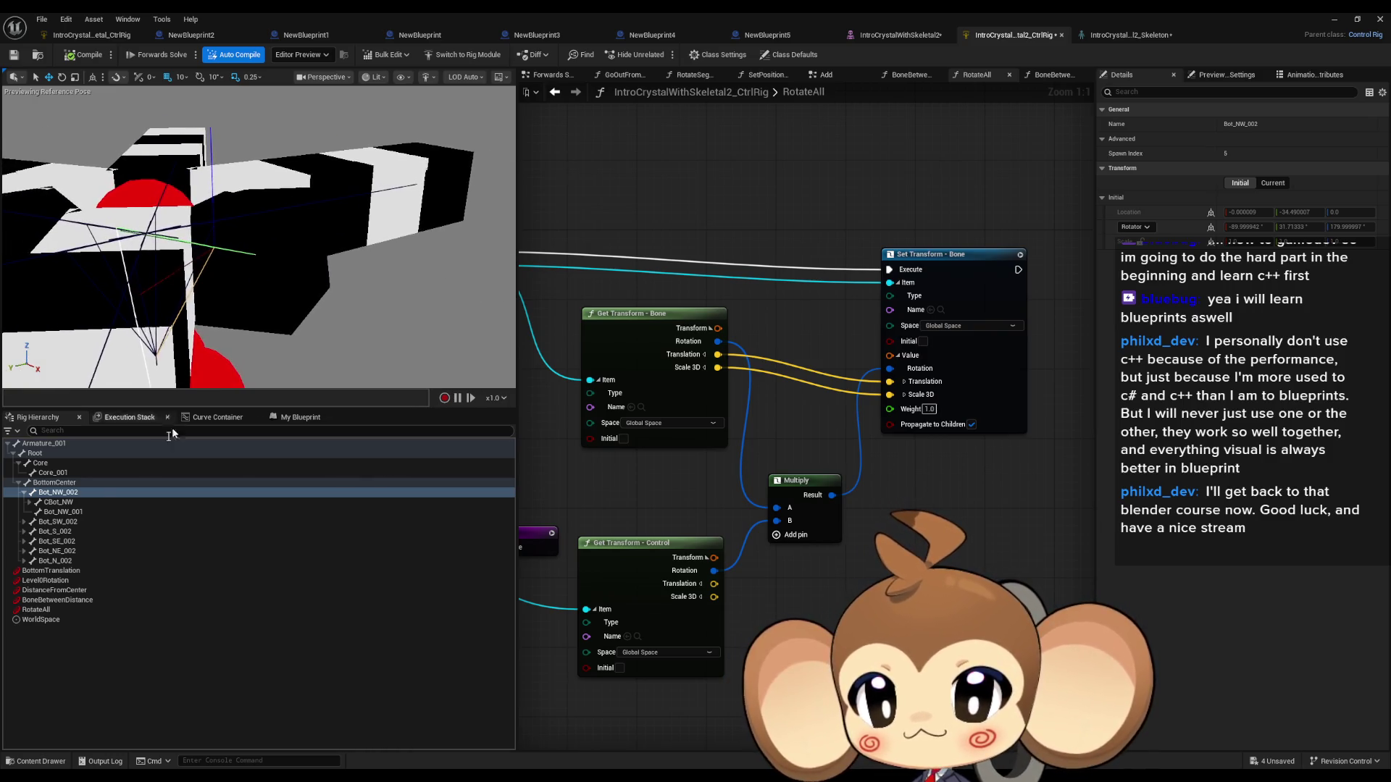
Step: Expand CBot_NW and inspect Bot_NW_001, CTop_NW, CTop_NW_001 and Bot_NE_002
click(58, 502)
click(61, 512)
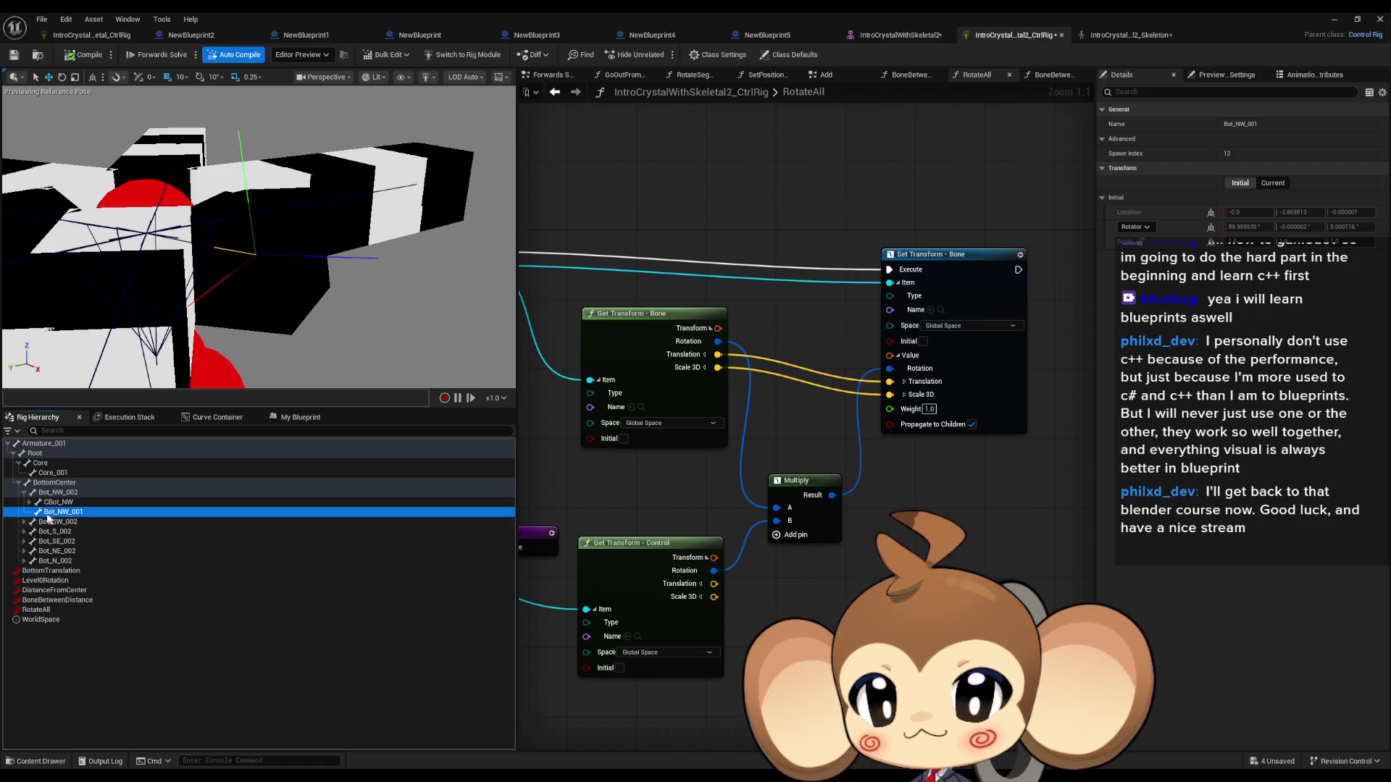
click(29, 503)
click(58, 502)
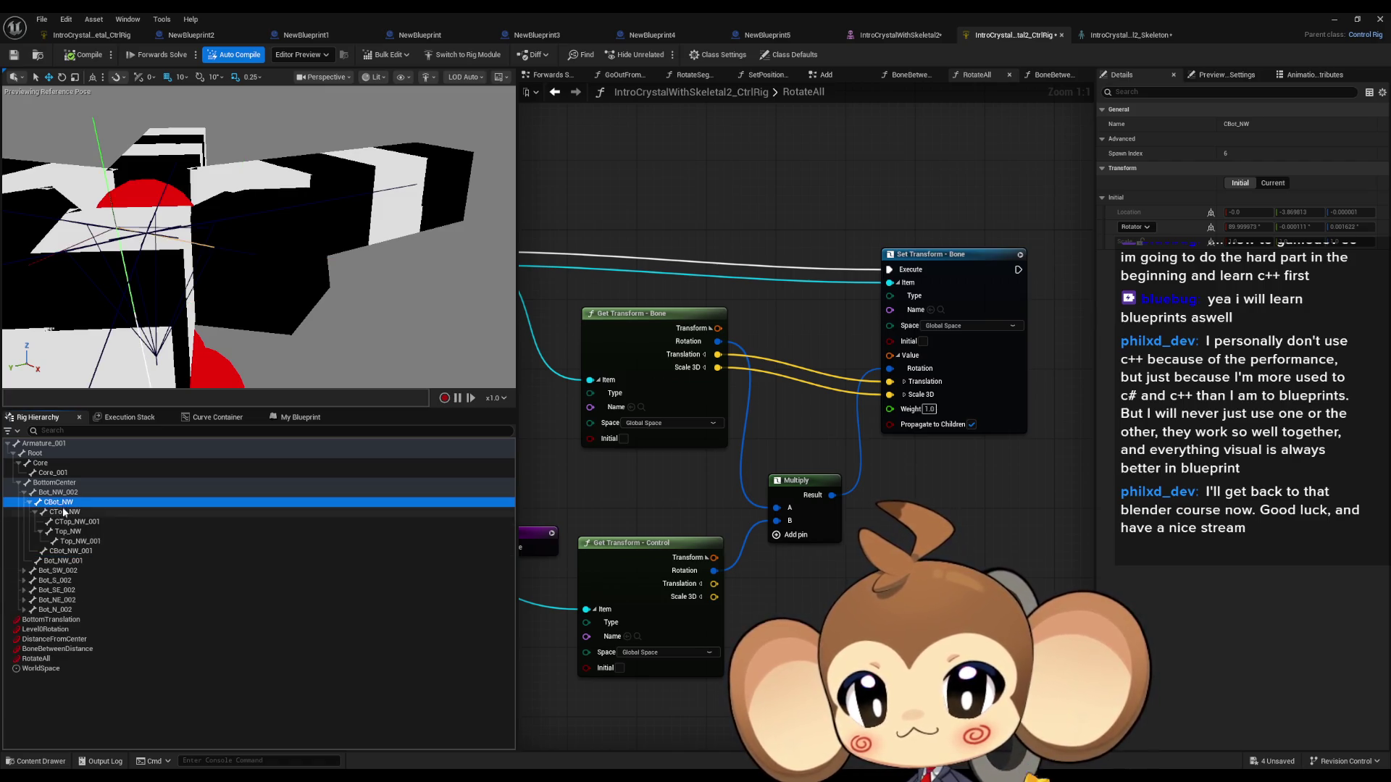
click(64, 512)
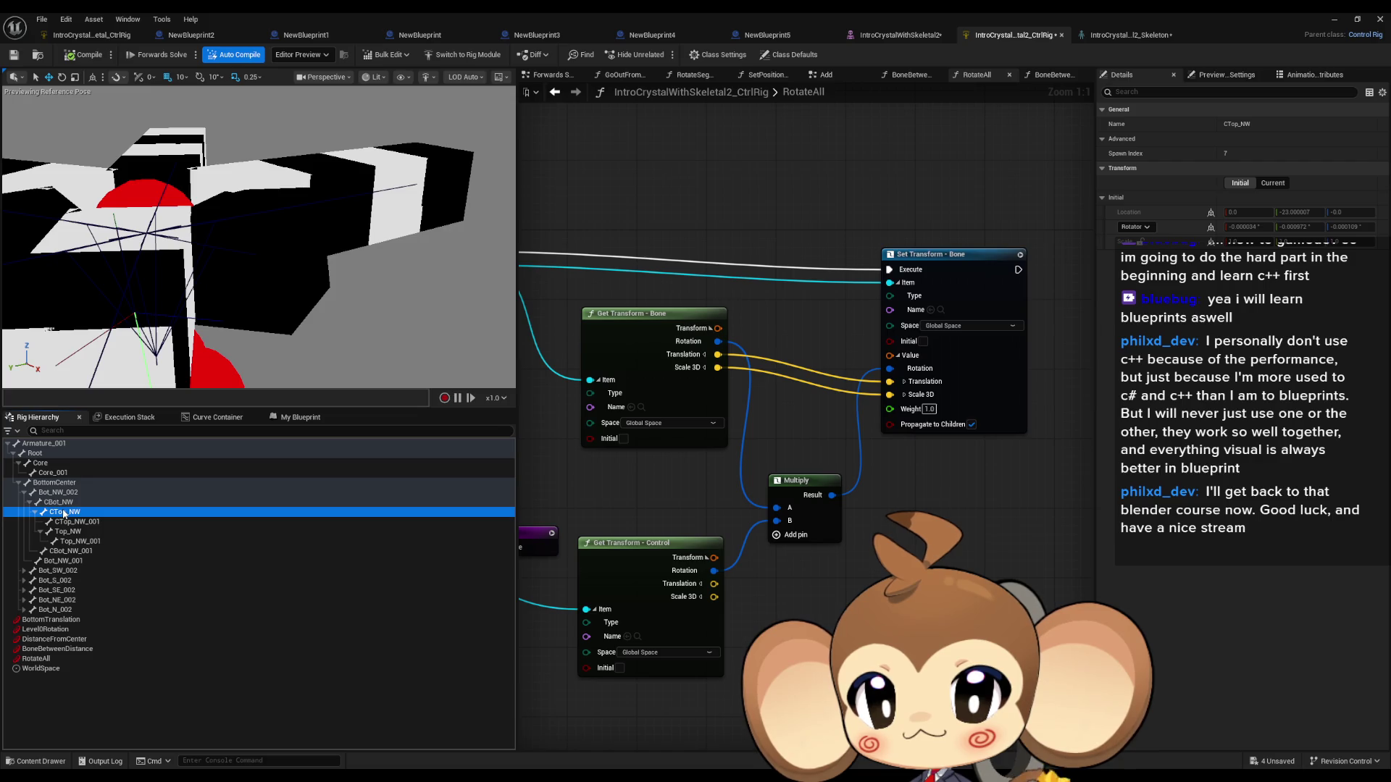
click(65, 523)
key(f)
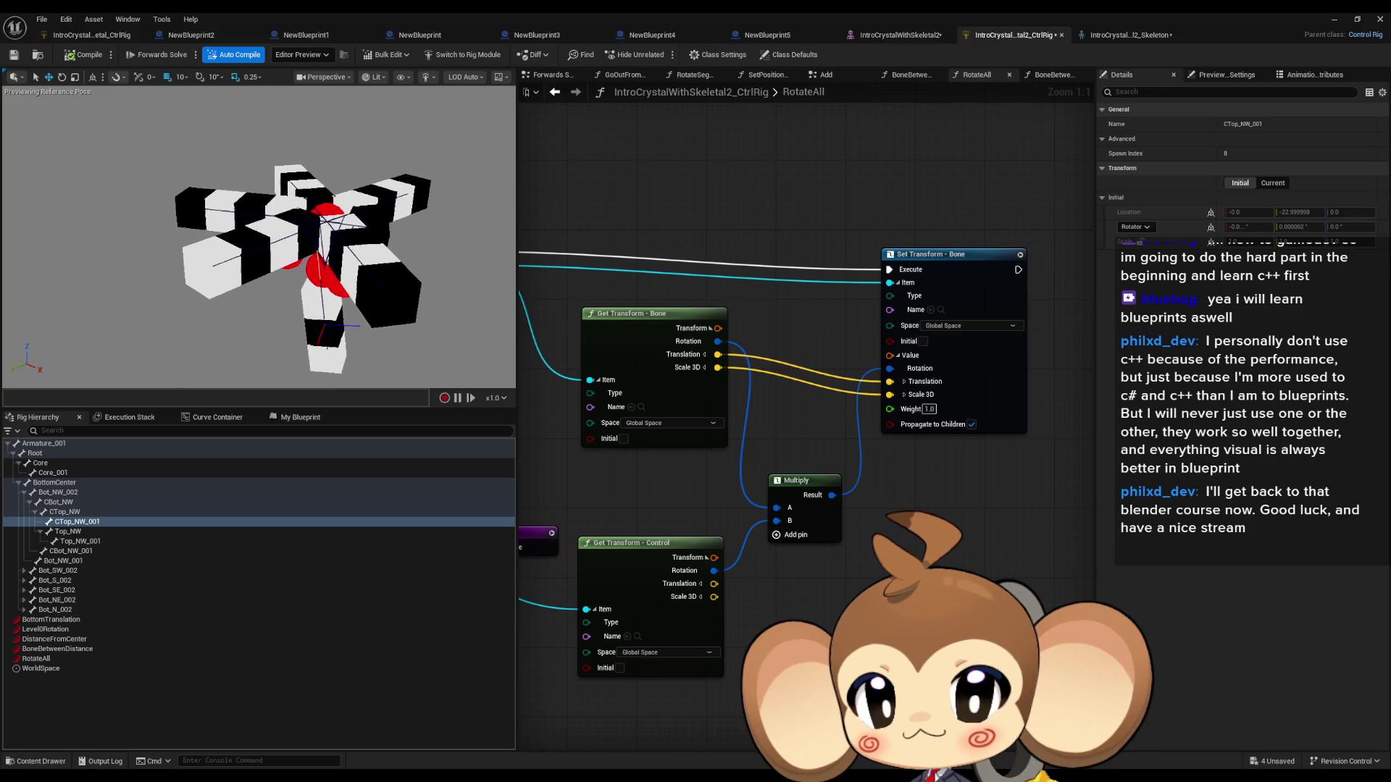
click(73, 600)
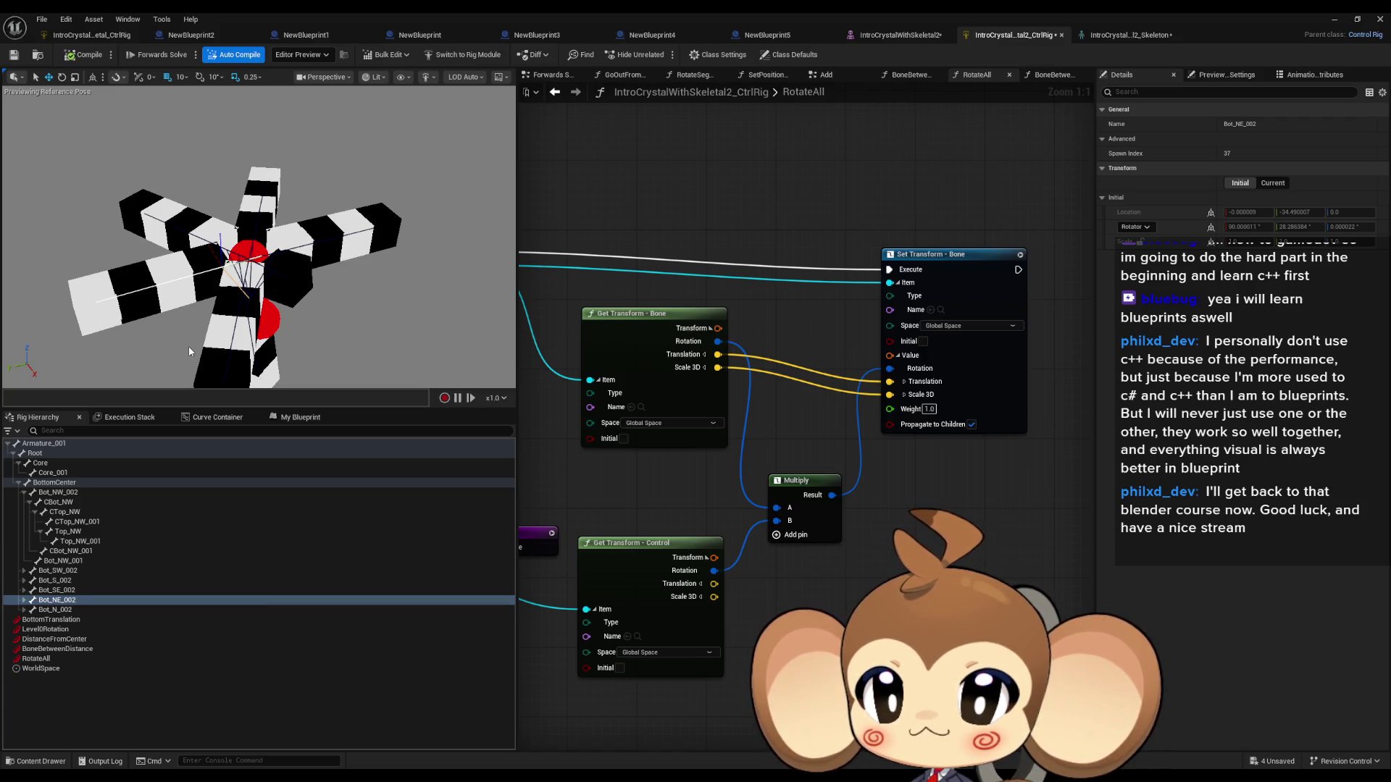
scroll(937, 295, down, 5)
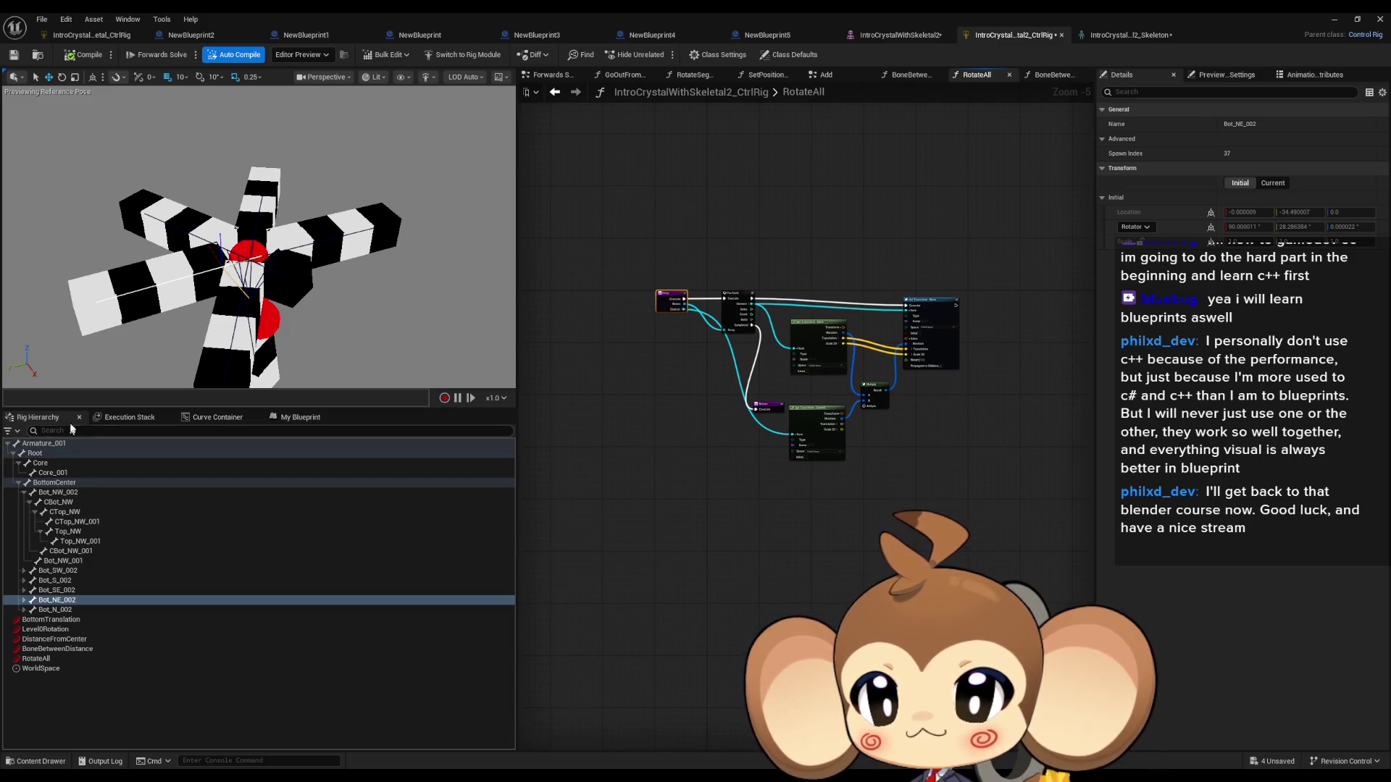
click(312, 417)
Step: In the Forwards Solve graph, disconnect Forwards Solve from SetPositionFromController
double_click(52, 465)
scroll(767, 410, down, 5)
scroll(767, 410, up, 7)
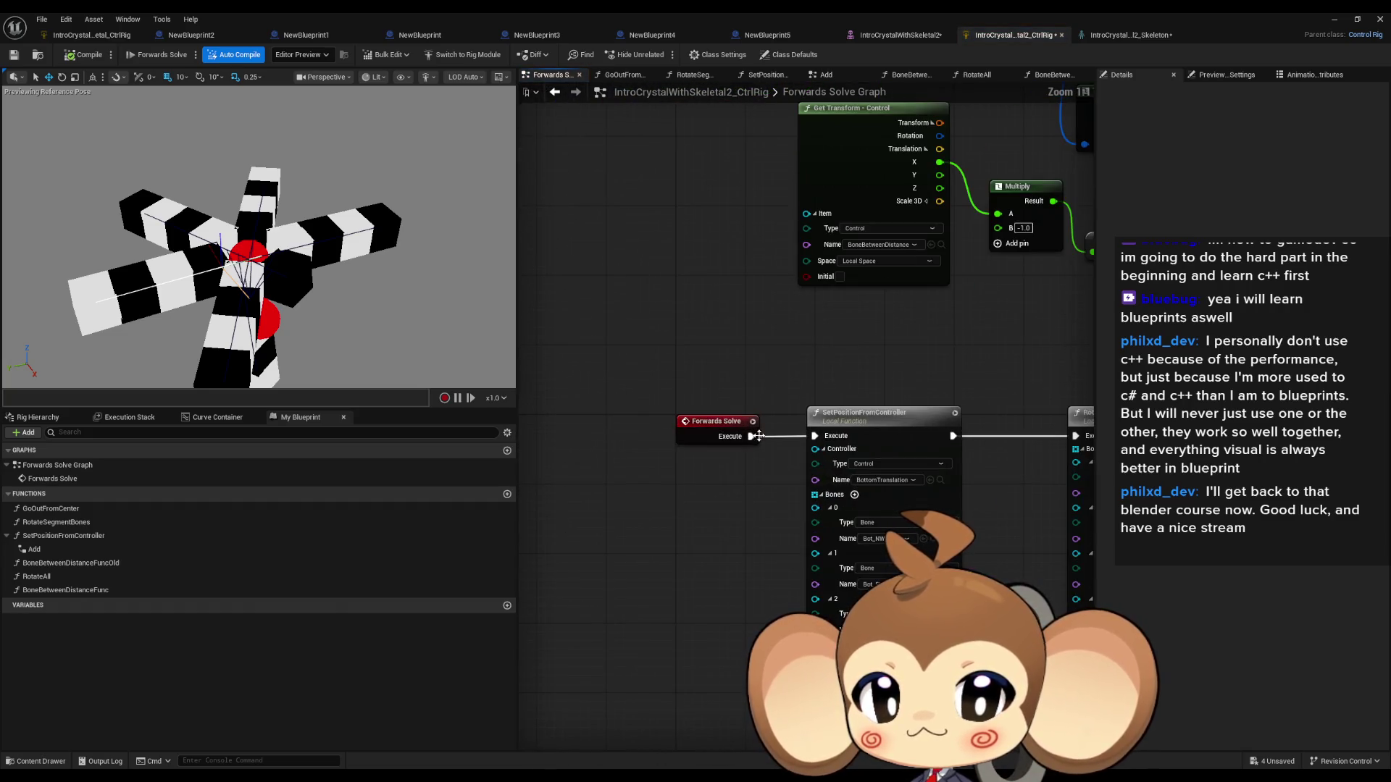
alt+click(752, 436)
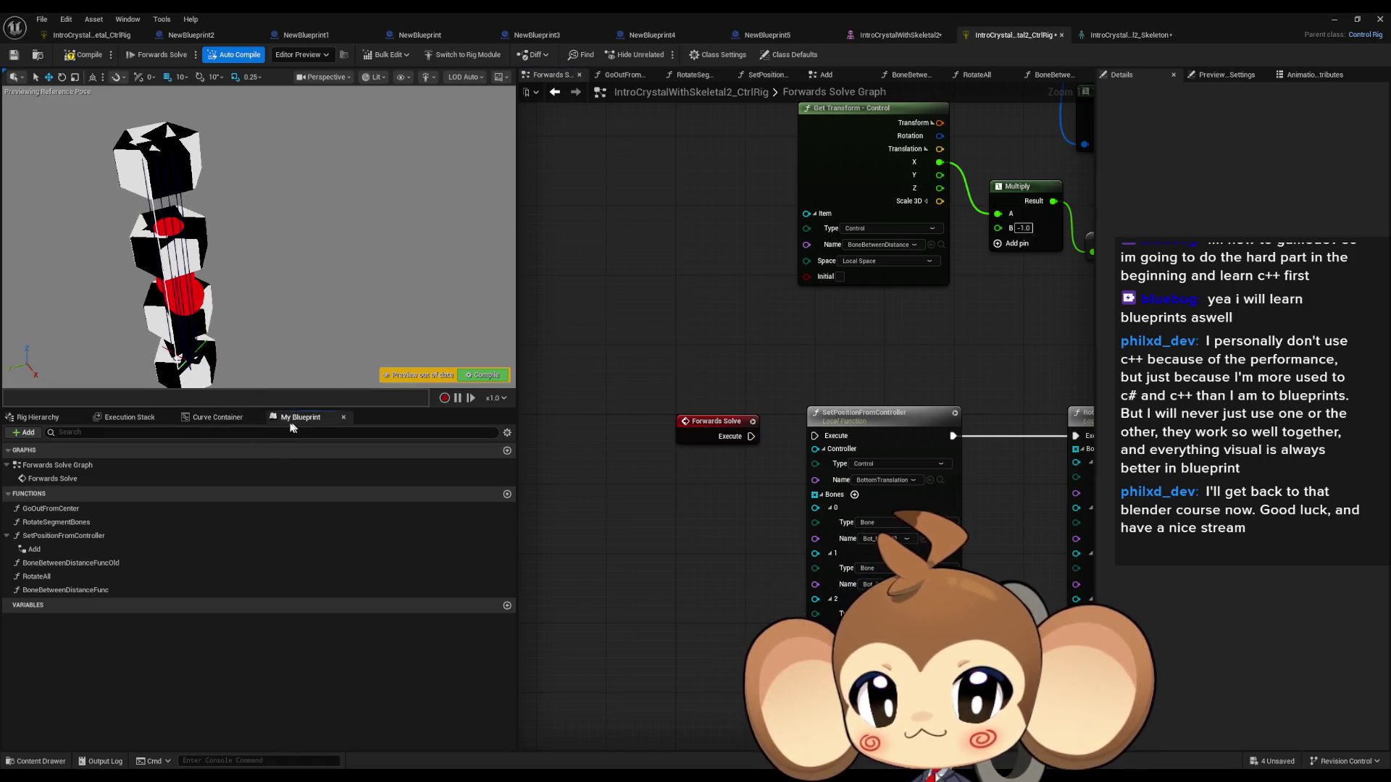
Step: Inspect the Bot_NE_002 and Bot_N_002 bones, then reconnect Forwards Solve to SetPositionFromController
click(38, 417)
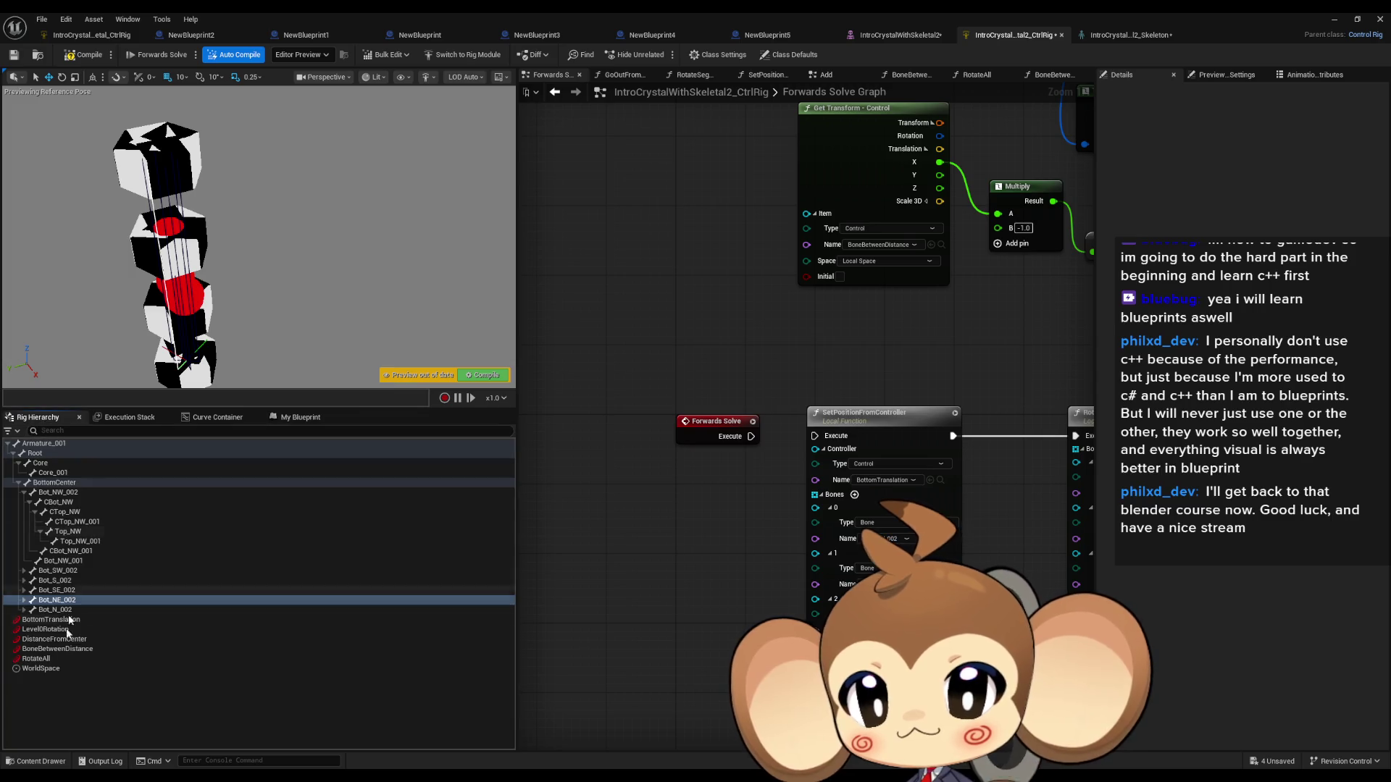
click(24, 492)
click(70, 531)
click(61, 541)
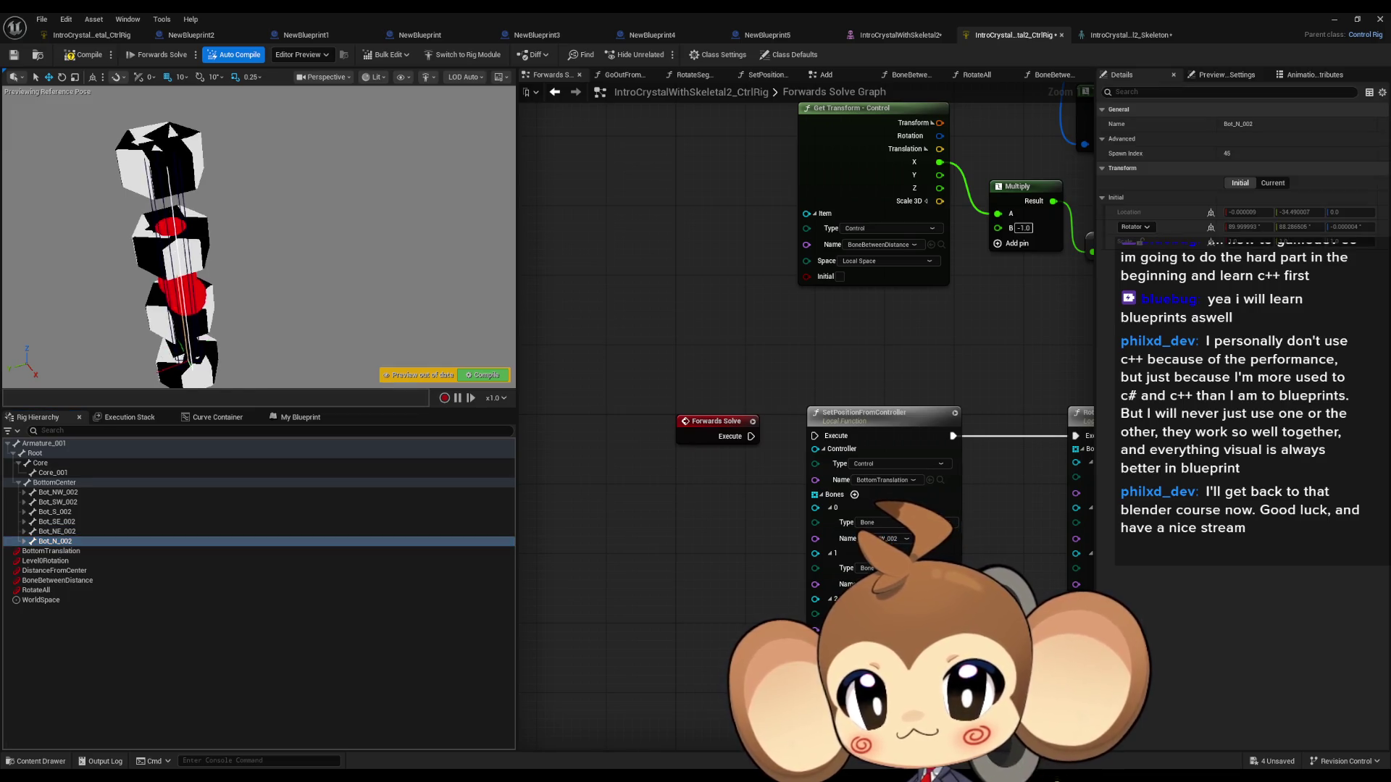
drag(261, 239, 370, 255)
drag(810, 434, 739, 437)
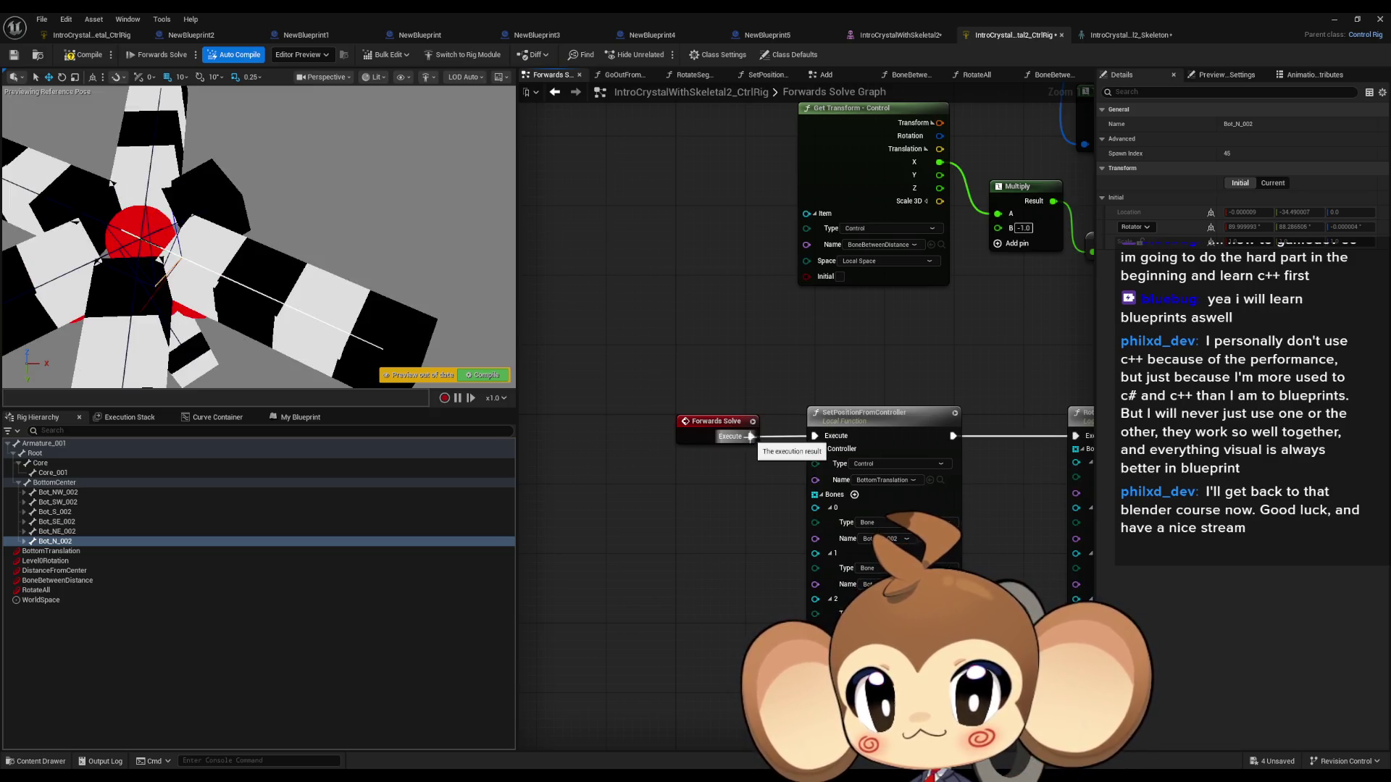
mouse_move(419, 234)
mouse_down()
mouse_move(384, 252)
mouse_move(407, 231)
mouse_up()
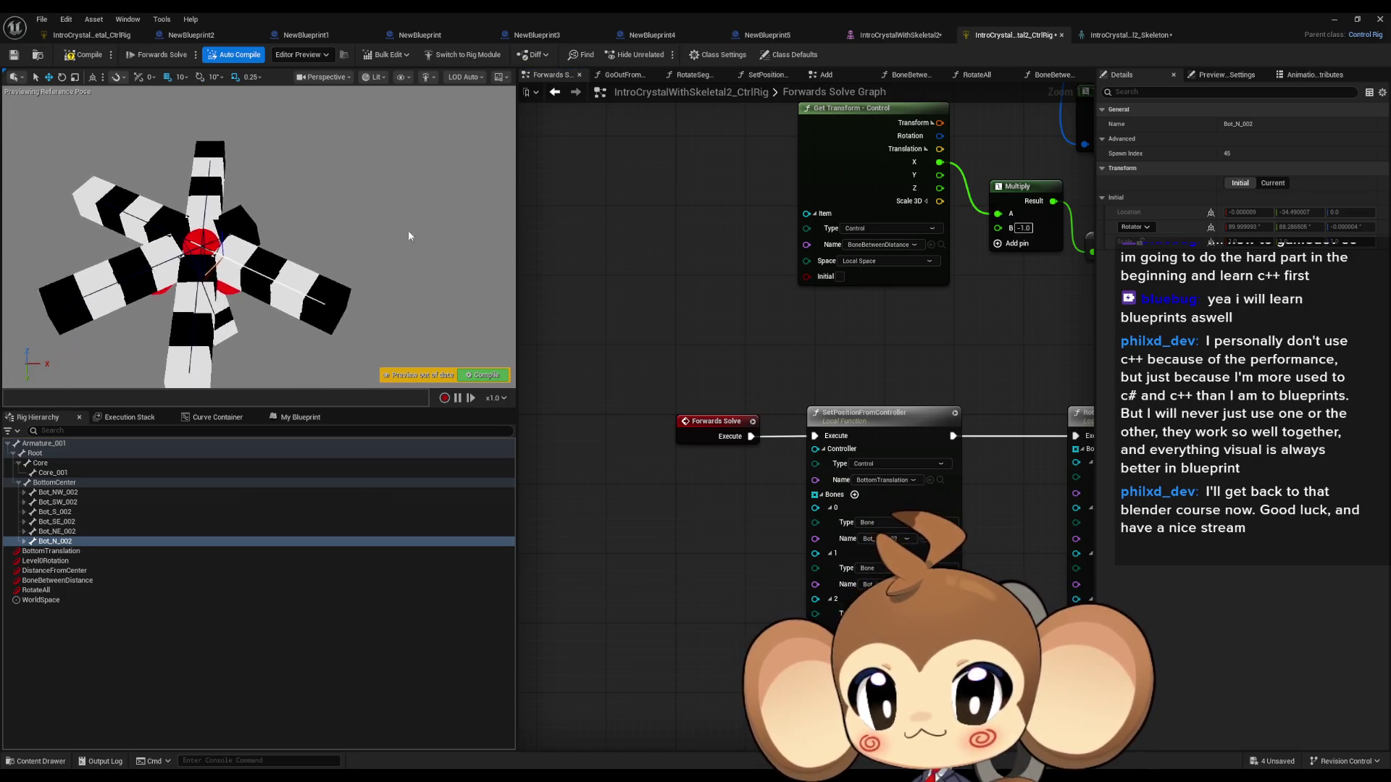
Step: Save and compile the rig, and break BoneBetweenDistanceFunc's wire into the upper RotateAll node
click(14, 55)
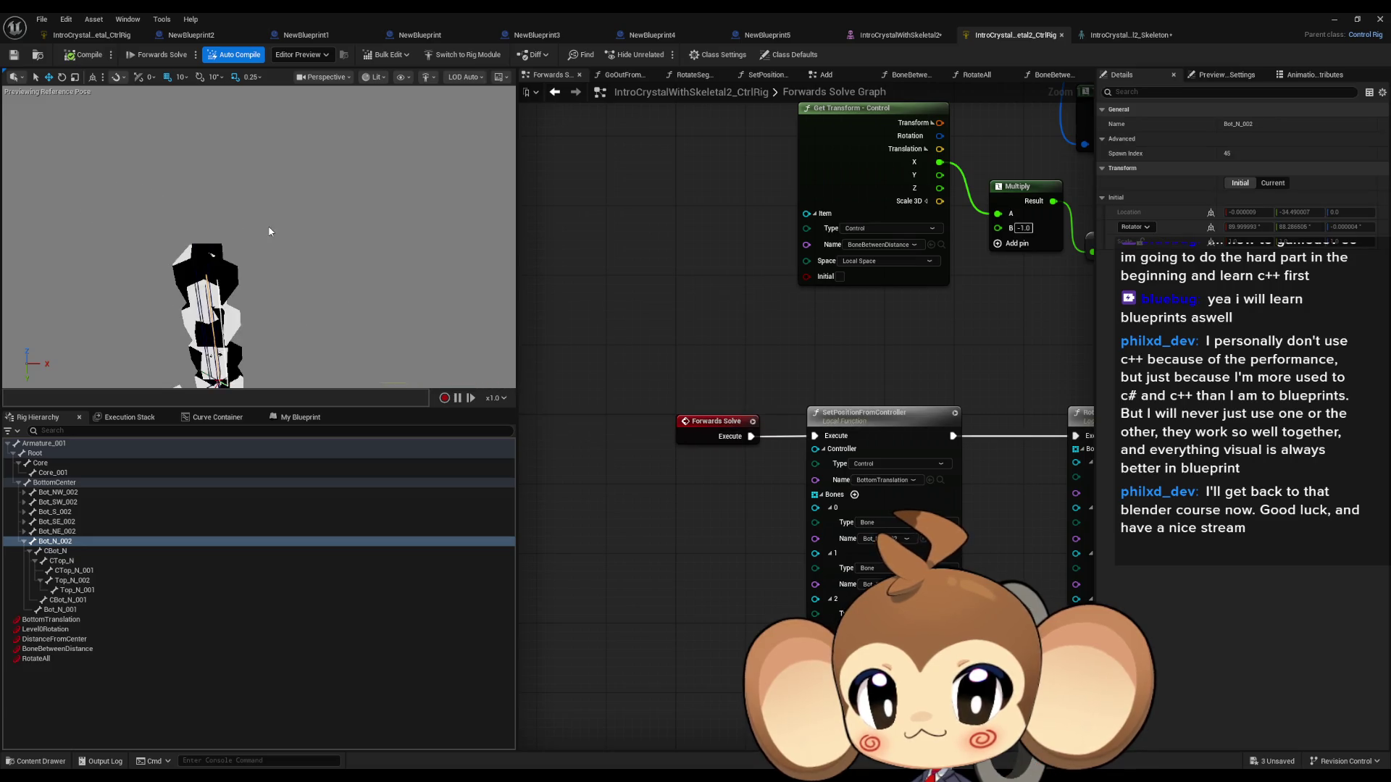
scroll(851, 427, down, 3)
scroll(851, 426, up, 2)
alt+click(768, 410)
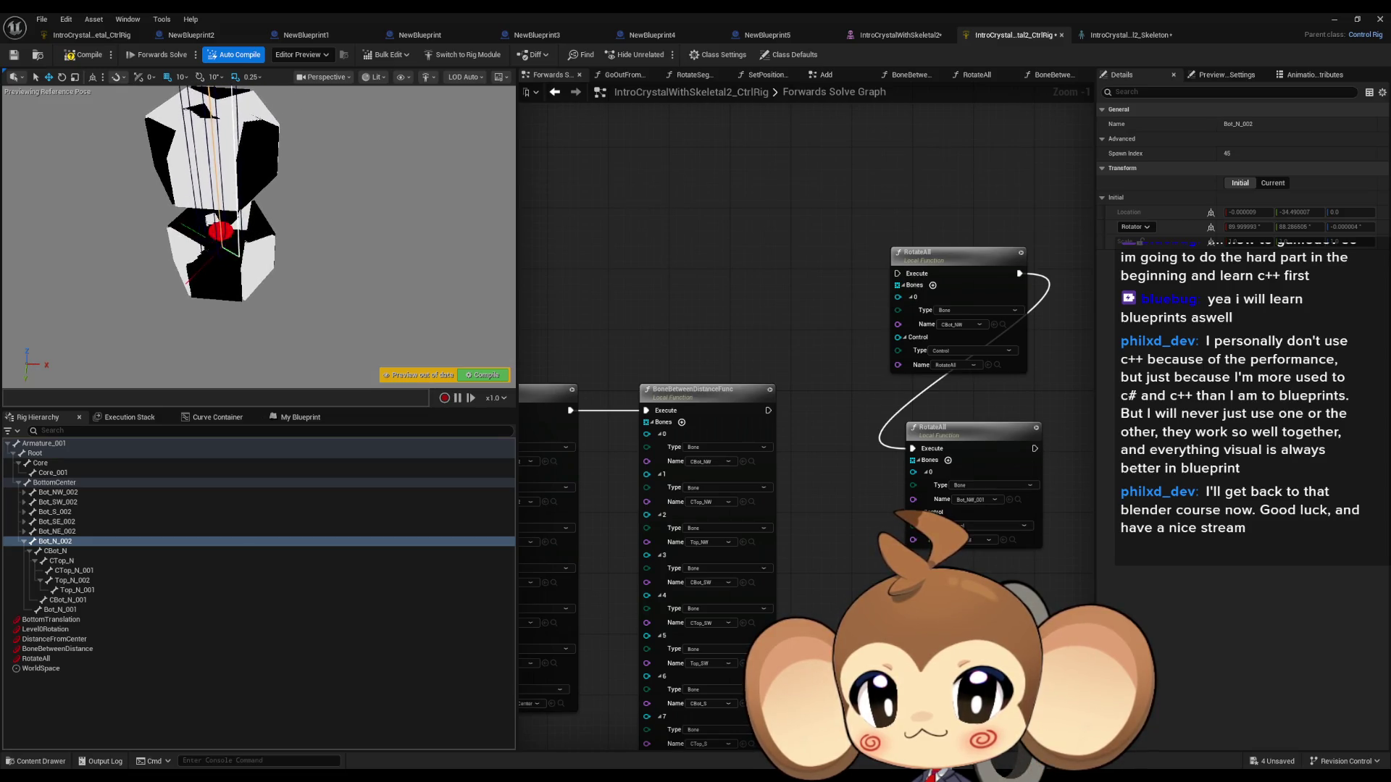
scroll(623, 338, down, 3)
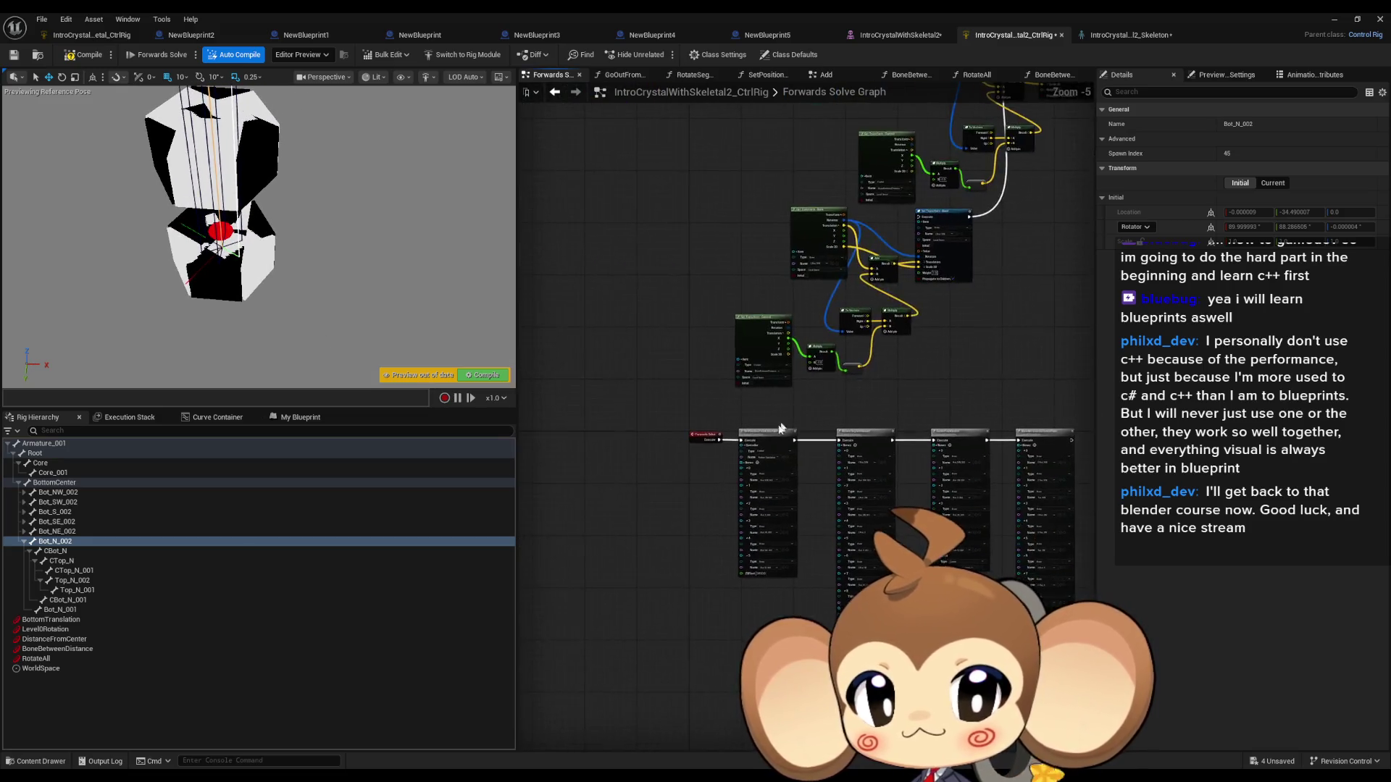
scroll(632, 449, up, 4)
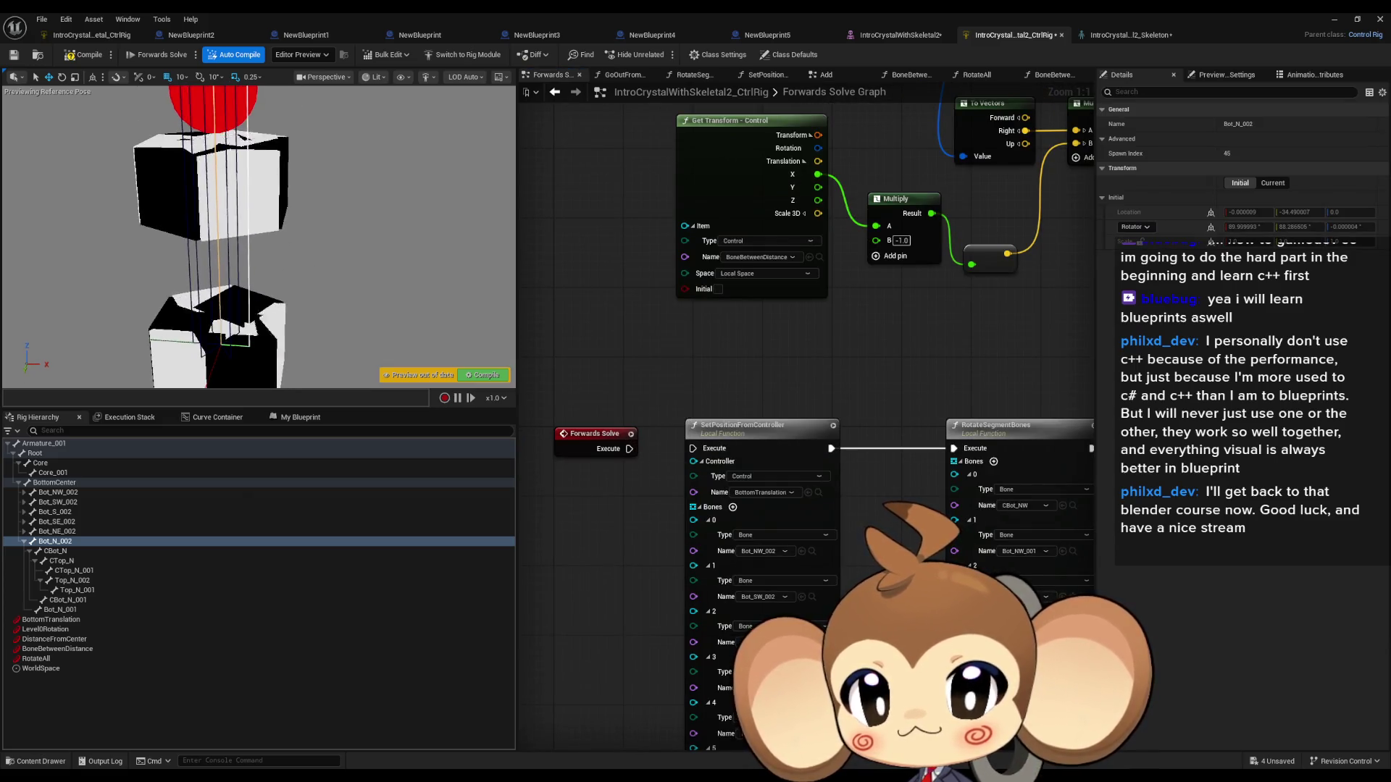
drag(310, 275, 310, 275)
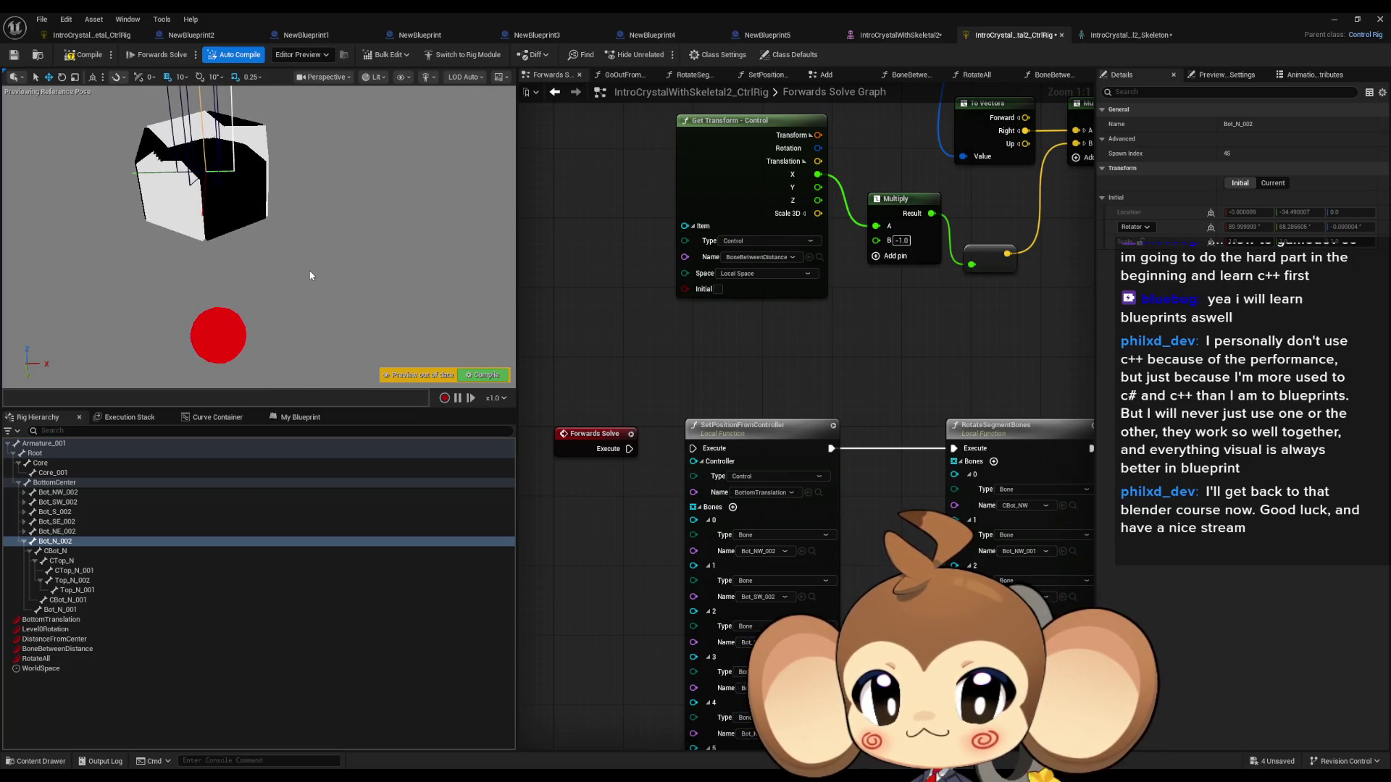
drag(694, 449, 631, 454)
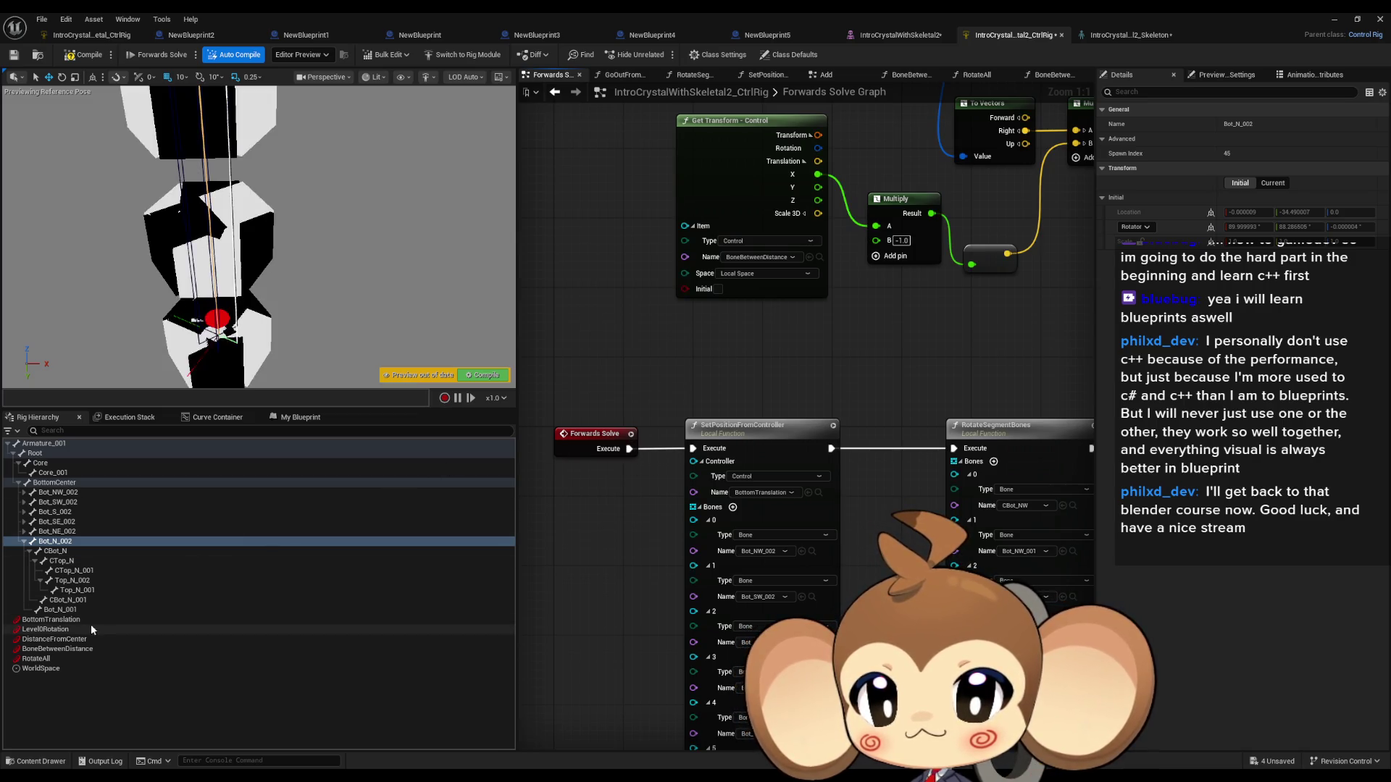
click(71, 620)
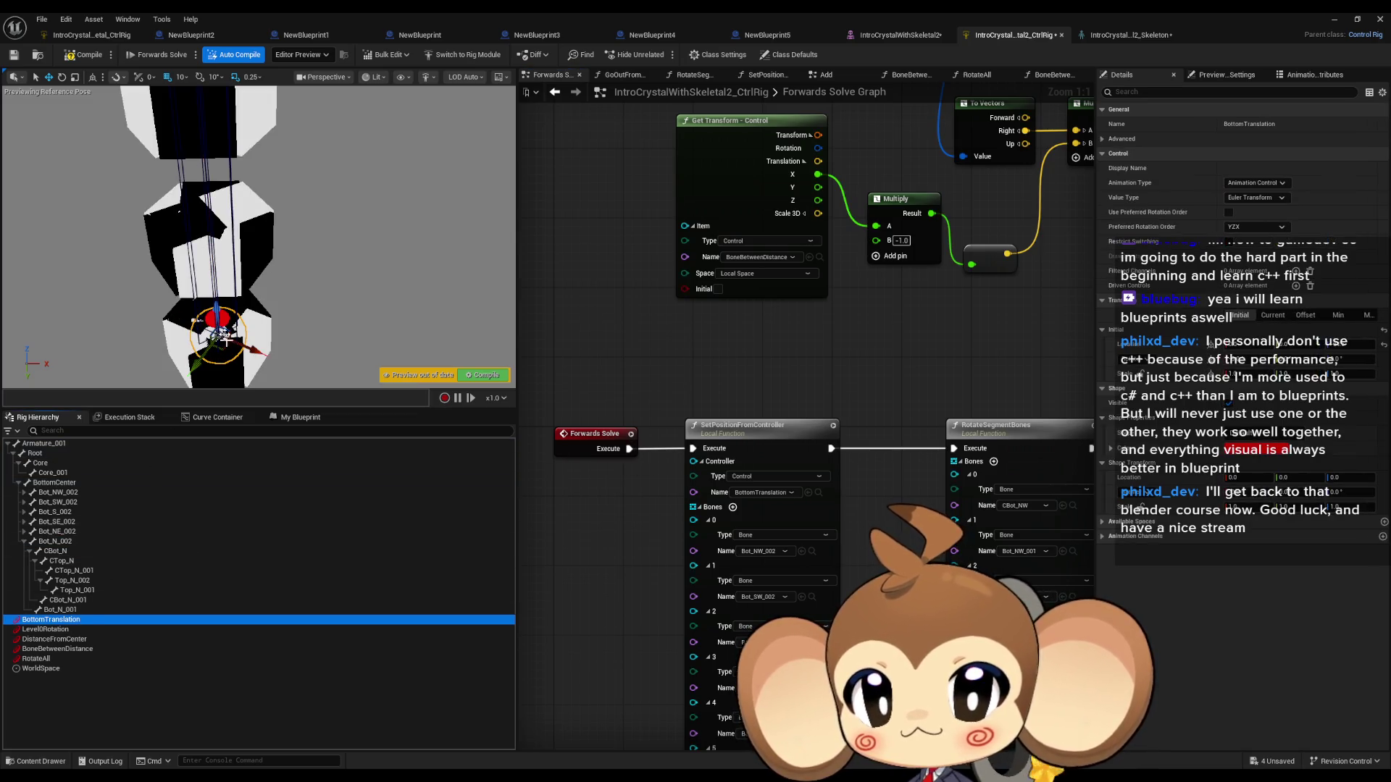
Step: Rotate the BottomTranslation control, set its yaw to -30, and compile the rig
click(61, 77)
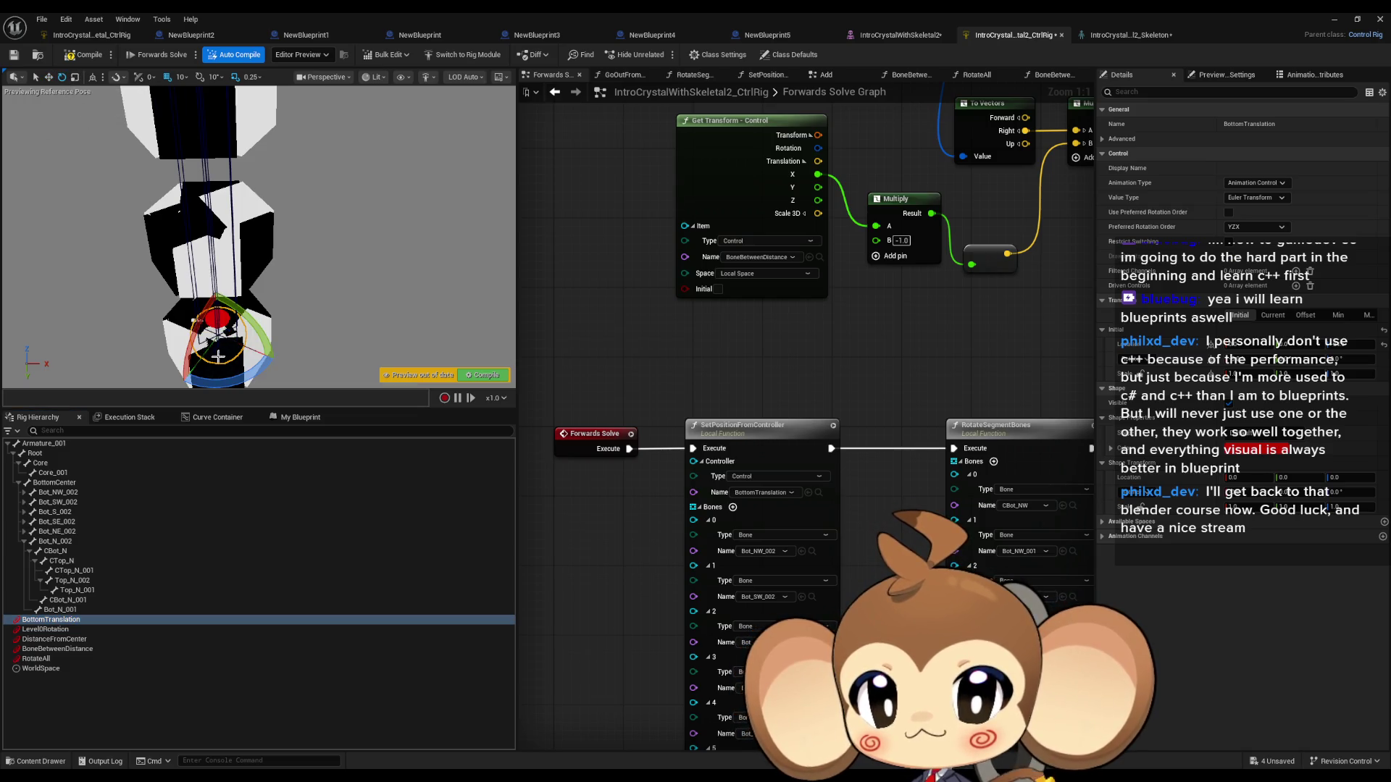
drag(215, 382, 284, 334)
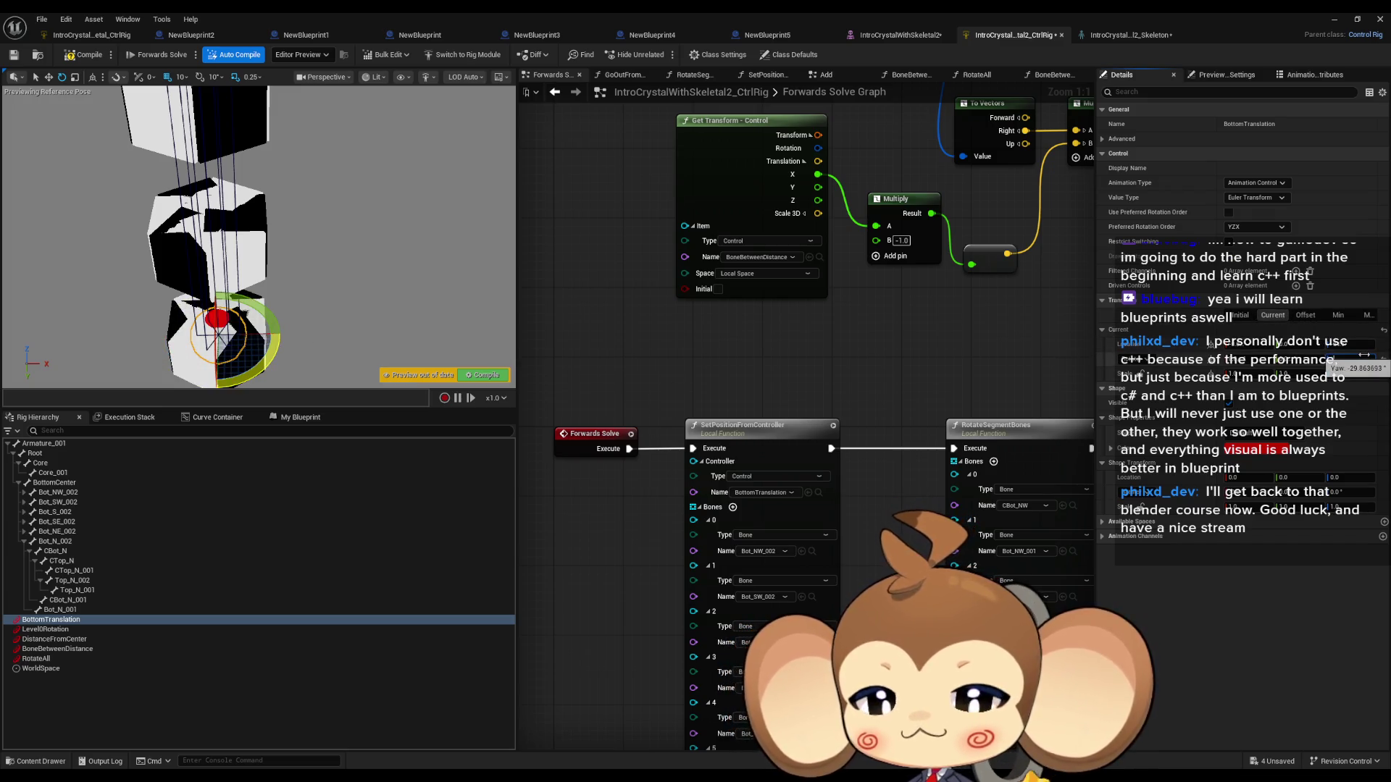
drag(1364, 355, 1364, 355)
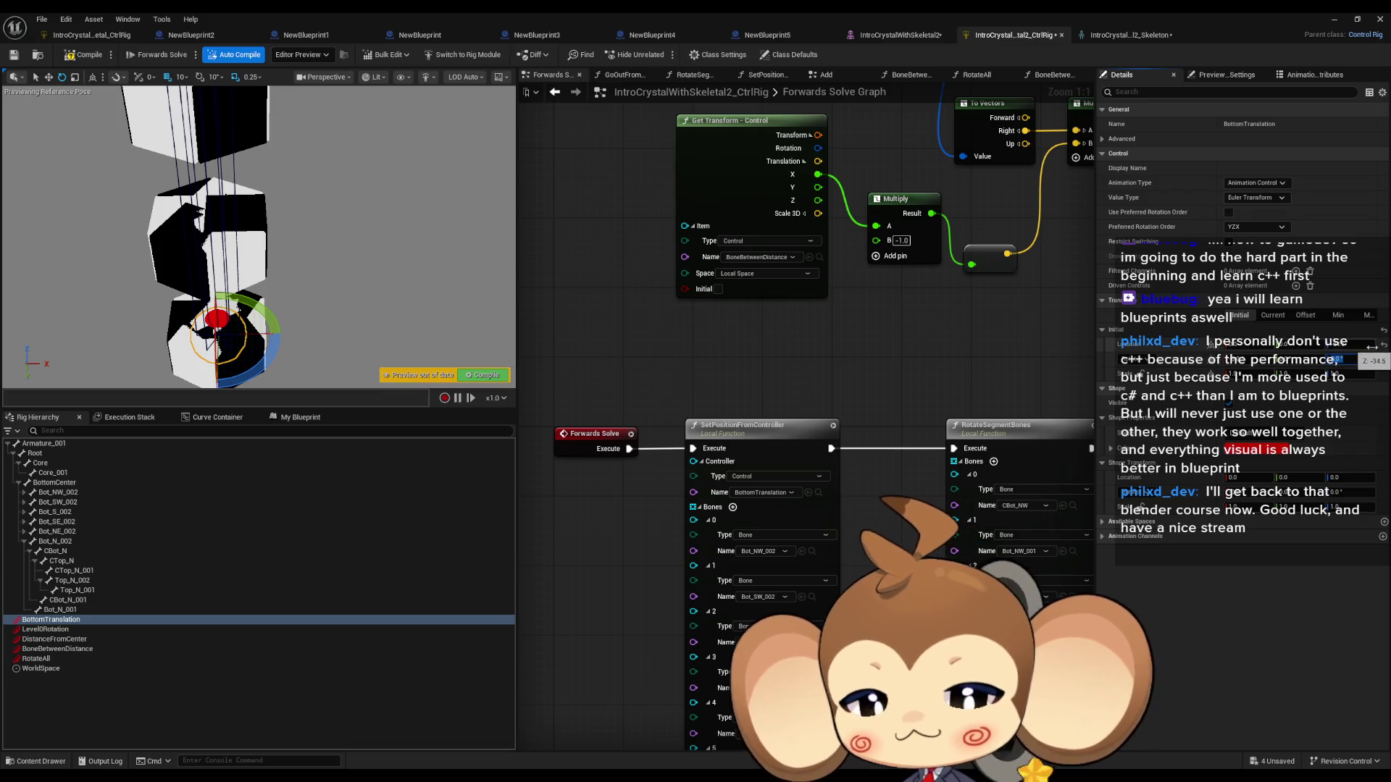
click(92, 59)
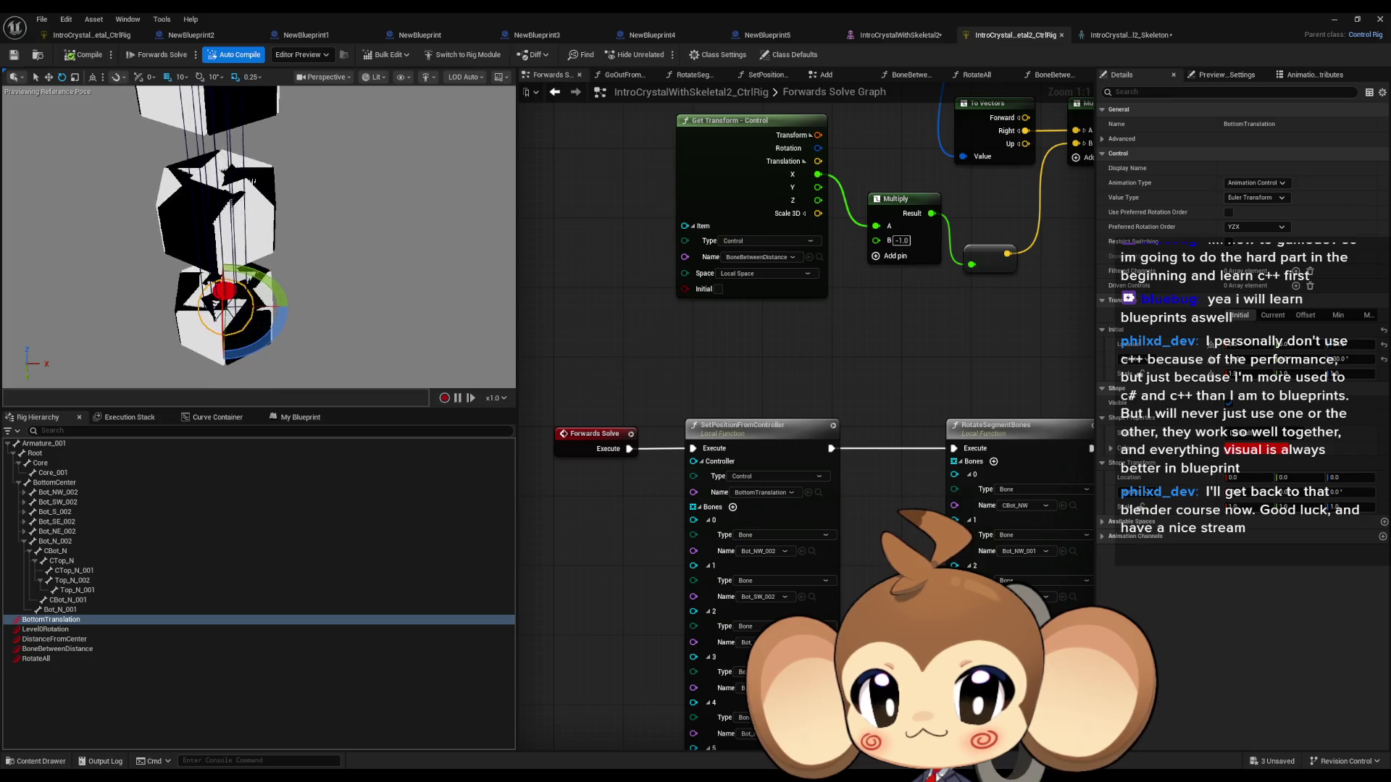
Step: Rewire Forwards Solve's execution into SetPositionFromController and recompile
alt+click(628, 449)
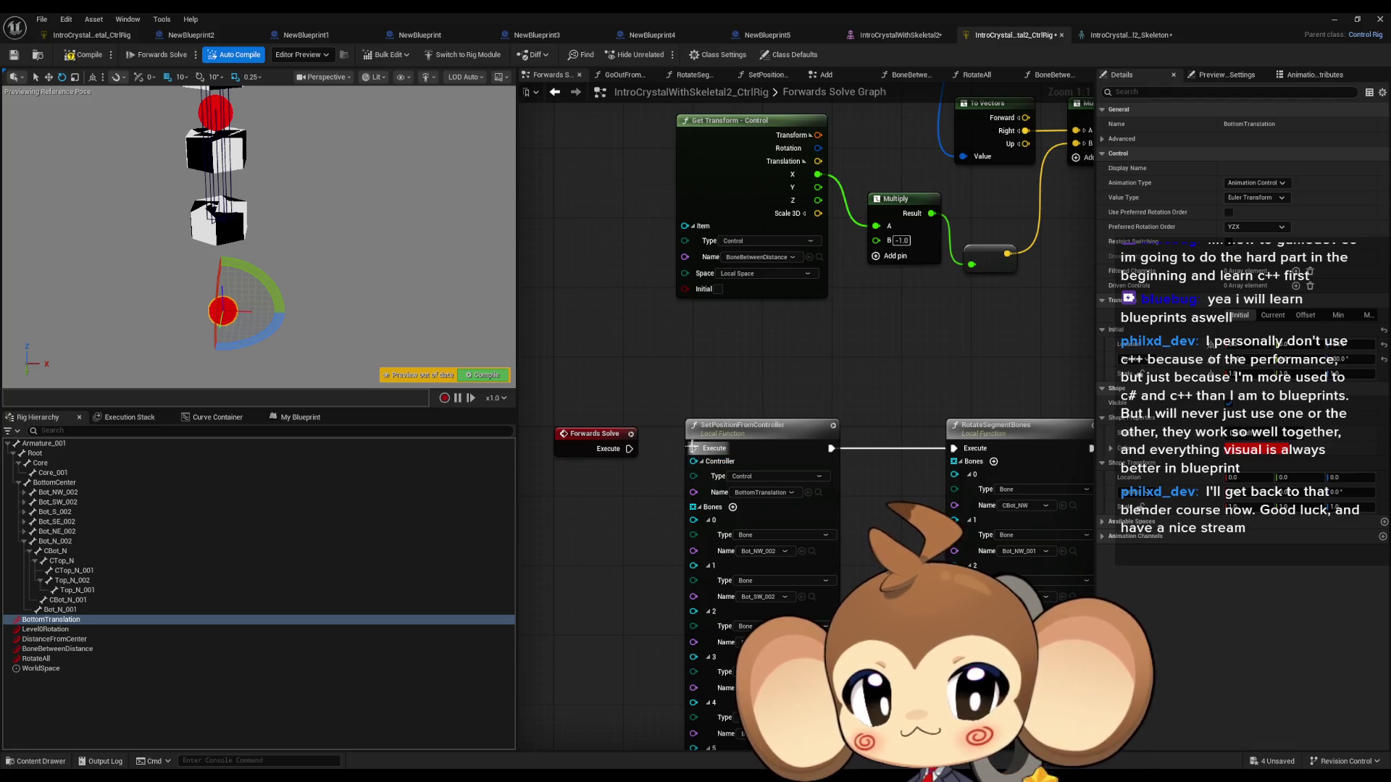
drag(692, 448, 629, 448)
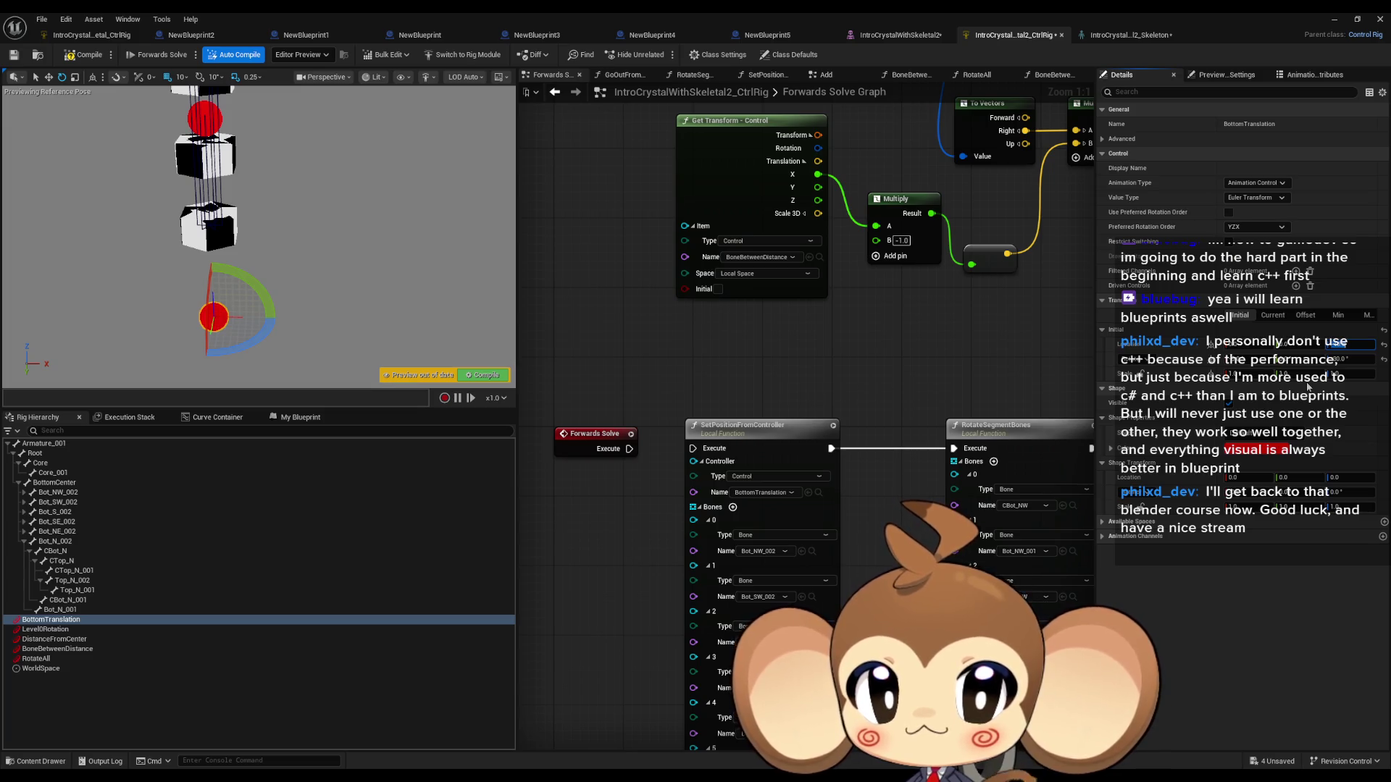
click(81, 58)
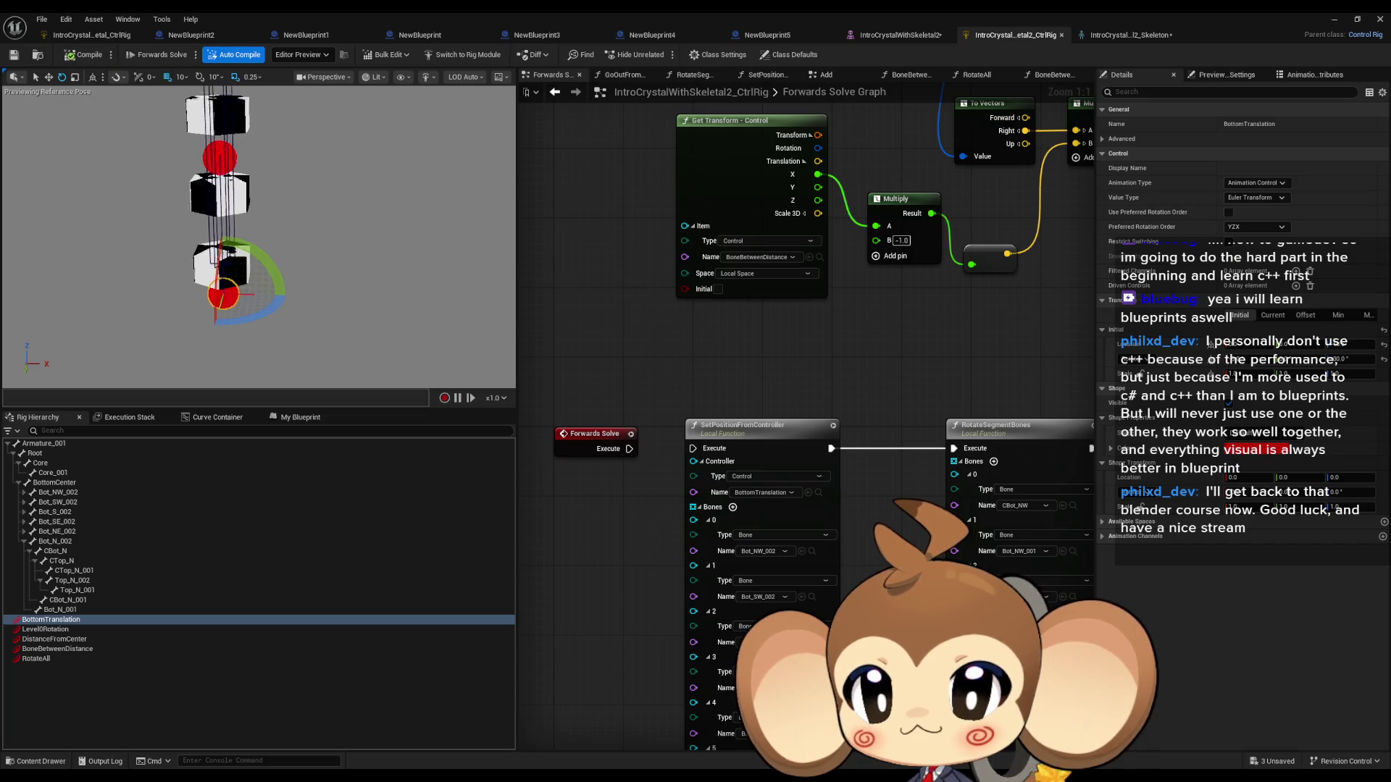
Step: Move BottomTranslation down and back up to test, then relink Forwards Solve to SetPositionFromController
scroll(42, 150, up, 5)
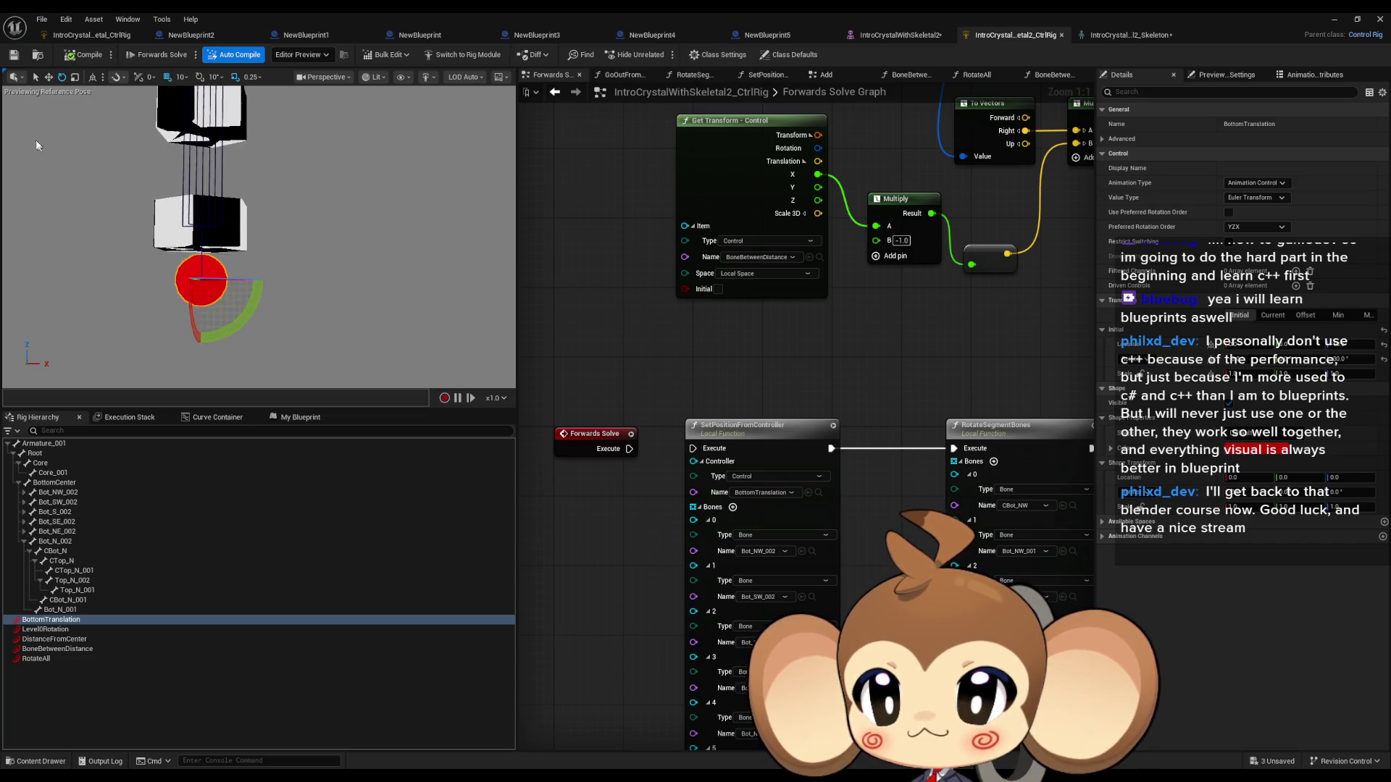
mouse_move(219, 238)
mouse_down()
mouse_move(218, 326)
mouse_move(171, 355)
mouse_move(210, 371)
mouse_move(225, 280)
mouse_up()
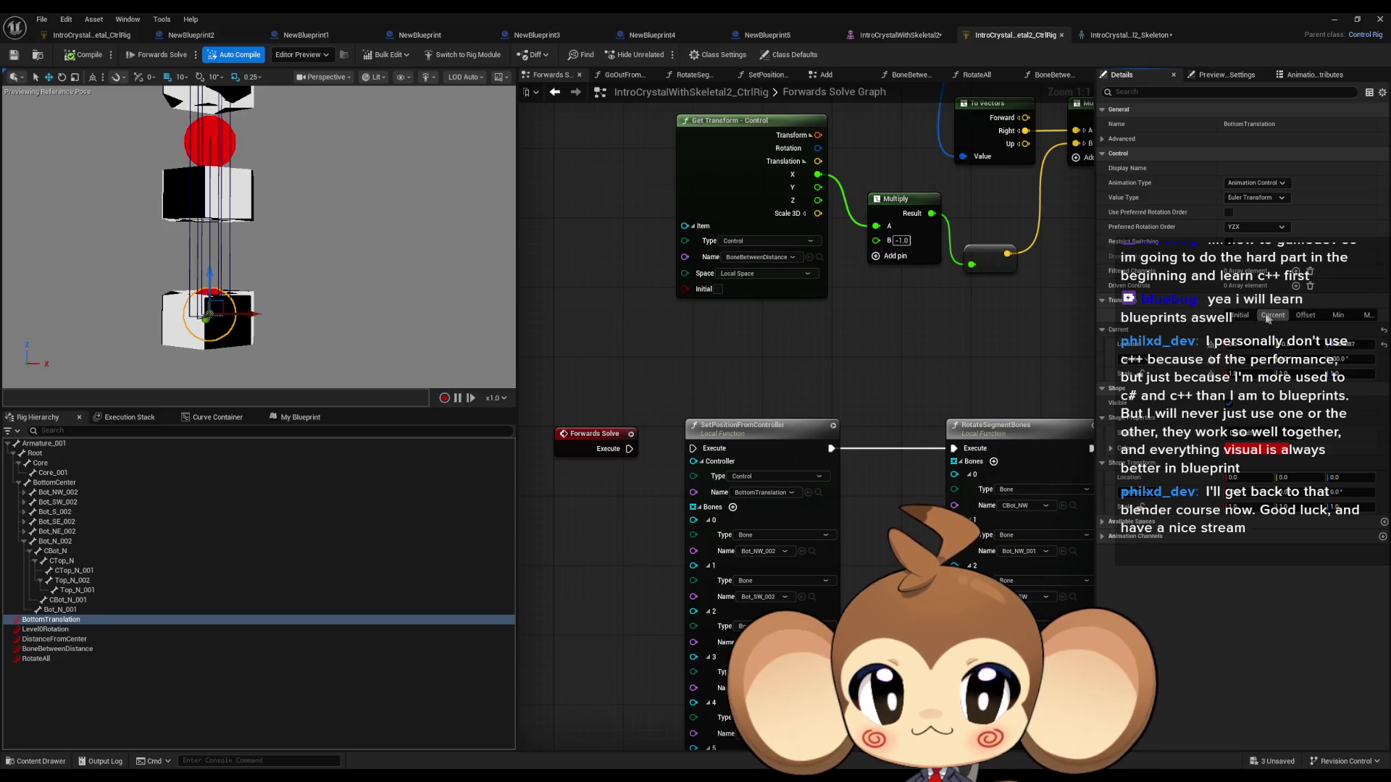
mouse_move(207, 268)
mouse_down()
mouse_move(209, 326)
mouse_move(227, 269)
mouse_up()
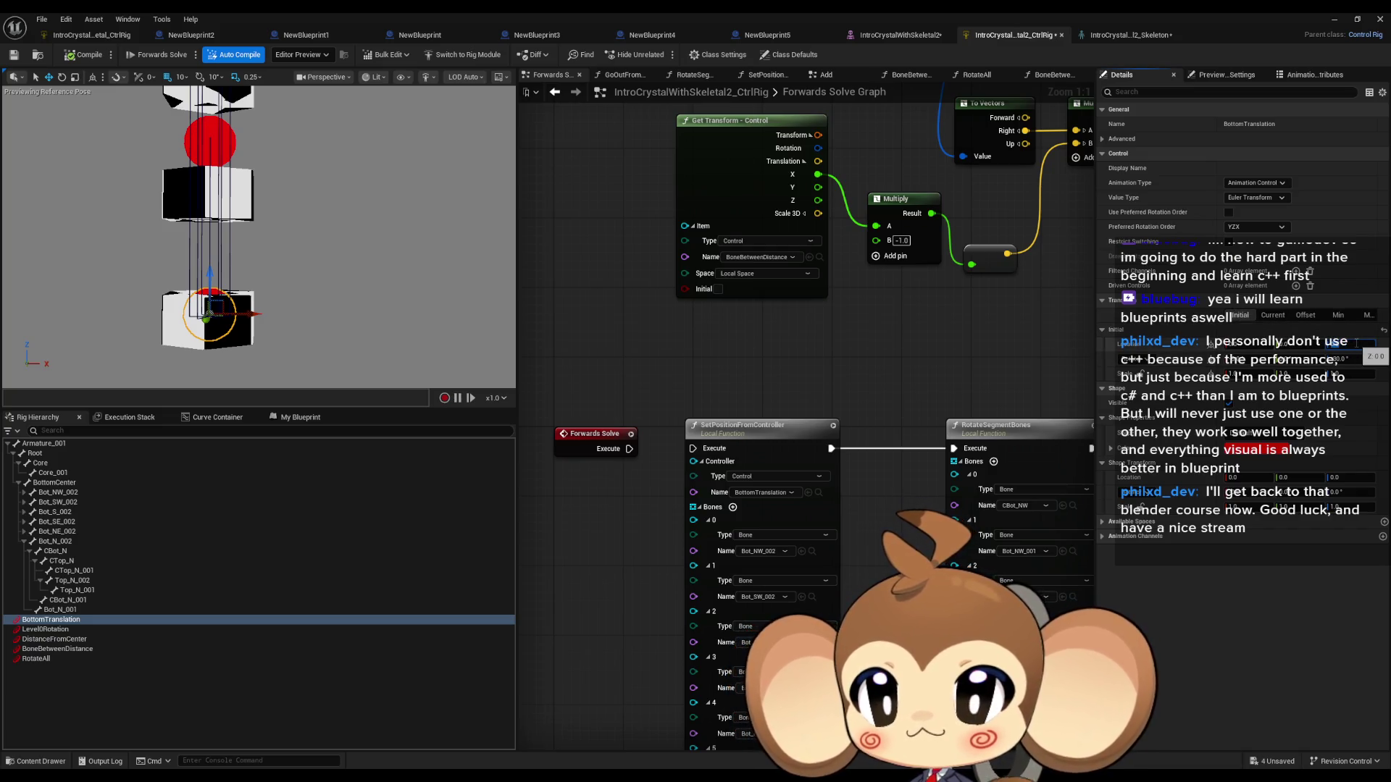
drag(406, 272, 406, 272)
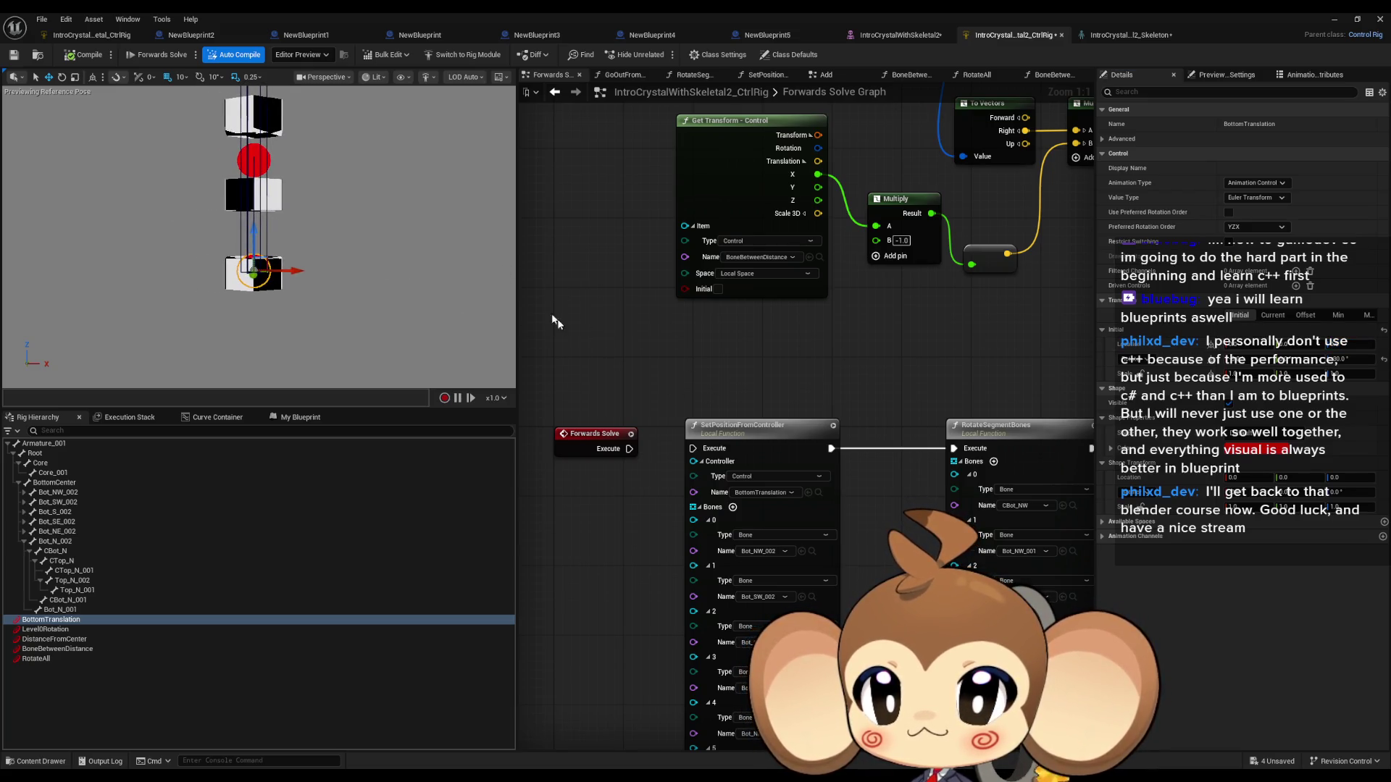
drag(629, 361, 619, 362)
drag(618, 450, 681, 452)
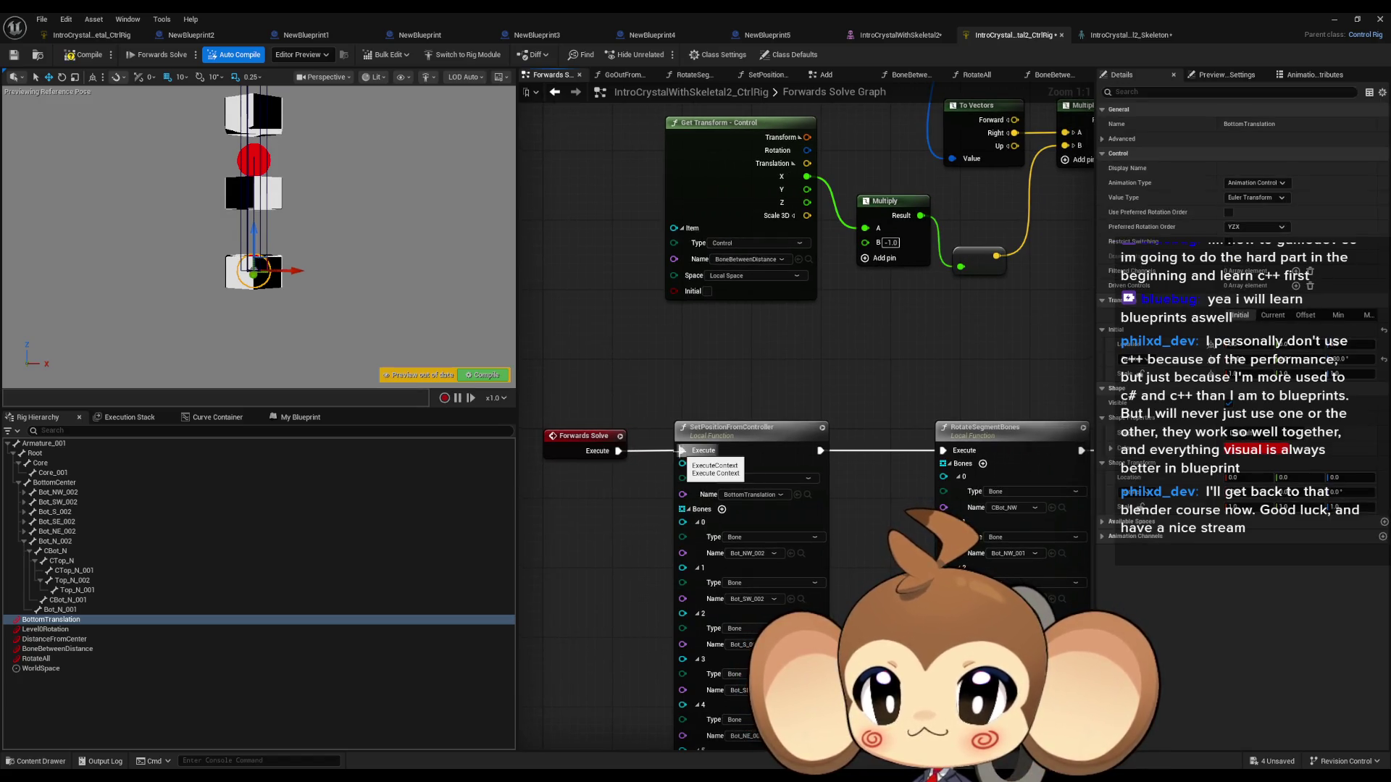
Step: Break and redraw the Forwards Solve wire into SetPositionFromController
alt+click(686, 454)
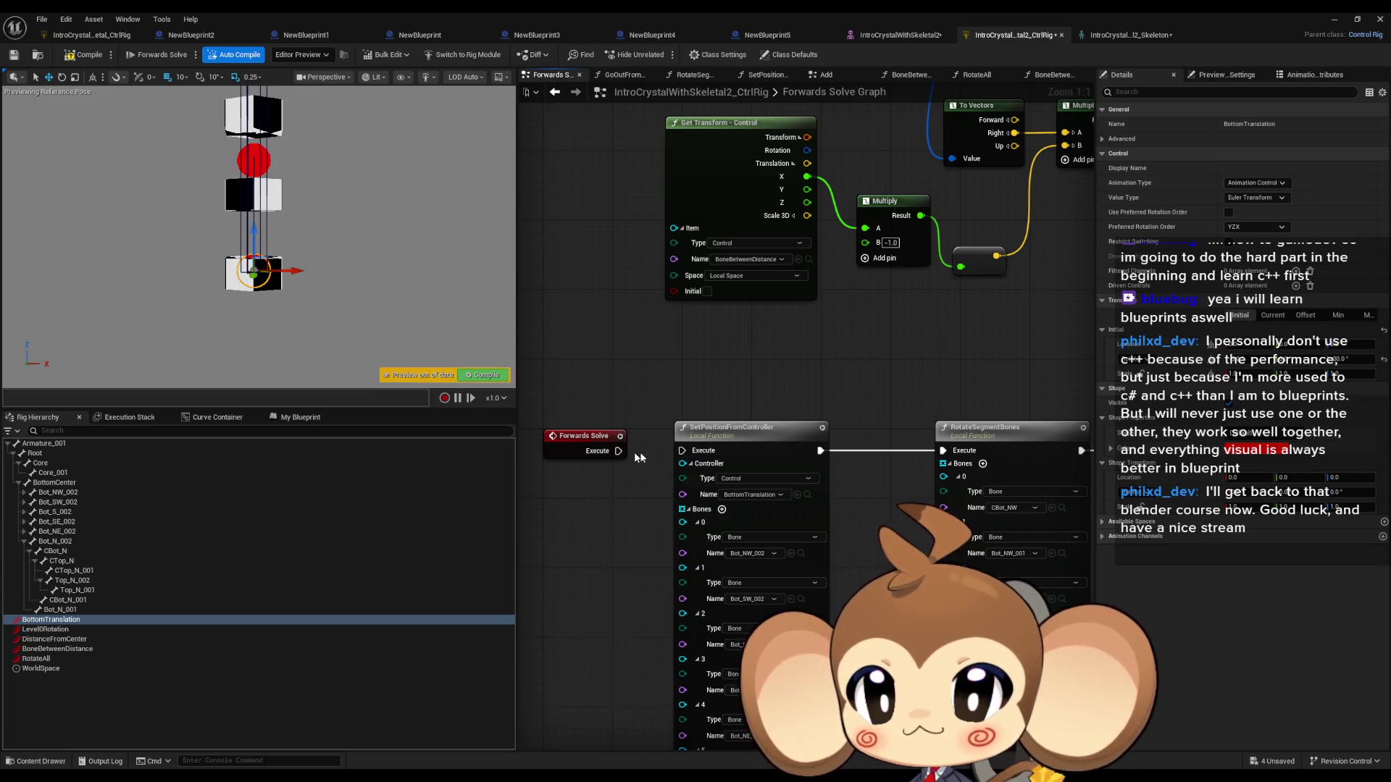
drag(623, 455, 685, 452)
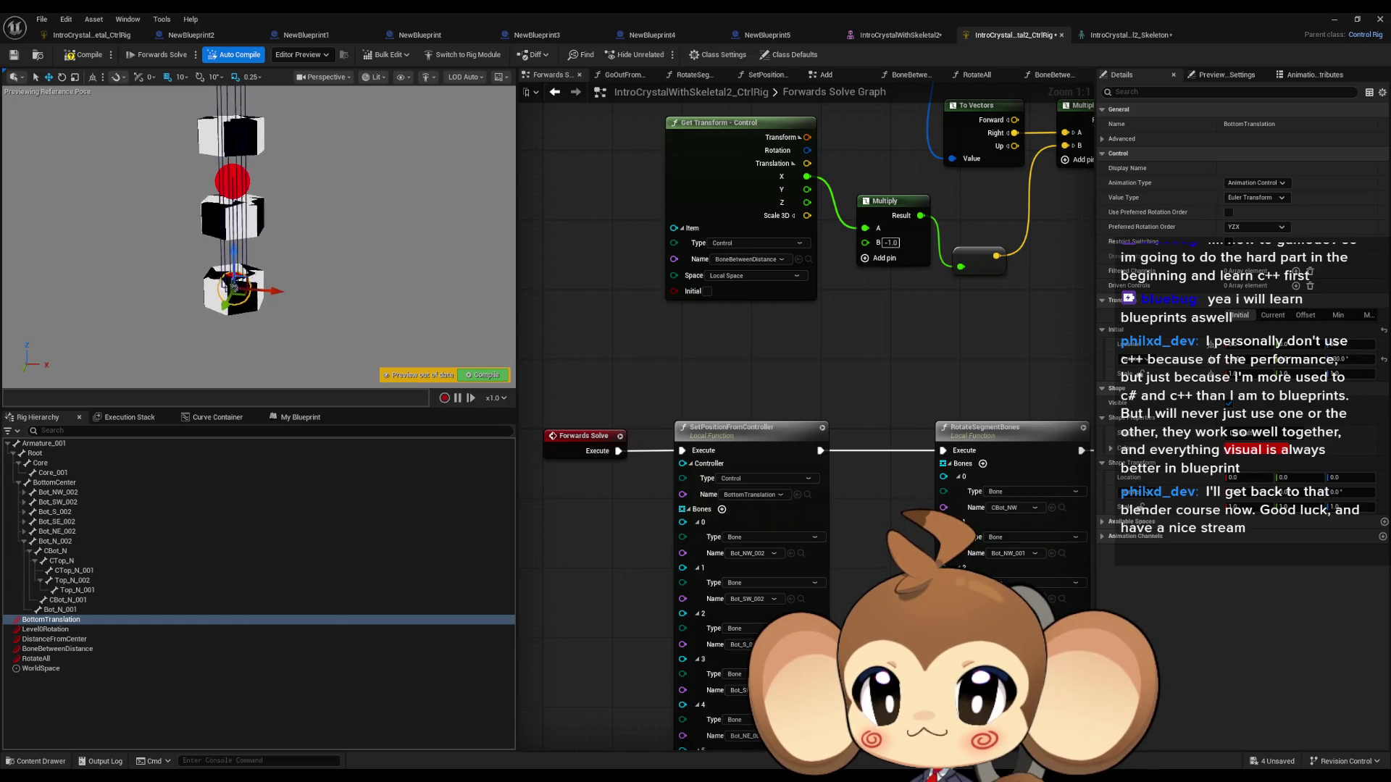
drag(357, 294, 356, 293)
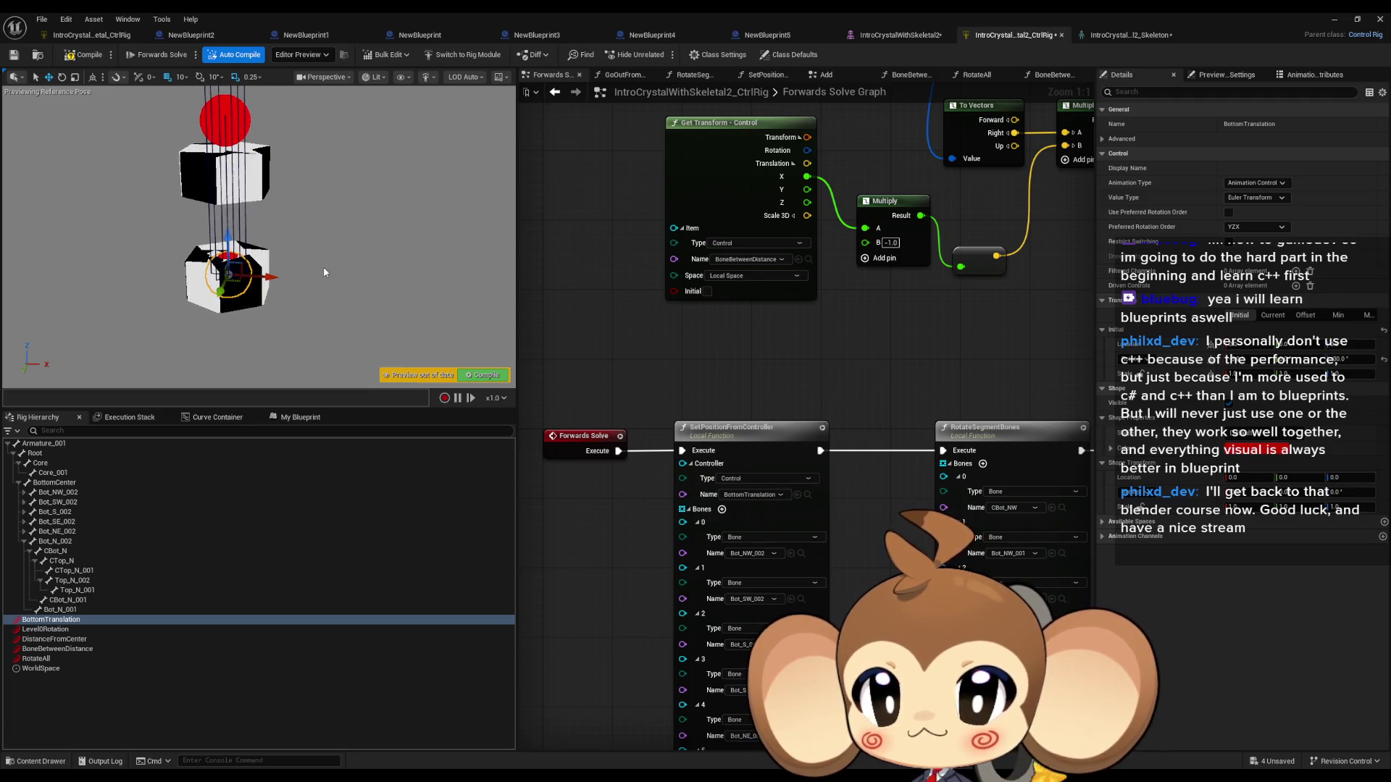
Step: Rotate the Level0Rotation control so the crystal segments swing into a new arrangement
click(67, 630)
click(61, 77)
drag(269, 174, 181, 164)
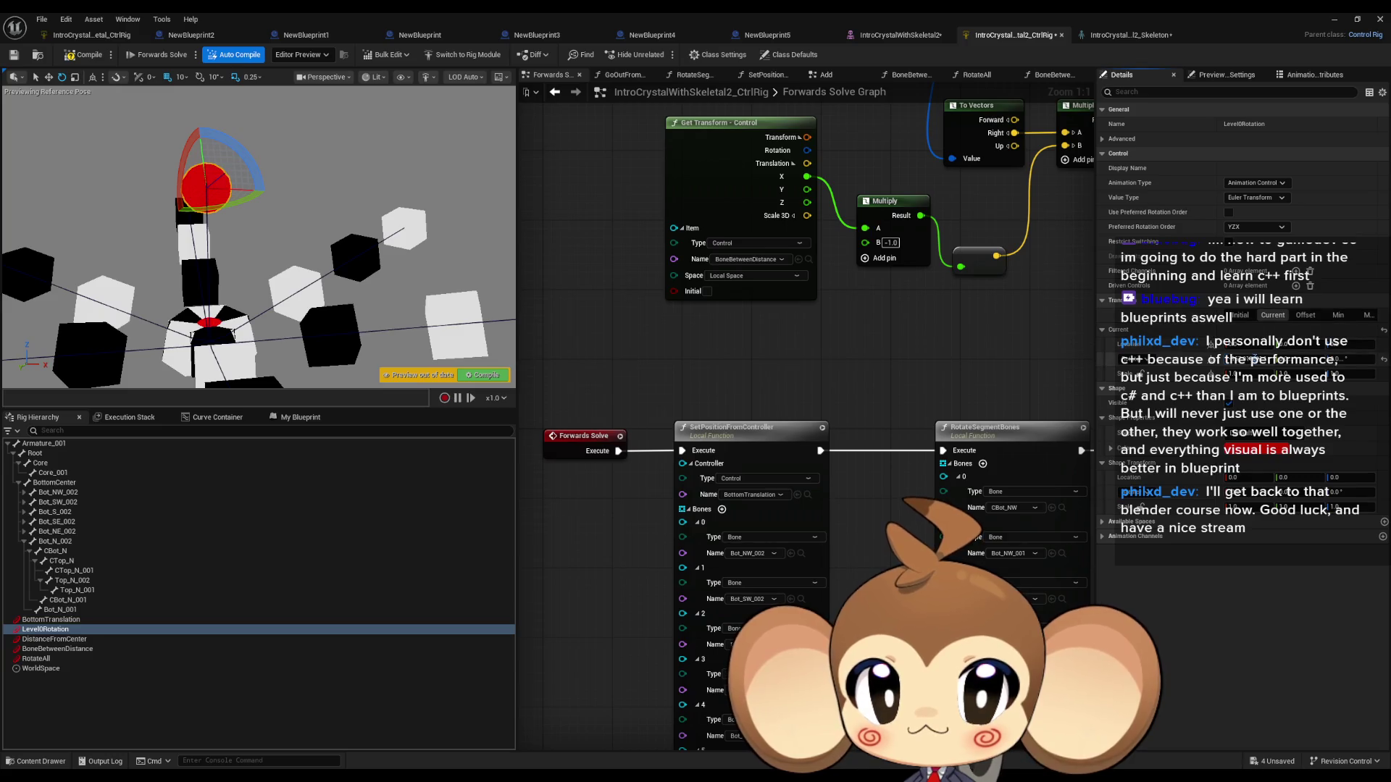
Step: Edit the control's roll value, then inspect the Bot_N_001 and Bot_N_002 bones up close
click(1269, 355)
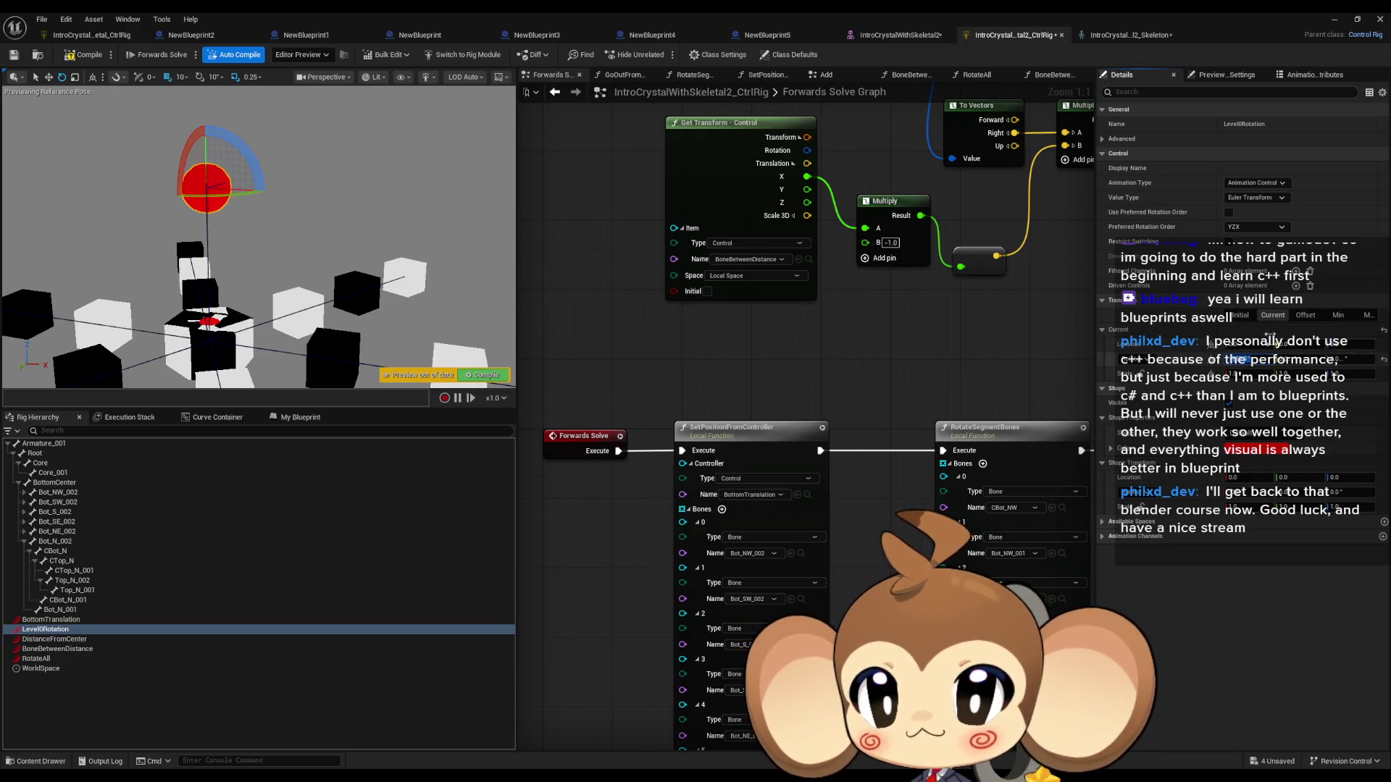
mouse_move(397, 384)
mouse_down()
mouse_move(311, 297)
mouse_move(232, 247)
mouse_up()
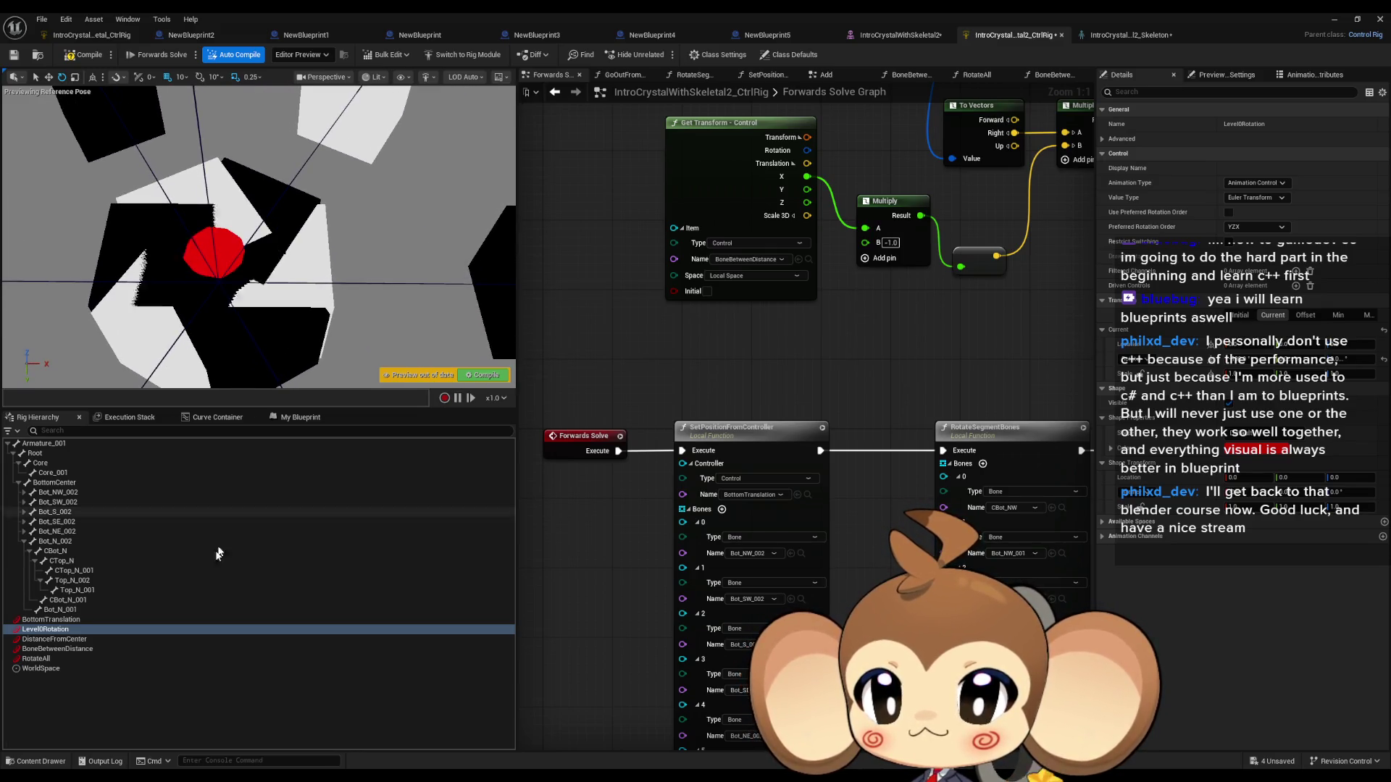
click(68, 610)
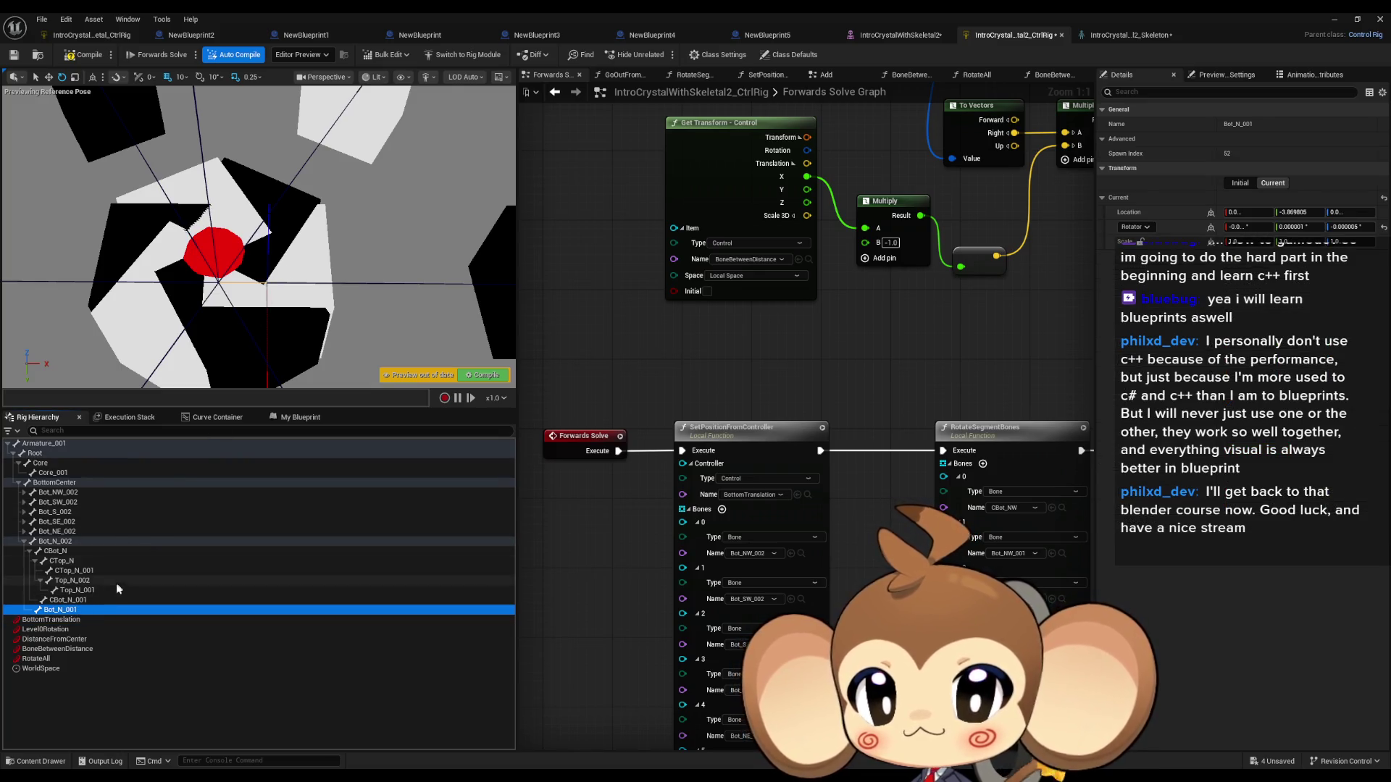
click(70, 542)
key(f)
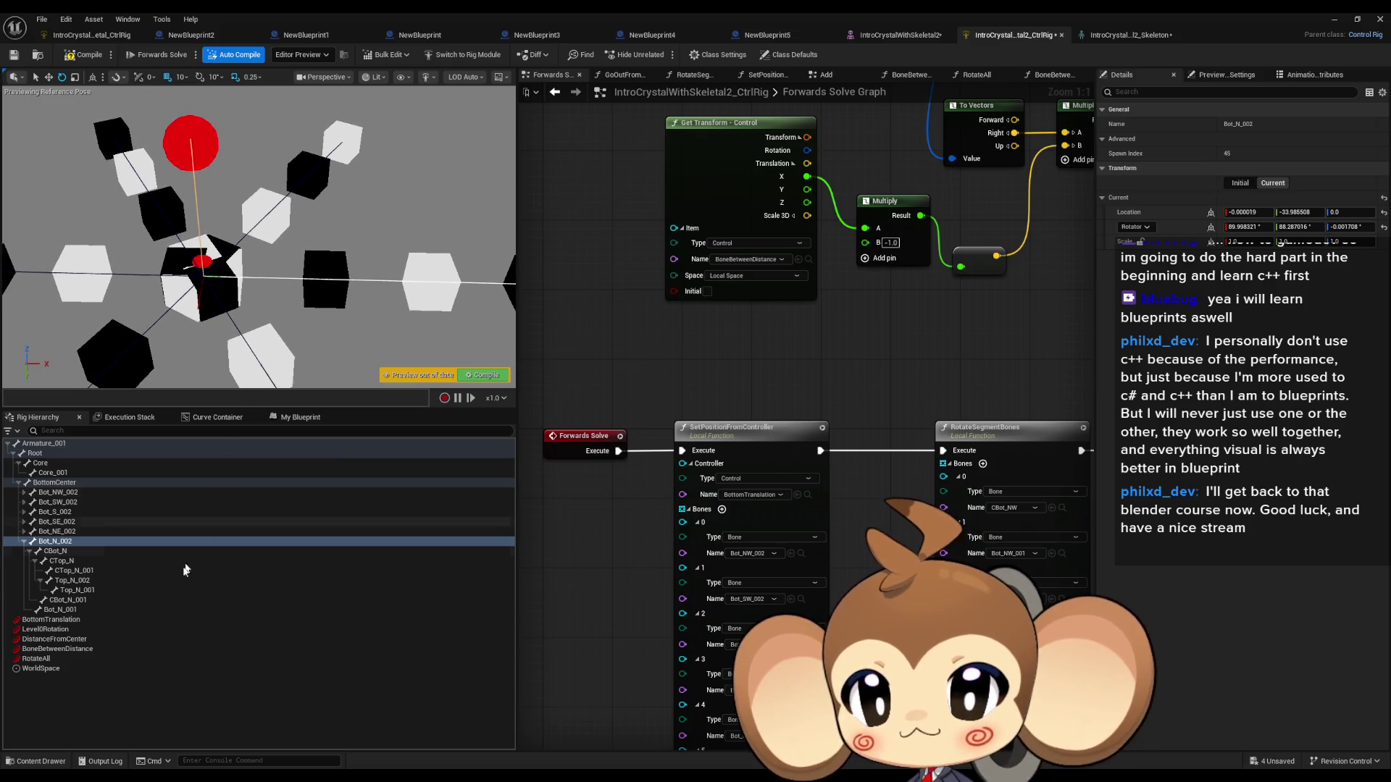
Step: Push DistanceFromCenter outward along X, spread the cubes with BoneBetweenDistance, then select RotateAll for rotation
click(73, 639)
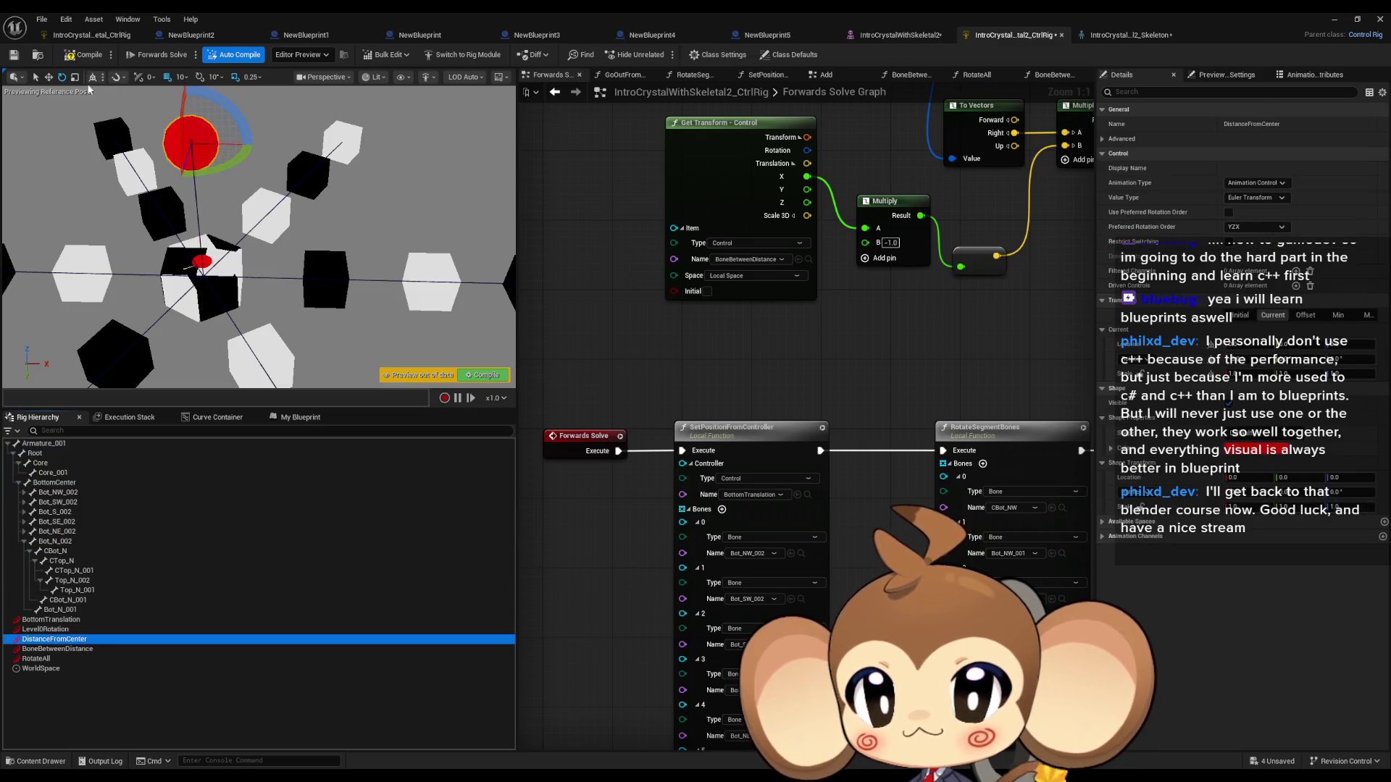
click(48, 78)
drag(232, 144, 277, 153)
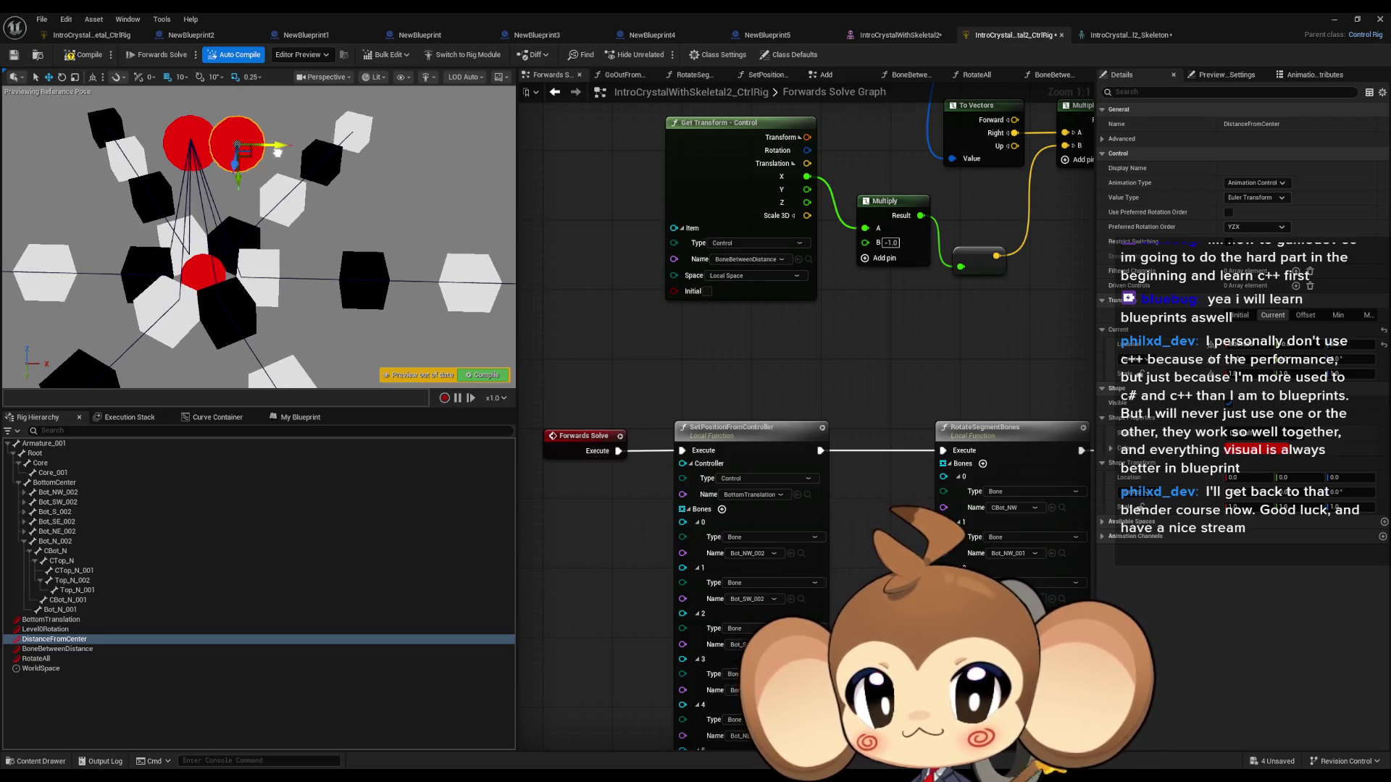
click(73, 649)
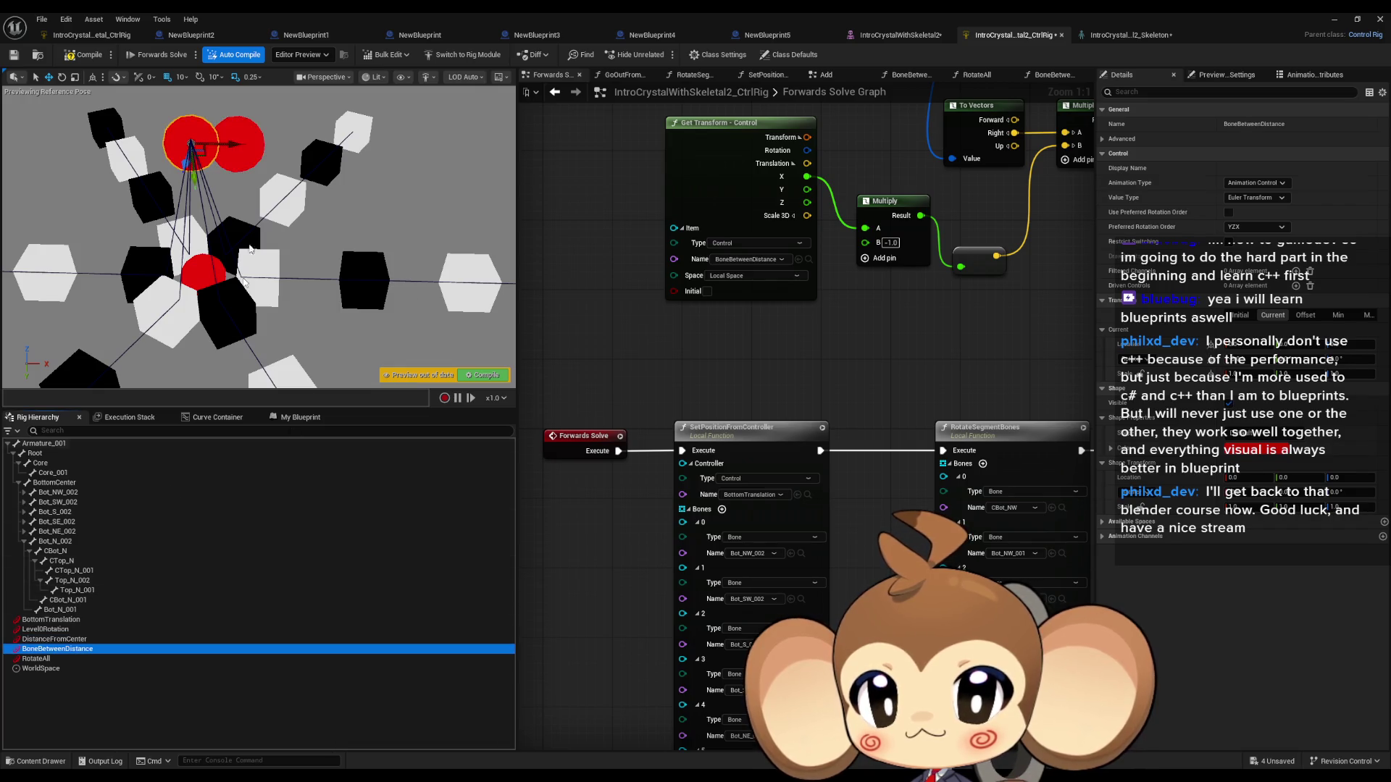
drag(236, 144, 158, 140)
click(38, 658)
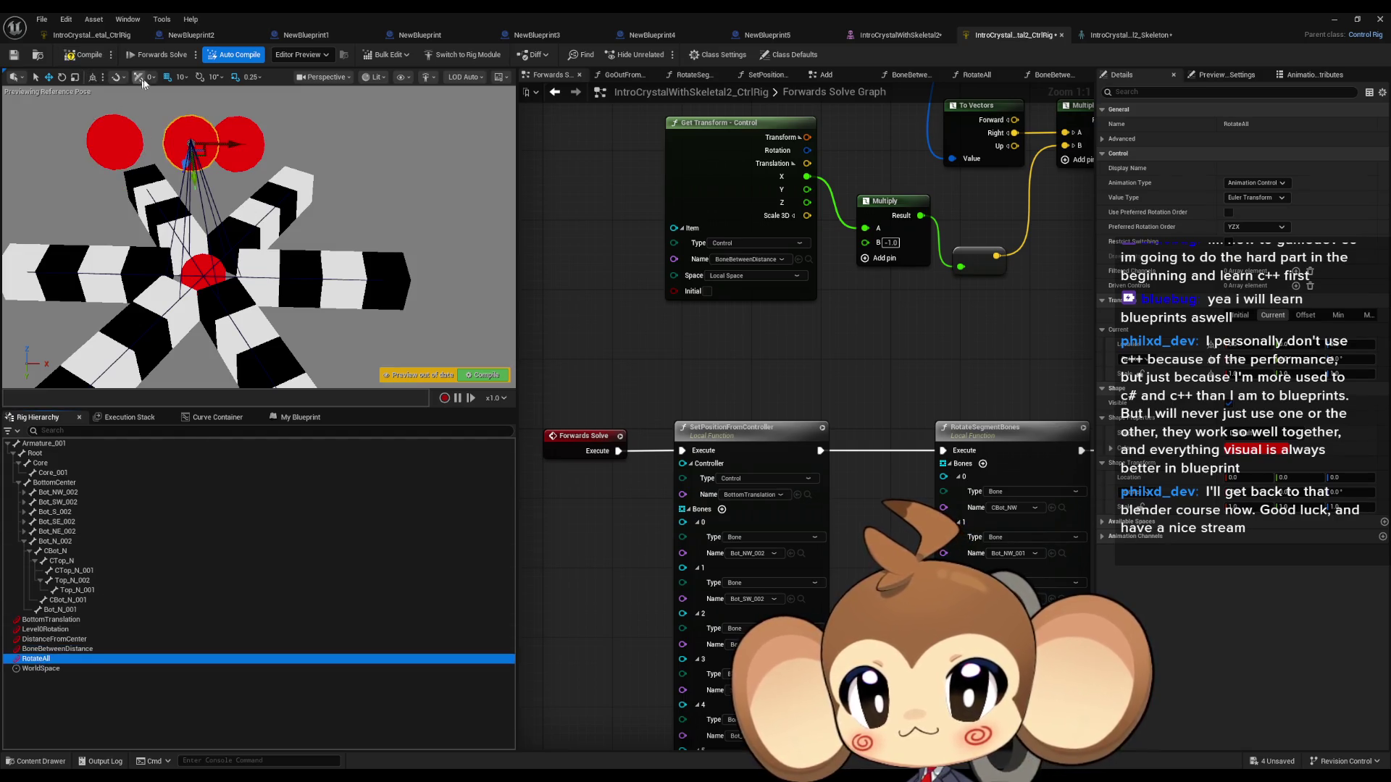
click(63, 76)
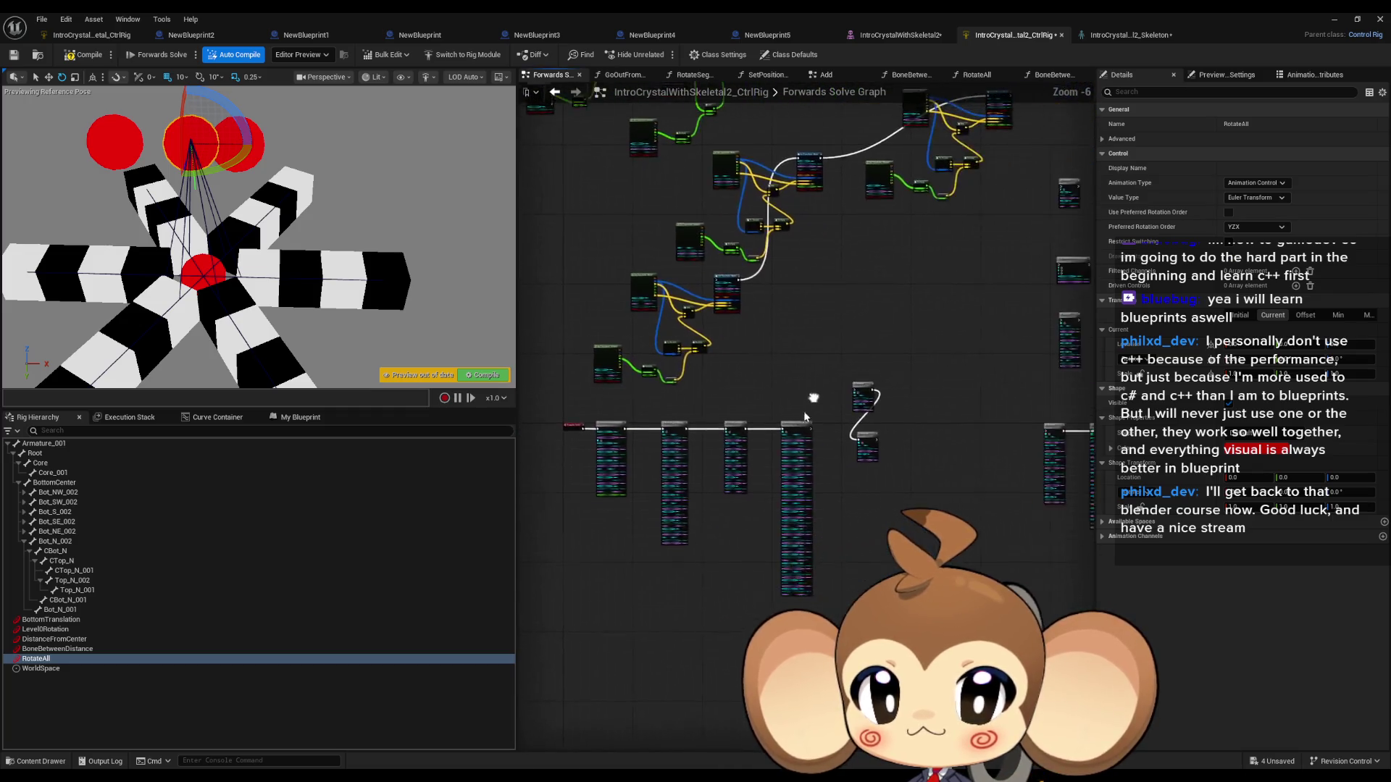
Step: Wire the distance function's Execute into the upper RotateAll and unhook the lower RotateAll
mouse_move(742, 427)
mouse_down()
mouse_move(855, 369)
mouse_move(897, 278)
mouse_up()
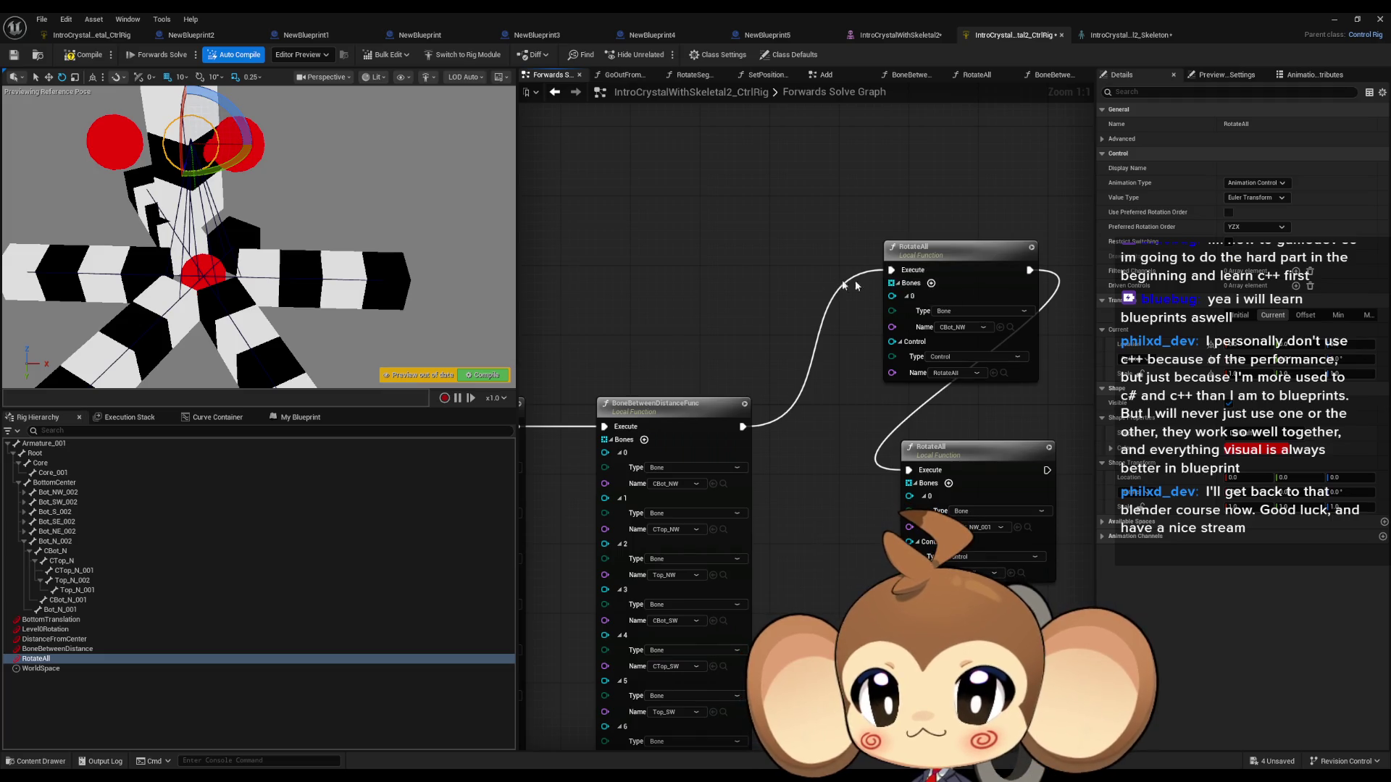
mouse_move(246, 167)
mouse_down()
mouse_move(232, 157)
mouse_move(236, 109)
mouse_move(206, 164)
mouse_up()
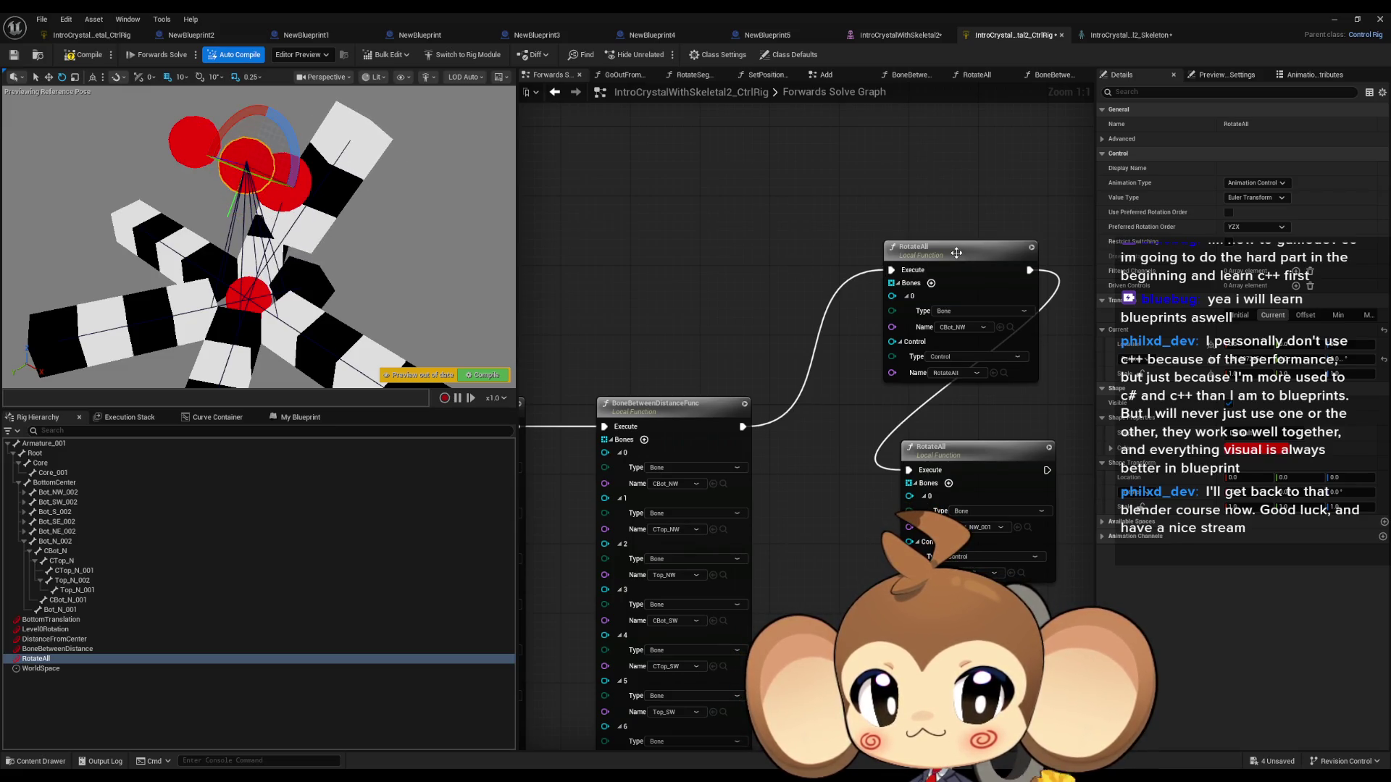
alt+click(908, 470)
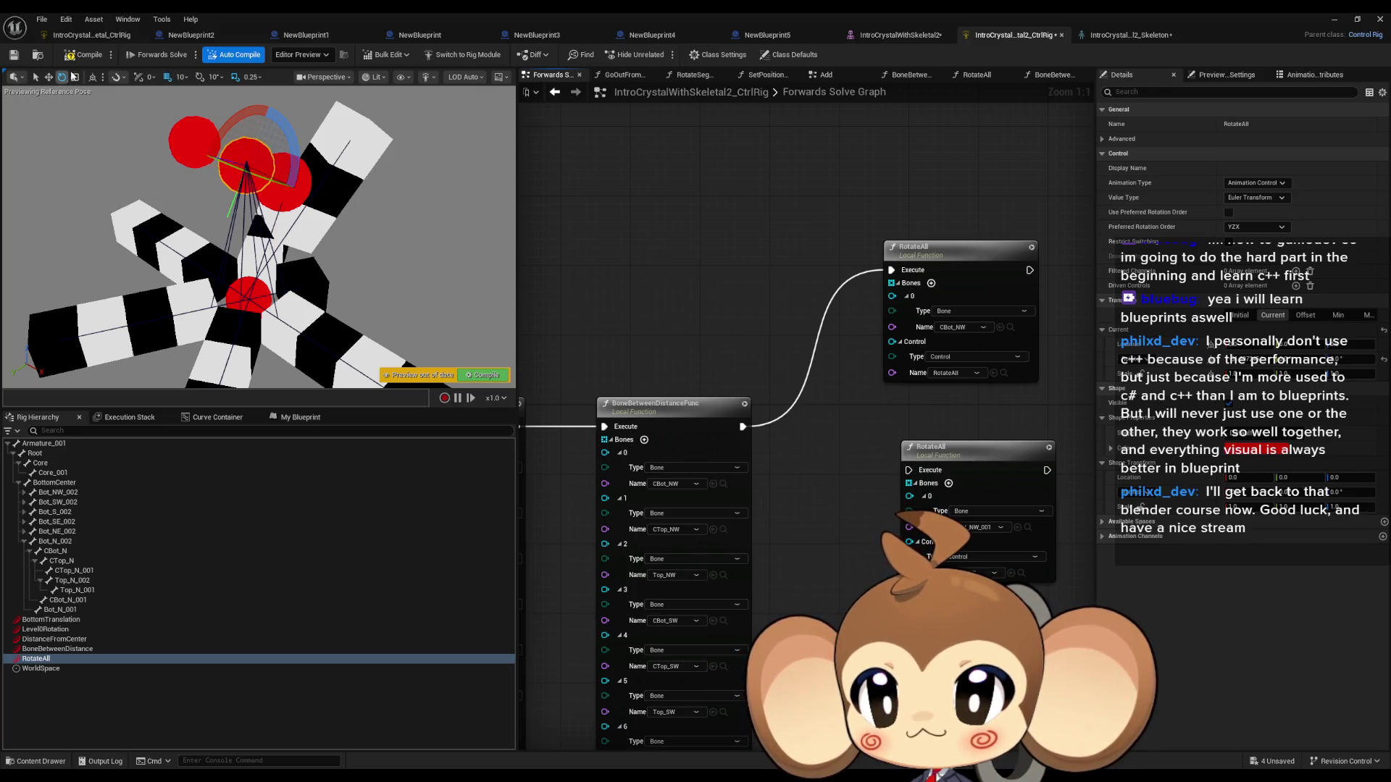
Step: Inside RotateAll, feed the bone rotation into Multiply's B and the control rotation into A
double_click(904, 315)
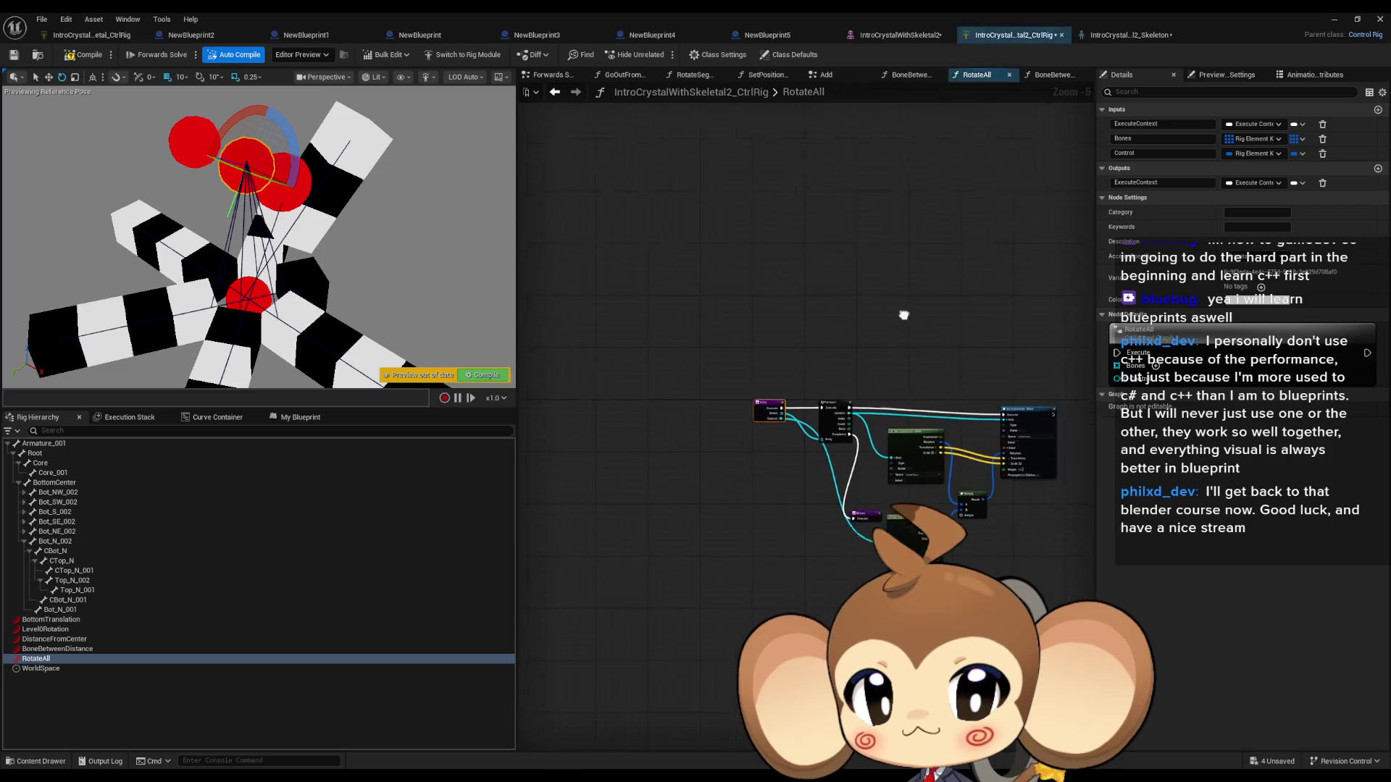
scroll(797, 435, up, 5)
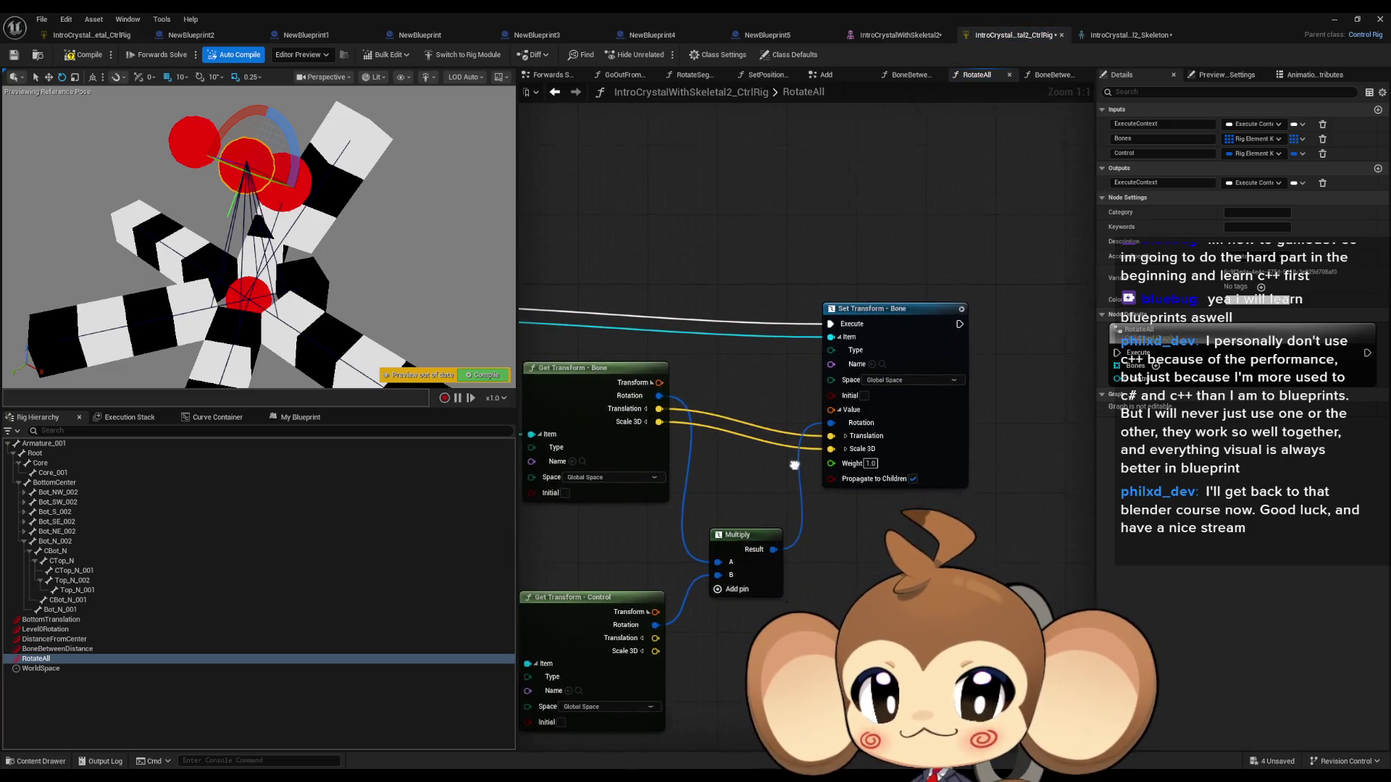
drag(793, 468, 846, 500)
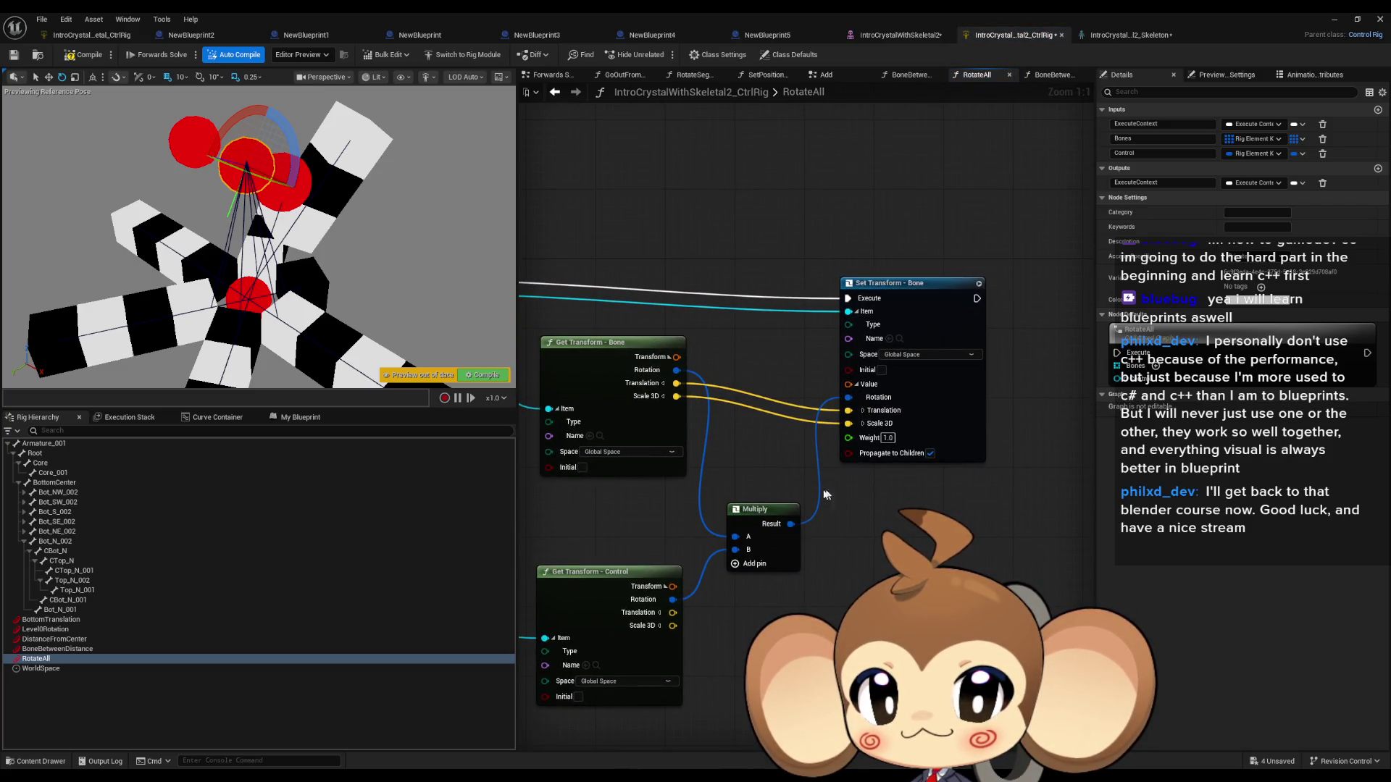
drag(765, 454, 813, 450)
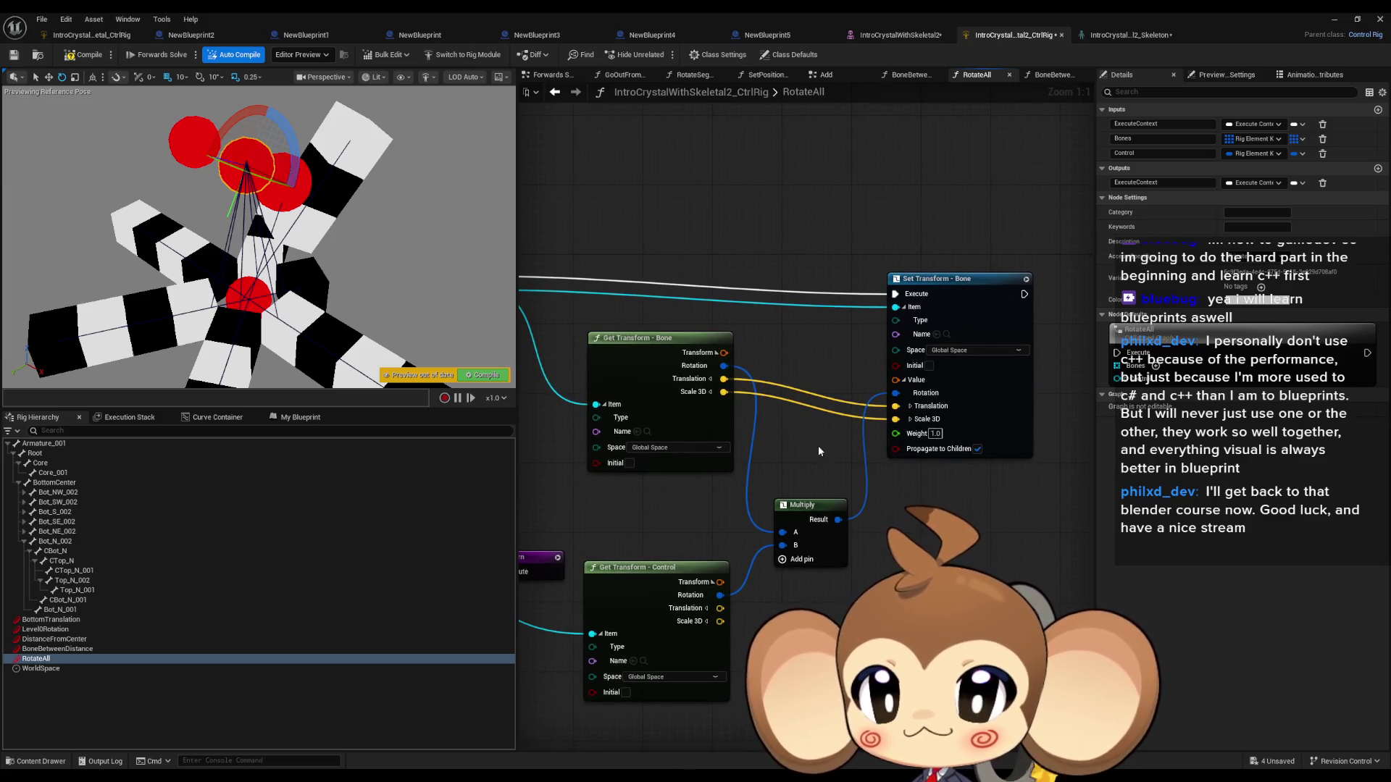
drag(782, 545, 724, 365)
drag(720, 595, 783, 532)
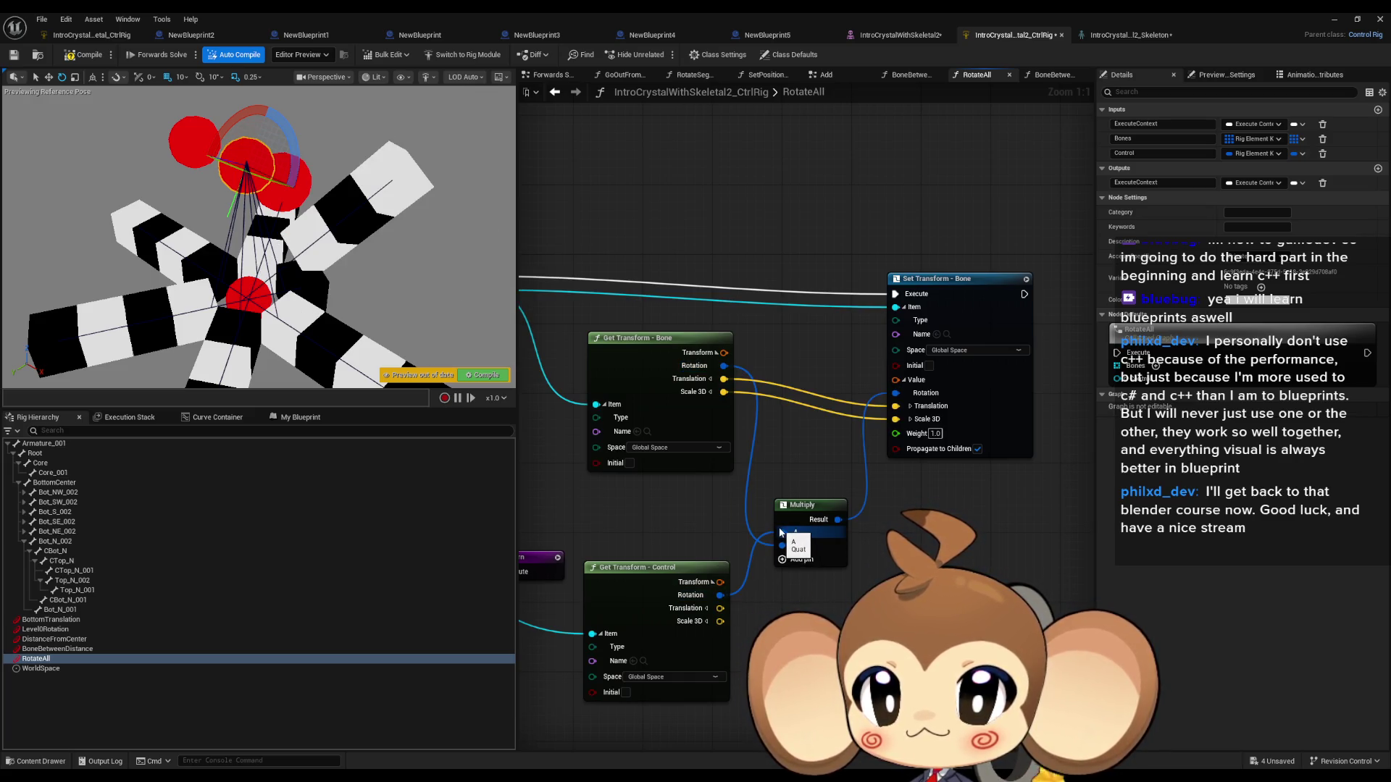
mouse_move(217, 141)
mouse_down()
mouse_move(206, 156)
mouse_move(247, 233)
mouse_move(185, 192)
mouse_move(235, 102)
mouse_move(215, 133)
mouse_up()
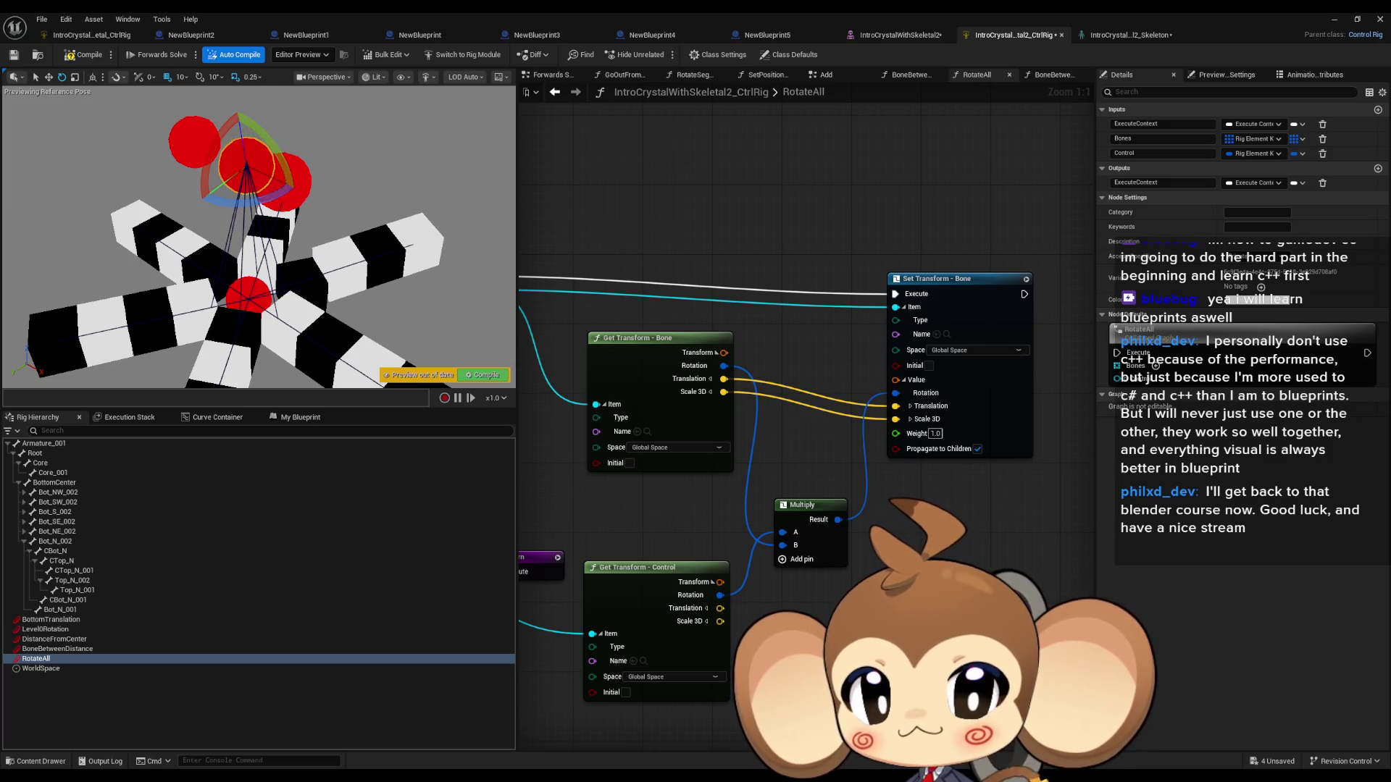
mouse_move(719, 603)
mouse_down()
mouse_move(783, 532)
mouse_move(723, 368)
mouse_up()
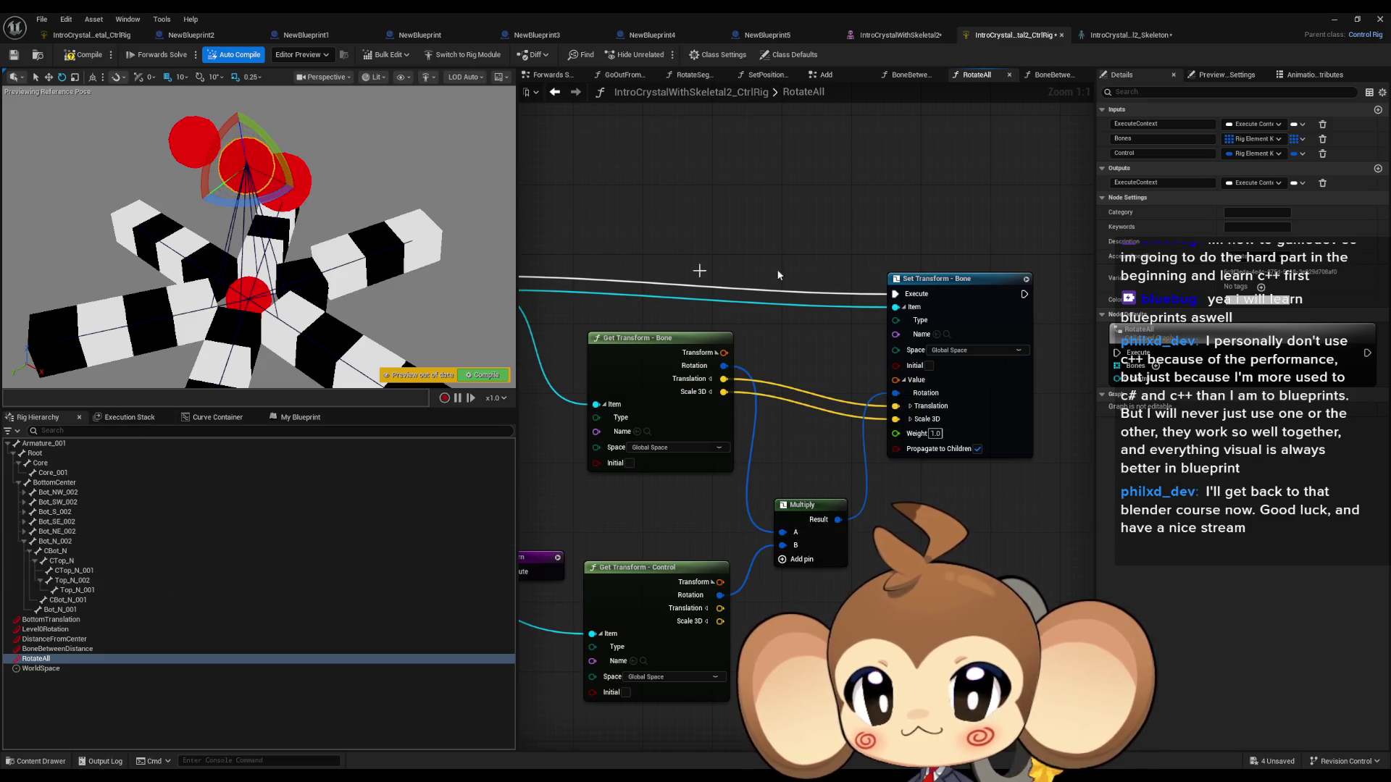
Step: Set Get Transform - Control to Local Space, keep the bone in Global Space, and test
click(255, 163)
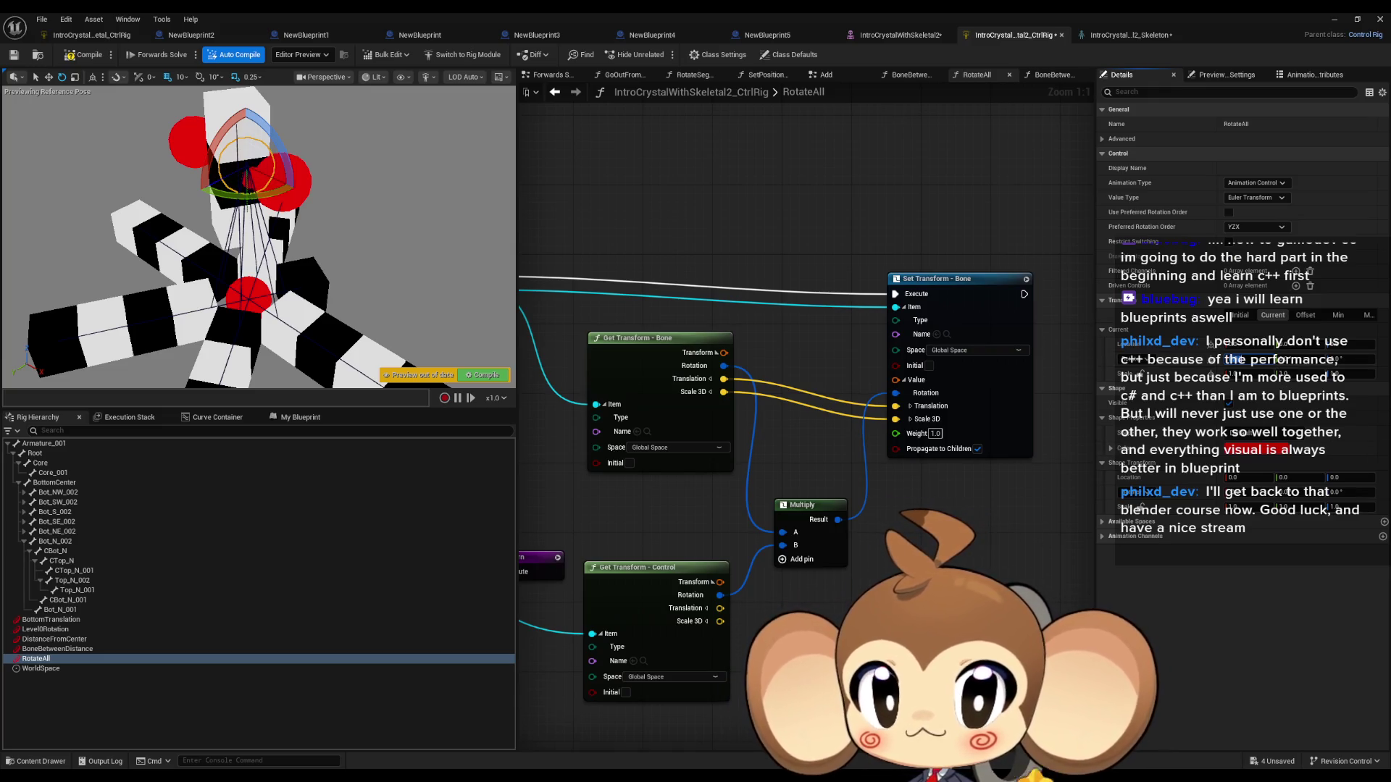
mouse_move(728, 591)
mouse_down()
mouse_move(783, 535)
mouse_move(736, 366)
mouse_move(723, 365)
mouse_move(804, 553)
mouse_move(722, 595)
mouse_up()
click(658, 677)
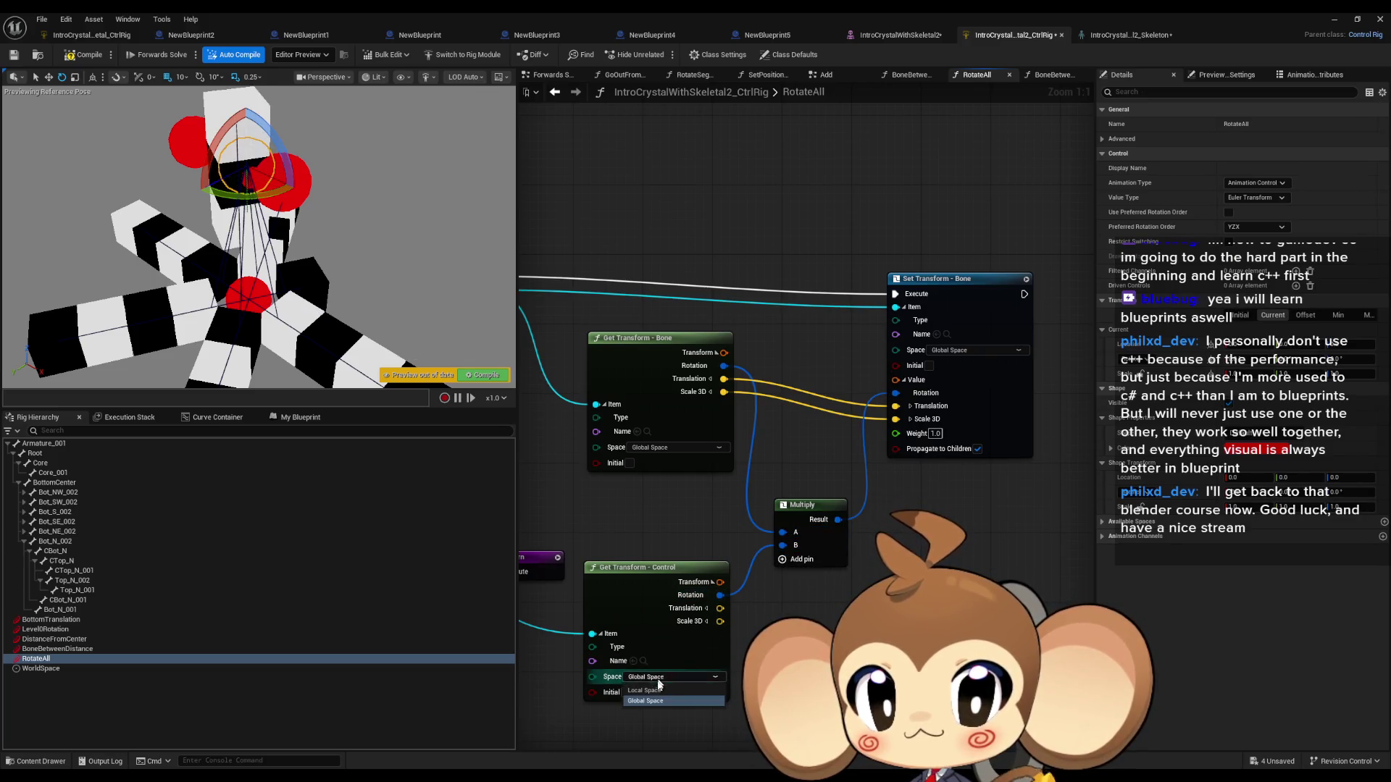
click(644, 691)
click(656, 447)
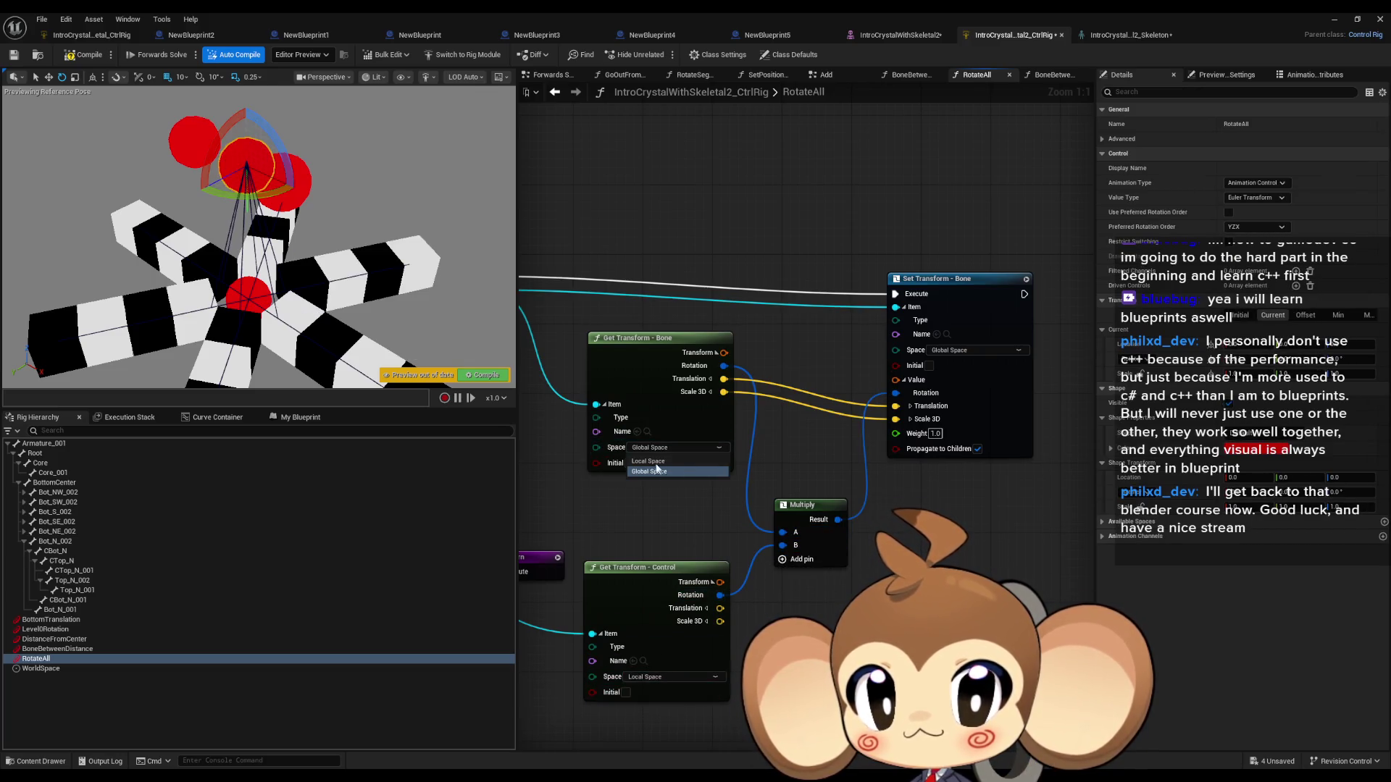
click(655, 462)
click(656, 447)
click(654, 472)
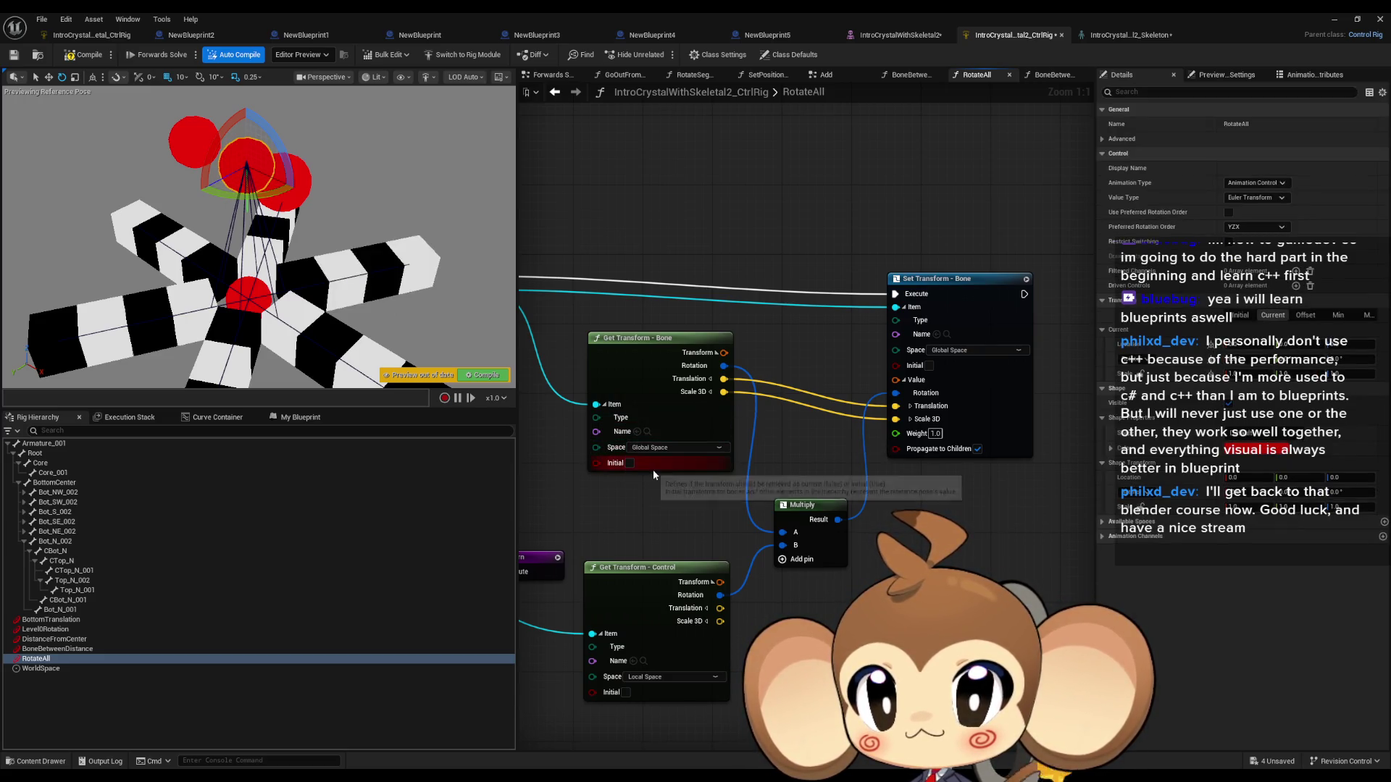
mouse_move(229, 141)
mouse_down()
mouse_move(203, 177)
mouse_move(225, 238)
mouse_move(207, 242)
mouse_move(242, 239)
mouse_move(230, 243)
mouse_up()
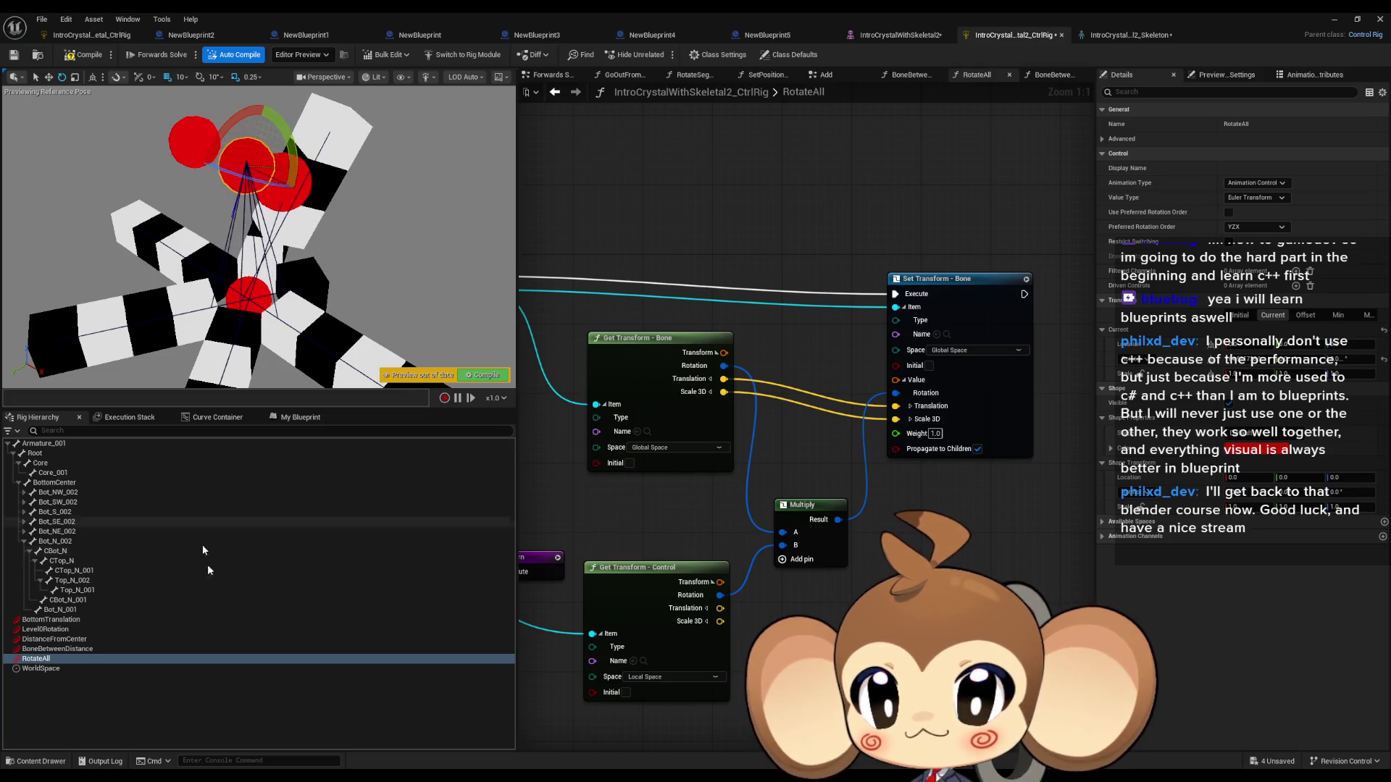
click(89, 642)
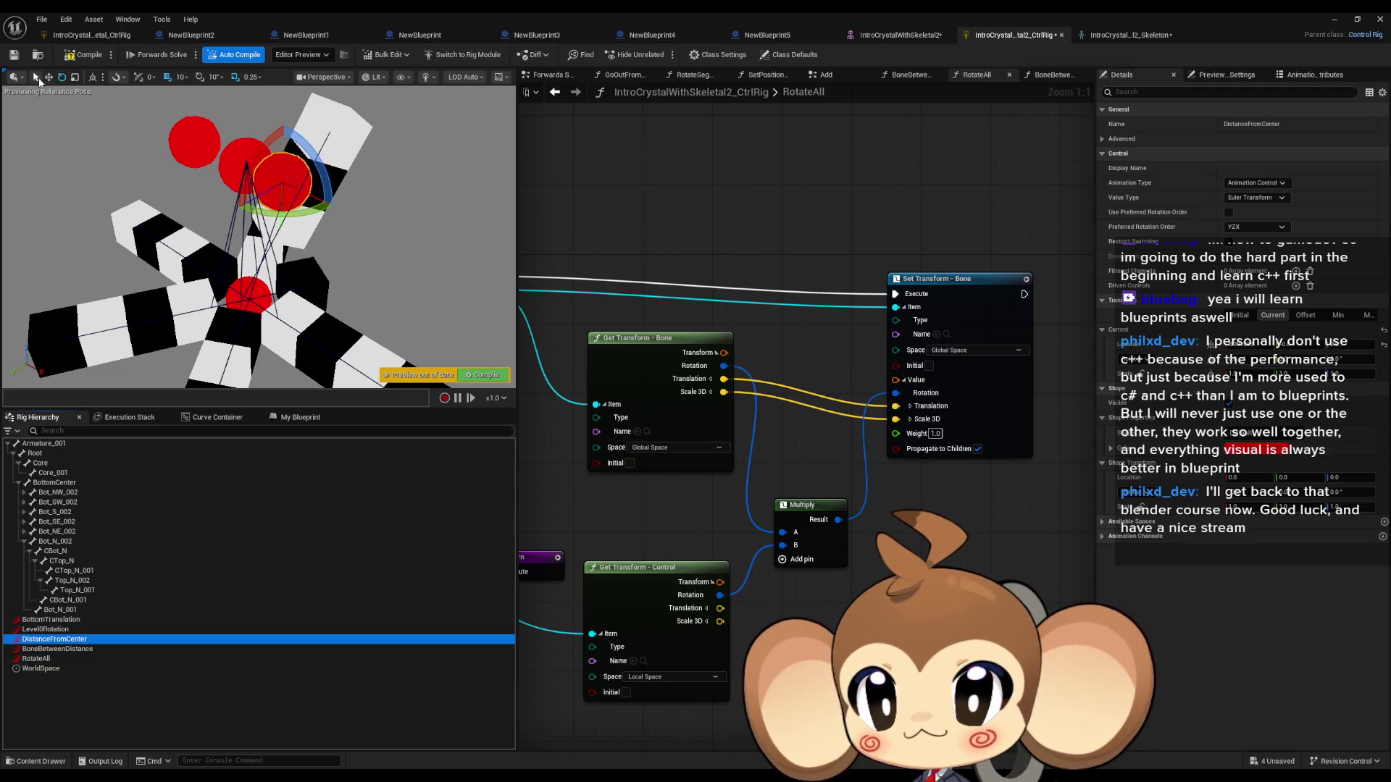
Step: Move DistanceFromCenter to spread the crystal segments apart, then check the Bot_N_002 bone
click(48, 76)
mouse_move(313, 200)
mouse_down()
mouse_move(371, 266)
mouse_move(337, 274)
mouse_move(379, 261)
mouse_move(386, 284)
mouse_move(370, 243)
mouse_up()
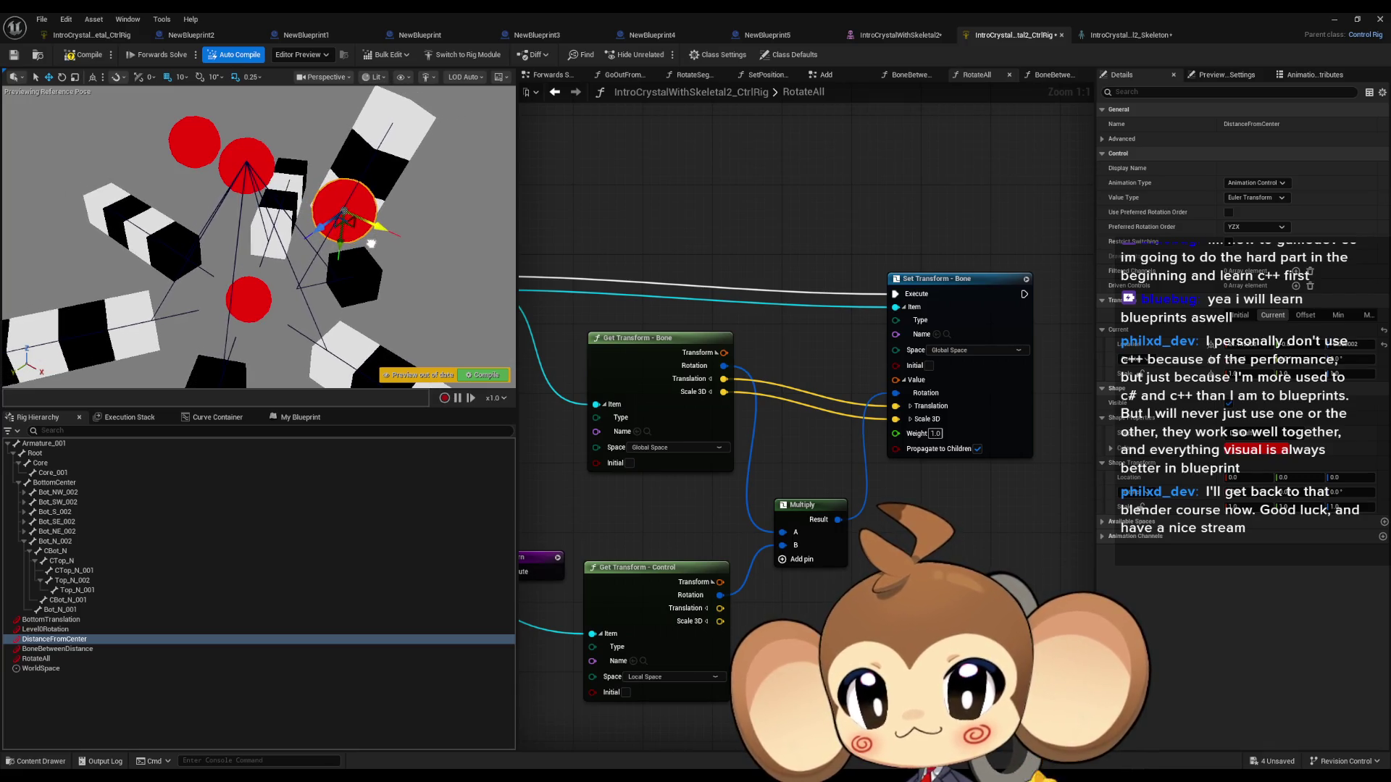
click(64, 542)
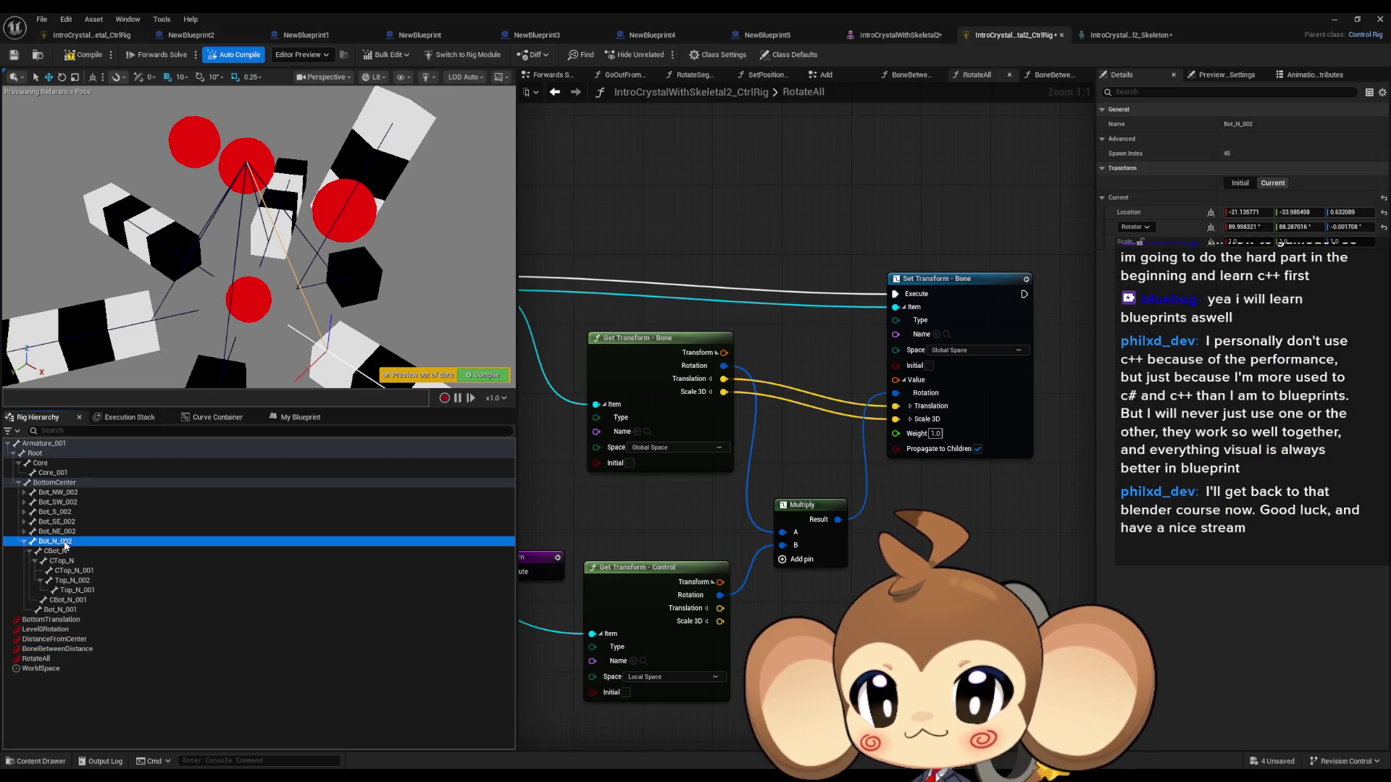
click(24, 542)
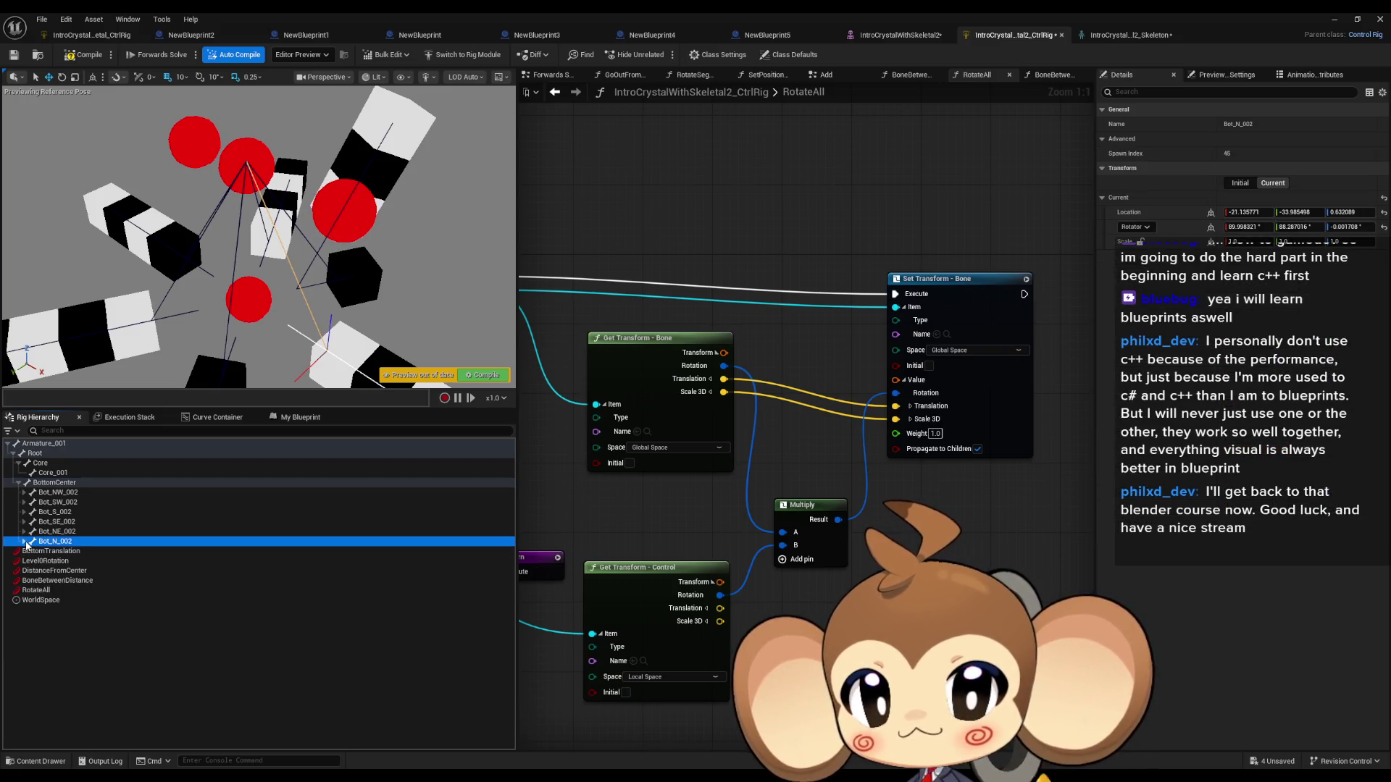
Step: Inspect BottomCenter, Bot_NW_002, CBot_NW, Bot_NW_001 and Bot_S_002 bones in the hierarchy
click(23, 493)
click(50, 482)
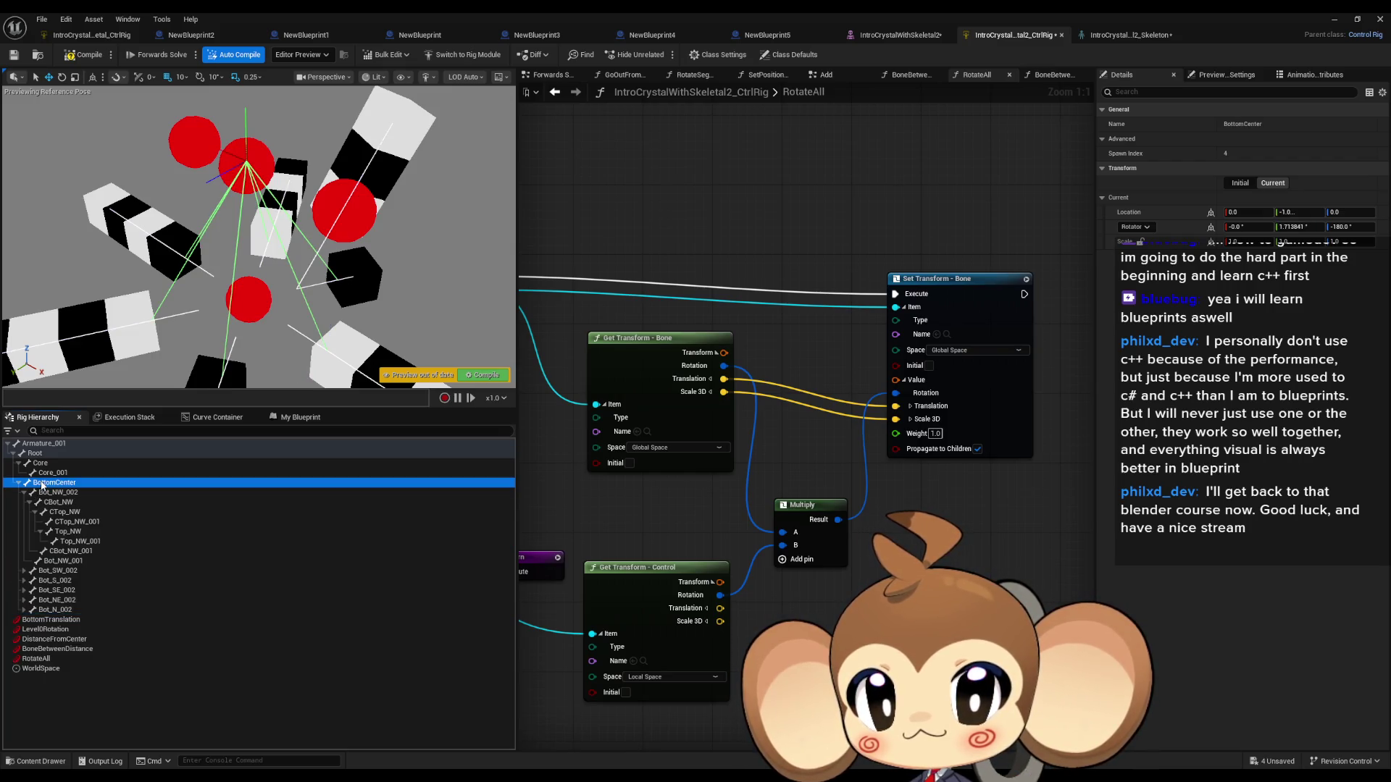
click(52, 495)
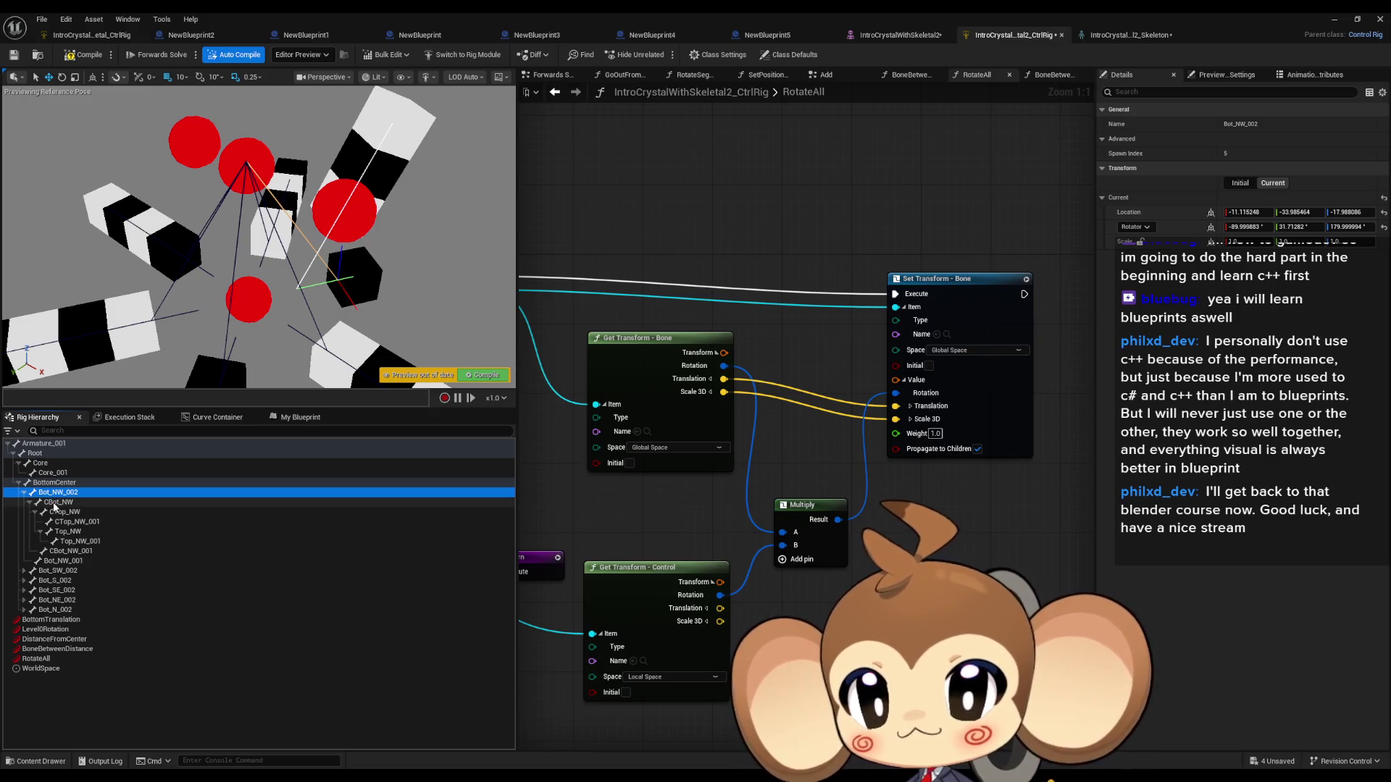
click(56, 504)
click(54, 493)
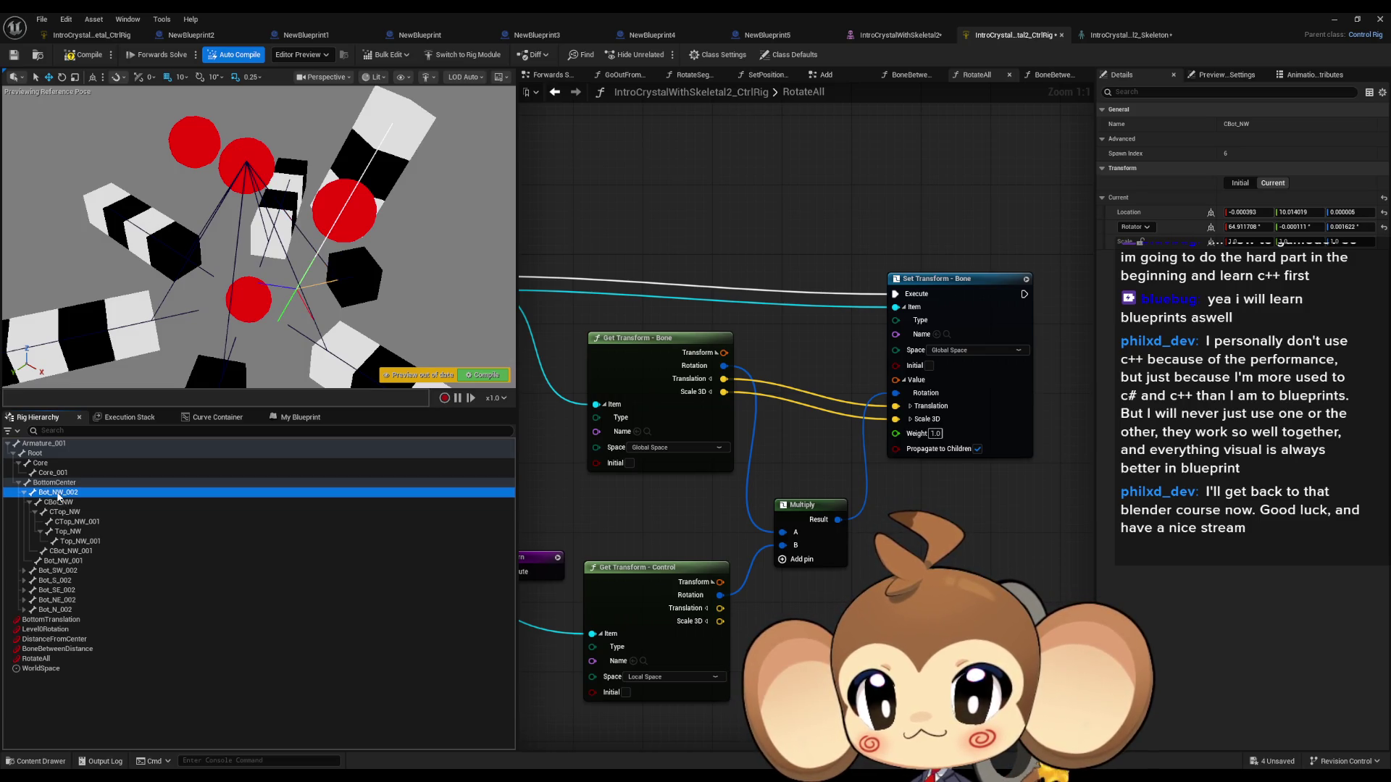
click(29, 502)
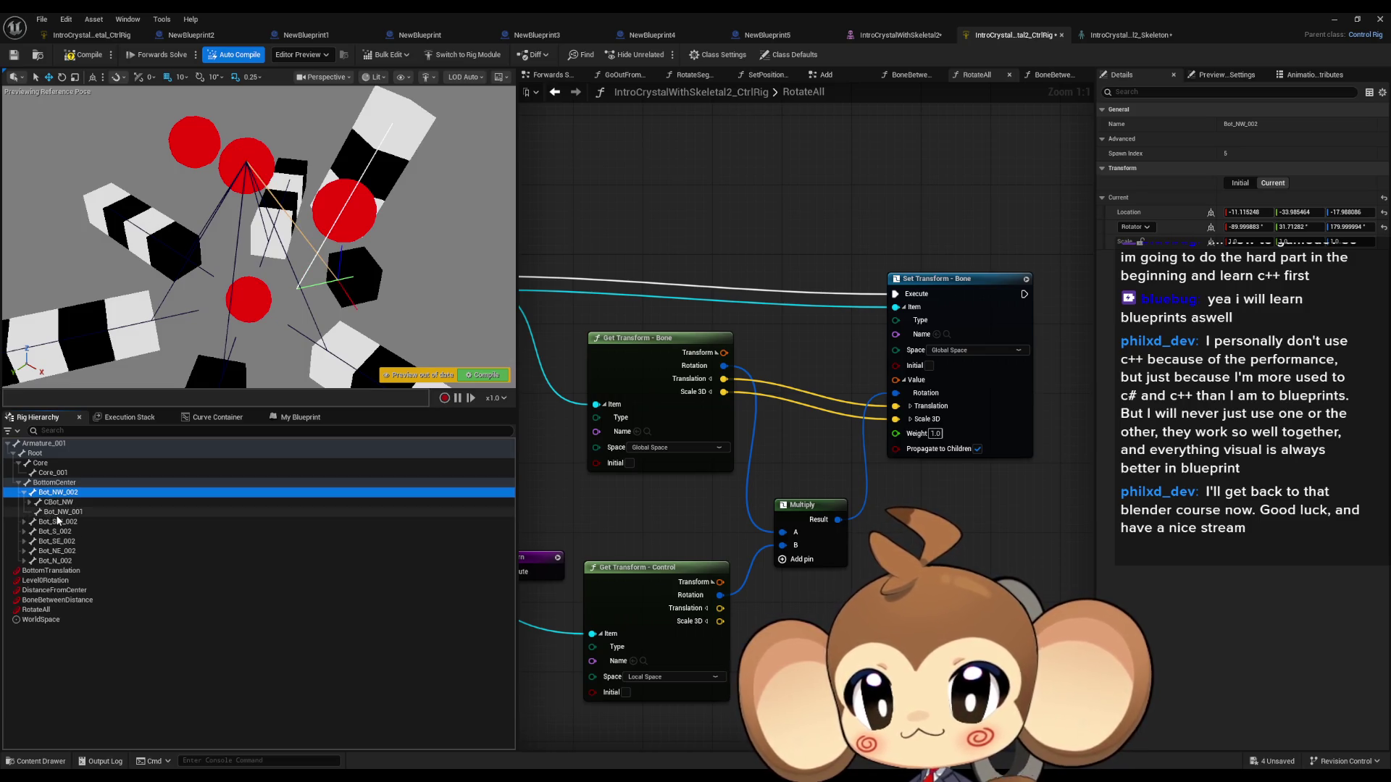
click(57, 515)
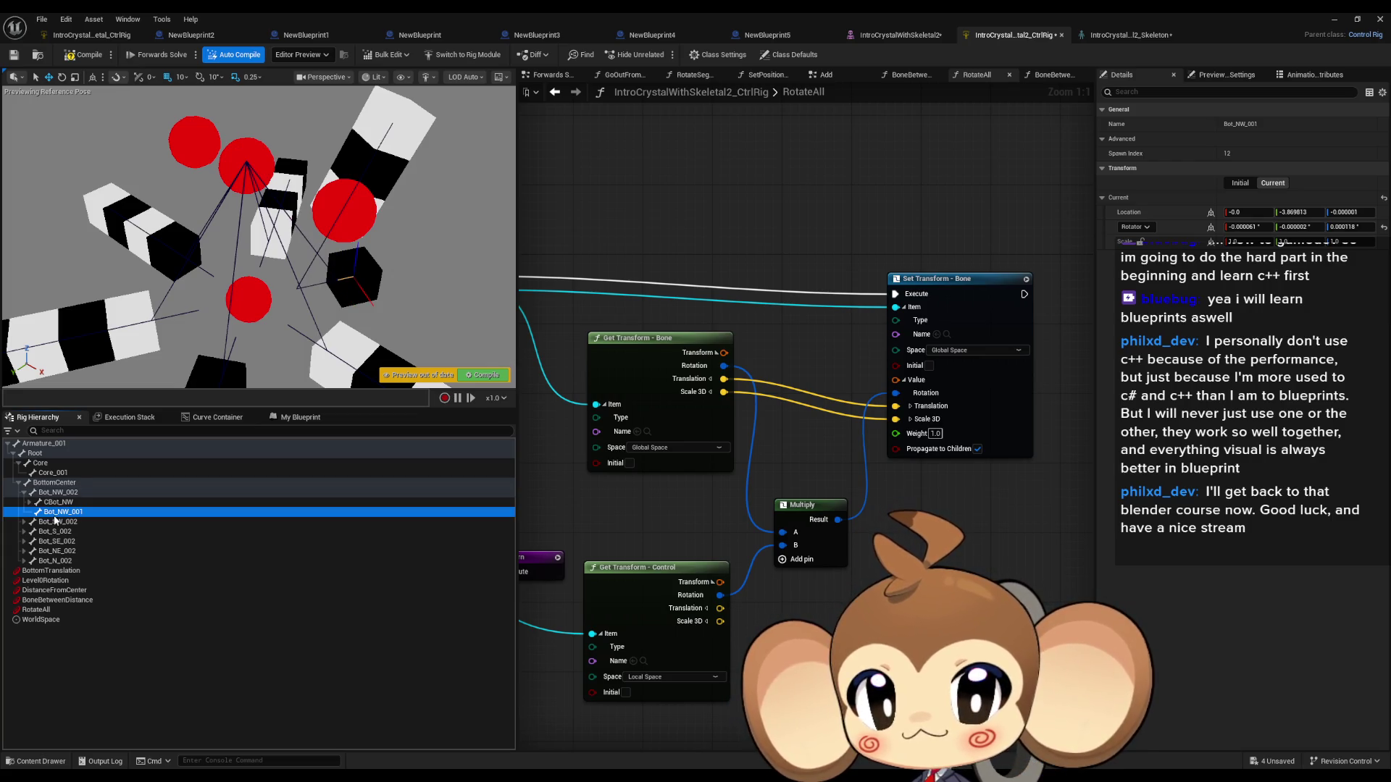
click(49, 504)
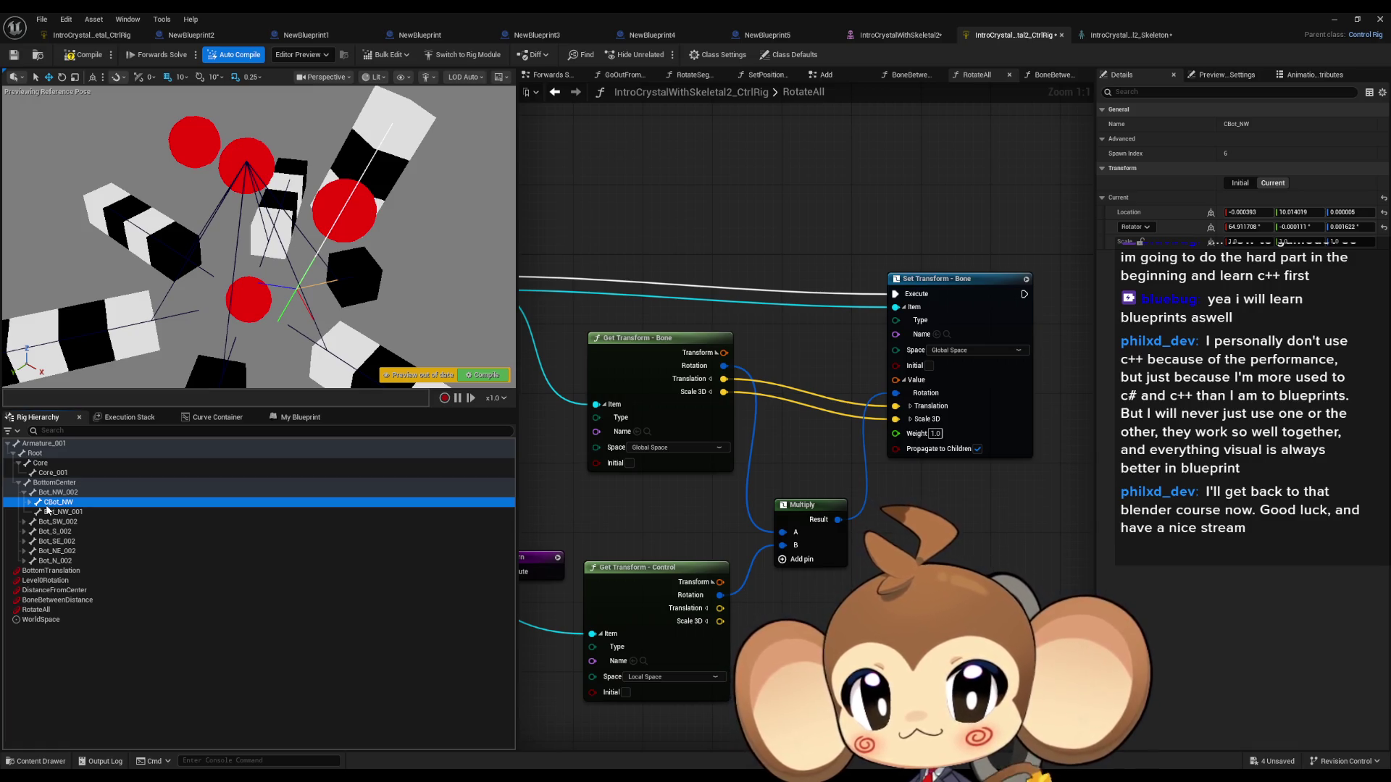
click(51, 533)
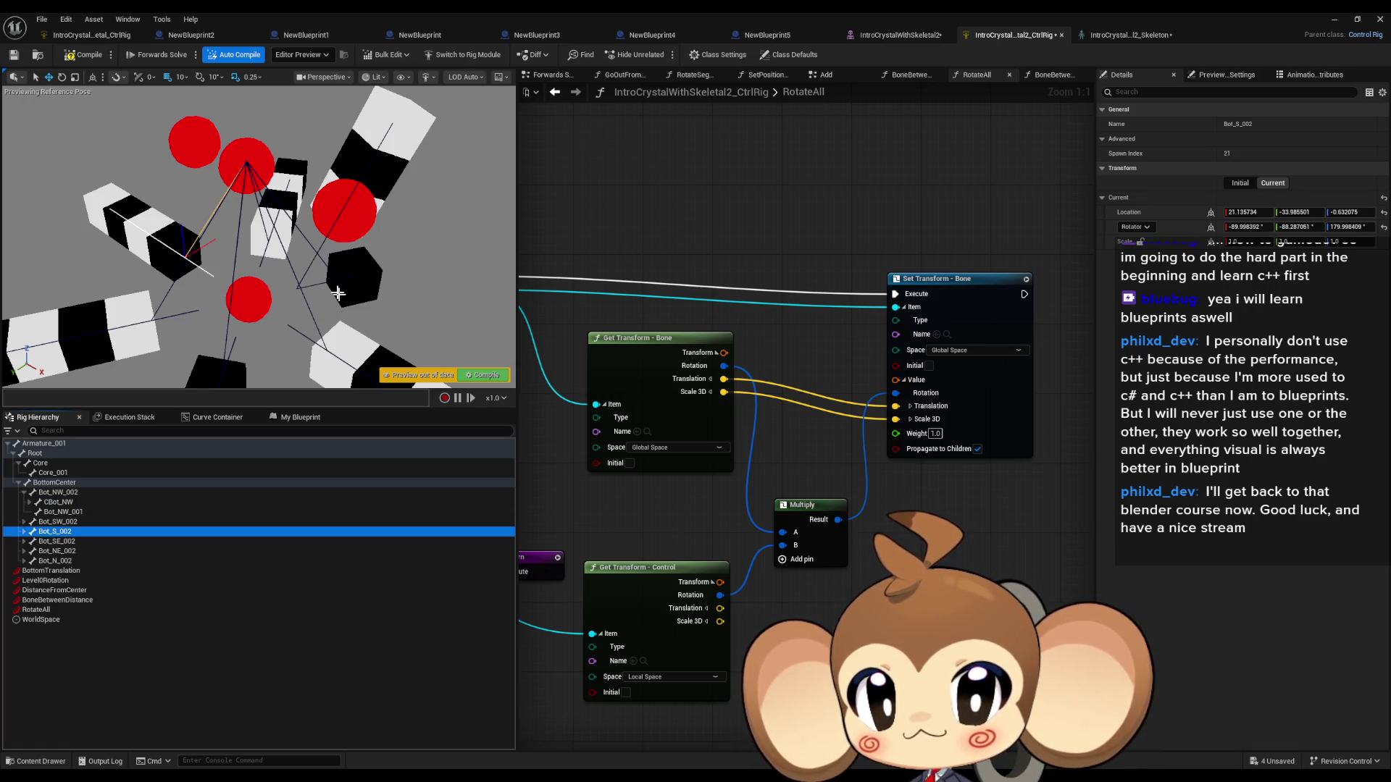
click(58, 492)
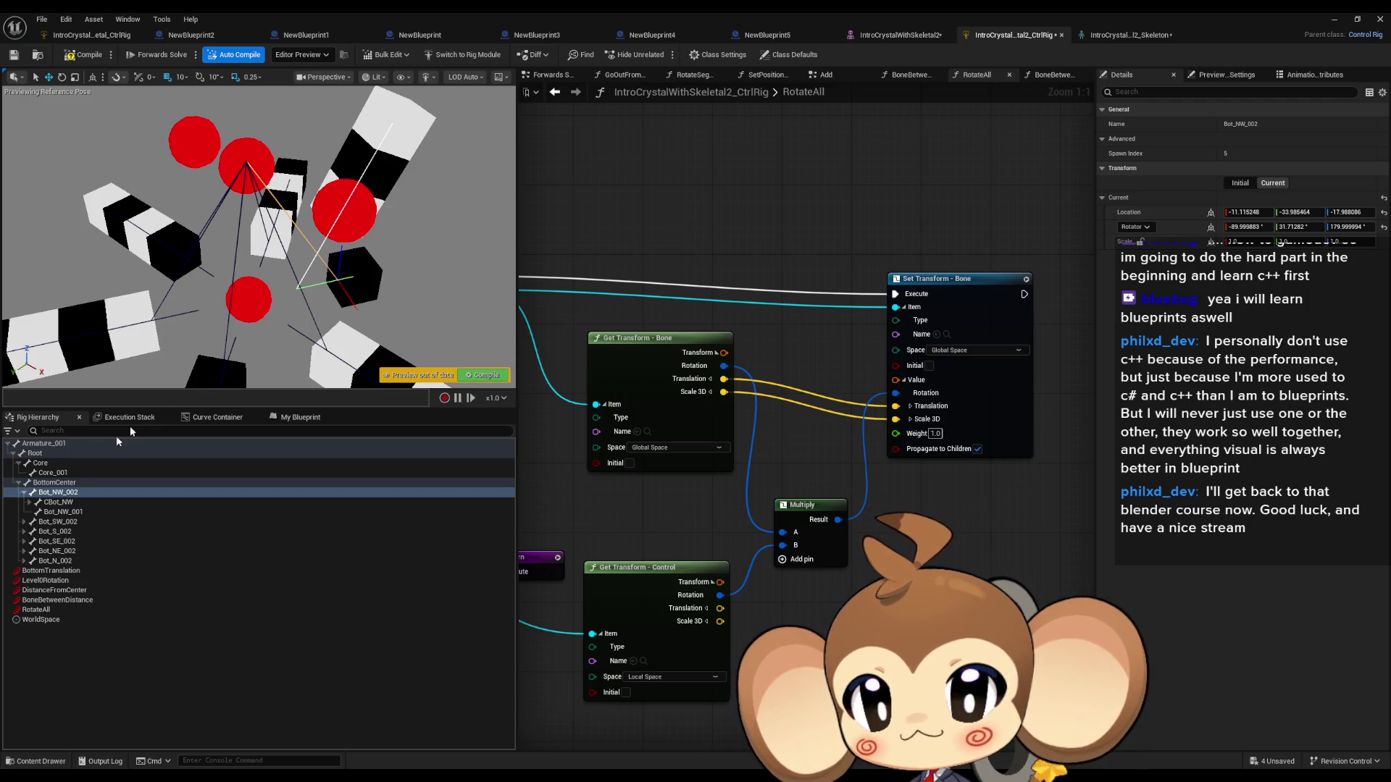
click(60, 512)
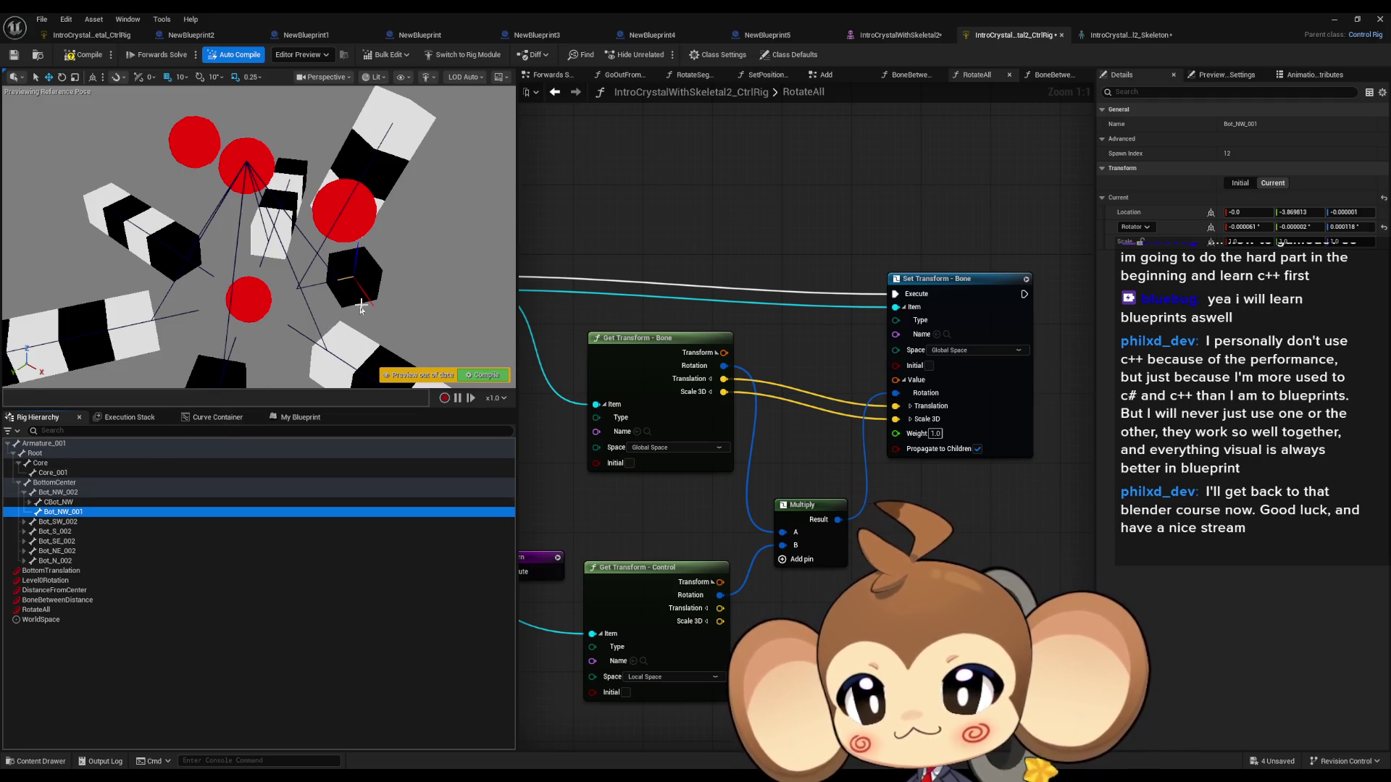
drag(378, 314, 389, 299)
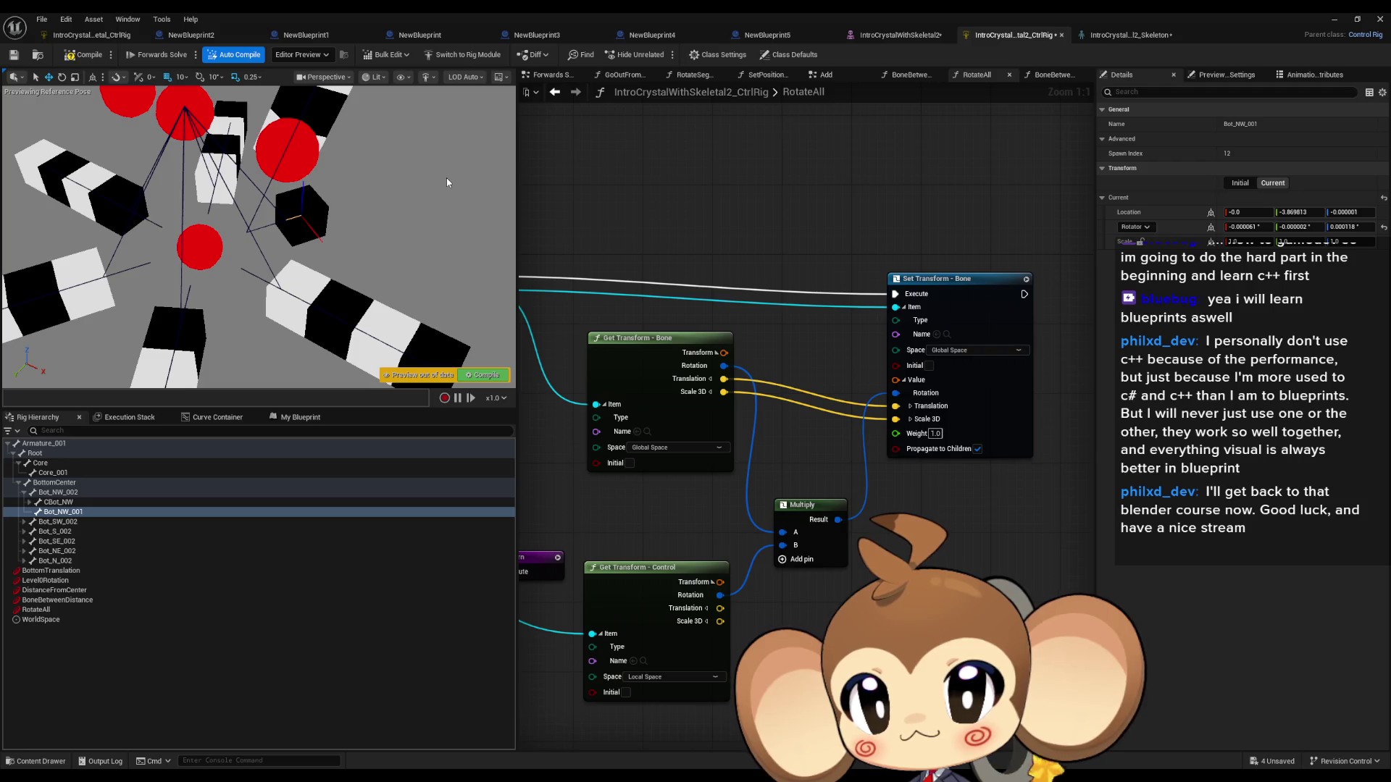
Step: Inspect the CBot_NW, CTop_NW and Bot_NW_002 bones from the hierarchy and preview
mouse_move(437, 186)
mouse_down()
mouse_move(511, 251)
mouse_move(409, 231)
mouse_up()
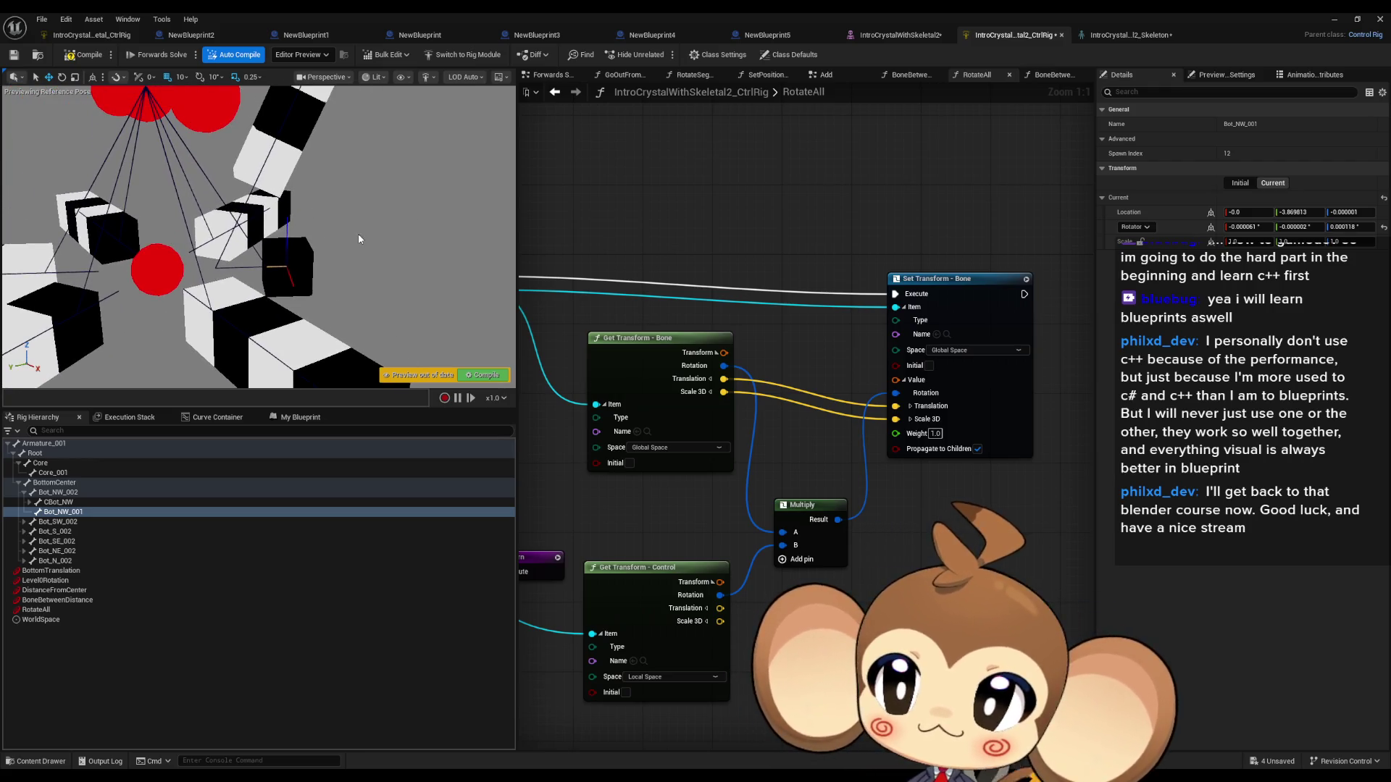
click(231, 234)
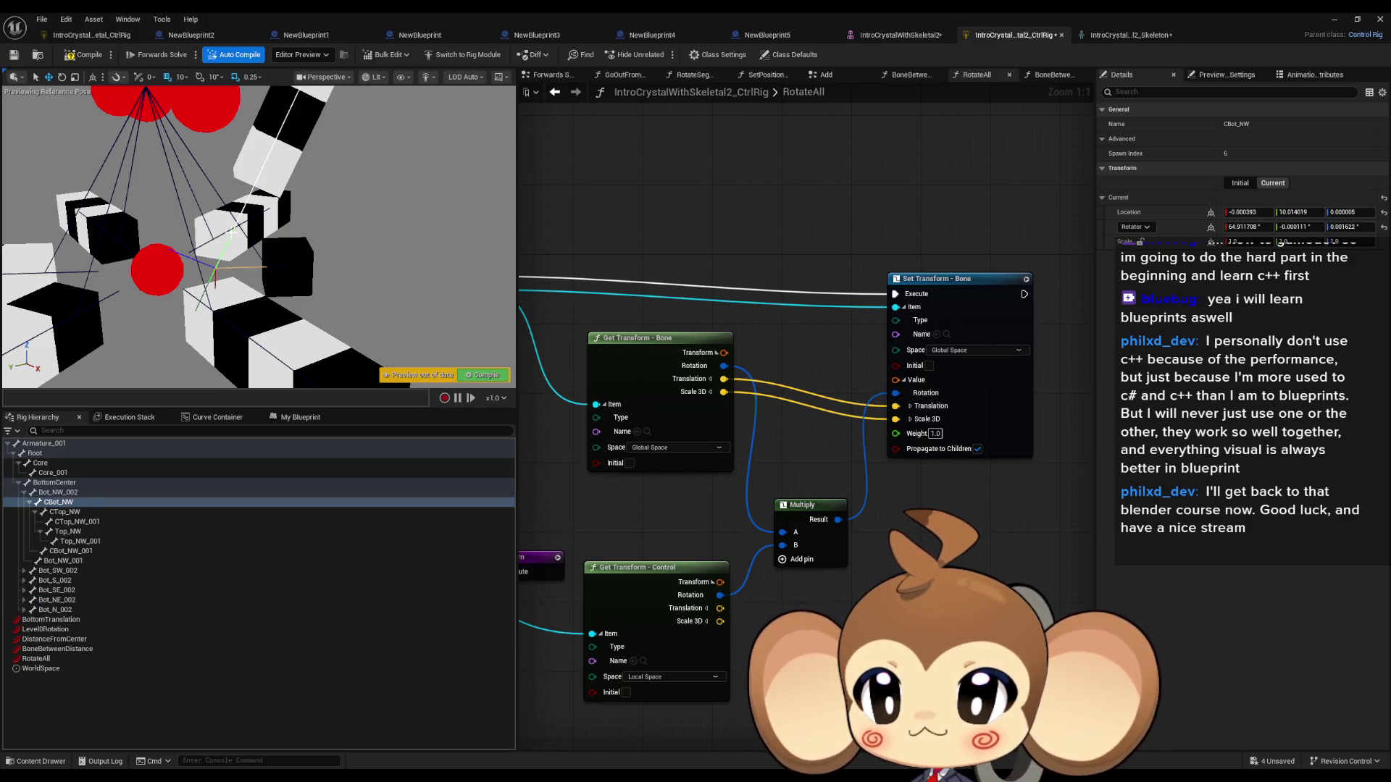
click(71, 513)
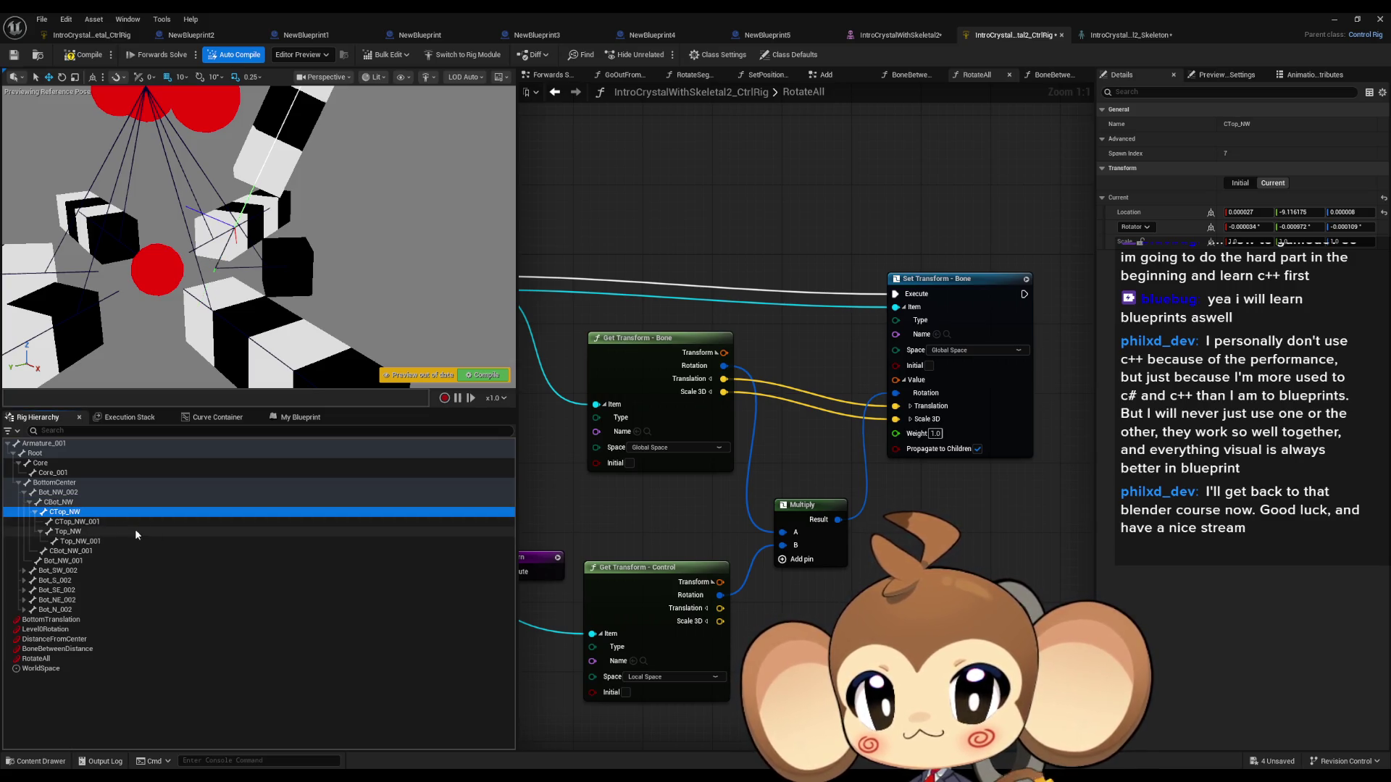
mouse_move(217, 218)
mouse_down()
mouse_move(210, 250)
mouse_move(210, 178)
mouse_move(343, 216)
mouse_up()
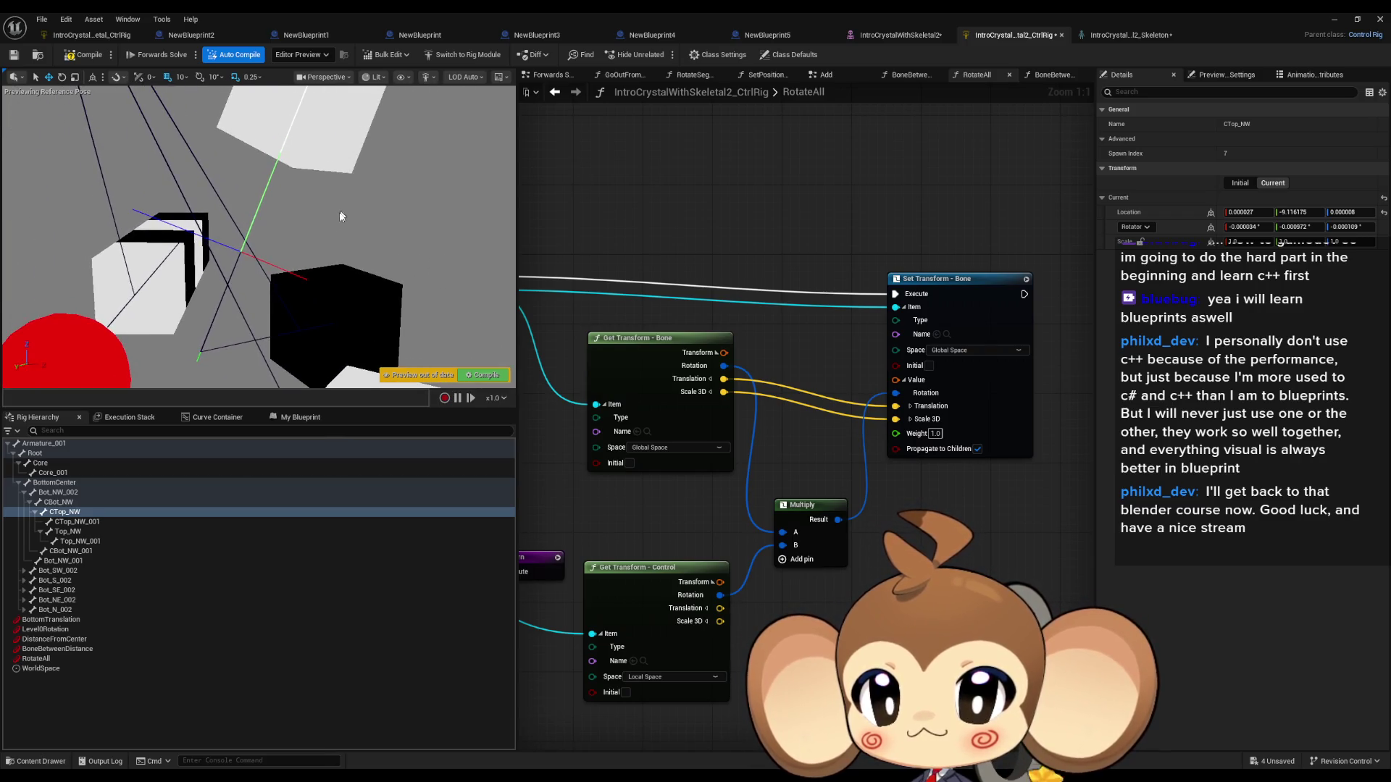
click(266, 340)
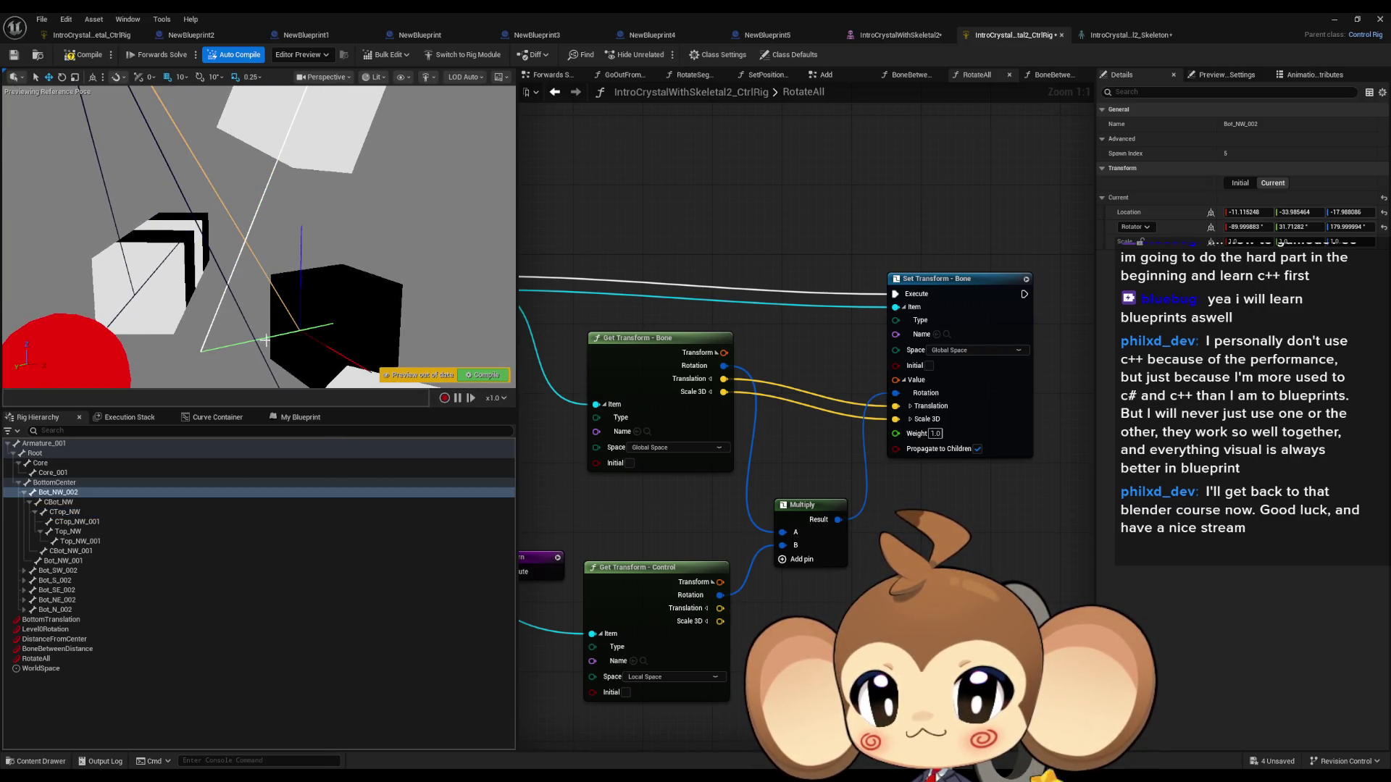
click(221, 295)
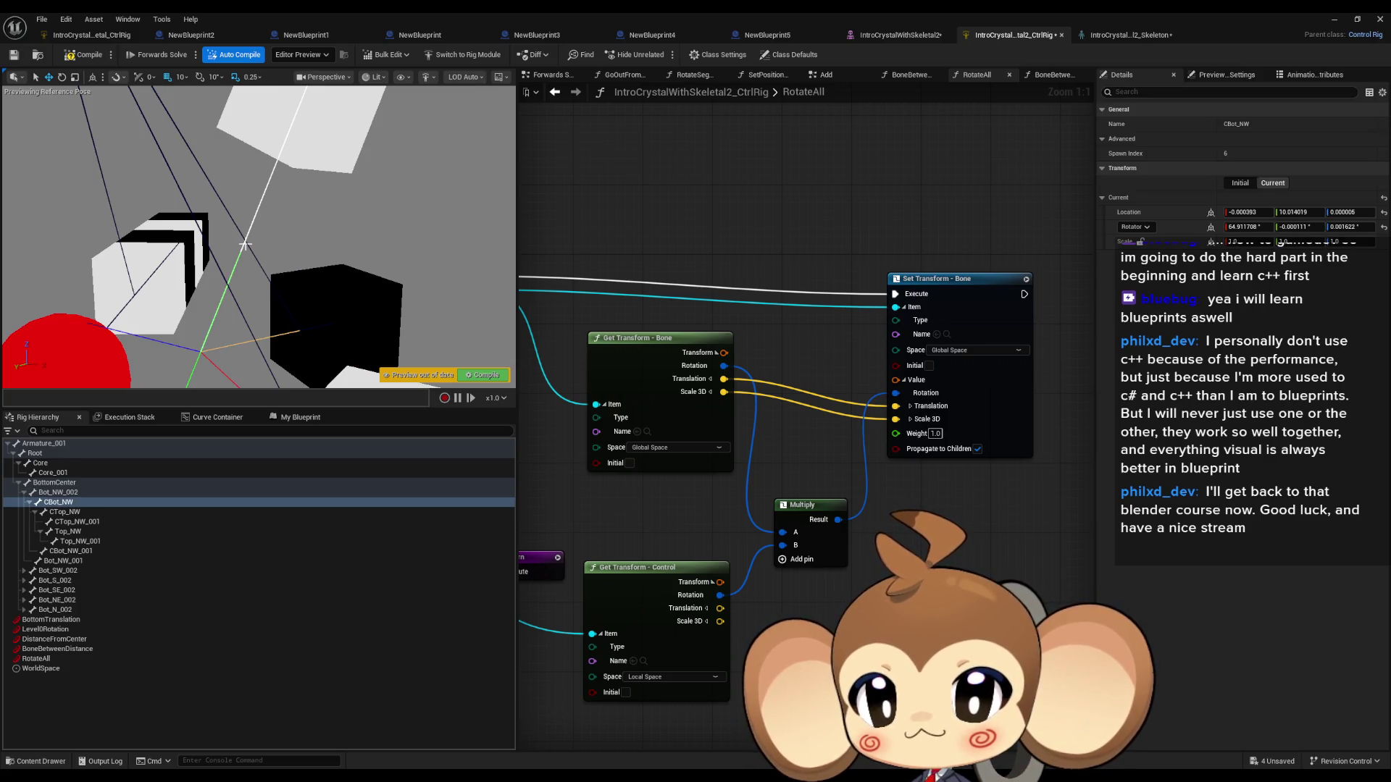
click(67, 495)
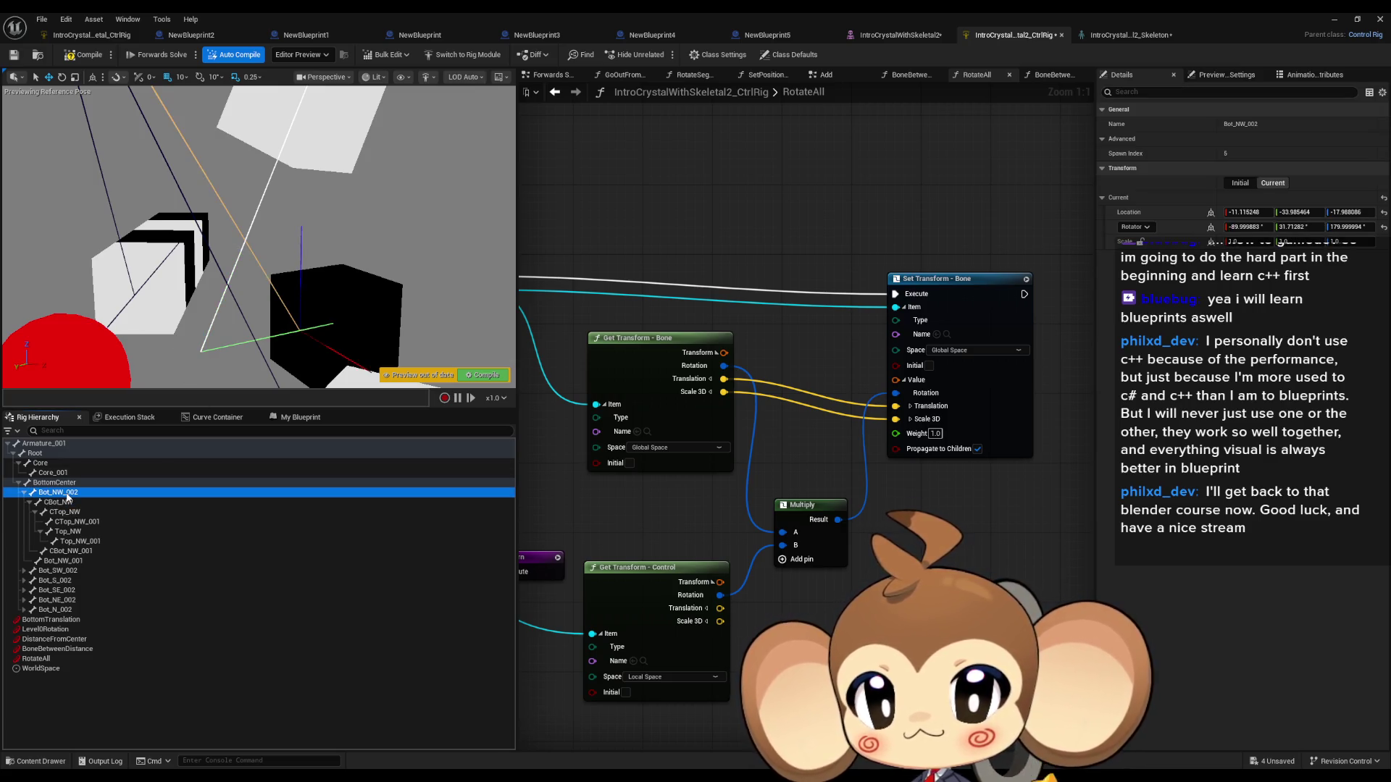
drag(254, 239, 298, 400)
drag(356, 342, 355, 342)
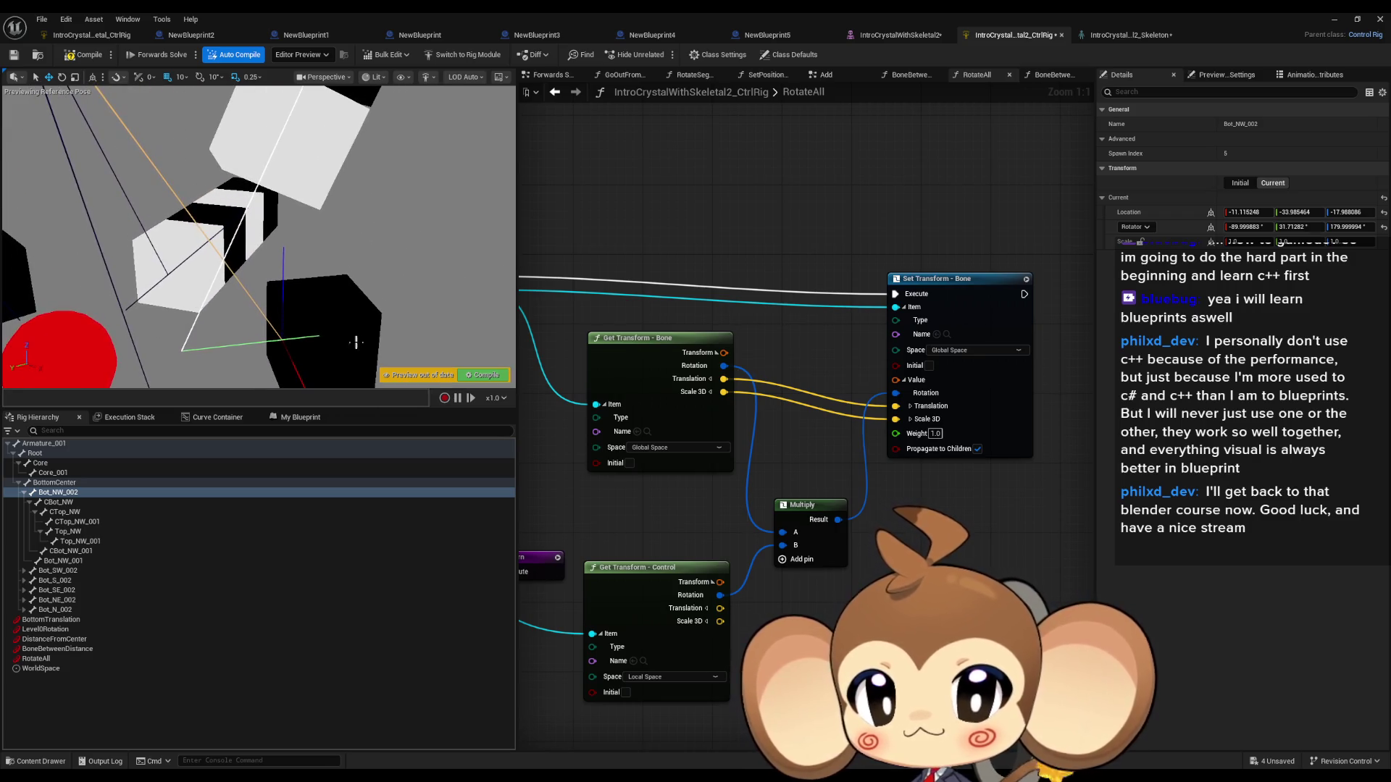
click(73, 502)
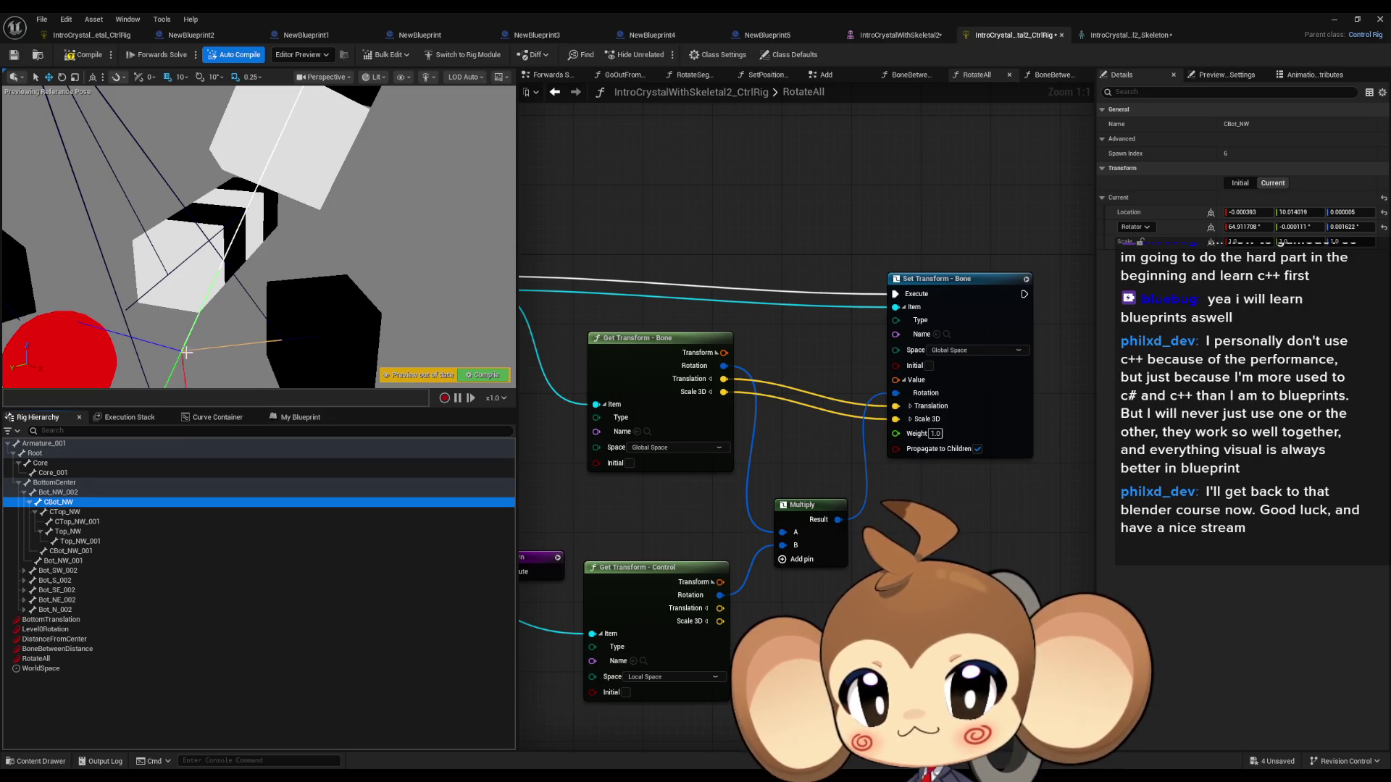
click(72, 512)
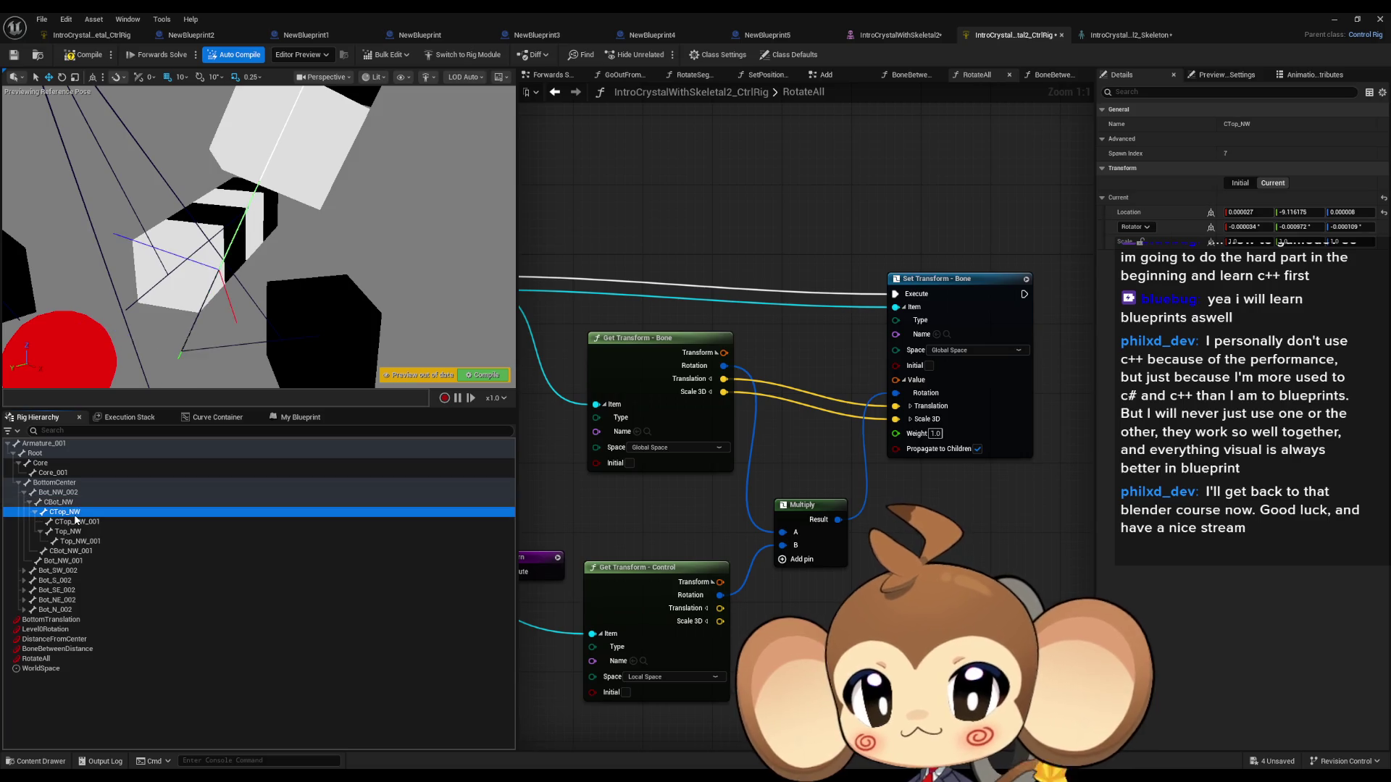
mouse_move(217, 217)
mouse_down()
mouse_move(311, 228)
mouse_move(312, 192)
mouse_up()
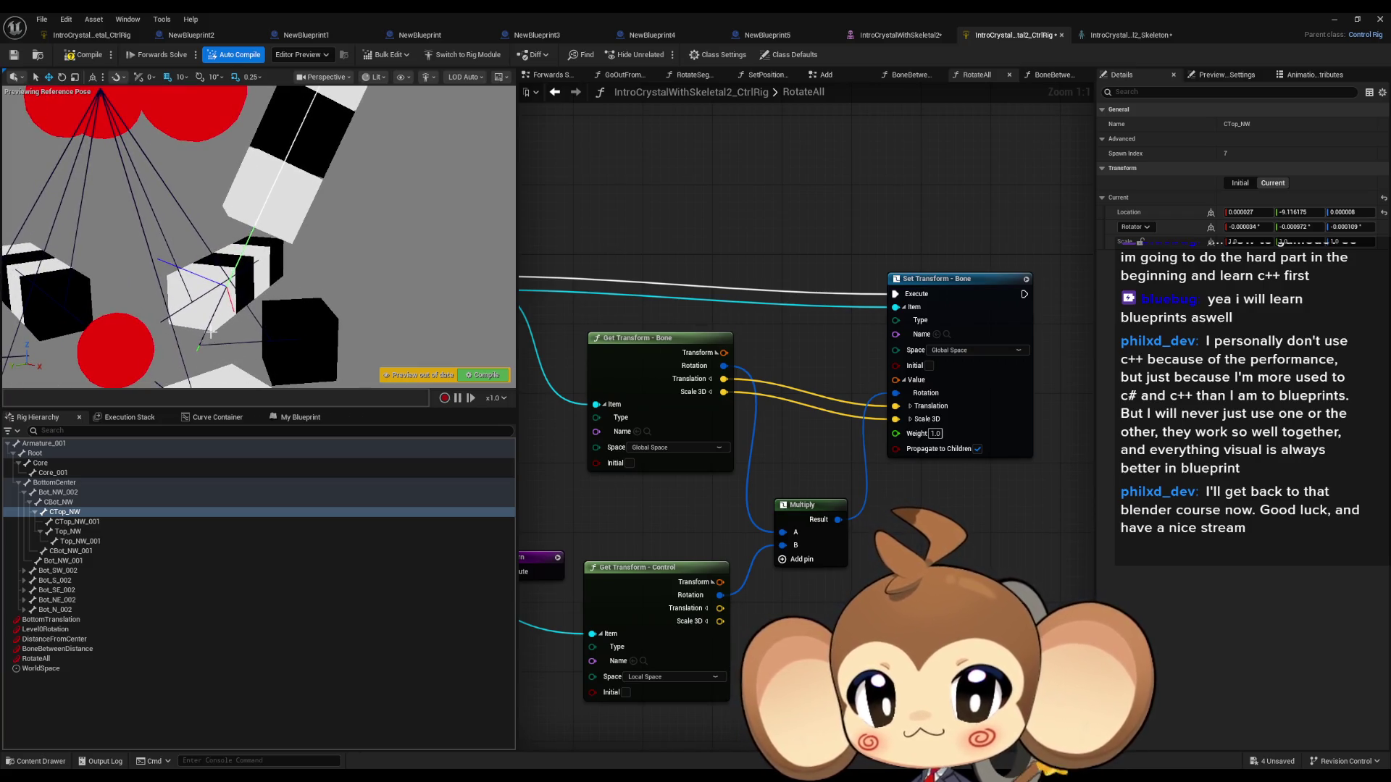
Step: Inspect CTop_NW_001, Top_NW and Top_NW_001, framing Top_NW in the preview
click(81, 521)
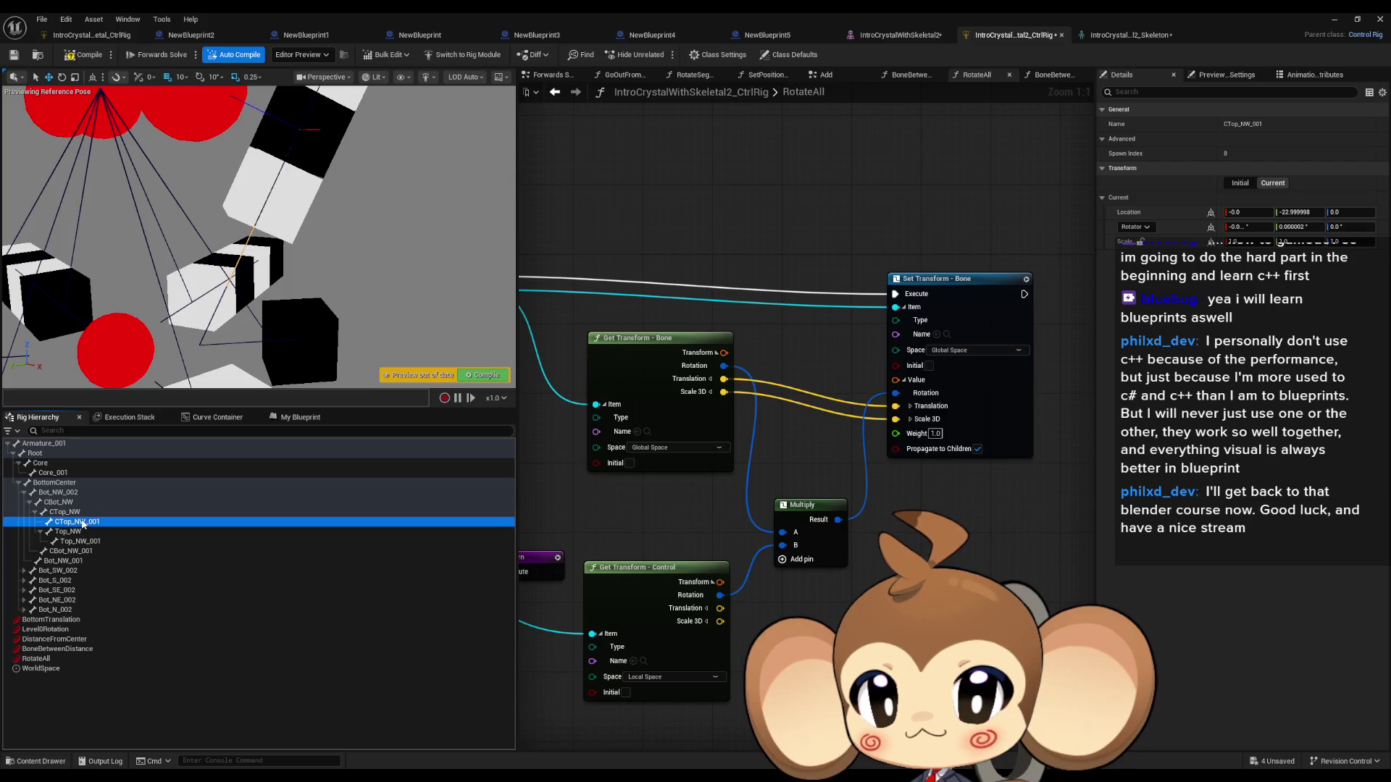
click(42, 532)
click(41, 533)
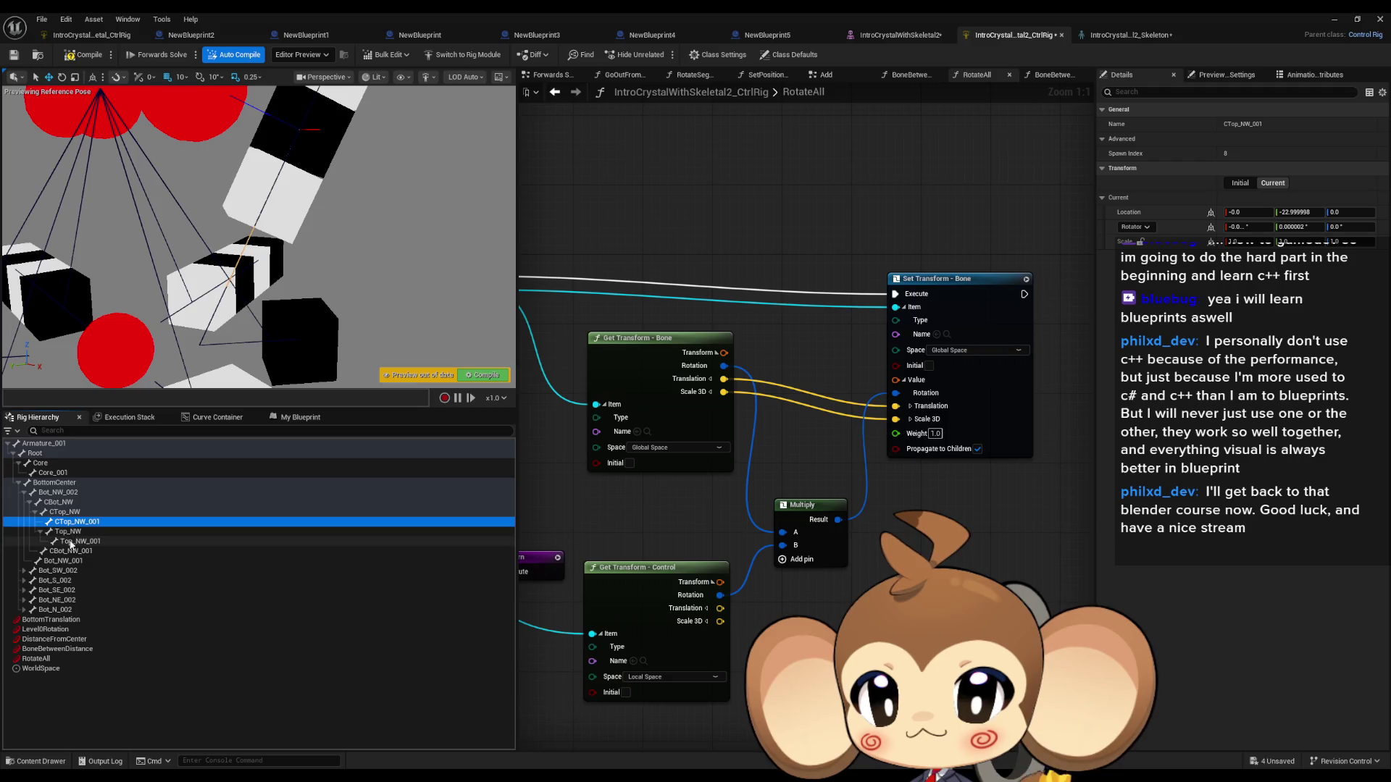
click(51, 484)
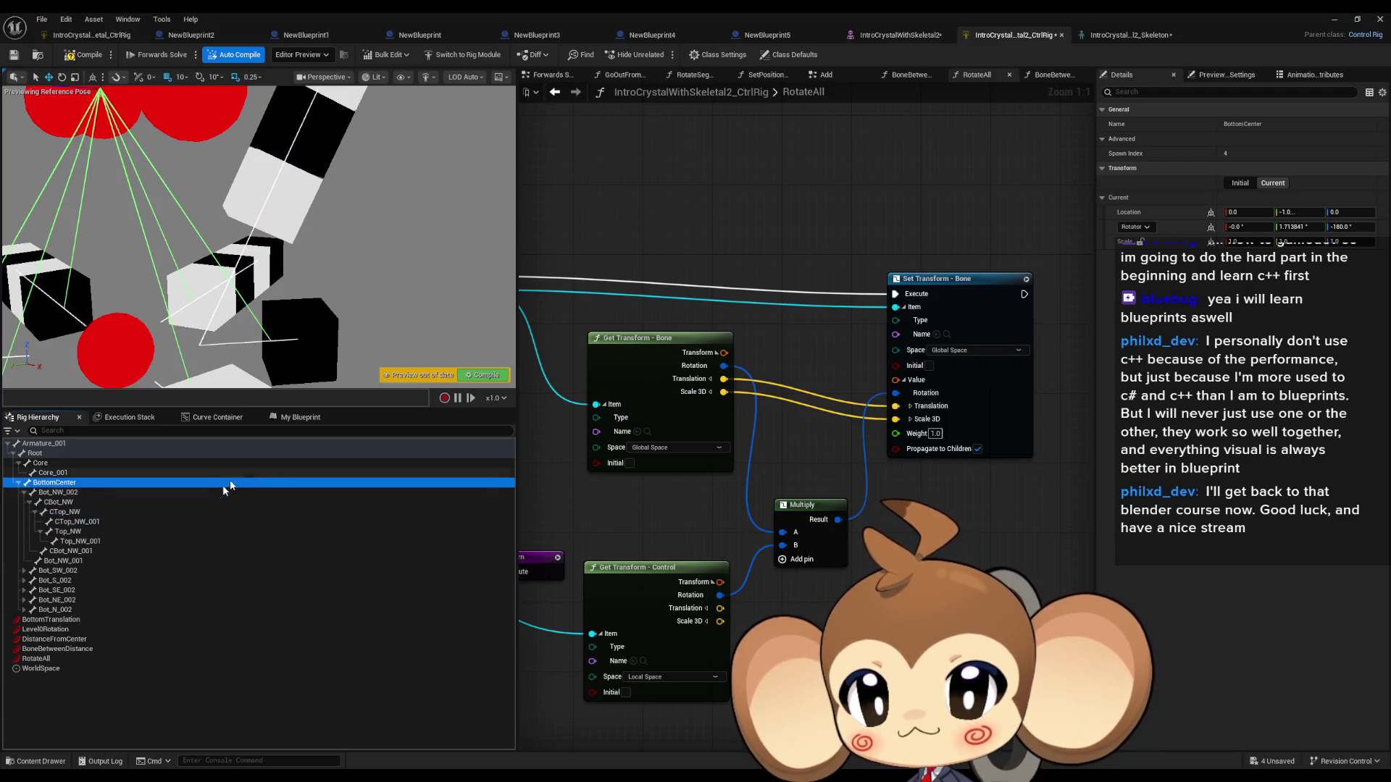
key(Down)
key(Down)
key(Down)
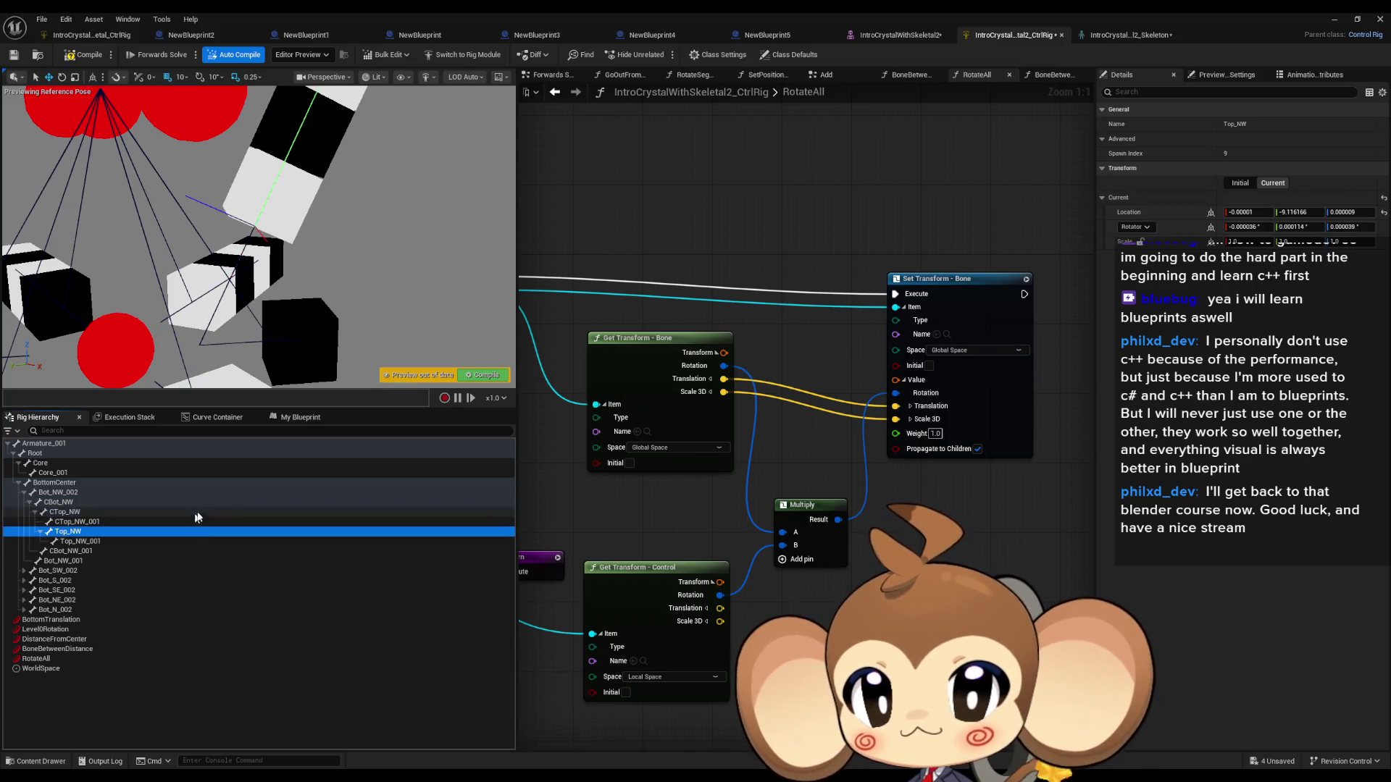
key(f)
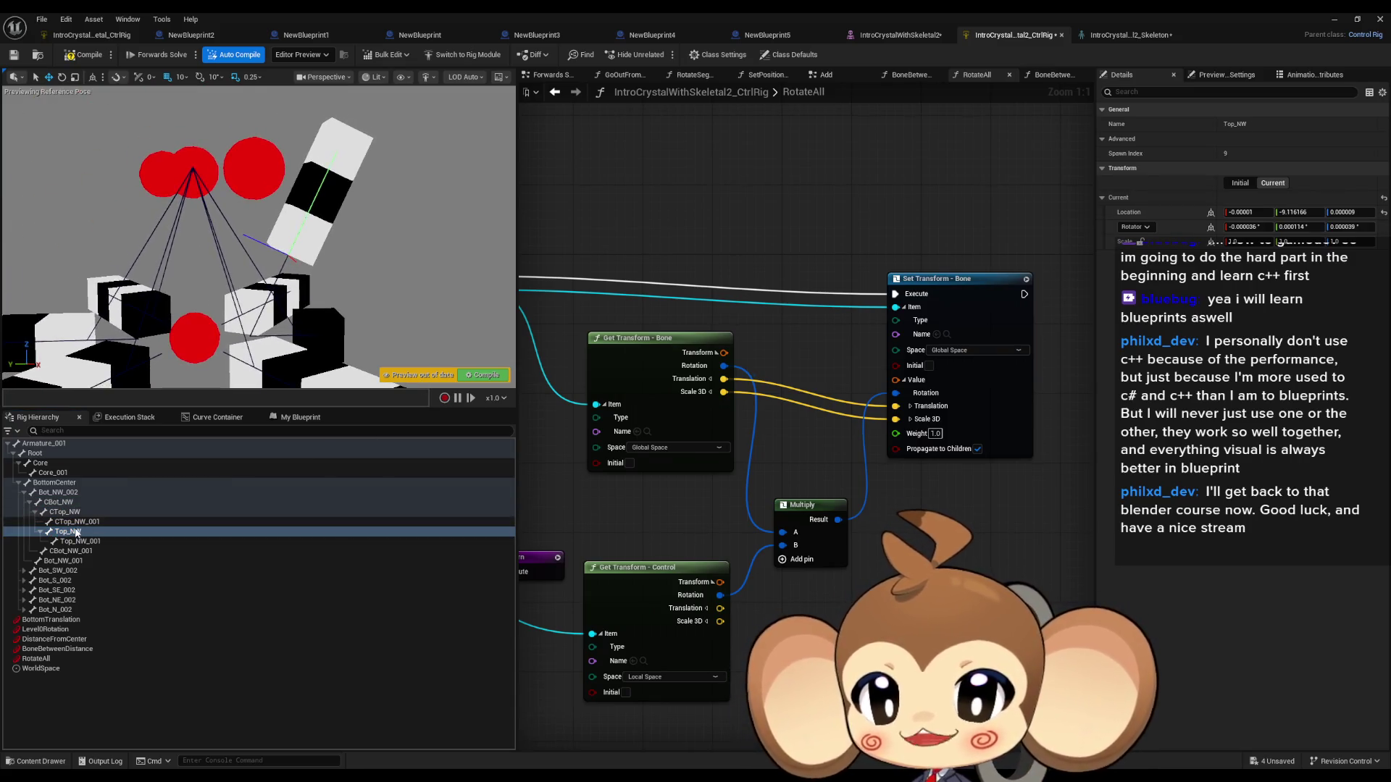
click(71, 533)
click(68, 512)
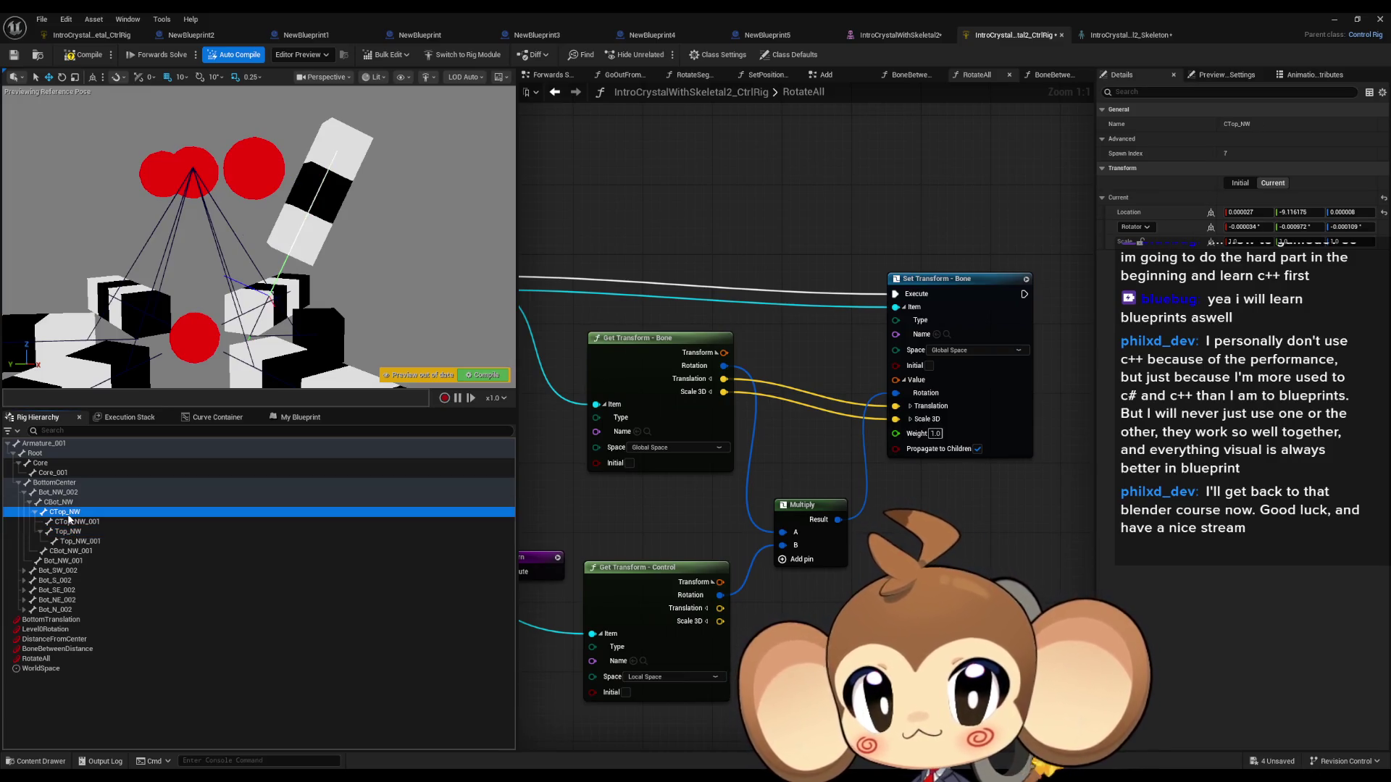
click(41, 533)
click(66, 542)
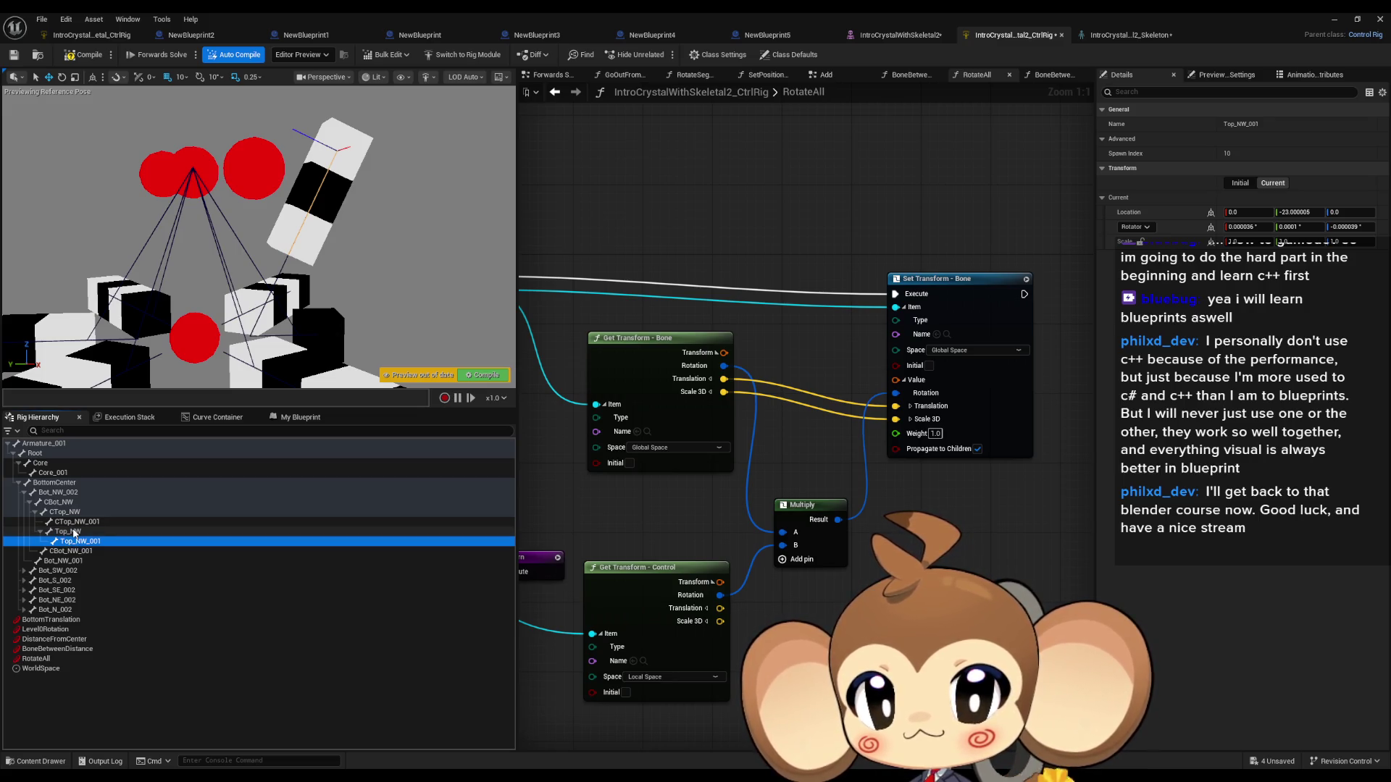
click(72, 533)
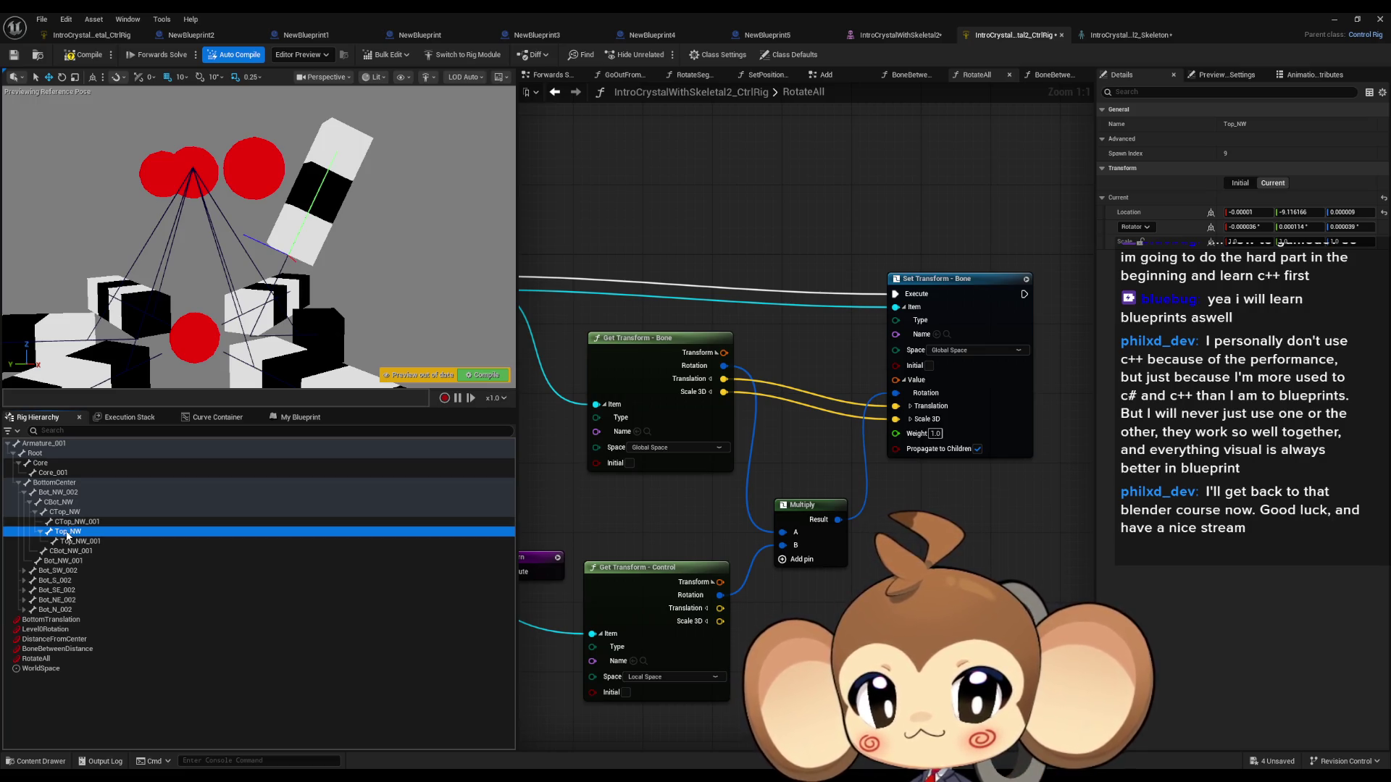
Step: Drag the BoneBetweenDistance control to the right so the cube chain spreads low
click(63, 650)
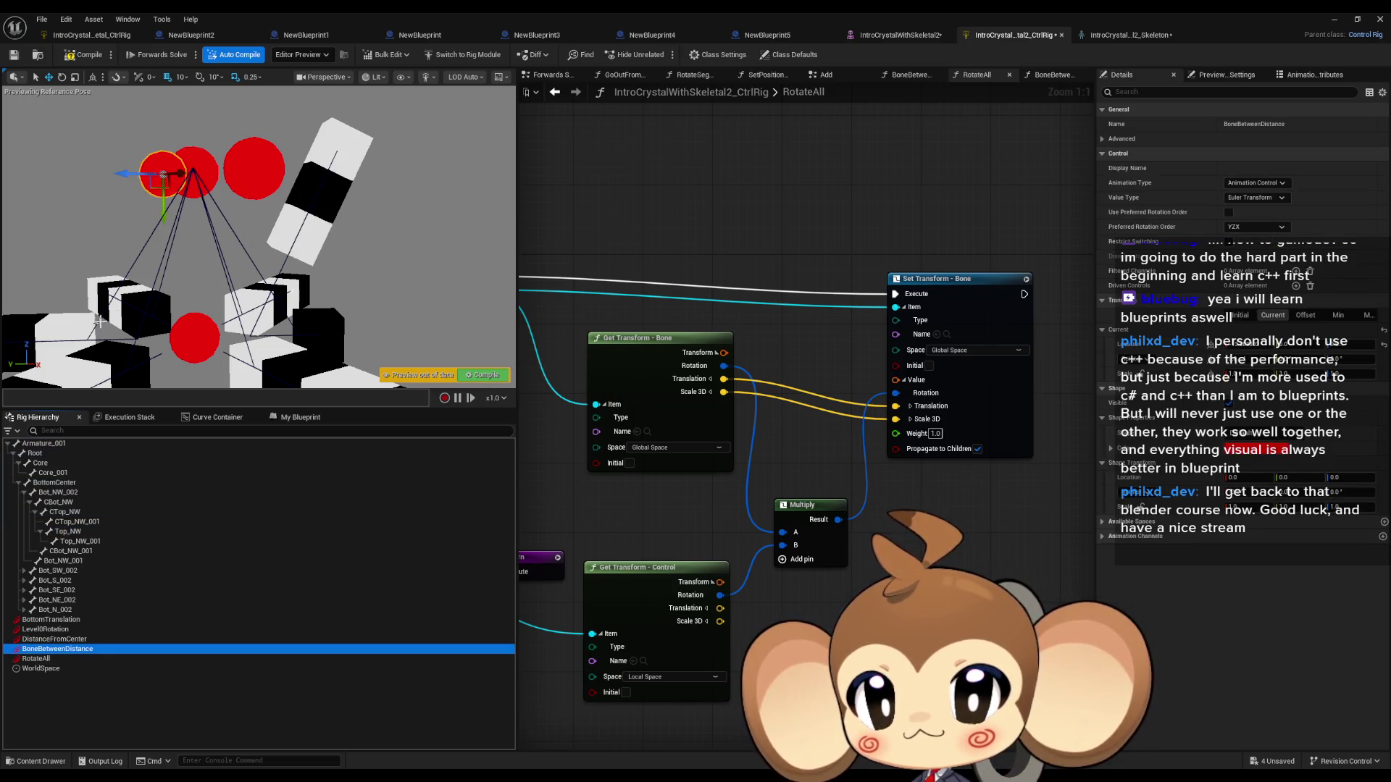
mouse_move(183, 172)
mouse_down()
mouse_move(243, 294)
mouse_move(218, 258)
mouse_up()
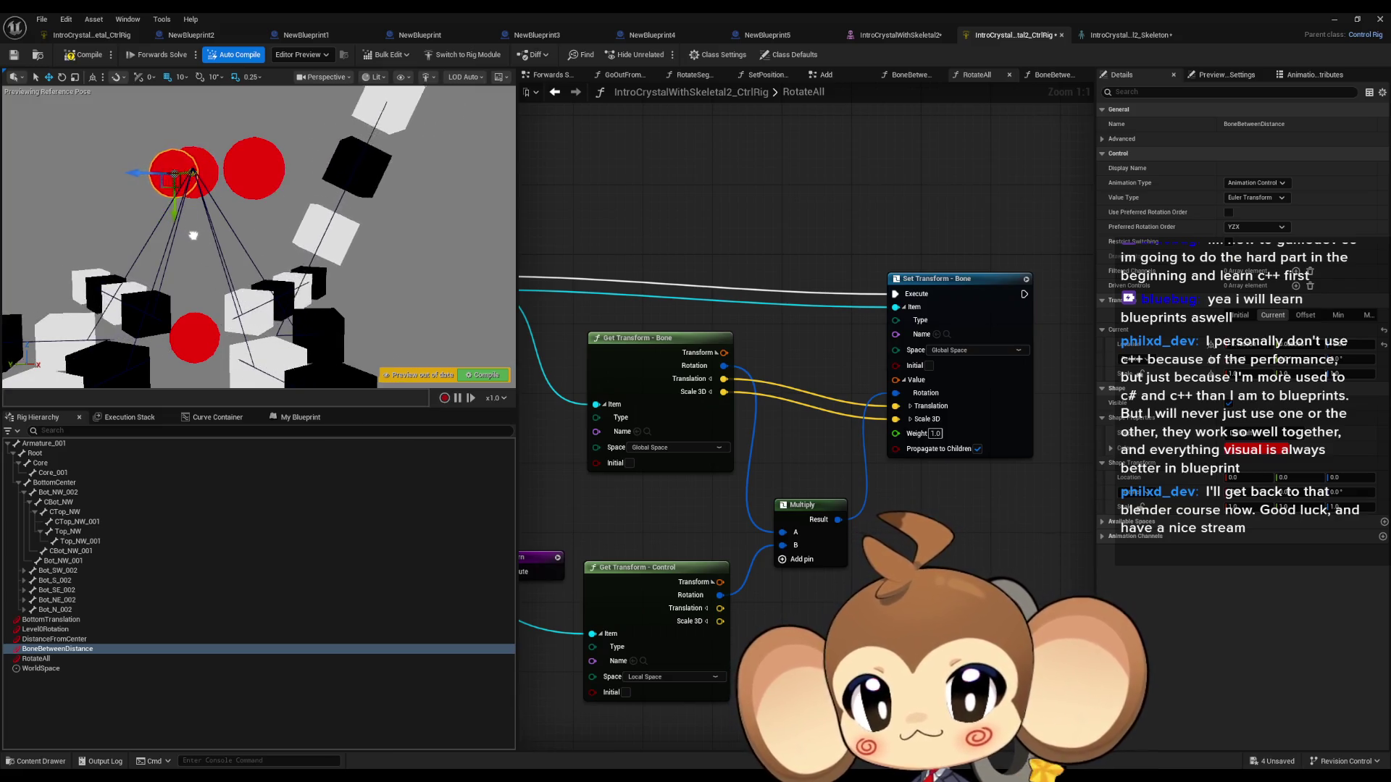
mouse_move(189, 201)
mouse_down()
mouse_move(288, 322)
mouse_move(253, 240)
mouse_move(261, 265)
mouse_up()
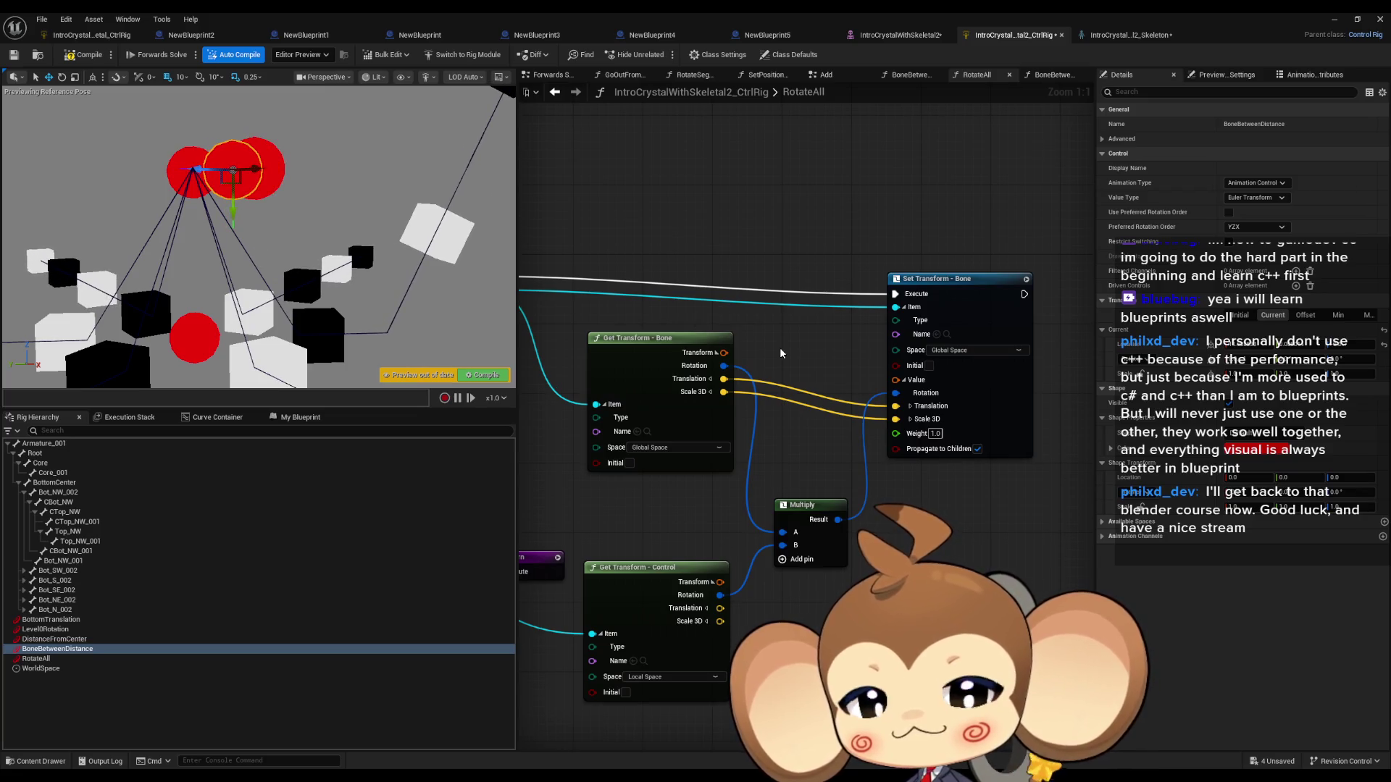
drag(770, 271, 640, 293)
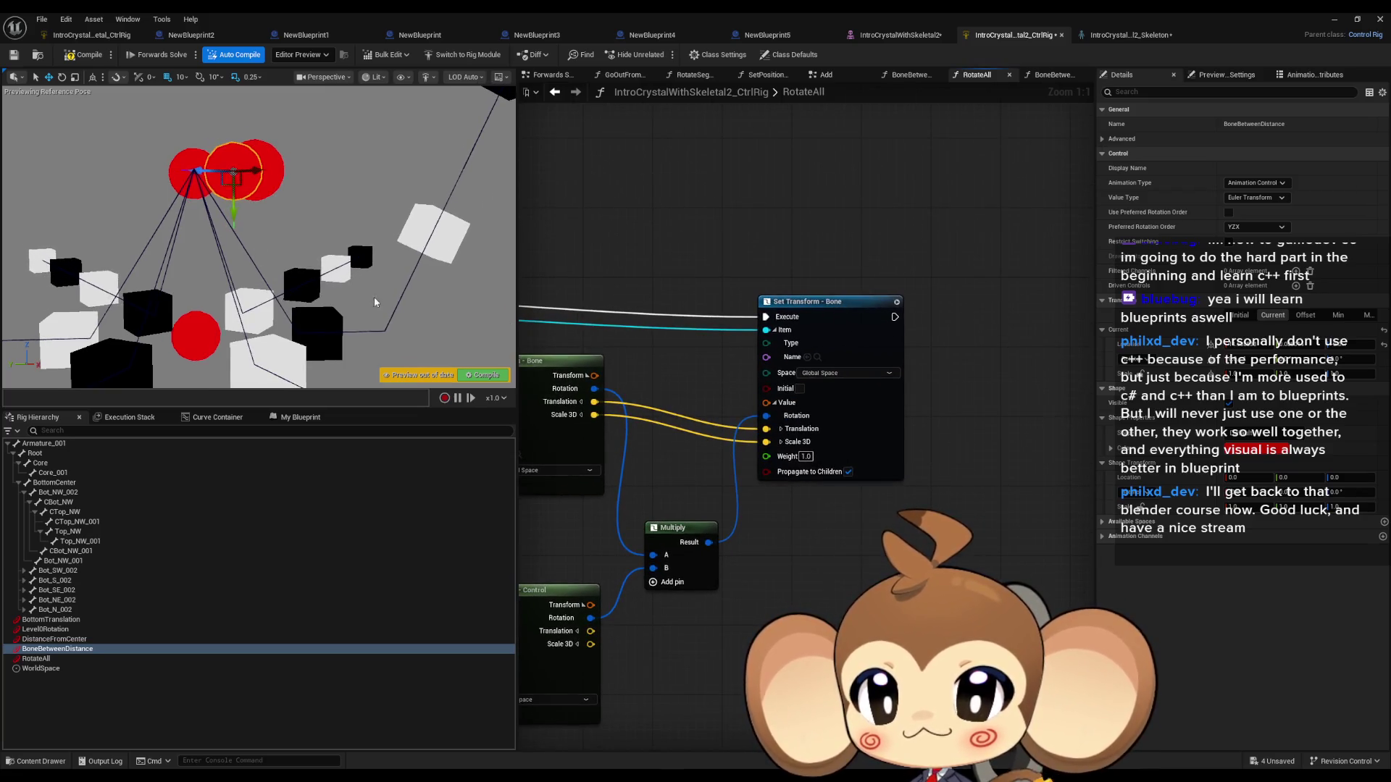
click(358, 330)
mouse_move(375, 293)
mouse_down()
mouse_move(405, 279)
mouse_move(353, 306)
mouse_up()
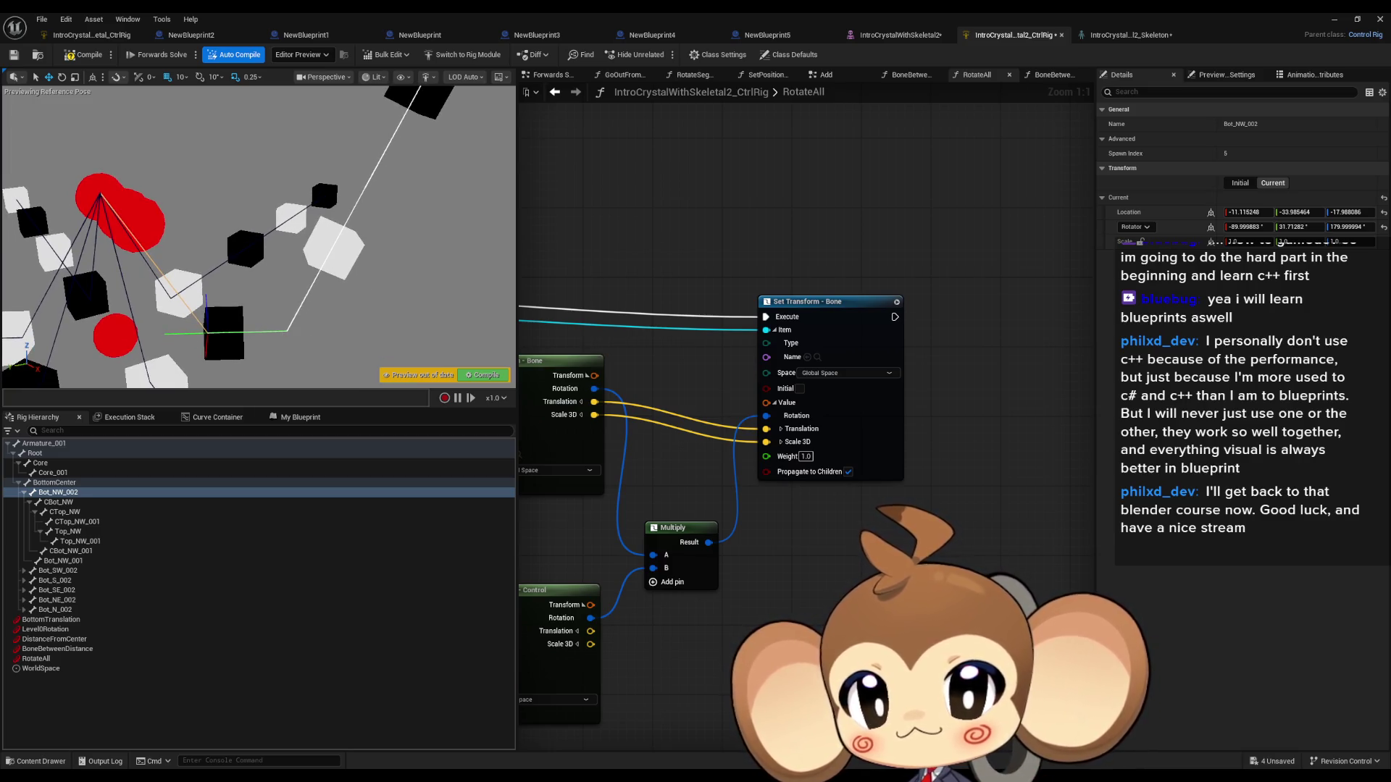
click(303, 300)
mouse_move(310, 310)
mouse_down()
mouse_move(352, 227)
mouse_move(410, 226)
mouse_up()
click(410, 225)
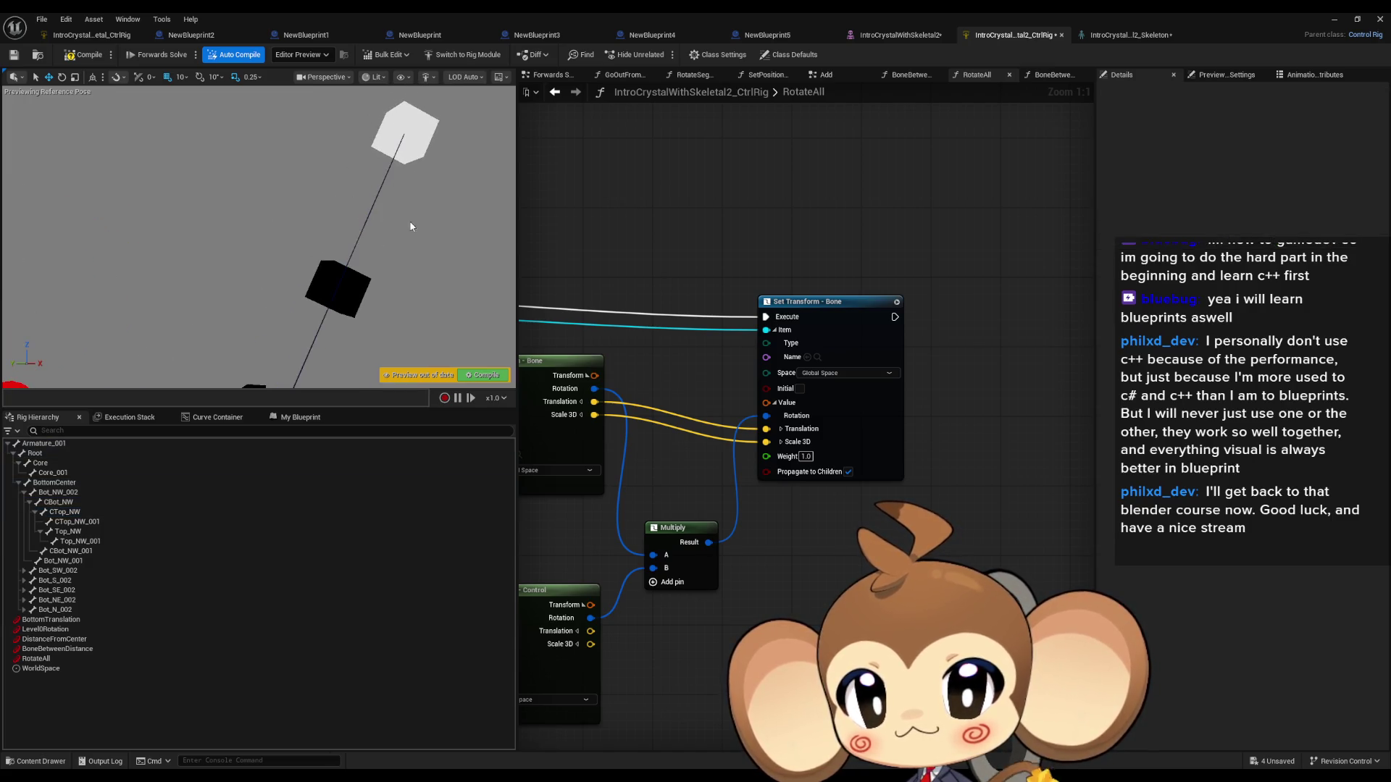
click(392, 226)
drag(399, 244, 269, 342)
click(299, 360)
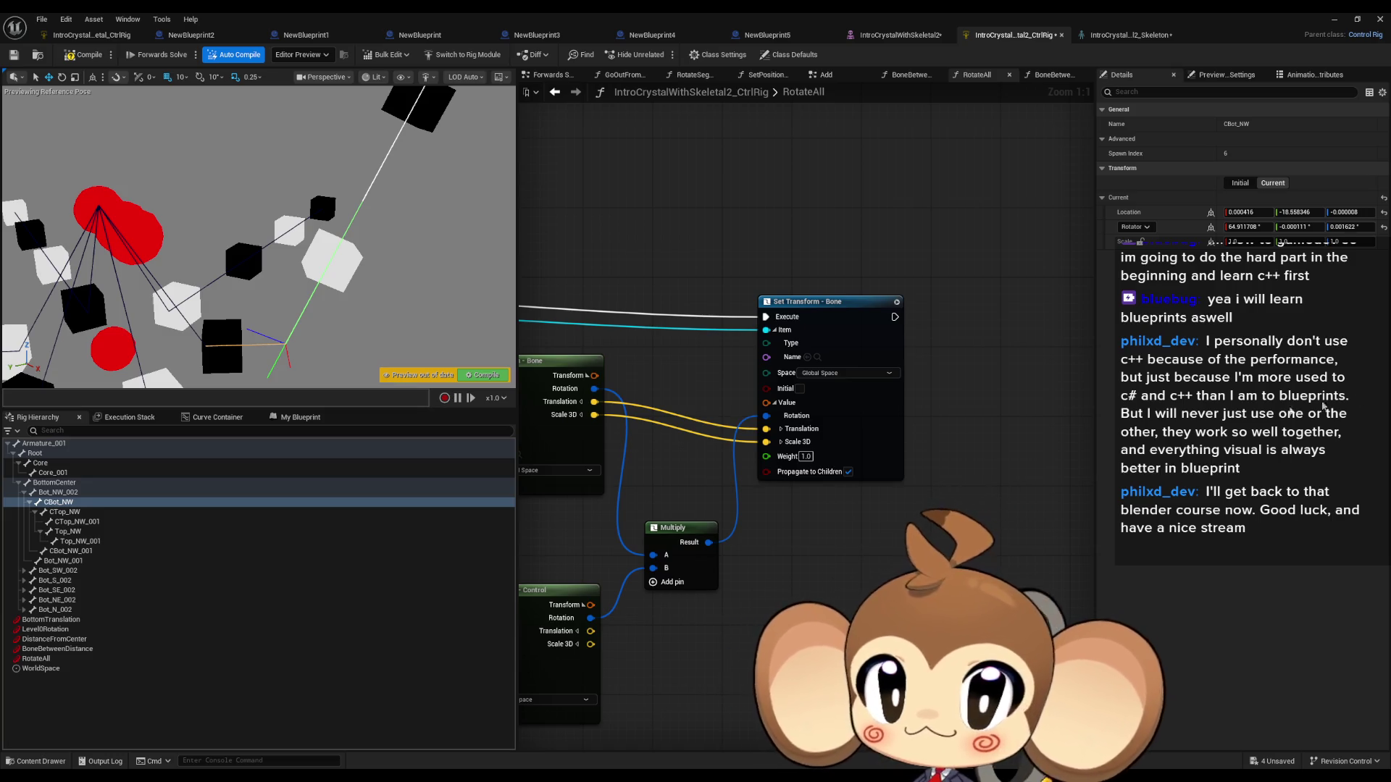
mouse_move(855, 496)
mouse_down()
mouse_move(975, 475)
mouse_move(1014, 485)
mouse_up()
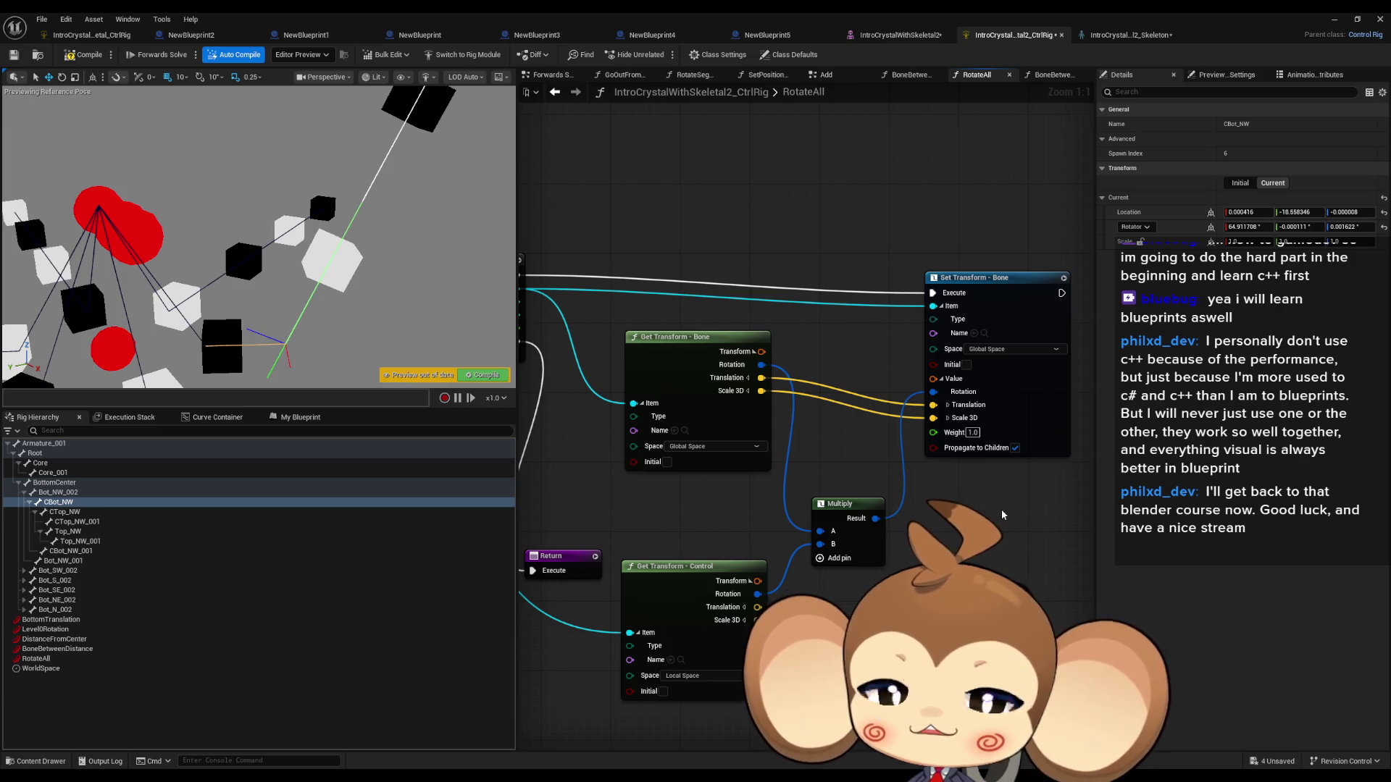
scroll(998, 507, down, 3)
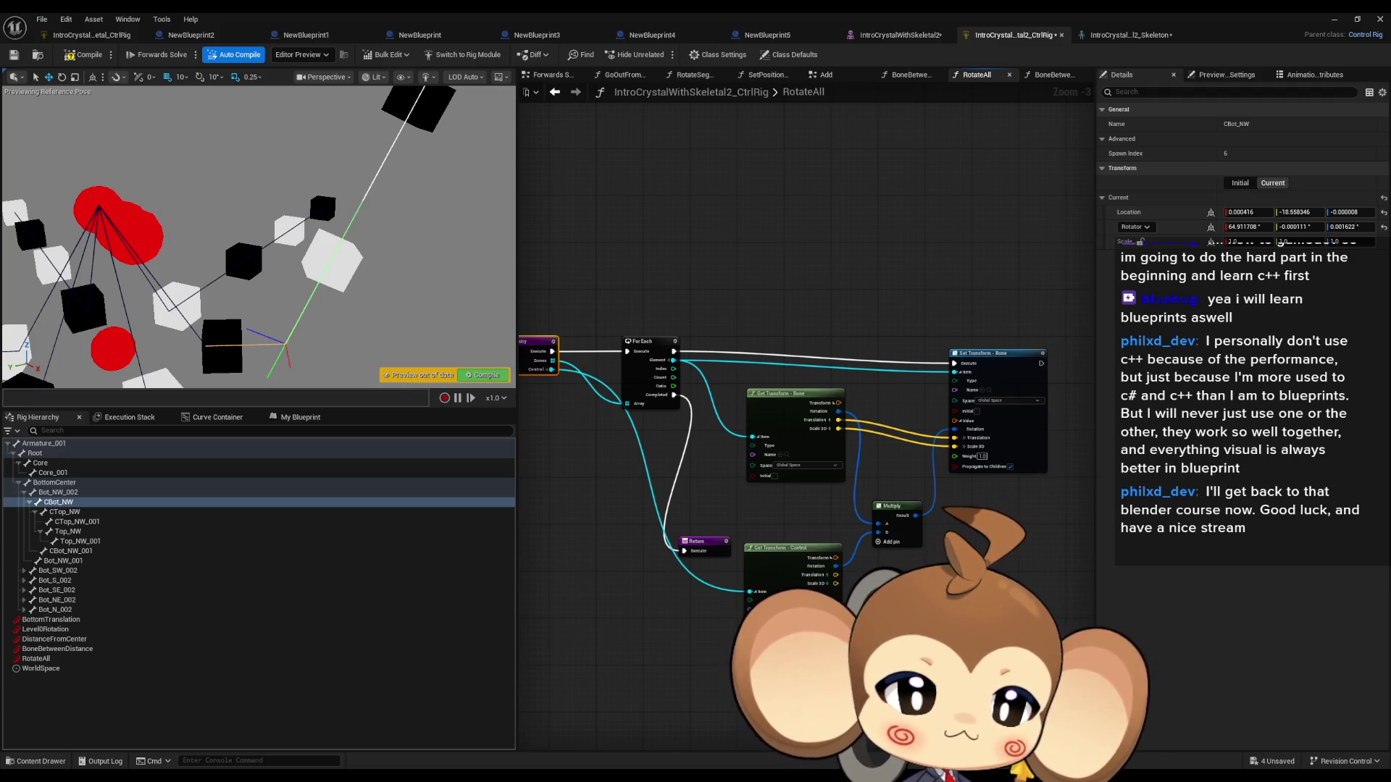
Step: Open the add-node menu, search 'bone drive', then clear it to list all categories
right_click(812, 292)
text(bone dr)
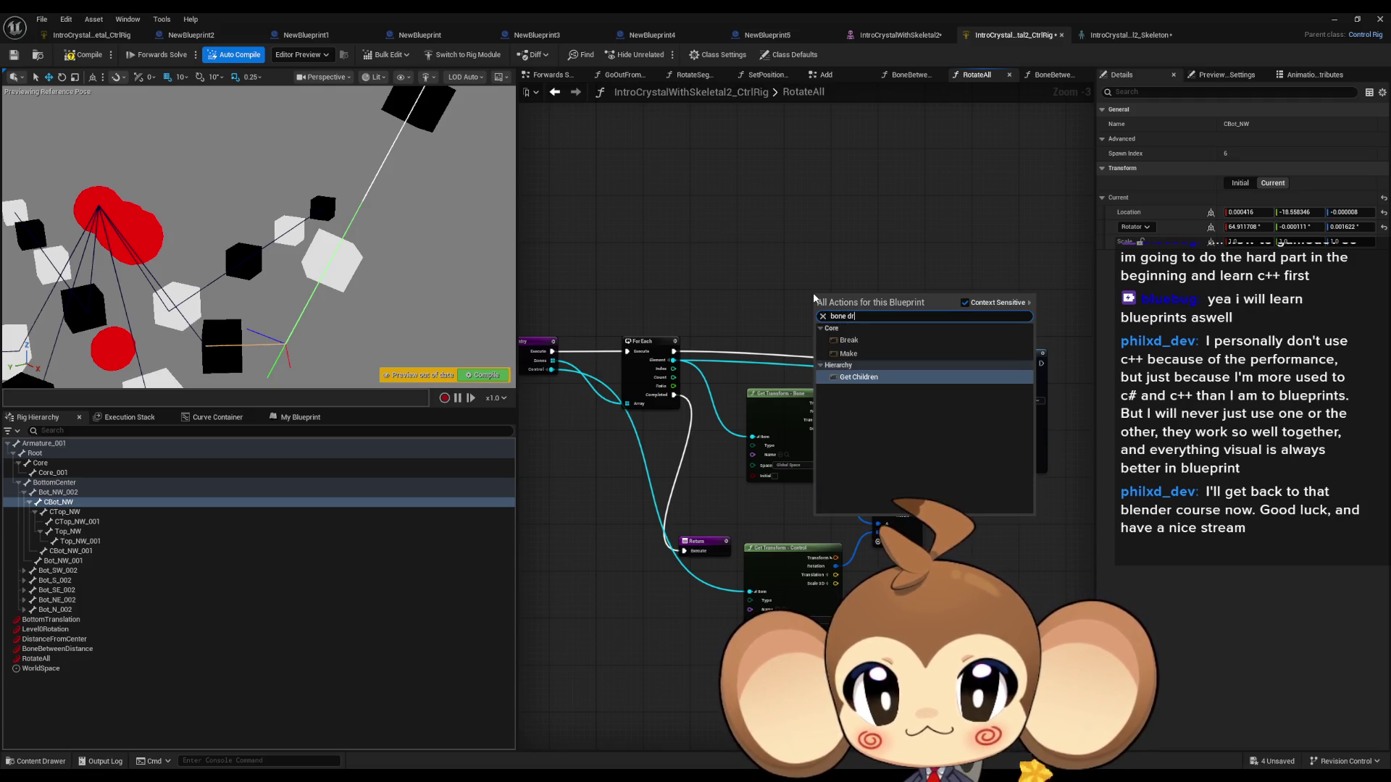
text(iver)
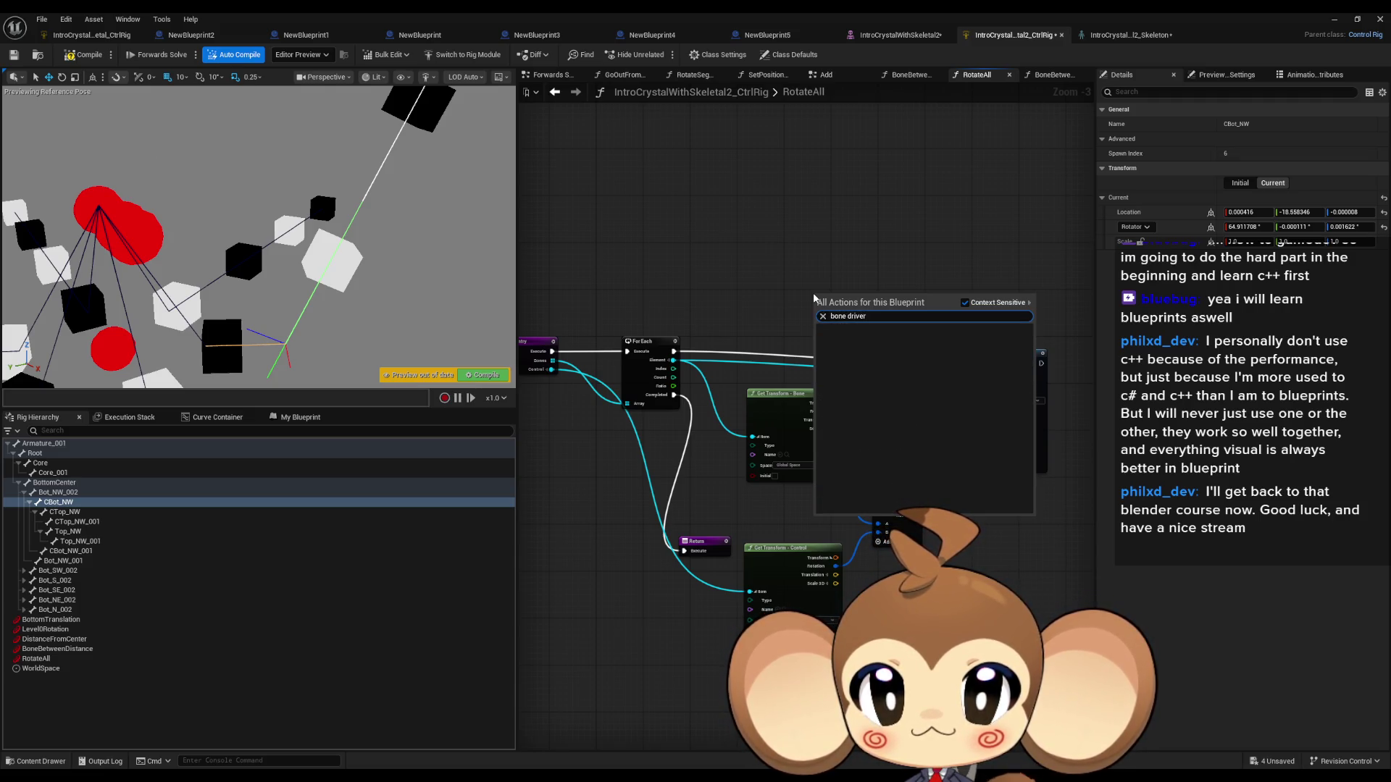
key(BackSpace)
key(BackSpace)
key(BackSpace)
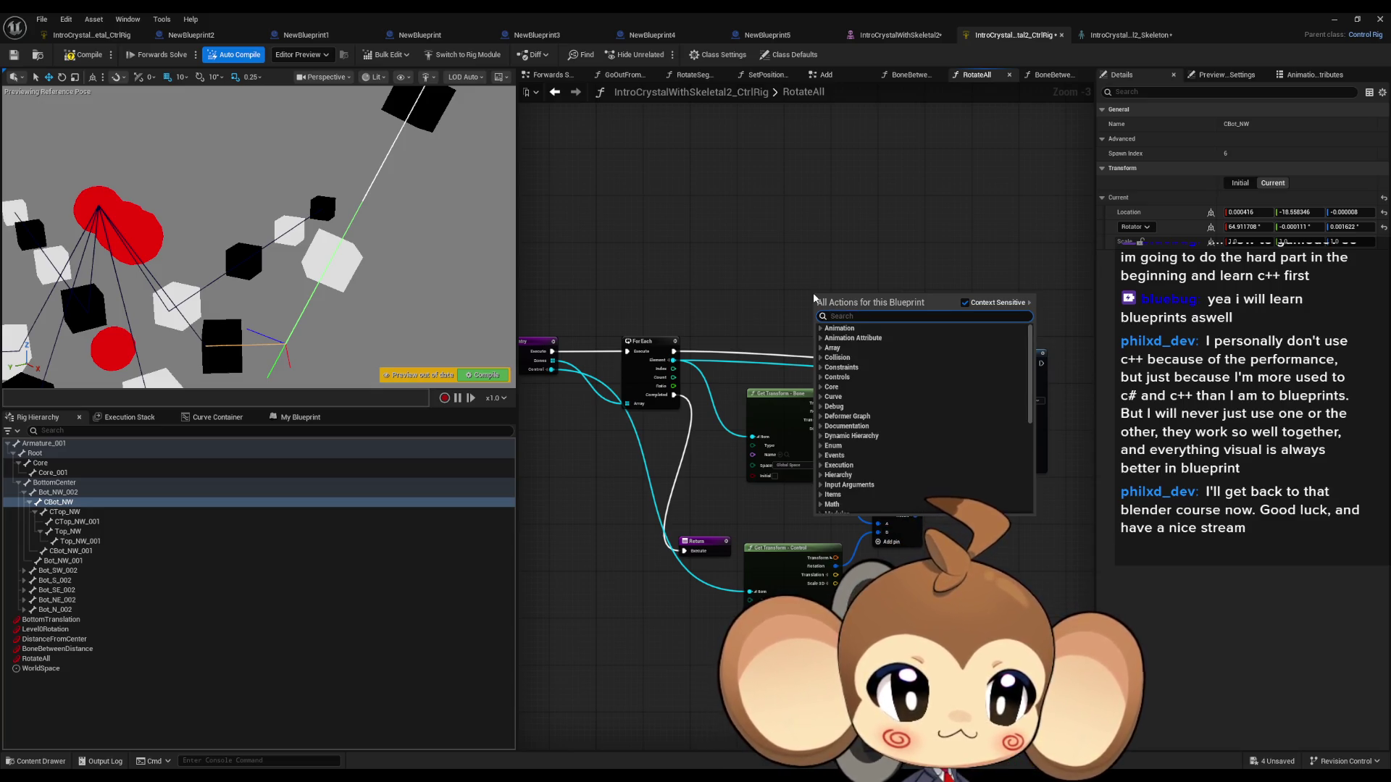